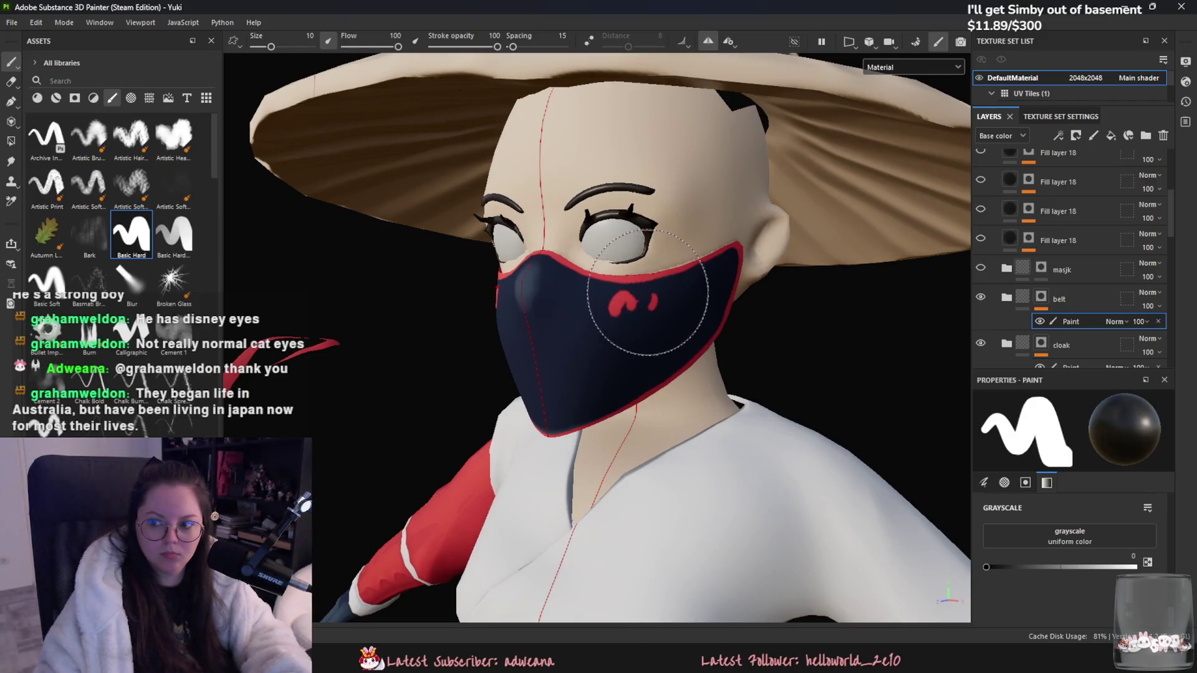
# Step: Undo the red marks on the navy mask and turn the character to face front
pyautogui.hotkey('ctrl', 'z')
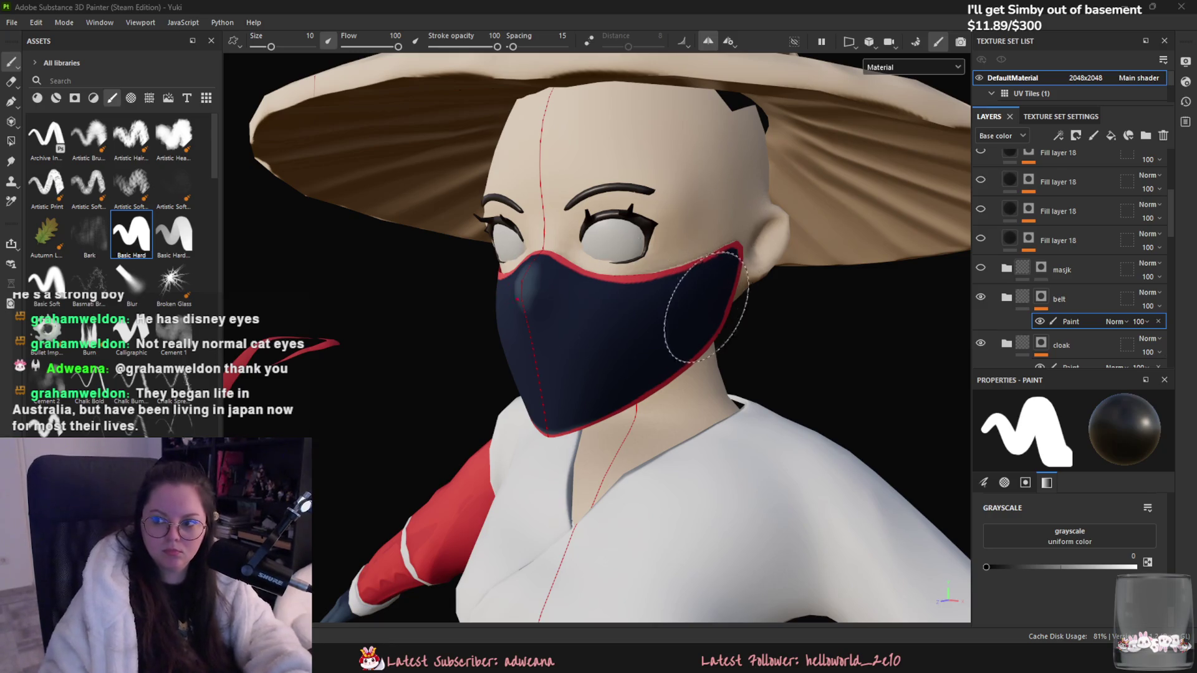
pyautogui.keyDown('alt'); pyautogui.moveTo(505, 299); pyautogui.dragTo(461, 302); pyautogui.keyUp('alt')
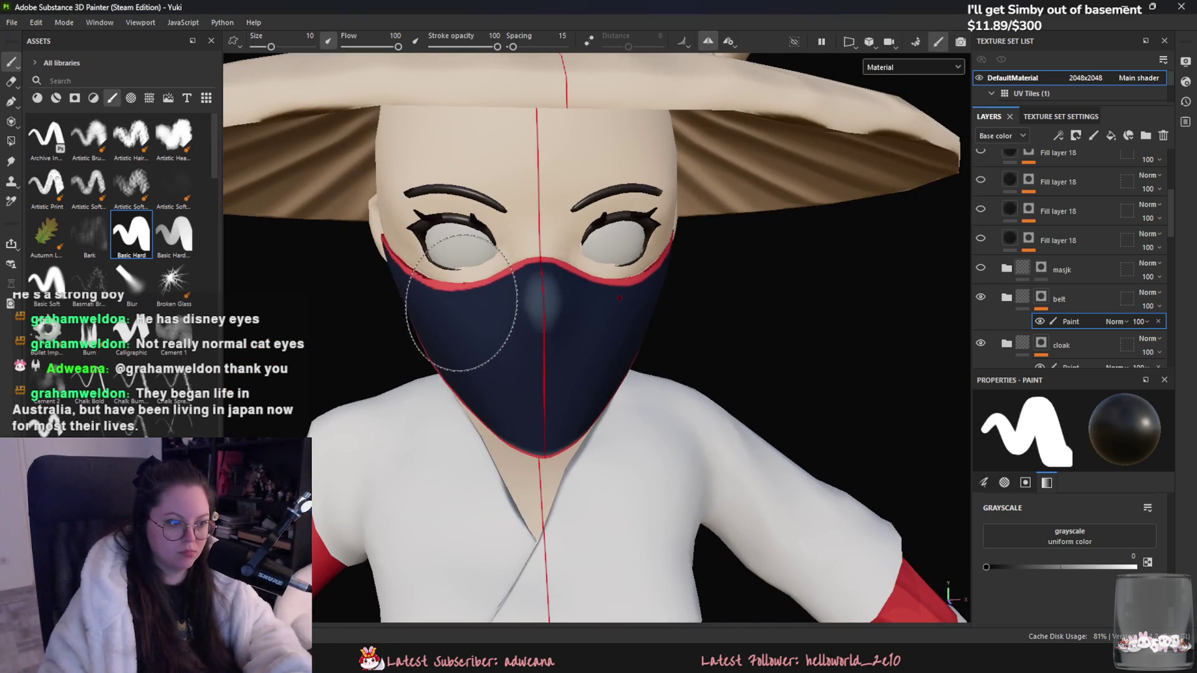
# Step: Paint mirrored red dots and comma-shaped strokes on both cheeks of the mask
pyautogui.click(460, 305)
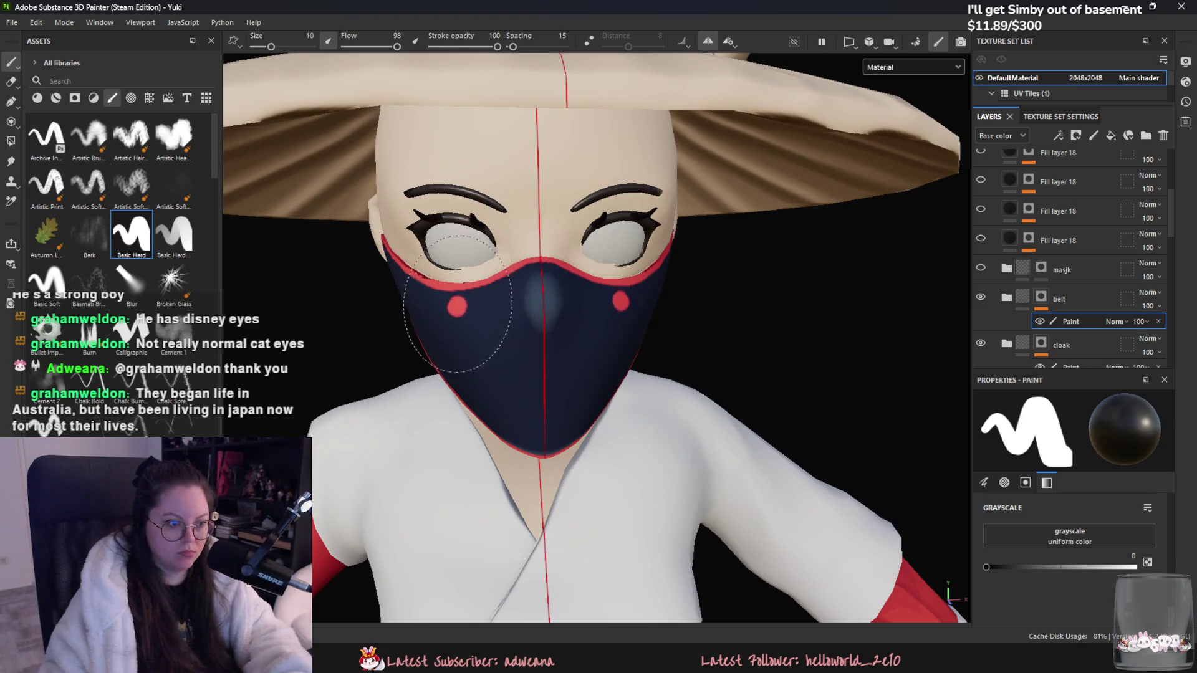
pyautogui.moveTo(464, 300); pyautogui.dragTo(464, 334)
pyautogui.hotkey('ctrl', 'z')
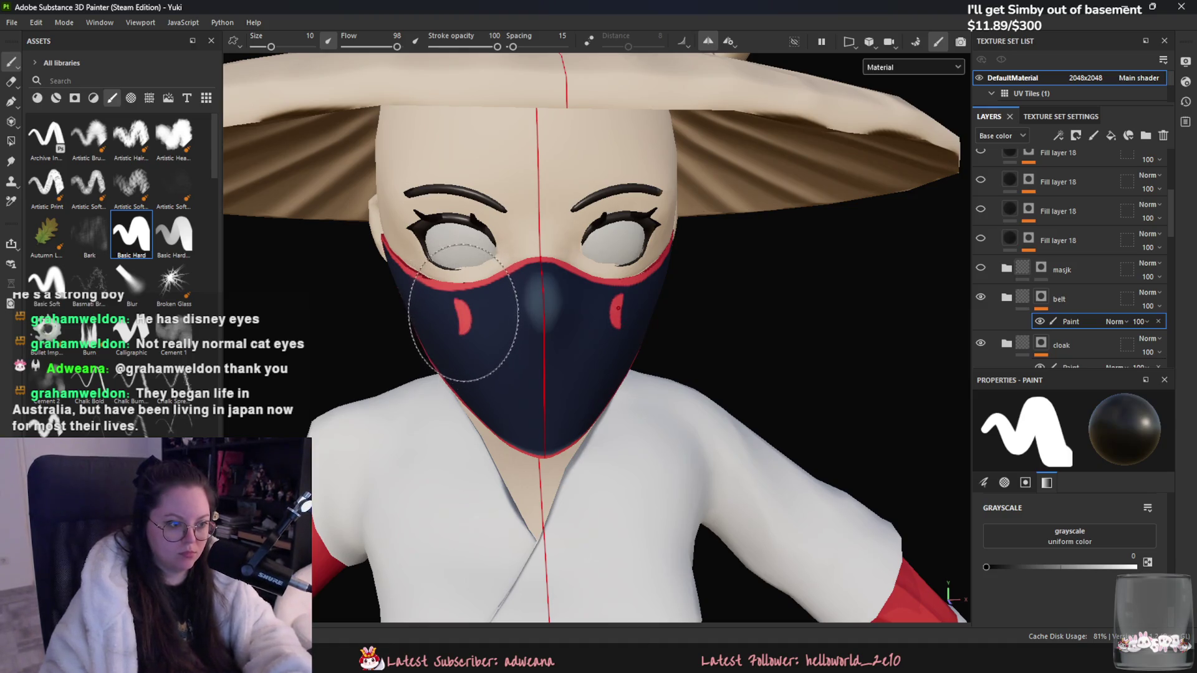
pyautogui.click(458, 303)
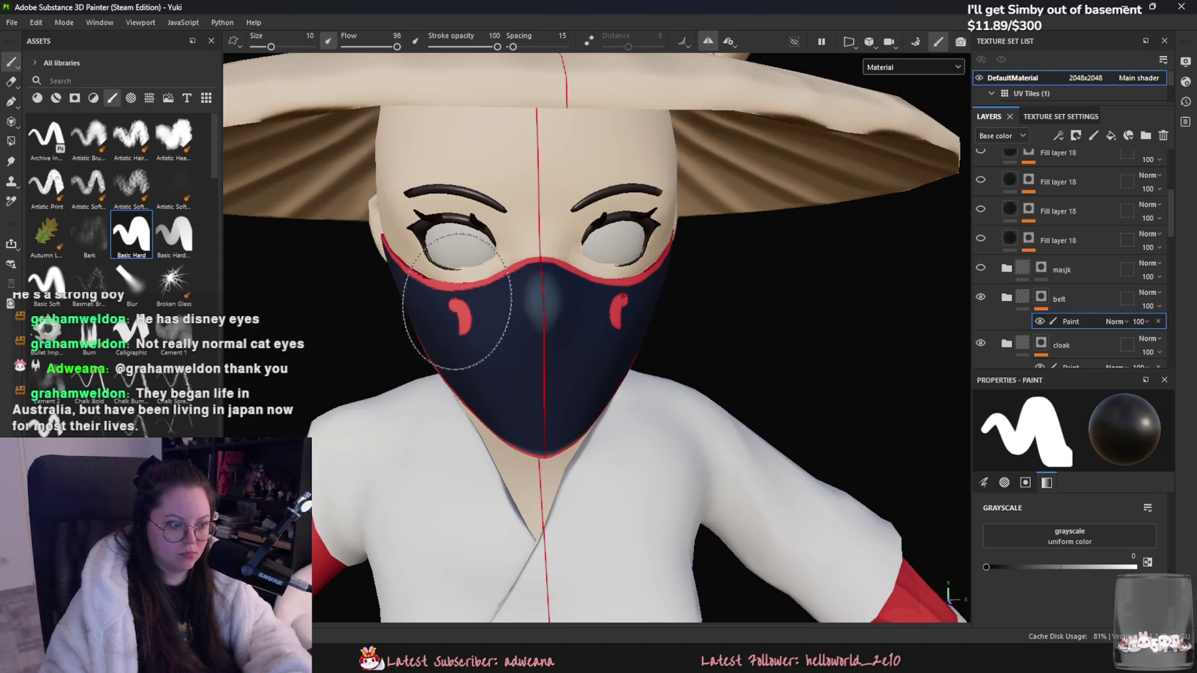
pyautogui.hotkey('ctrl', 'z')
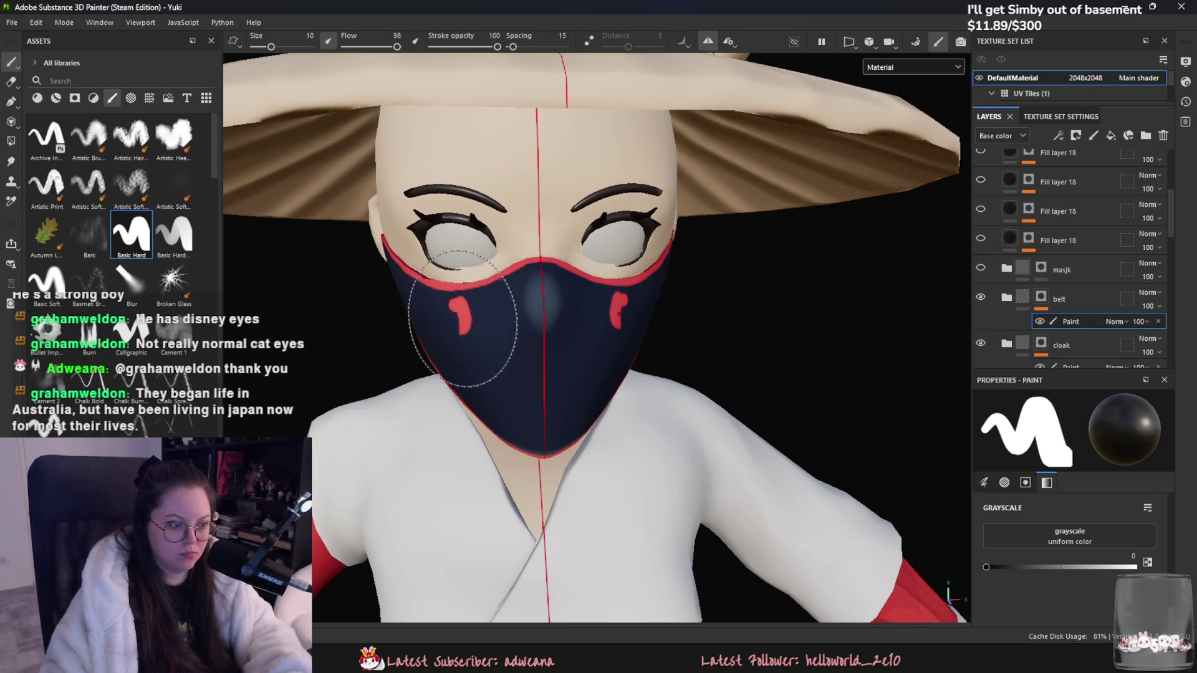
pyautogui.keyDown('alt'); pyautogui.moveTo(455, 325); pyautogui.dragTo(521, 293); pyautogui.keyUp('alt')
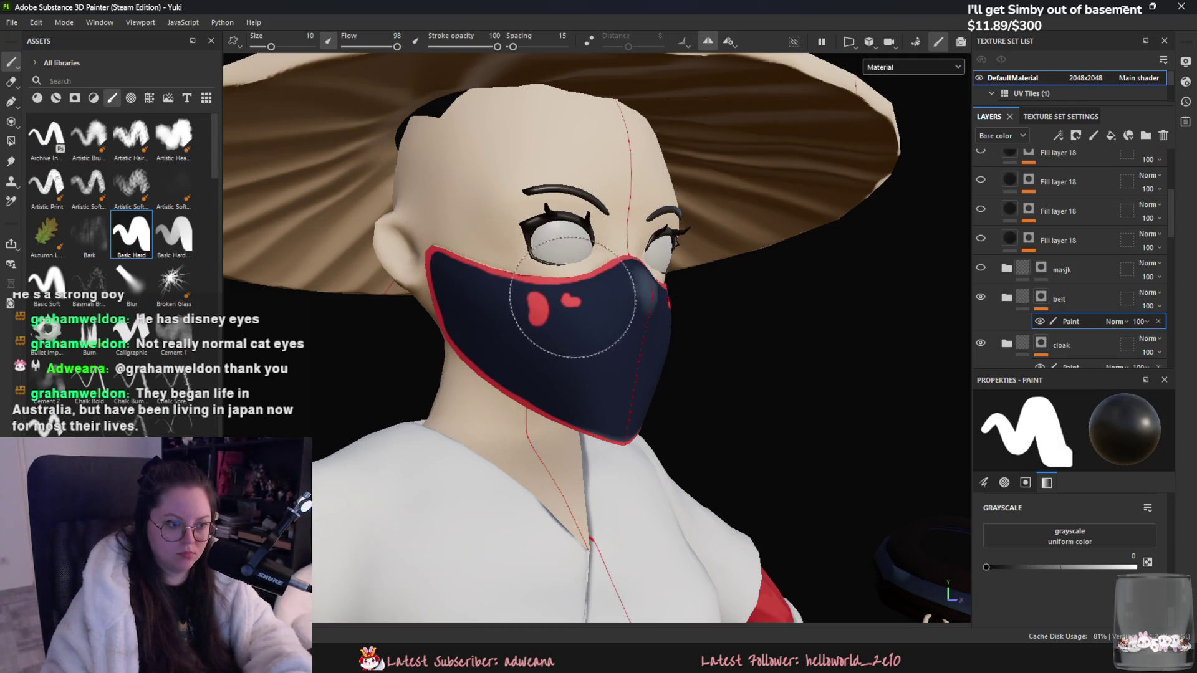
pyautogui.keyDown('alt'); pyautogui.moveTo(517, 304); pyautogui.dragTo(534, 302); pyautogui.keyUp('alt')
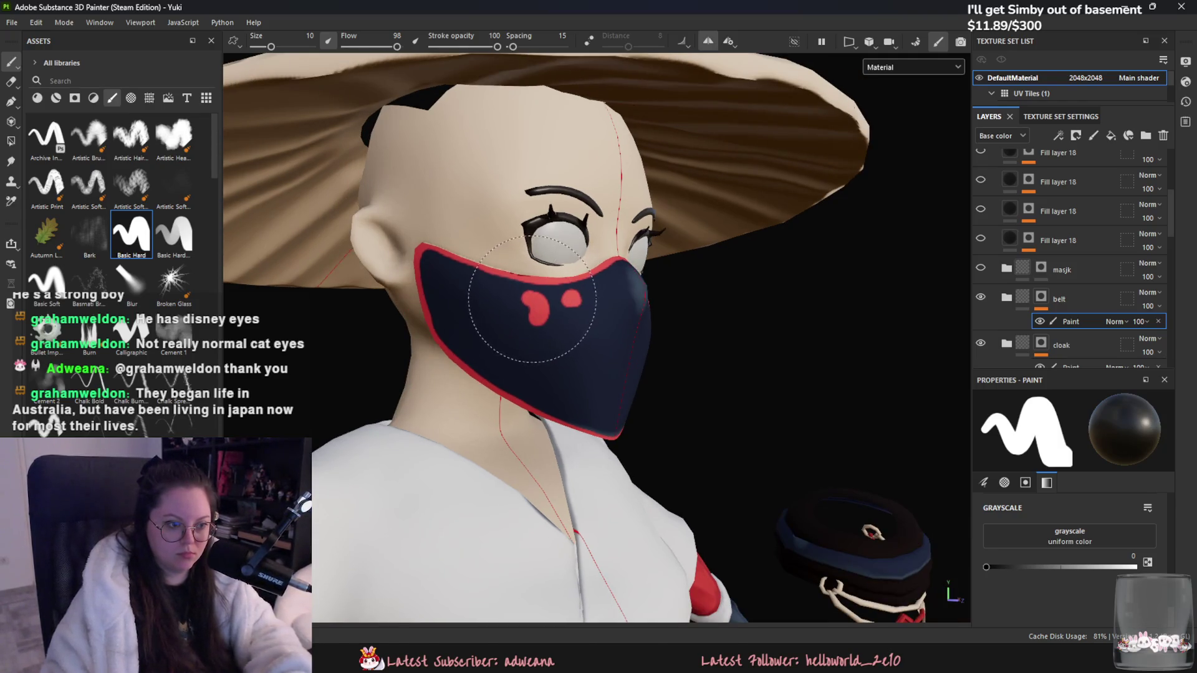
# Step: Trim the red comma mark, then add red spots and a small dot on the mask's lower right
pyautogui.press('x')
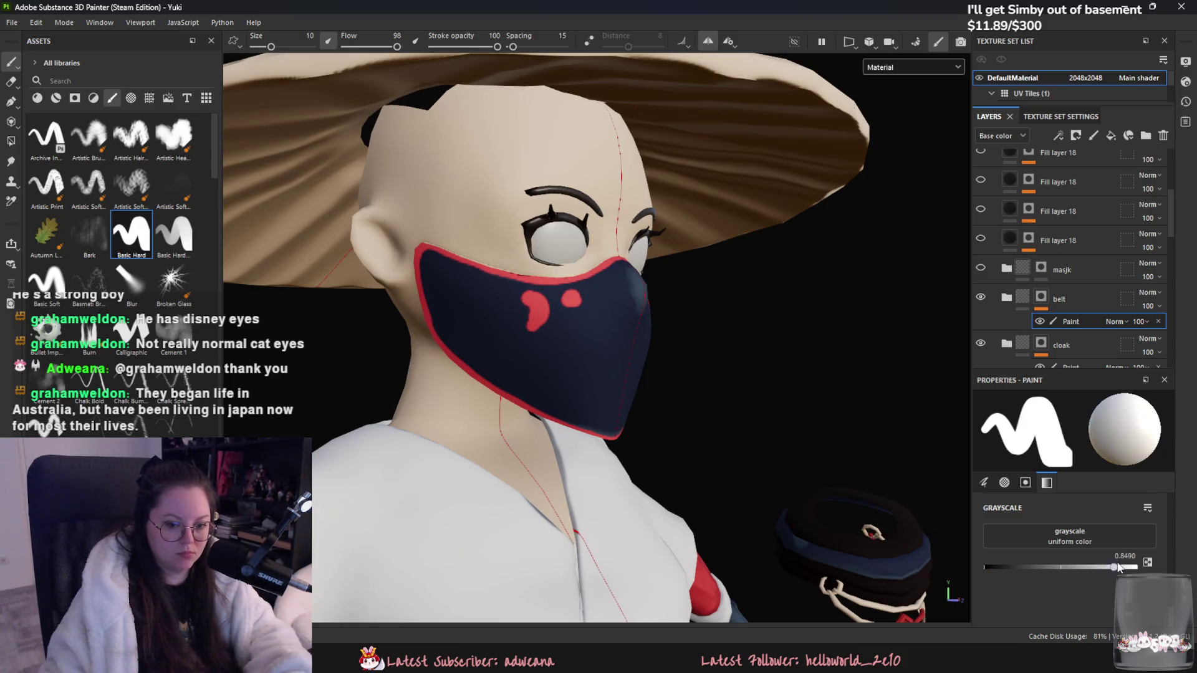
pyautogui.moveTo(507, 315)
pyautogui.mouseDown()
pyautogui.moveTo(510, 331)
pyautogui.moveTo(494, 297)
pyautogui.moveTo(427, 334)
pyautogui.moveTo(414, 363)
pyautogui.moveTo(480, 368)
pyautogui.mouseUp()
pyautogui.press('x')
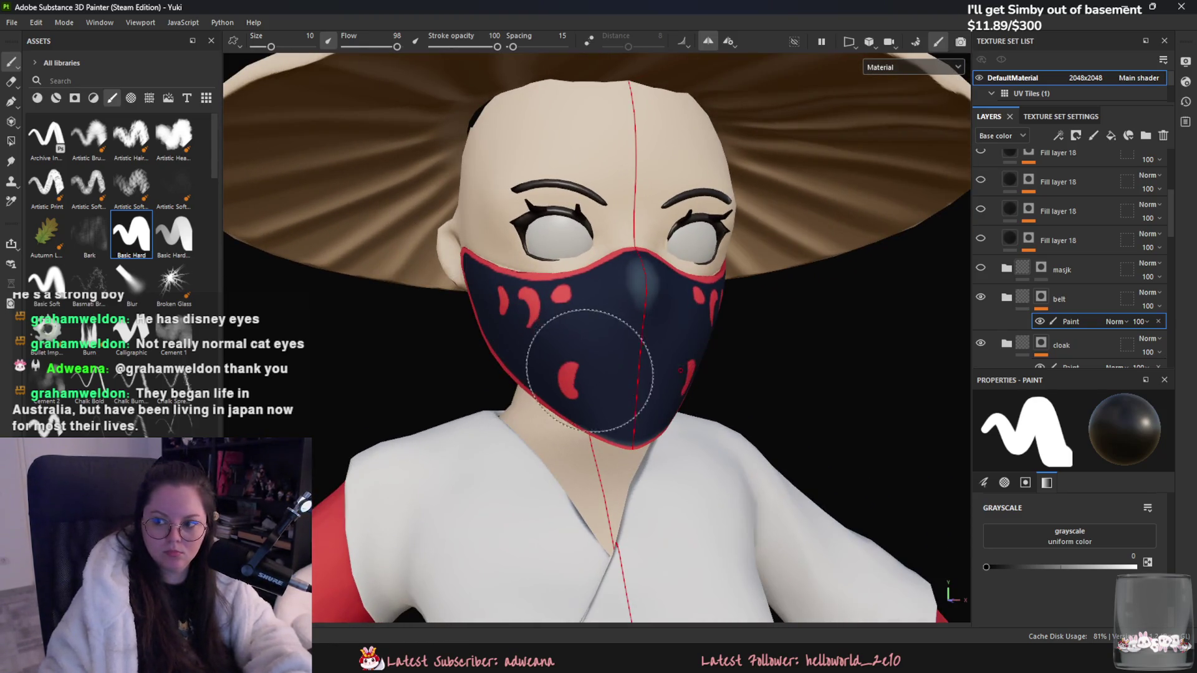
pyautogui.keyDown('alt'); pyautogui.moveTo(623, 377); pyautogui.dragTo(548, 374); pyautogui.keyUp('alt')
pyautogui.moveTo(701, 390); pyautogui.dragTo(712, 375)
pyautogui.click(728, 376)
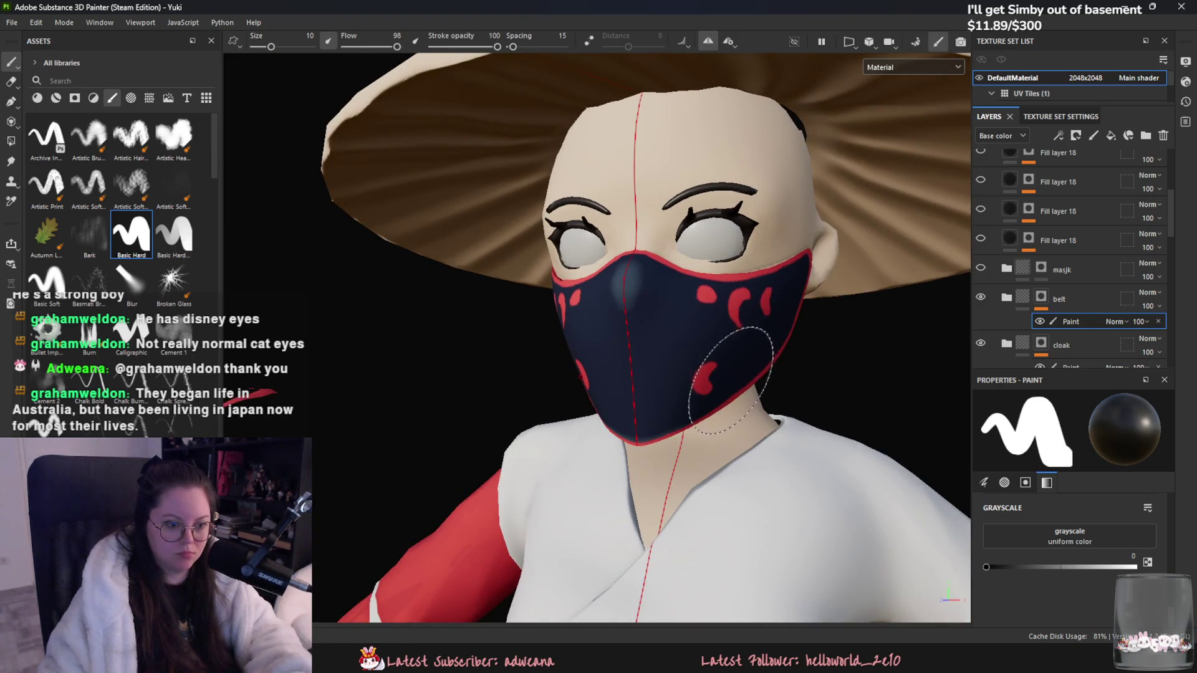
# Step: Shrink the brush to about size 5, swap grayscale values, and paint cleanup strokes beside the nose
pyautogui.press('f')
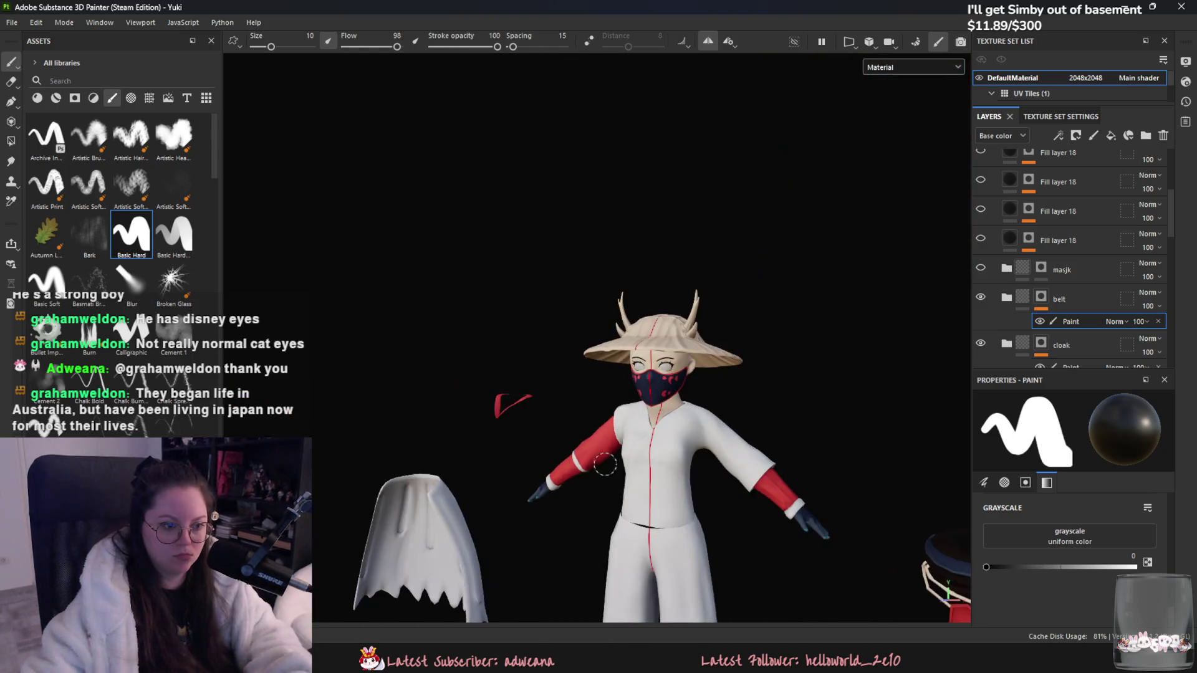
pyautogui.keyDown('alt'); pyautogui.moveTo(682, 468); pyautogui.dragTo(966, 380, button='right'); pyautogui.keyUp('alt')
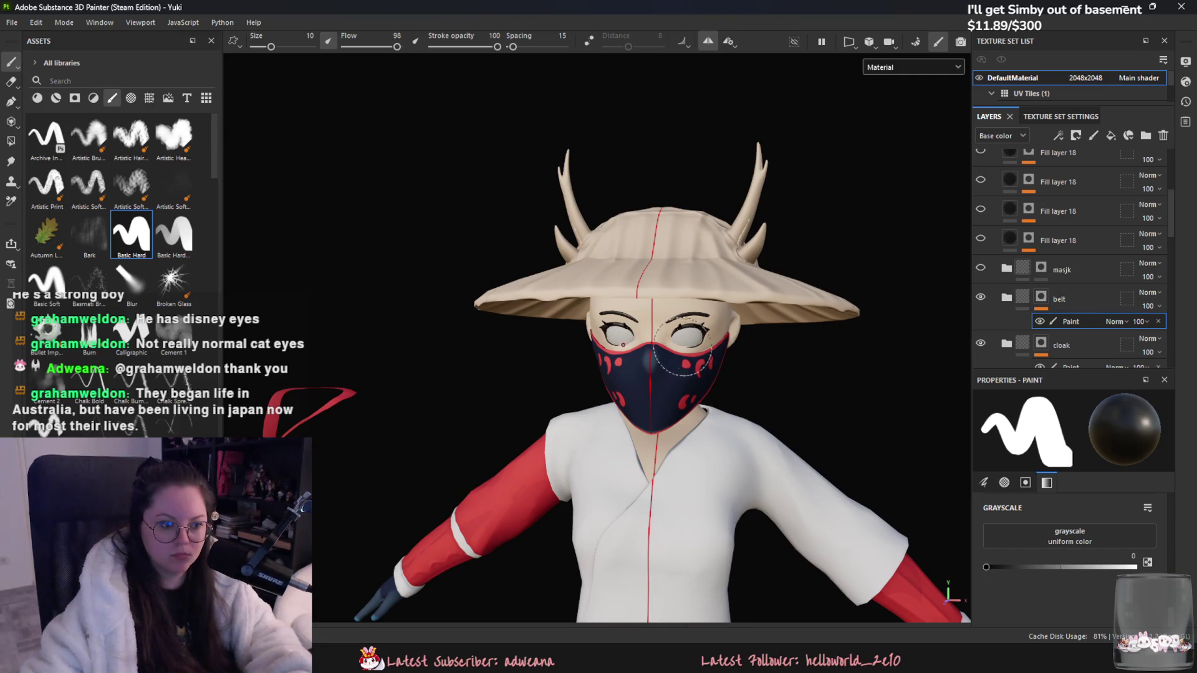
pyautogui.scroll(5, 701, 352)
pyautogui.scroll(4, 701, 352)
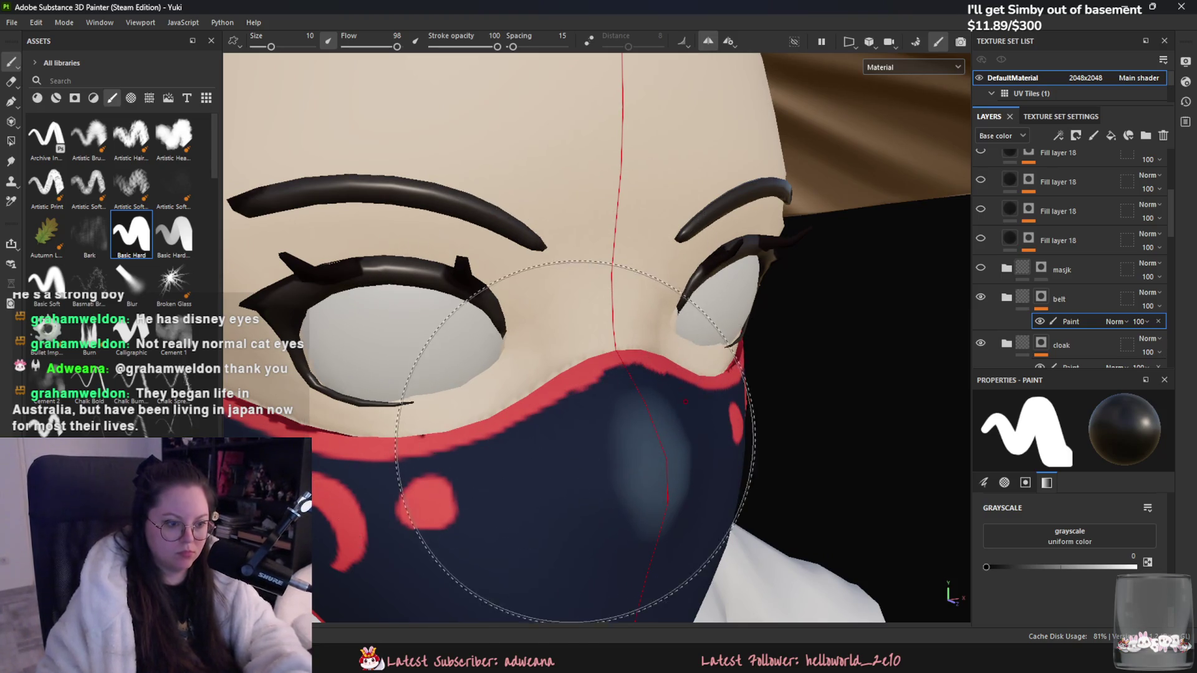
pyautogui.scroll(-3, 704, 305)
pyautogui.scroll(2, 704, 305)
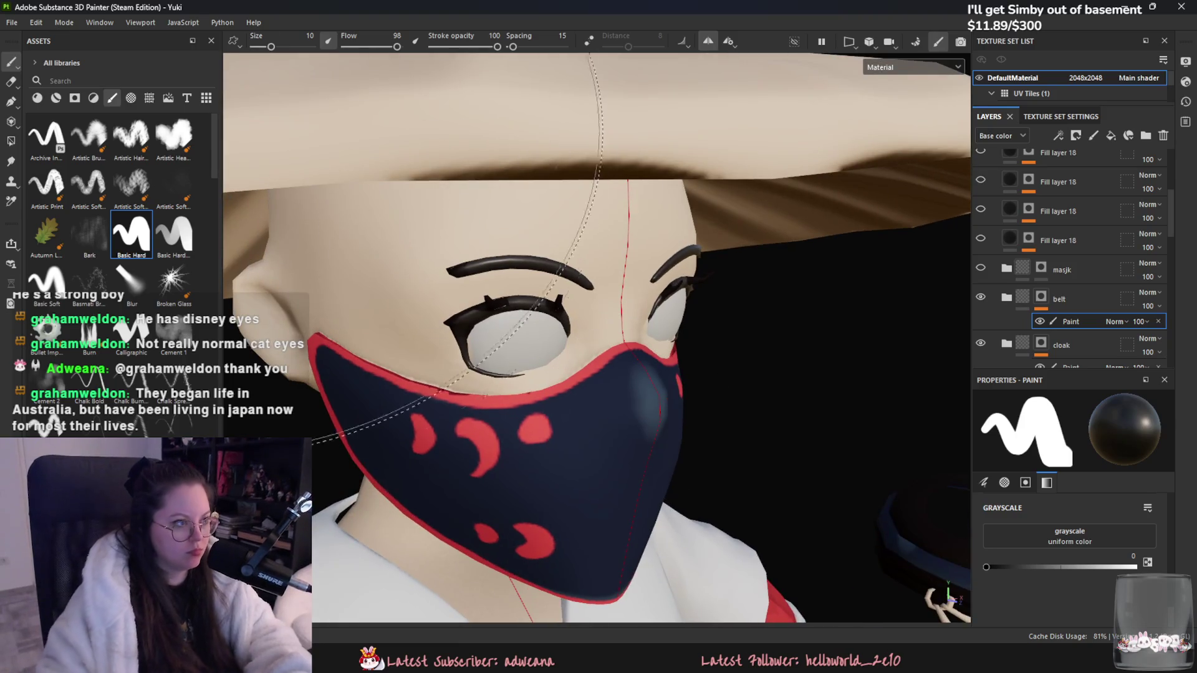
pyautogui.moveTo(278, 39); pyautogui.dragTo(272, 39)
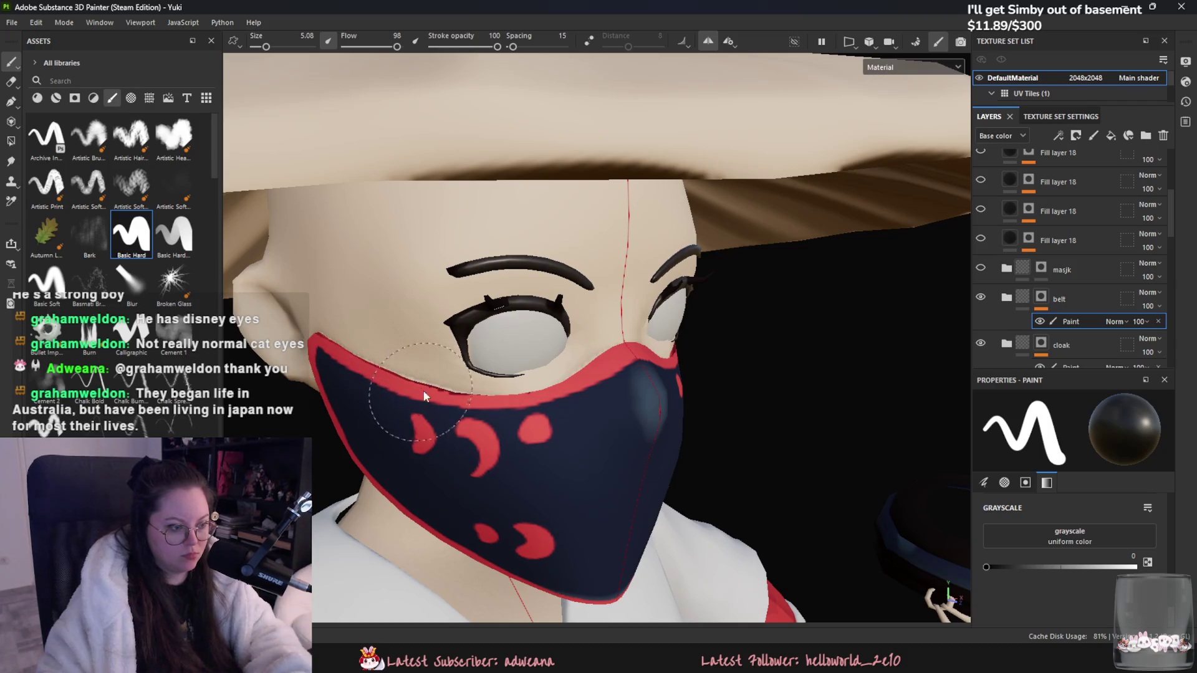
pyautogui.press('x')
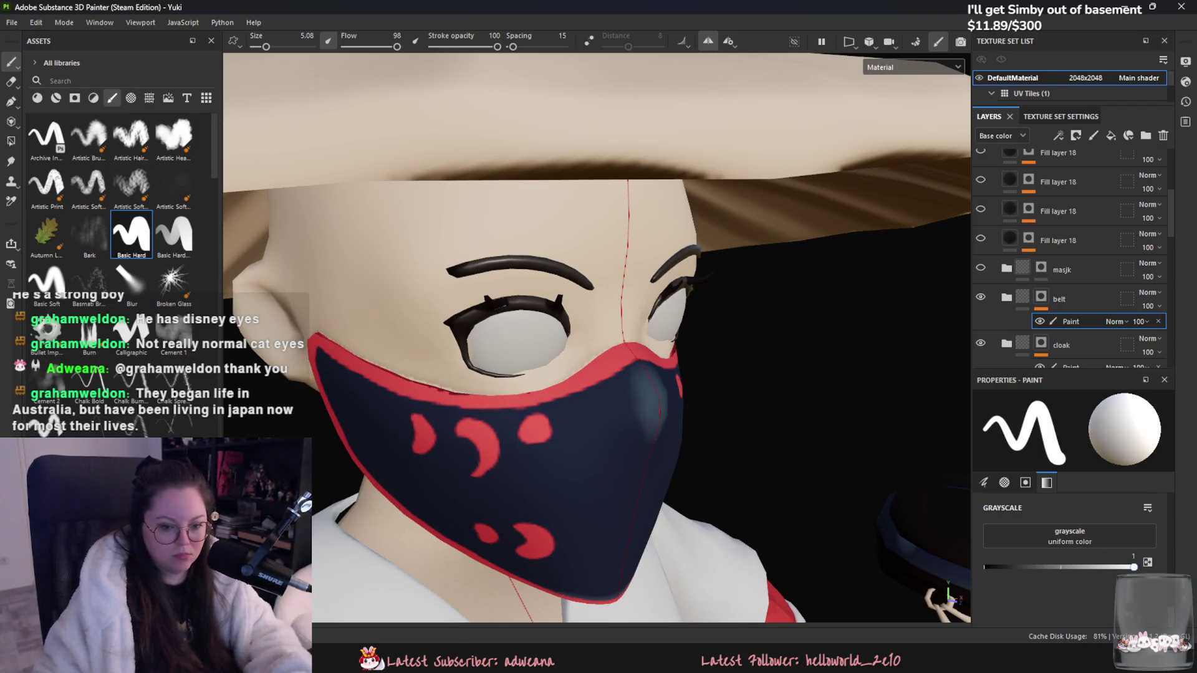
pyautogui.click(636, 330)
pyautogui.moveTo(579, 349); pyautogui.dragTo(698, 316)
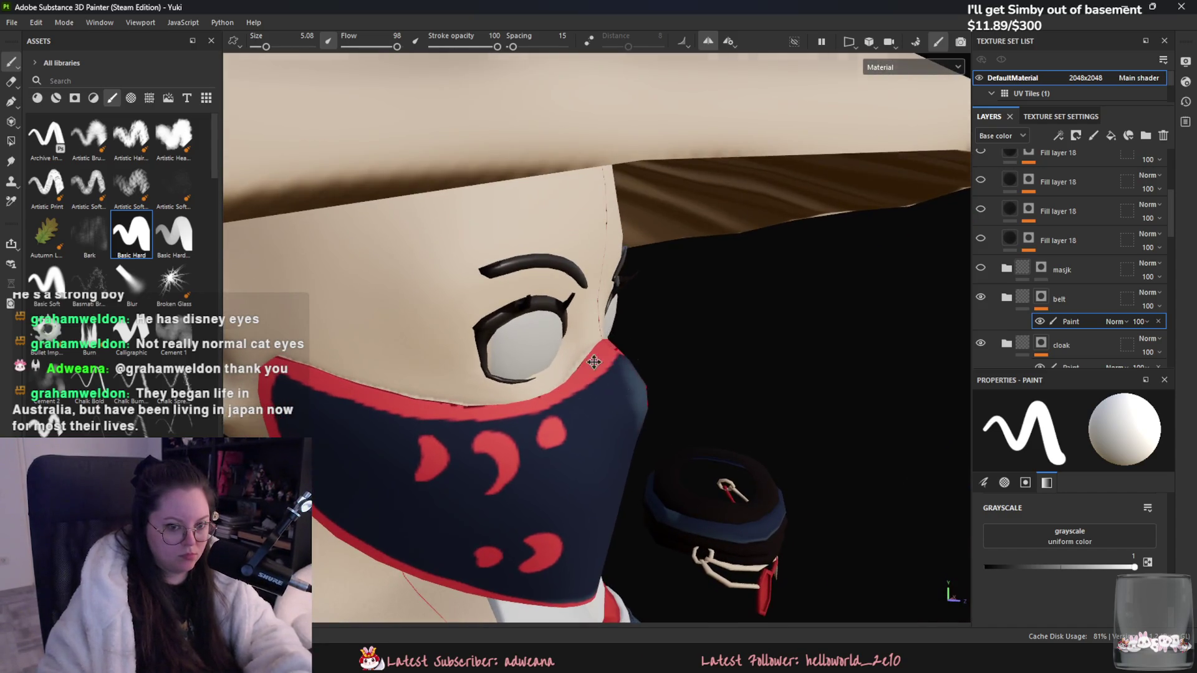
# Step: Set the paint value to black and thin the red trim along the mask's top edge
pyautogui.scroll(2, 698, 317)
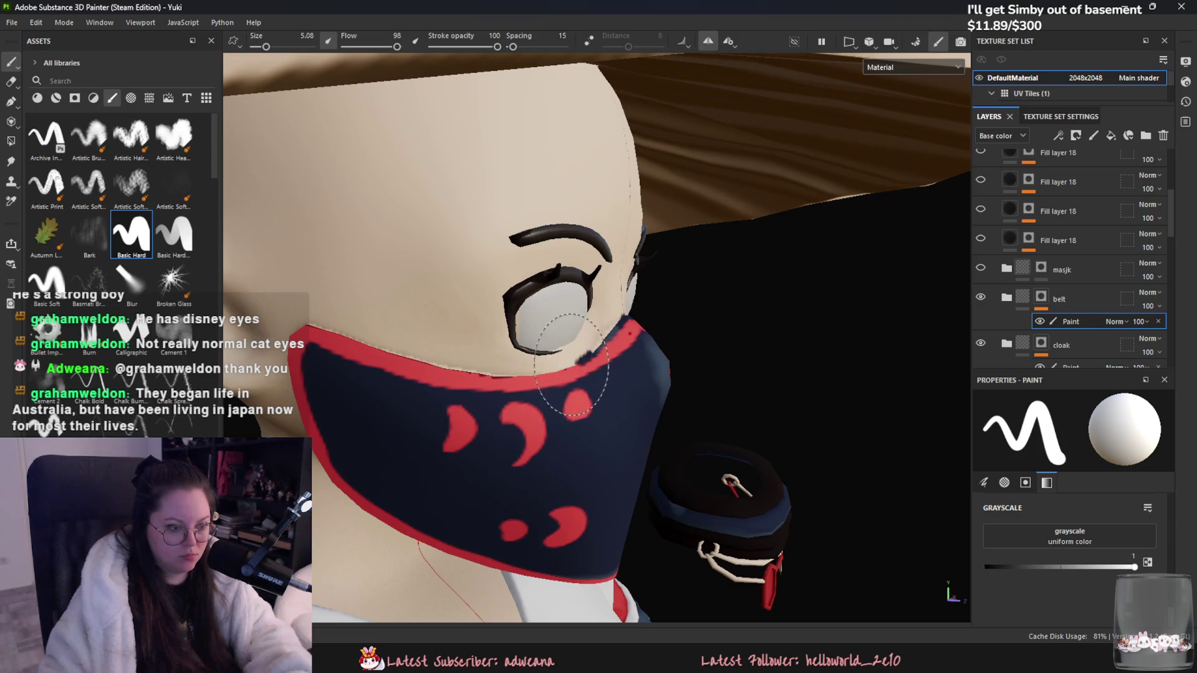
pyautogui.moveTo(579, 356)
pyautogui.keyDown('alt'); pyautogui.mouseDown()
pyautogui.moveTo(492, 383)
pyautogui.moveTo(598, 367)
pyautogui.moveTo(537, 355)
pyautogui.mouseUp(); pyautogui.keyUp('alt')
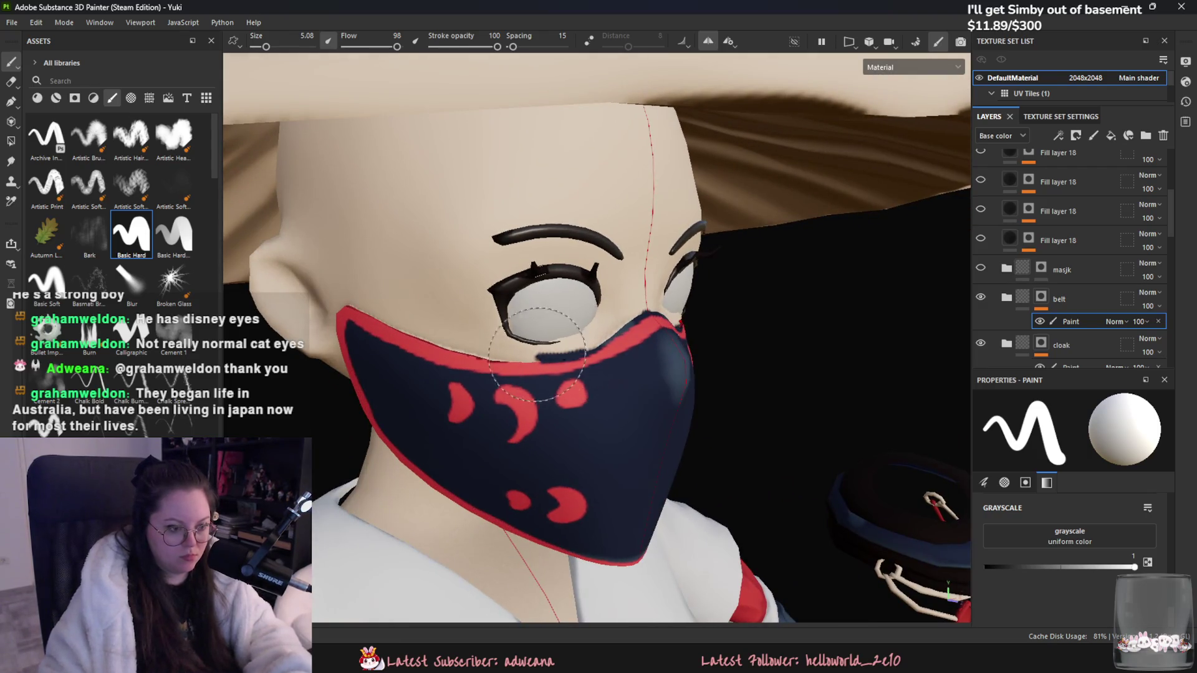
pyautogui.keyDown('alt'); pyautogui.moveTo(648, 368); pyautogui.dragTo(442, 321); pyautogui.keyUp('alt')
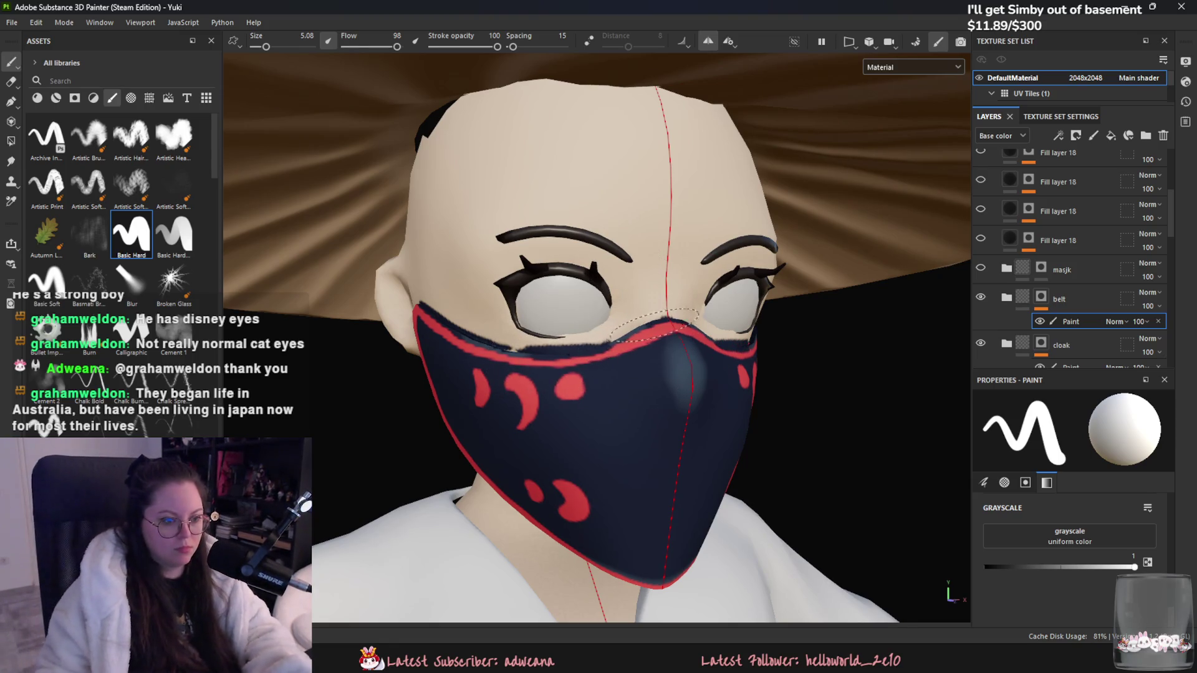
pyautogui.keyDown('alt'); pyautogui.moveTo(466, 335); pyautogui.dragTo(875, 480); pyautogui.keyUp('alt')
pyautogui.click(986, 568)
pyautogui.click(985, 568)
pyautogui.moveTo(506, 339)
pyautogui.mouseDown()
pyautogui.moveTo(515, 345)
pyautogui.moveTo(491, 339)
pyautogui.mouseUp()
pyautogui.moveTo(601, 334)
pyautogui.keyDown('alt'); pyautogui.mouseDown()
pyautogui.moveTo(531, 358)
pyautogui.moveTo(579, 341)
pyautogui.mouseUp(); pyautogui.keyUp('alt')
pyautogui.scroll(2, 532, 358)
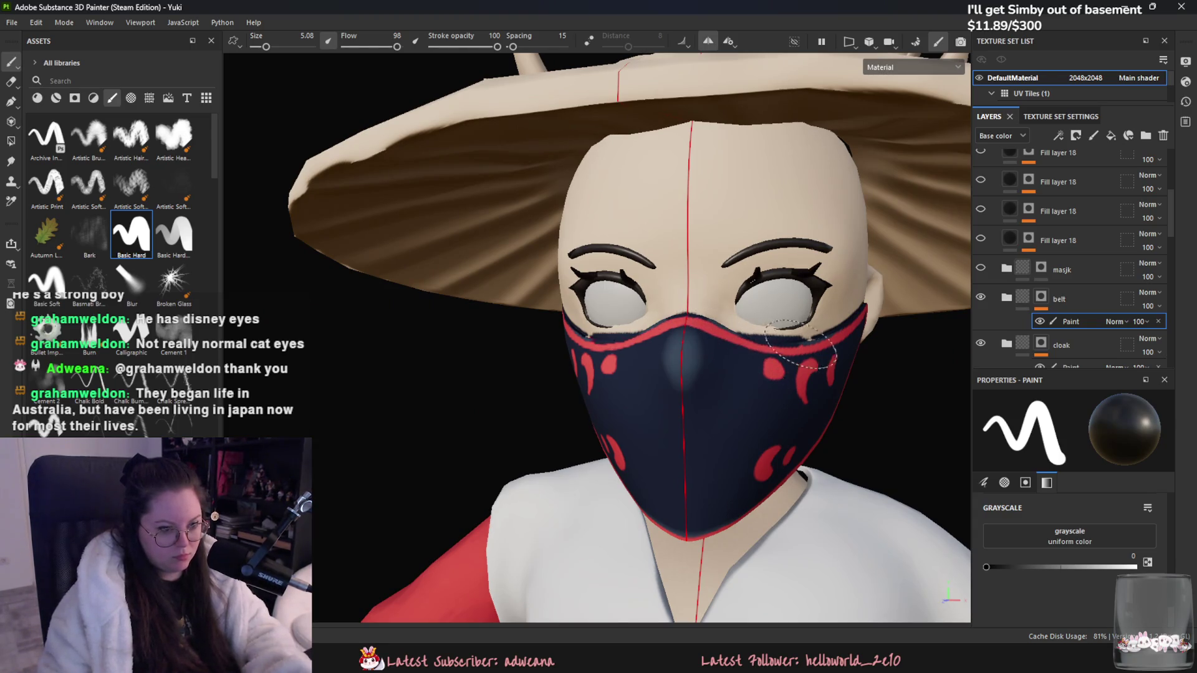
pyautogui.moveTo(757, 344)
pyautogui.keyDown('alt'); pyautogui.mouseDown()
pyautogui.moveTo(652, 372)
pyautogui.moveTo(717, 374)
pyautogui.moveTo(775, 352)
pyautogui.moveTo(735, 399)
pyautogui.moveTo(747, 427)
pyautogui.moveTo(772, 436)
pyautogui.mouseUp(); pyautogui.keyUp('alt')
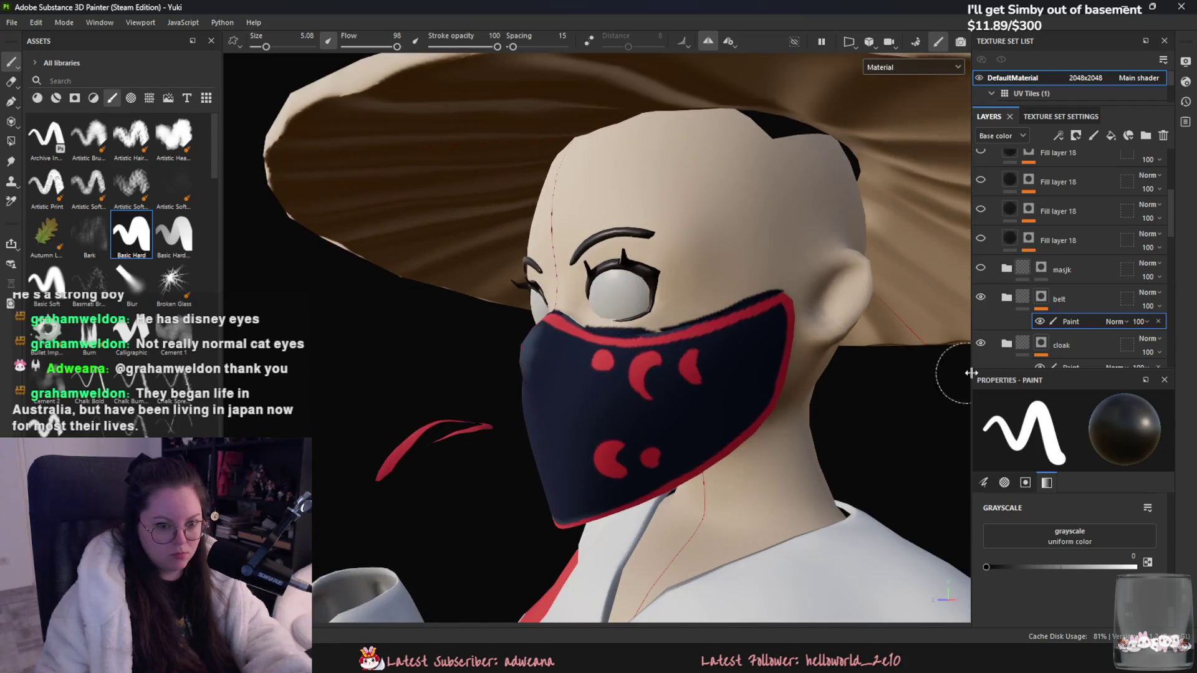
pyautogui.keyDown('alt'); pyautogui.moveTo(873, 405); pyautogui.dragTo(948, 374); pyautogui.keyUp('alt')
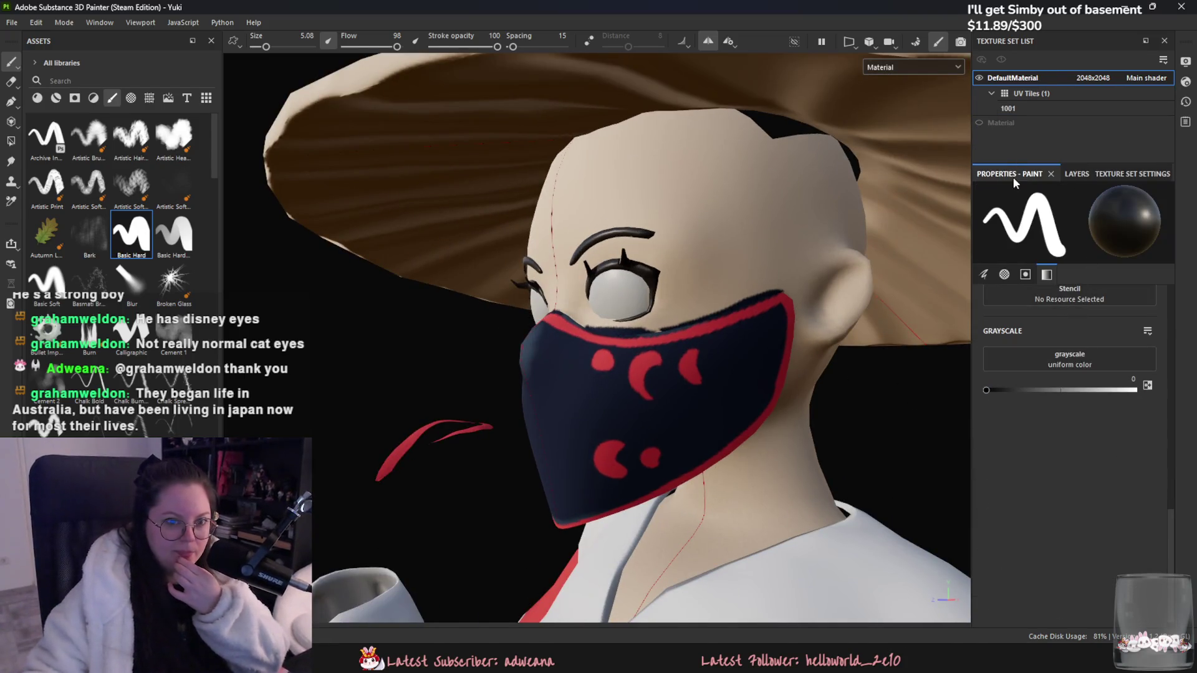
pyautogui.click(1073, 173)
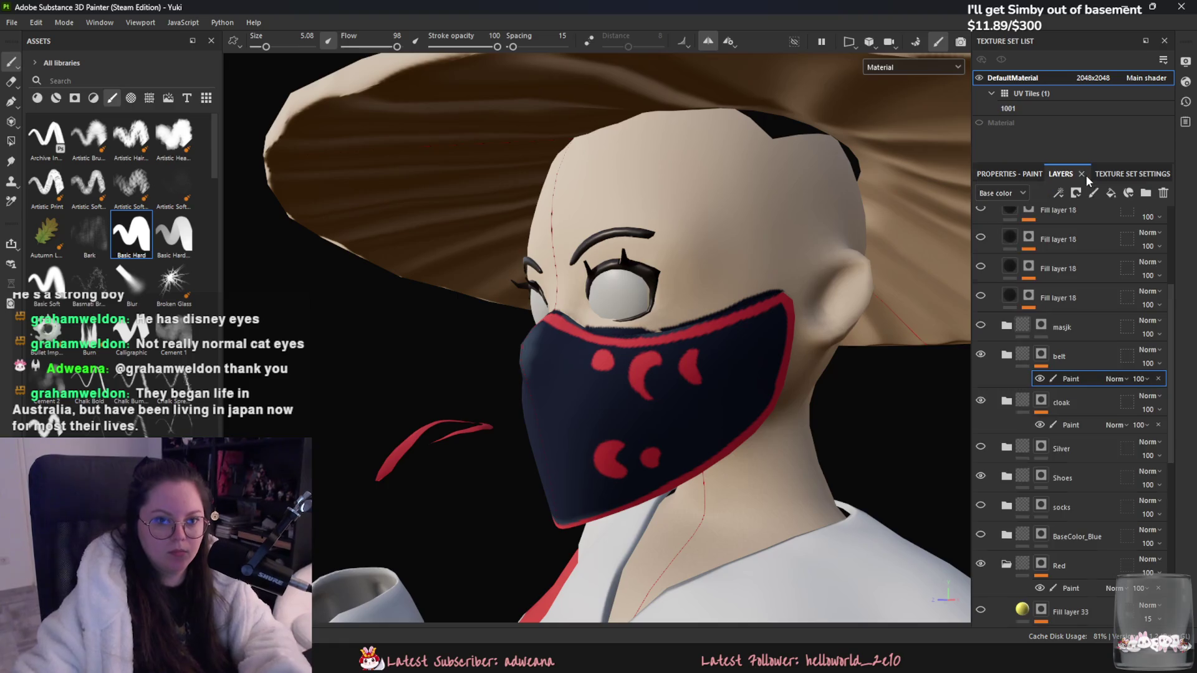
pyautogui.click(1145, 177)
pyautogui.click(994, 176)
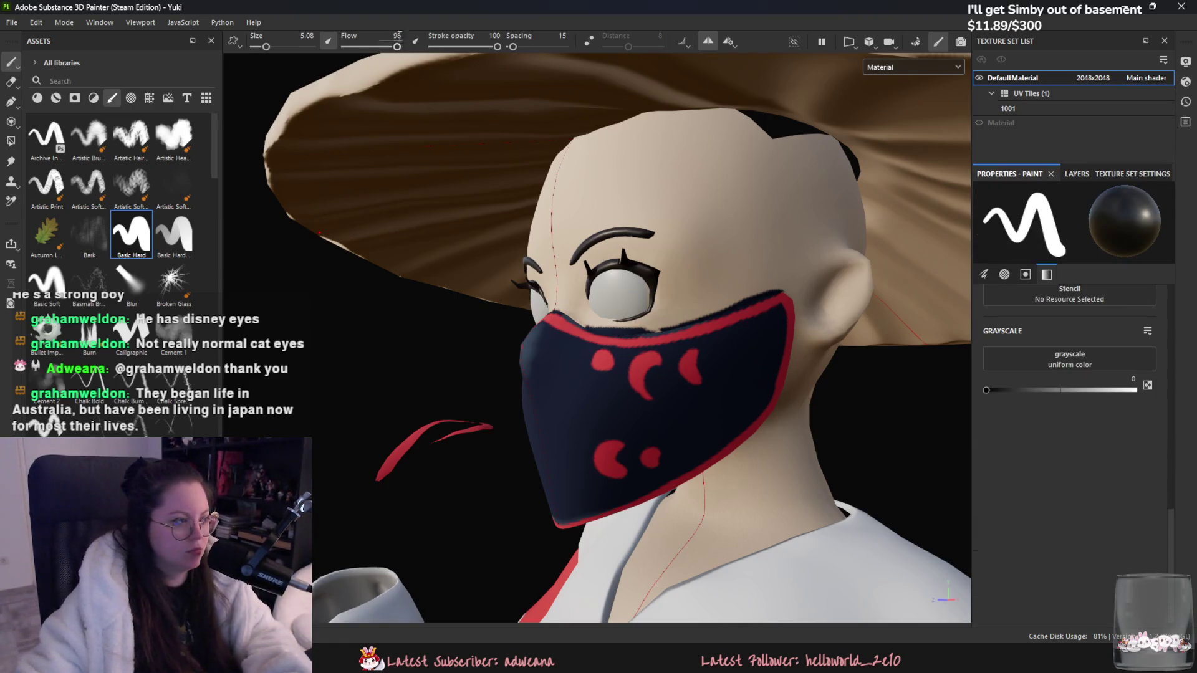
pyautogui.click(63, 22)
pyautogui.moveTo(140, 23)
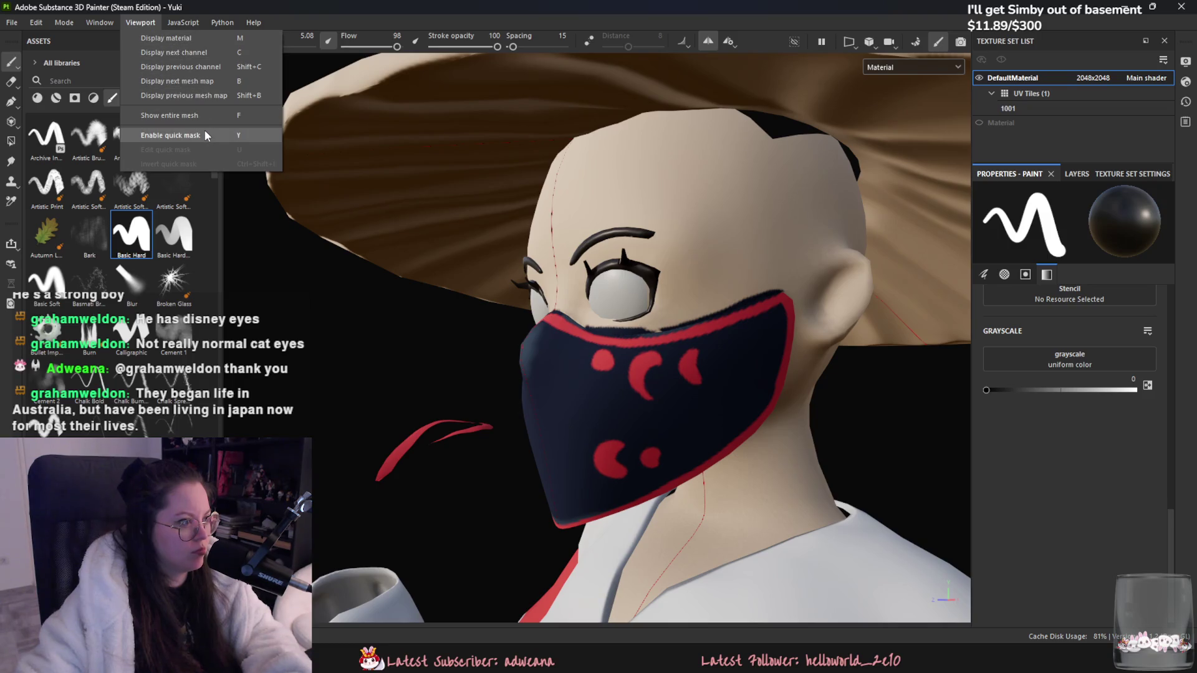
pyautogui.moveTo(19, 24)
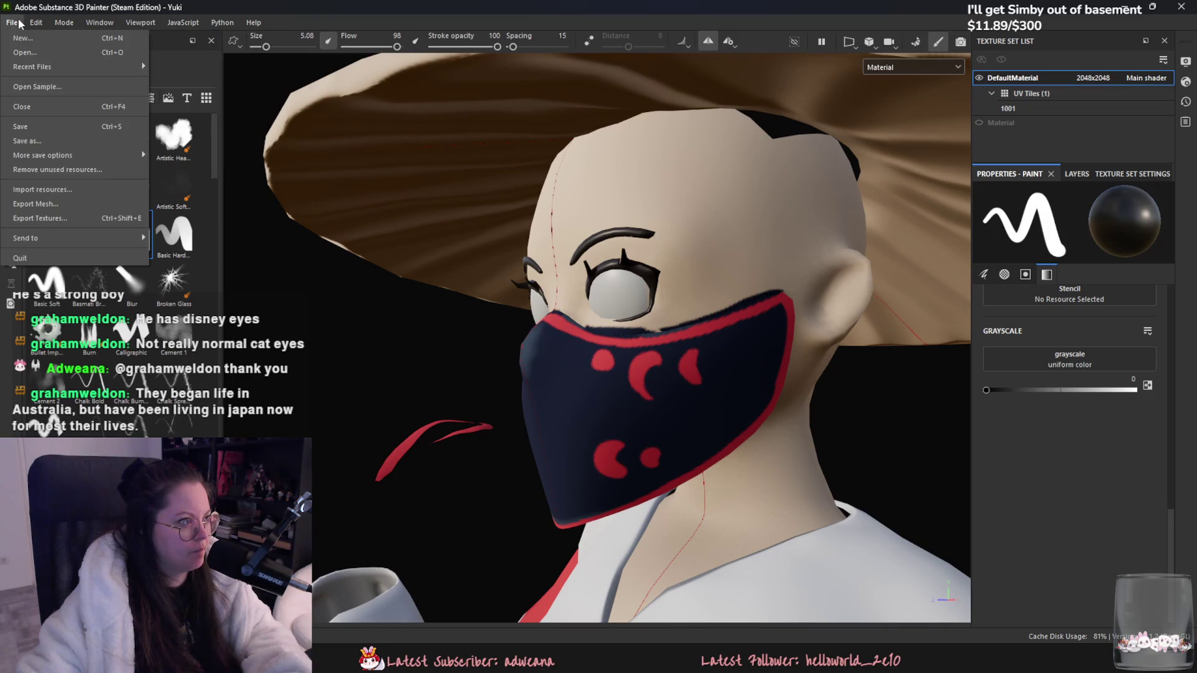
pyautogui.click(22, 23)
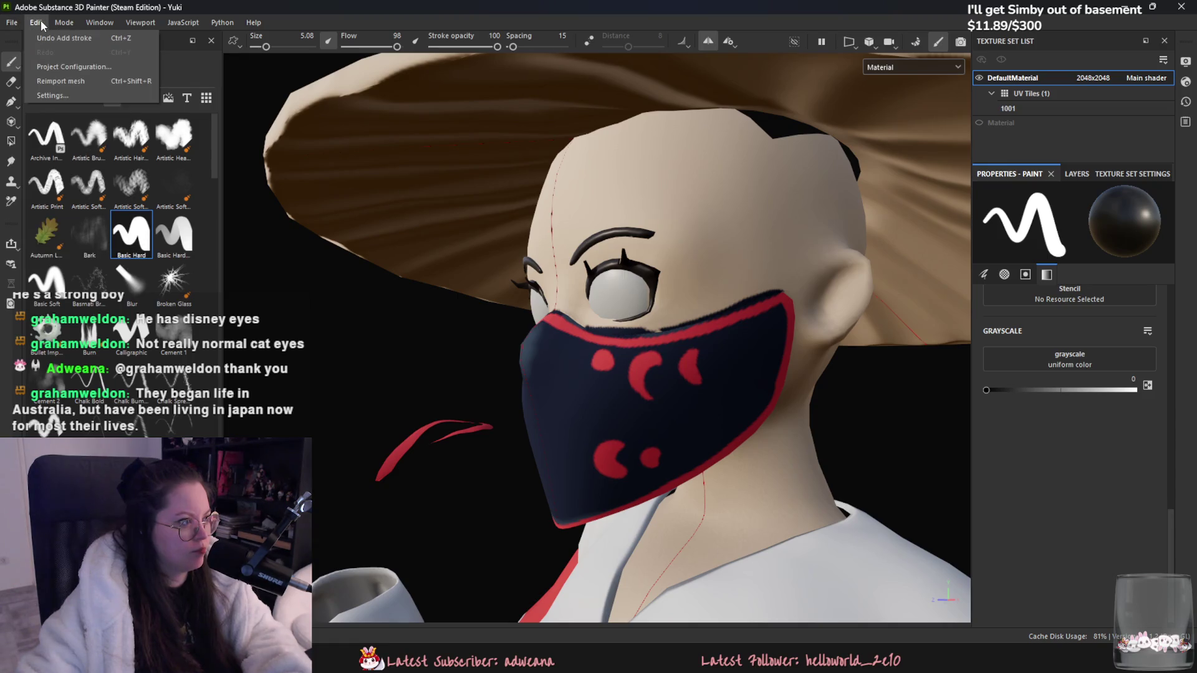
pyautogui.click(64, 24)
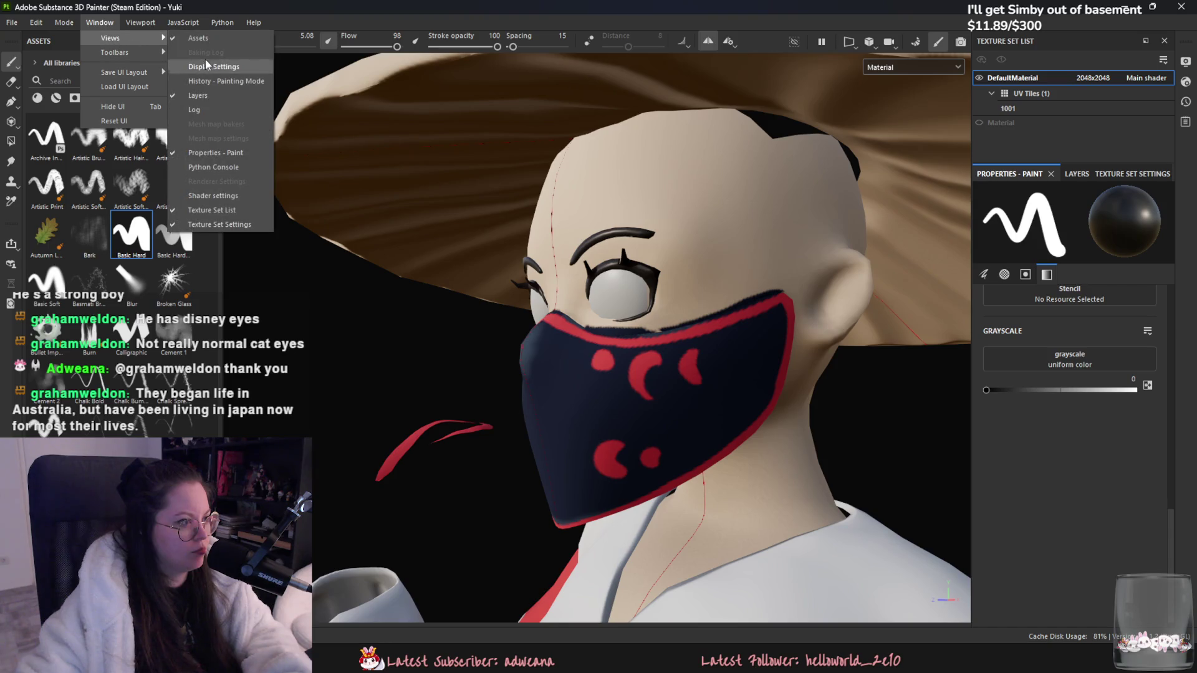
pyautogui.click(206, 64)
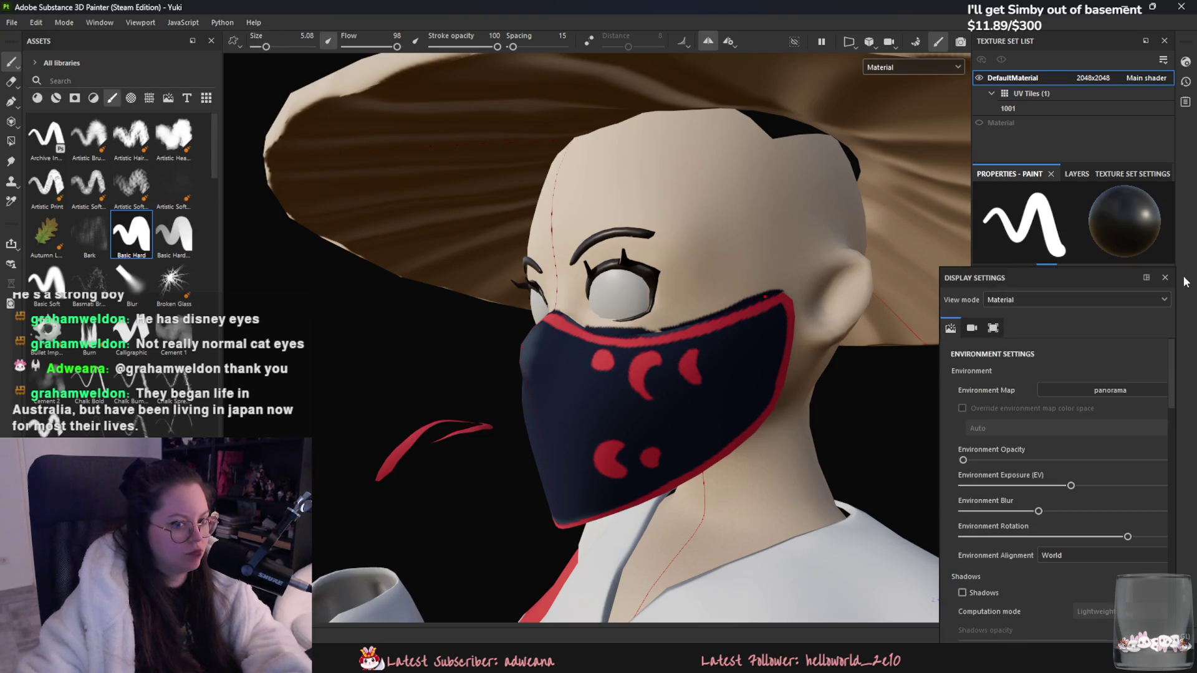
pyautogui.click(1164, 277)
pyautogui.click(97, 25)
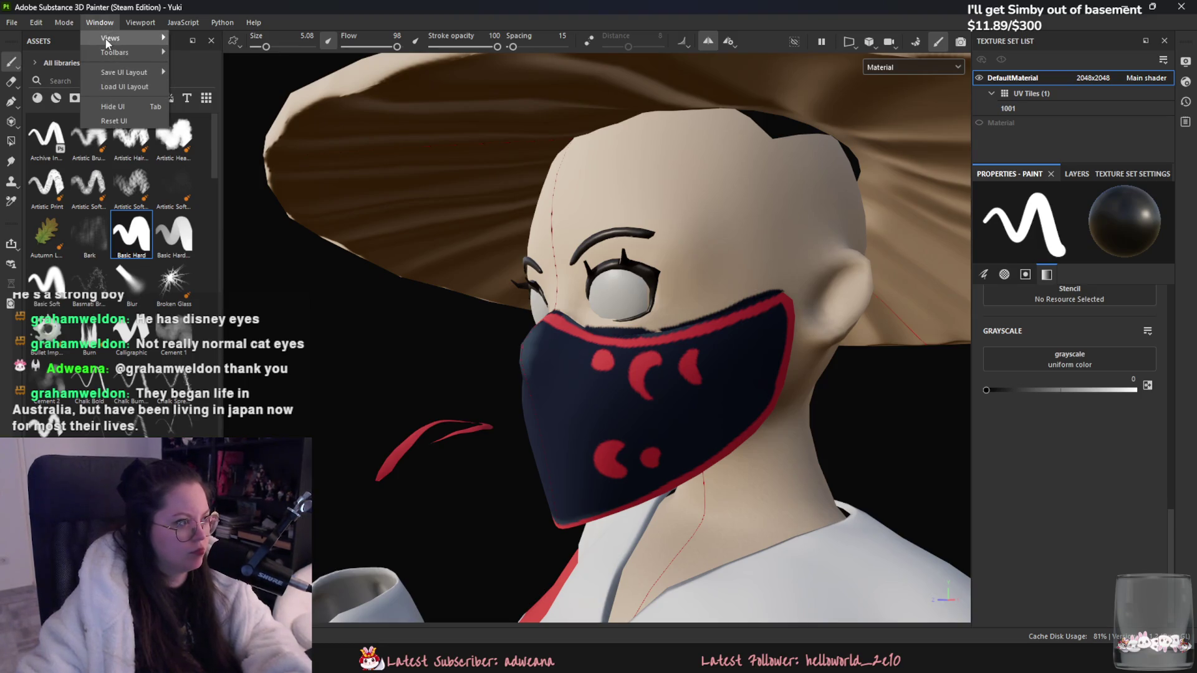
pyautogui.moveTo(106, 41)
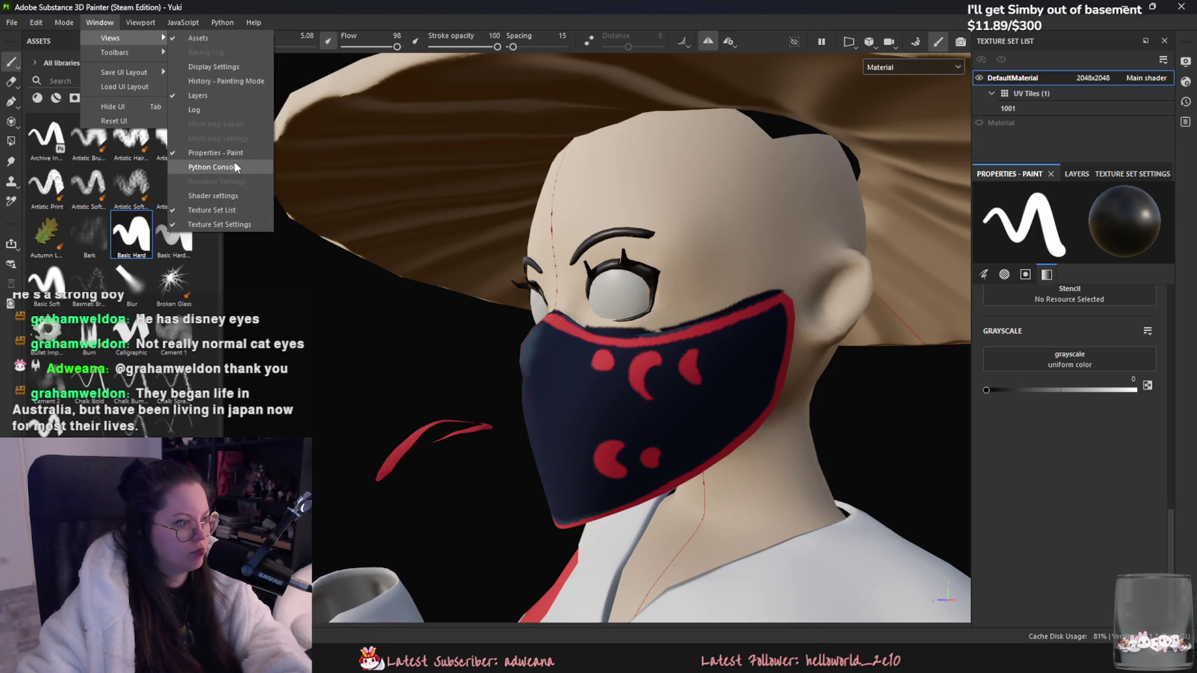
pyautogui.click(233, 193)
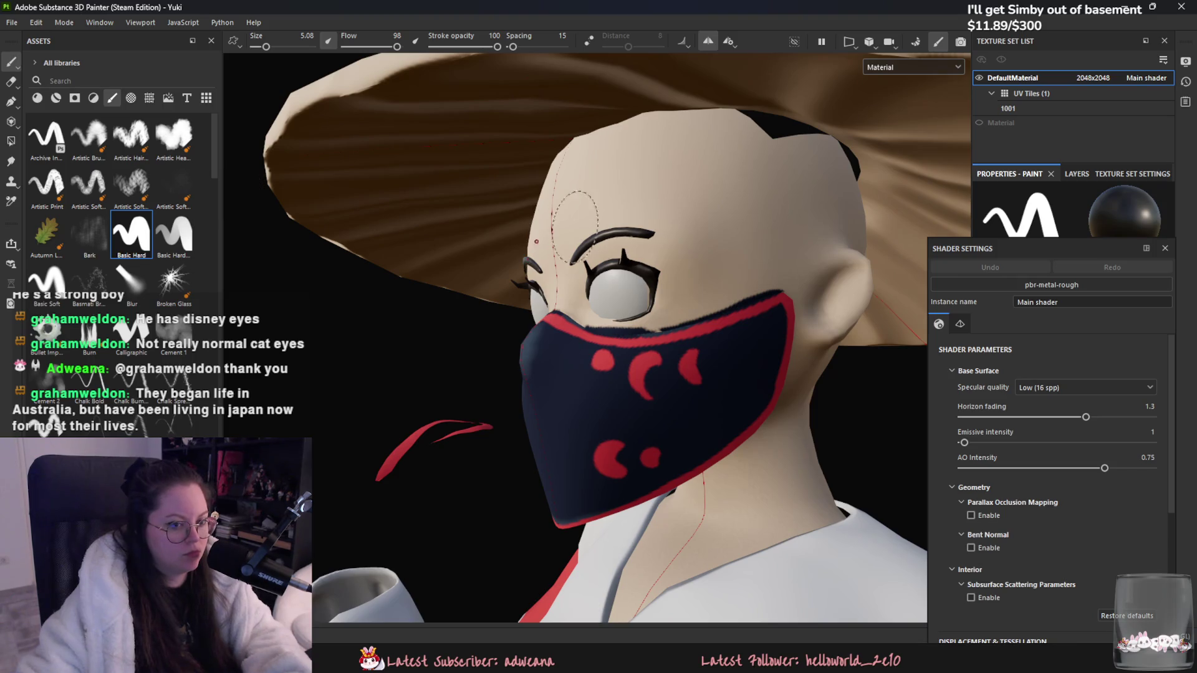
pyautogui.click(1164, 248)
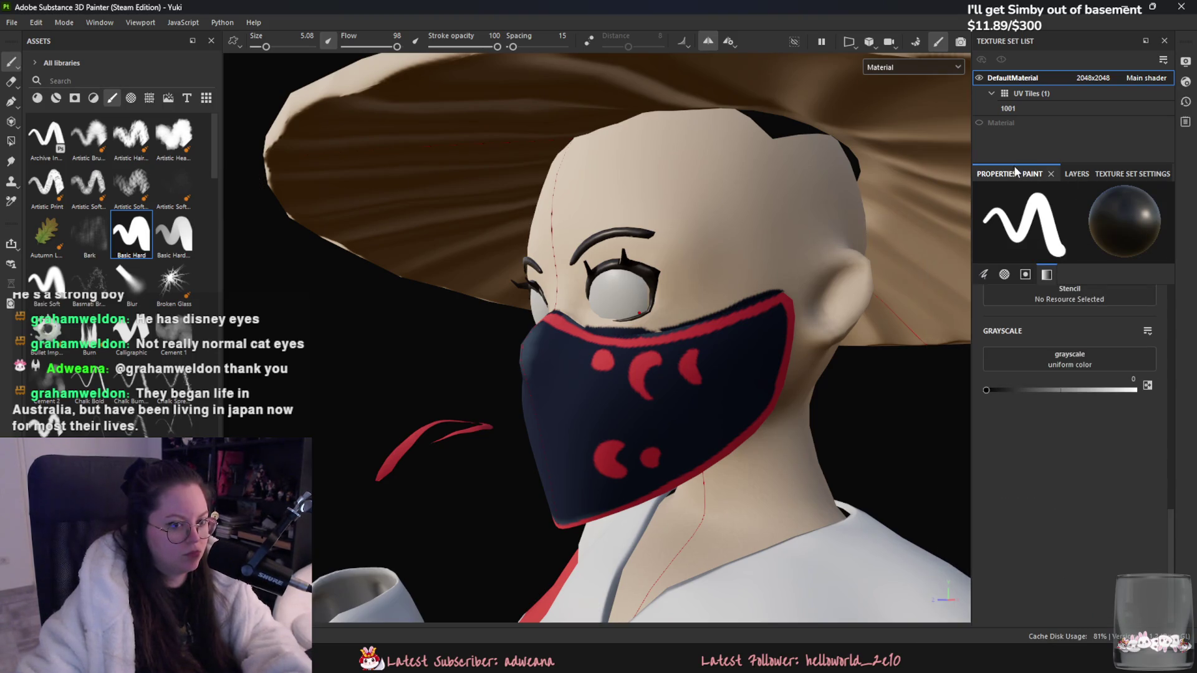
pyautogui.scroll(10, 1109, 309)
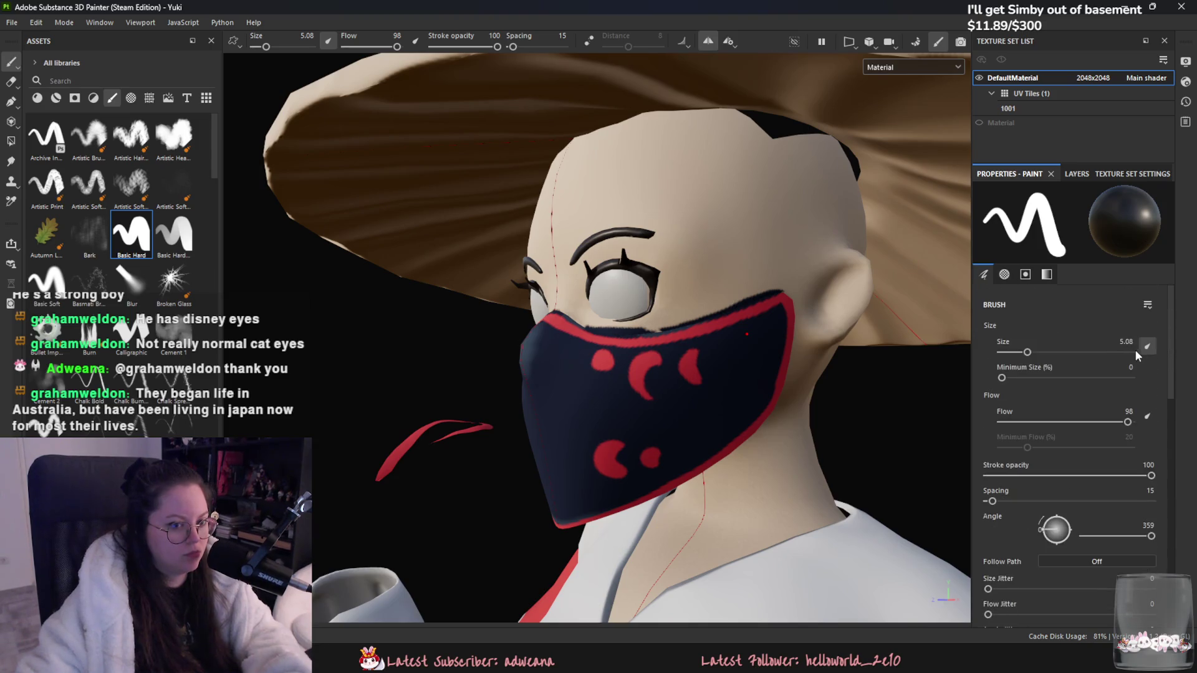
pyautogui.scroll(-10, 1131, 362)
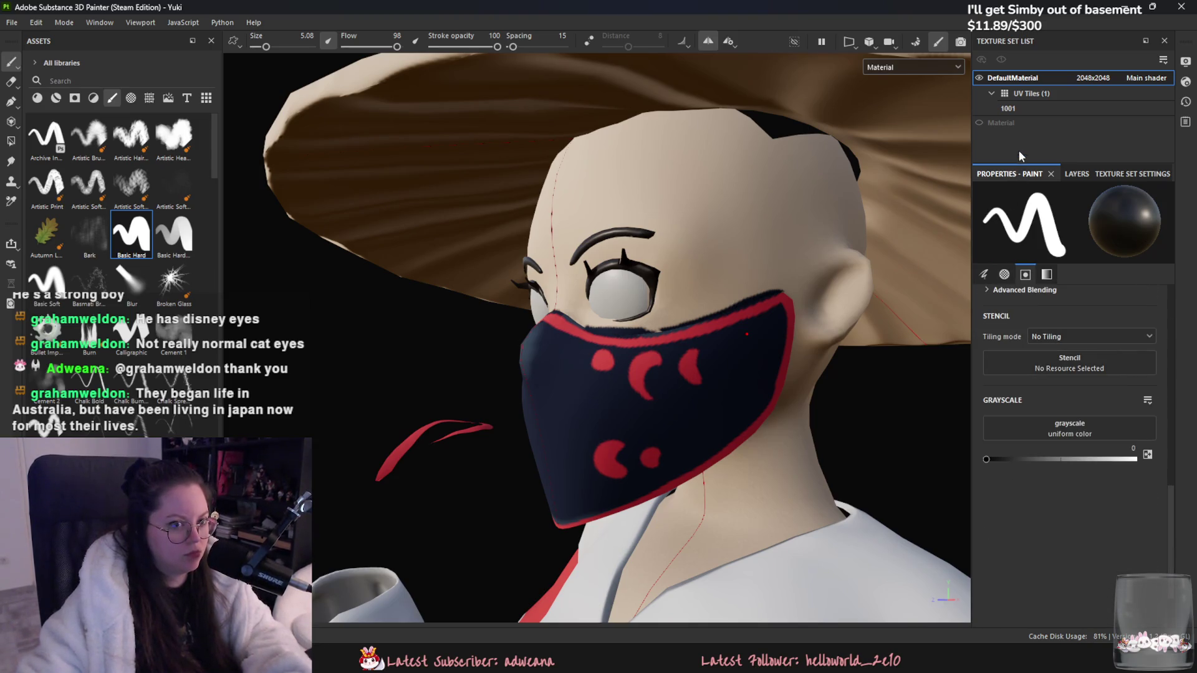
pyautogui.click(1073, 174)
pyautogui.moveTo(1030, 178)
pyautogui.mouseDown()
pyautogui.moveTo(1007, 173)
pyautogui.moveTo(1033, 122)
pyautogui.moveTo(1024, 137)
pyautogui.moveTo(1034, 44)
pyautogui.moveTo(1016, 197)
pyautogui.mouseUp()
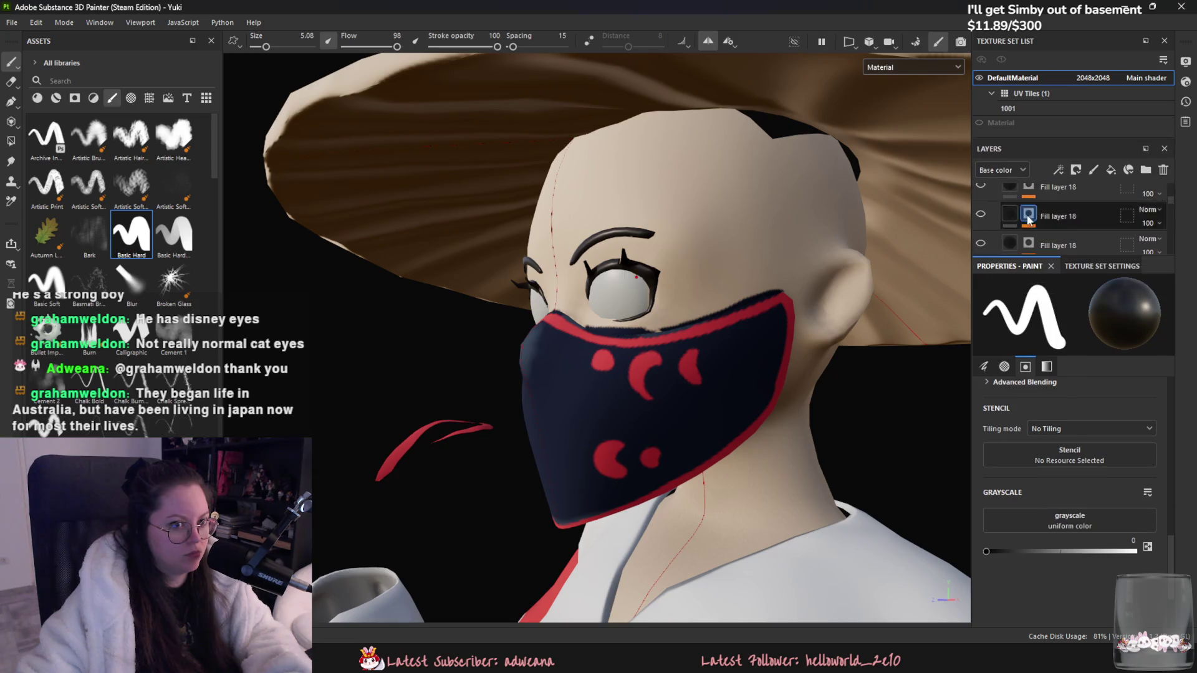
pyautogui.moveTo(1016, 153); pyautogui.dragTo(1051, 604)
pyautogui.moveTo(1055, 519)
pyautogui.mouseDown()
pyautogui.moveTo(1026, 293)
pyautogui.moveTo(1021, 430)
pyautogui.moveTo(1019, 318)
pyautogui.moveTo(1080, 287)
pyautogui.moveTo(1076, 232)
pyautogui.moveTo(1150, 268)
pyautogui.moveTo(1159, 331)
pyautogui.moveTo(1039, 267)
pyautogui.moveTo(1068, 241)
pyautogui.mouseUp()
pyautogui.moveTo(1048, 288); pyautogui.dragTo(1041, 197)
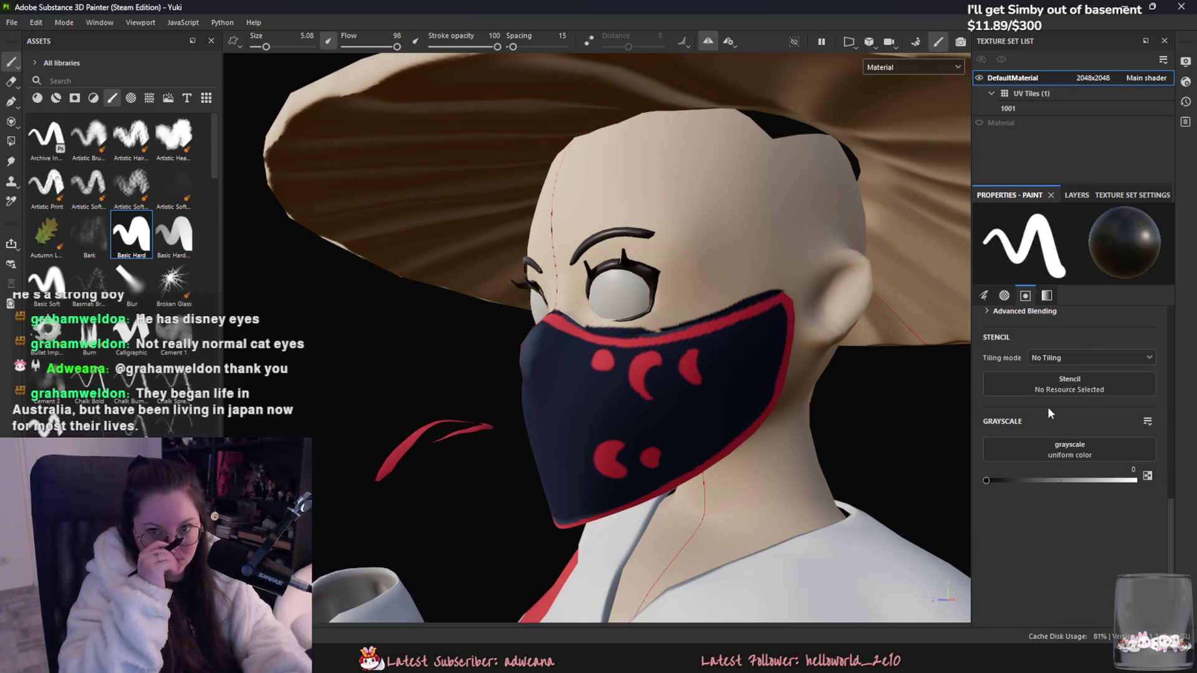
pyautogui.moveTo(698, 374)
pyautogui.keyDown('alt'); pyautogui.mouseDown()
pyautogui.moveTo(700, 399)
pyautogui.moveTo(661, 399)
pyautogui.mouseUp(); pyautogui.keyUp('alt')
# Step: Set brush grayscale to 1 and paint over part of the mask's red back edge
pyautogui.click(1133, 481)
pyautogui.moveTo(536, 351)
pyautogui.mouseDown()
pyautogui.moveTo(595, 389)
pyautogui.moveTo(602, 363)
pyautogui.moveTo(576, 413)
pyautogui.moveTo(613, 352)
pyautogui.mouseUp()
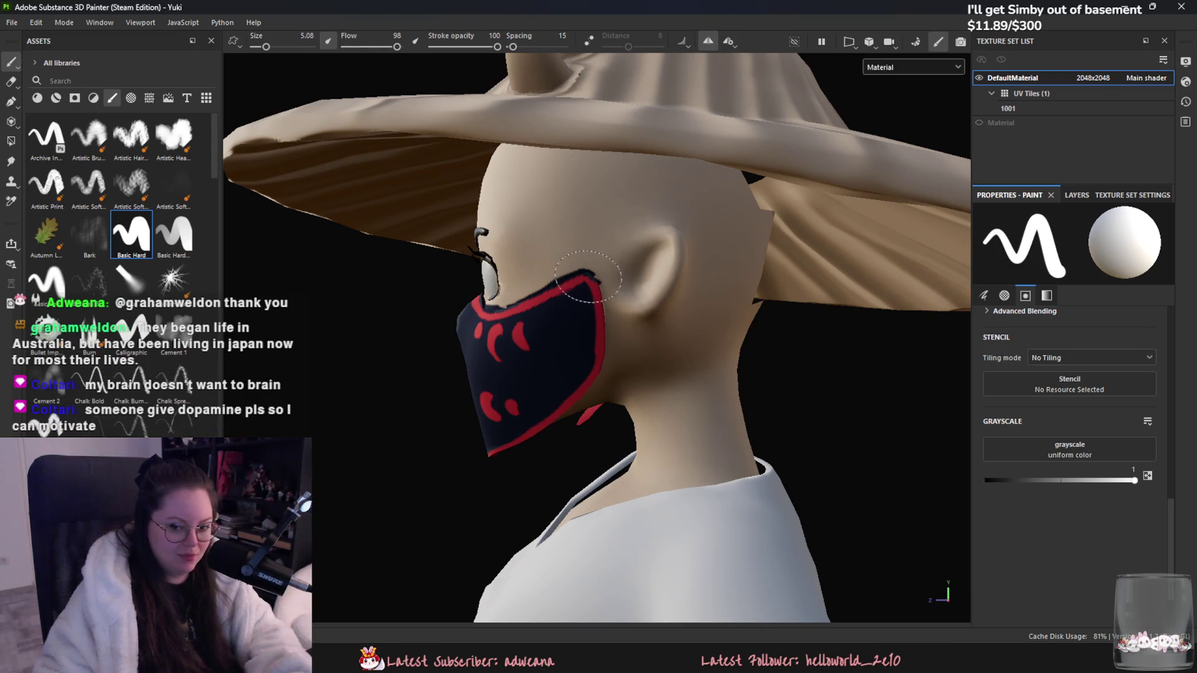
pyautogui.keyDown('alt'); pyautogui.moveTo(594, 290); pyautogui.dragTo(605, 271); pyautogui.keyUp('alt')
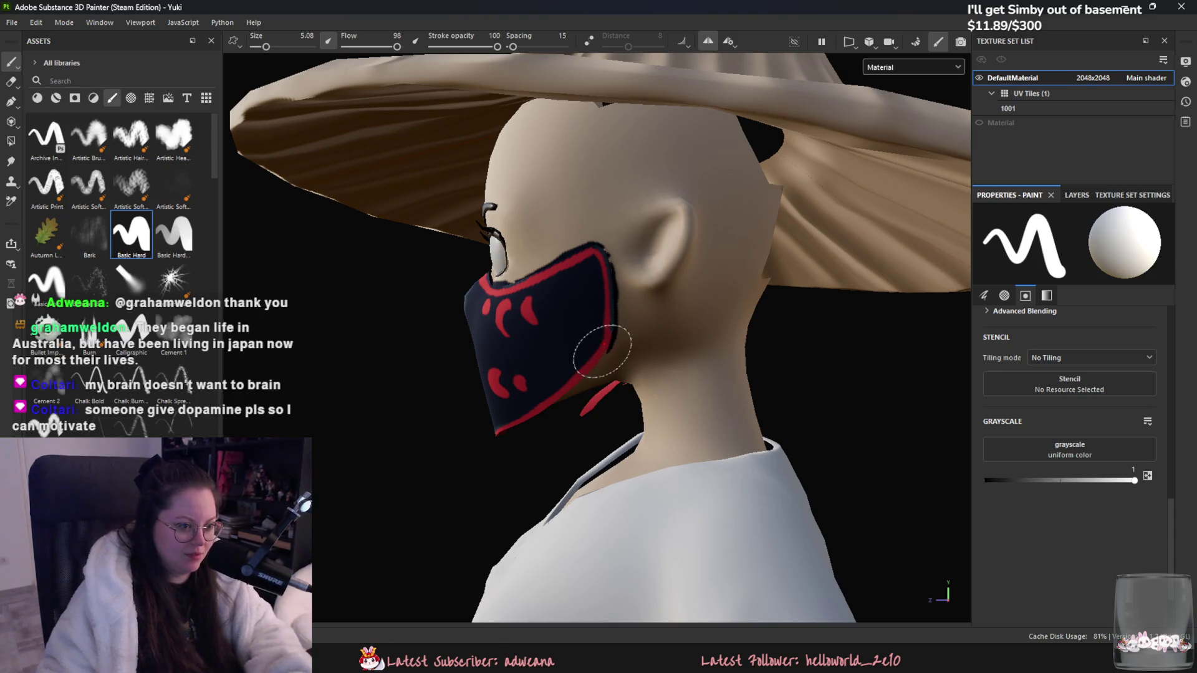
pyautogui.keyDown('alt'); pyautogui.moveTo(602, 350); pyautogui.dragTo(634, 330); pyautogui.keyUp('alt')
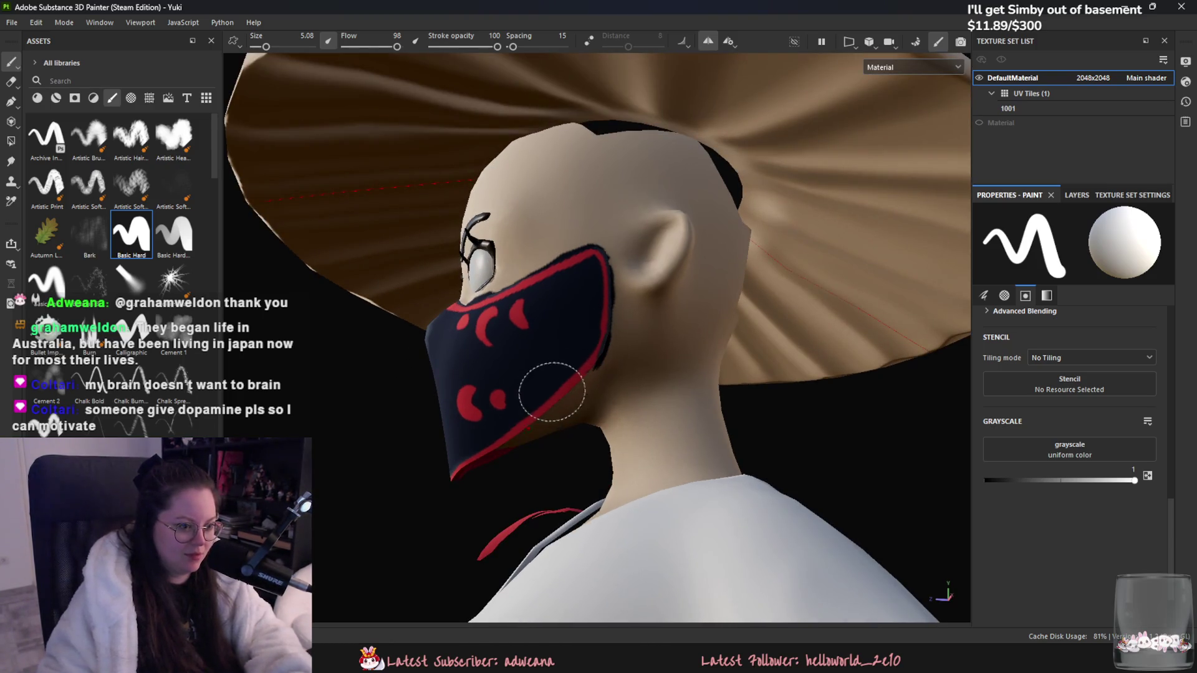
pyautogui.keyDown('alt'); pyautogui.moveTo(551, 394); pyautogui.dragTo(647, 293); pyautogui.keyUp('alt')
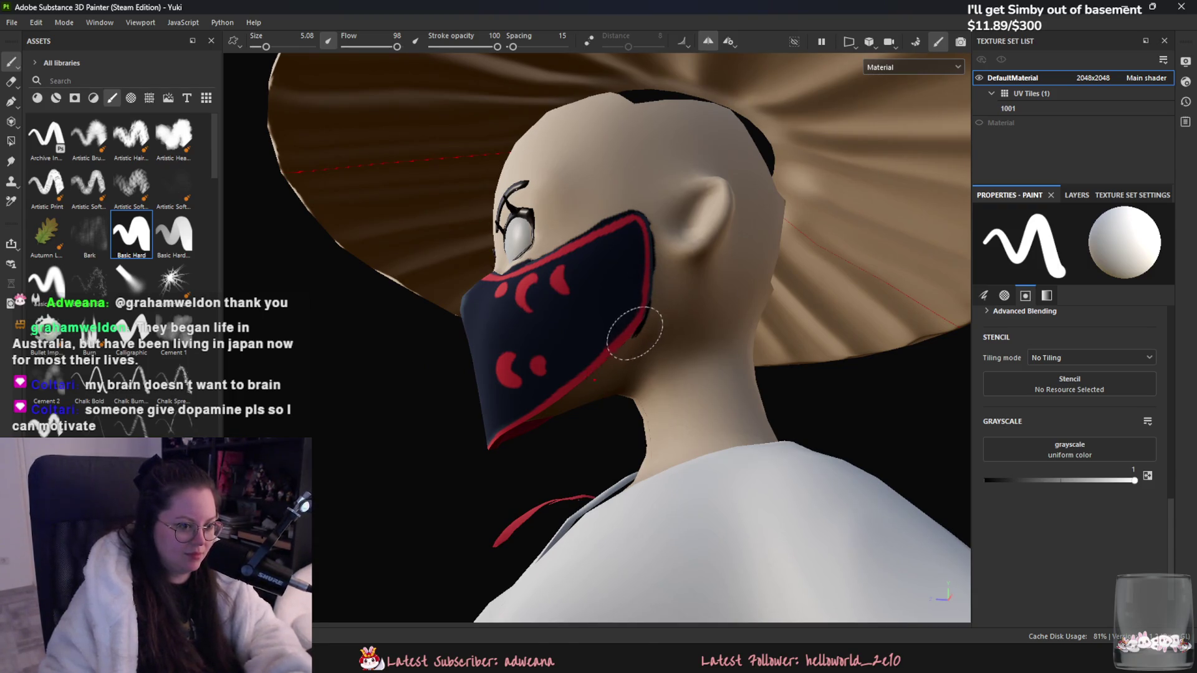
pyautogui.keyDown('alt'); pyautogui.moveTo(633, 326); pyautogui.dragTo(672, 260); pyautogui.keyUp('alt')
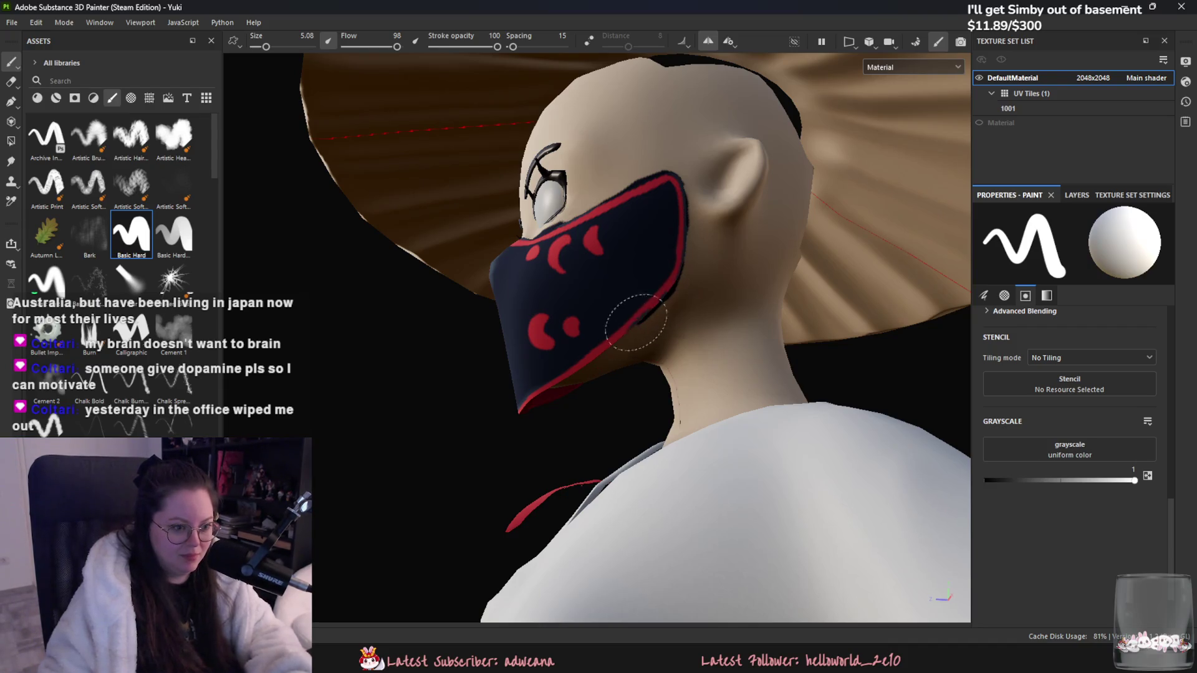
pyautogui.keyDown('alt'); pyautogui.moveTo(636, 325); pyautogui.dragTo(630, 363); pyautogui.keyUp('alt')
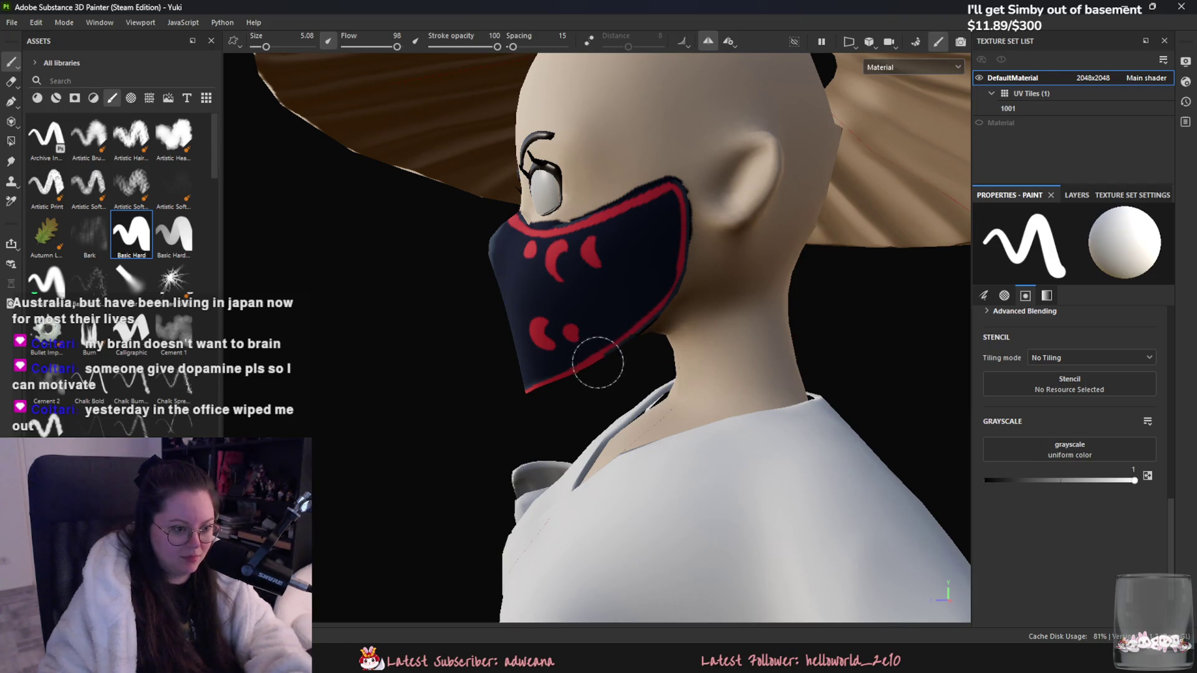
# Step: Set grayscale to 0, darken the back edge near the ear, then undo those strokes
pyautogui.moveTo(1134, 480); pyautogui.dragTo(986, 480)
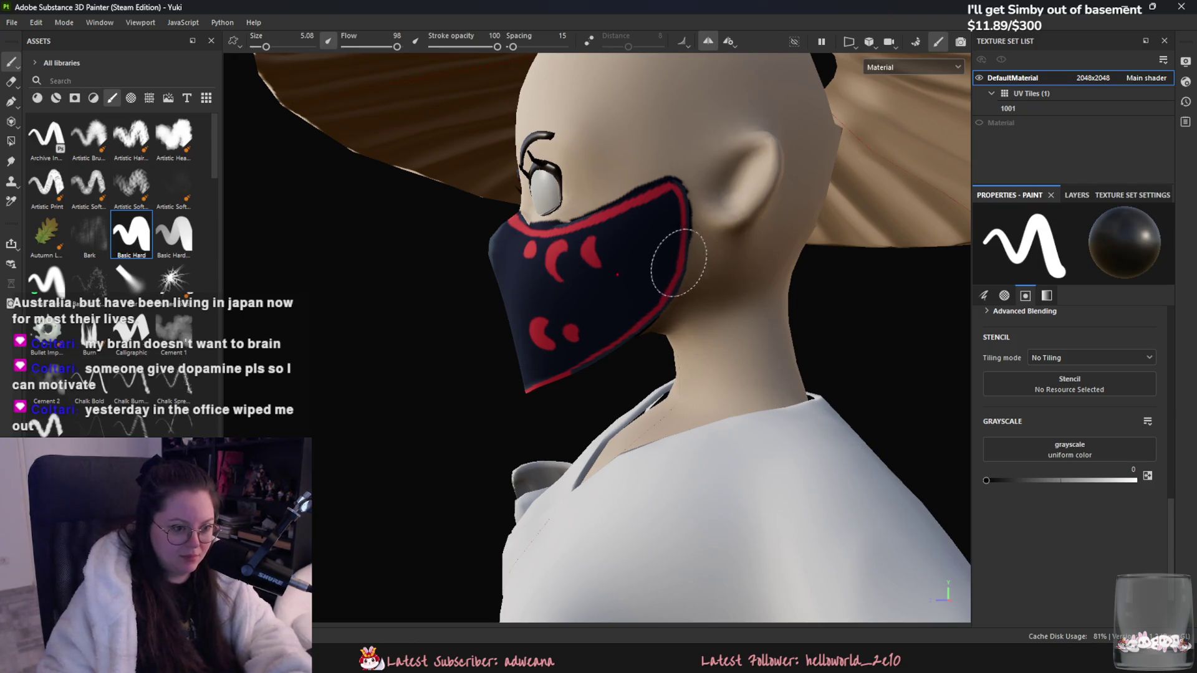
pyautogui.moveTo(684, 234)
pyautogui.mouseDown()
pyautogui.moveTo(652, 274)
pyautogui.moveTo(661, 303)
pyautogui.moveTo(556, 366)
pyautogui.moveTo(569, 345)
pyautogui.moveTo(608, 344)
pyautogui.moveTo(685, 381)
pyautogui.moveTo(863, 414)
pyautogui.moveTo(630, 370)
pyautogui.moveTo(641, 377)
pyautogui.mouseUp()
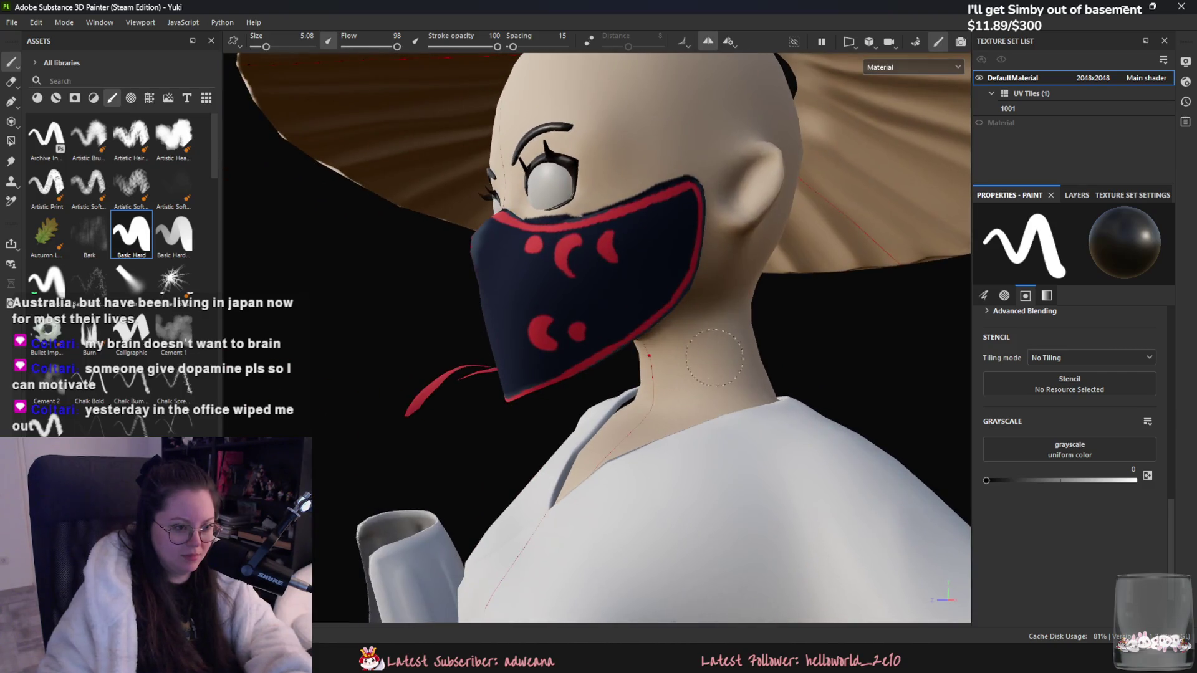
pyautogui.press('ctrl')
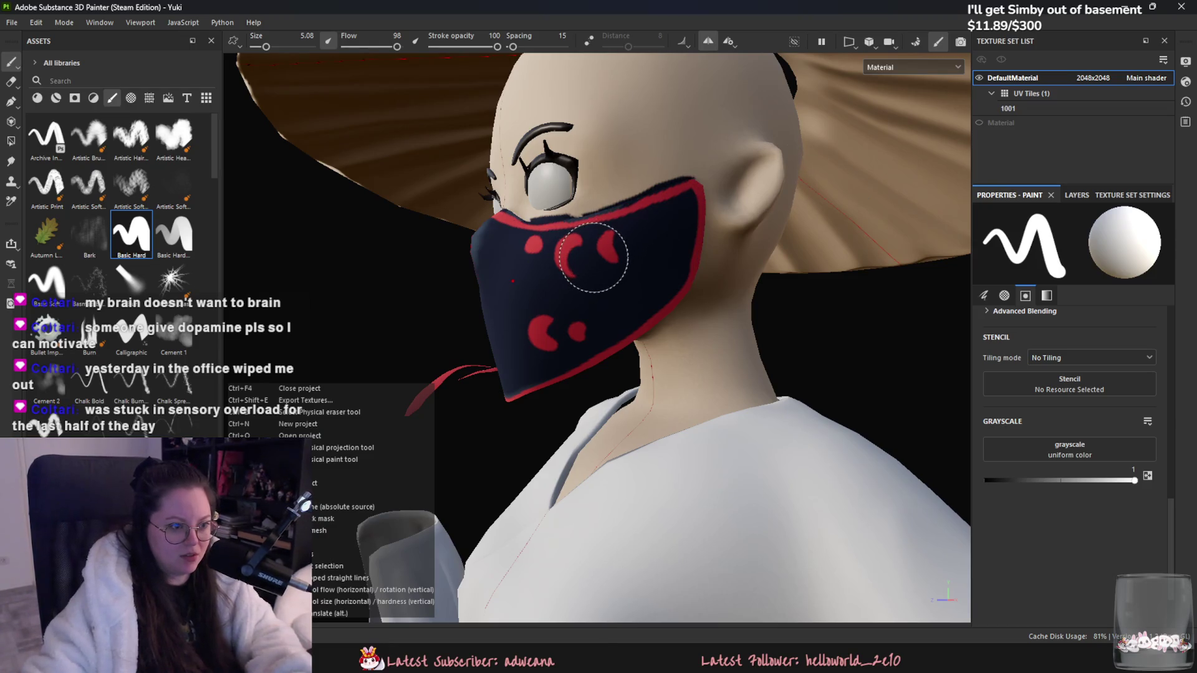
pyautogui.moveTo(609, 262)
pyautogui.keyDown('alt'); pyautogui.mouseDown()
pyautogui.moveTo(525, 262)
pyautogui.moveTo(686, 289)
pyautogui.moveTo(731, 270)
pyautogui.mouseUp(); pyautogui.keyUp('alt')
pyautogui.hotkey('ctrl', 'z')
pyautogui.hotkey('ctrl', 'z')
pyautogui.hotkey('ctrl', 'z')
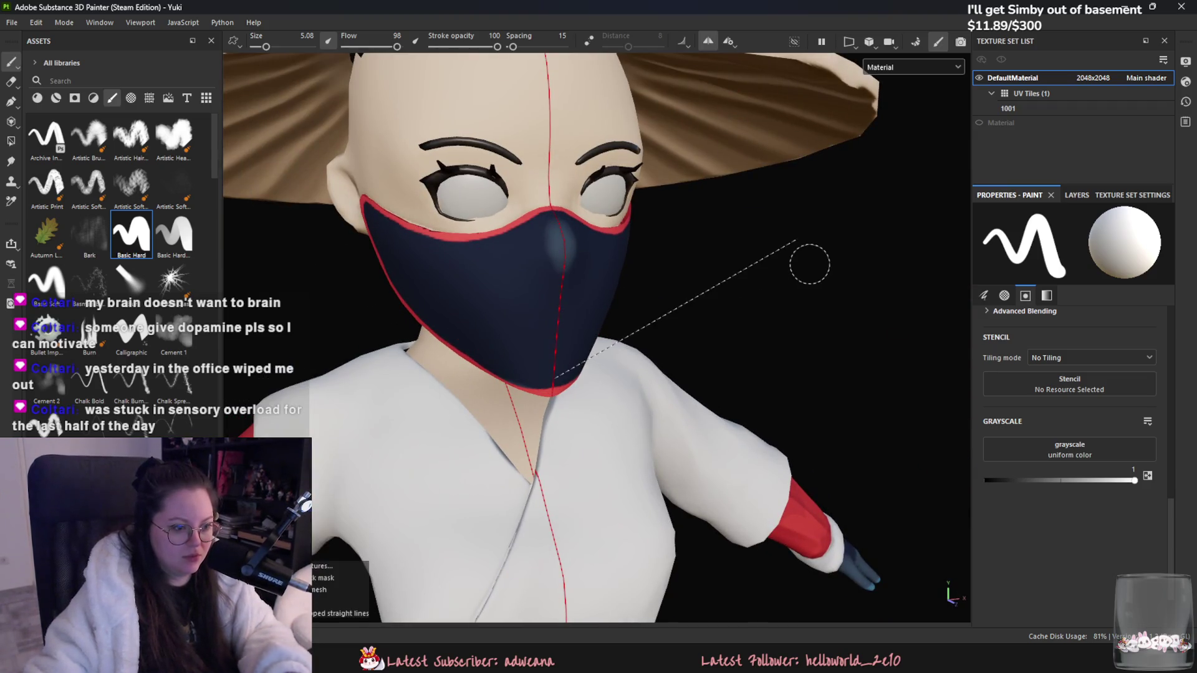
# Step: Dock the Layers panel under the Texture Set List
pyautogui.moveTo(841, 249)
pyautogui.keyDown('alt'); pyautogui.mouseDown()
pyautogui.moveTo(673, 261)
pyautogui.moveTo(685, 268)
pyautogui.moveTo(641, 230)
pyautogui.moveTo(758, 256)
pyautogui.moveTo(930, 193)
pyautogui.mouseUp(); pyautogui.keyUp('alt')
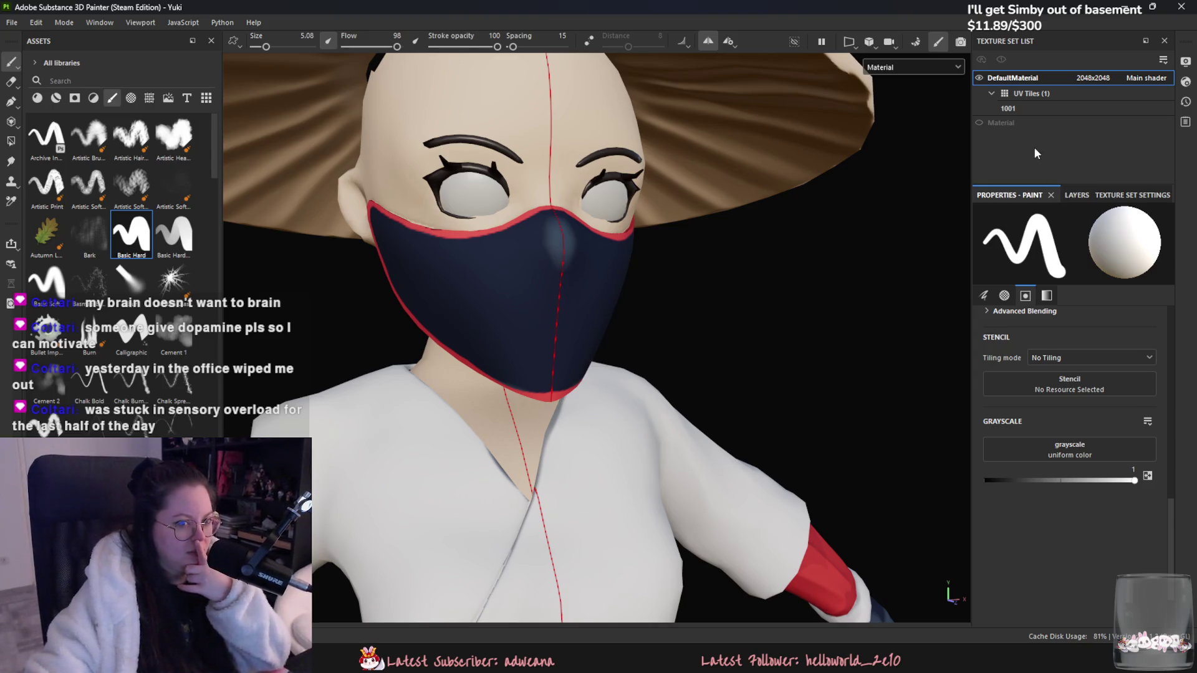
pyautogui.click(1074, 201)
pyautogui.moveTo(1069, 198)
pyautogui.mouseDown()
pyautogui.moveTo(1028, 193)
pyautogui.moveTo(1024, 223)
pyautogui.moveTo(1065, 475)
pyautogui.mouseUp()
pyautogui.click(1009, 478)
pyautogui.scroll(-2, 1126, 596)
pyautogui.moveTo(1051, 469); pyautogui.dragTo(1029, 333)
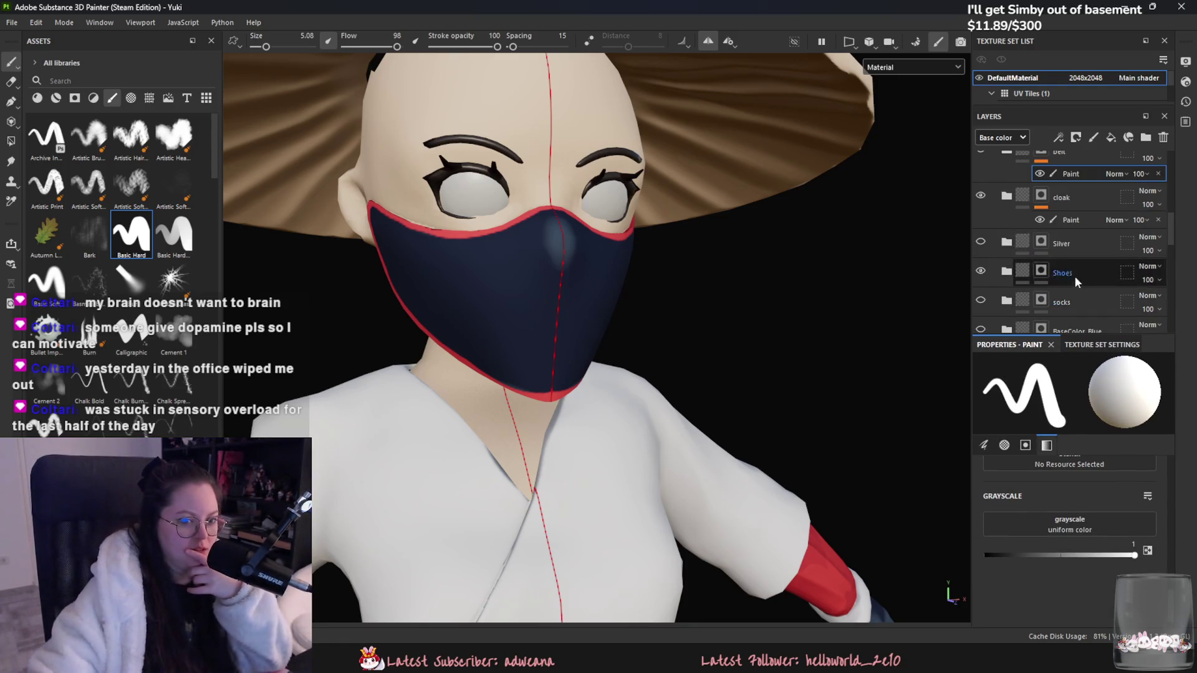
pyautogui.scroll(-2, 1091, 206)
# Step: Toggle the belt layer's visibility off and on twice to check its effect
pyautogui.click(981, 224)
pyautogui.click(982, 224)
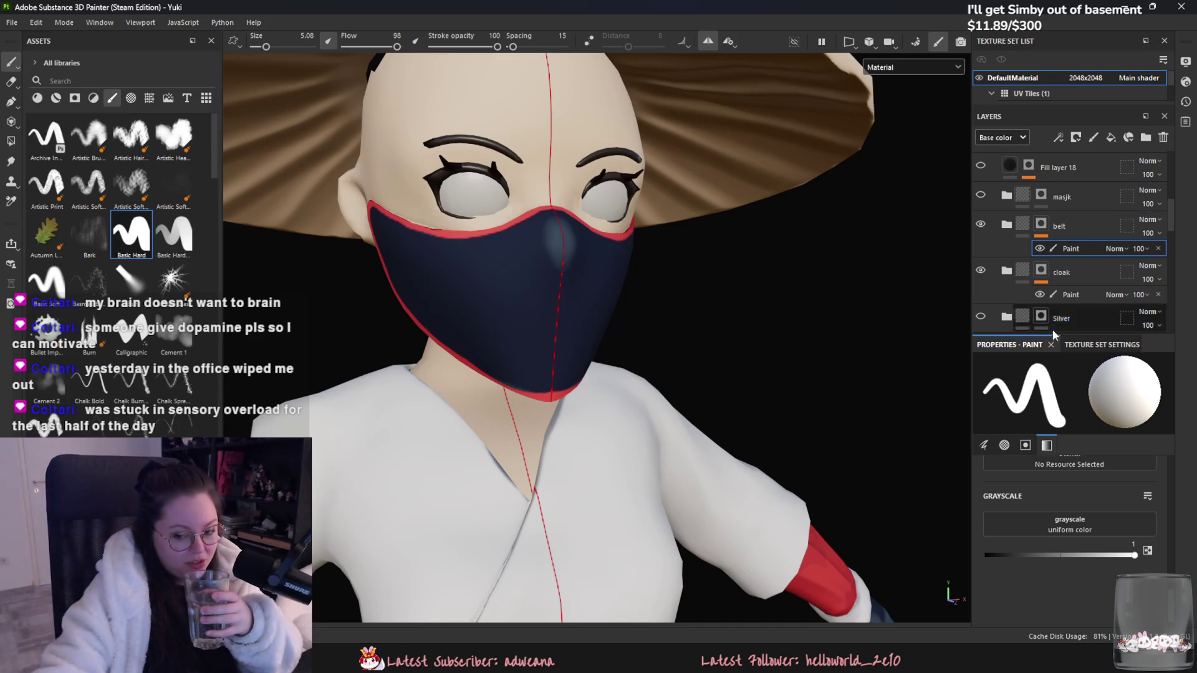
pyautogui.click(982, 225)
pyautogui.click(981, 225)
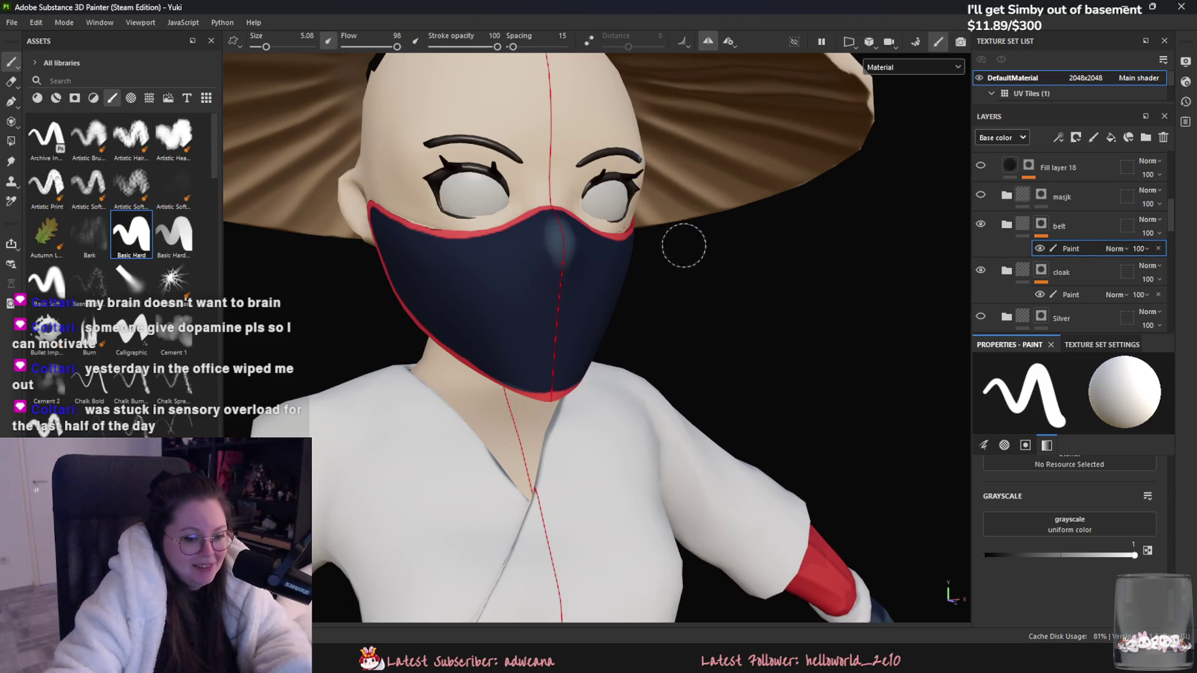
pyautogui.click(14, 145)
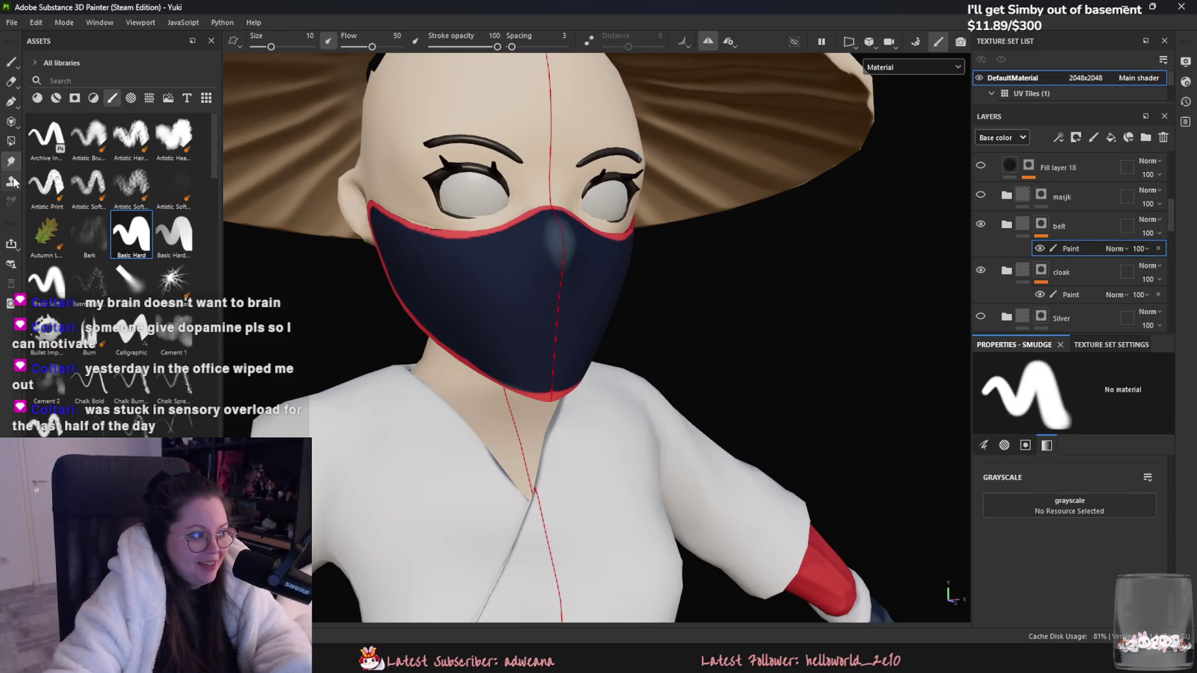
# Step: Start a Paint Along Path trim along the mask's top edge and reduce brush size to 0.48
pyautogui.click(11, 101)
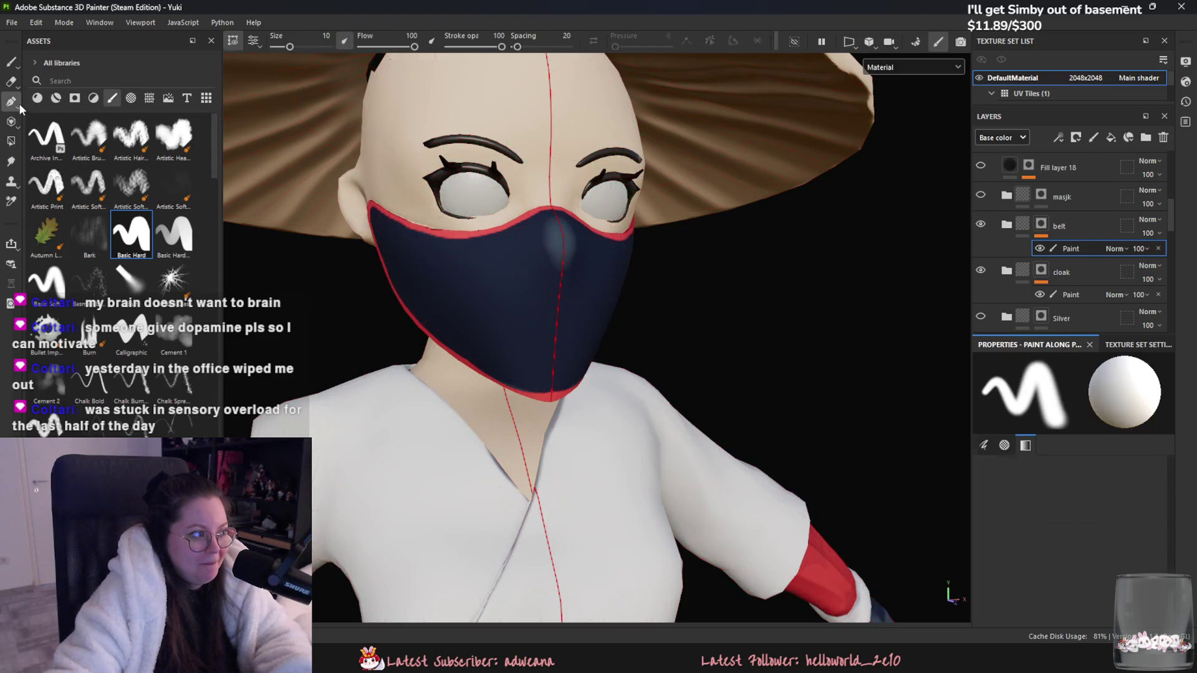
pyautogui.keyDown('alt'); pyautogui.moveTo(614, 261); pyautogui.dragTo(583, 283); pyautogui.keyUp('alt')
pyautogui.scroll(5, 581, 286)
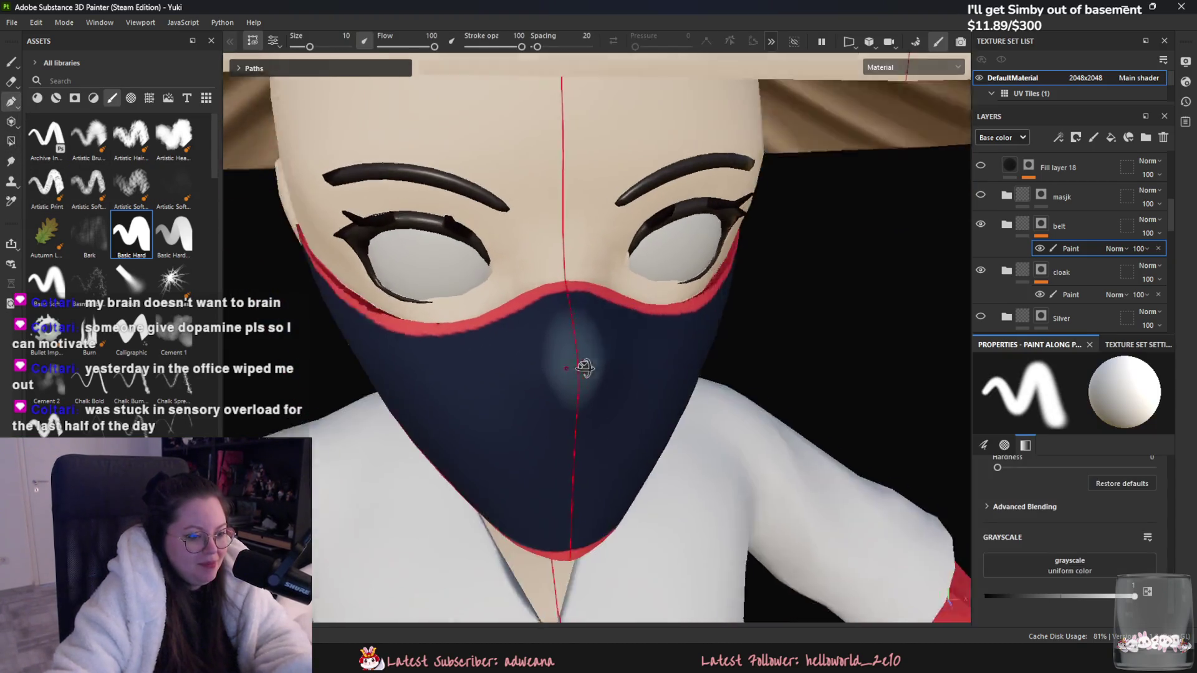
pyautogui.click(569, 278)
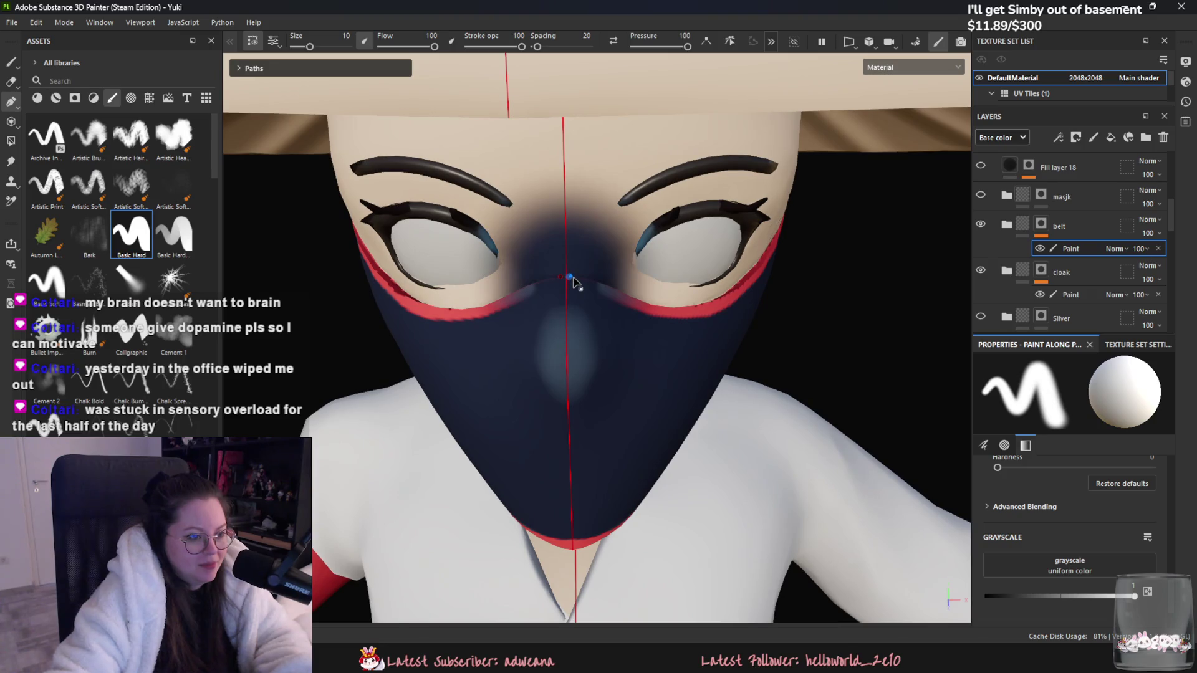
pyautogui.moveTo(573, 278); pyautogui.dragTo(628, 302)
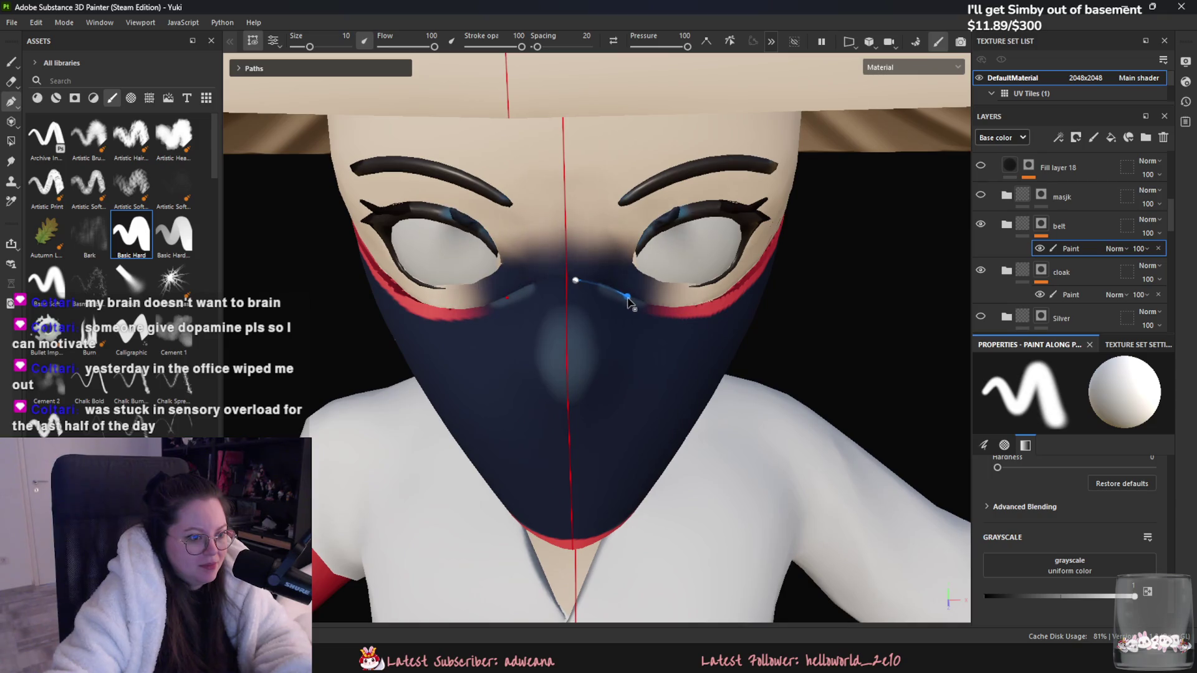
pyautogui.click(689, 311)
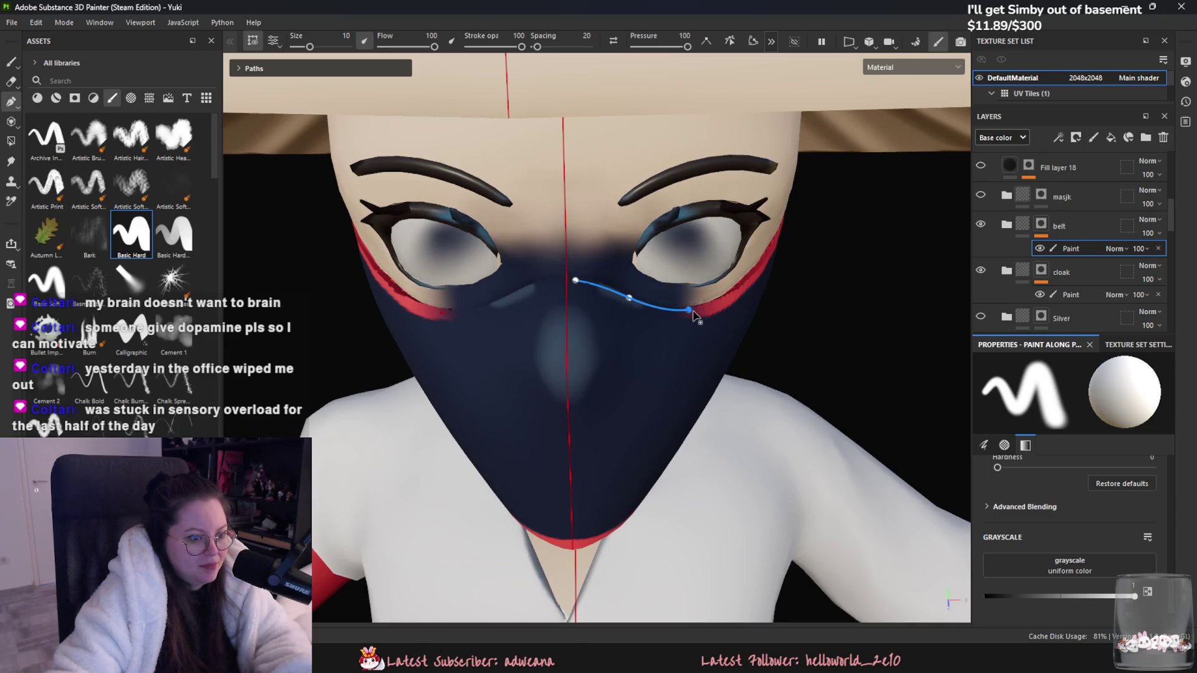
pyautogui.click(738, 290)
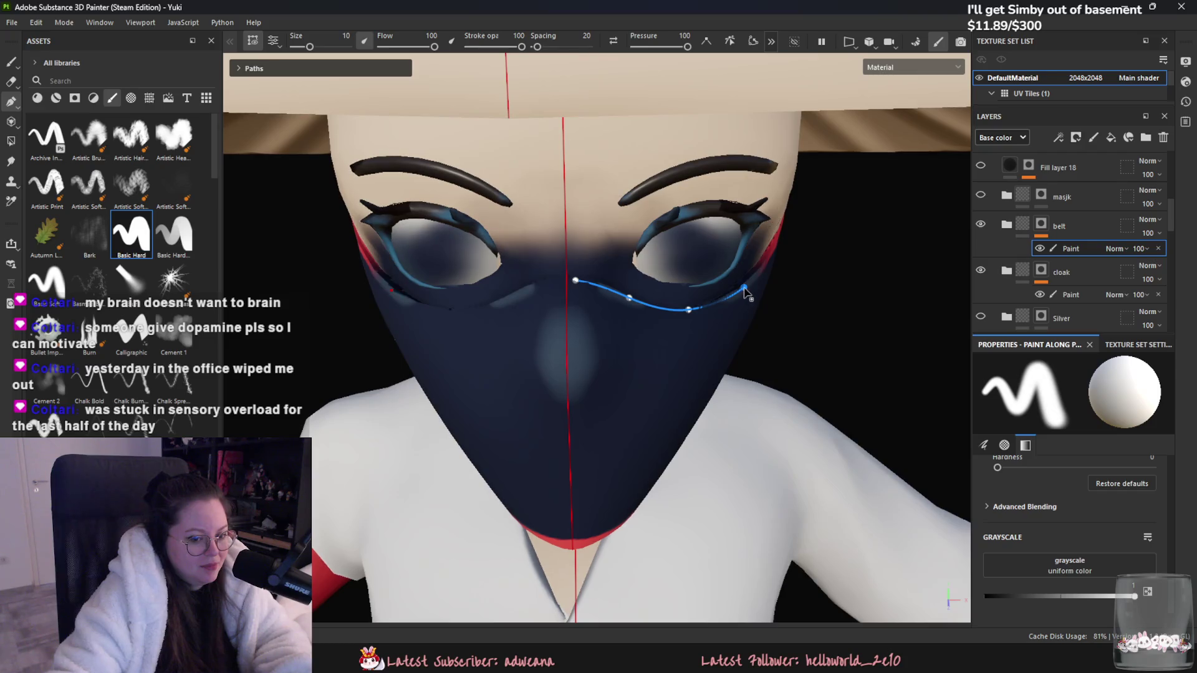
pyautogui.scroll(10, 1089, 551)
pyautogui.moveTo(1039, 484); pyautogui.dragTo(1008, 496)
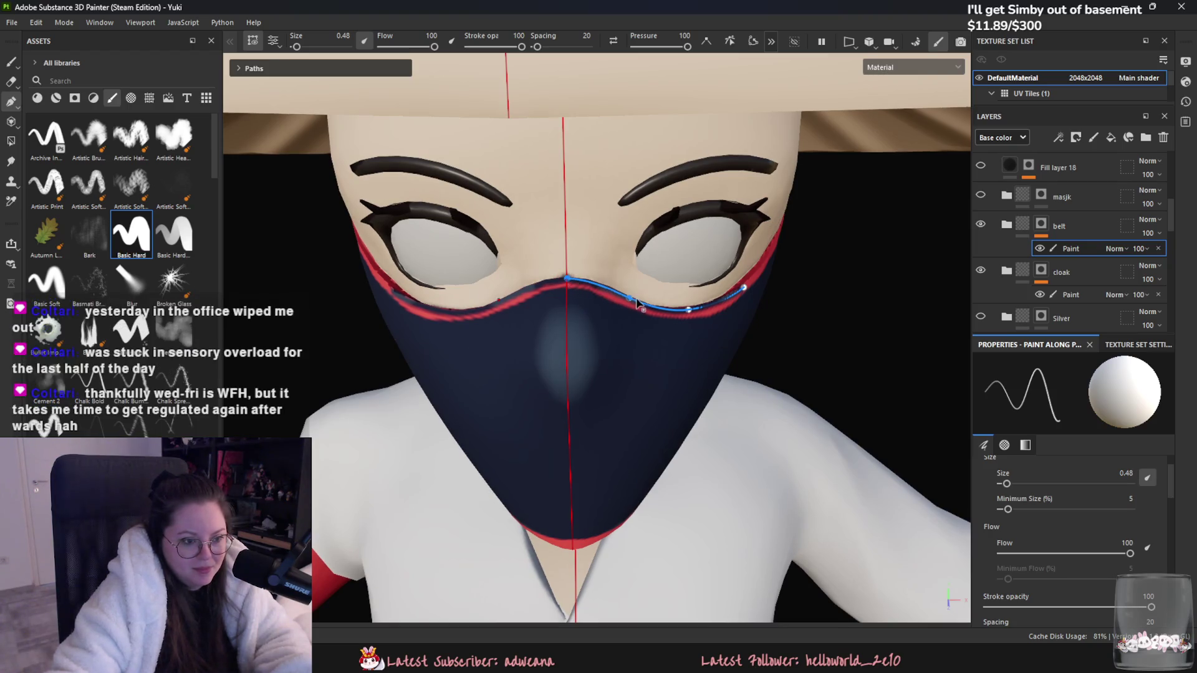
# Step: Reshape the trim curve near the nose bridge and fit its middle point to the edge
pyautogui.moveTo(625, 299); pyautogui.dragTo(627, 300)
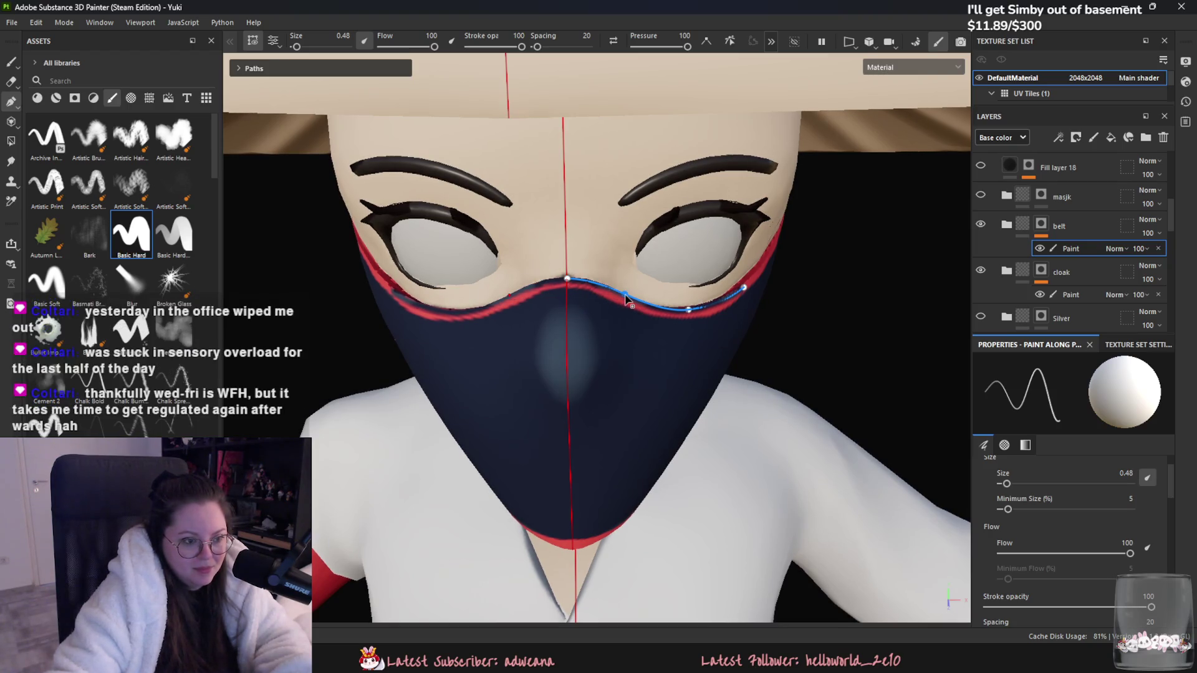
pyautogui.moveTo(676, 366)
pyautogui.keyDown('alt'); pyautogui.mouseDown()
pyautogui.moveTo(717, 346)
pyautogui.moveTo(700, 424)
pyautogui.mouseUp(); pyautogui.keyUp('alt')
pyautogui.scroll(3, 700, 425)
pyautogui.moveTo(661, 380)
pyautogui.keyDown('alt'); pyautogui.mouseDown()
pyautogui.moveTo(614, 342)
pyautogui.moveTo(665, 464)
pyautogui.mouseUp(); pyautogui.keyUp('alt')
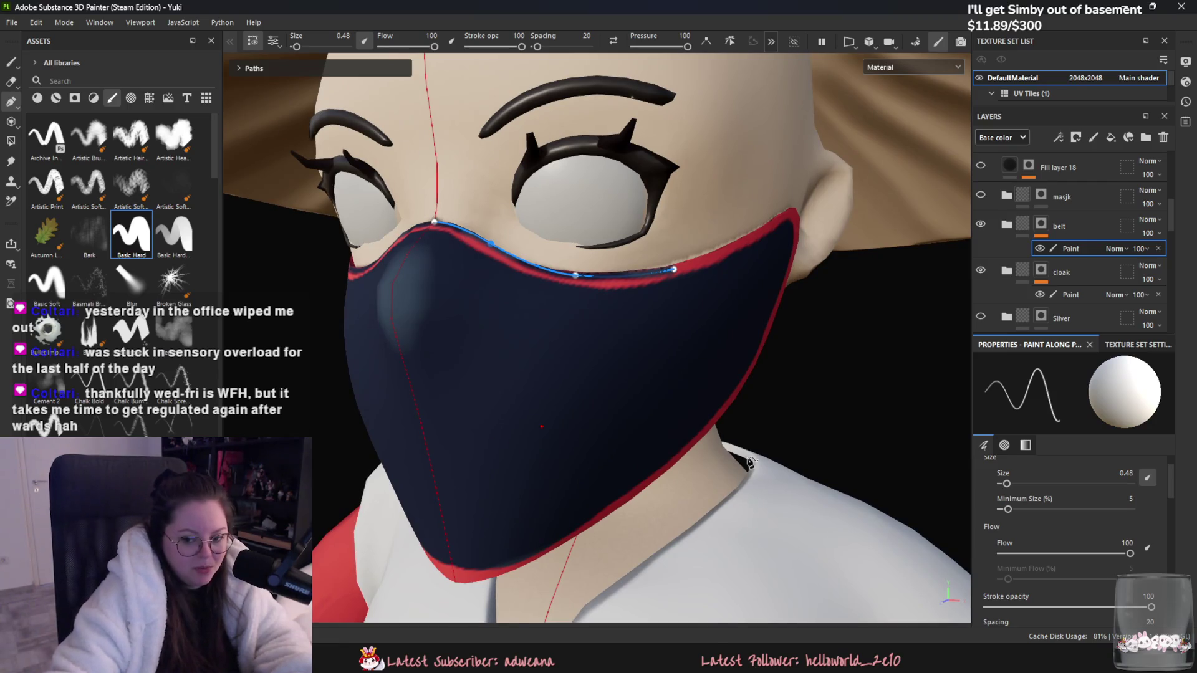
pyautogui.moveTo(725, 377)
pyautogui.keyDown('alt'); pyautogui.mouseDown()
pyautogui.moveTo(667, 328)
pyautogui.moveTo(667, 350)
pyautogui.mouseUp(); pyautogui.keyUp('alt')
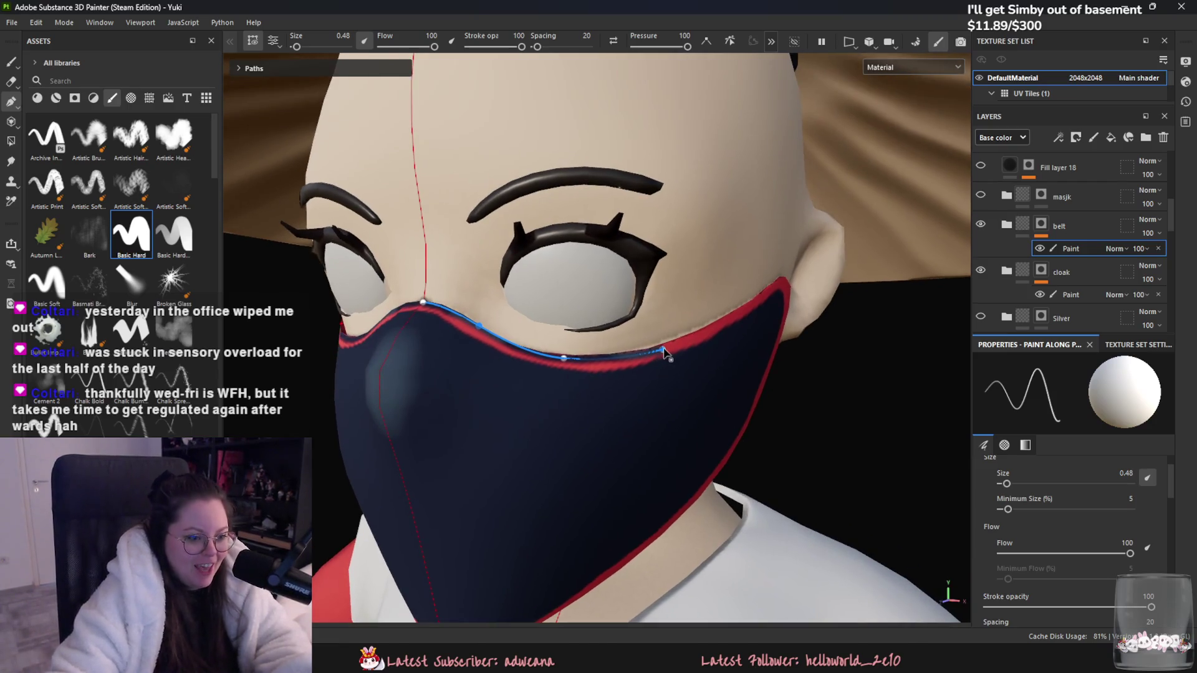
pyautogui.click(563, 358)
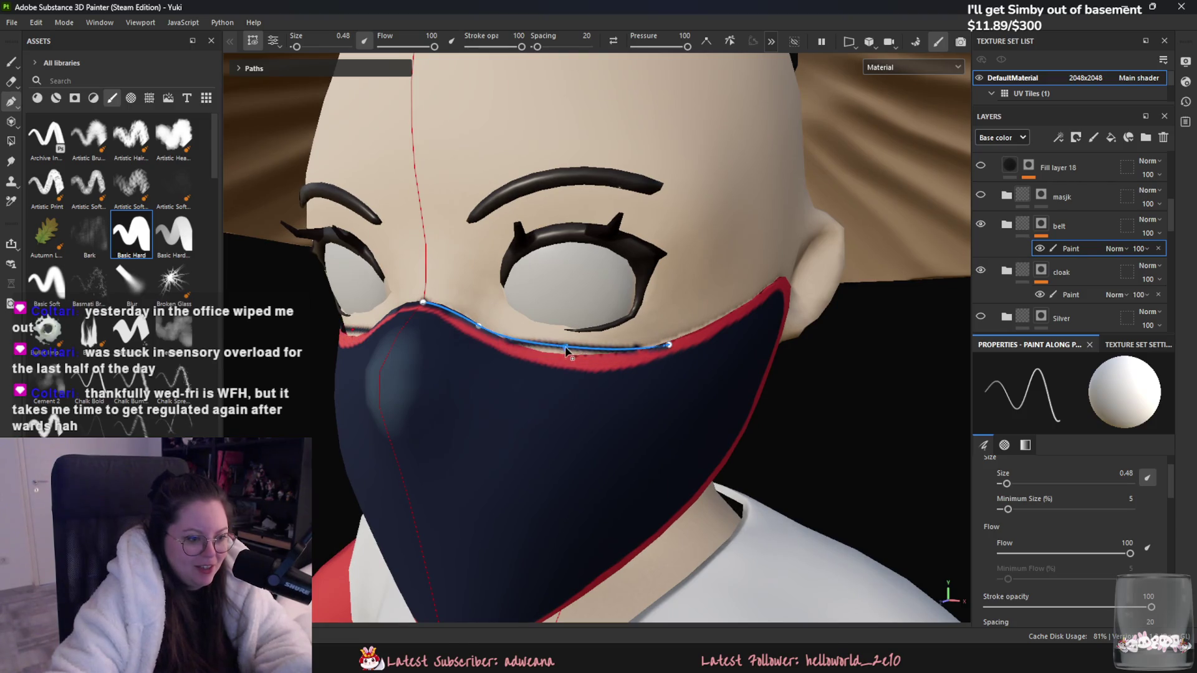
pyautogui.scroll(10, 601, 387)
pyautogui.moveTo(623, 412)
pyautogui.keyDown('alt'); pyautogui.mouseDown()
pyautogui.moveTo(569, 350)
pyautogui.moveTo(645, 448)
pyautogui.moveTo(548, 320)
pyautogui.moveTo(542, 342)
pyautogui.mouseUp(); pyautogui.keyUp('alt')
pyautogui.scroll(-8, 646, 439)
pyautogui.moveTo(430, 324); pyautogui.dragTo(433, 327)
# Step: Add a new end point and adjust the path points to follow the mask's edge
pyautogui.moveTo(548, 314)
pyautogui.mouseDown()
pyautogui.moveTo(521, 323)
pyautogui.moveTo(535, 319)
pyautogui.mouseUp()
pyautogui.click(611, 290)
pyautogui.moveTo(612, 290)
pyautogui.mouseDown()
pyautogui.moveTo(631, 277)
pyautogui.moveTo(527, 319)
pyautogui.mouseUp()
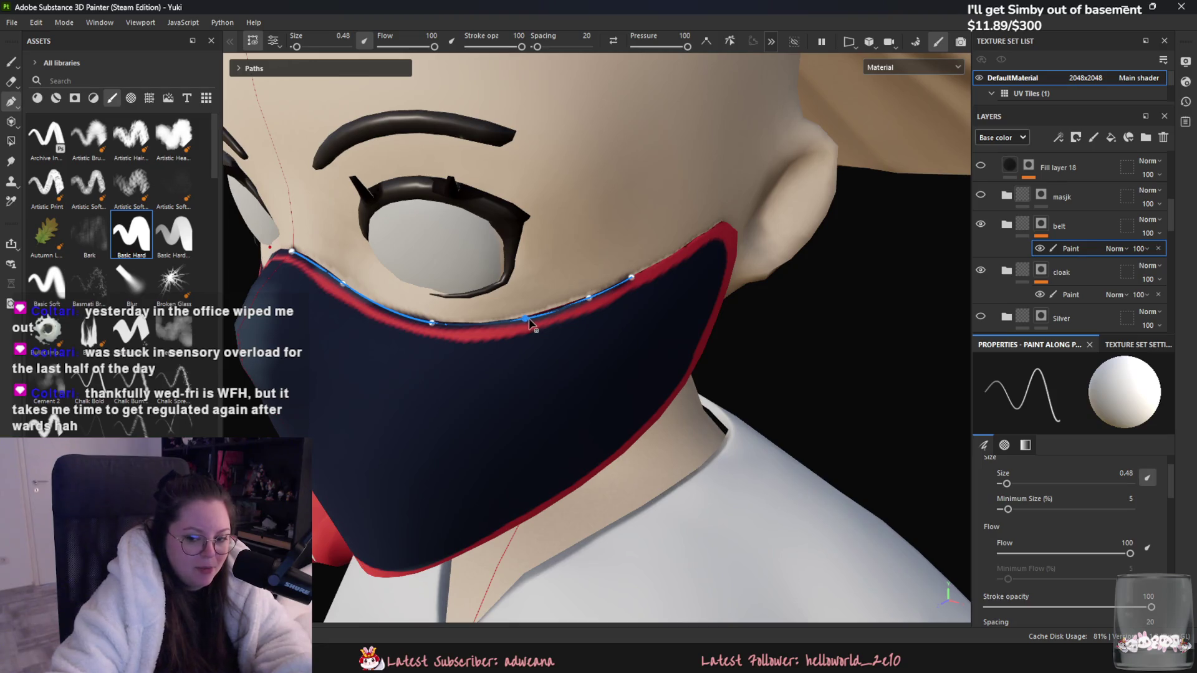
pyautogui.click(574, 305)
pyautogui.moveTo(576, 306); pyautogui.dragTo(645, 274)
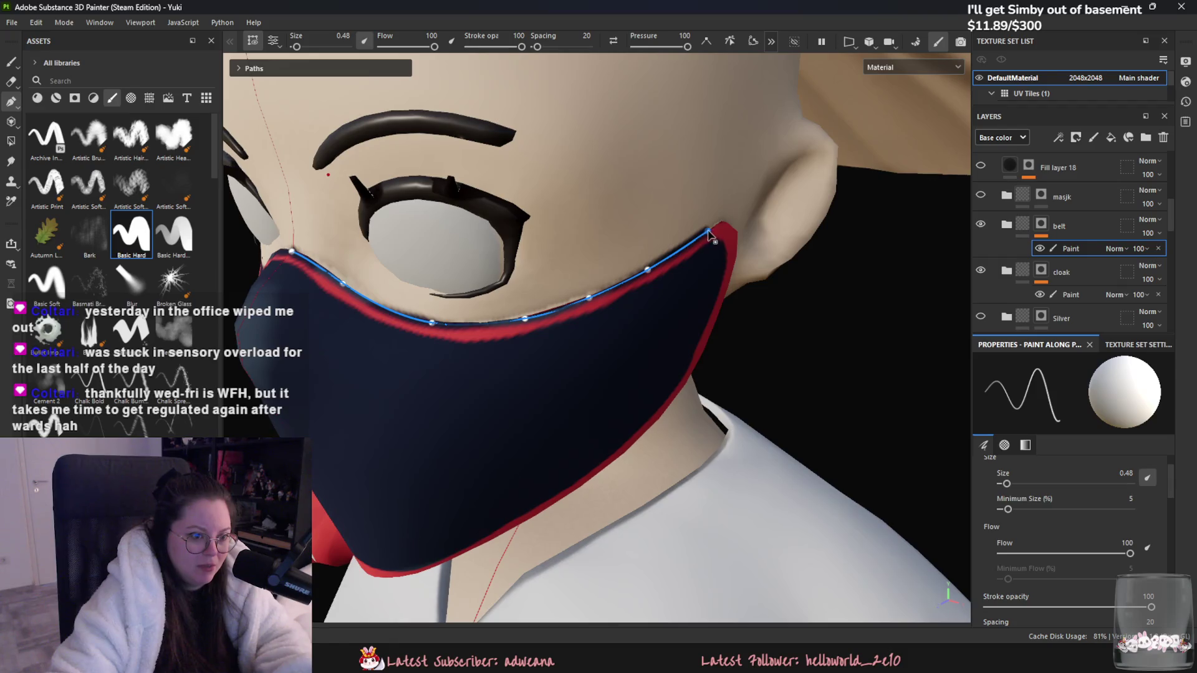
pyautogui.moveTo(726, 262)
pyautogui.keyDown('alt'); pyautogui.mouseDown()
pyautogui.moveTo(600, 256)
pyautogui.moveTo(654, 182)
pyautogui.moveTo(657, 395)
pyautogui.moveTo(659, 324)
pyautogui.mouseUp(); pyautogui.keyUp('alt')
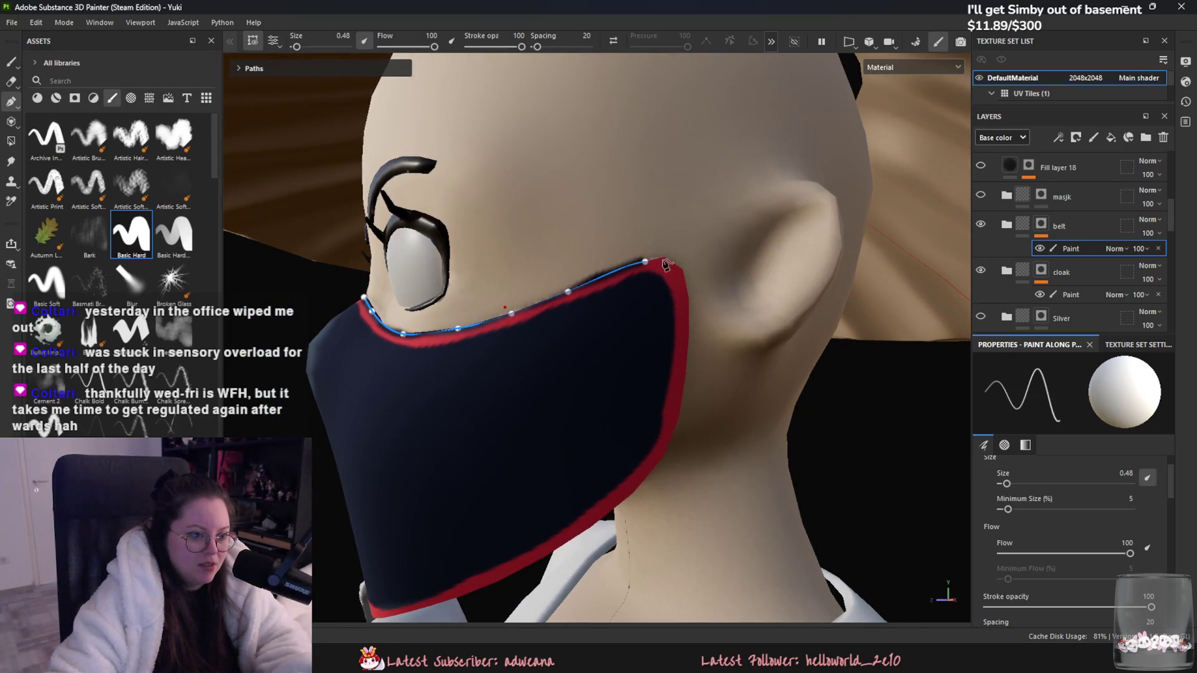
# Step: Extend the trim path around the mask's upper corner and down its side edge
pyautogui.moveTo(644, 262); pyautogui.dragTo(643, 263)
pyautogui.click(664, 258)
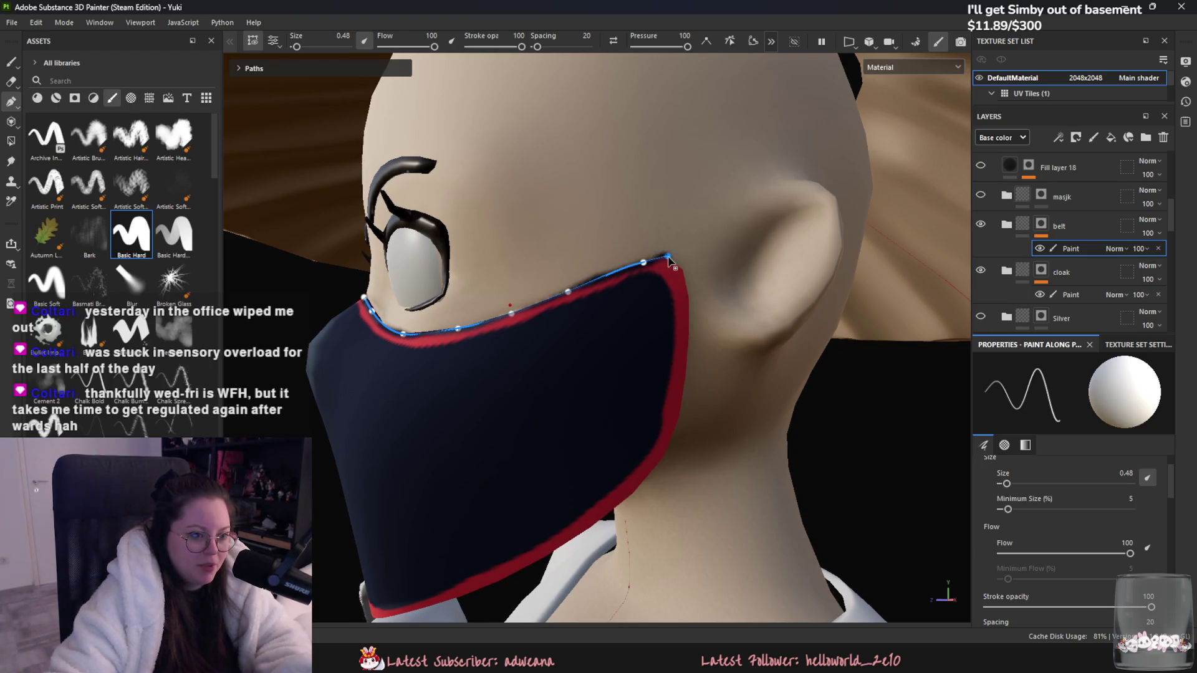
pyautogui.click(685, 271)
pyautogui.moveTo(682, 268); pyautogui.dragTo(682, 272)
pyautogui.click(685, 298)
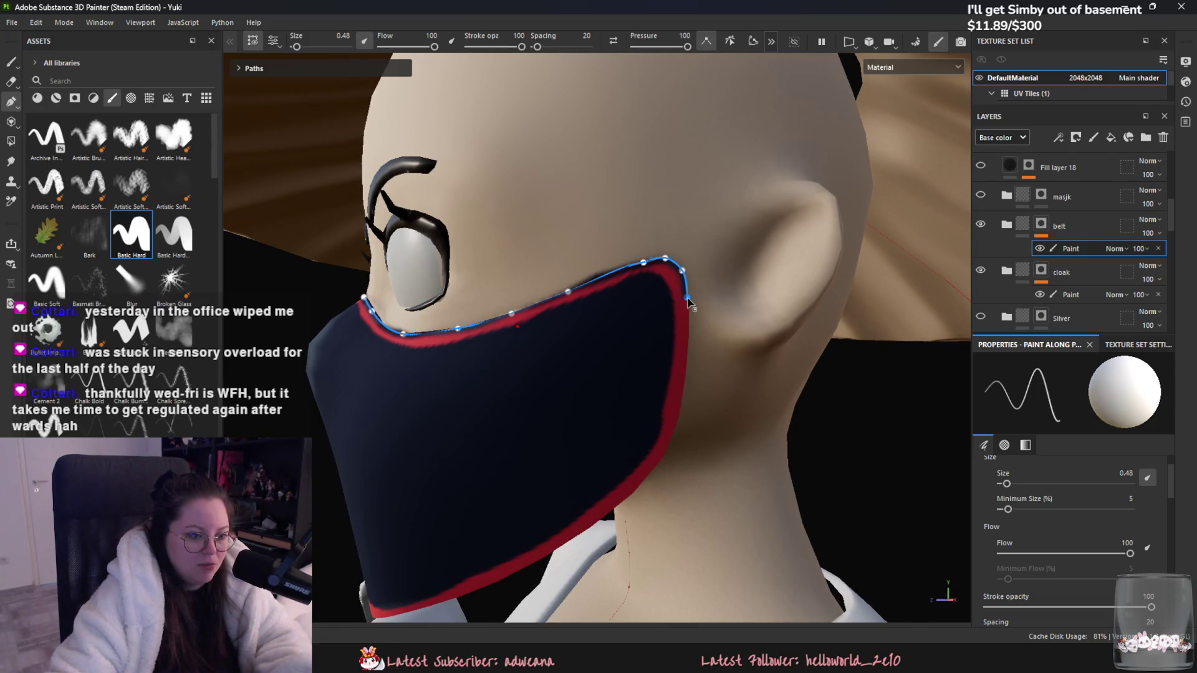
pyautogui.click(678, 413)
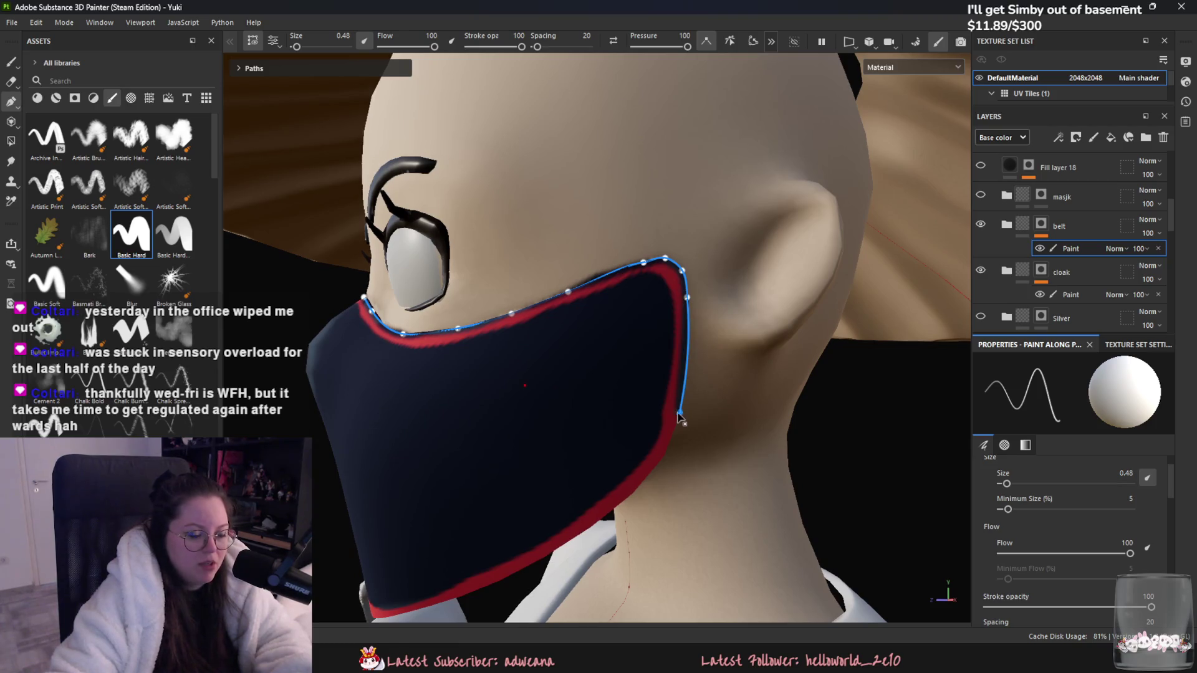
pyautogui.keyDown('alt'); pyautogui.moveTo(679, 416); pyautogui.dragTo(695, 355); pyautogui.keyUp('alt')
pyautogui.click(698, 299)
pyautogui.moveTo(699, 302)
pyautogui.keyDown('alt'); pyautogui.mouseDown()
pyautogui.moveTo(589, 410)
pyautogui.moveTo(717, 311)
pyautogui.mouseUp(); pyautogui.keyUp('alt')
pyautogui.click(712, 306)
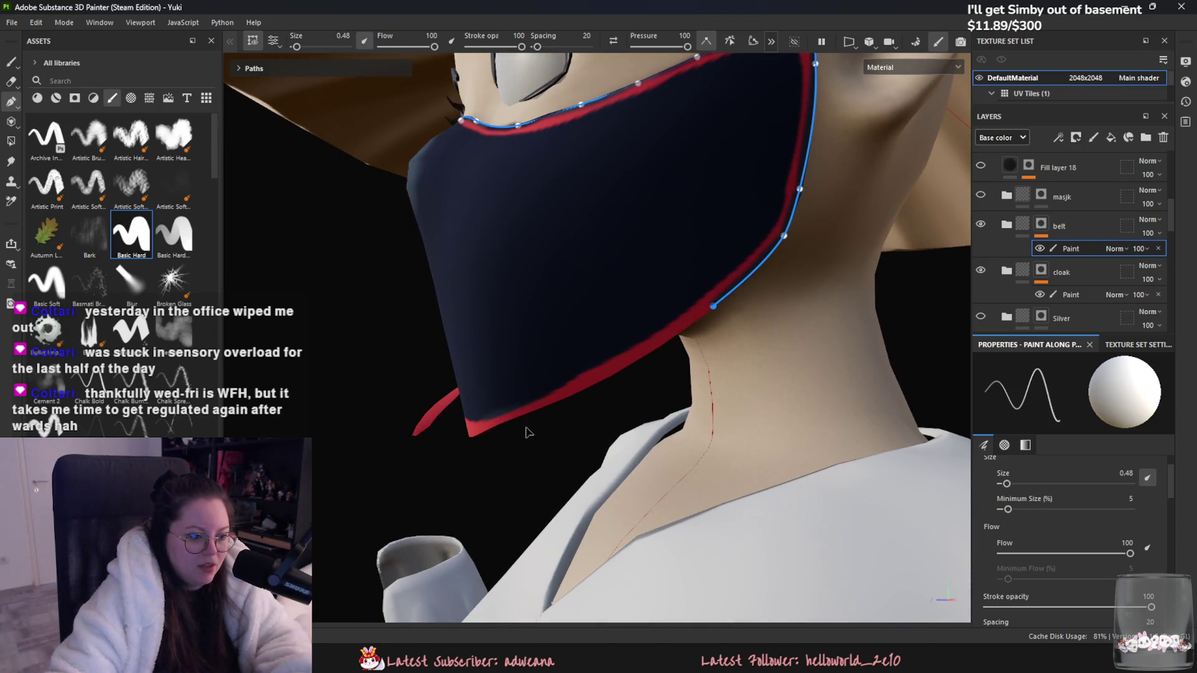
# Step: Continue the trim path across the mask's bottom edge with extra lower points
pyautogui.click(550, 410)
pyautogui.keyDown('alt'); pyautogui.moveTo(550, 409); pyautogui.dragTo(442, 468); pyautogui.keyUp('alt')
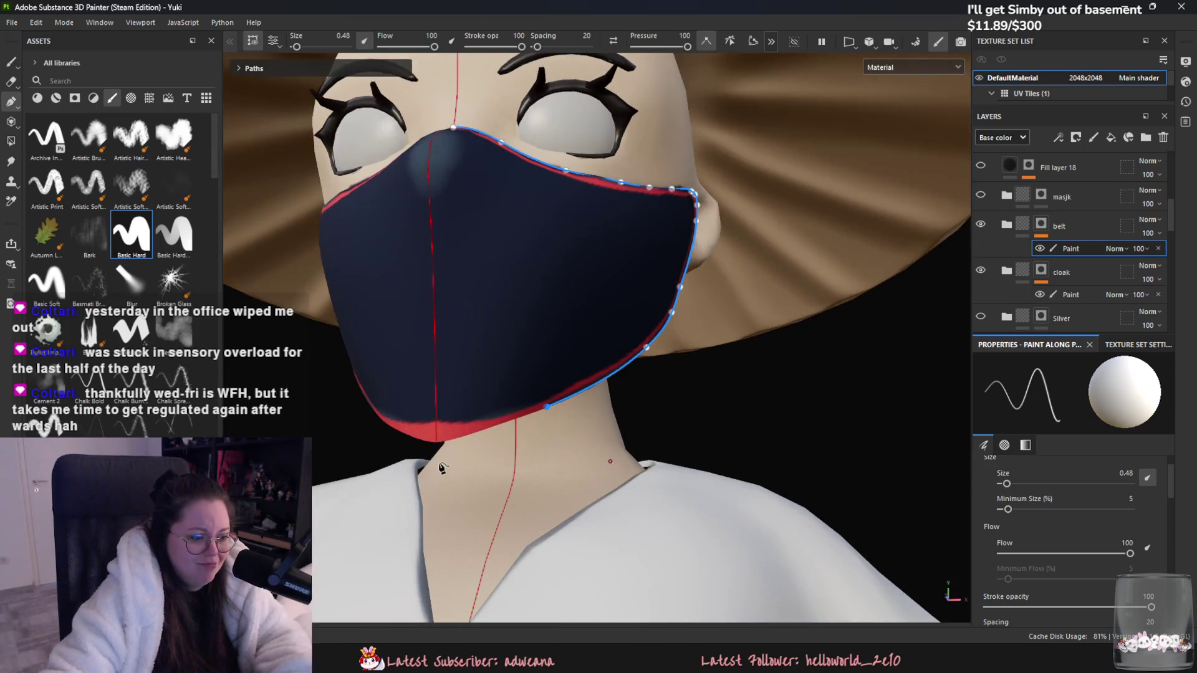
pyautogui.click(438, 442)
pyautogui.click(492, 426)
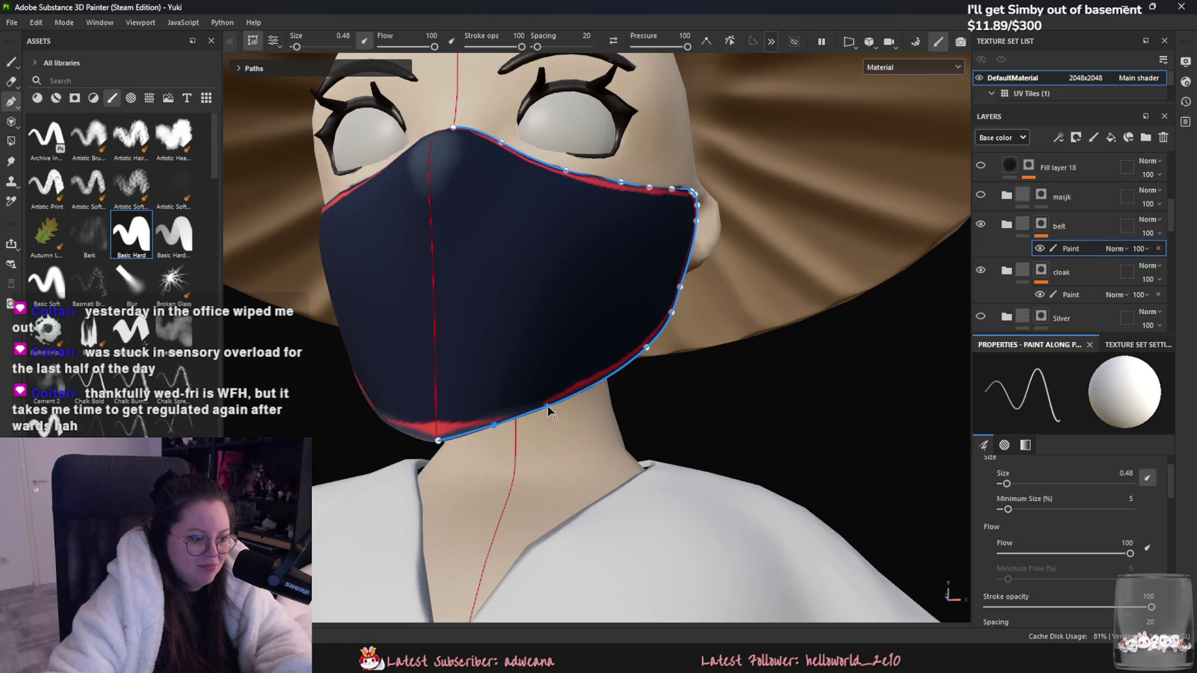
pyautogui.click(438, 441)
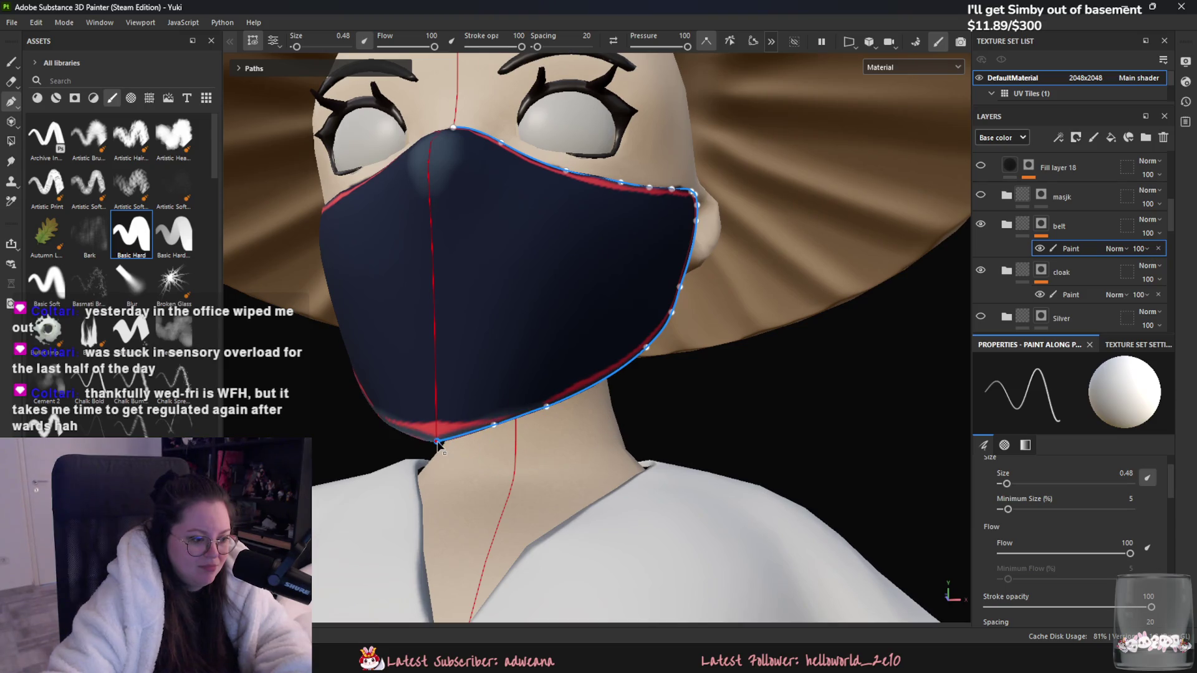
pyautogui.click(462, 434)
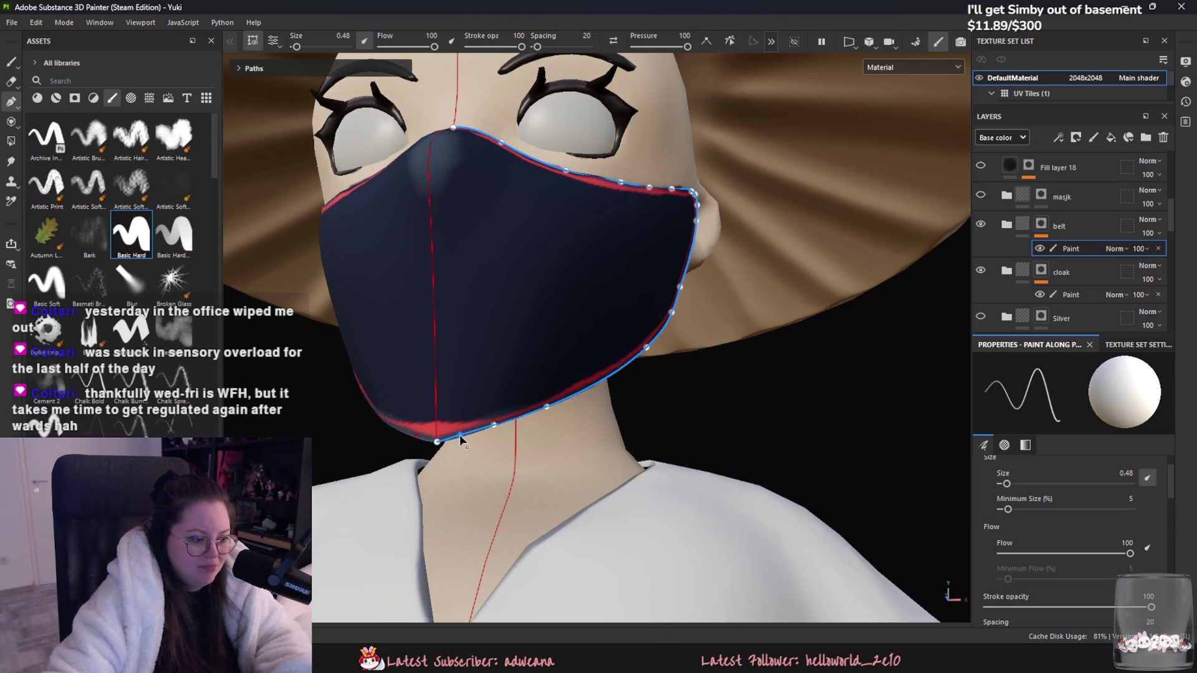
pyautogui.click(491, 425)
pyautogui.moveTo(491, 425)
pyautogui.keyDown('alt'); pyautogui.mouseDown()
pyautogui.moveTo(593, 462)
pyautogui.moveTo(754, 472)
pyautogui.moveTo(727, 537)
pyautogui.moveTo(651, 469)
pyautogui.mouseUp(); pyautogui.keyUp('alt')
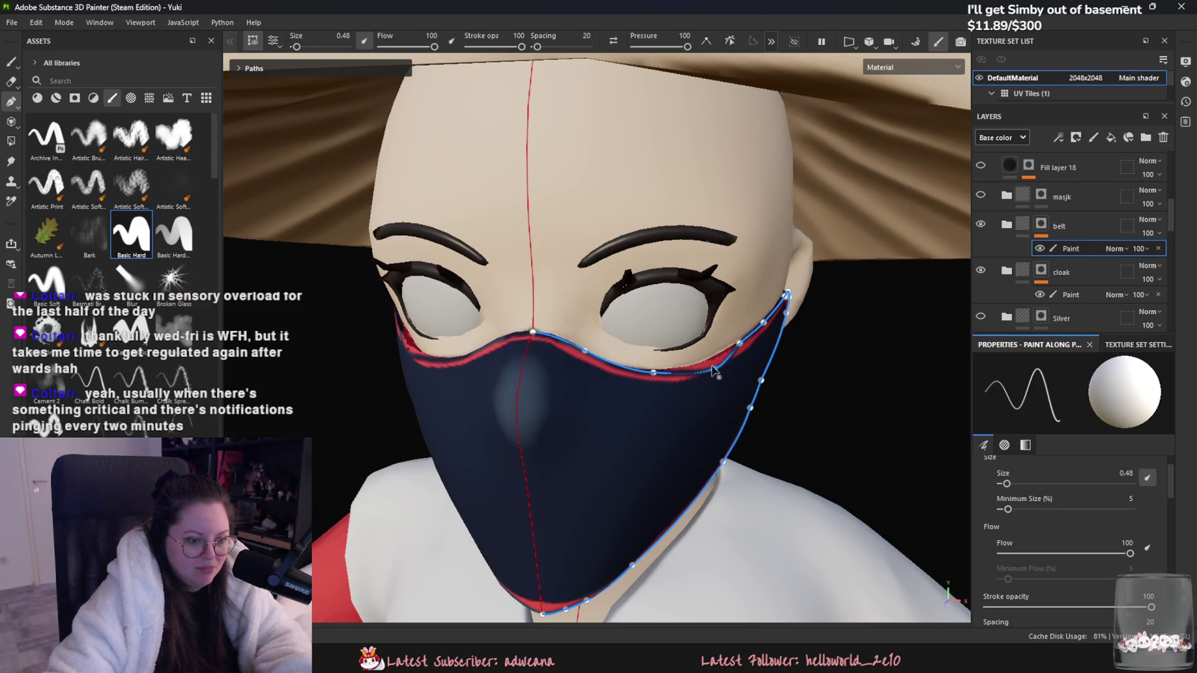
# Step: Add a control point on the upper trim curve
pyautogui.scroll(-5, 629, 421)
pyautogui.moveTo(567, 459)
pyautogui.keyDown('alt'); pyautogui.mouseDown()
pyautogui.moveTo(642, 461)
pyautogui.moveTo(738, 425)
pyautogui.moveTo(810, 422)
pyautogui.moveTo(536, 455)
pyautogui.mouseUp(); pyautogui.keyUp('alt')
pyautogui.scroll(5, 795, 363)
pyautogui.scroll(-4, 796, 363)
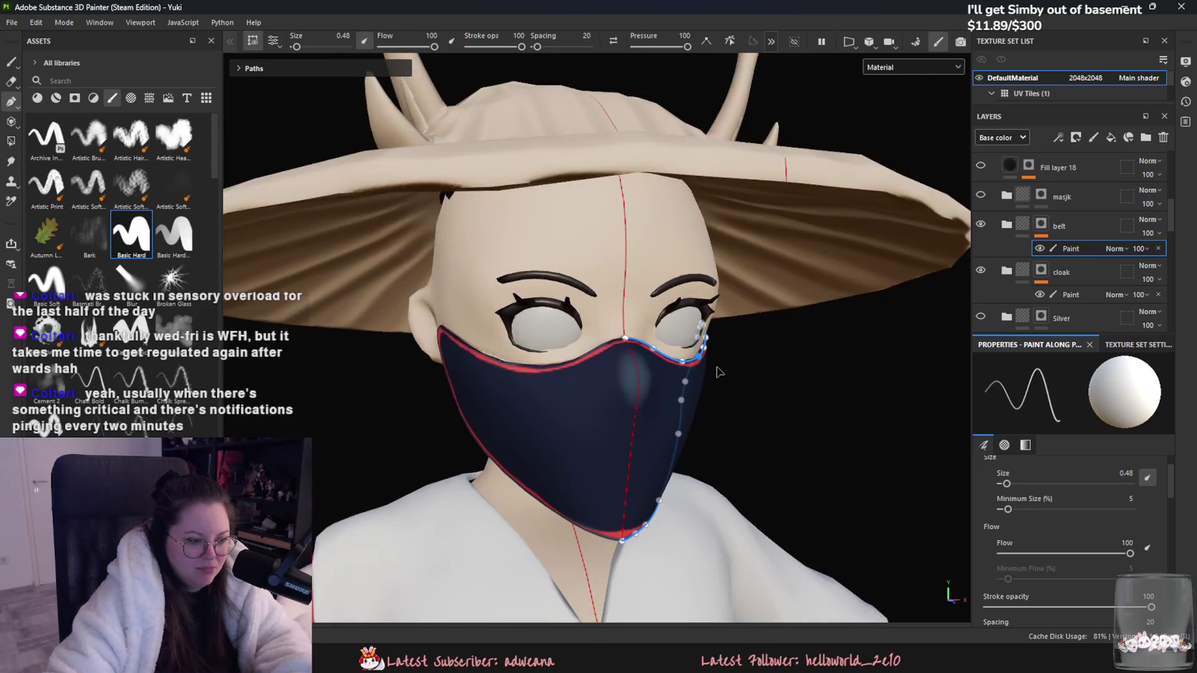
pyautogui.moveTo(718, 343)
pyautogui.keyDown('alt'); pyautogui.mouseDown()
pyautogui.moveTo(754, 343)
pyautogui.moveTo(849, 387)
pyautogui.moveTo(779, 387)
pyautogui.mouseUp(); pyautogui.keyUp('alt')
pyautogui.scroll(4, 659, 414)
pyautogui.keyDown('alt'); pyautogui.moveTo(659, 414); pyautogui.dragTo(678, 419); pyautogui.keyUp('alt')
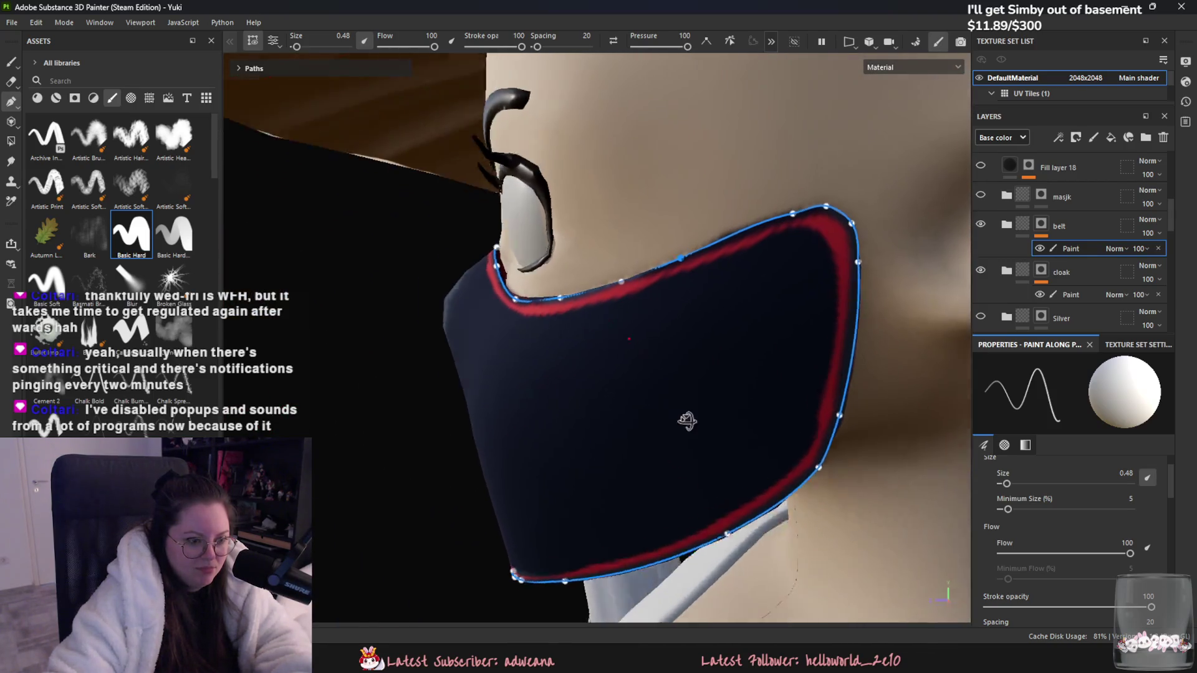
pyautogui.scroll(2, 678, 419)
pyautogui.click(622, 287)
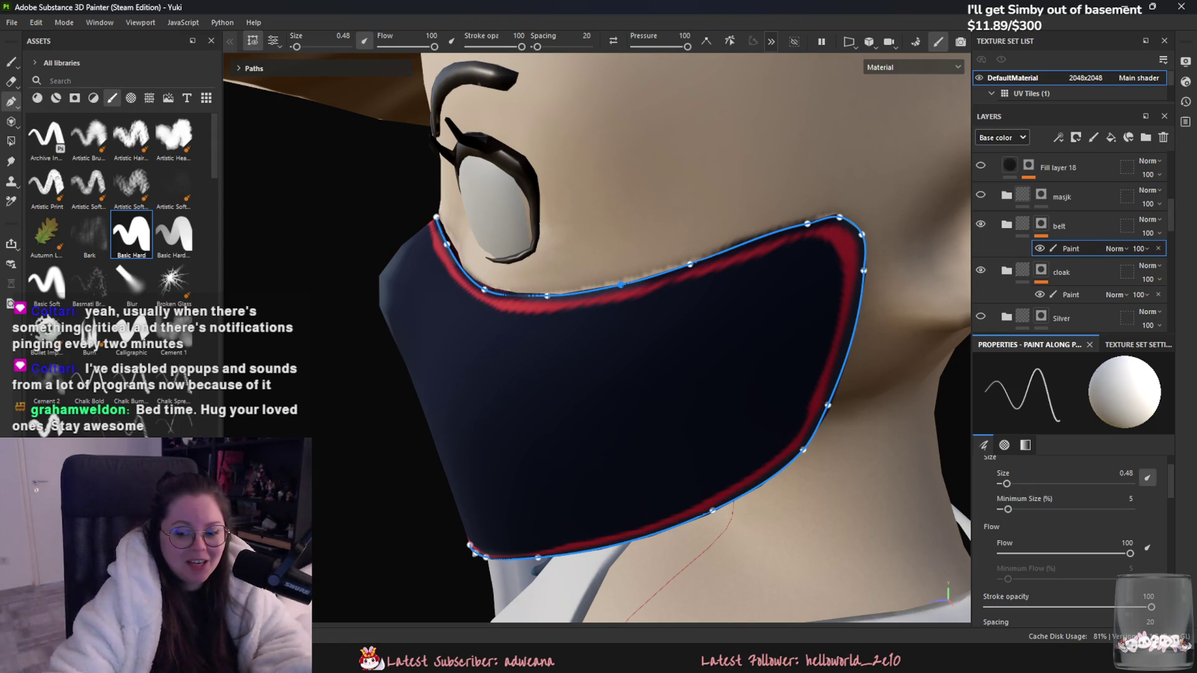
# Step: Shift an upper-trim control point to tighten the curve against the mask edge
pyautogui.keyDown('alt'); pyautogui.moveTo(671, 252); pyautogui.dragTo(444, 311); pyautogui.keyUp('alt')
pyautogui.click(445, 316)
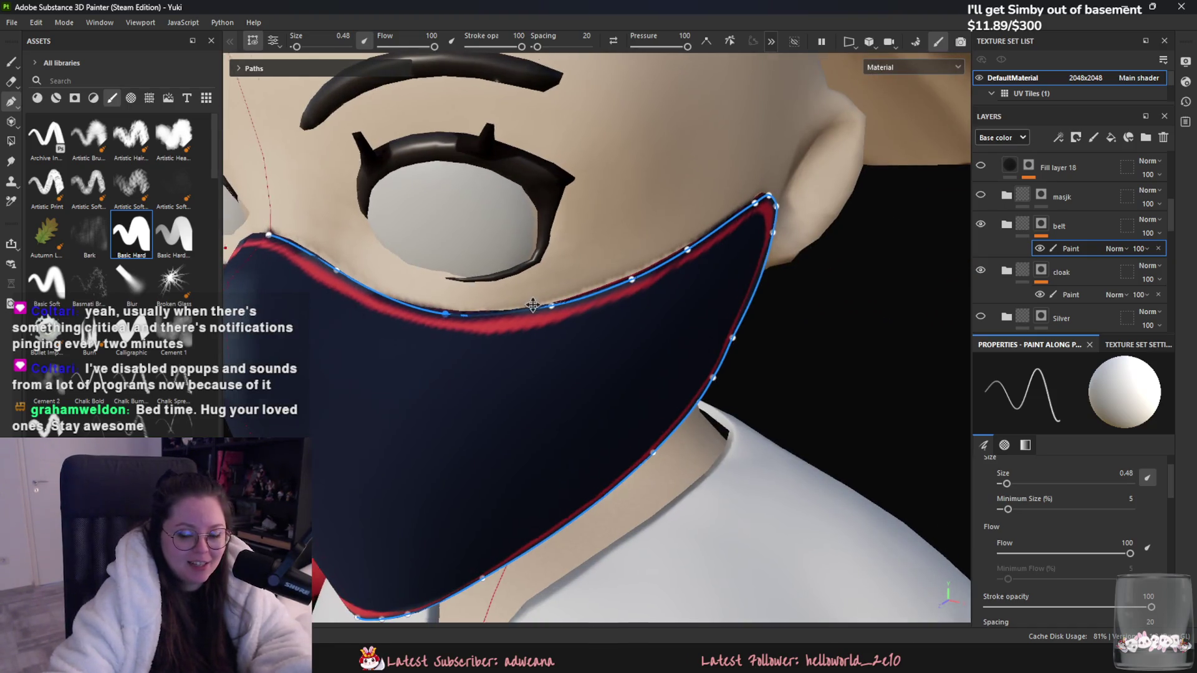
pyautogui.keyDown('alt'); pyautogui.moveTo(533, 304); pyautogui.dragTo(869, 380); pyautogui.keyUp('alt')
pyautogui.moveTo(797, 376); pyautogui.dragTo(791, 383)
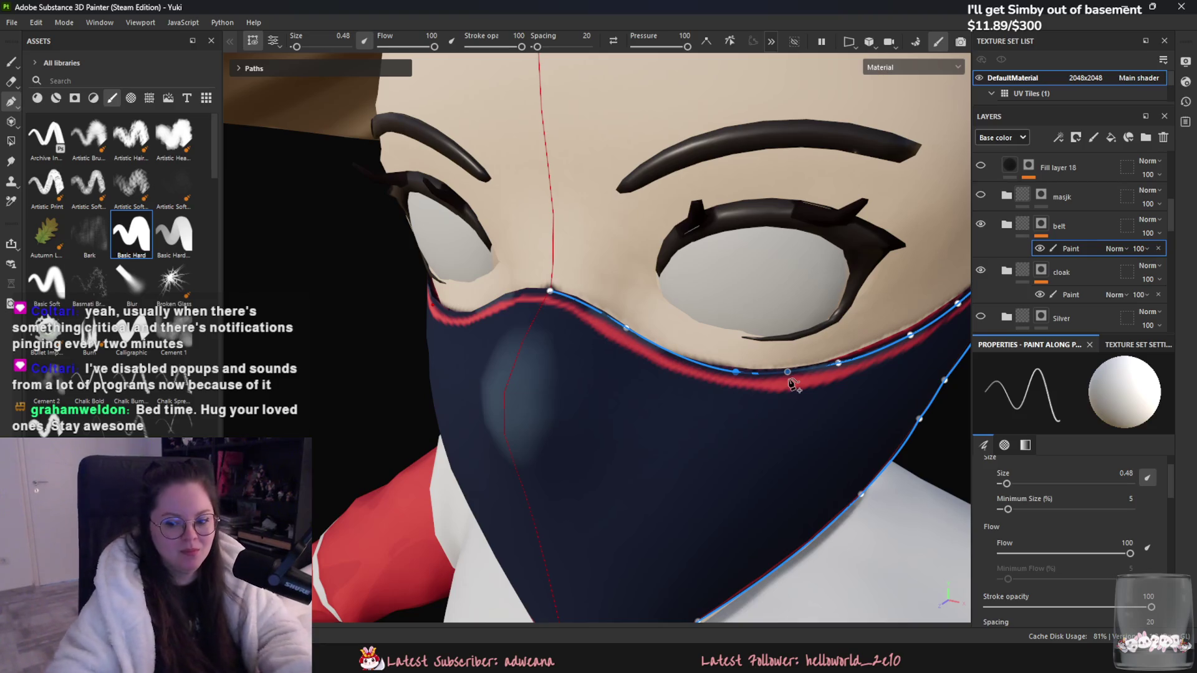
# Step: Hide and show the belt layer to compare the mask's trim
pyautogui.moveTo(857, 394)
pyautogui.keyDown('alt'); pyautogui.mouseDown()
pyautogui.moveTo(793, 462)
pyautogui.moveTo(714, 229)
pyautogui.mouseUp(); pyautogui.keyUp('alt')
pyautogui.click(977, 228)
pyautogui.click(976, 229)
pyautogui.keyDown('alt'); pyautogui.moveTo(777, 433); pyautogui.dragTo(812, 456); pyautogui.keyUp('alt')
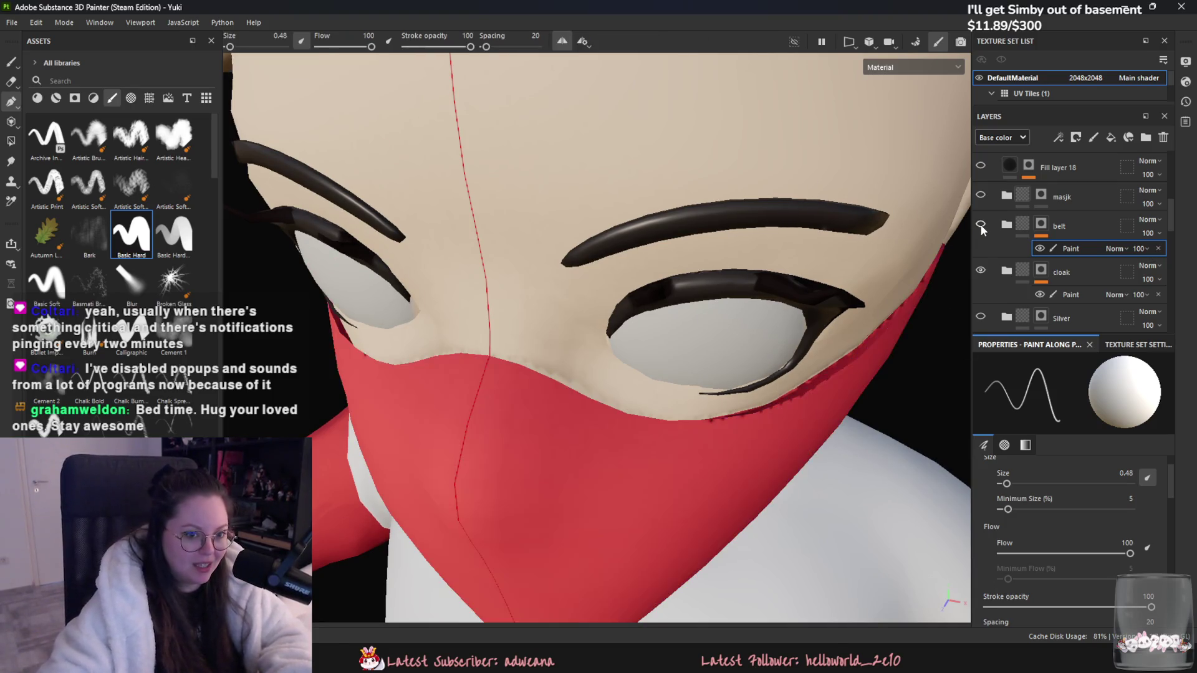
# Step: Select the belt layer group and set the polygon fill tool to individual polygons
pyautogui.click(1066, 231)
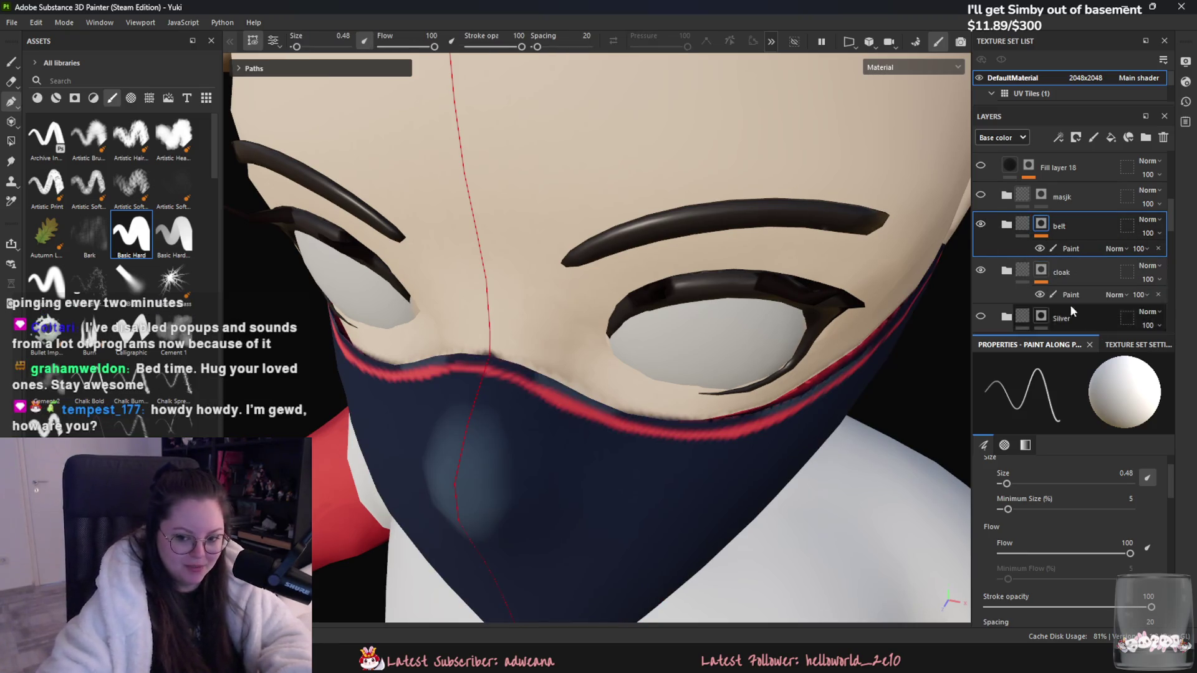
pyautogui.scroll(-5, 1121, 530)
pyautogui.scroll(-3, 1119, 585)
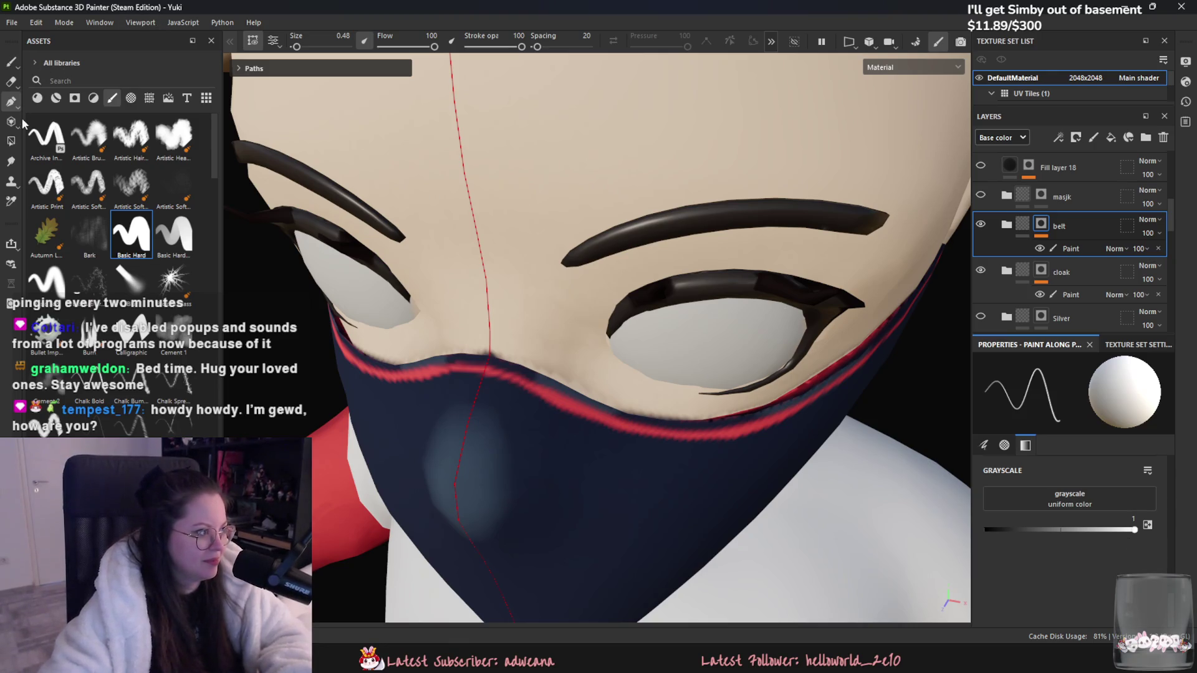
pyautogui.click(11, 141)
pyautogui.click(253, 41)
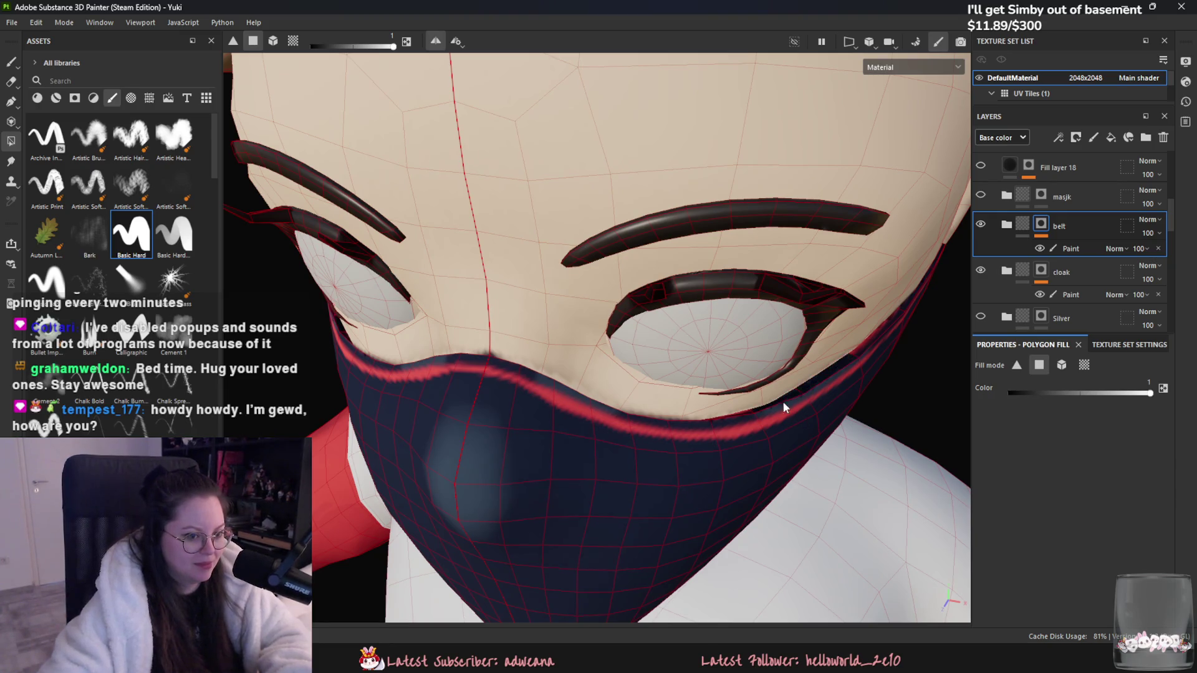
# Step: Select the belt's Paint sublayer, switch to the Paint brush, and move in under the hat brim
pyautogui.keyDown('alt'); pyautogui.moveTo(782, 402); pyautogui.dragTo(857, 346); pyautogui.keyUp('alt')
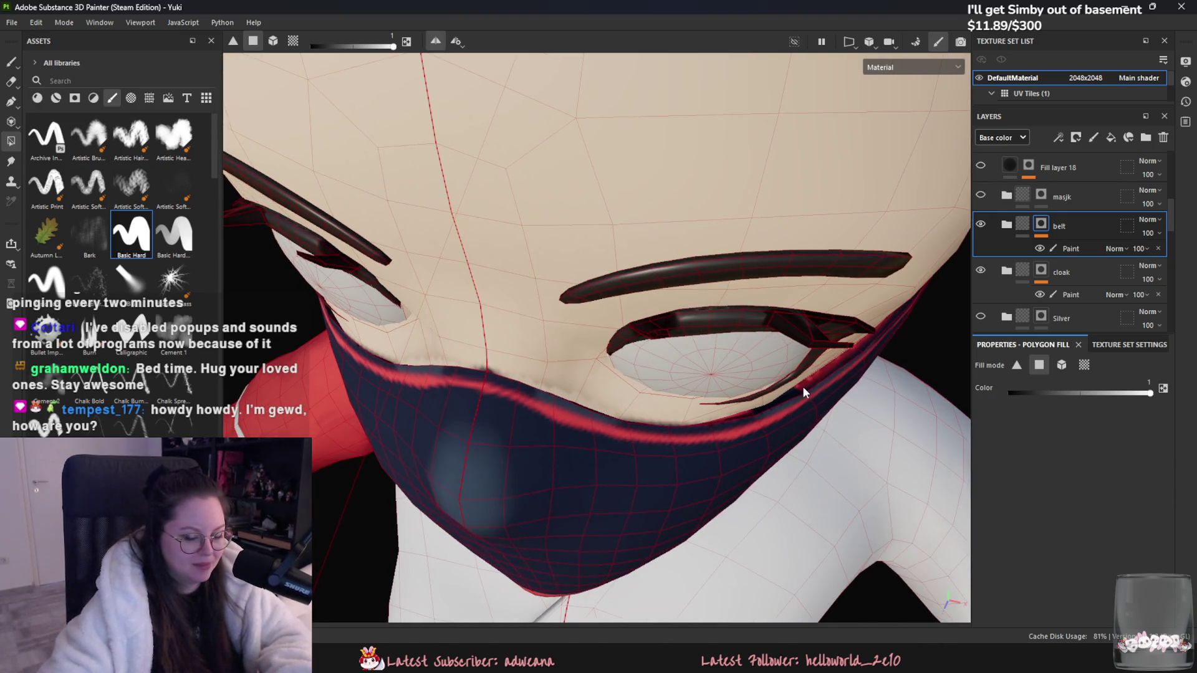
pyautogui.moveTo(794, 392)
pyautogui.keyDown('alt'); pyautogui.mouseDown()
pyautogui.moveTo(729, 414)
pyautogui.moveTo(748, 372)
pyautogui.mouseUp(); pyautogui.keyUp('alt')
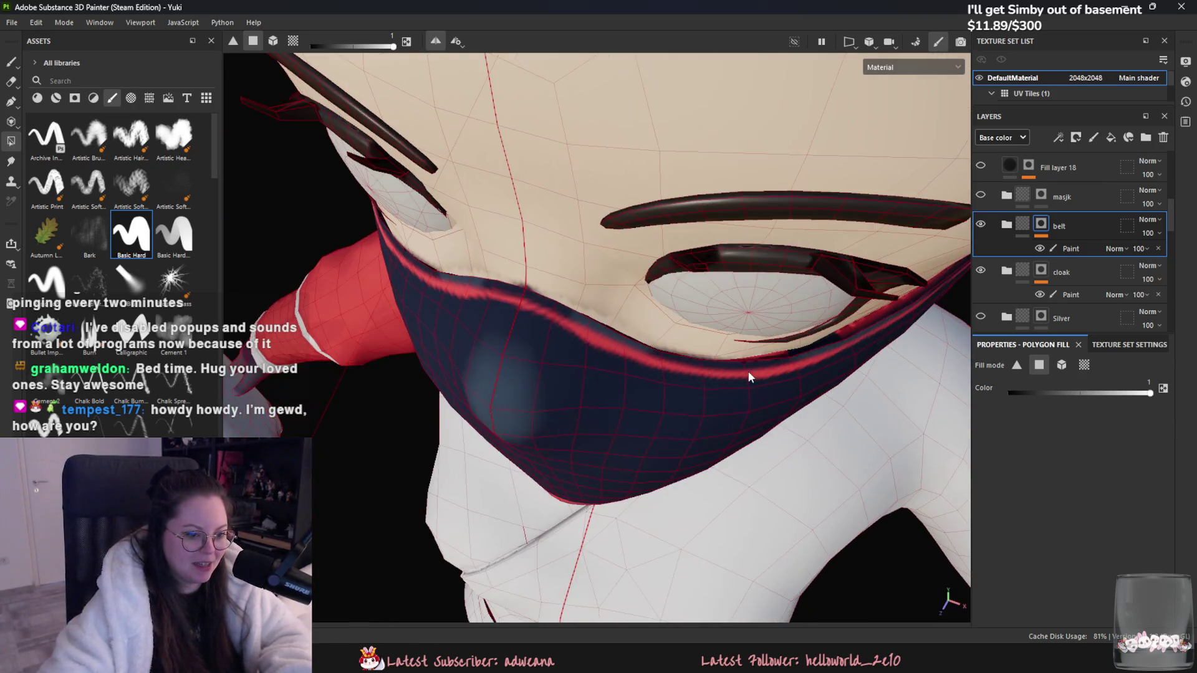
pyautogui.moveTo(797, 417)
pyautogui.keyDown('alt'); pyautogui.mouseDown()
pyautogui.moveTo(641, 435)
pyautogui.moveTo(836, 367)
pyautogui.mouseUp(); pyautogui.keyUp('alt')
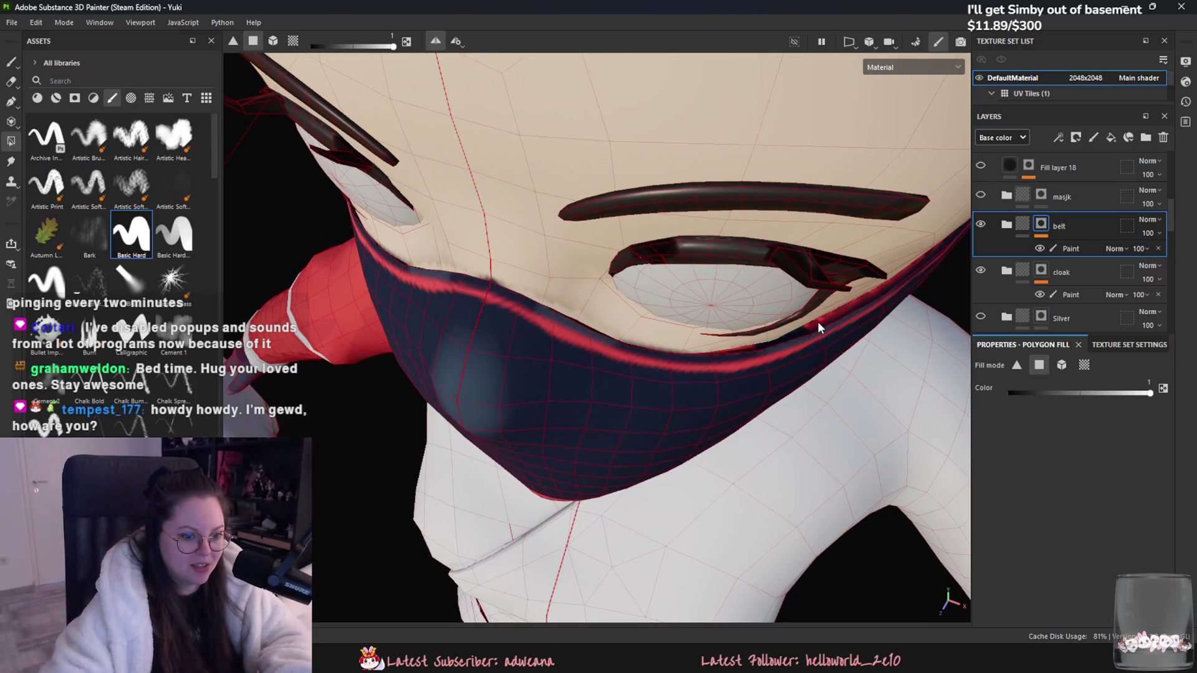
pyautogui.keyDown('alt'); pyautogui.moveTo(817, 321); pyautogui.dragTo(810, 336); pyautogui.keyUp('alt')
pyautogui.click(1070, 248)
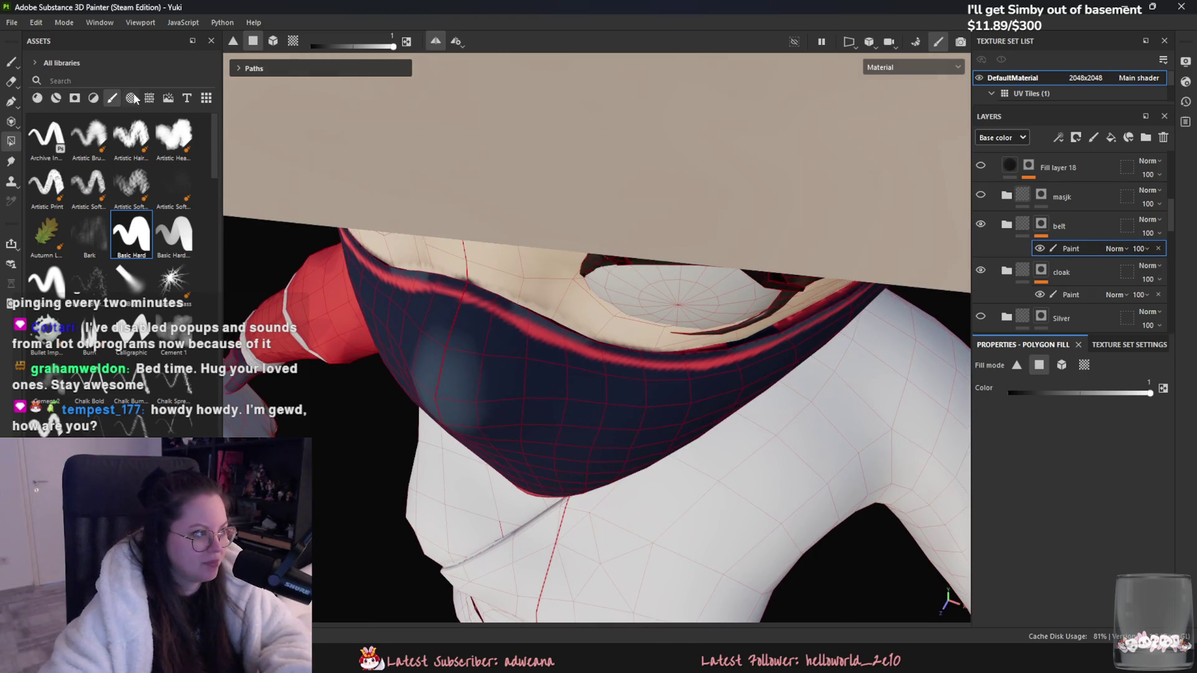
pyautogui.click(11, 61)
pyautogui.moveTo(561, 281)
pyautogui.keyDown('alt'); pyautogui.mouseDown()
pyautogui.moveTo(555, 226)
pyautogui.moveTo(620, 357)
pyautogui.moveTo(601, 316)
pyautogui.mouseUp(); pyautogui.keyUp('alt')
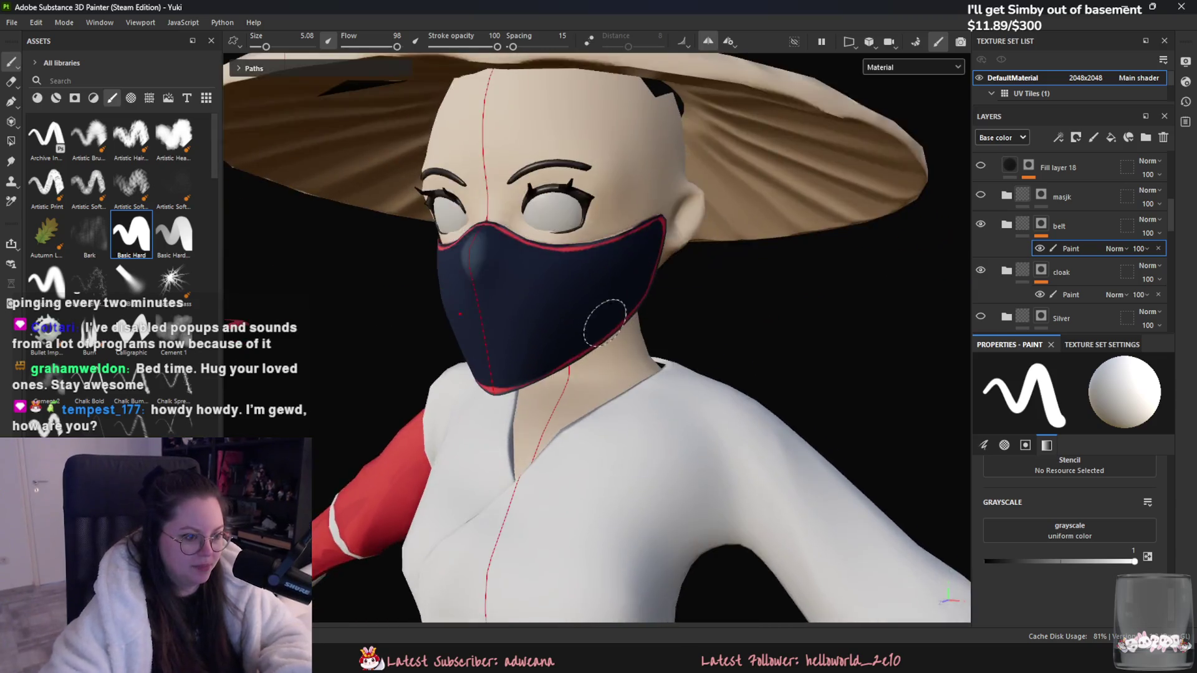
pyautogui.scroll(5, 598, 356)
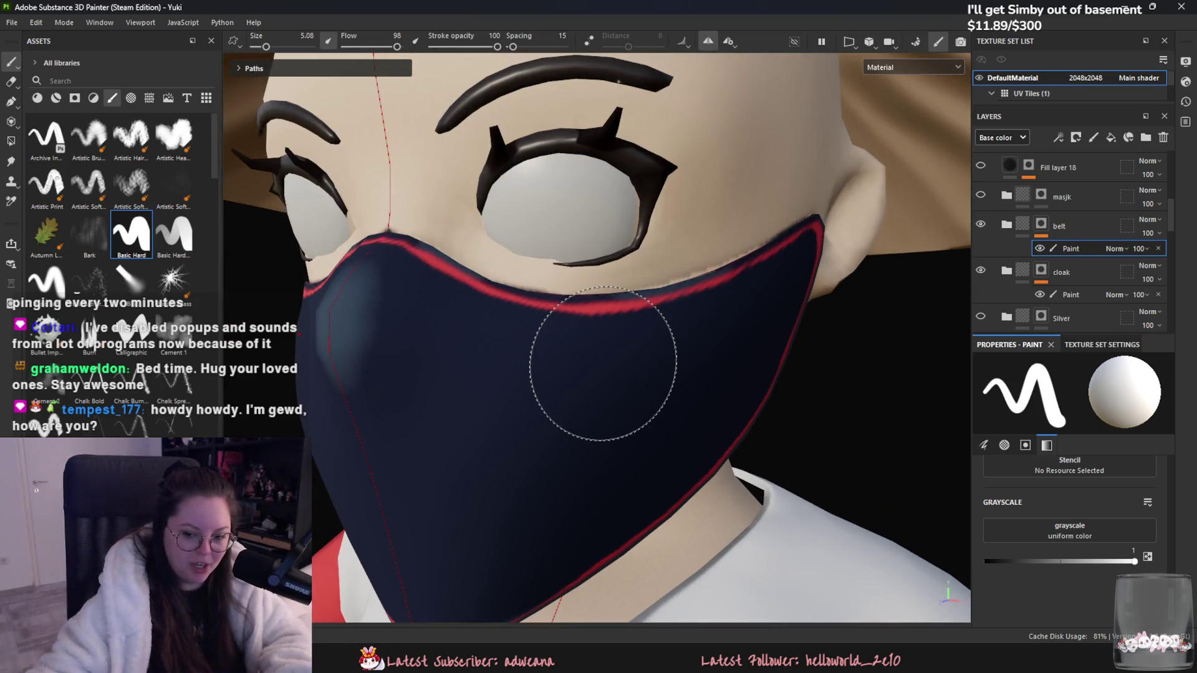
pyautogui.keyDown('alt'); pyautogui.moveTo(603, 363); pyautogui.dragTo(573, 337); pyautogui.keyUp('alt')
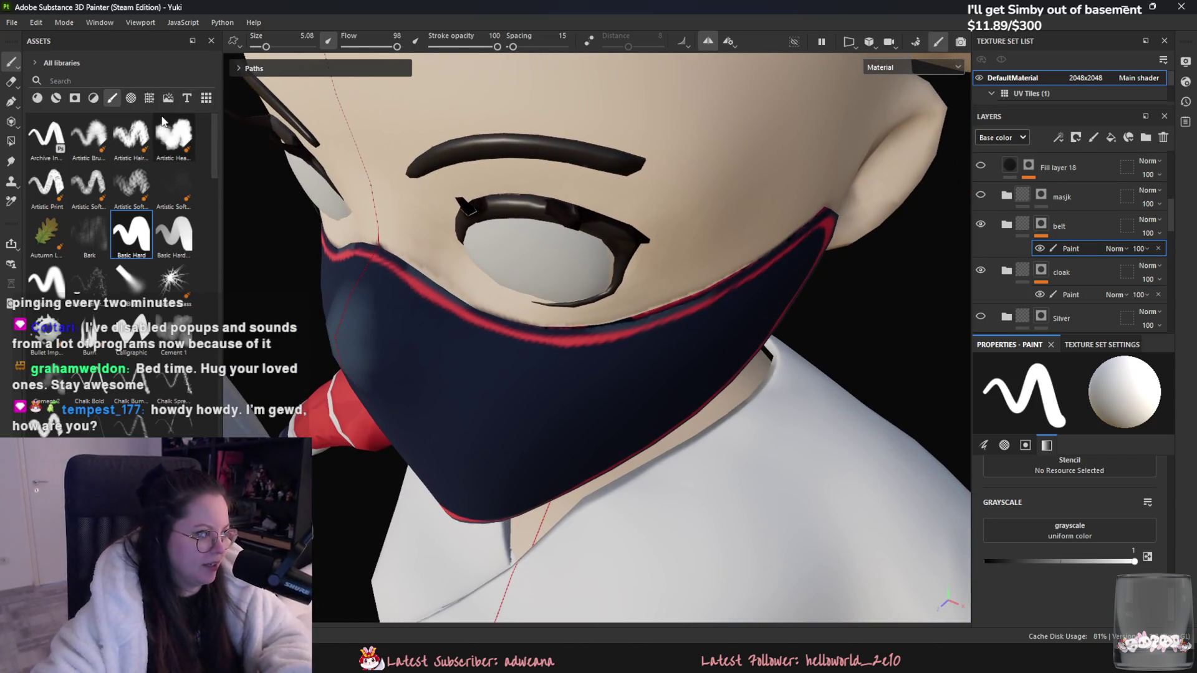
pyautogui.click(11, 141)
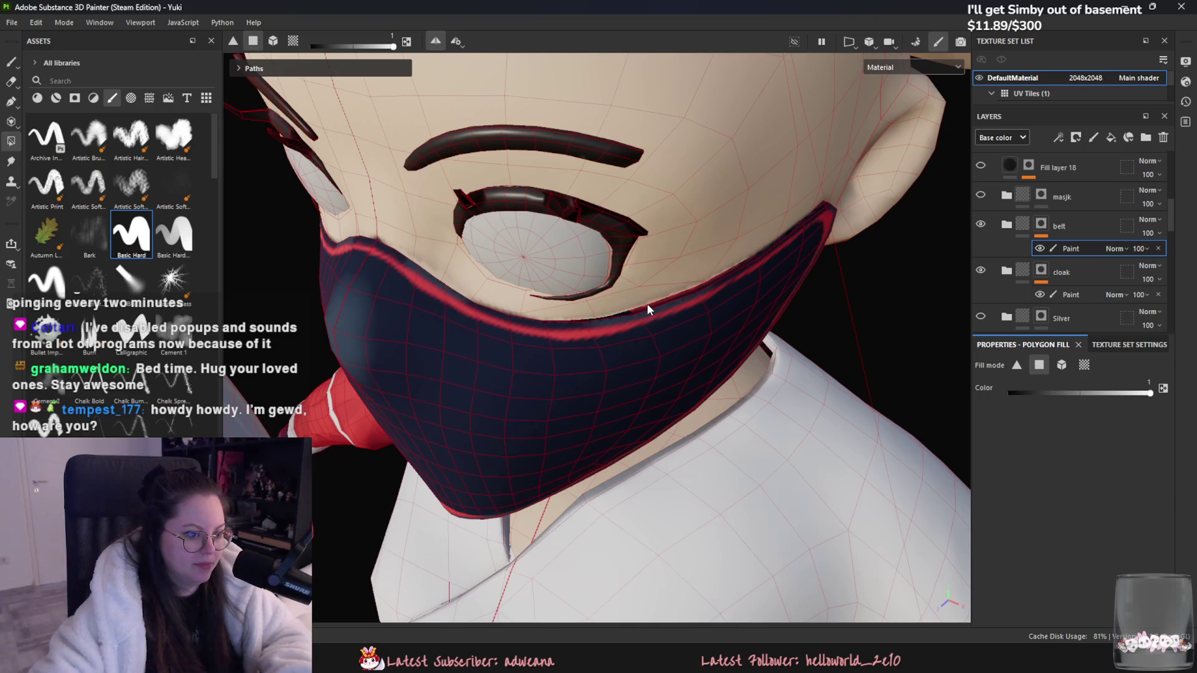
pyautogui.moveTo(648, 310)
pyautogui.keyDown('alt'); pyautogui.mouseDown()
pyautogui.moveTo(684, 356)
pyautogui.moveTo(689, 323)
pyautogui.moveTo(668, 276)
pyautogui.moveTo(673, 320)
pyautogui.moveTo(644, 275)
pyautogui.moveTo(648, 360)
pyautogui.moveTo(630, 334)
pyautogui.moveTo(649, 409)
pyautogui.moveTo(574, 325)
pyautogui.mouseUp(); pyautogui.keyUp('alt')
pyautogui.moveTo(684, 228)
pyautogui.keyDown('alt'); pyautogui.mouseDown()
pyautogui.moveTo(621, 392)
pyautogui.moveTo(445, 479)
pyautogui.moveTo(630, 400)
pyautogui.moveTo(465, 481)
pyautogui.moveTo(652, 515)
pyautogui.moveTo(887, 476)
pyautogui.moveTo(542, 446)
pyautogui.moveTo(716, 460)
pyautogui.moveTo(706, 472)
pyautogui.moveTo(600, 473)
pyautogui.moveTo(455, 358)
pyautogui.mouseUp(); pyautogui.keyUp('alt')
pyautogui.moveTo(463, 410)
pyautogui.keyDown('alt'); pyautogui.mouseDown()
pyautogui.moveTo(534, 321)
pyautogui.moveTo(591, 392)
pyautogui.moveTo(533, 518)
pyautogui.moveTo(503, 516)
pyautogui.moveTo(687, 473)
pyautogui.moveTo(684, 502)
pyautogui.moveTo(648, 493)
pyautogui.moveTo(673, 462)
pyautogui.moveTo(543, 461)
pyautogui.mouseUp(); pyautogui.keyUp('alt')
pyautogui.moveTo(554, 406)
pyautogui.keyDown('alt'); pyautogui.mouseDown()
pyautogui.moveTo(628, 326)
pyautogui.moveTo(603, 327)
pyautogui.mouseUp(); pyautogui.keyUp('alt')
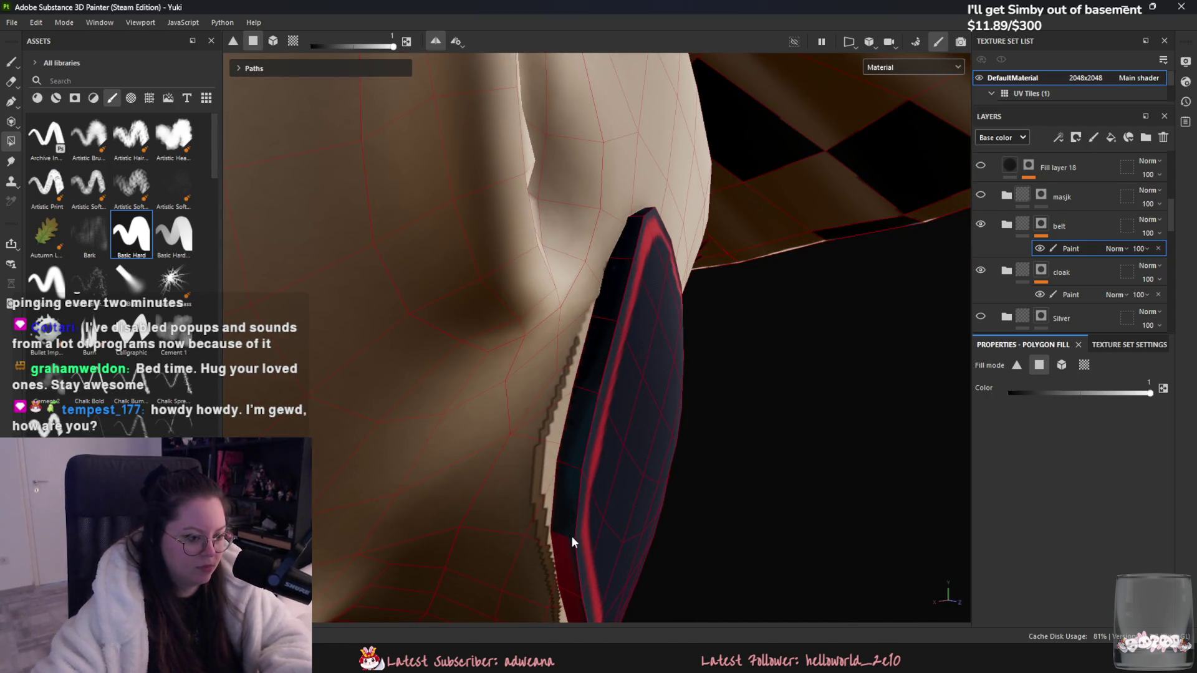
pyautogui.keyDown('alt'); pyautogui.moveTo(572, 541); pyautogui.dragTo(601, 382, button='middle'); pyautogui.keyUp('alt')
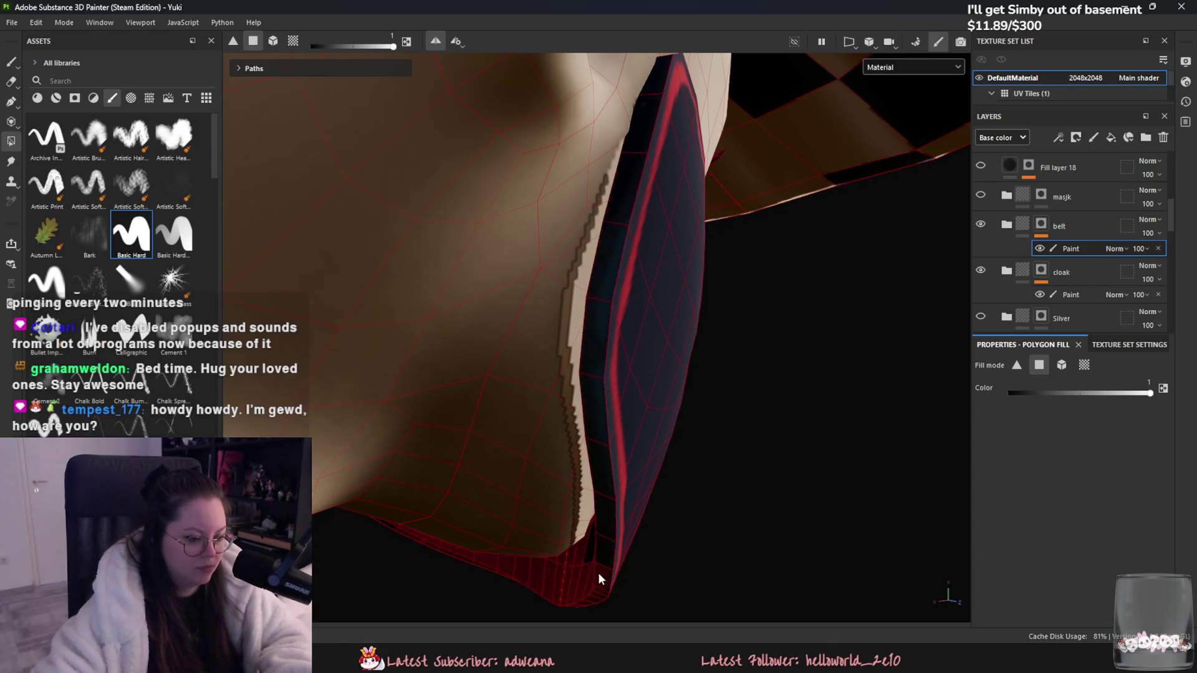
pyautogui.keyDown('alt'); pyautogui.moveTo(599, 606); pyautogui.dragTo(624, 468, button='middle'); pyautogui.keyUp('alt')
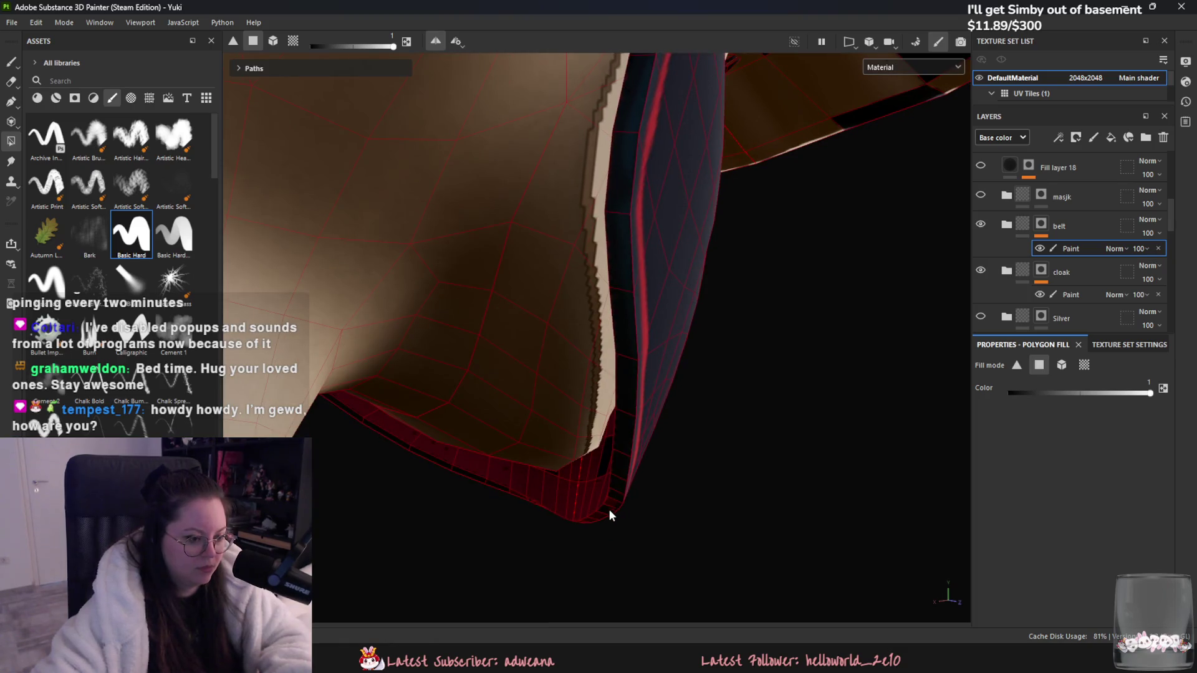
pyautogui.moveTo(591, 516)
pyautogui.keyDown('alt'); pyautogui.mouseDown(button='right')
pyautogui.moveTo(600, 442)
pyautogui.moveTo(623, 499)
pyautogui.moveTo(681, 460)
pyautogui.mouseUp(button='right'); pyautogui.keyUp('alt')
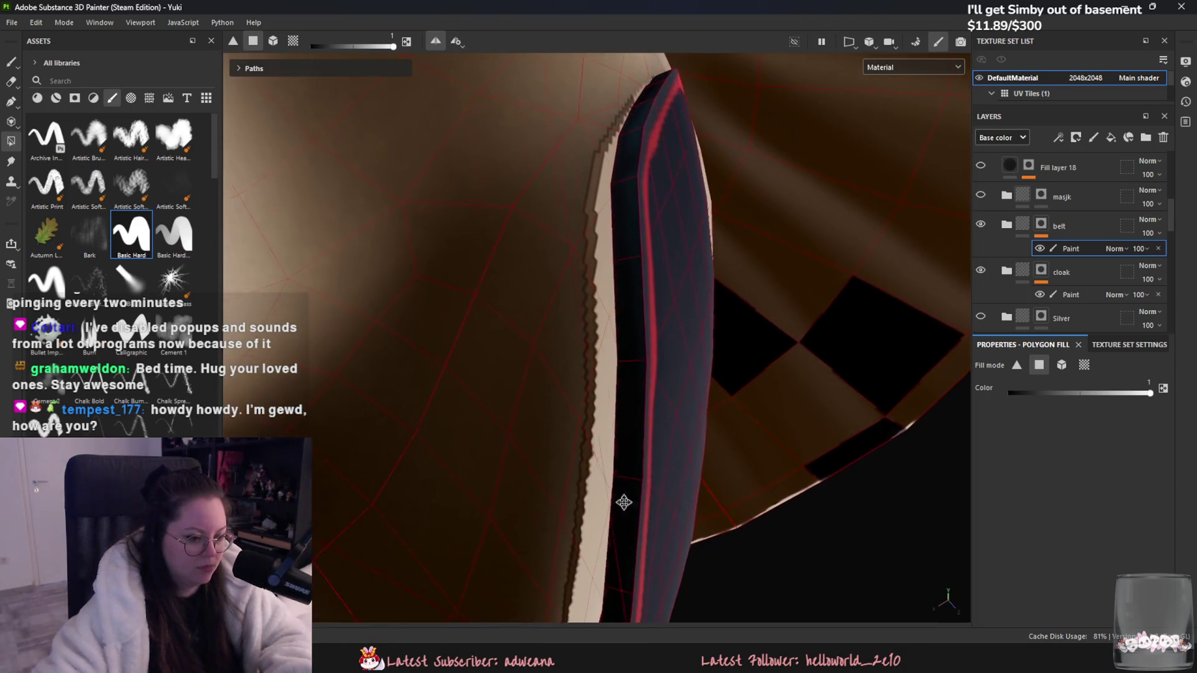
pyautogui.moveTo(681, 459)
pyautogui.keyDown('alt'); pyautogui.mouseDown()
pyautogui.moveTo(713, 382)
pyautogui.moveTo(675, 336)
pyautogui.moveTo(685, 475)
pyautogui.mouseUp(); pyautogui.keyUp('alt')
pyautogui.keyDown('alt'); pyautogui.moveTo(686, 476); pyautogui.dragTo(703, 418, button='middle'); pyautogui.keyUp('alt')
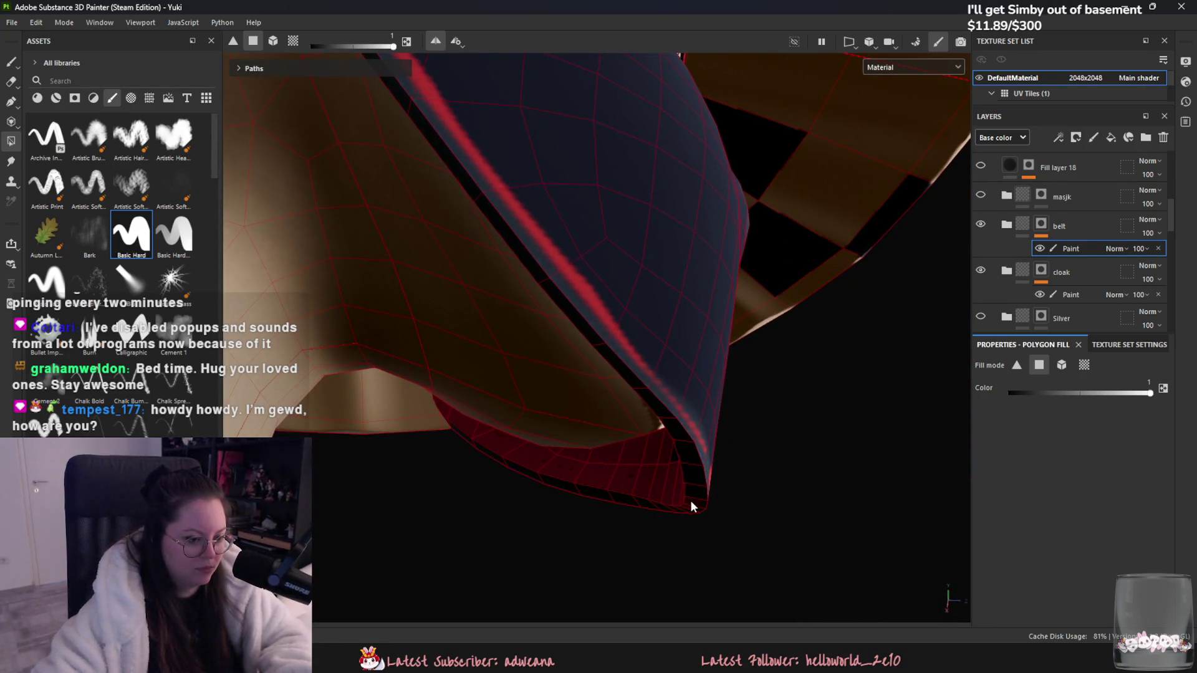
pyautogui.click(291, 41)
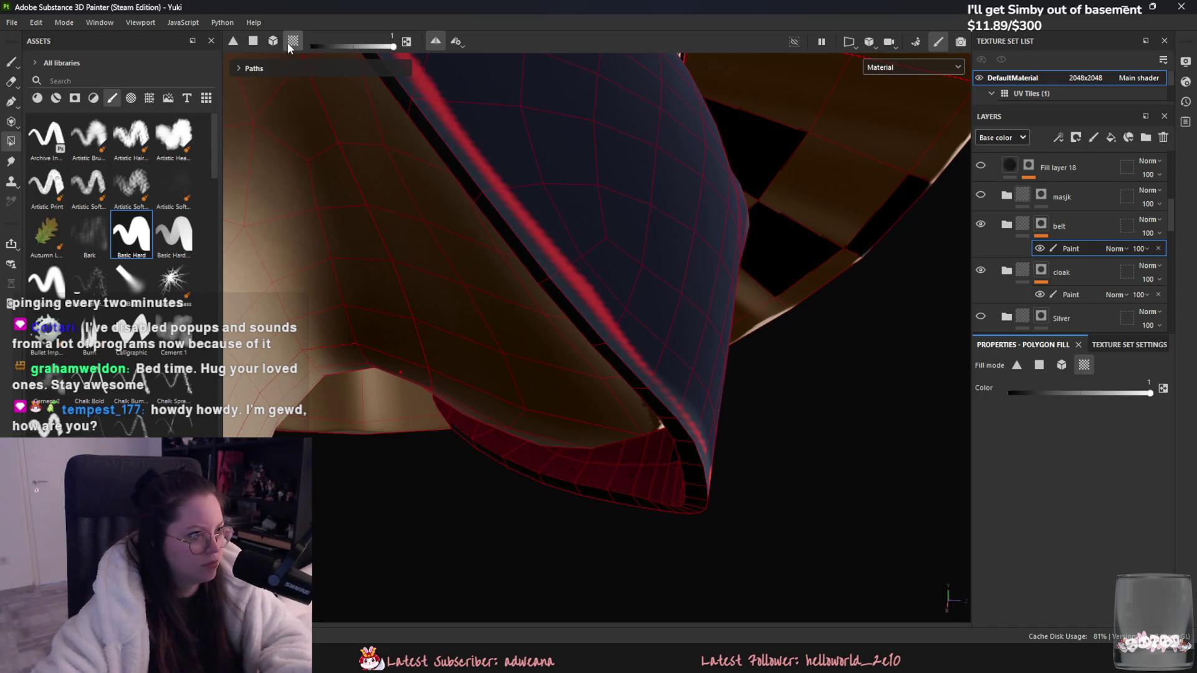
pyautogui.keyDown('alt'); pyautogui.moveTo(659, 454); pyautogui.dragTo(667, 482); pyautogui.keyUp('alt')
pyautogui.press('f')
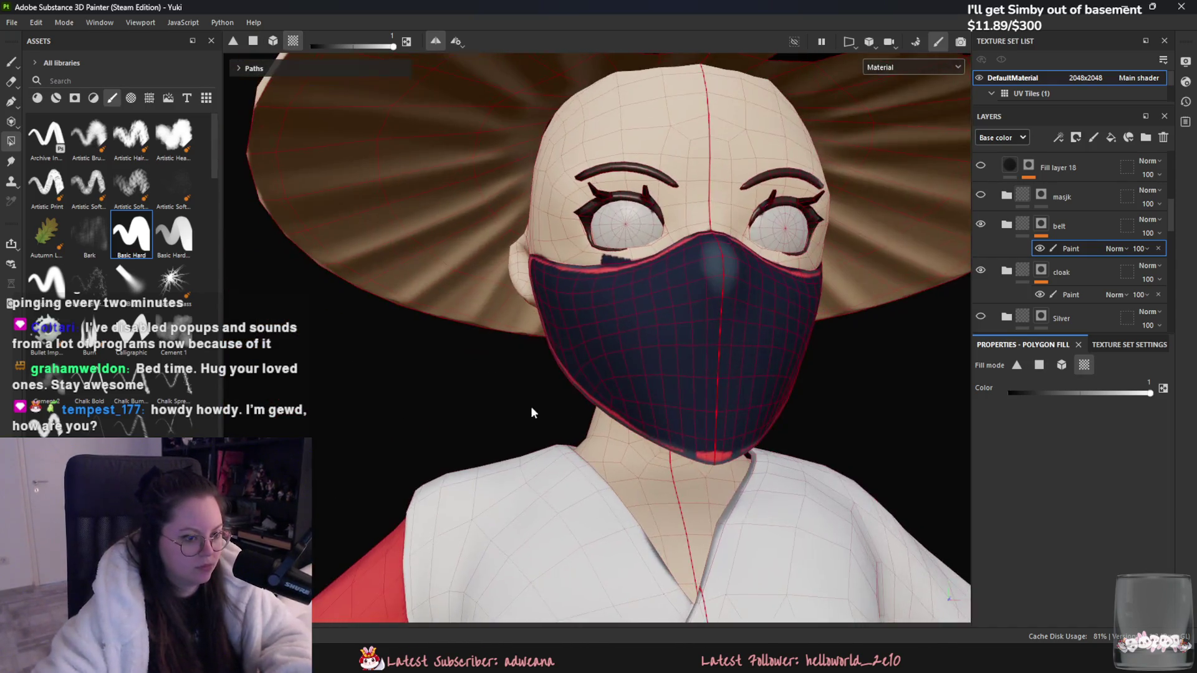
pyautogui.click(253, 41)
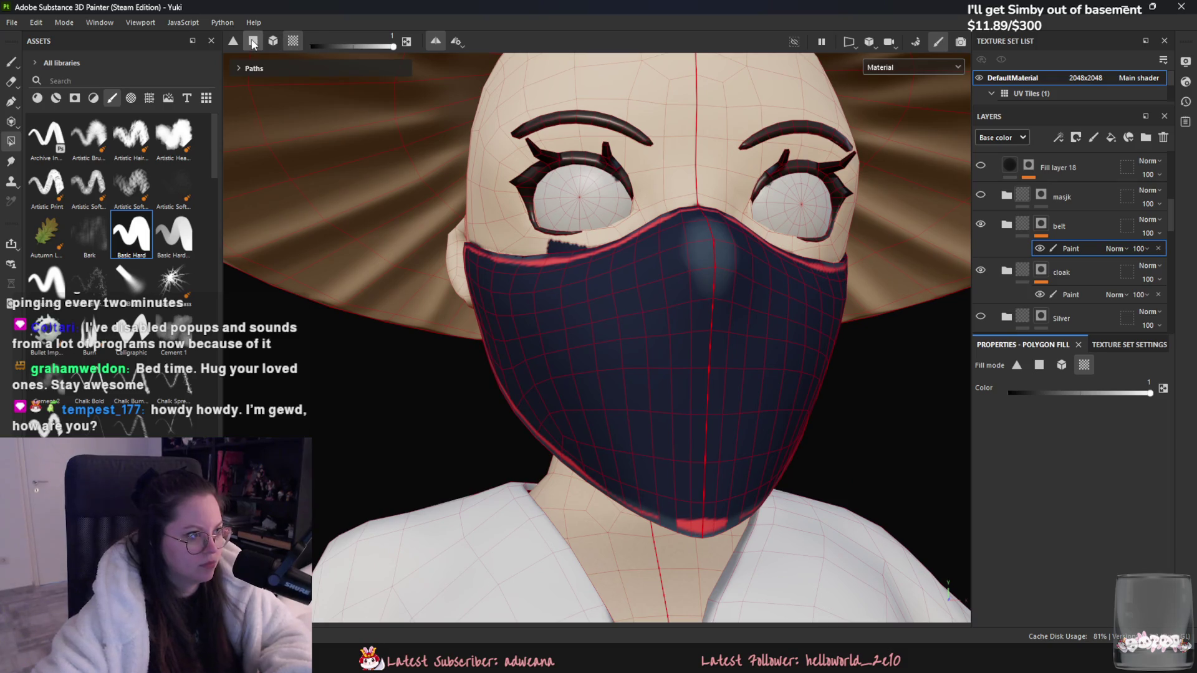
pyautogui.moveTo(598, 256)
pyautogui.keyDown('alt'); pyautogui.mouseDown()
pyautogui.moveTo(792, 366)
pyautogui.moveTo(742, 374)
pyautogui.moveTo(758, 268)
pyautogui.moveTo(744, 306)
pyautogui.moveTo(622, 463)
pyautogui.mouseUp(); pyautogui.keyUp('alt')
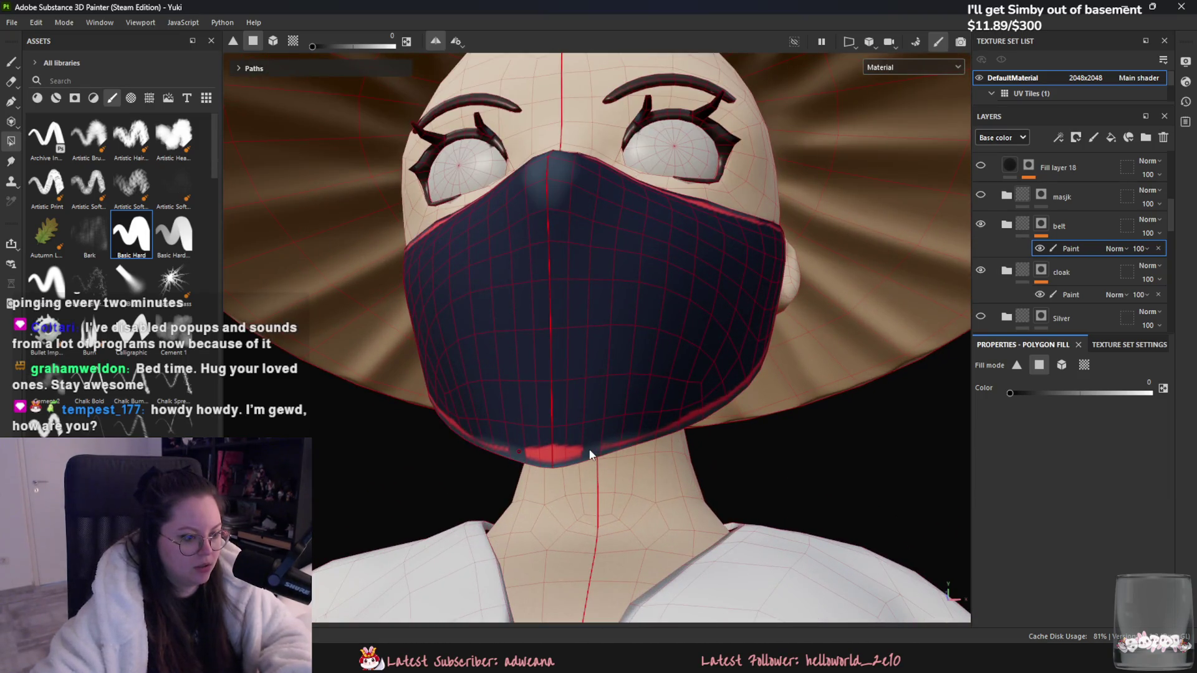
pyautogui.moveTo(1106, 392); pyautogui.dragTo(1187, 391)
pyautogui.click(980, 225)
pyautogui.click(980, 225)
pyautogui.click(1074, 435)
pyautogui.press('1')
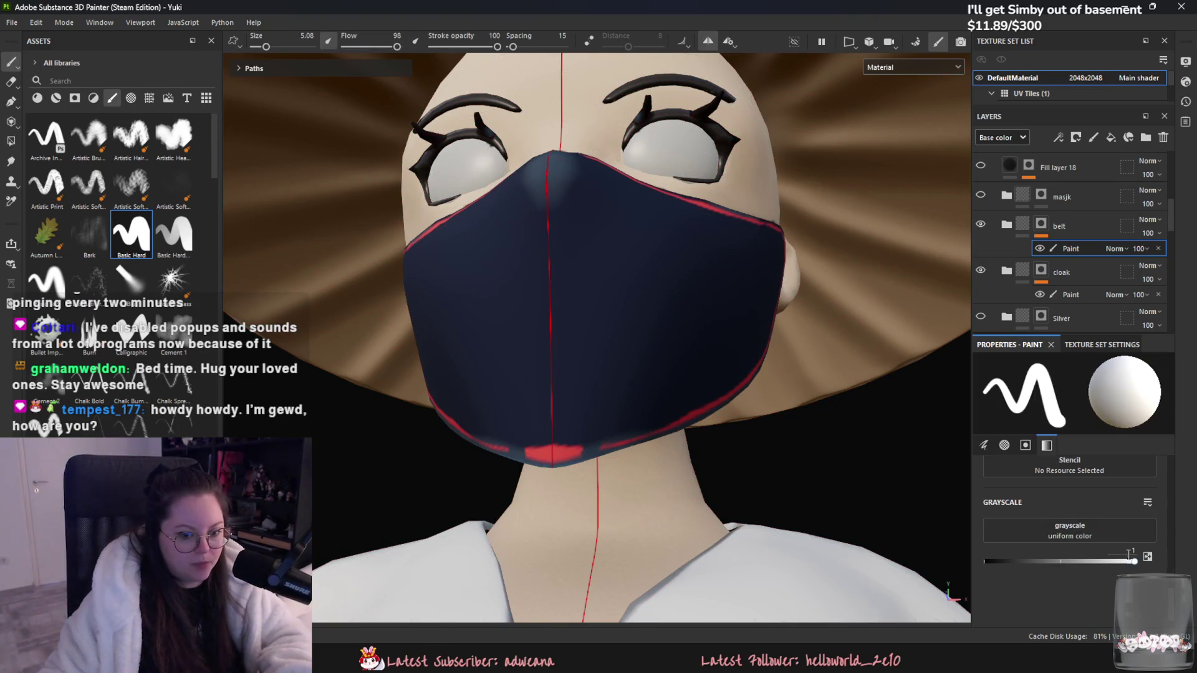
# Step: Set grayscale to 0 and brush size to 0.93, then touch up the mask's lower edge
pyautogui.moveTo(1134, 563); pyautogui.dragTo(985, 560)
pyautogui.moveTo(267, 47); pyautogui.dragTo(259, 47)
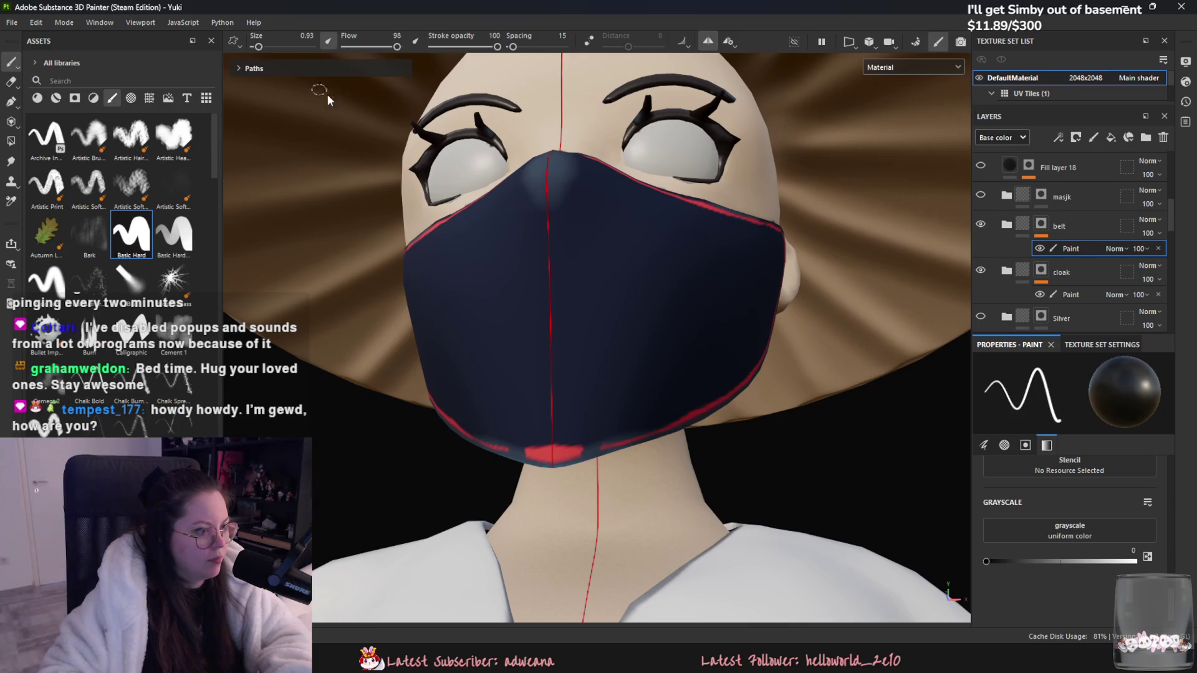
pyautogui.moveTo(584, 450)
pyautogui.mouseDown()
pyautogui.moveTo(605, 449)
pyautogui.moveTo(561, 460)
pyautogui.moveTo(693, 411)
pyautogui.moveTo(712, 365)
pyautogui.mouseUp()
pyautogui.moveTo(713, 364)
pyautogui.keyDown('alt'); pyautogui.mouseDown()
pyautogui.moveTo(717, 422)
pyautogui.moveTo(628, 251)
pyautogui.moveTo(562, 226)
pyautogui.mouseUp(); pyautogui.keyUp('alt')
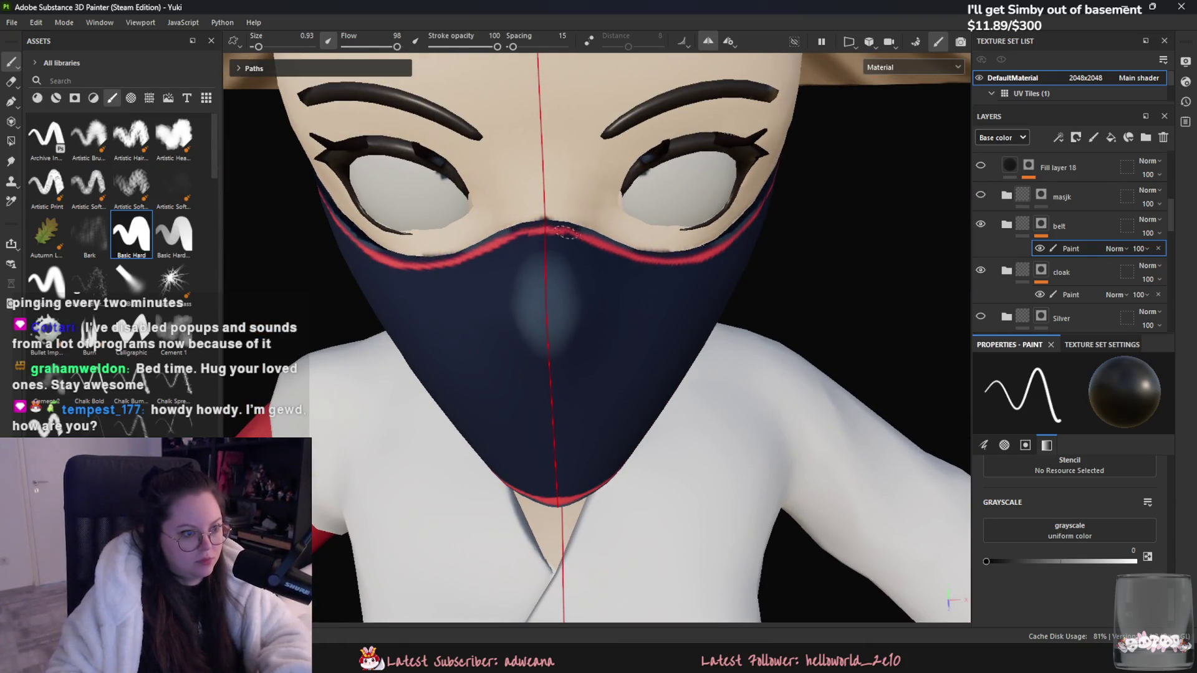
# Step: Paint mirrored red crescent marks on the mask's cheeks, undoing and repainting misplaced strokes
pyautogui.moveTo(639, 290)
pyautogui.keyDown('alt'); pyautogui.mouseDown()
pyautogui.moveTo(660, 330)
pyautogui.moveTo(689, 341)
pyautogui.mouseUp(); pyautogui.keyUp('alt')
pyautogui.hotkey('ctrl', 'z')
pyautogui.click(677, 301)
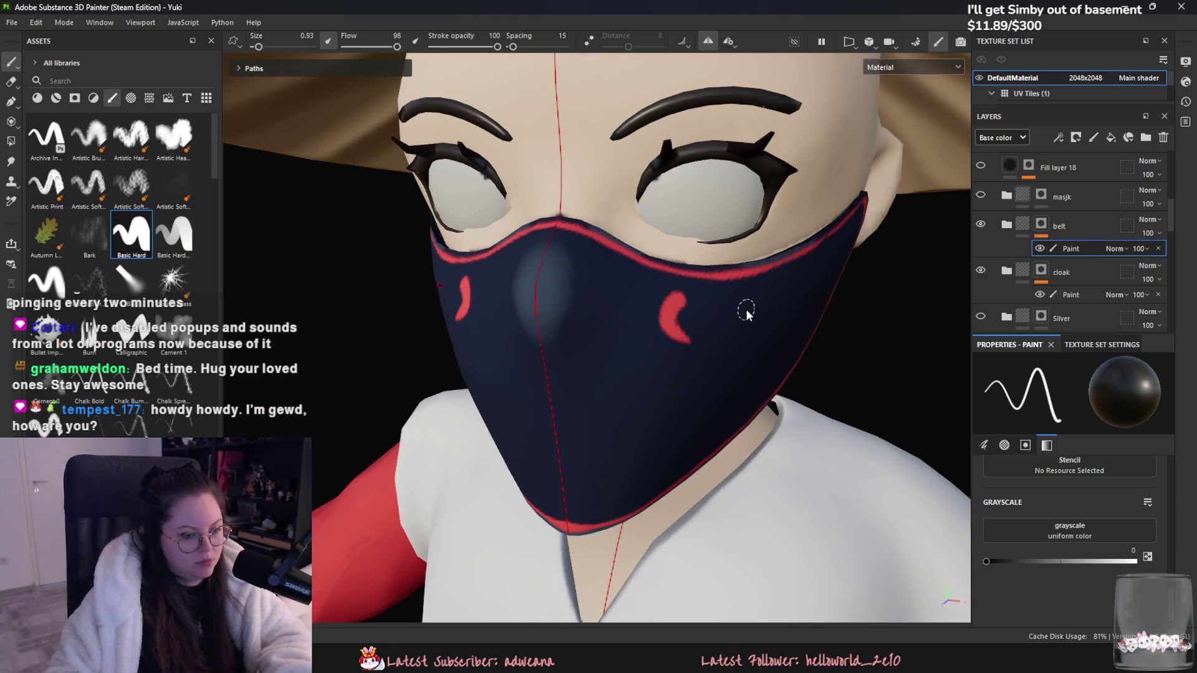
pyautogui.hotkey('ctrl', 'z')
pyautogui.moveTo(750, 291)
pyautogui.mouseDown()
pyautogui.moveTo(759, 316)
pyautogui.moveTo(648, 361)
pyautogui.moveTo(689, 486)
pyautogui.moveTo(708, 424)
pyautogui.moveTo(750, 422)
pyautogui.mouseUp()
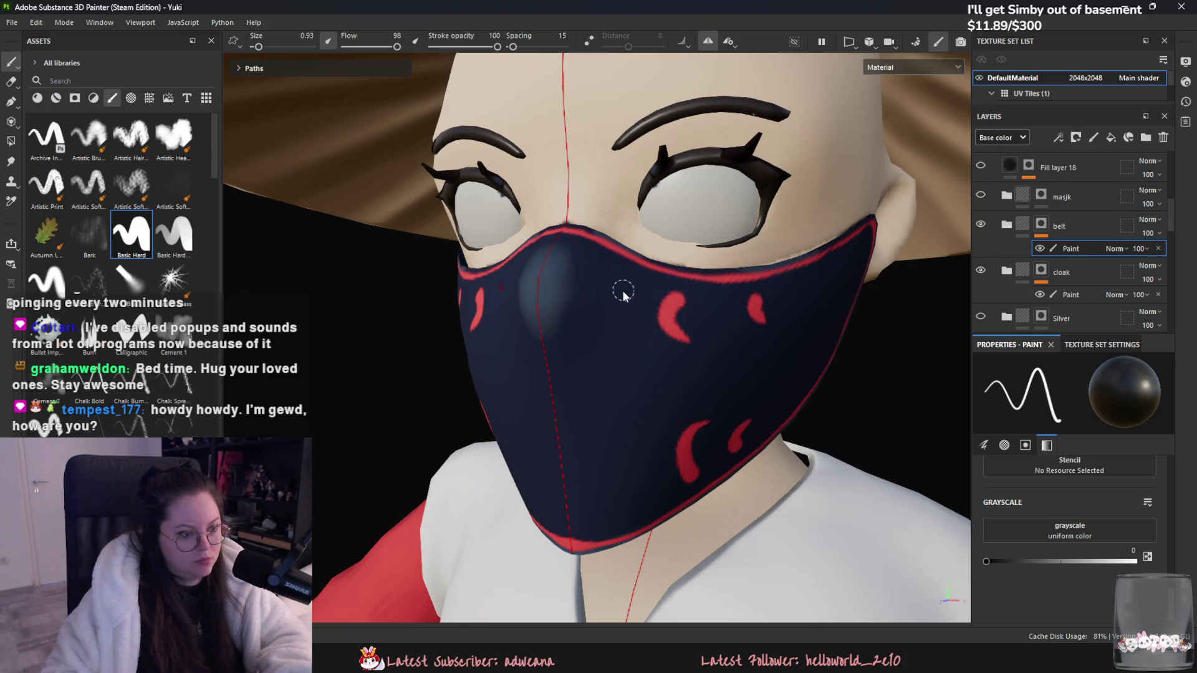
pyautogui.moveTo(615, 280); pyautogui.dragTo(631, 275)
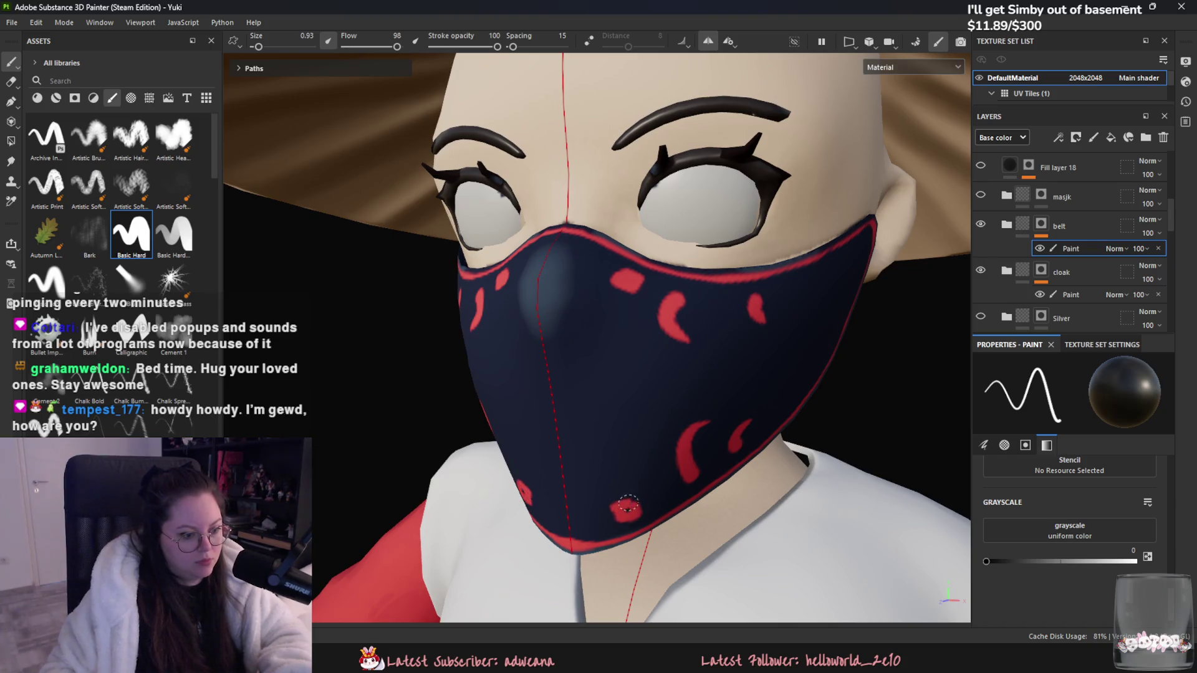
pyautogui.hotkey('ctrl', 'z')
pyautogui.moveTo(613, 493)
pyautogui.mouseDown()
pyautogui.moveTo(712, 503)
pyautogui.moveTo(619, 513)
pyautogui.moveTo(548, 468)
pyautogui.moveTo(403, 465)
pyautogui.moveTo(599, 461)
pyautogui.mouseUp()
pyautogui.scroll(-5, 649, 433)
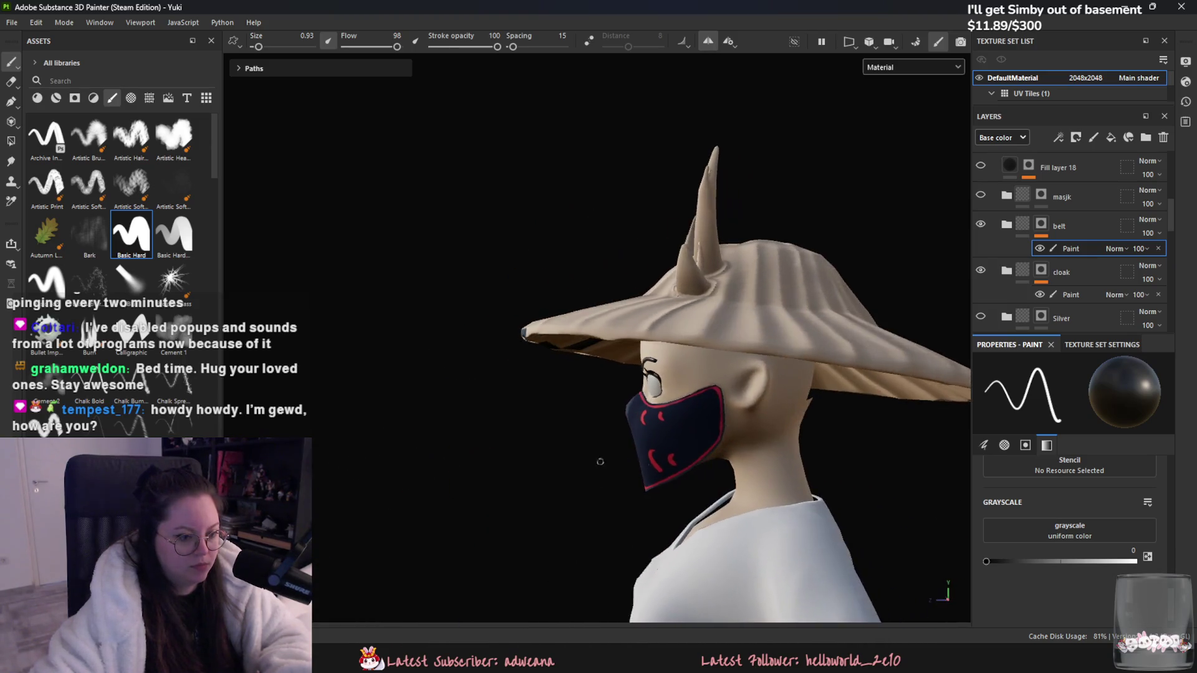
pyautogui.scroll(5, 599, 461)
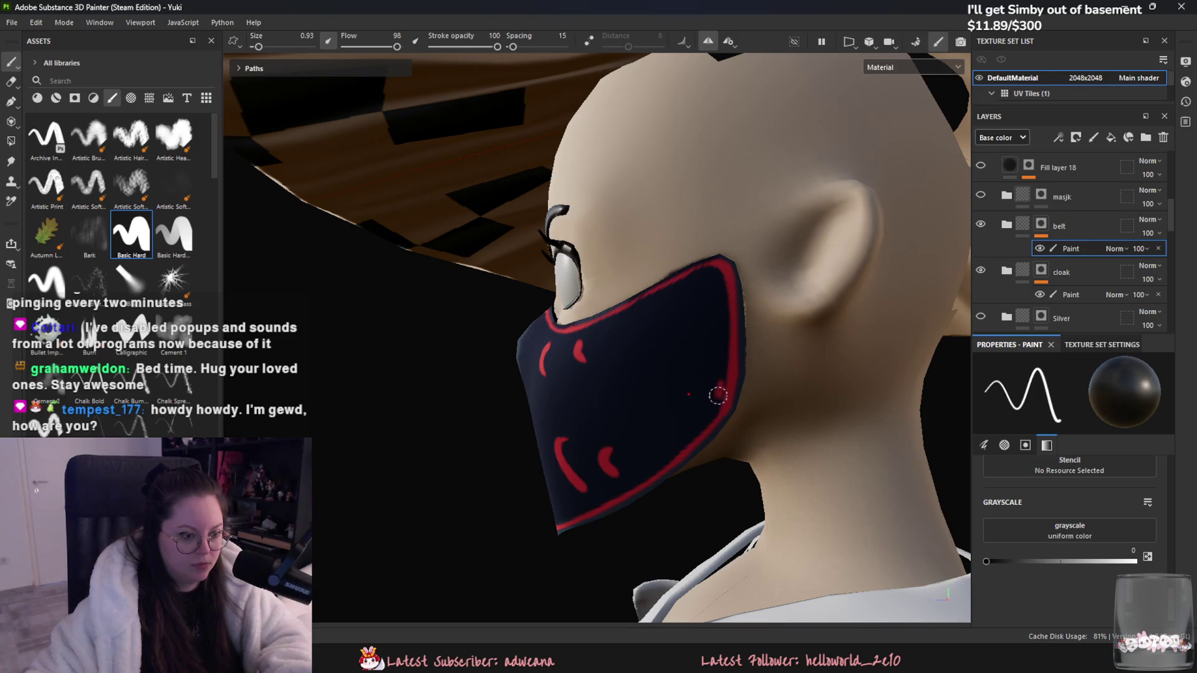
pyautogui.moveTo(702, 417)
pyautogui.keyDown('alt'); pyautogui.mouseDown()
pyautogui.moveTo(574, 495)
pyautogui.moveTo(646, 494)
pyautogui.moveTo(823, 406)
pyautogui.moveTo(505, 367)
pyautogui.mouseUp(); pyautogui.keyUp('alt')
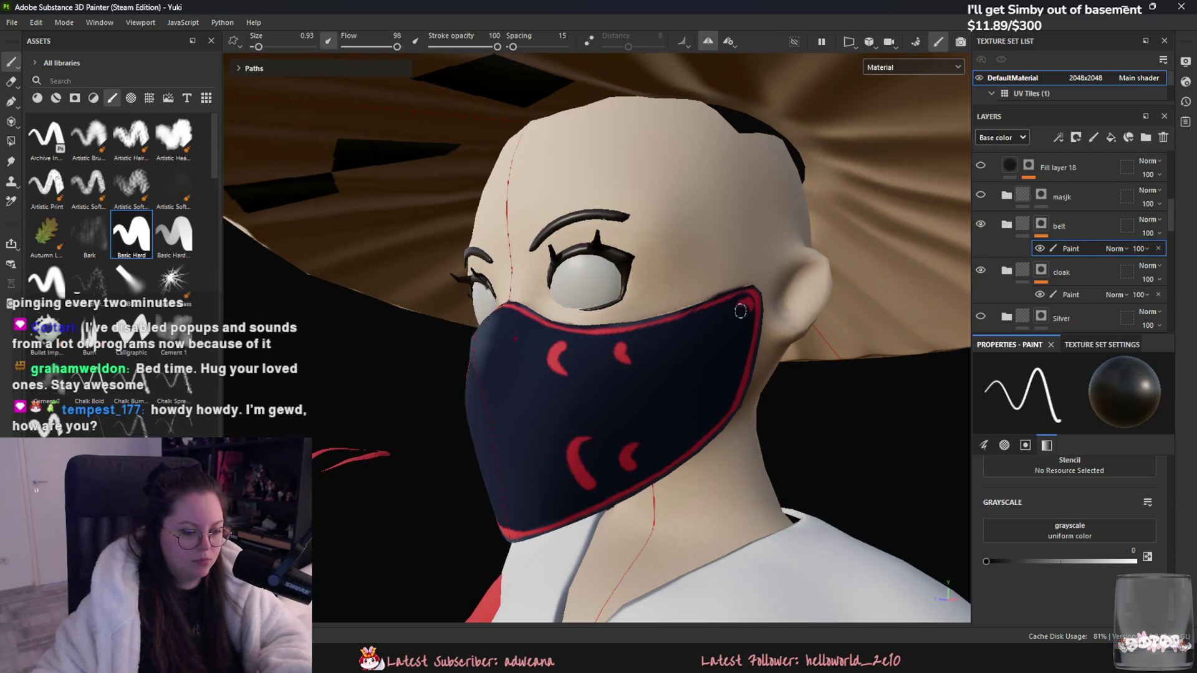
pyautogui.keyDown('alt'); pyautogui.moveTo(673, 323); pyautogui.dragTo(883, 424); pyautogui.keyUp('alt')
pyautogui.scroll(-5, 882, 423)
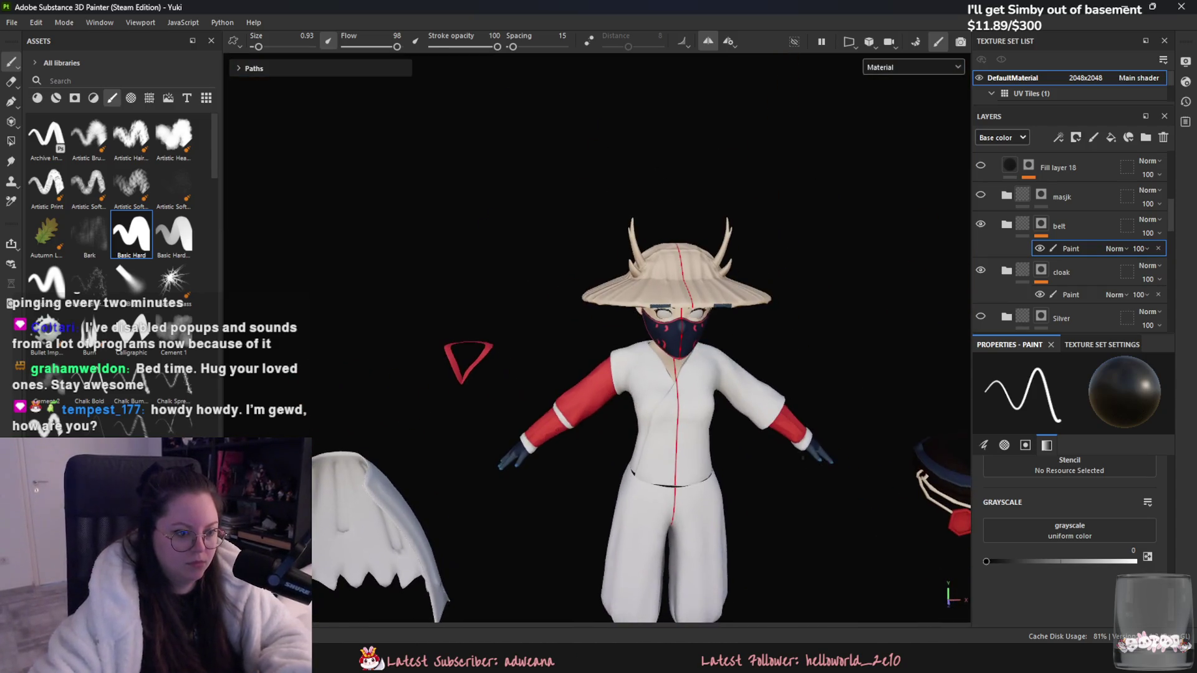
# Step: Frame the character, select the Red layer group, and set Polygon Fill to whole-mesh mode
pyautogui.moveTo(793, 468)
pyautogui.keyDown('alt'); pyautogui.mouseDown()
pyautogui.moveTo(767, 461)
pyautogui.moveTo(838, 450)
pyautogui.mouseUp(); pyautogui.keyUp('alt')
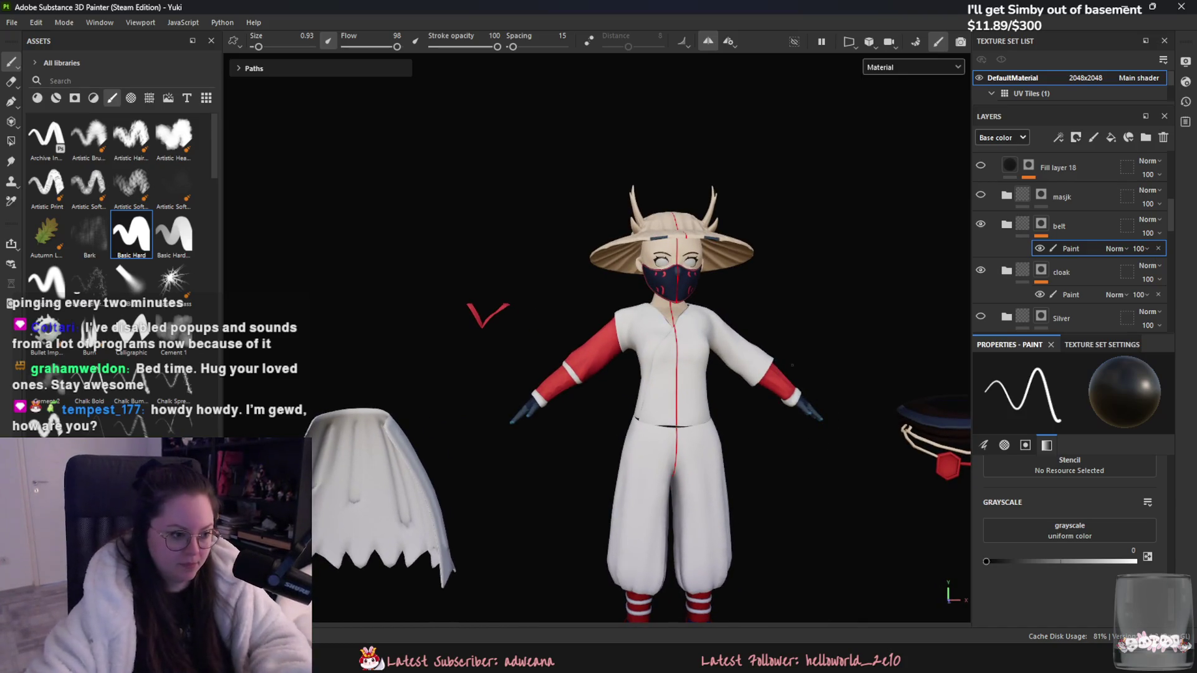
pyautogui.press('f')
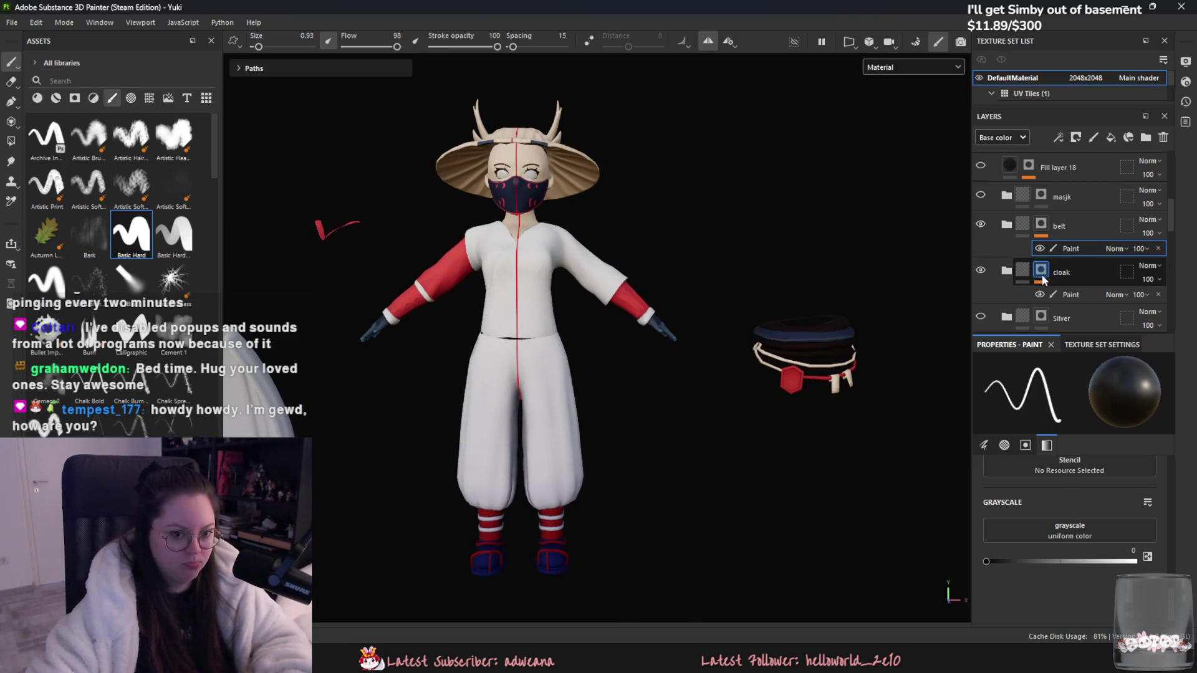
pyautogui.scroll(-5, 1068, 291)
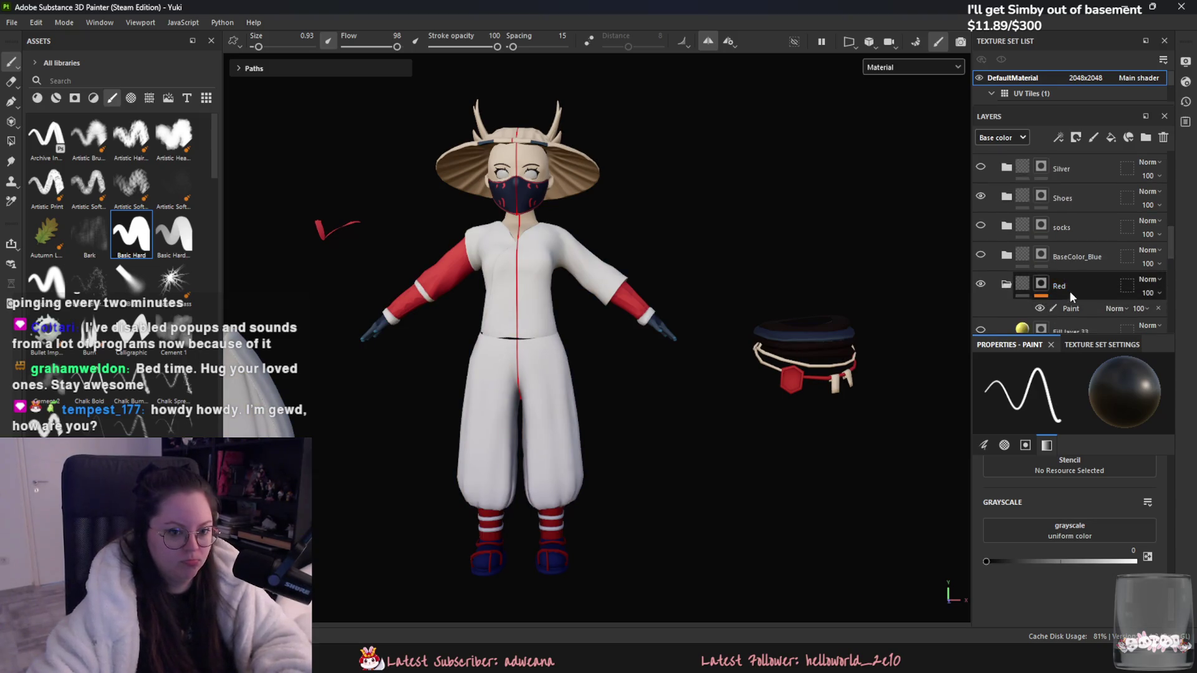
pyautogui.click(1059, 175)
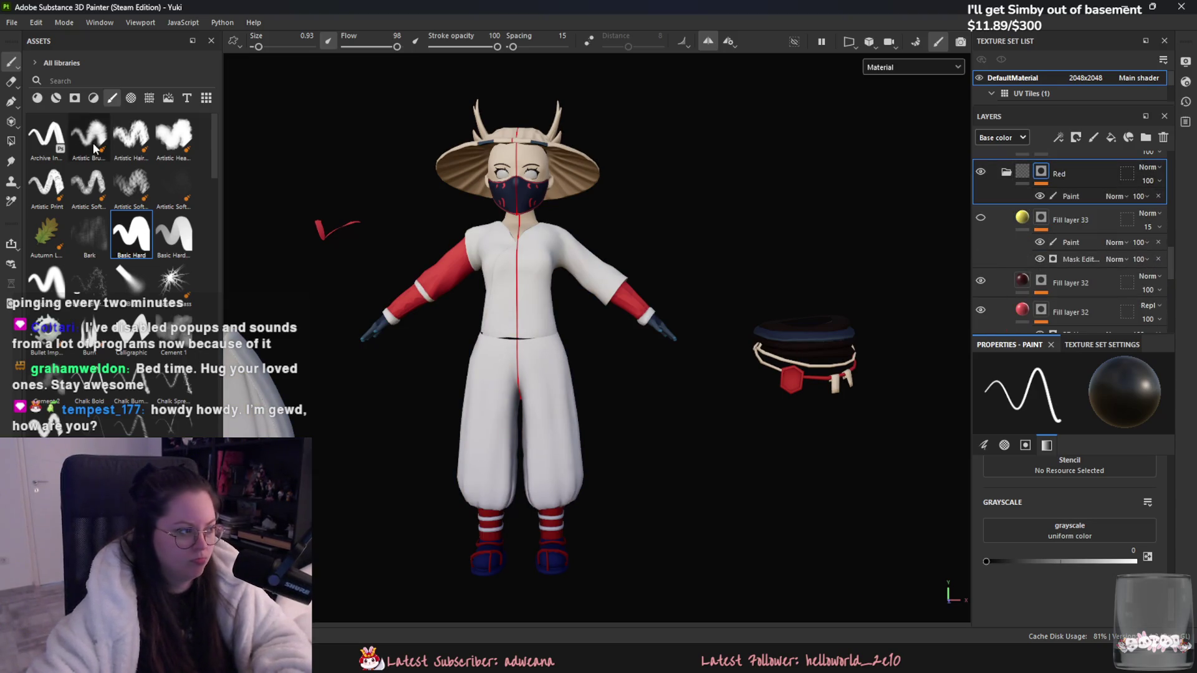
pyautogui.click(11, 141)
pyautogui.click(273, 41)
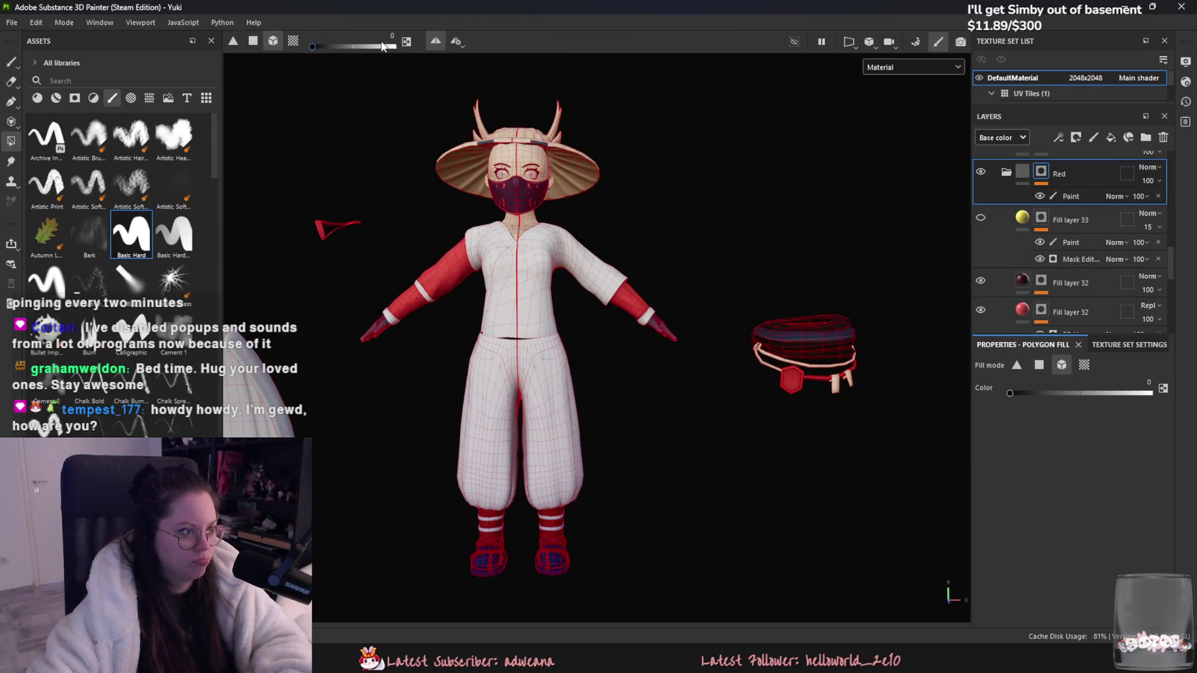
# Step: Fill the belt red around its navy band and orbit around to inspect it
pyautogui.keyDown('alt'); pyautogui.moveTo(770, 360); pyautogui.dragTo(551, 308); pyautogui.keyUp('alt')
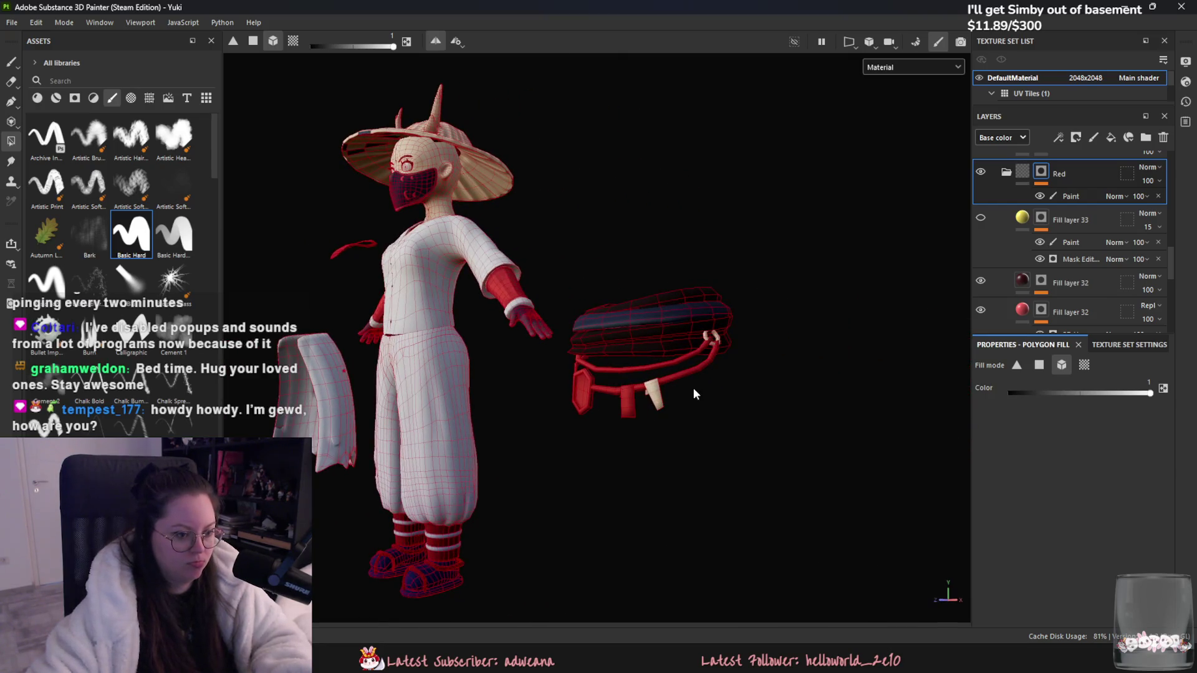
pyautogui.click(661, 402)
pyautogui.scroll(-3, 1116, 254)
pyautogui.click(1076, 210)
pyautogui.keyDown('alt'); pyautogui.moveTo(705, 332); pyautogui.dragTo(671, 372); pyautogui.keyUp('alt')
pyautogui.moveTo(436, 160)
pyautogui.keyDown('alt'); pyautogui.mouseDown()
pyautogui.moveTo(555, 249)
pyautogui.moveTo(499, 255)
pyautogui.mouseUp(); pyautogui.keyUp('alt')
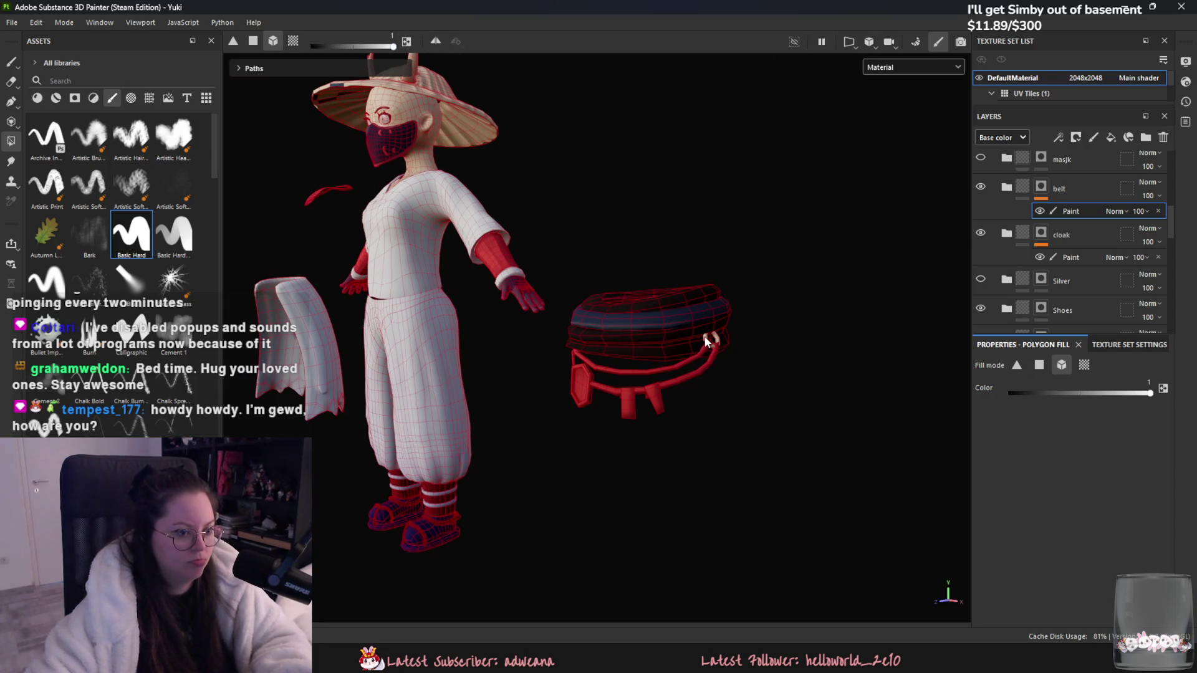
pyautogui.keyDown('alt'); pyautogui.moveTo(570, 355); pyautogui.dragTo(511, 361); pyautogui.keyUp('alt')
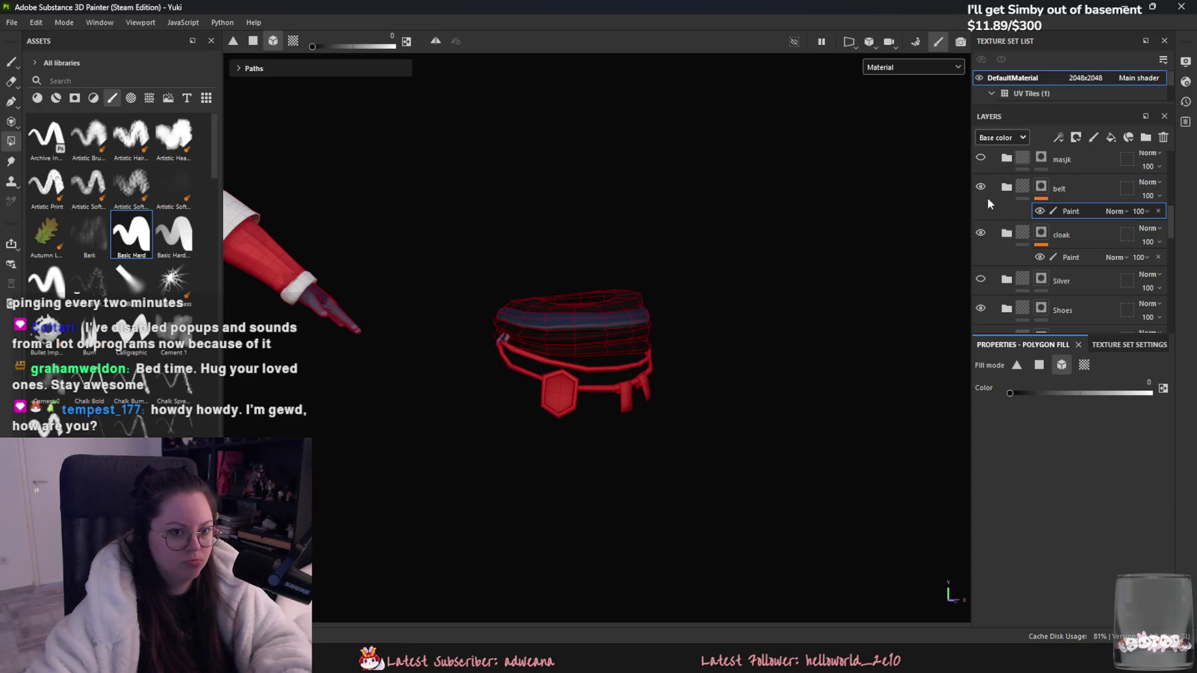
pyautogui.scroll(2, 982, 212)
pyautogui.scroll(-4, 997, 256)
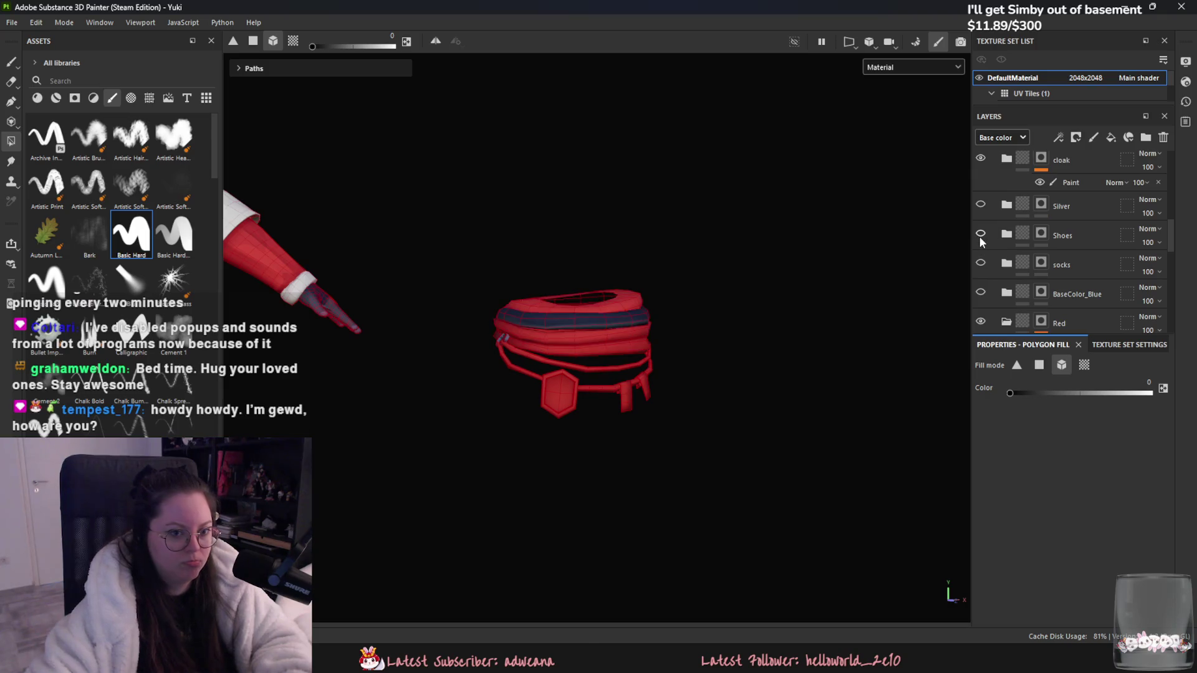
# Step: Select the Shoes layer and frame a close front view of the torso and arms
pyautogui.click(1012, 234)
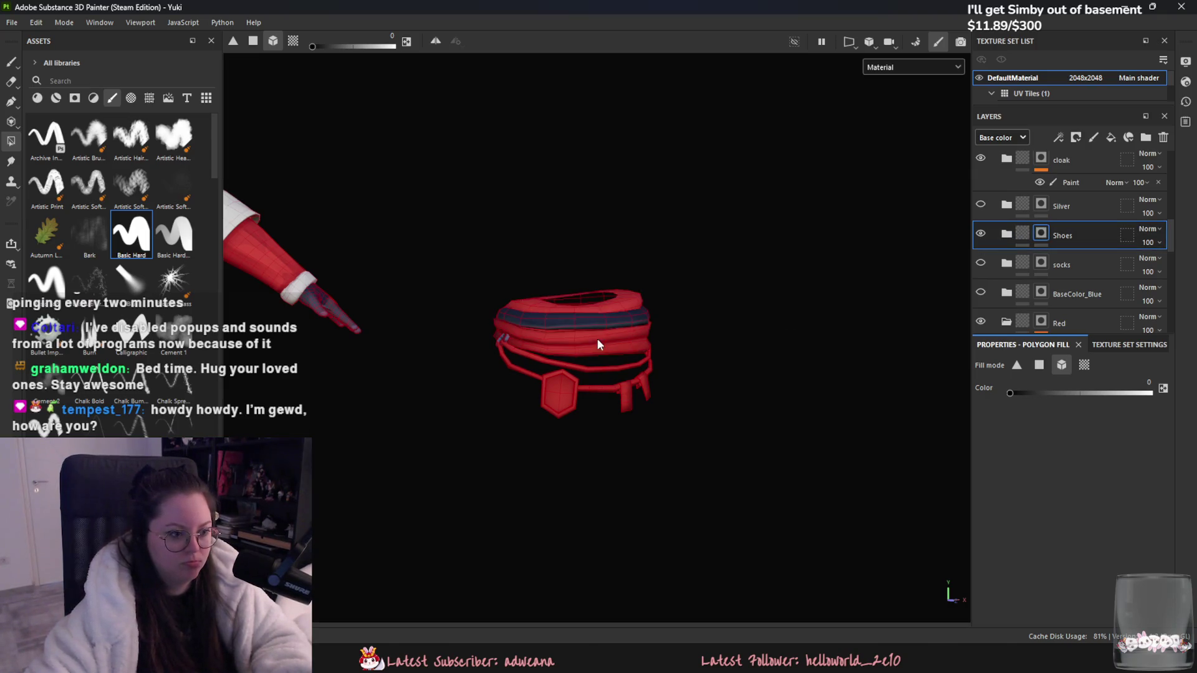
pyautogui.moveTo(761, 422)
pyautogui.keyDown('alt'); pyautogui.mouseDown()
pyautogui.moveTo(705, 409)
pyautogui.moveTo(1073, 274)
pyautogui.mouseUp(); pyautogui.keyUp('alt')
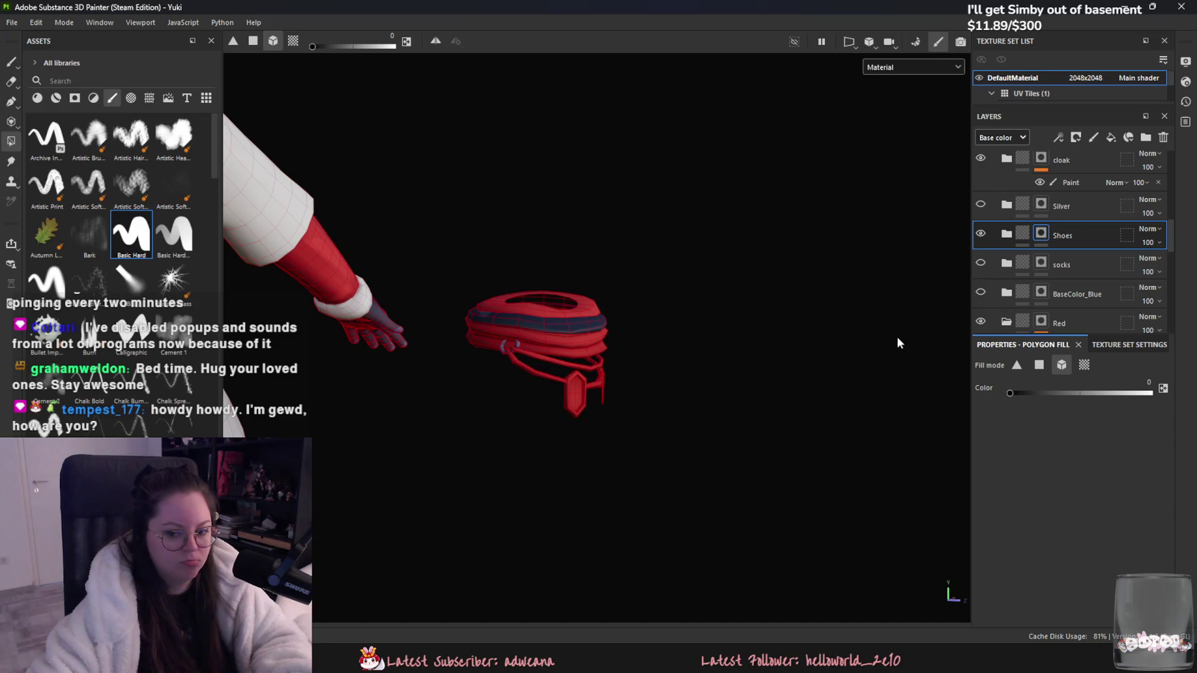
pyautogui.rightClick(439, 393)
pyautogui.click(585, 421)
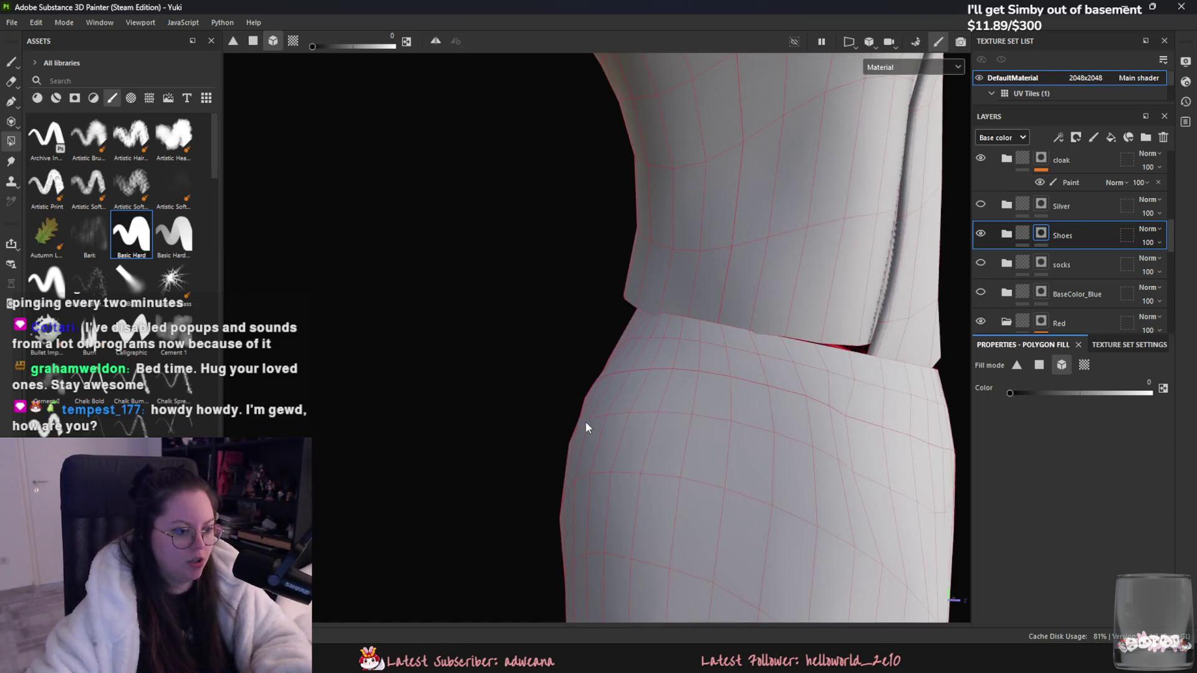
pyautogui.keyDown('alt'); pyautogui.moveTo(723, 428); pyautogui.dragTo(598, 448); pyautogui.keyUp('alt')
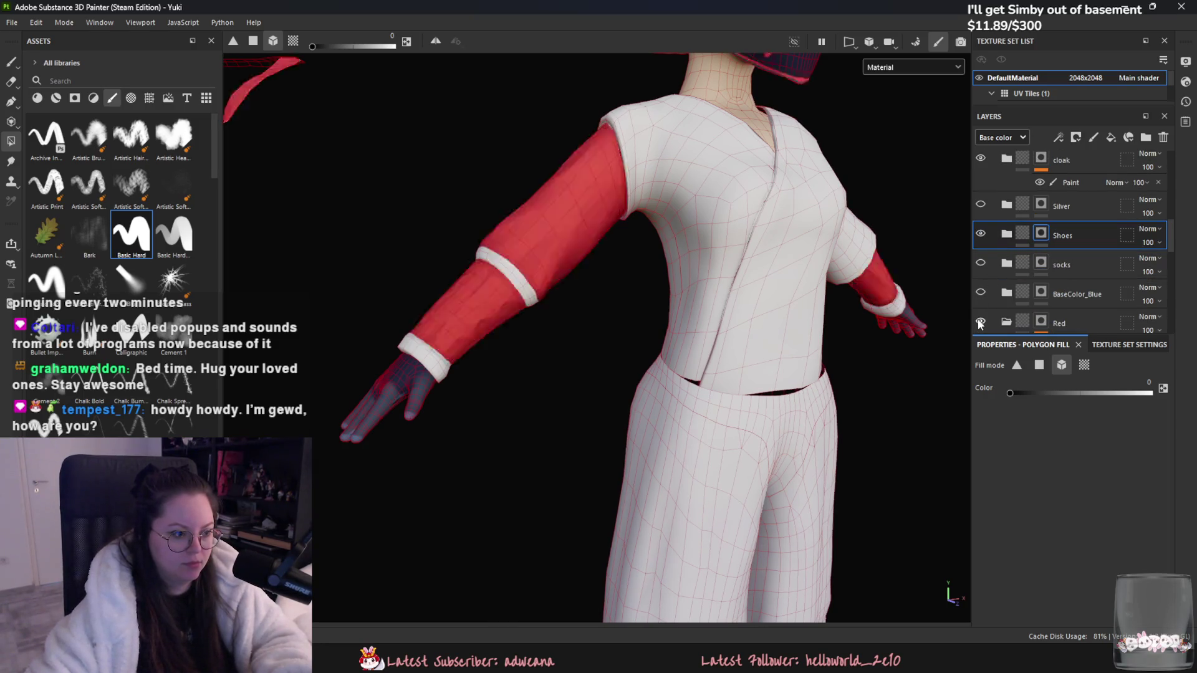
# Step: Toggle the cloak layer's visibility, select the belt group's Paint layer, and frame the torso
pyautogui.scroll(3, 991, 300)
pyautogui.click(980, 233)
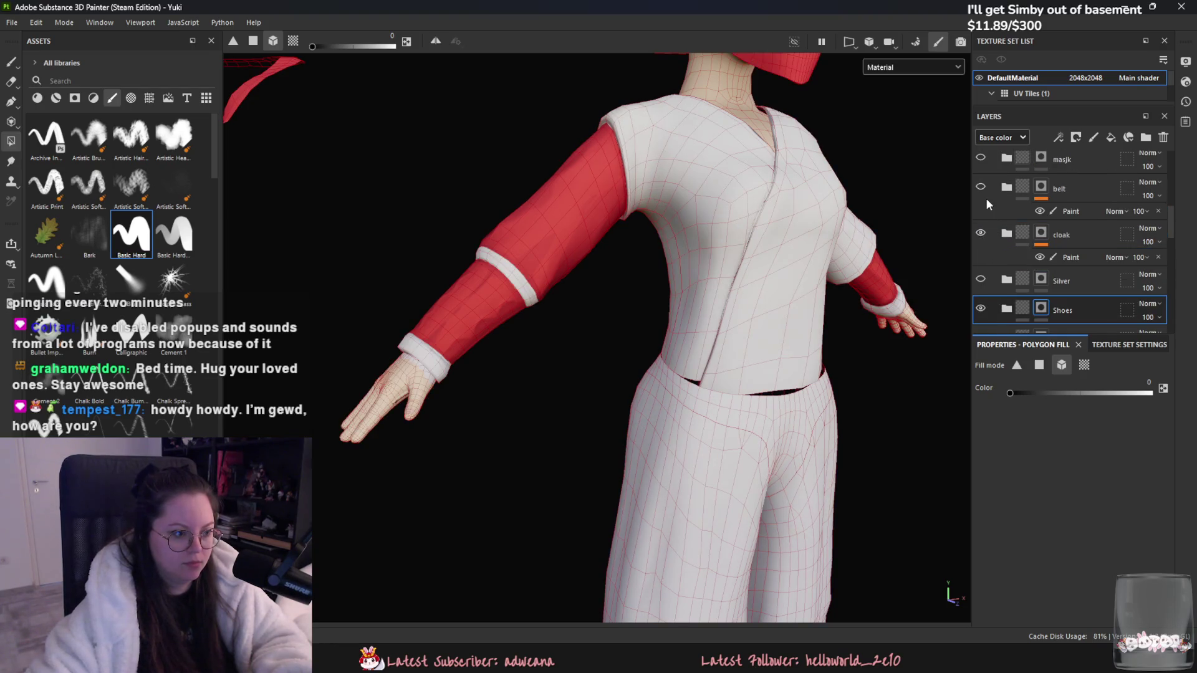
pyautogui.click(1063, 215)
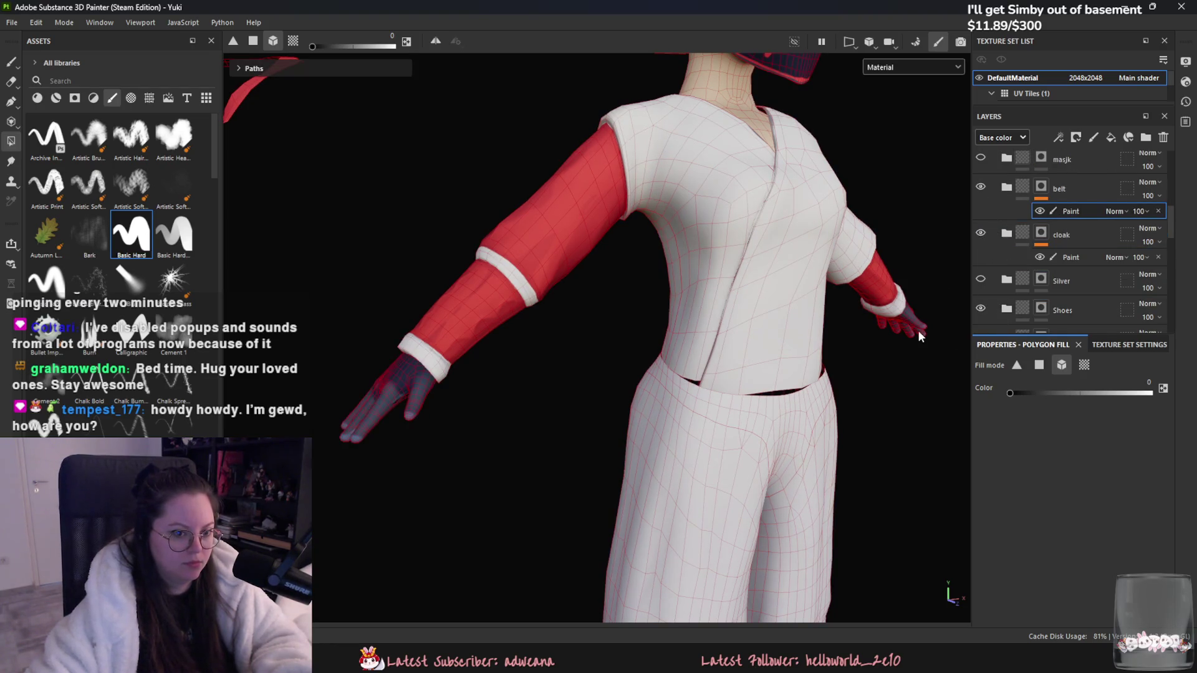
pyautogui.press('f')
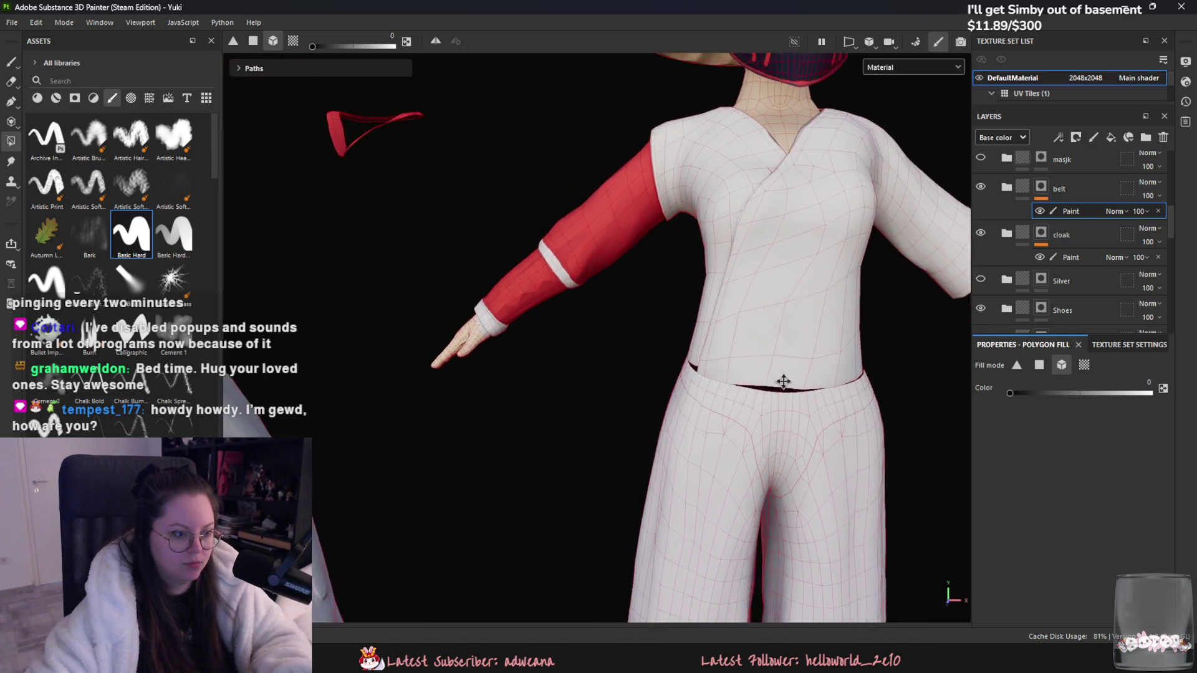
# Step: Turn on symmetry, set brush size 8.4 and grayscale 1, then undo the first navy hand strokes
pyautogui.press('1')
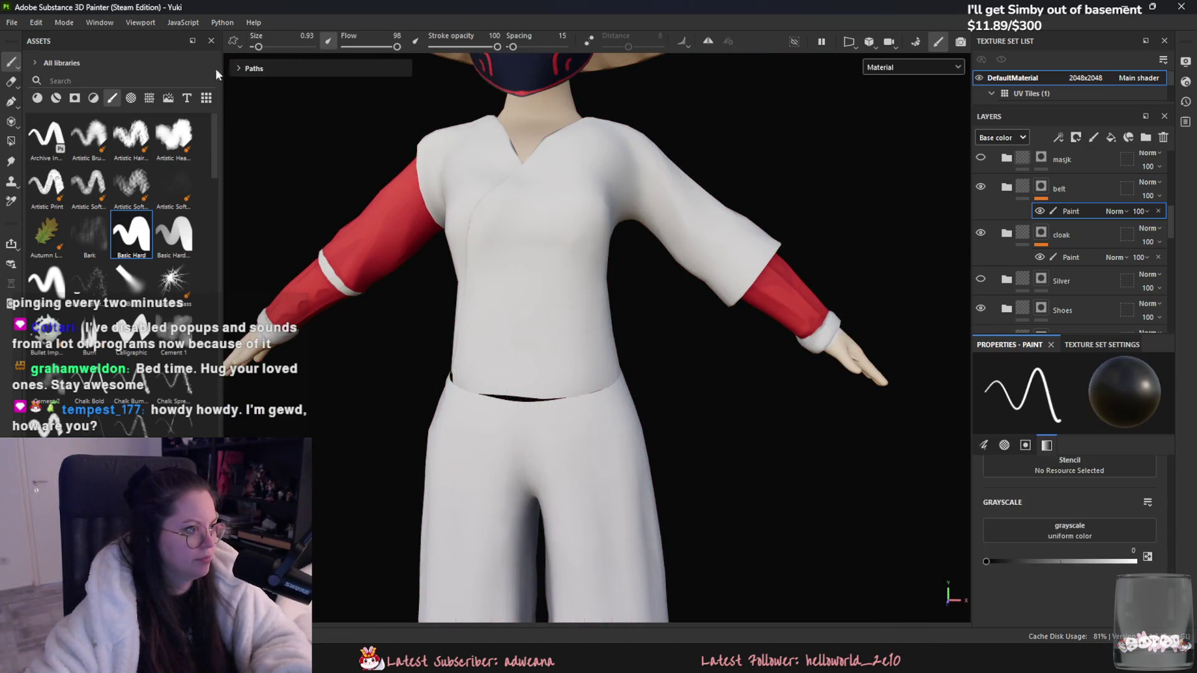
pyautogui.keyDown('alt'); pyautogui.moveTo(396, 212); pyautogui.dragTo(871, 305); pyautogui.keyUp('alt')
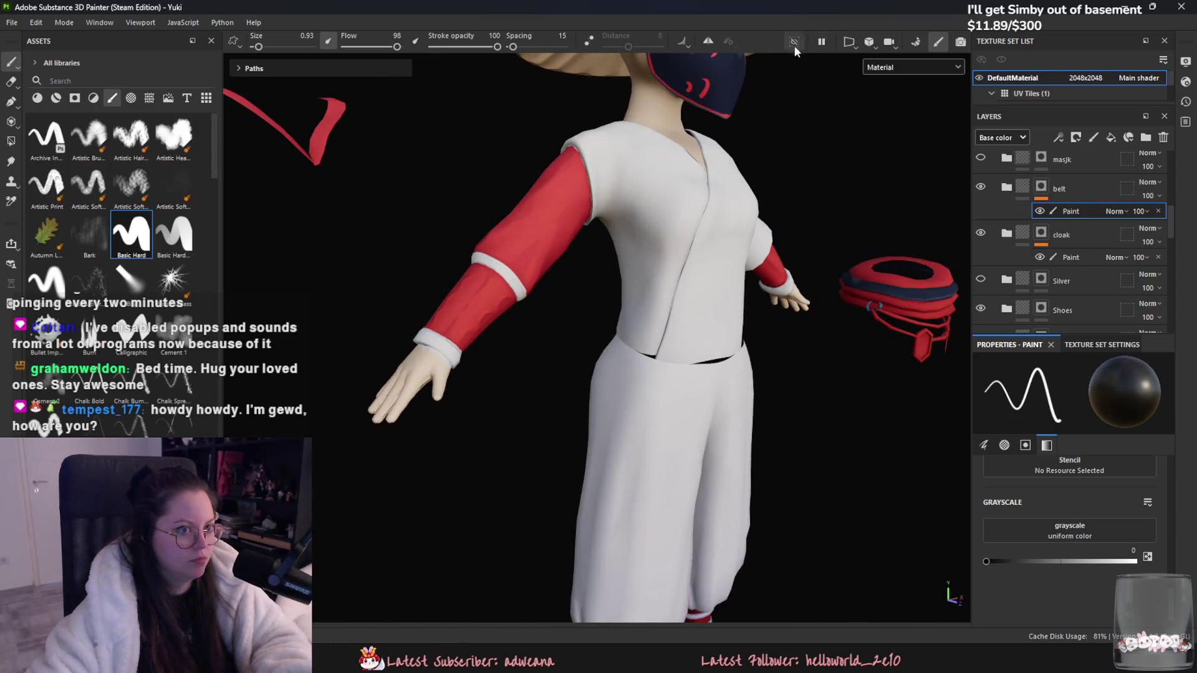
pyautogui.click(708, 42)
pyautogui.click(269, 46)
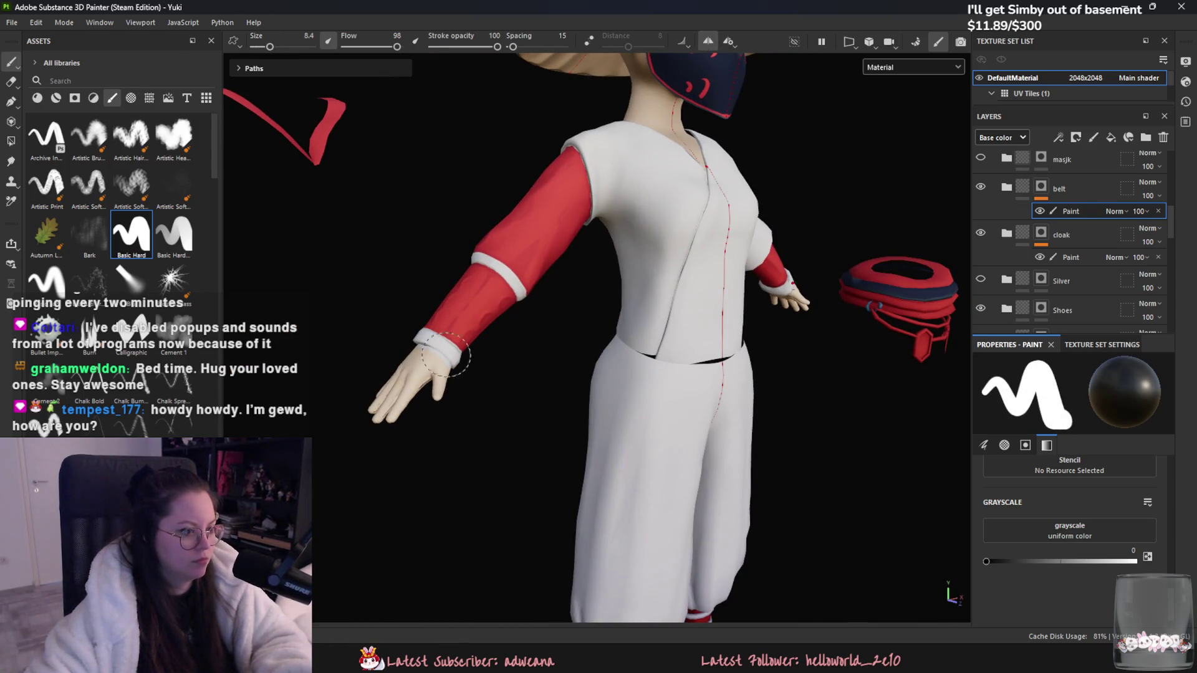
pyautogui.click(1135, 561)
pyautogui.moveTo(462, 372)
pyautogui.mouseDown()
pyautogui.moveTo(423, 361)
pyautogui.moveTo(635, 446)
pyautogui.mouseUp()
pyautogui.hotkey('ctrl', 'z')
pyautogui.scroll(2, 502, 350)
pyautogui.moveTo(501, 351)
pyautogui.keyDown('alt'); pyautogui.mouseDown()
pyautogui.moveTo(511, 374)
pyautogui.moveTo(483, 402)
pyautogui.mouseUp(); pyautogui.keyUp('alt')
pyautogui.hotkey('ctrl', 'z')
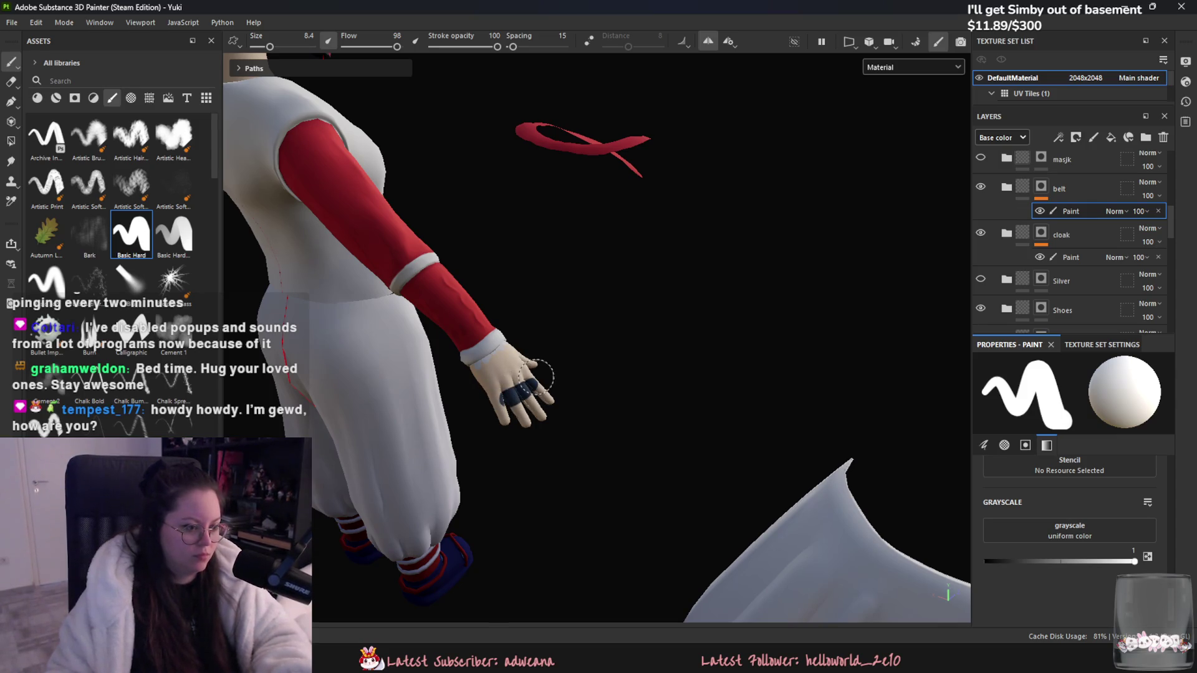
pyautogui.hotkey('ctrl', 'z')
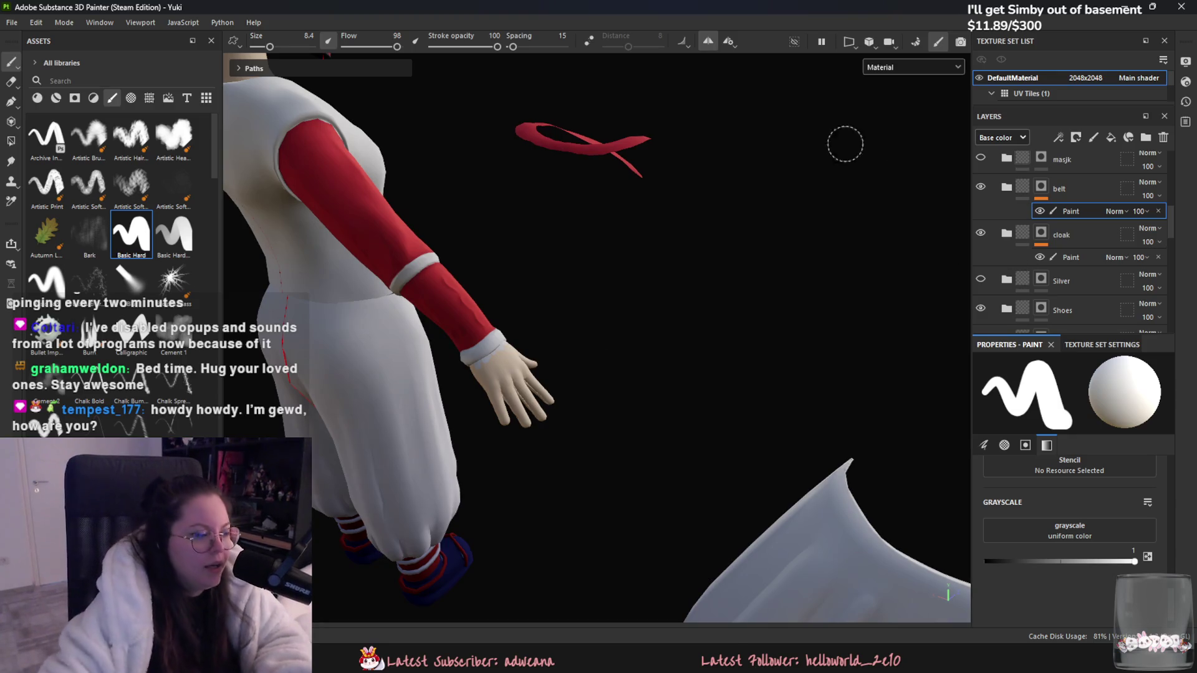
# Step: Set Polygon Fill to whole-mesh mode instead of UV chunks and frame the full body
pyautogui.click(11, 140)
pyautogui.click(294, 40)
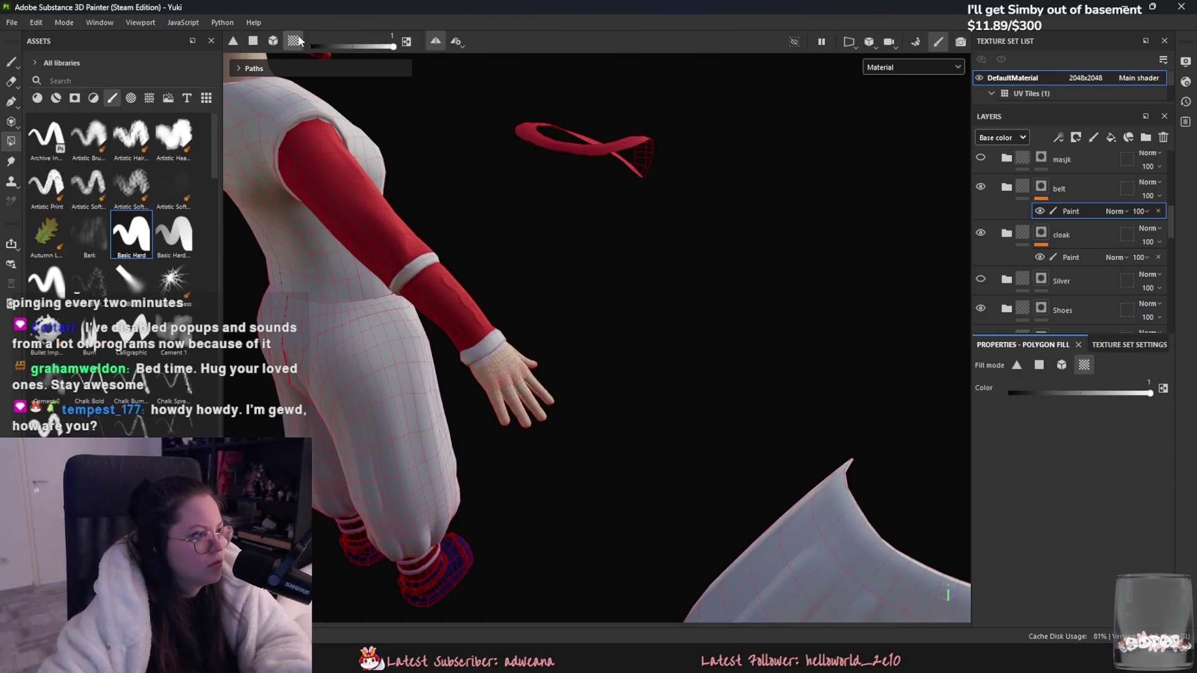
pyautogui.click(273, 41)
pyautogui.press('f')
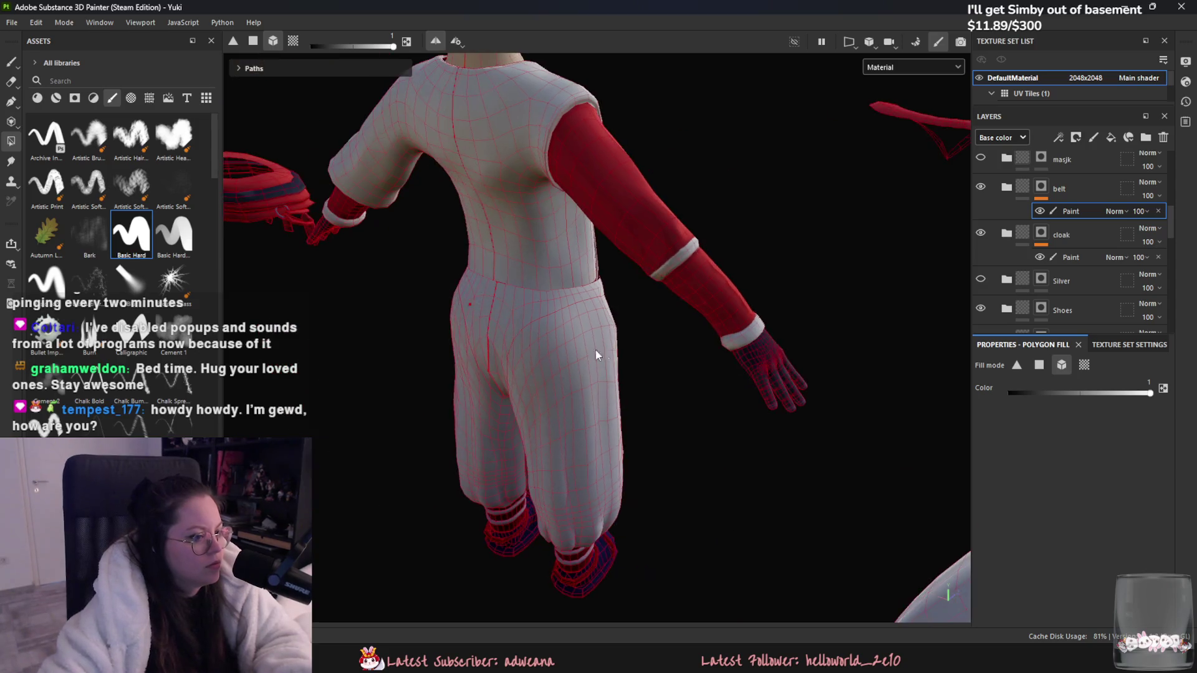
pyautogui.scroll(3, 385, 317)
# Step: Brush navy glove paint over the hand, then paint the fingers back to skin at value 0
pyautogui.click(11, 62)
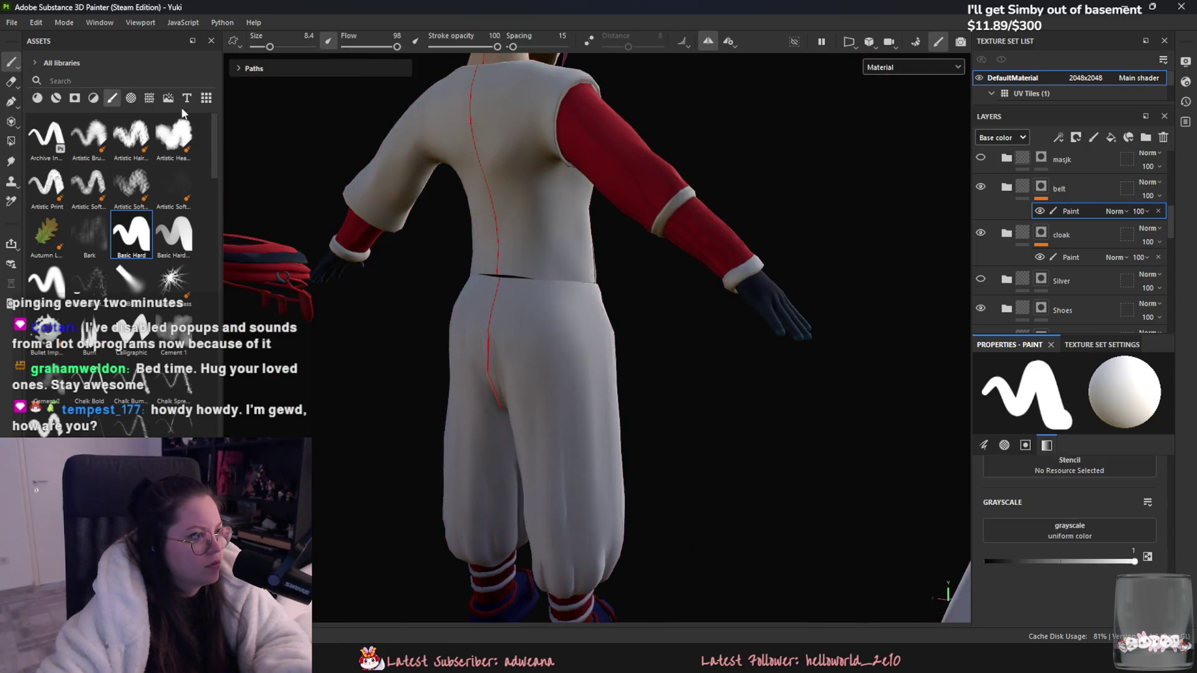
pyautogui.scroll(4, 549, 379)
pyautogui.moveTo(652, 391); pyautogui.dragTo(596, 460, button='middle')
pyautogui.press('x')
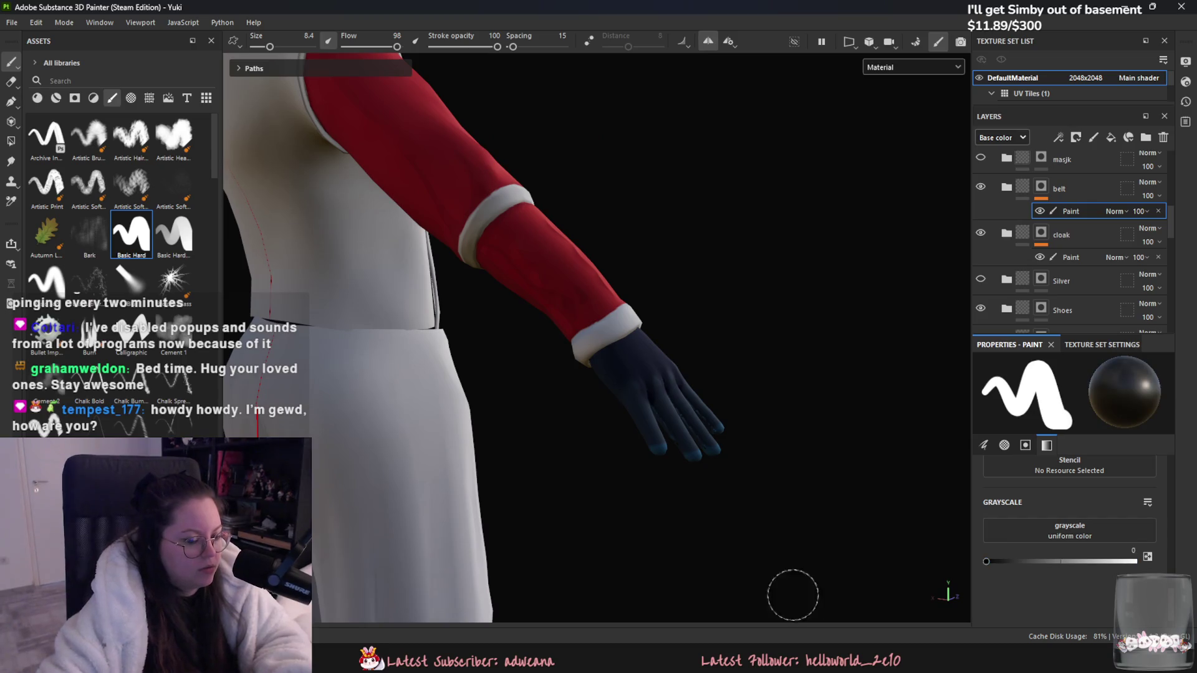
pyautogui.moveTo(790, 592); pyautogui.dragTo(507, 482, button='middle')
pyautogui.moveTo(523, 442); pyautogui.dragTo(479, 477)
# Step: Refine the bare-skin fingers, pinky base and ring fingertip, then shrink the brush to 2.25
pyautogui.hotkey('ctrl', 'z')
pyautogui.moveTo(530, 436)
pyautogui.mouseDown()
pyautogui.moveTo(542, 432)
pyautogui.moveTo(505, 458)
pyautogui.moveTo(534, 480)
pyautogui.moveTo(525, 443)
pyautogui.moveTo(502, 427)
pyautogui.mouseUp()
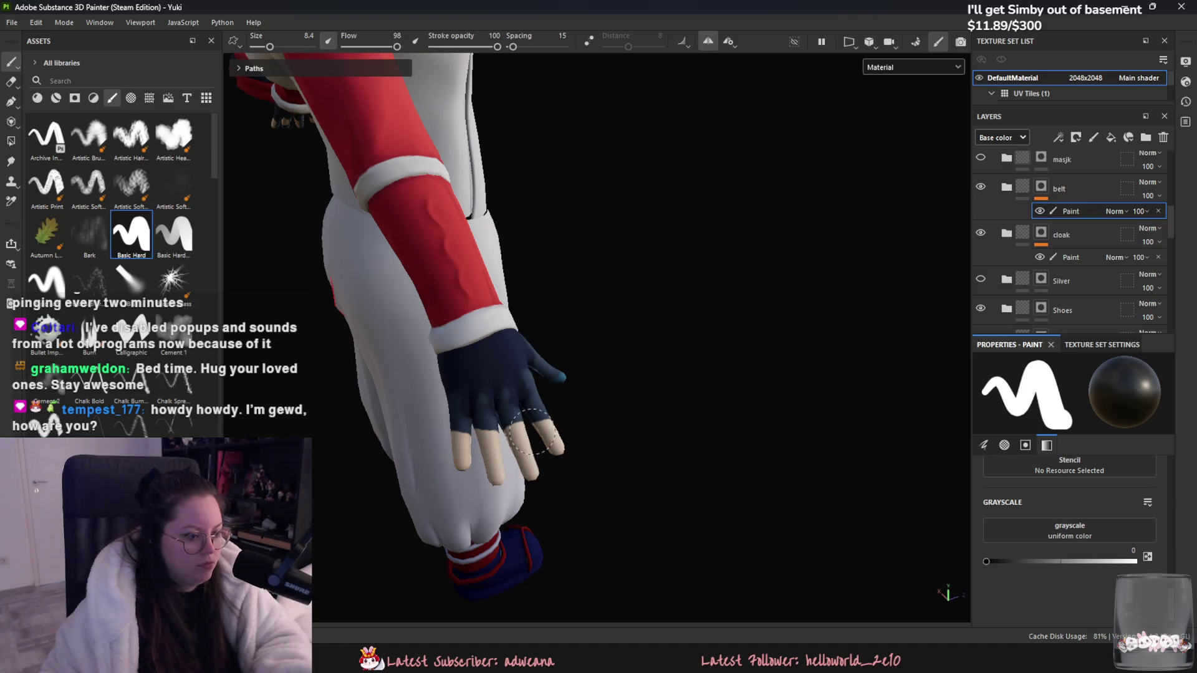
pyautogui.moveTo(548, 416)
pyautogui.mouseDown()
pyautogui.moveTo(477, 425)
pyautogui.moveTo(464, 399)
pyautogui.moveTo(480, 349)
pyautogui.moveTo(377, 387)
pyautogui.moveTo(617, 388)
pyautogui.moveTo(507, 395)
pyautogui.moveTo(617, 365)
pyautogui.mouseUp()
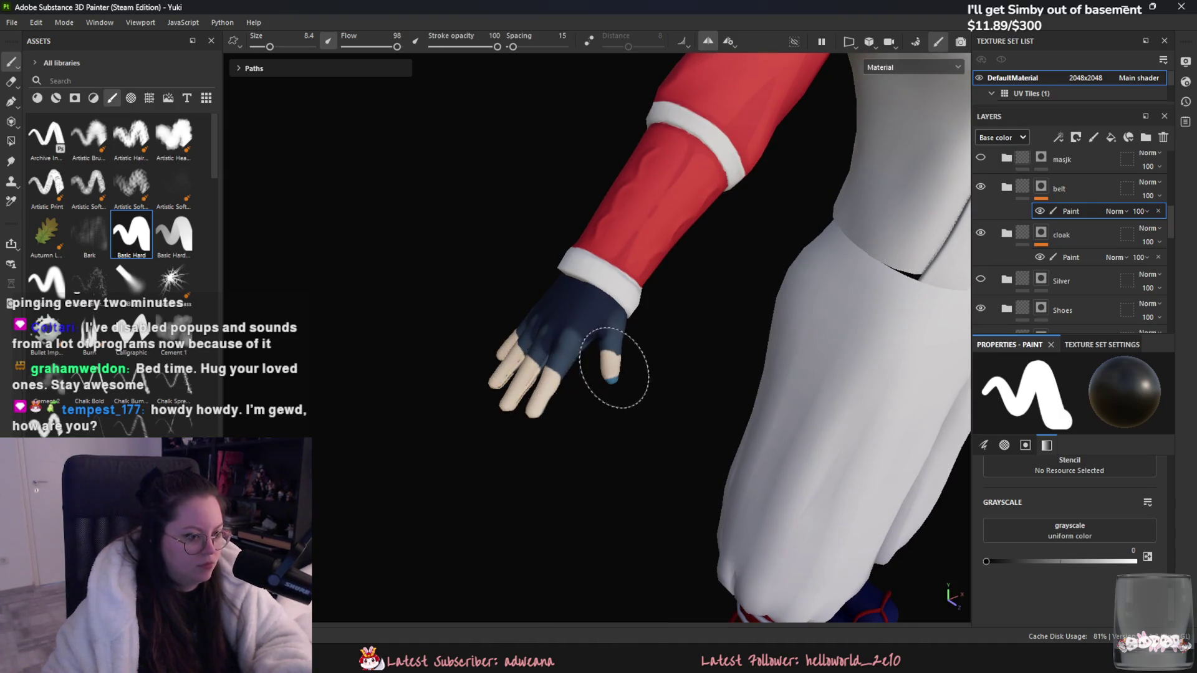
pyautogui.moveTo(597, 372)
pyautogui.keyDown('alt'); pyautogui.mouseDown()
pyautogui.moveTo(715, 187)
pyautogui.moveTo(656, 379)
pyautogui.moveTo(636, 369)
pyautogui.moveTo(588, 288)
pyautogui.mouseUp(); pyautogui.keyUp('alt')
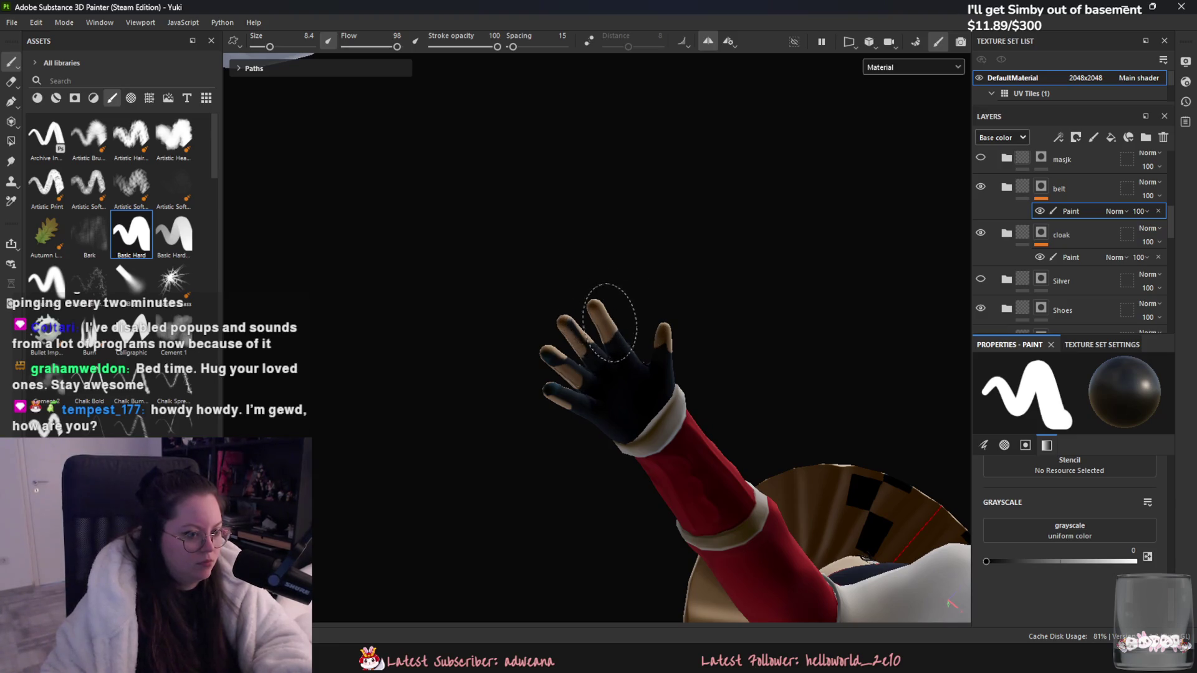
pyautogui.moveTo(551, 347)
pyautogui.mouseDown()
pyautogui.moveTo(548, 399)
pyautogui.moveTo(526, 379)
pyautogui.moveTo(556, 401)
pyautogui.moveTo(492, 480)
pyautogui.moveTo(559, 379)
pyautogui.moveTo(553, 395)
pyautogui.mouseUp()
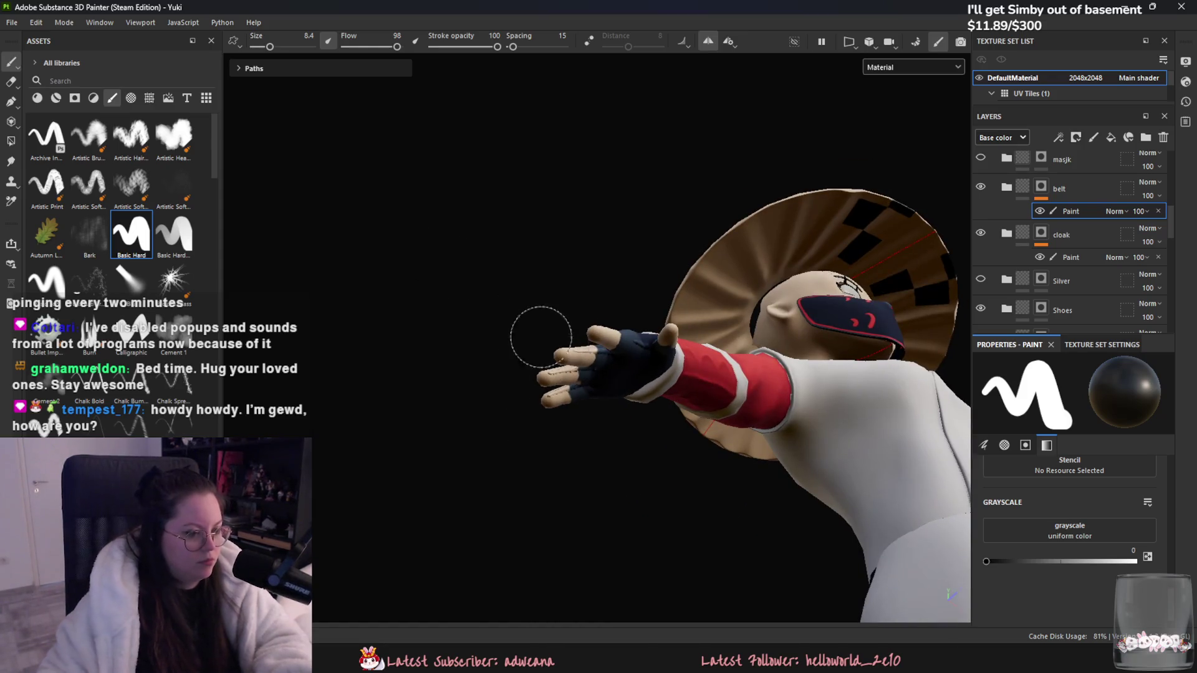
pyautogui.moveTo(269, 46); pyautogui.dragTo(262, 46)
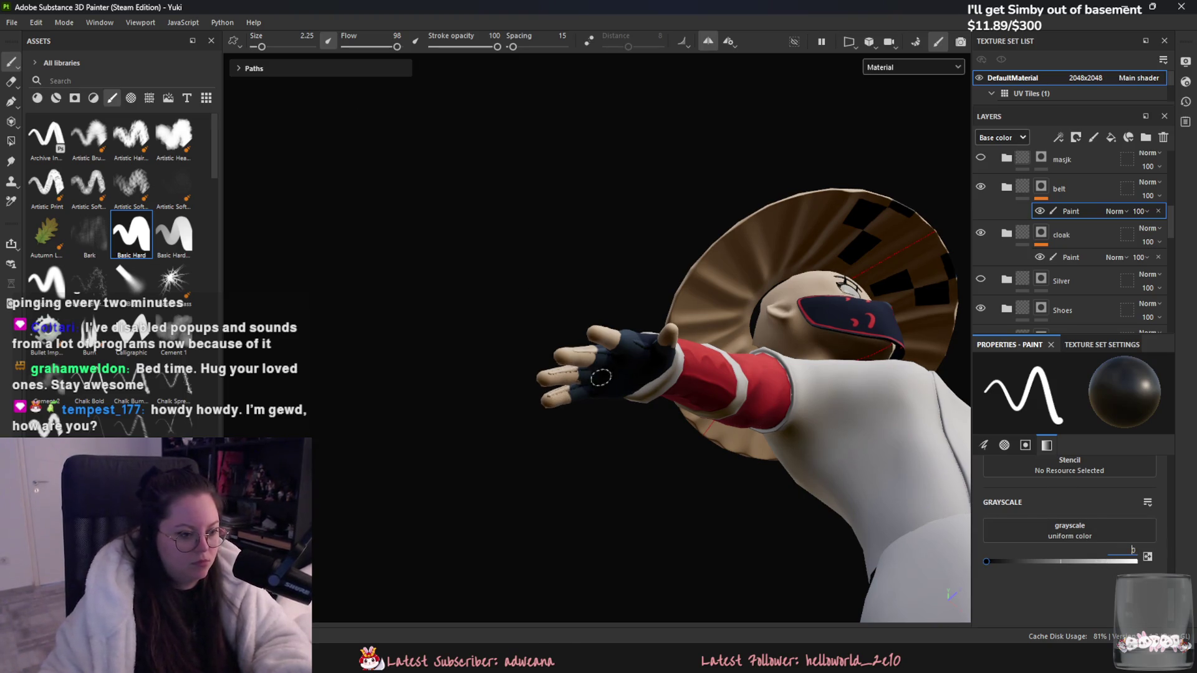
# Step: Switch the paint value between 1 and 0 while orbiting around the arm and hand
pyautogui.click(1104, 561)
pyautogui.moveTo(1121, 561); pyautogui.dragTo(1140, 561)
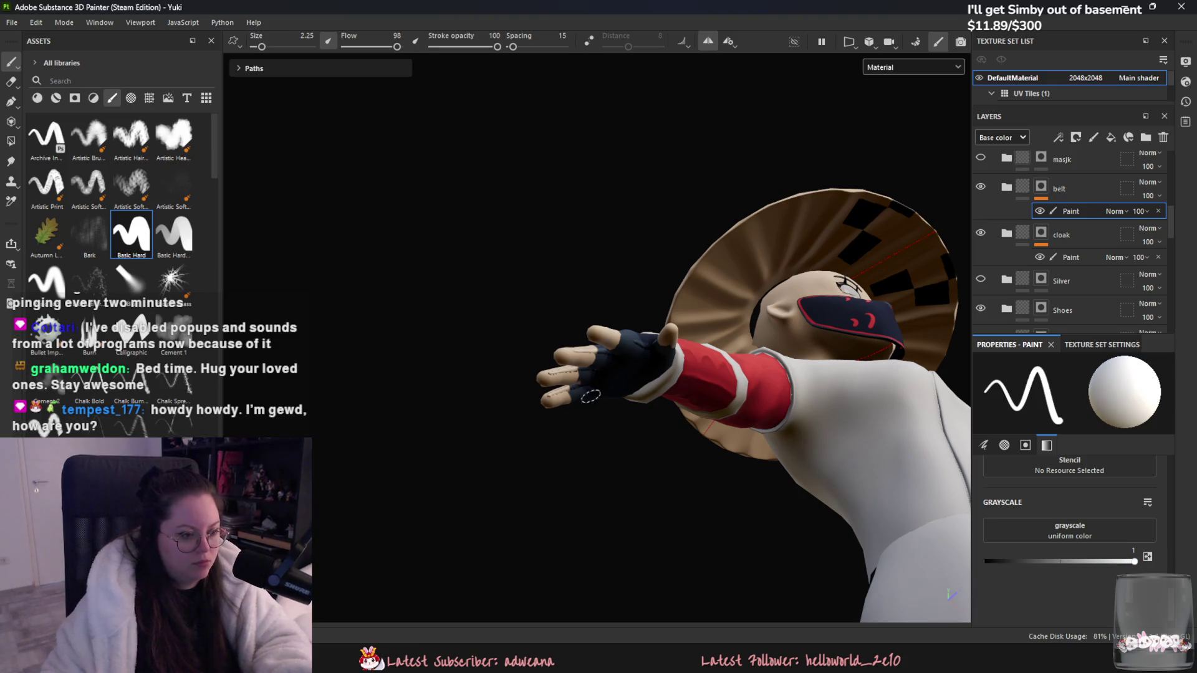
pyautogui.keyDown('alt'); pyautogui.moveTo(575, 424); pyautogui.dragTo(570, 397); pyautogui.keyUp('alt')
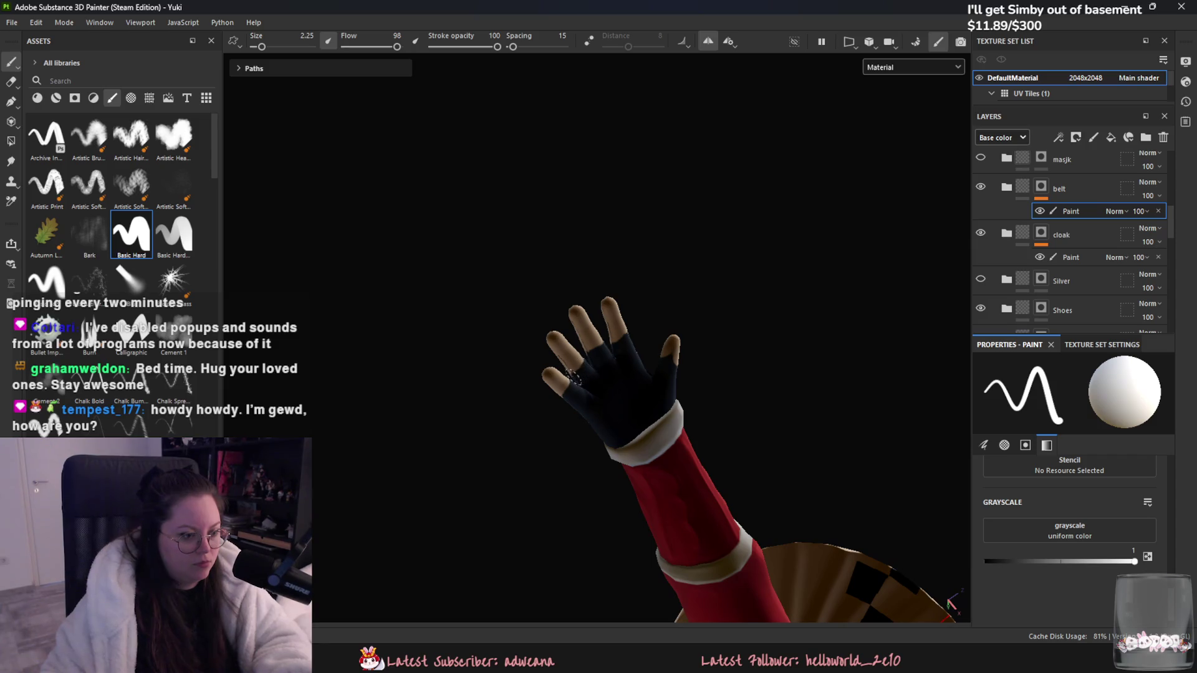
pyautogui.moveTo(602, 358)
pyautogui.keyDown('alt'); pyautogui.mouseDown()
pyautogui.moveTo(634, 449)
pyautogui.moveTo(665, 331)
pyautogui.mouseUp(); pyautogui.keyUp('alt')
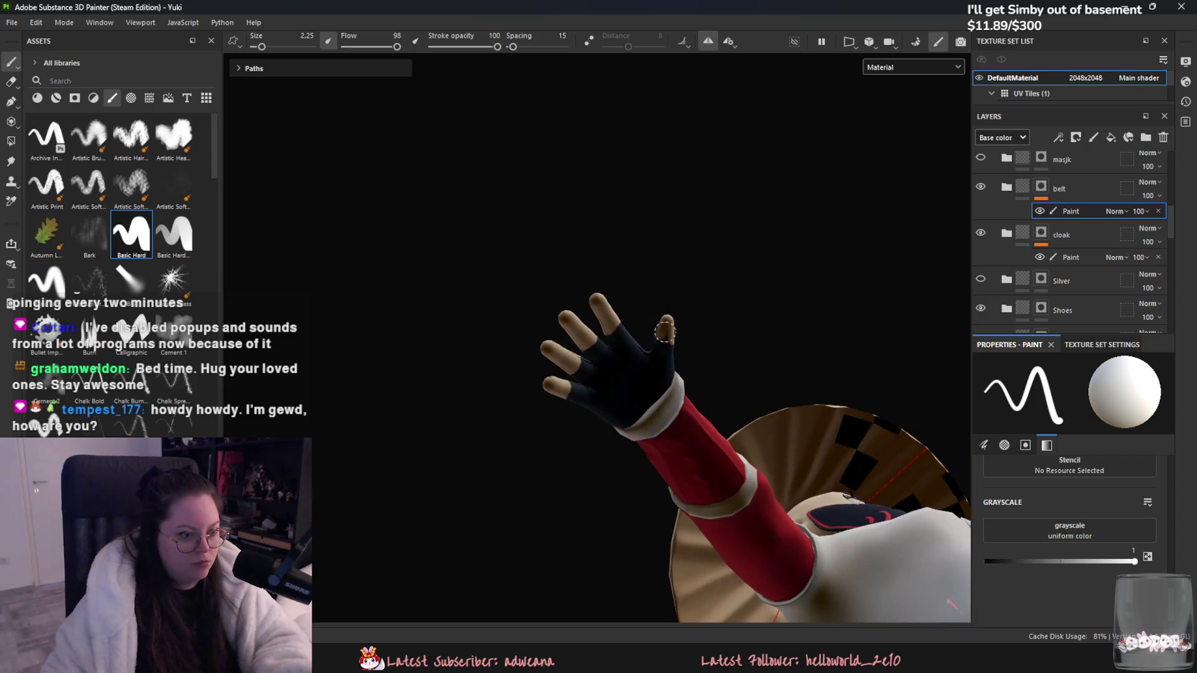
pyautogui.click(986, 561)
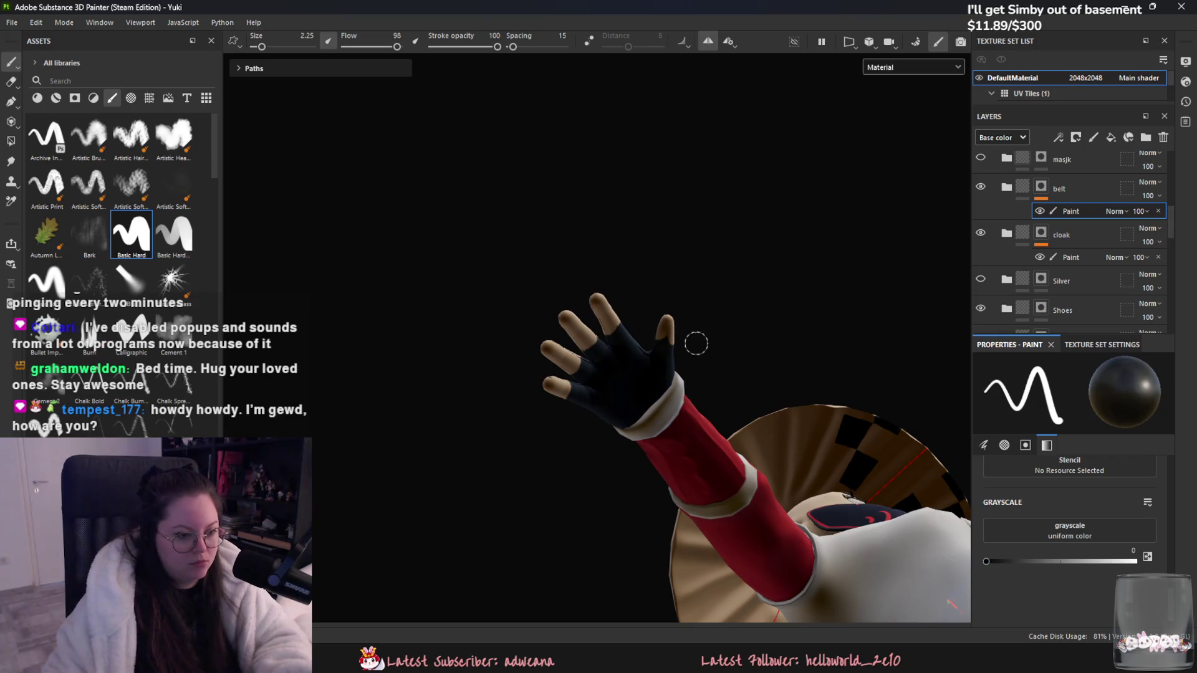
pyautogui.moveTo(683, 348)
pyautogui.keyDown('alt'); pyautogui.mouseDown()
pyautogui.moveTo(868, 422)
pyautogui.moveTo(737, 374)
pyautogui.moveTo(482, 450)
pyautogui.mouseUp(); pyautogui.keyUp('alt')
pyautogui.keyDown('alt'); pyautogui.moveTo(420, 441); pyautogui.dragTo(603, 373); pyautogui.keyUp('alt')
# Step: Frame the whole character front-on and drag the grayscale value down to 0 for black
pyautogui.moveTo(1074, 561); pyautogui.dragTo(1136, 560)
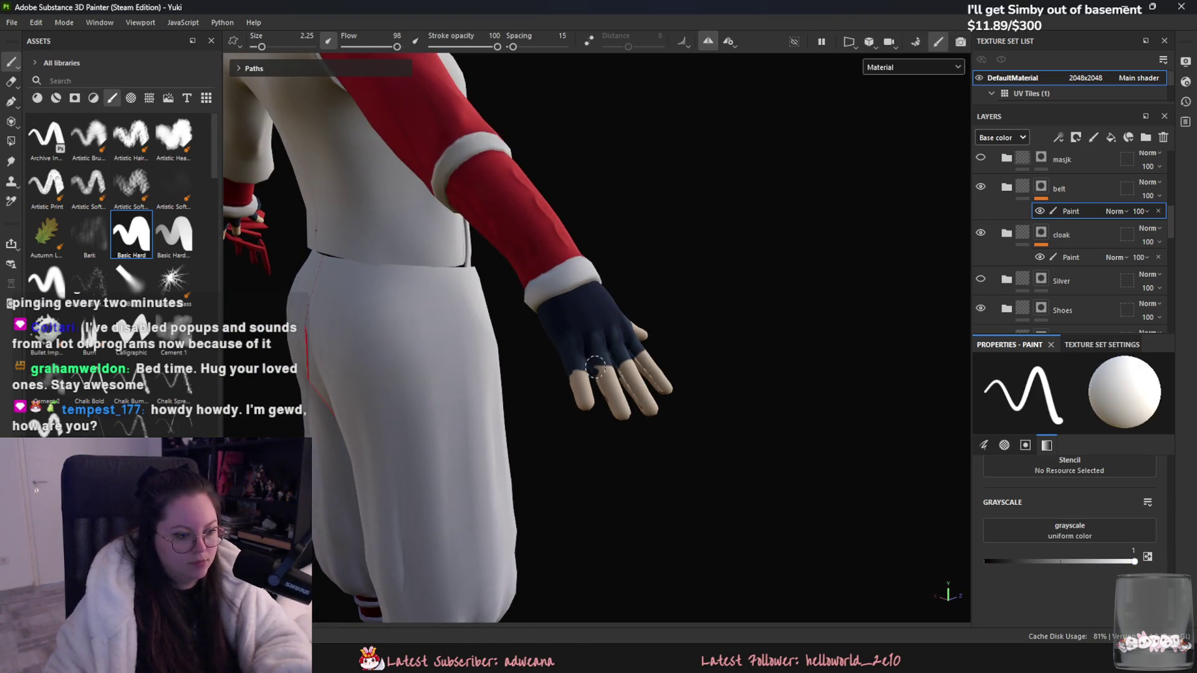
pyautogui.moveTo(591, 375)
pyautogui.keyDown('alt'); pyautogui.mouseDown()
pyautogui.moveTo(499, 374)
pyautogui.moveTo(621, 373)
pyautogui.moveTo(602, 368)
pyautogui.mouseUp(); pyautogui.keyUp('alt')
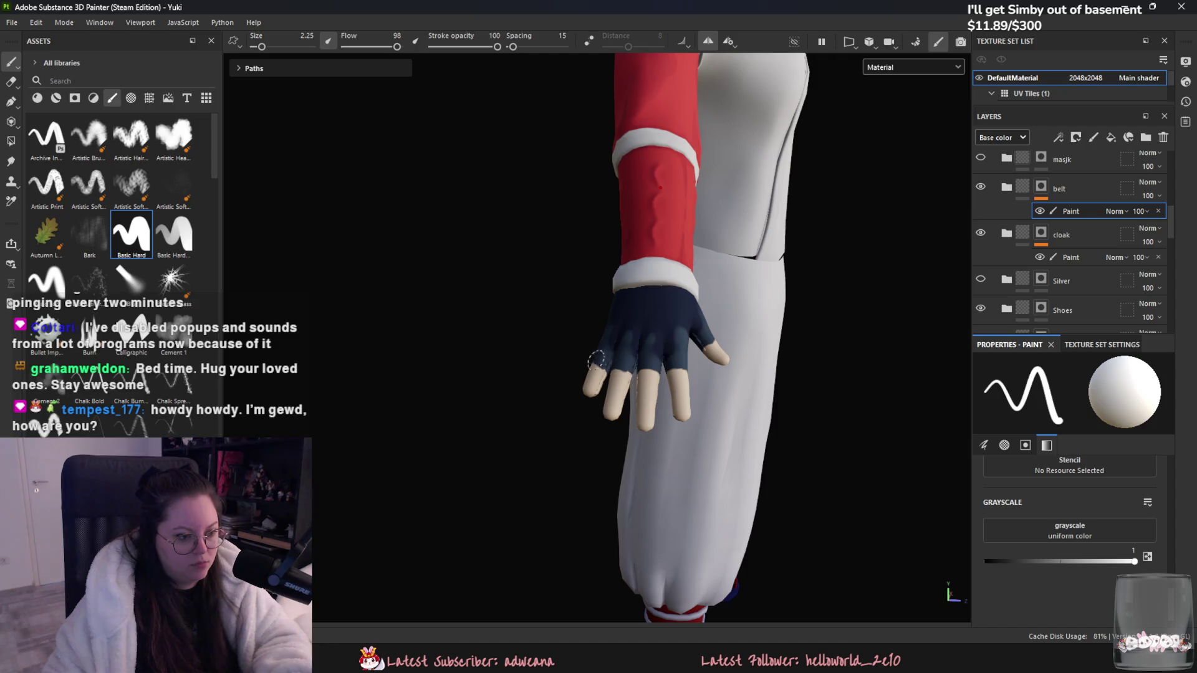
pyautogui.press('f')
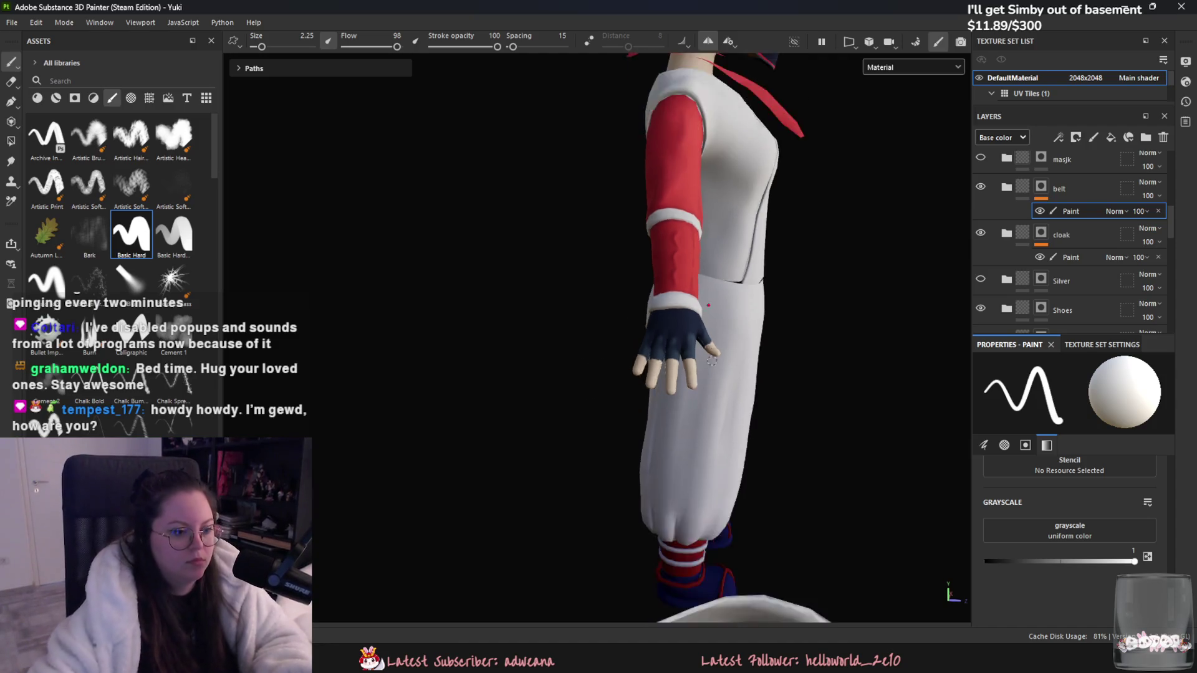
pyautogui.moveTo(463, 366)
pyautogui.keyDown('alt'); pyautogui.mouseDown()
pyautogui.moveTo(658, 273)
pyautogui.moveTo(835, 368)
pyautogui.moveTo(788, 379)
pyautogui.moveTo(775, 404)
pyautogui.moveTo(823, 436)
pyautogui.mouseUp(); pyautogui.keyUp('alt')
pyautogui.moveTo(1053, 568); pyautogui.dragTo(918, 565)
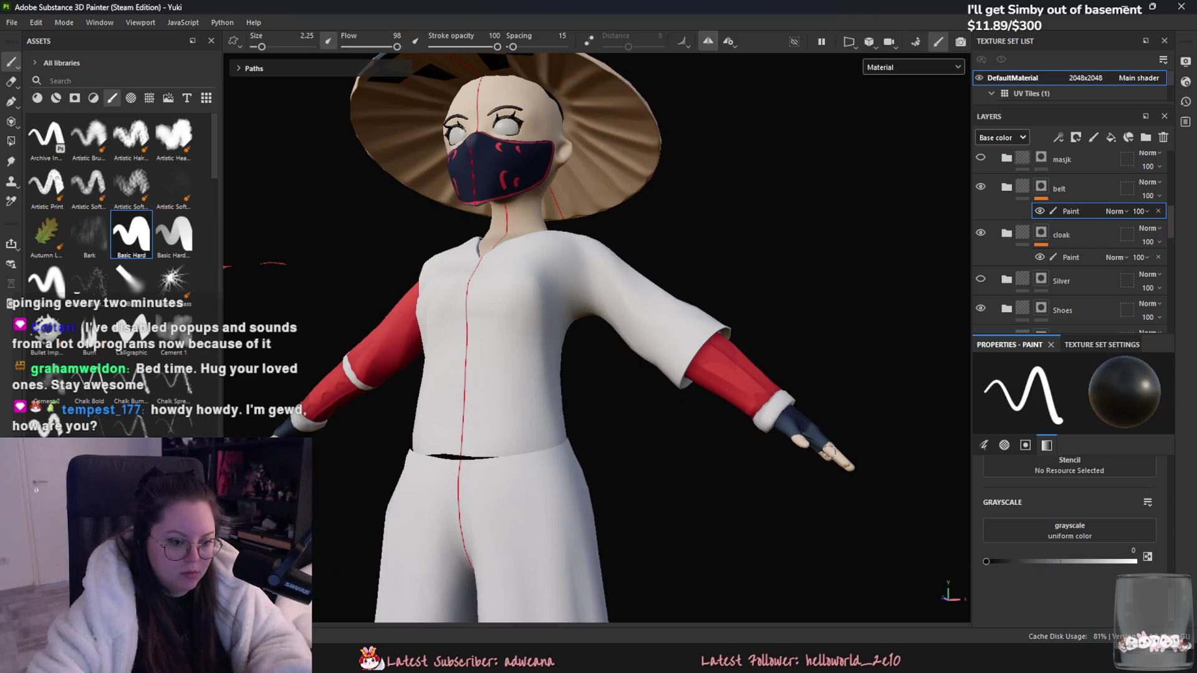
pyautogui.scroll(-6, 842, 465)
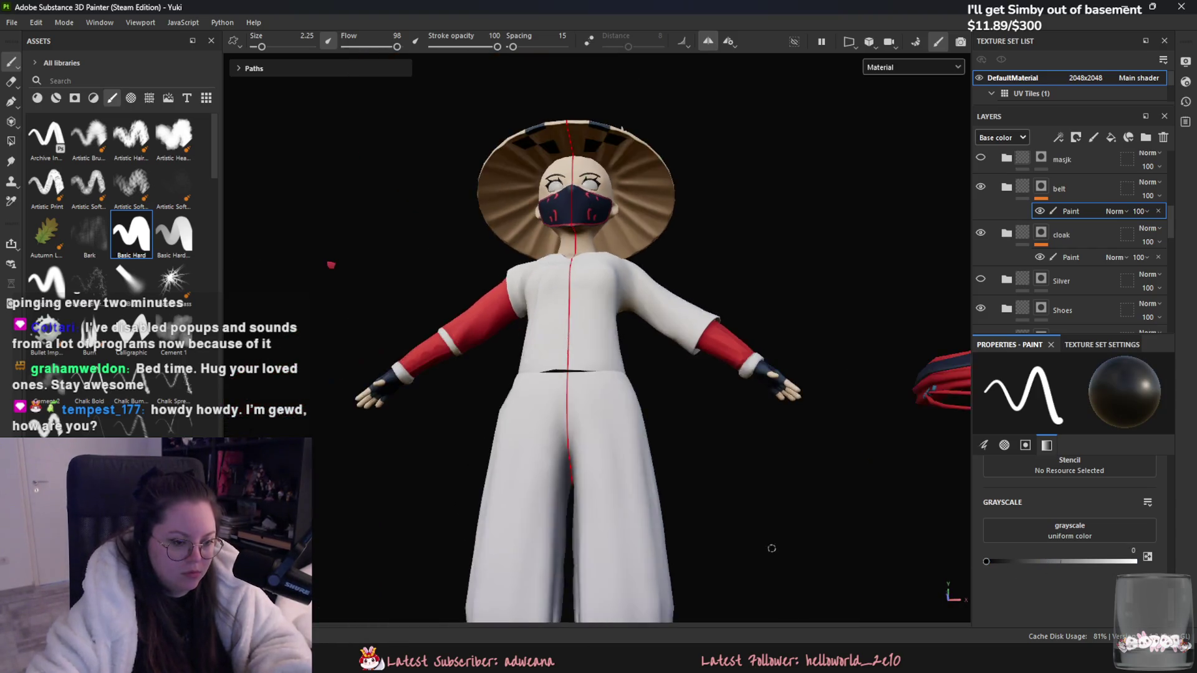
pyautogui.moveTo(683, 439)
pyautogui.keyDown('alt'); pyautogui.mouseDown()
pyautogui.moveTo(560, 414)
pyautogui.moveTo(584, 367)
pyautogui.mouseUp(); pyautogui.keyUp('alt')
pyautogui.scroll(3, 560, 414)
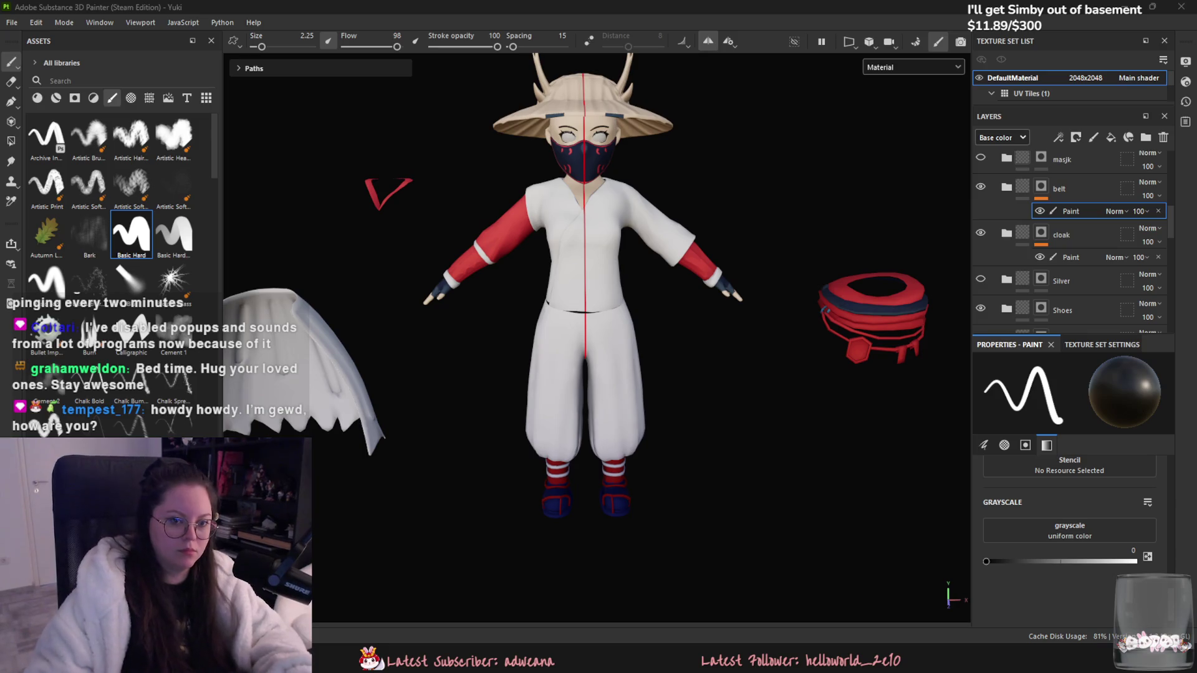
pyautogui.click(994, 167)
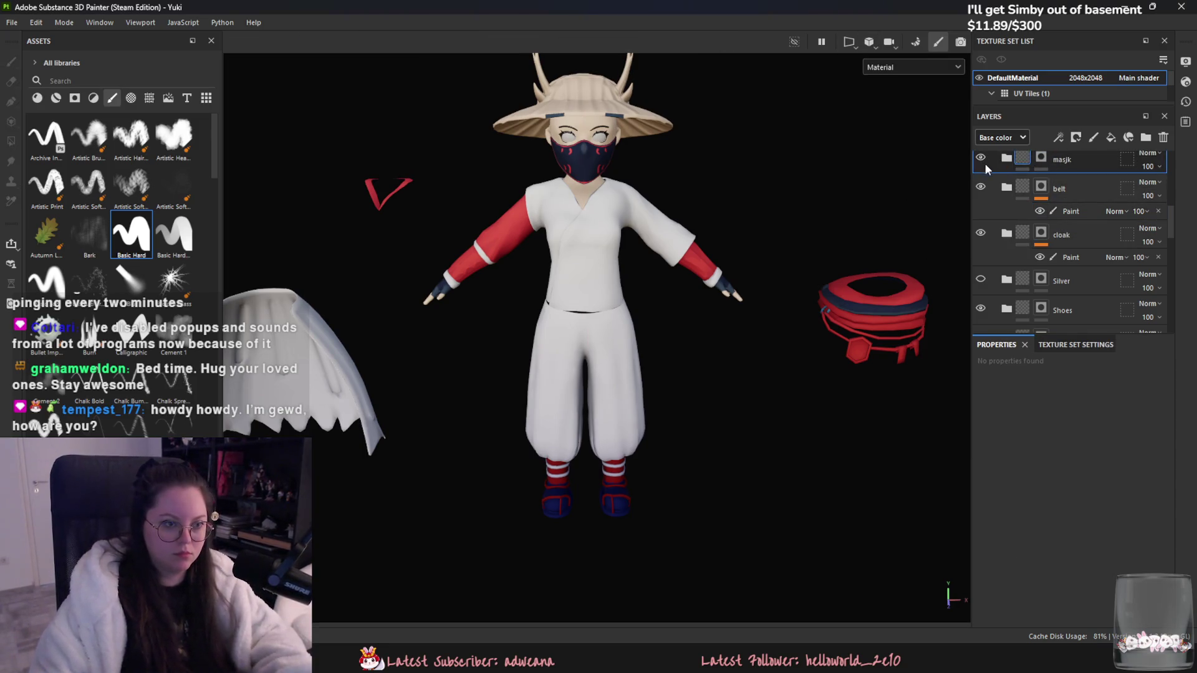
# Step: Select the Shoes layer and reframe the view from the hat down to the torso and arms
pyautogui.click(983, 319)
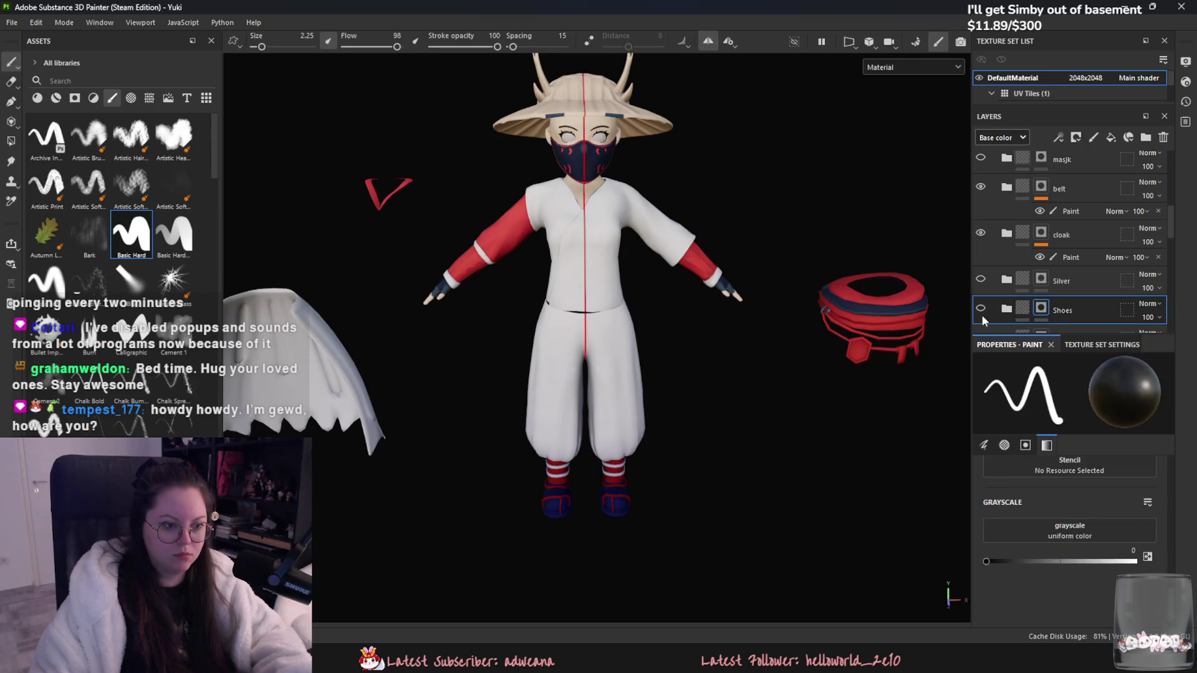
pyautogui.keyDown('alt'); pyautogui.moveTo(890, 268); pyautogui.dragTo(743, 322); pyautogui.keyUp('alt')
pyautogui.scroll(10, 561, 324)
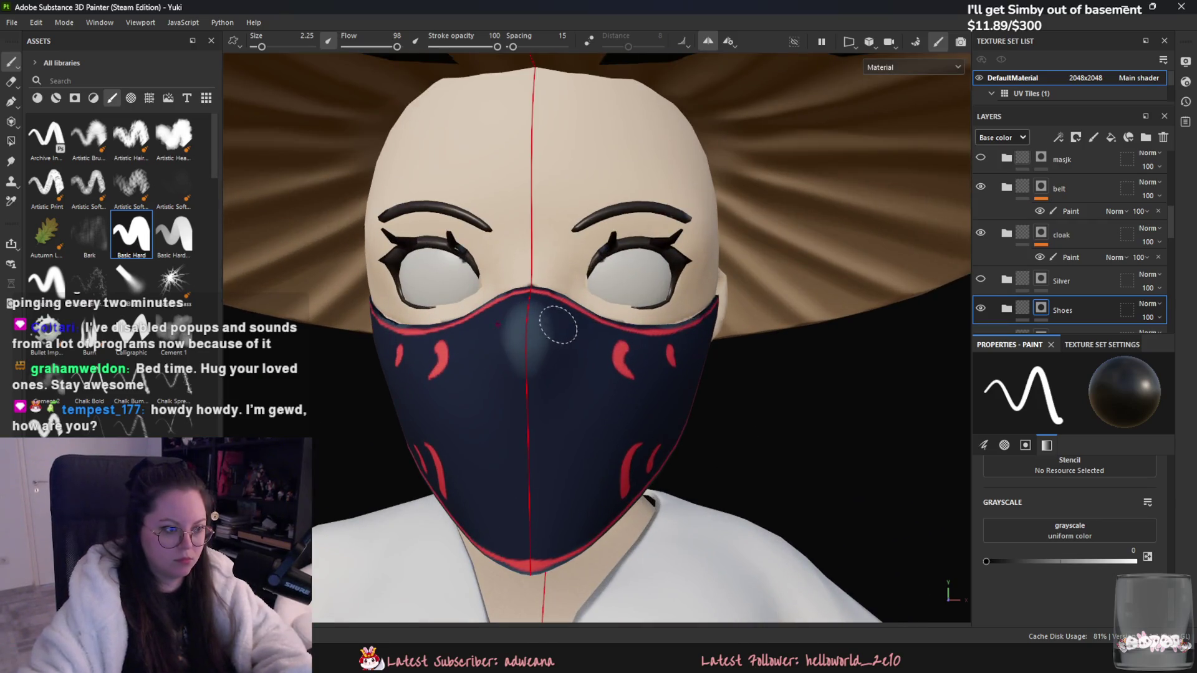
pyautogui.moveTo(559, 325)
pyautogui.keyDown('alt'); pyautogui.mouseDown()
pyautogui.moveTo(747, 343)
pyautogui.moveTo(554, 349)
pyautogui.mouseUp(); pyautogui.keyUp('alt')
pyautogui.scroll(-5, 554, 349)
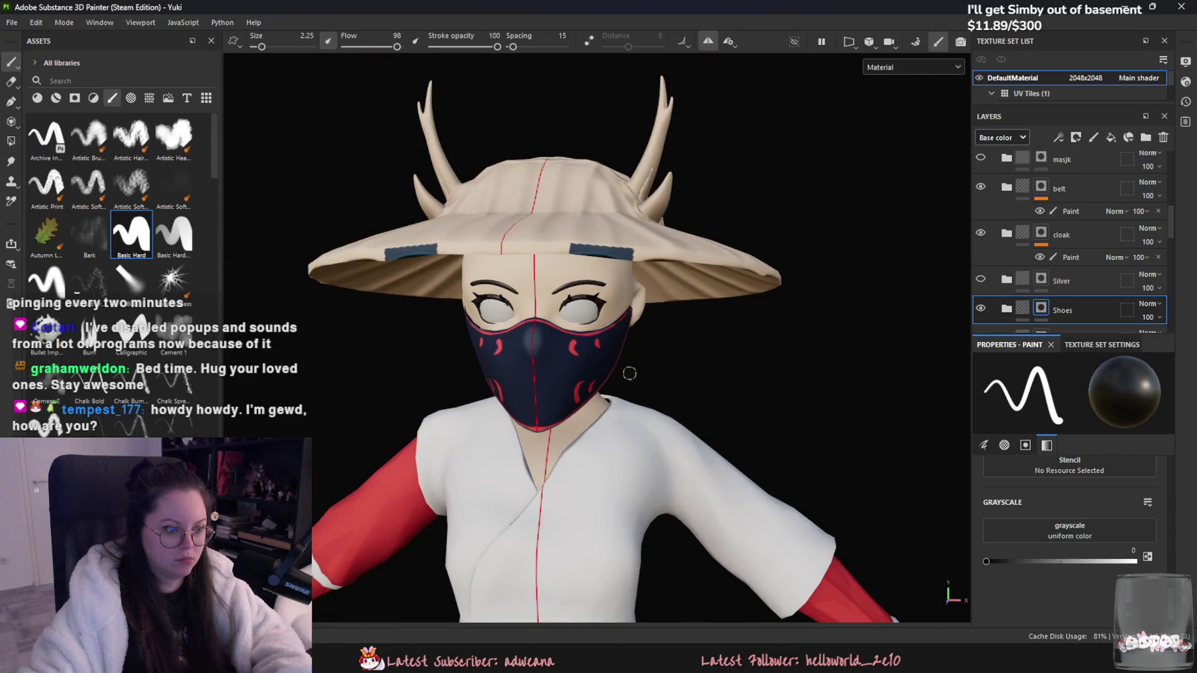
pyautogui.keyDown('alt'); pyautogui.moveTo(754, 246); pyautogui.dragTo(676, 321, button='middle'); pyautogui.keyUp('alt')
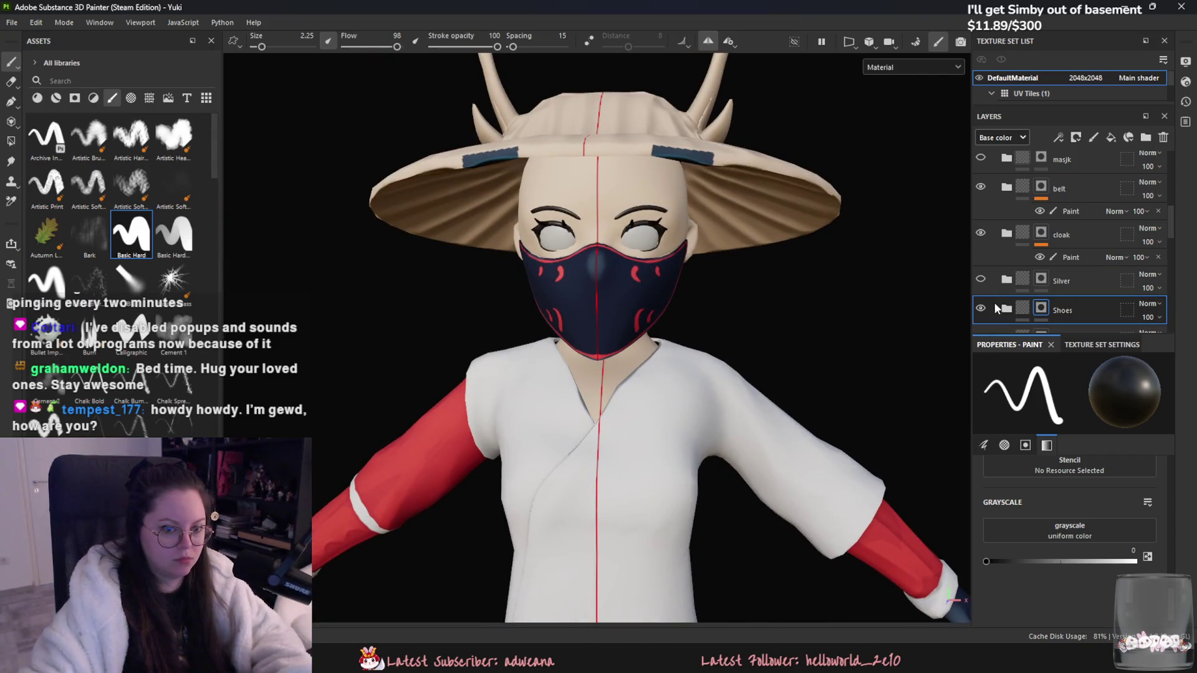
# Step: Check the cloak and mask layers' visibility, then polygon-fill the hat dark navy on the belt's Paint layer
pyautogui.click(977, 236)
pyautogui.click(977, 236)
pyautogui.click(982, 198)
pyautogui.click(983, 198)
pyautogui.click(1061, 211)
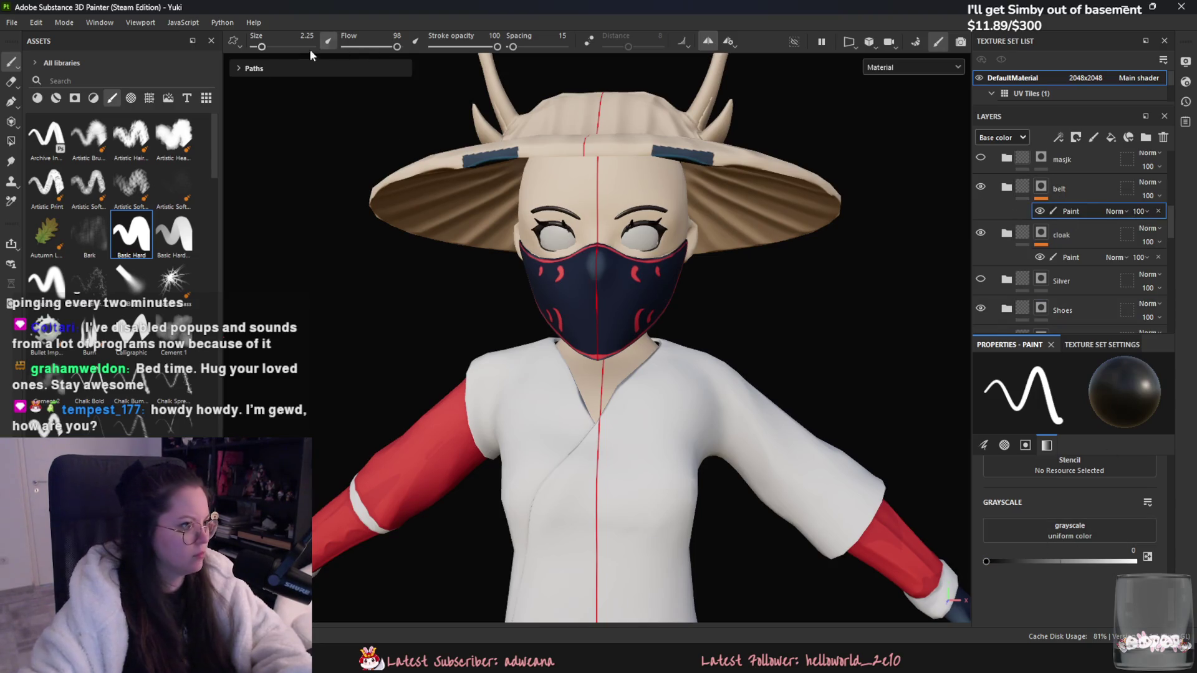
pyautogui.click(11, 141)
pyautogui.click(689, 152)
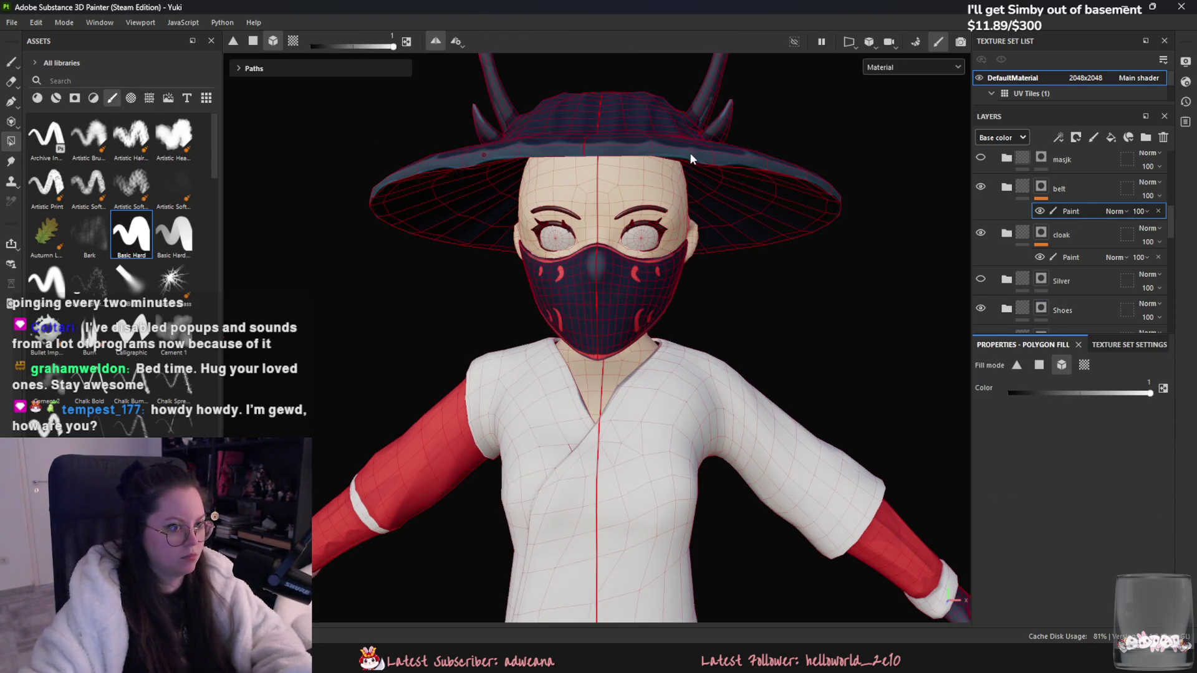
# Step: Undo the dark hat fill to bring back its woven straw look
pyautogui.hotkey('ctrl', 'z')
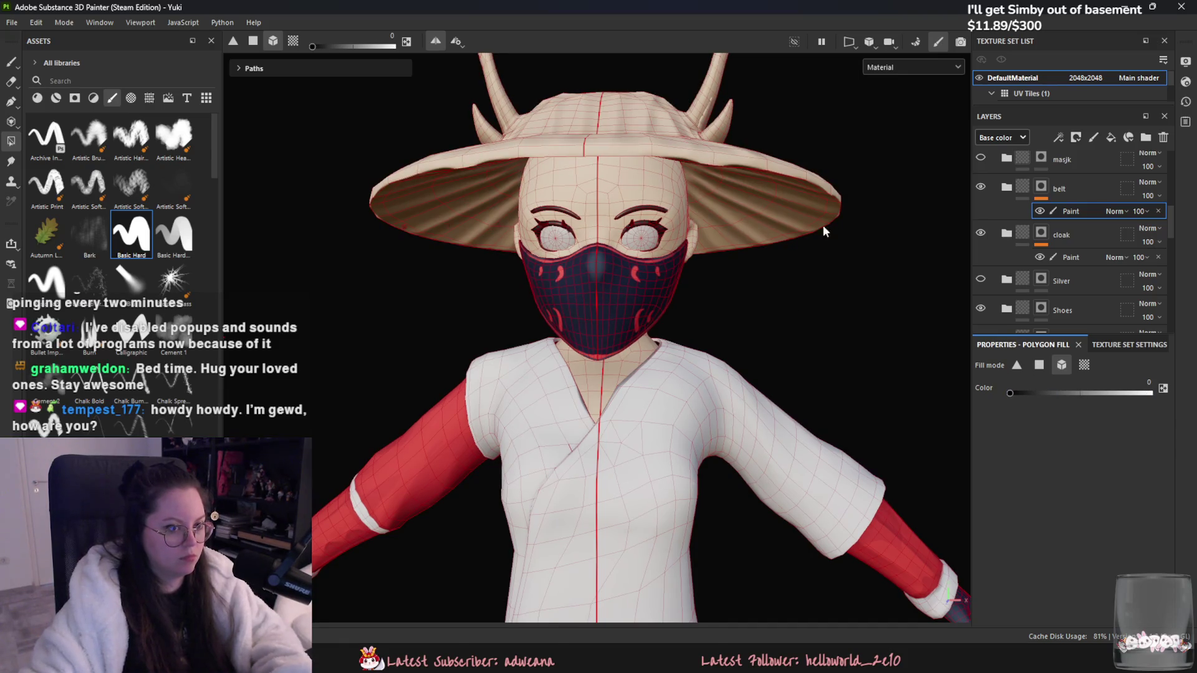
pyautogui.scroll(5, 1061, 269)
pyautogui.scroll(2, 1059, 264)
pyautogui.click(994, 193)
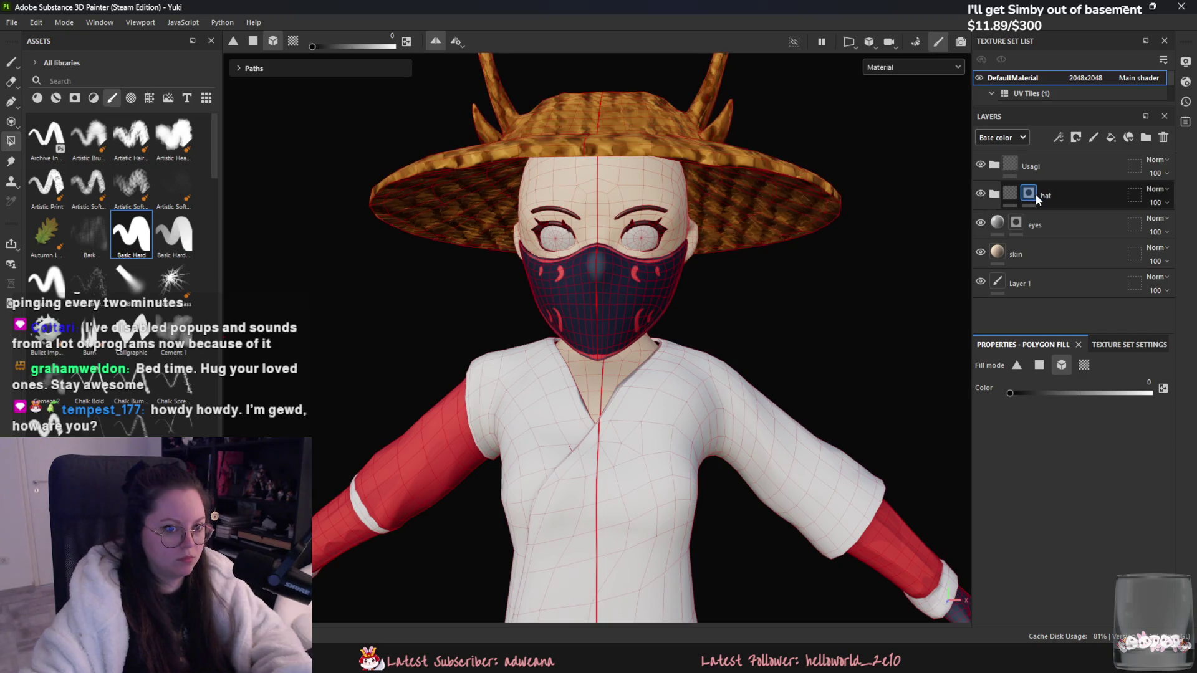
# Step: Select the eyes and skin fill layers while panning to a front view showing the shoes
pyautogui.scroll(-5, 735, 269)
pyautogui.click(1082, 226)
pyautogui.moveTo(690, 263); pyautogui.dragTo(676, 210, button='middle')
pyautogui.click(1109, 269)
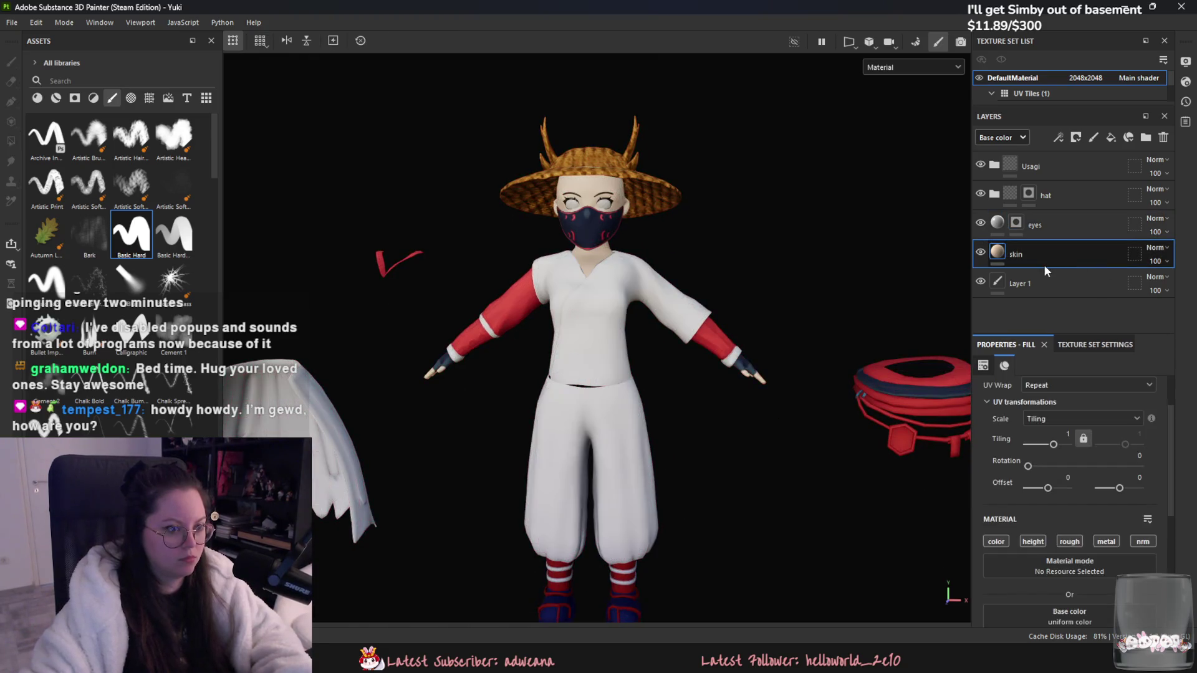
pyautogui.moveTo(629, 268)
pyautogui.keyDown('alt'); pyautogui.mouseDown()
pyautogui.moveTo(598, 268)
pyautogui.moveTo(851, 227)
pyautogui.moveTo(932, 238)
pyautogui.moveTo(636, 257)
pyautogui.mouseUp(); pyautogui.keyUp('alt')
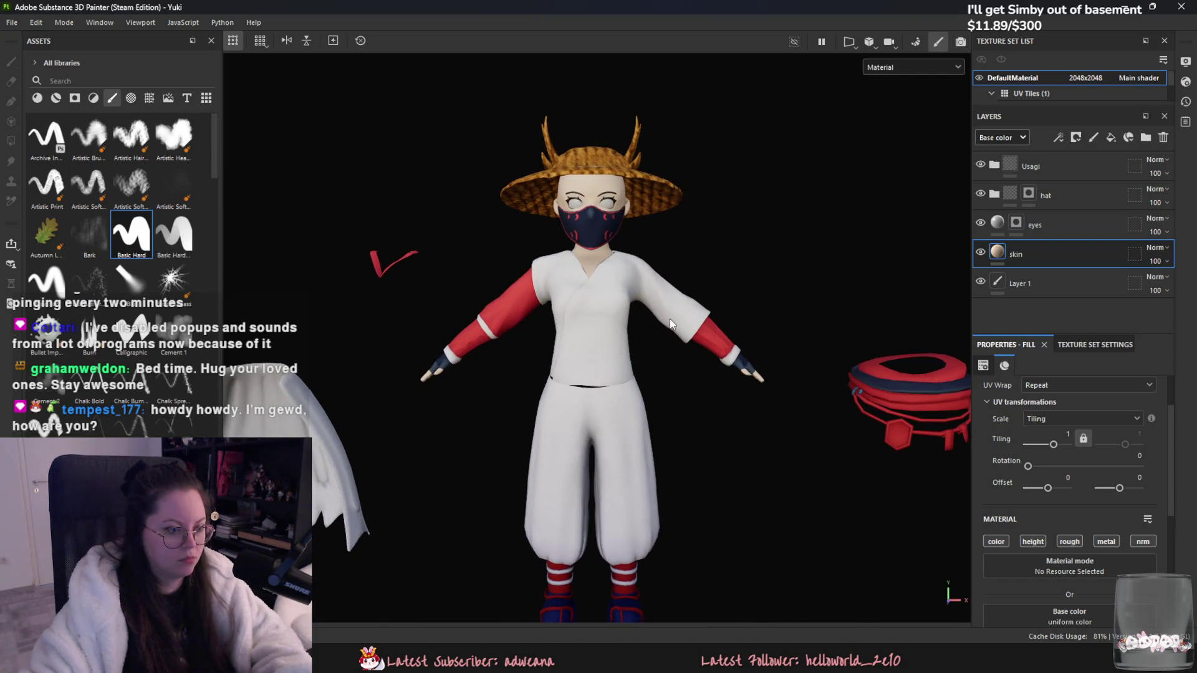
# Step: Expand the hat folder to inspect its layers, then collapse it again
pyautogui.scroll(2, 685, 315)
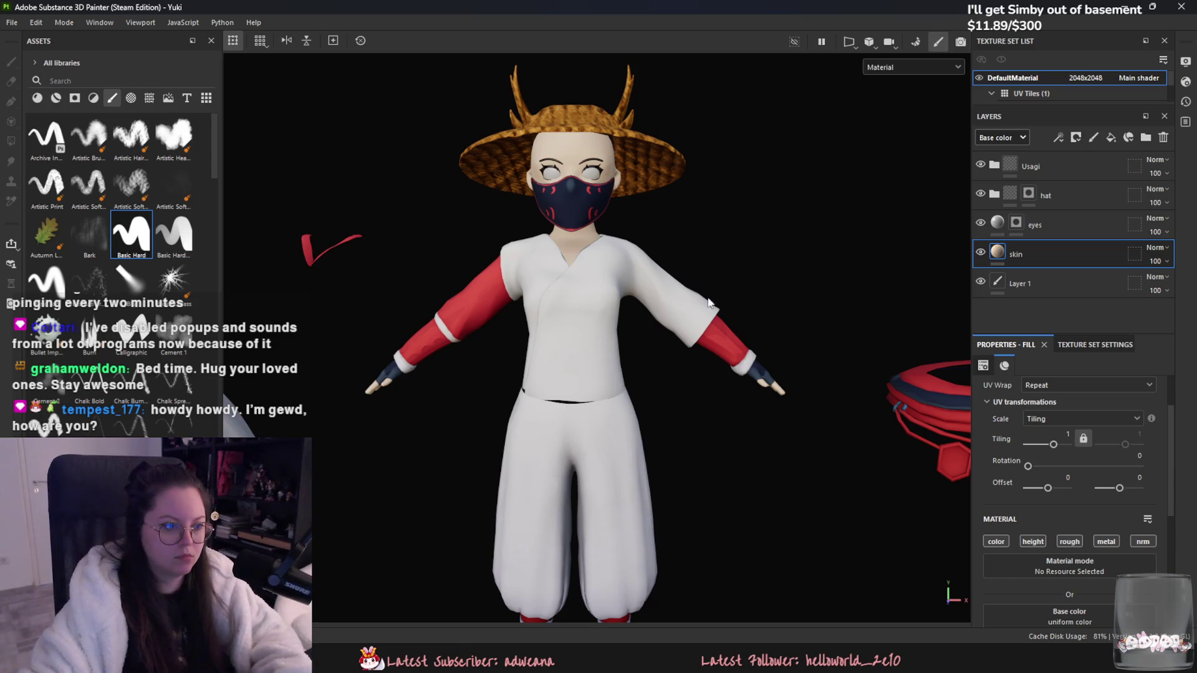
pyautogui.scroll(3, 708, 304)
pyautogui.scroll(3, 561, 249)
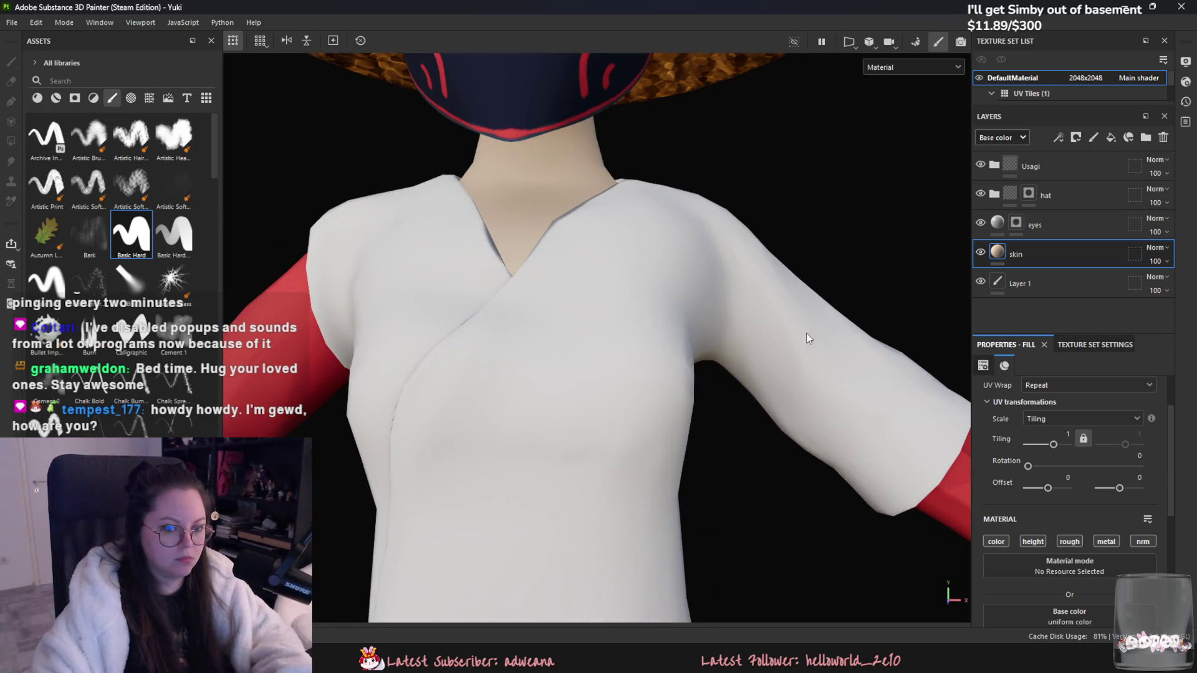
pyautogui.click(1031, 244)
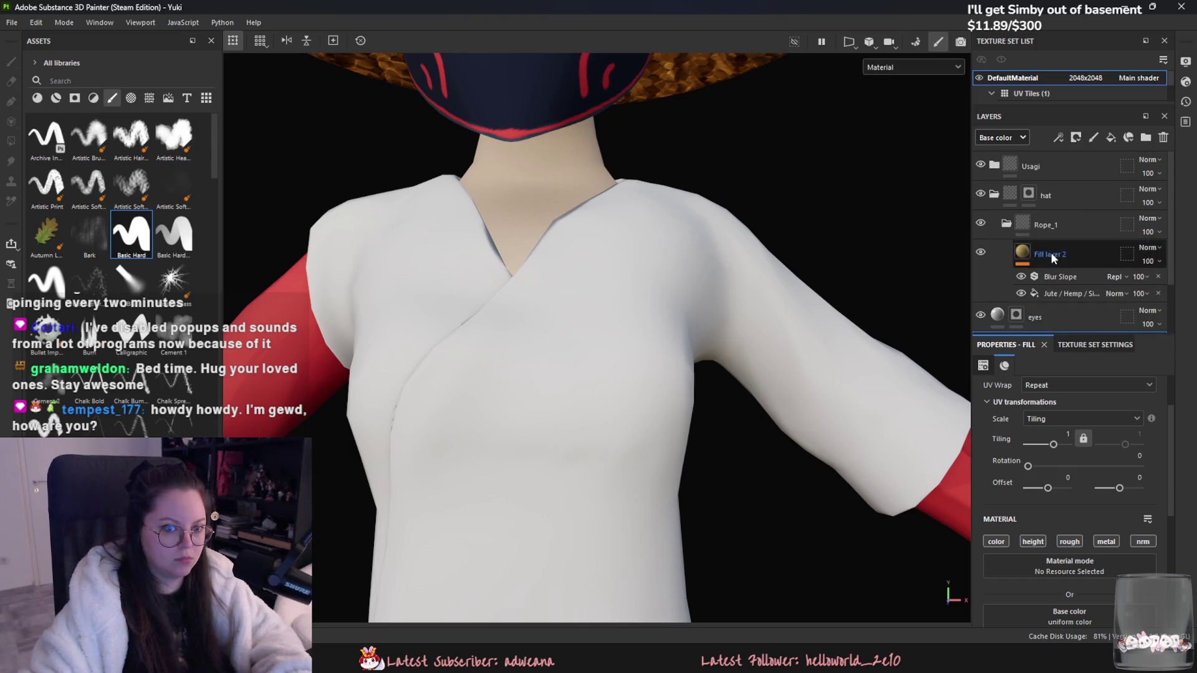
pyautogui.click(994, 165)
pyautogui.scroll(-6, 1008, 181)
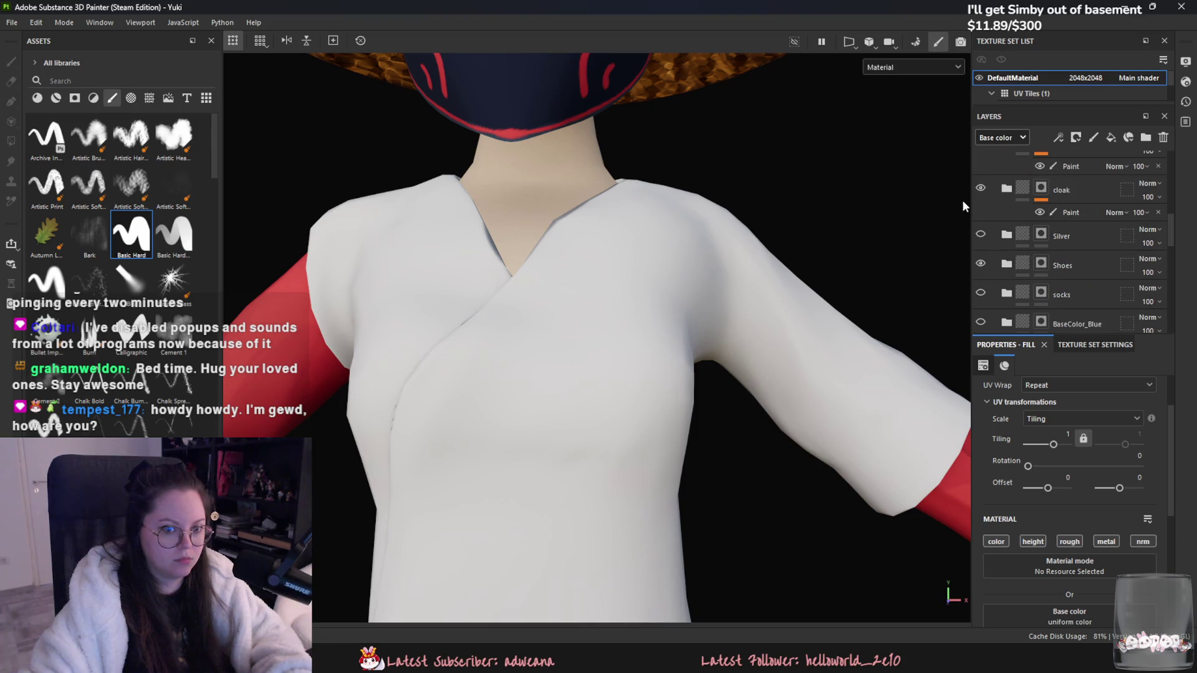
pyautogui.scroll(-3, 1063, 177)
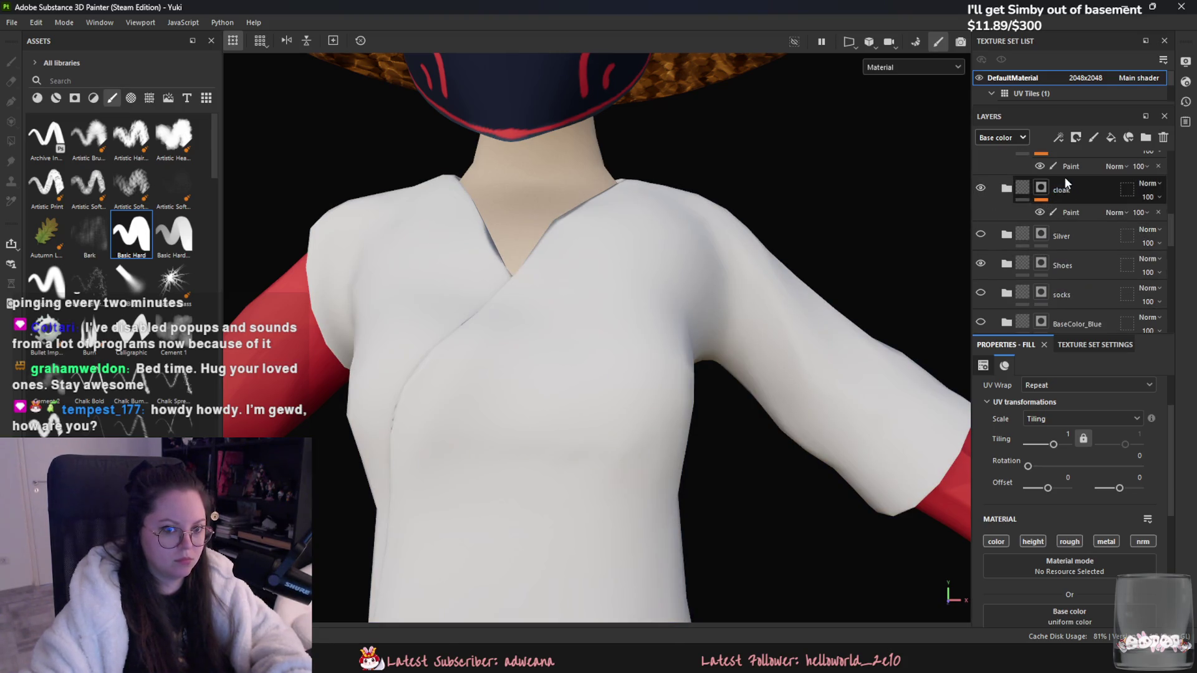
# Step: Move the Red folder between the belt and cloak layers in the layer stack
pyautogui.click(1008, 168)
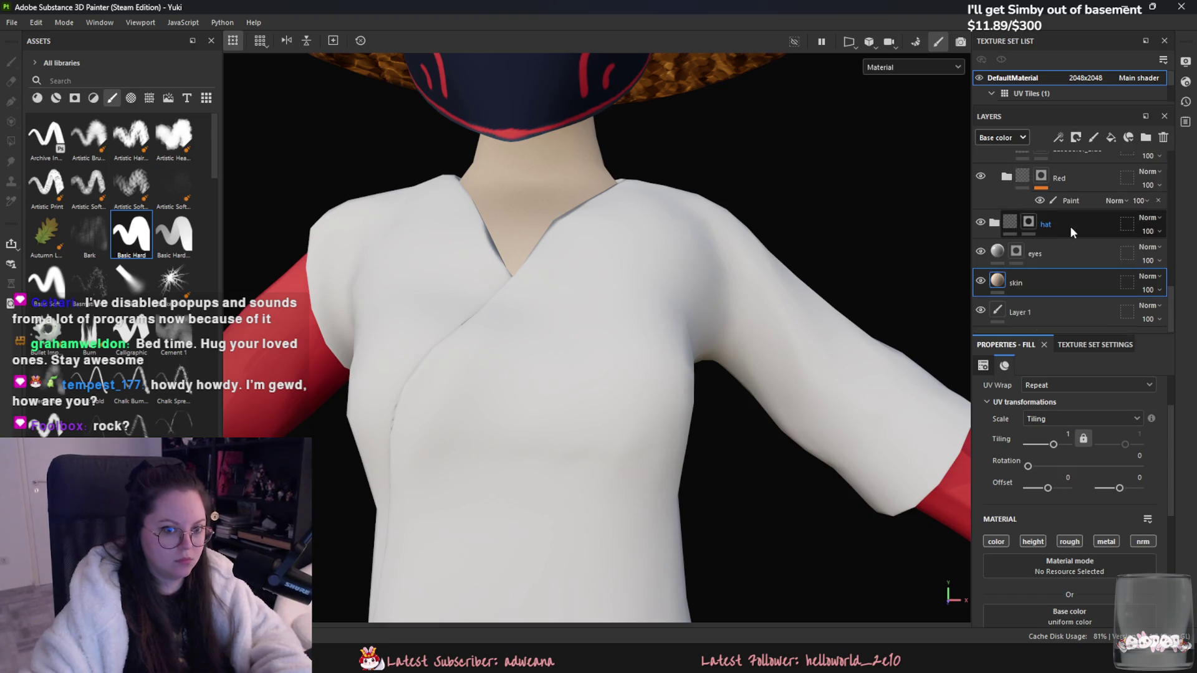
pyautogui.click(1079, 192)
pyautogui.scroll(3, 1084, 225)
pyautogui.scroll(2, 1073, 228)
pyautogui.click(1079, 271)
pyautogui.moveTo(1086, 280); pyautogui.dragTo(1084, 279)
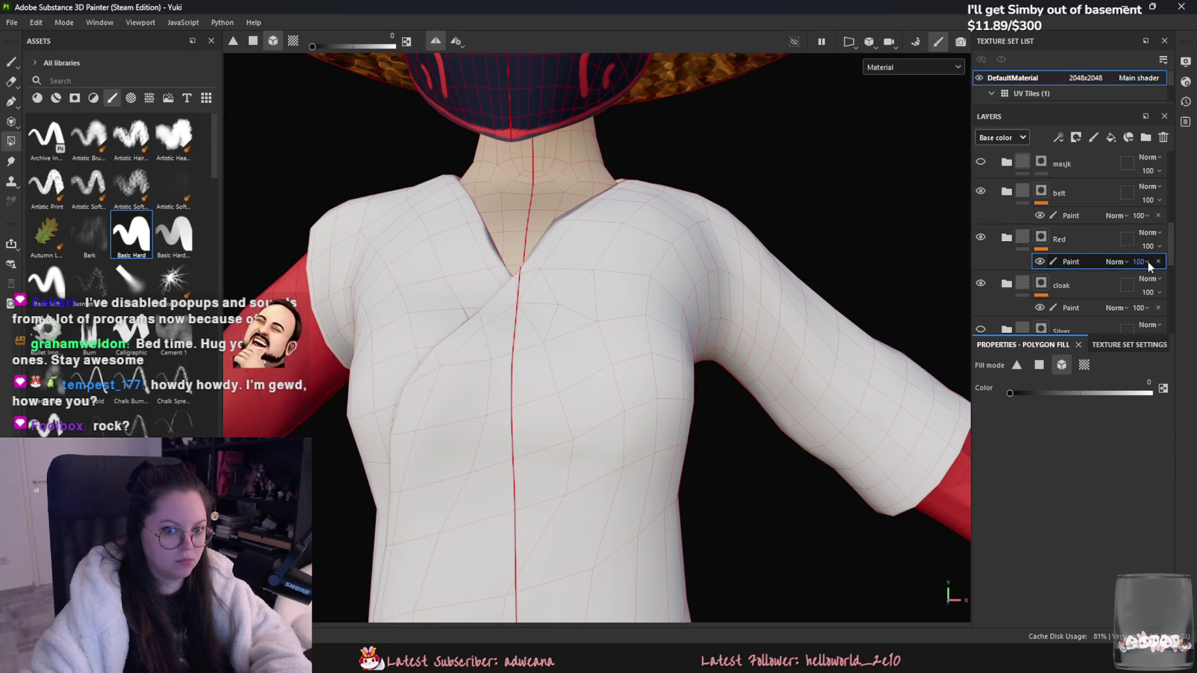
# Step: Add a new paint layer inside the Red folder
pyautogui.rightClick(1062, 237)
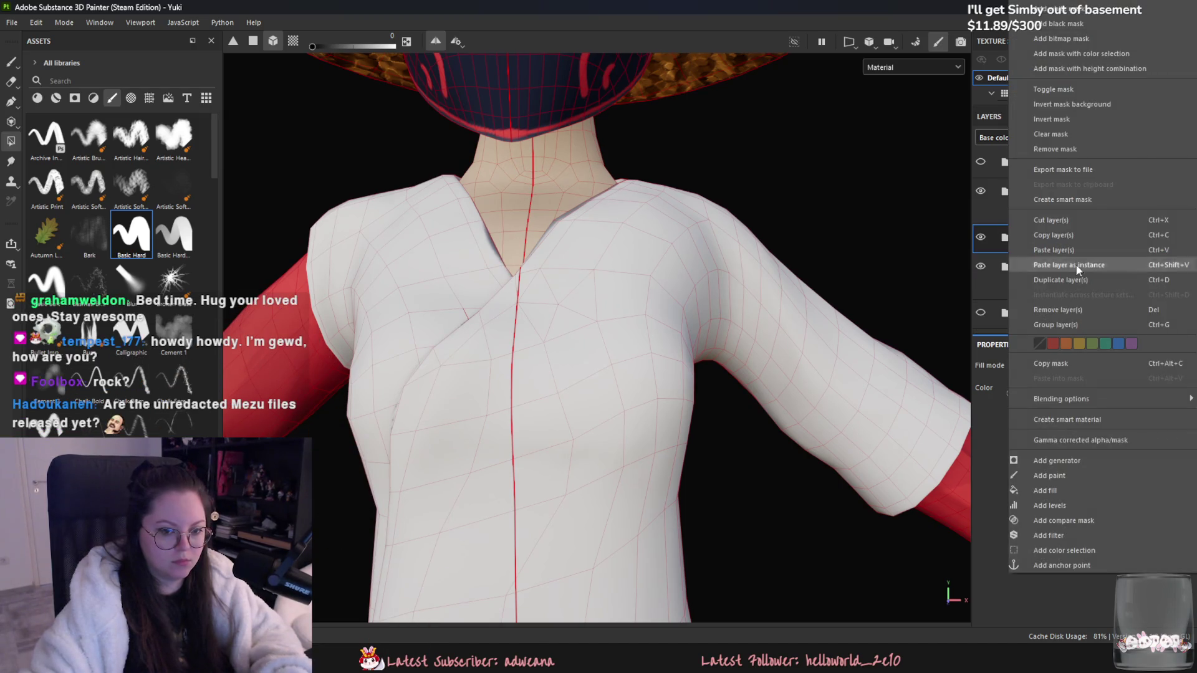
pyautogui.moveTo(1135, 402)
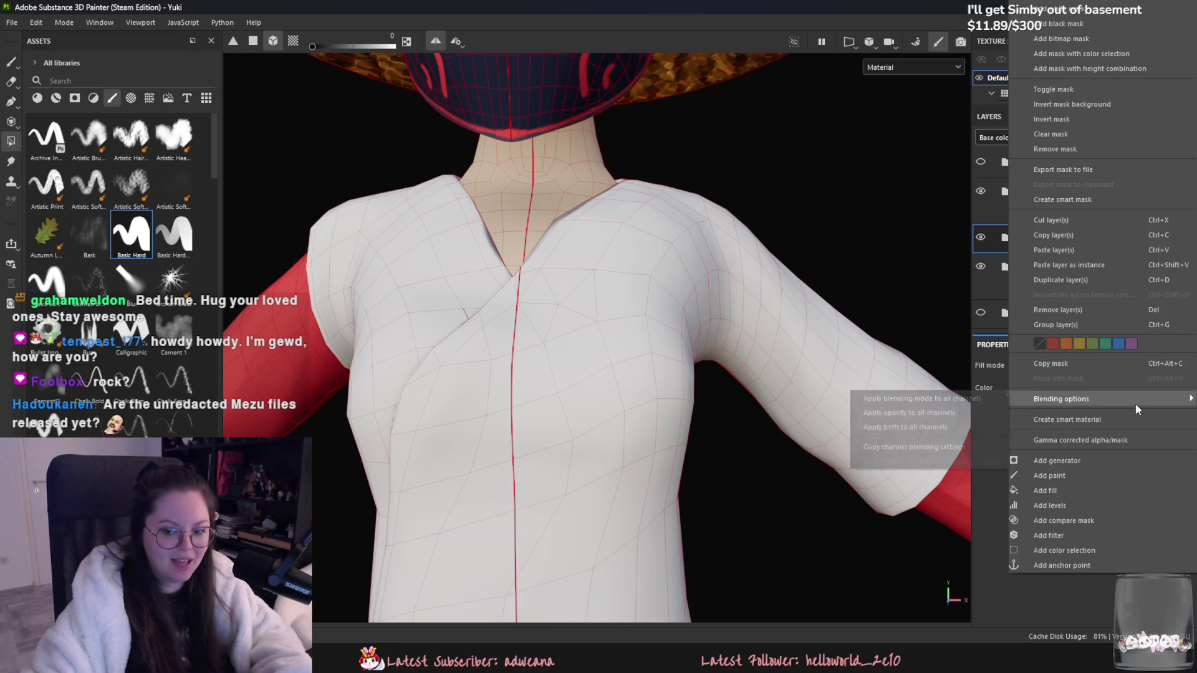
pyautogui.click(1114, 475)
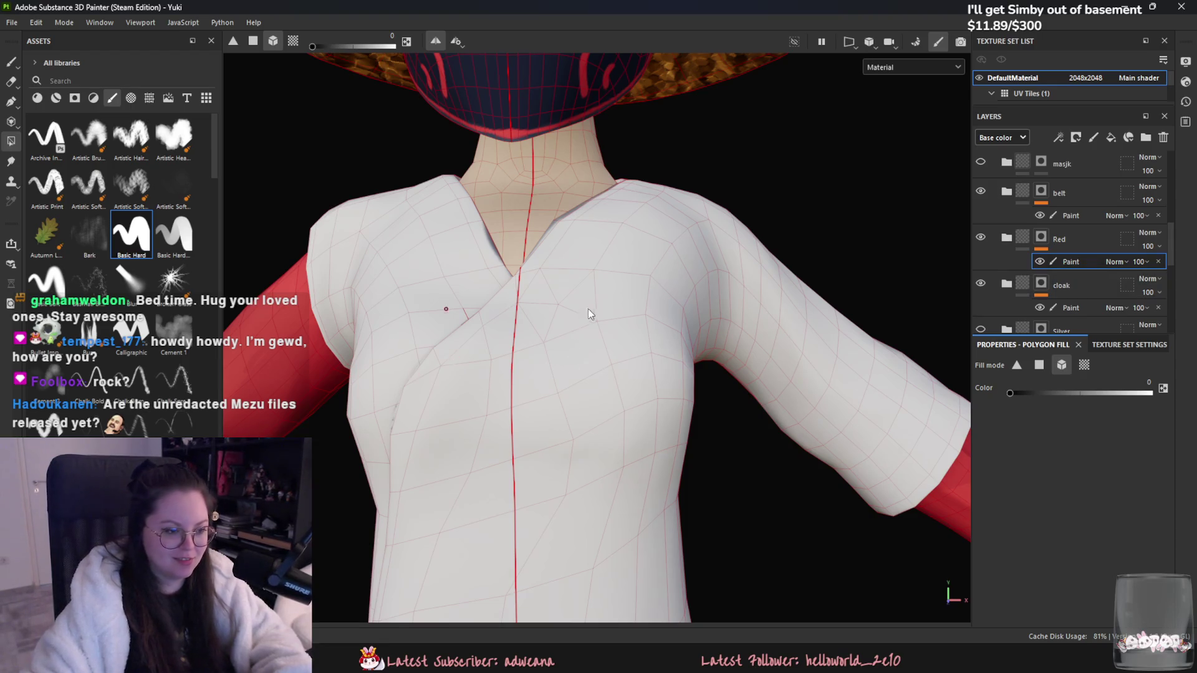
pyautogui.scroll(-5, 626, 324)
pyautogui.scroll(-3, 626, 325)
pyautogui.scroll(2, 652, 341)
# Step: With the Red folder selected, box-fill the sock stripe polygons white, then return to the brush
pyautogui.moveTo(634, 325)
pyautogui.mouseDown(button='middle')
pyautogui.moveTo(662, 285)
pyautogui.moveTo(704, 276)
pyautogui.mouseUp(button='middle')
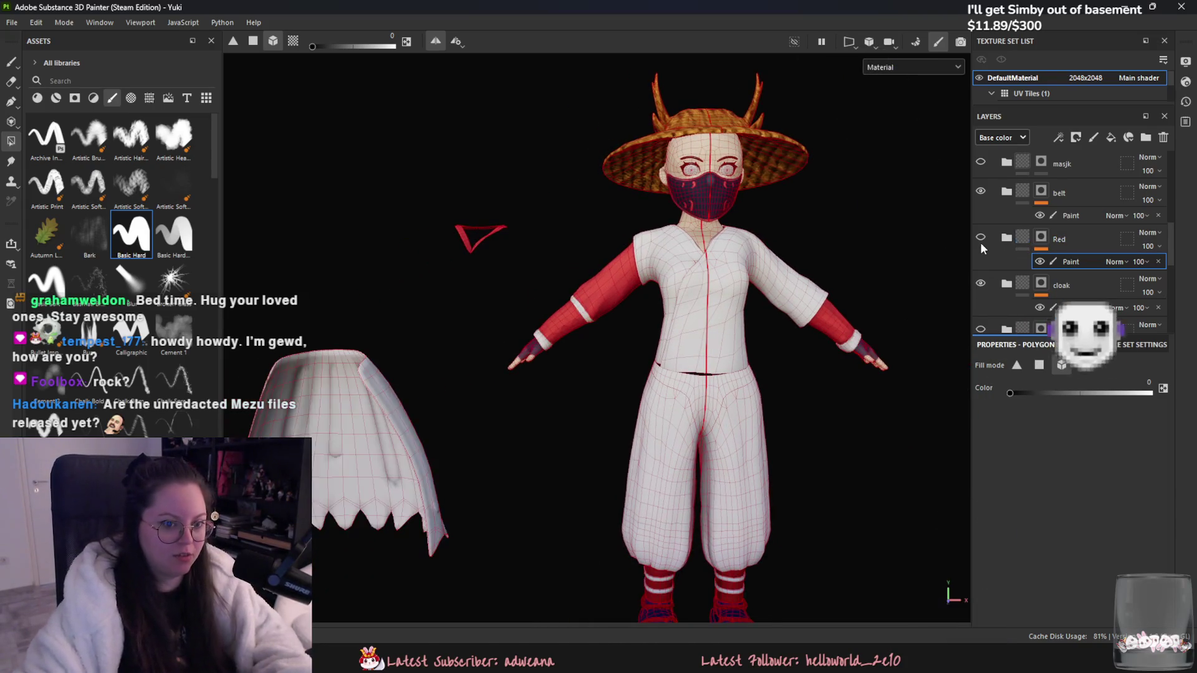
pyautogui.click(1041, 241)
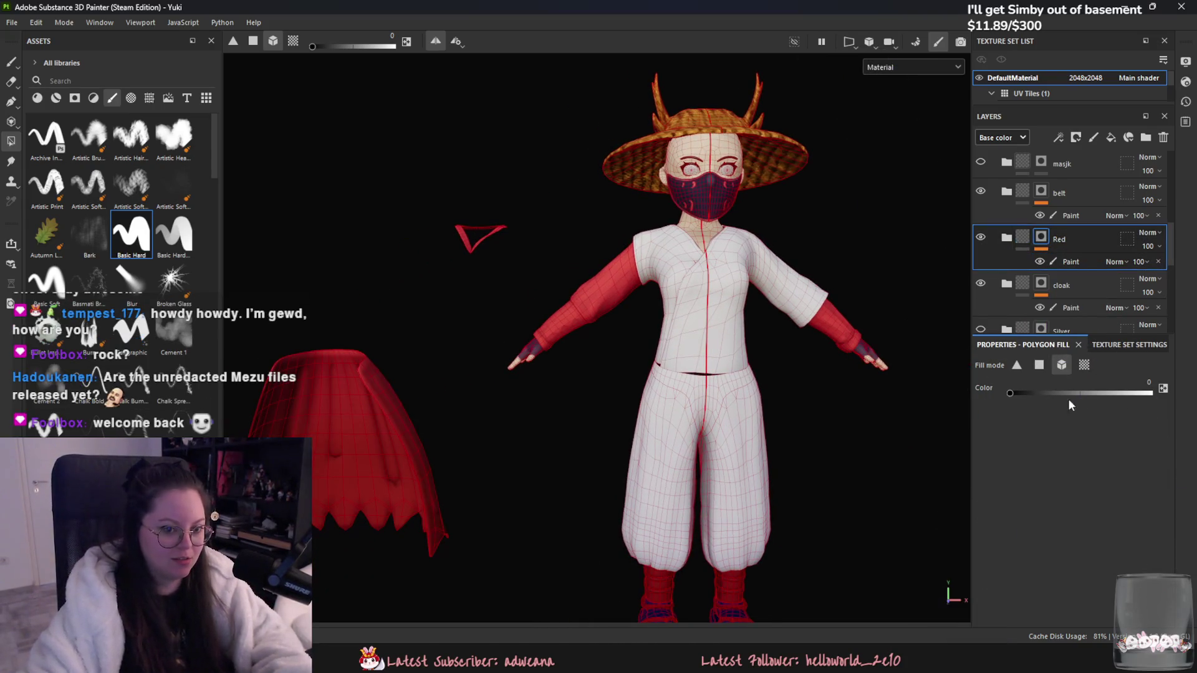
pyautogui.scroll(-2, 872, 370)
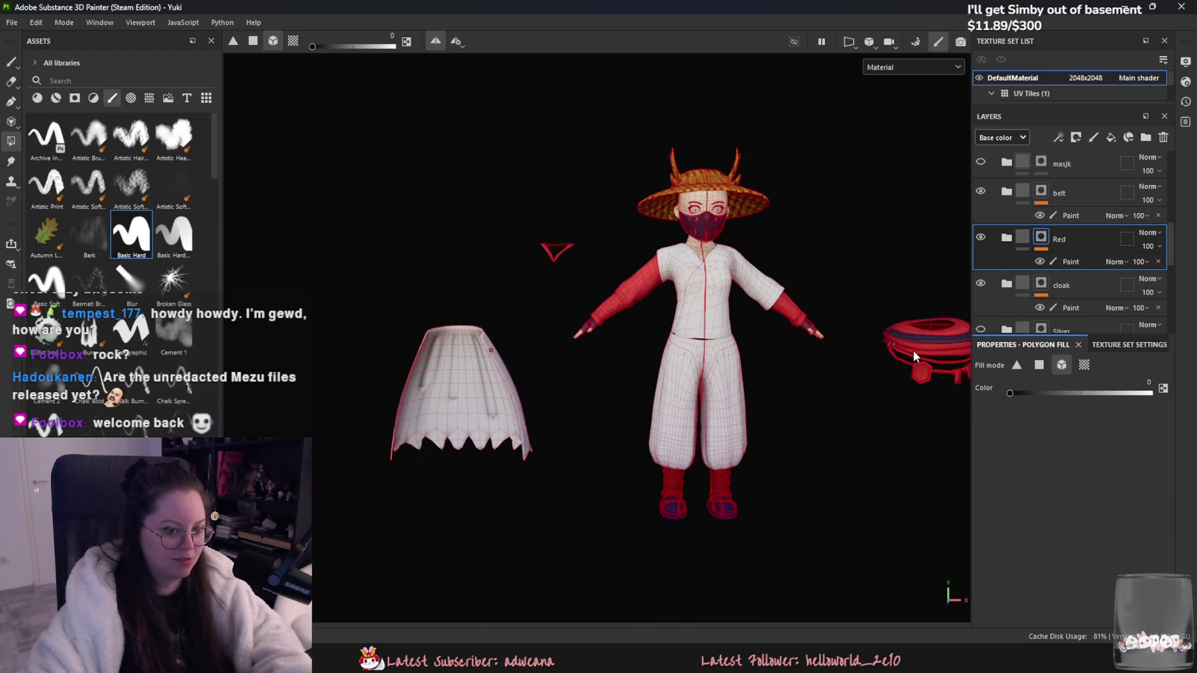
pyautogui.moveTo(899, 370); pyautogui.dragTo(811, 375, button='middle')
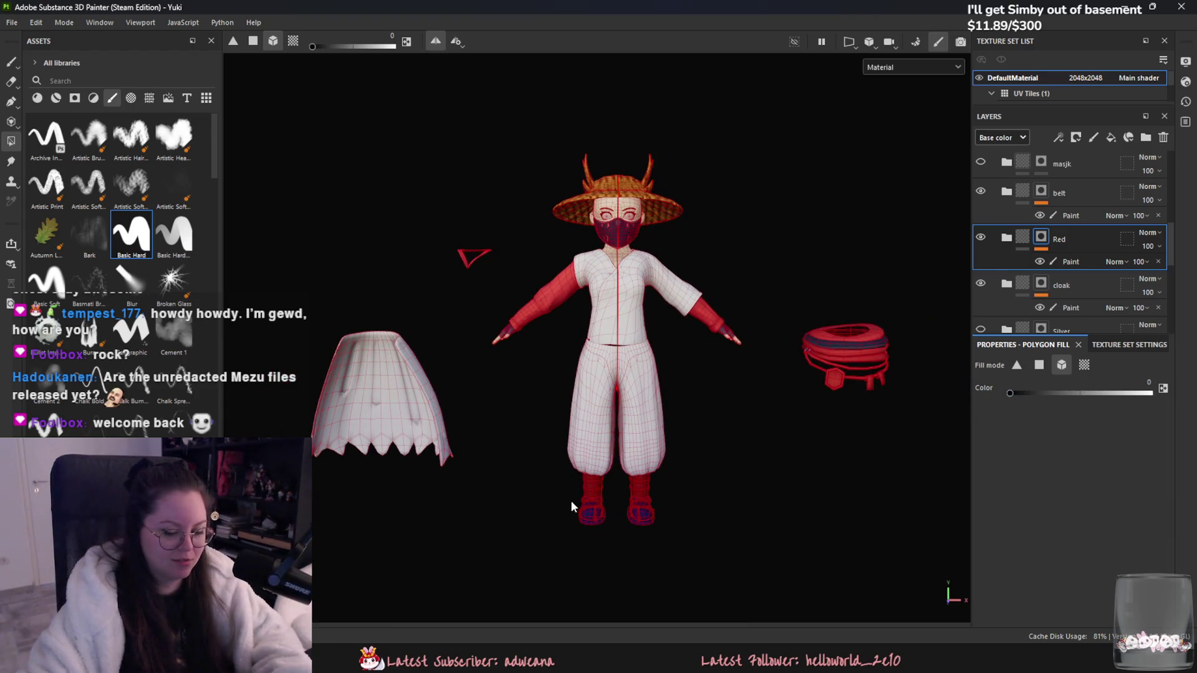
pyautogui.moveTo(461, 127); pyautogui.dragTo(814, 549)
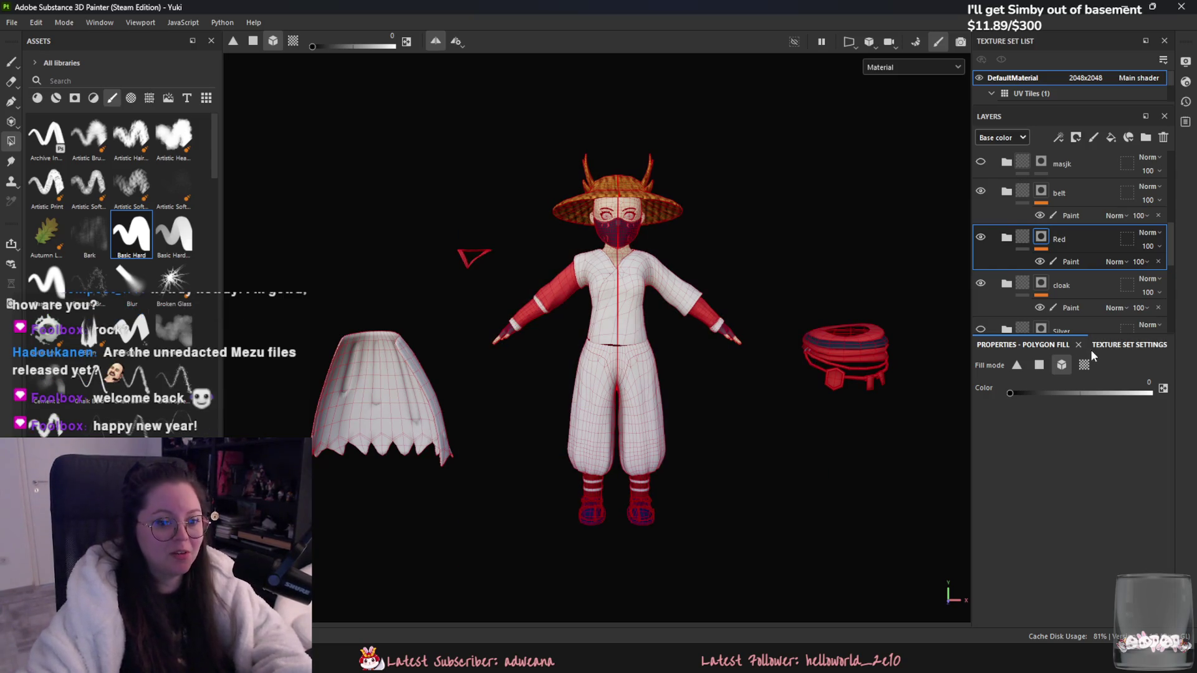
pyautogui.scroll(2, 634, 182)
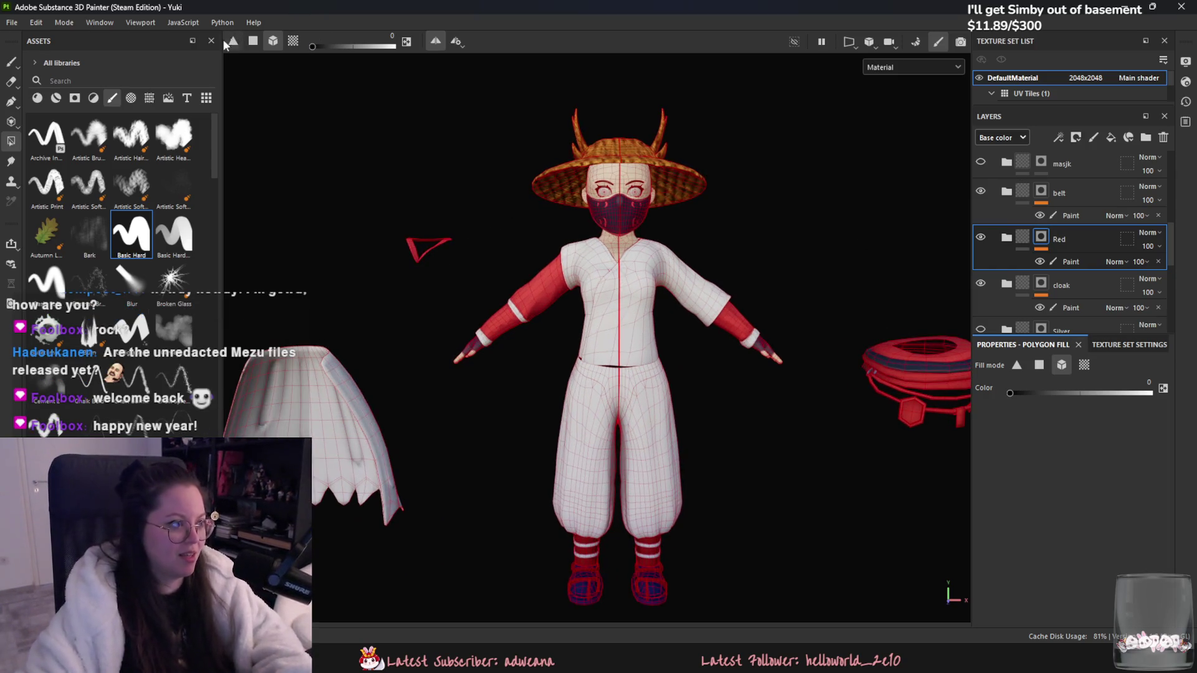
pyautogui.click(14, 61)
pyautogui.scroll(3, 619, 287)
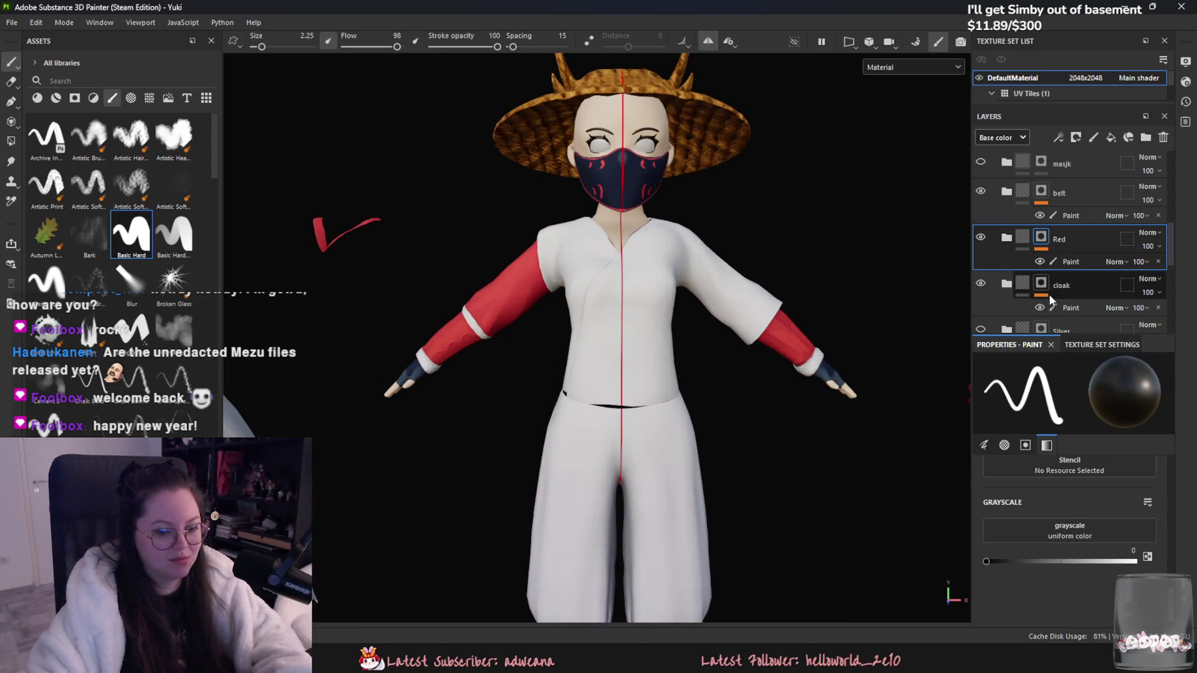
# Step: Target the Red group's paint layer, set grayscale to 1, and turn off symmetry
pyautogui.click(1072, 261)
pyautogui.click(1131, 561)
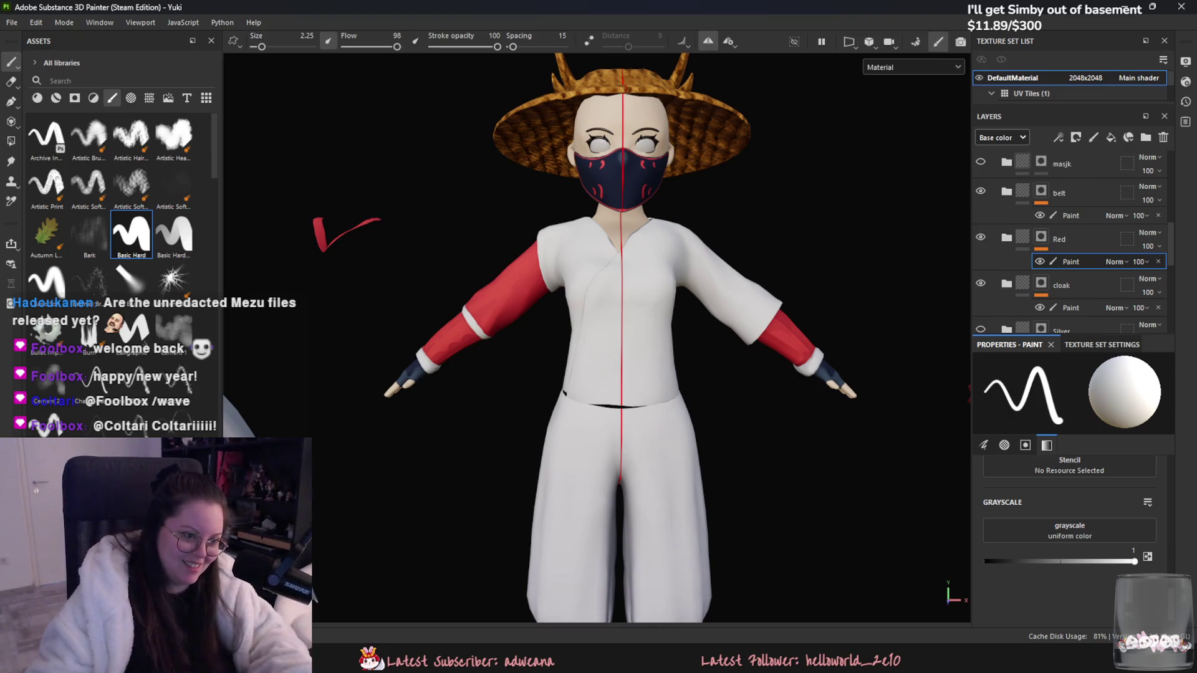
pyautogui.click(708, 40)
pyautogui.scroll(2, 676, 206)
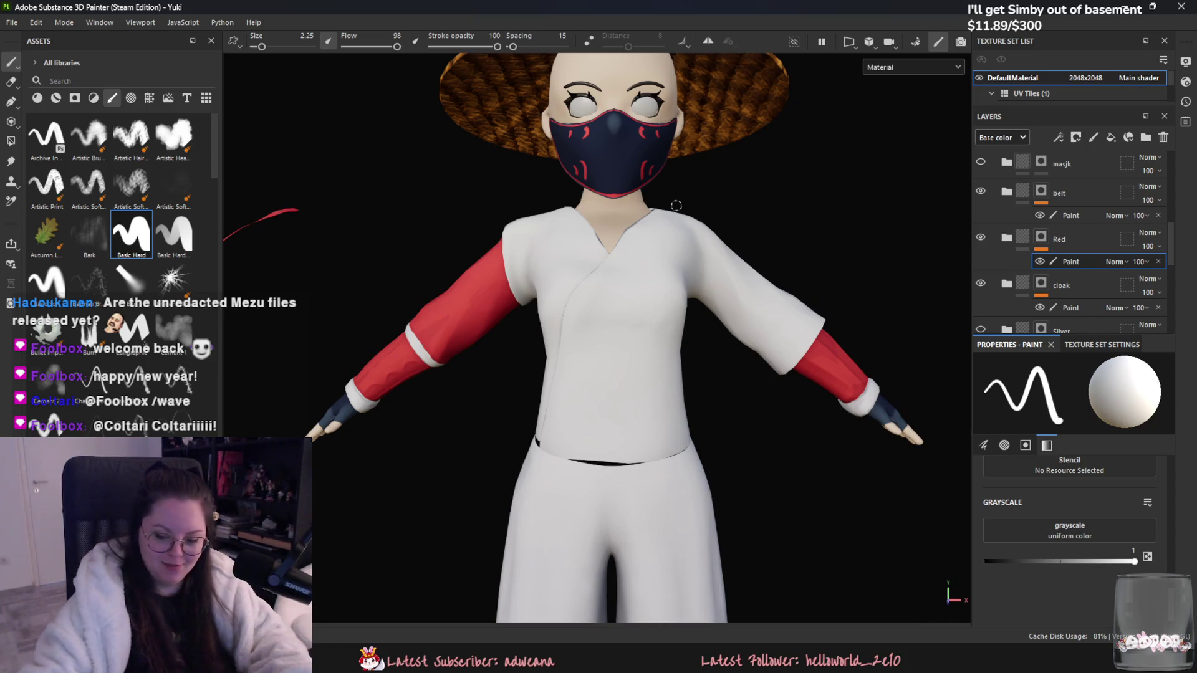
# Step: Choose the Path tool and place the path's start point at the shirt hem
pyautogui.click(11, 101)
pyautogui.scroll(5, 619, 299)
pyautogui.keyDown('alt'); pyautogui.moveTo(601, 413); pyautogui.dragTo(613, 523); pyautogui.keyUp('alt')
pyautogui.click(607, 519)
# Step: Lay path points up the front seam from the hem and fit the upper path onto it
pyautogui.click(681, 260)
pyautogui.click(651, 359)
pyautogui.moveTo(651, 361); pyautogui.dragTo(631, 444)
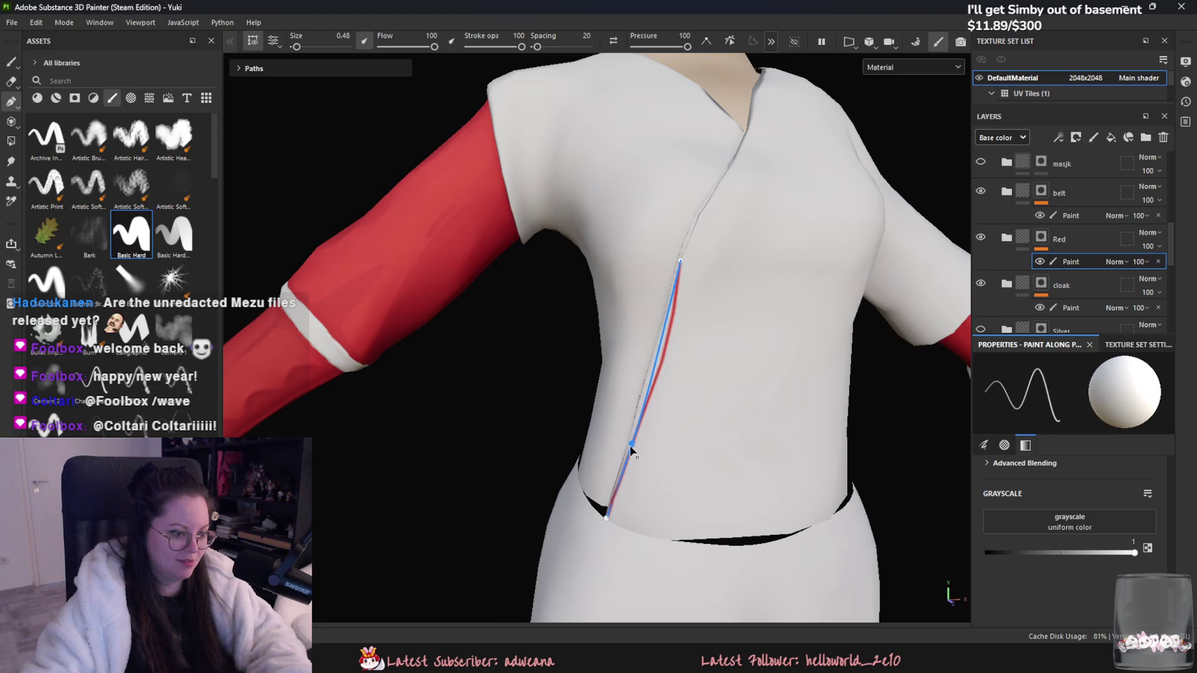
pyautogui.click(654, 348)
pyautogui.moveTo(655, 349); pyautogui.dragTo(656, 353)
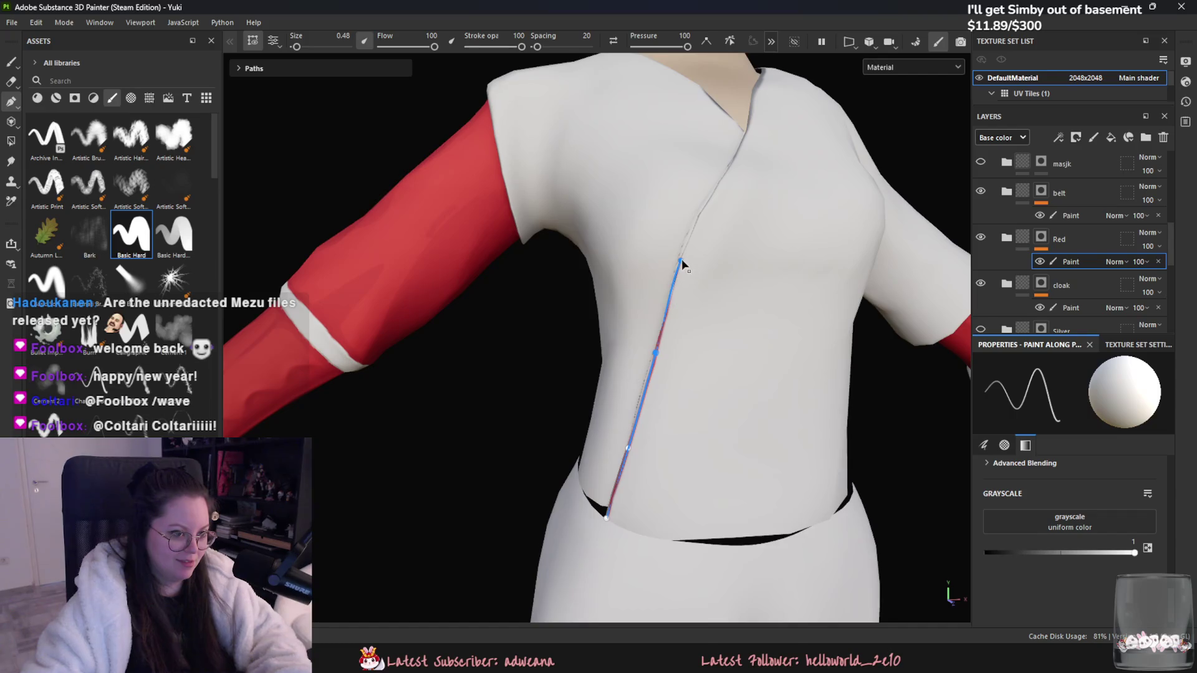
pyautogui.moveTo(678, 288); pyautogui.dragTo(678, 283)
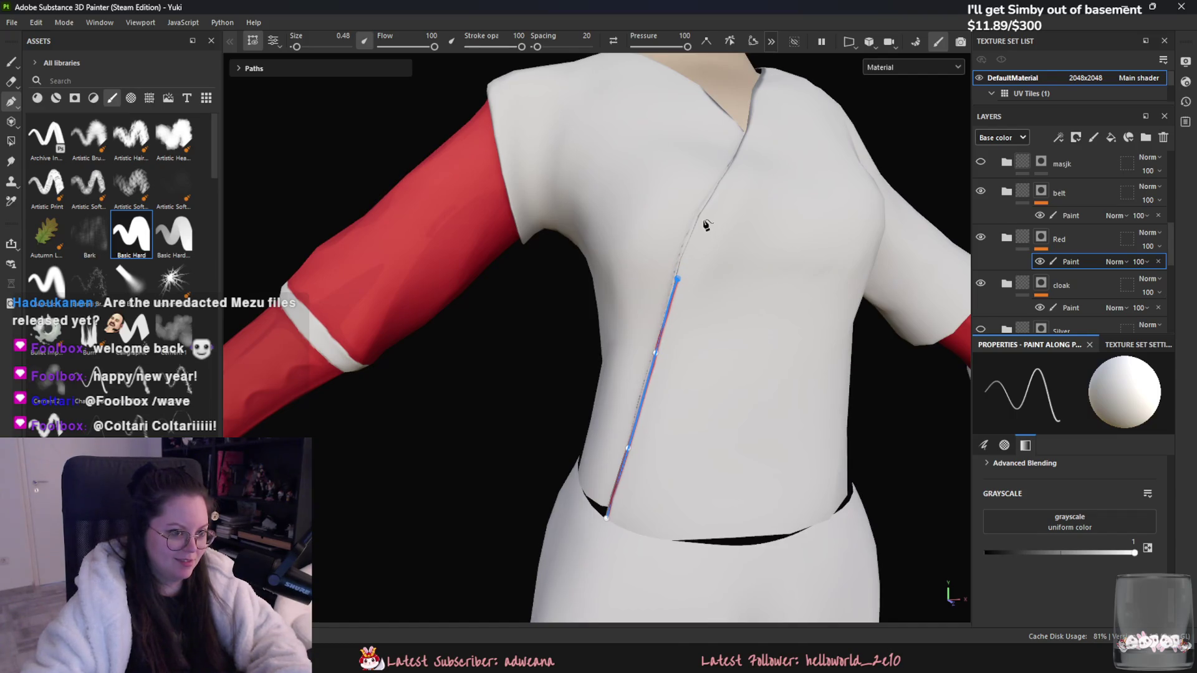
pyautogui.moveTo(700, 215); pyautogui.dragTo(704, 215)
pyautogui.moveTo(677, 279); pyautogui.dragTo(680, 277)
# Step: Refit the lower path points onto the seam and add points where the seam bends
pyautogui.moveTo(662, 331)
pyautogui.keyDown('alt'); pyautogui.mouseDown()
pyautogui.moveTo(614, 392)
pyautogui.moveTo(669, 382)
pyautogui.mouseUp(); pyautogui.keyUp('alt')
pyautogui.moveTo(642, 340); pyautogui.dragTo(634, 362)
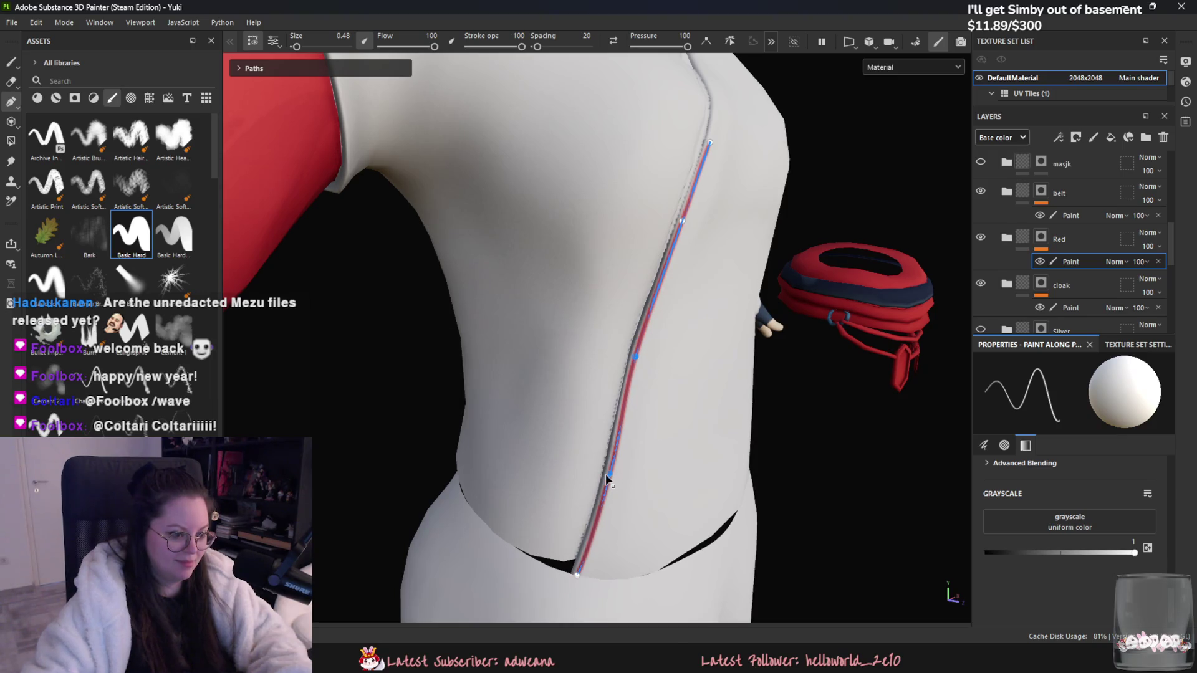
pyautogui.moveTo(610, 477); pyautogui.dragTo(603, 476)
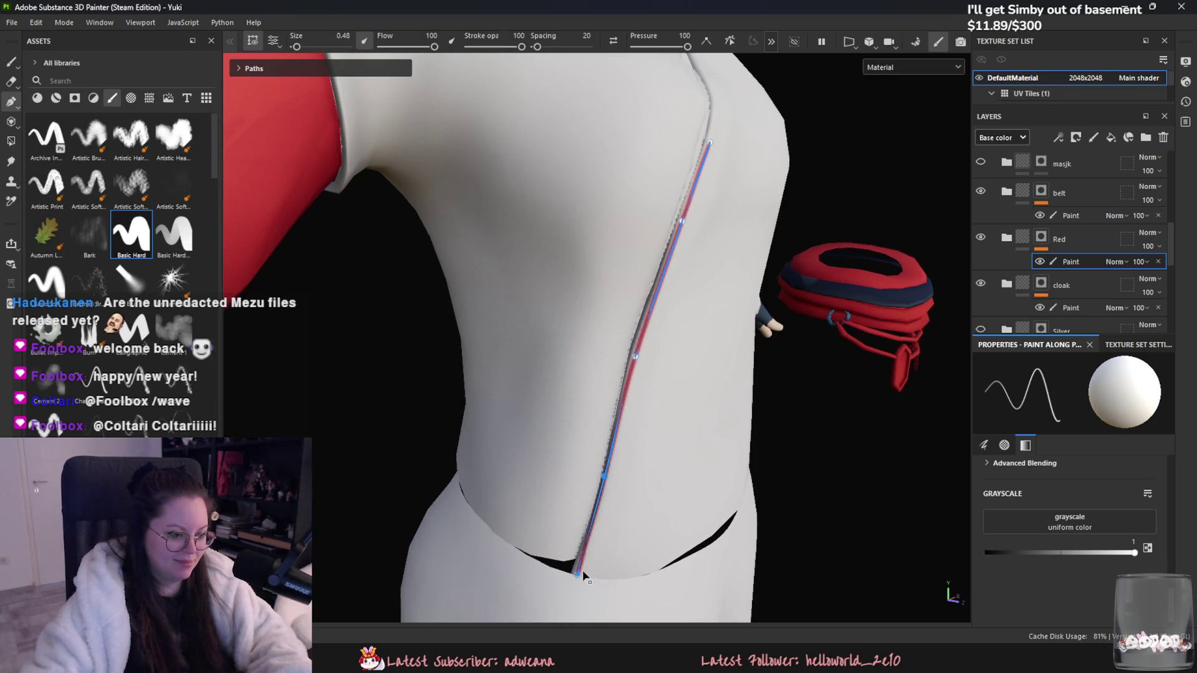
pyautogui.moveTo(575, 574); pyautogui.dragTo(574, 572)
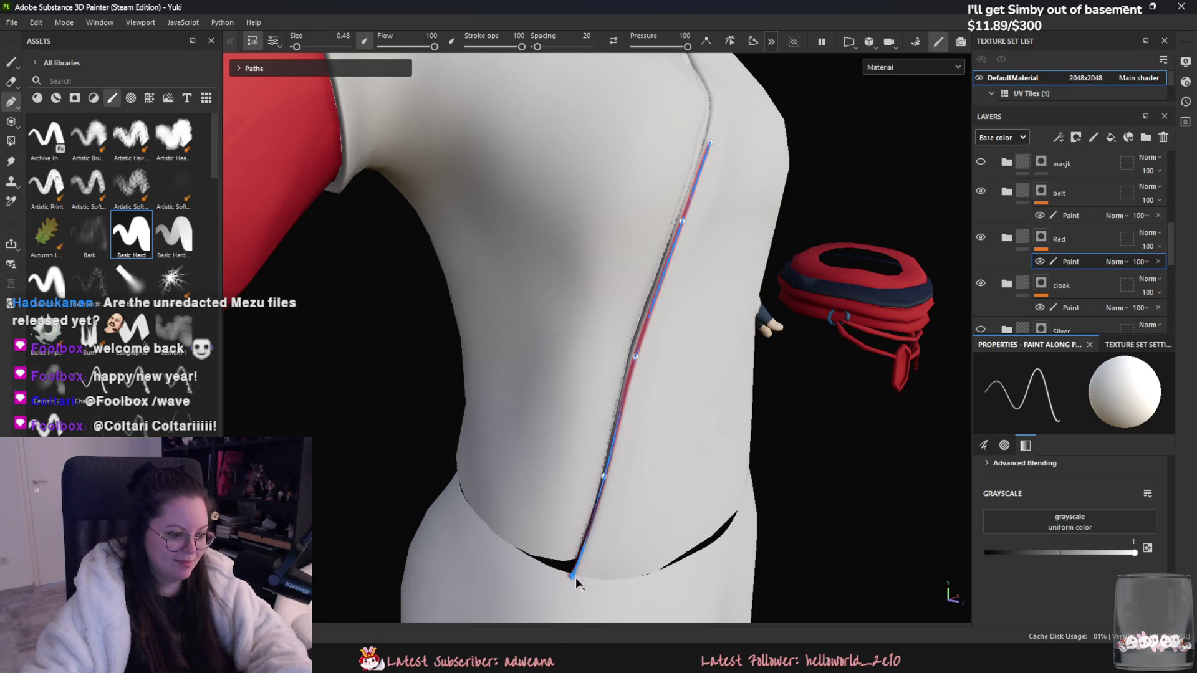
pyautogui.click(606, 478)
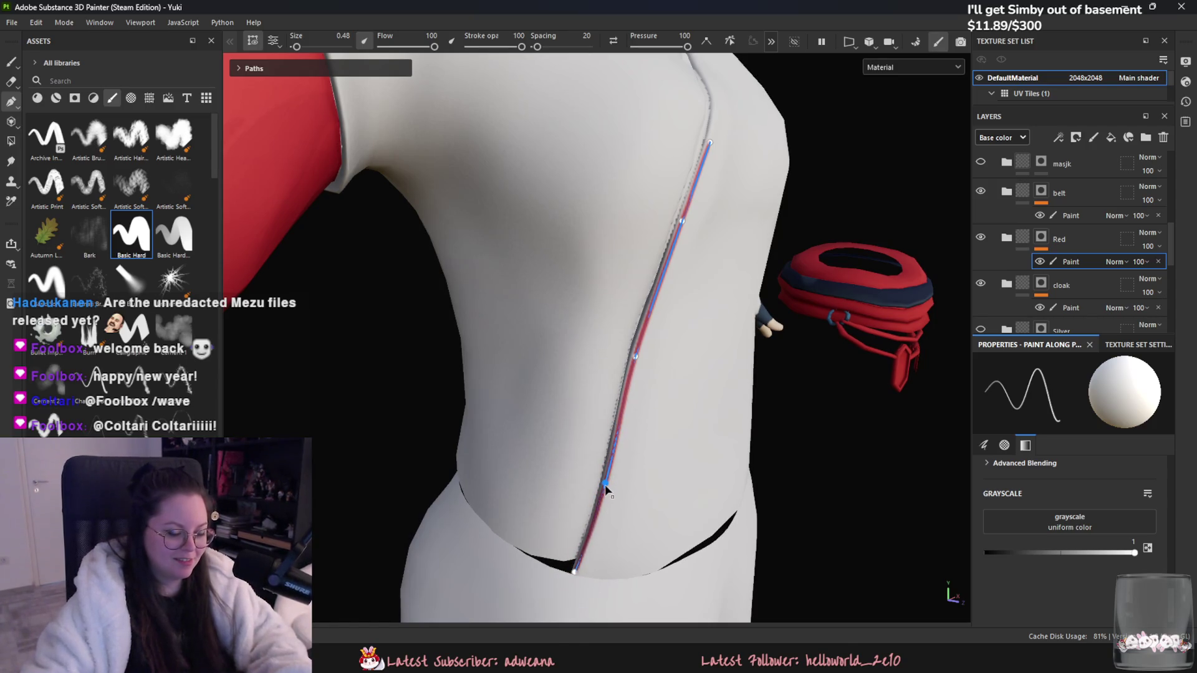
pyautogui.click(634, 358)
pyautogui.moveTo(634, 358); pyautogui.dragTo(668, 361)
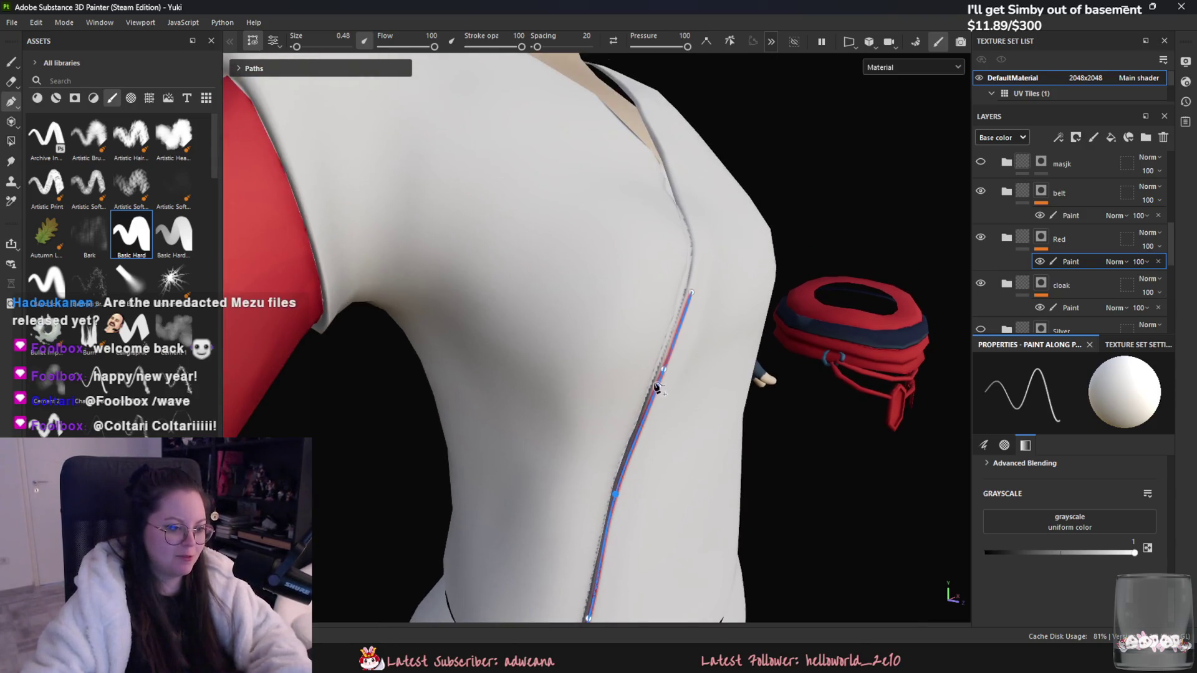
pyautogui.click(661, 368)
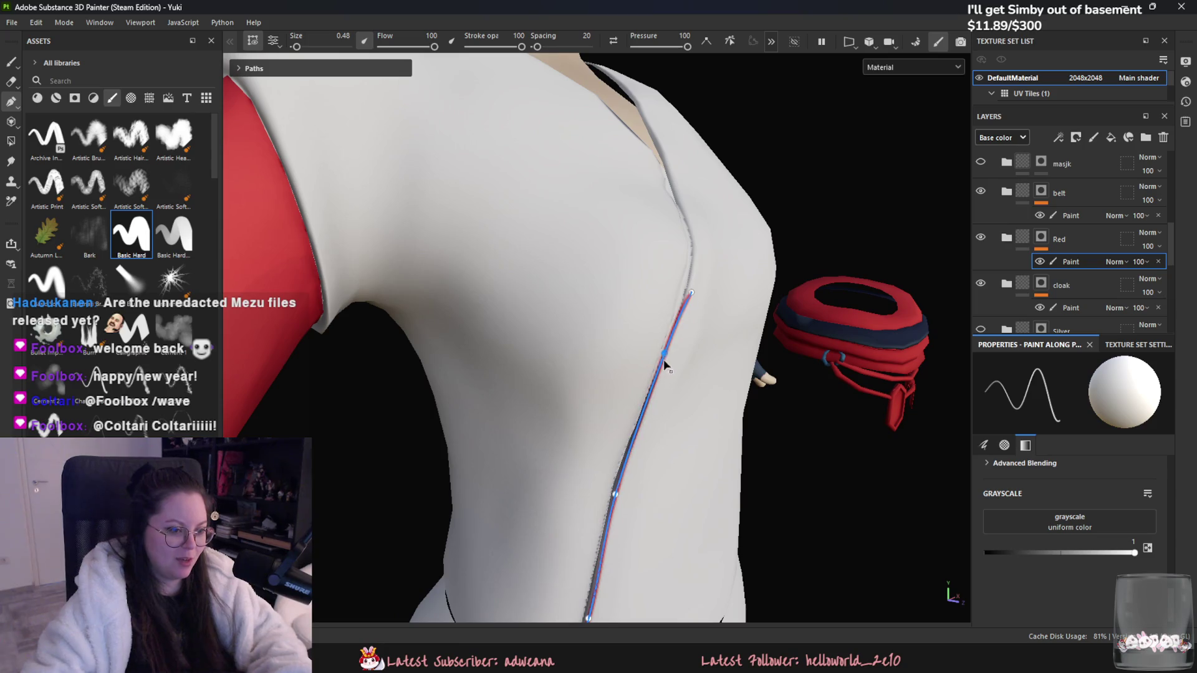
pyautogui.click(678, 309)
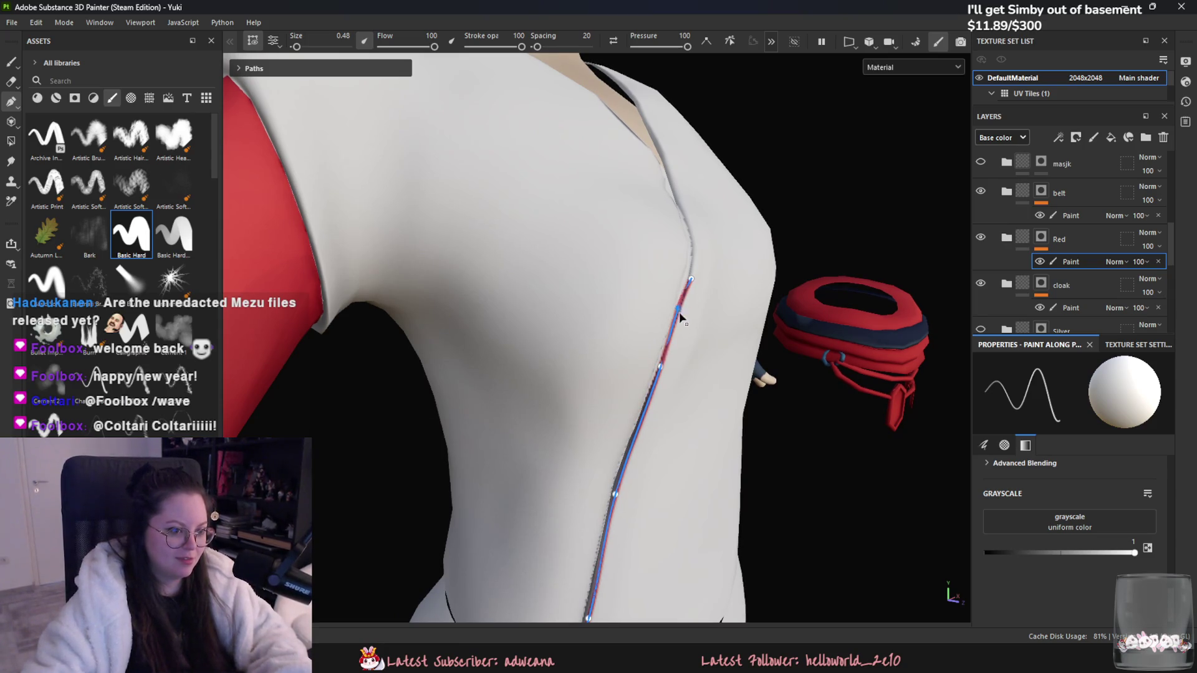
pyautogui.click(635, 435)
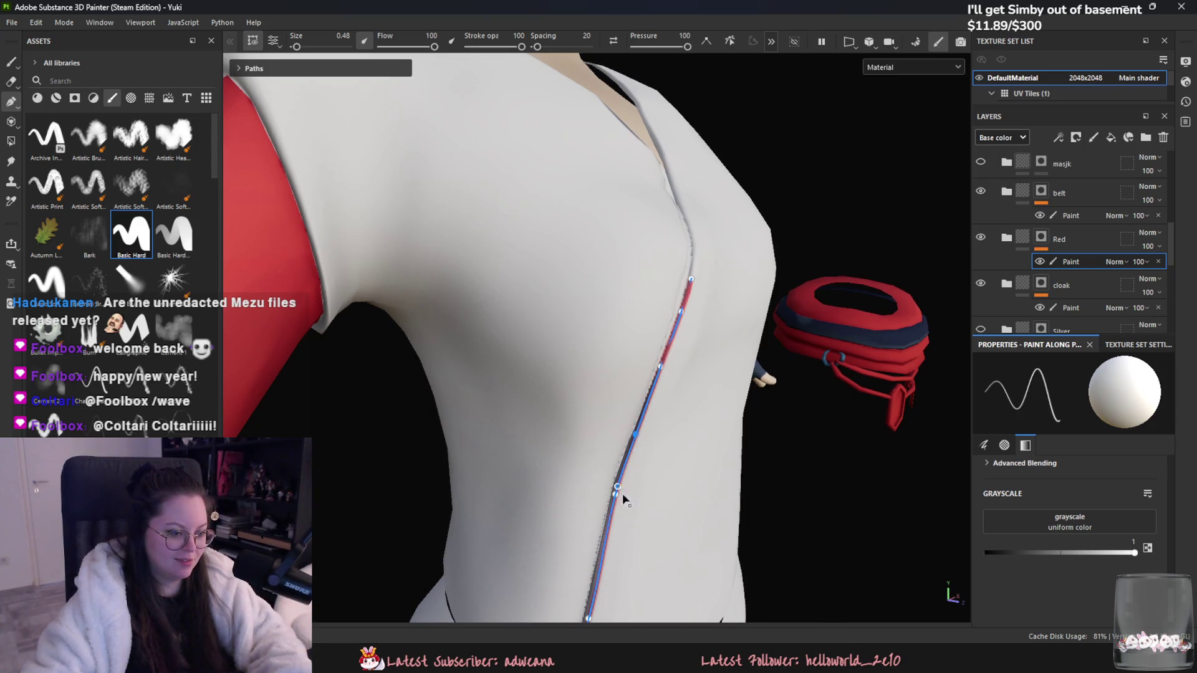
# Step: Bring up the Brush properties for the red seam stroke
pyautogui.scroll(-5, 619, 494)
pyautogui.scroll(5, 761, 390)
pyautogui.click(983, 445)
pyautogui.scroll(-3, 1083, 540)
pyautogui.scroll(4, 1070, 529)
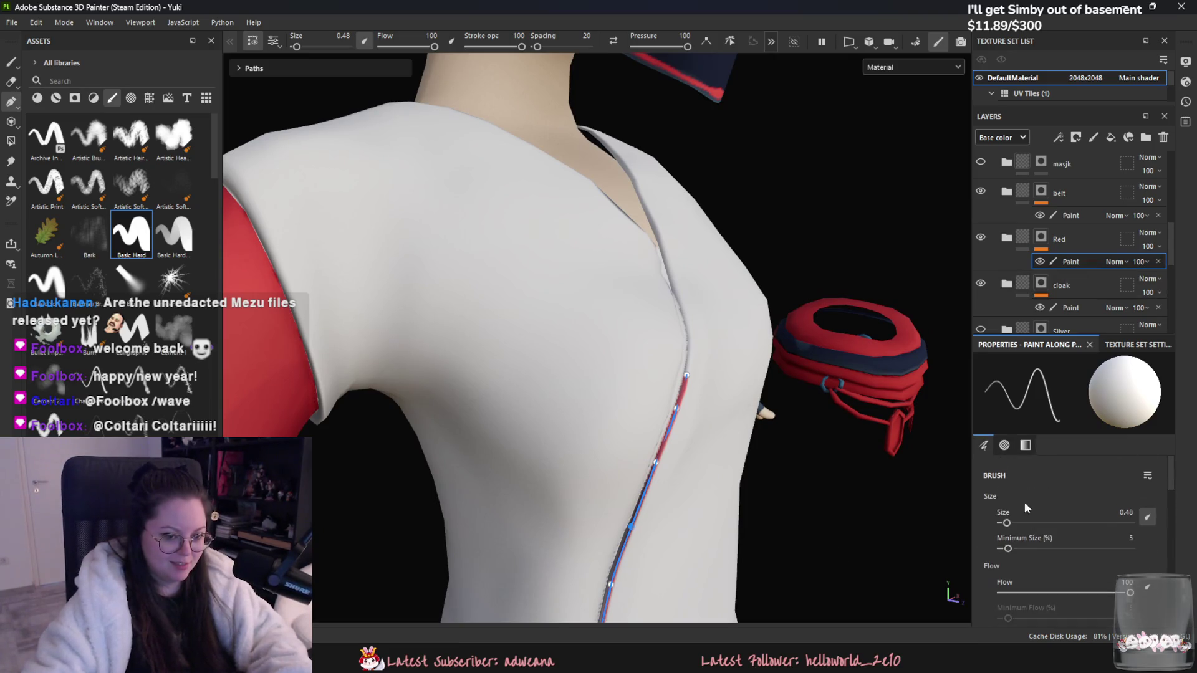
# Step: Raise the brush size to 0.69 and extend the red path up the collar toward the neck
pyautogui.moveTo(1007, 525); pyautogui.dragTo(1010, 526)
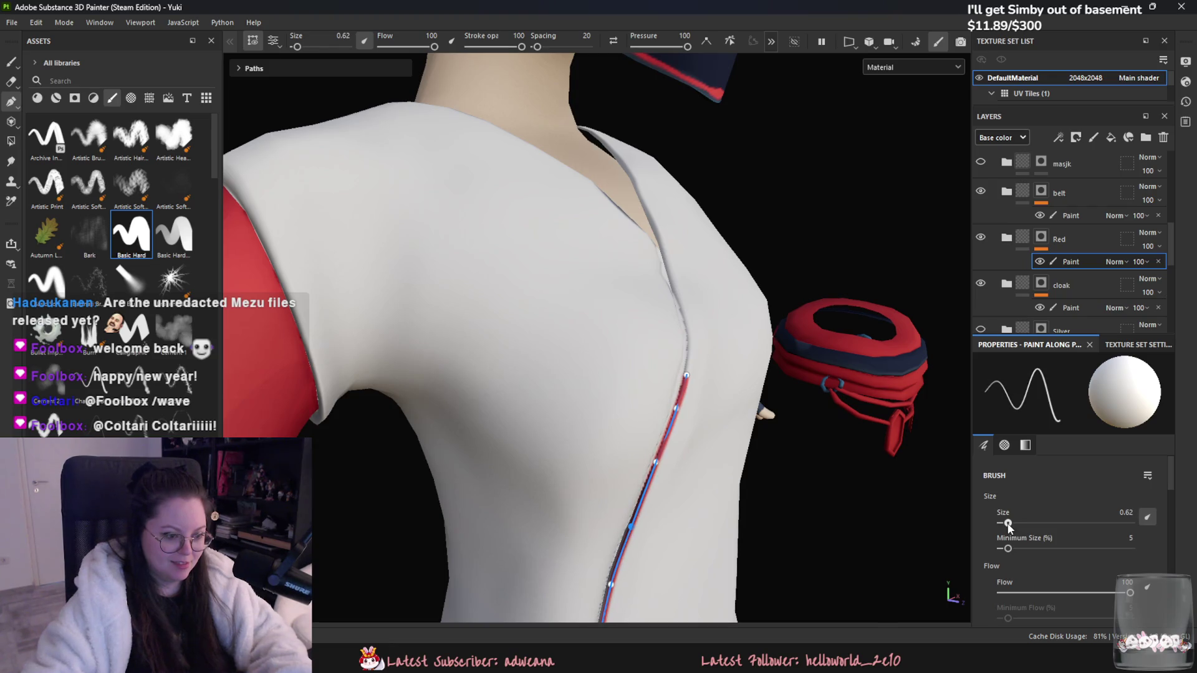
pyautogui.keyDown('alt'); pyautogui.moveTo(688, 320); pyautogui.dragTo(678, 416, button='middle'); pyautogui.keyUp('alt')
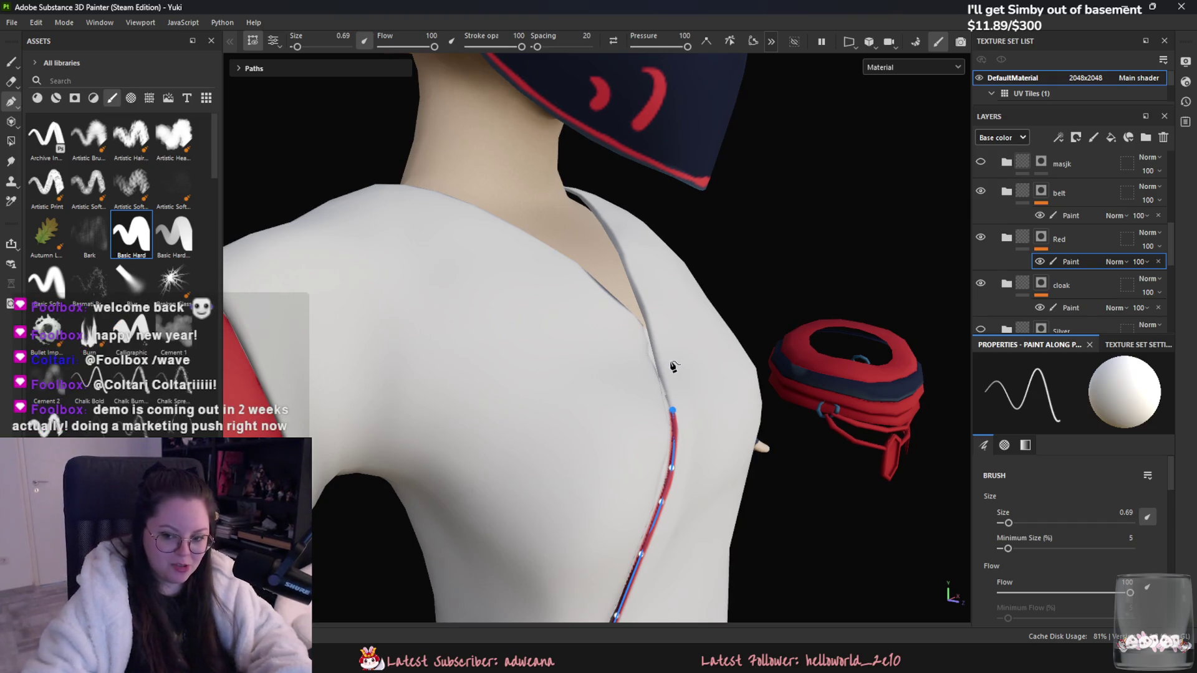
pyautogui.keyDown('alt'); pyautogui.moveTo(679, 342); pyautogui.dragTo(706, 418); pyautogui.keyUp('alt')
pyautogui.click(646, 336)
pyautogui.click(655, 366)
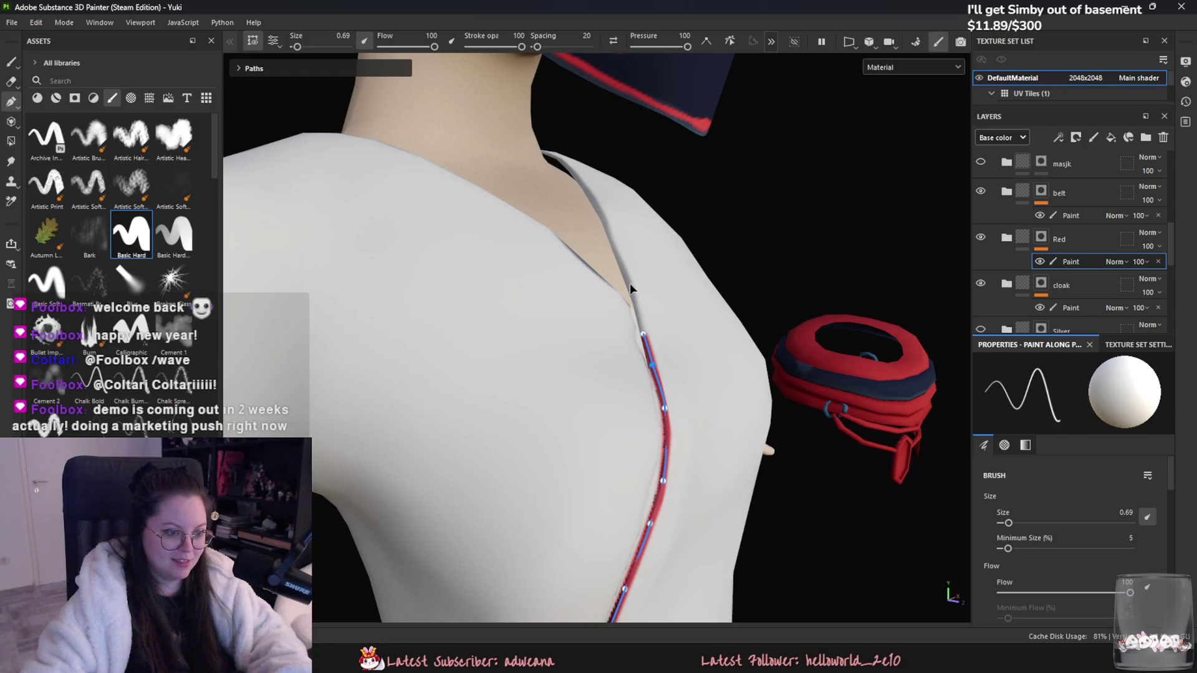
pyautogui.moveTo(632, 260)
pyautogui.keyDown('alt'); pyautogui.mouseDown()
pyautogui.moveTo(622, 334)
pyautogui.moveTo(556, 369)
pyautogui.moveTo(659, 362)
pyautogui.moveTo(518, 480)
pyautogui.moveTo(677, 449)
pyautogui.moveTo(743, 520)
pyautogui.moveTo(746, 505)
pyautogui.moveTo(753, 514)
pyautogui.moveTo(771, 404)
pyautogui.moveTo(658, 434)
pyautogui.mouseUp(); pyautogui.keyUp('alt')
pyautogui.moveTo(742, 383)
pyautogui.keyDown('alt'); pyautogui.mouseDown()
pyautogui.moveTo(730, 350)
pyautogui.moveTo(763, 374)
pyautogui.mouseUp(); pyautogui.keyUp('alt')
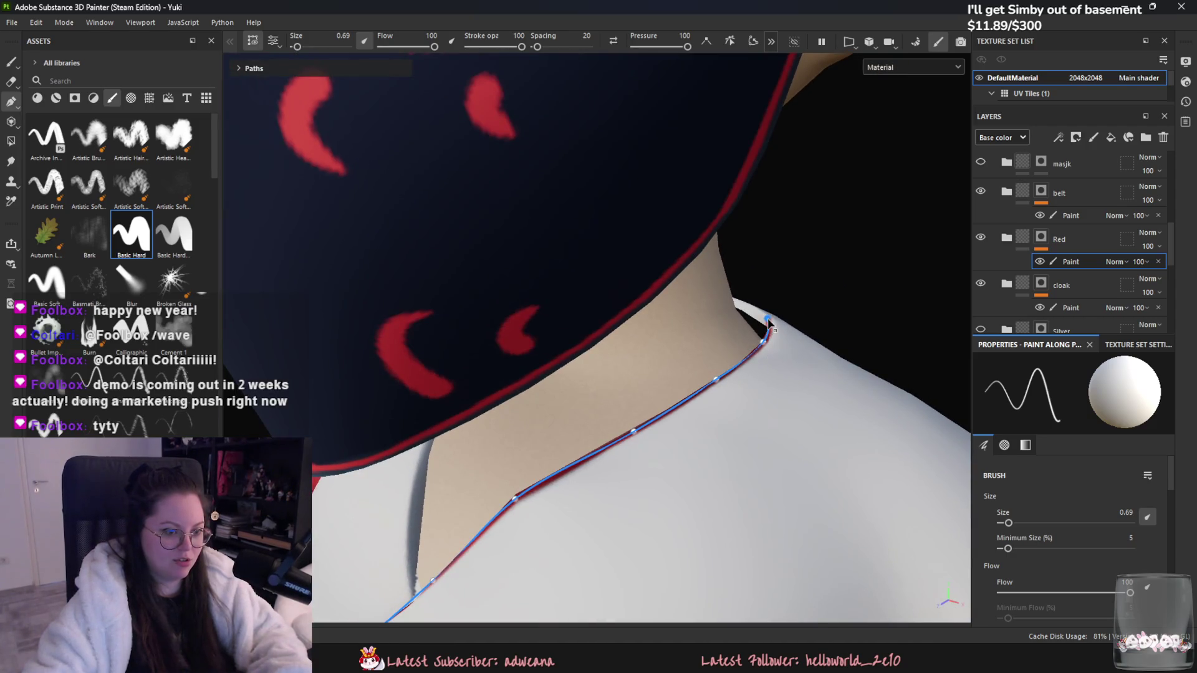
pyautogui.moveTo(789, 323)
pyautogui.keyDown('alt'); pyautogui.mouseDown()
pyautogui.moveTo(793, 303)
pyautogui.moveTo(758, 427)
pyautogui.moveTo(775, 353)
pyautogui.moveTo(752, 330)
pyautogui.moveTo(432, 393)
pyautogui.moveTo(497, 342)
pyautogui.moveTo(577, 411)
pyautogui.moveTo(598, 402)
pyautogui.moveTo(713, 454)
pyautogui.moveTo(735, 441)
pyautogui.moveTo(686, 489)
pyautogui.moveTo(641, 358)
pyautogui.moveTo(583, 449)
pyautogui.moveTo(569, 427)
pyautogui.moveTo(604, 356)
pyautogui.moveTo(612, 425)
pyautogui.mouseUp(); pyautogui.keyUp('alt')
# Step: Extend the red path down along the outer collar edge
pyautogui.click(613, 428)
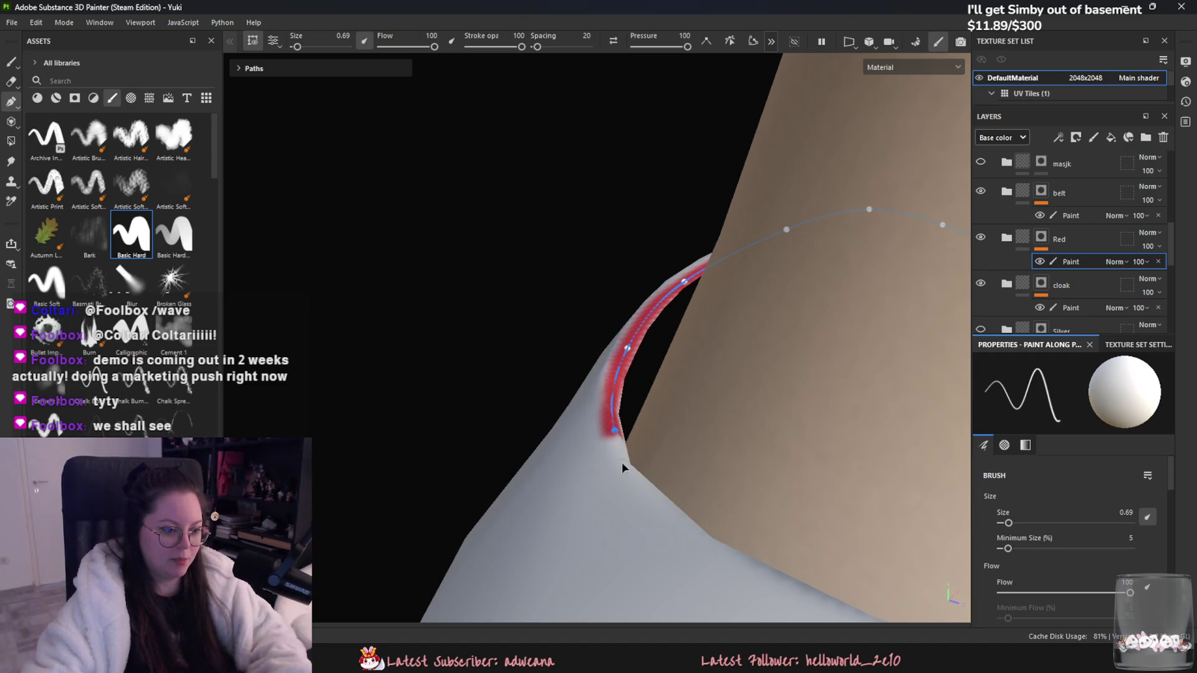
pyautogui.moveTo(615, 432)
pyautogui.keyDown('alt'); pyautogui.mouseDown()
pyautogui.moveTo(548, 382)
pyautogui.moveTo(492, 459)
pyautogui.moveTo(582, 443)
pyautogui.mouseUp(); pyautogui.keyUp('alt')
pyautogui.moveTo(614, 486)
pyautogui.keyDown('alt'); pyautogui.mouseDown()
pyautogui.moveTo(620, 454)
pyautogui.moveTo(548, 405)
pyautogui.moveTo(538, 372)
pyautogui.moveTo(584, 428)
pyautogui.moveTo(608, 397)
pyautogui.mouseUp(); pyautogui.keyUp('alt')
pyautogui.click(615, 440)
pyautogui.moveTo(615, 441)
pyautogui.keyDown('alt'); pyautogui.mouseDown()
pyautogui.moveTo(593, 393)
pyautogui.moveTo(609, 428)
pyautogui.moveTo(569, 402)
pyautogui.moveTo(572, 419)
pyautogui.moveTo(694, 122)
pyautogui.moveTo(614, 273)
pyautogui.moveTo(596, 272)
pyautogui.moveTo(684, 315)
pyautogui.moveTo(568, 317)
pyautogui.moveTo(657, 339)
pyautogui.moveTo(672, 278)
pyautogui.mouseUp(); pyautogui.keyUp('alt')
pyautogui.scroll(3, 579, 418)
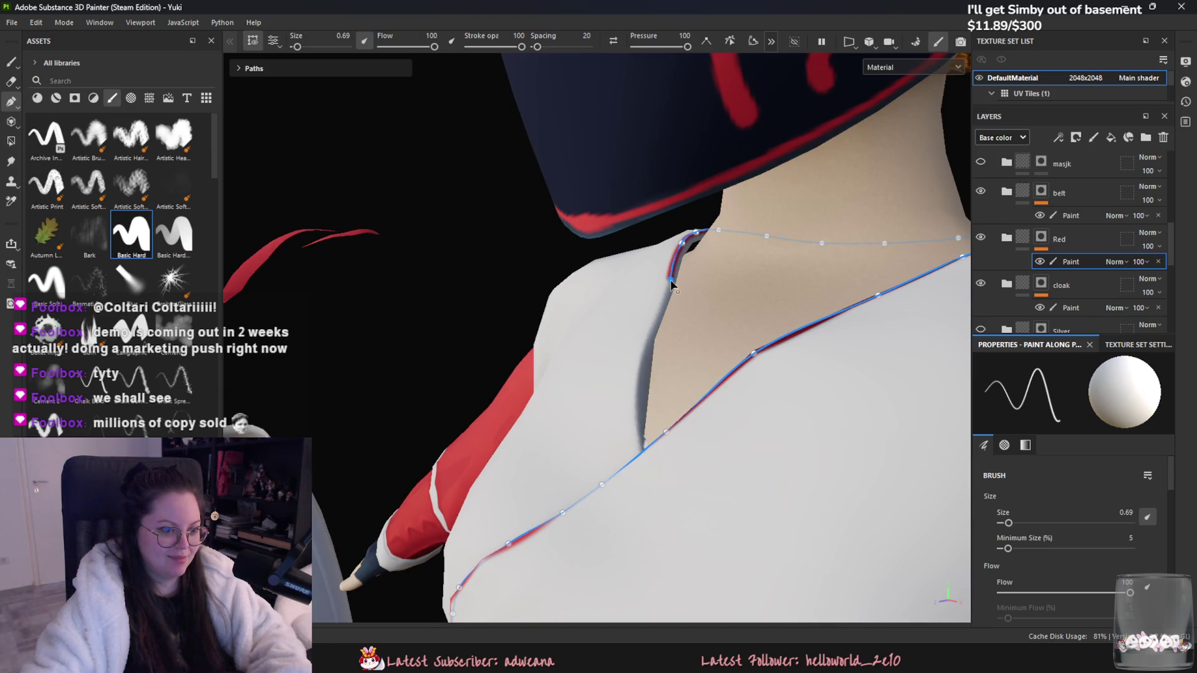
# Step: Run the path down the inner collar edge to join the seam line at the neckline's V
pyautogui.click(658, 313)
pyautogui.click(643, 413)
pyautogui.keyDown('alt'); pyautogui.moveTo(644, 429); pyautogui.dragTo(644, 452); pyautogui.keyUp('alt')
pyautogui.click(640, 449)
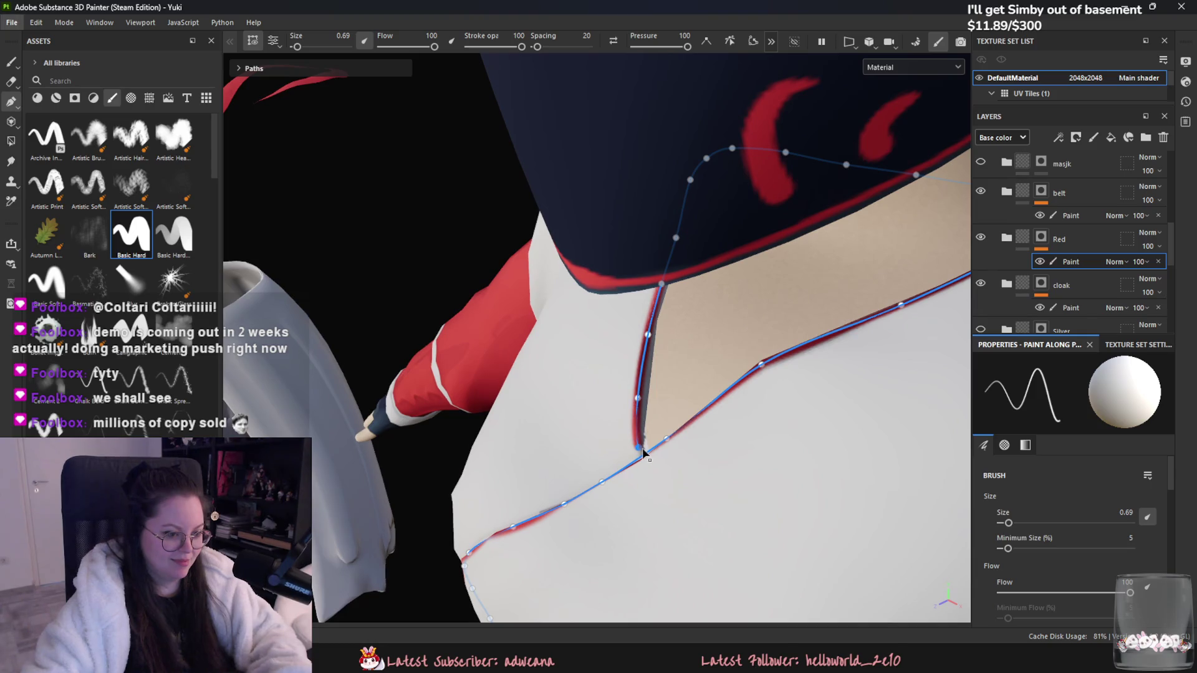
pyautogui.moveTo(646, 457)
pyautogui.keyDown('alt'); pyautogui.mouseDown()
pyautogui.moveTo(667, 449)
pyautogui.moveTo(643, 423)
pyautogui.mouseUp(); pyautogui.keyUp('alt')
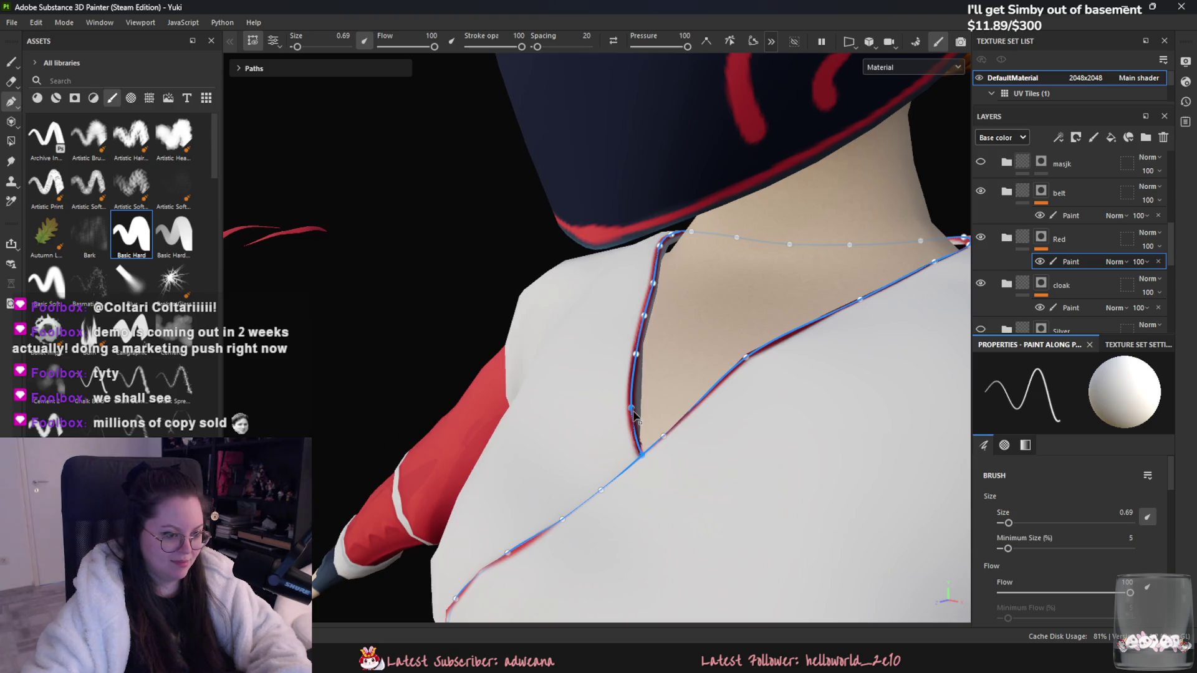
pyautogui.moveTo(637, 430)
pyautogui.keyDown('alt'); pyautogui.mouseDown()
pyautogui.moveTo(642, 456)
pyautogui.moveTo(692, 318)
pyautogui.mouseUp(); pyautogui.keyUp('alt')
pyautogui.scroll(-5, 642, 457)
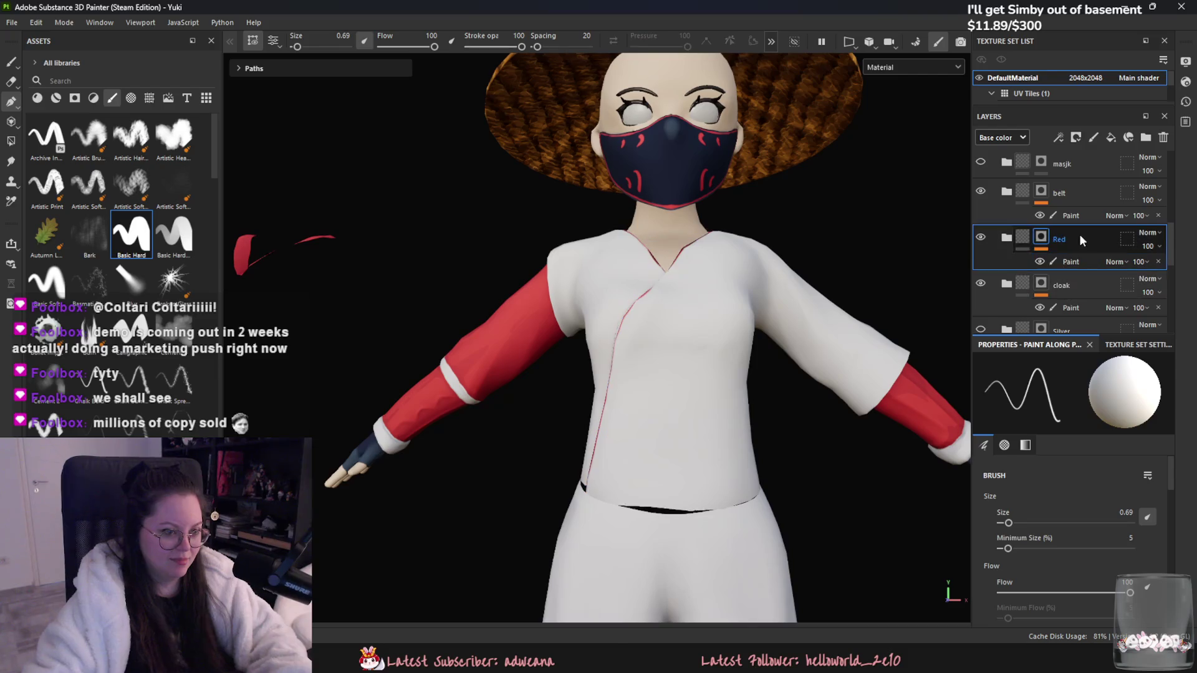
# Step: Select the Paint layer in the Red group and set the brush size to 2.37
pyautogui.click(1081, 240)
pyautogui.moveTo(620, 342)
pyautogui.keyDown('alt'); pyautogui.mouseDown()
pyautogui.moveTo(593, 347)
pyautogui.moveTo(617, 342)
pyautogui.mouseUp(); pyautogui.keyUp('alt')
pyautogui.scroll(3, 672, 358)
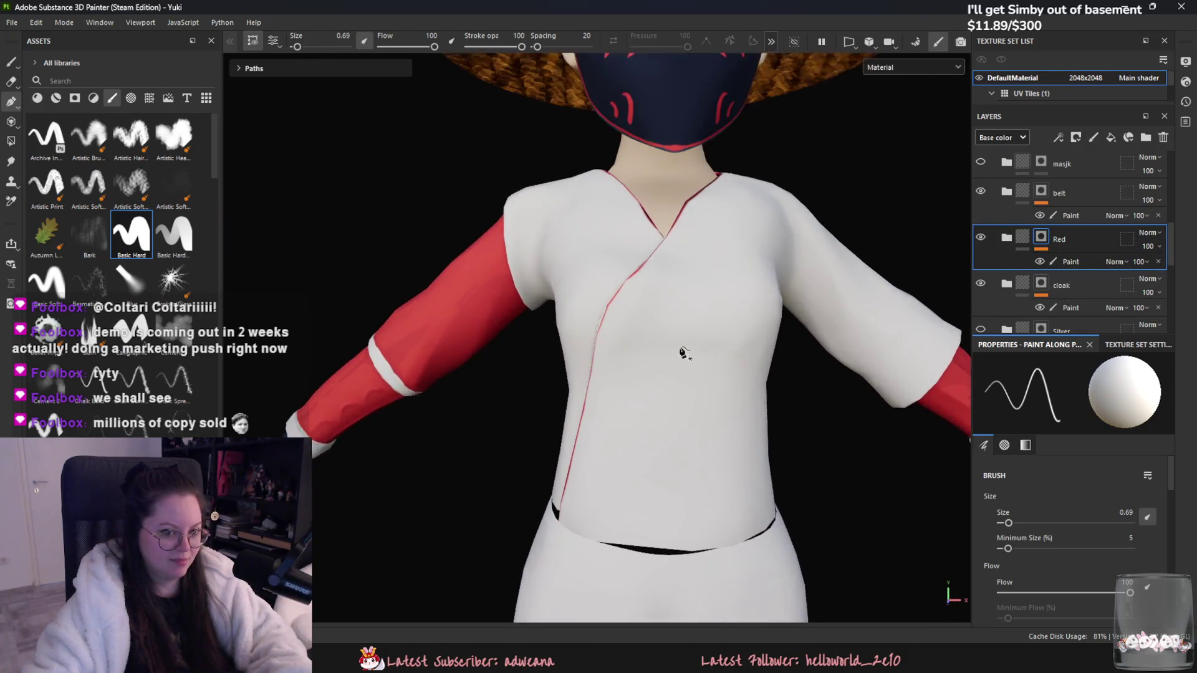
pyautogui.scroll(1, 671, 359)
pyautogui.click(1064, 262)
pyautogui.moveTo(1009, 525); pyautogui.dragTo(1009, 526)
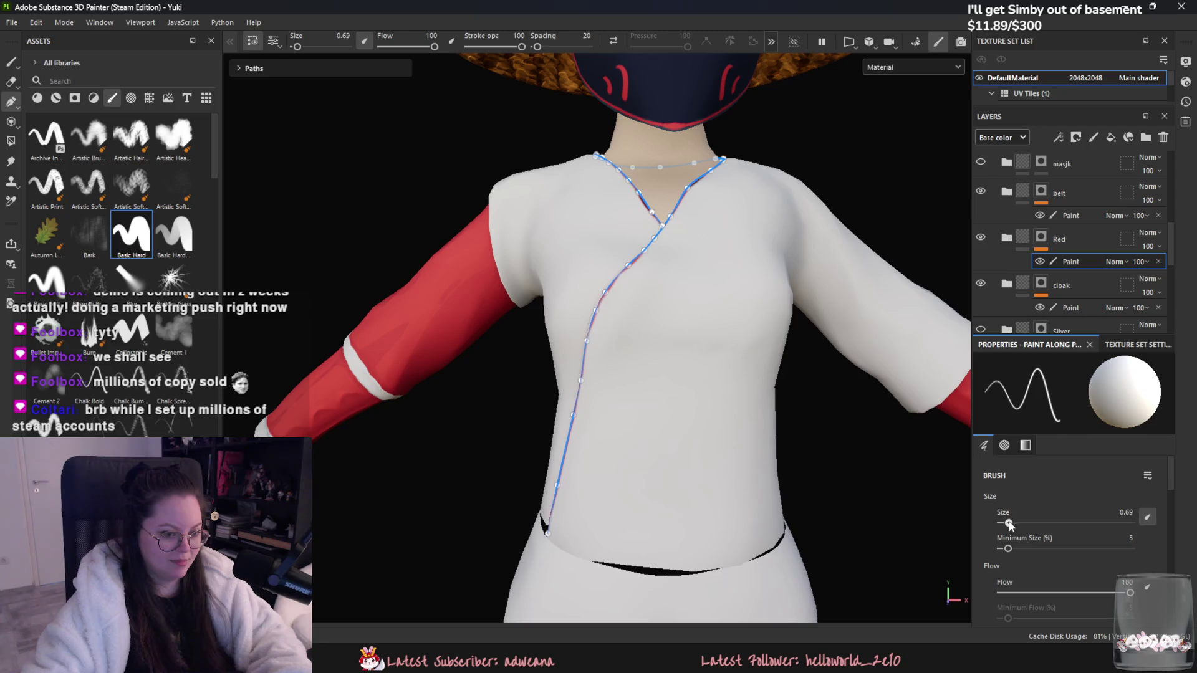
pyautogui.scroll(5, 715, 278)
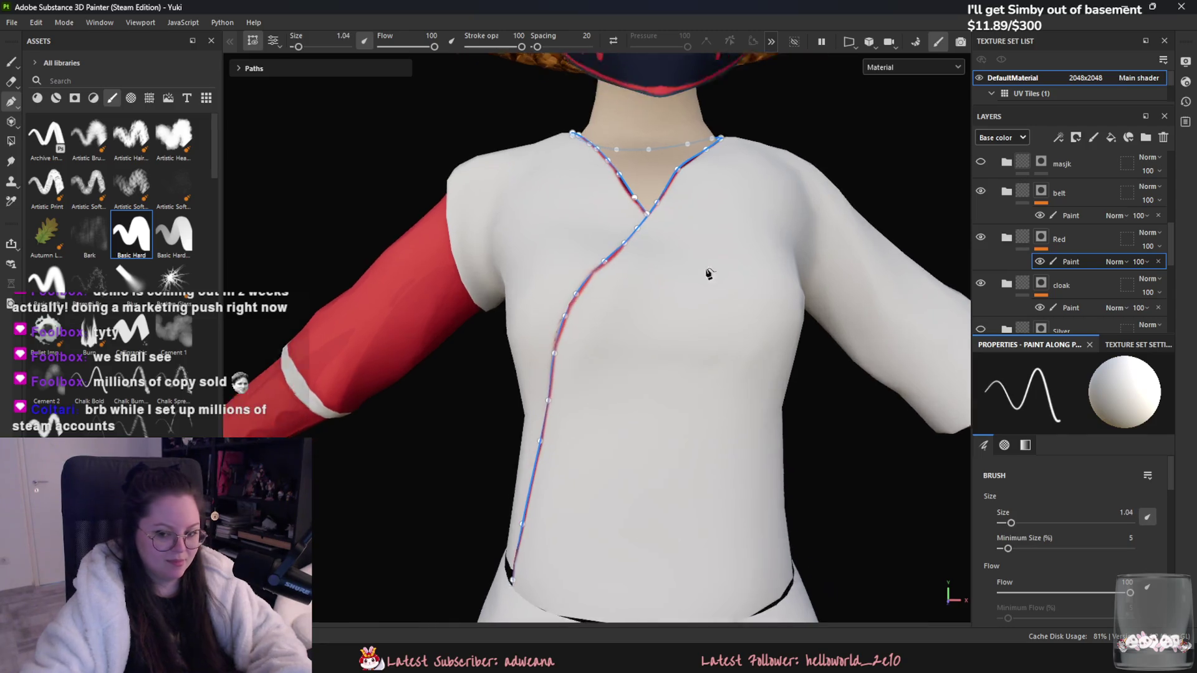
pyautogui.scroll(-3, 671, 297)
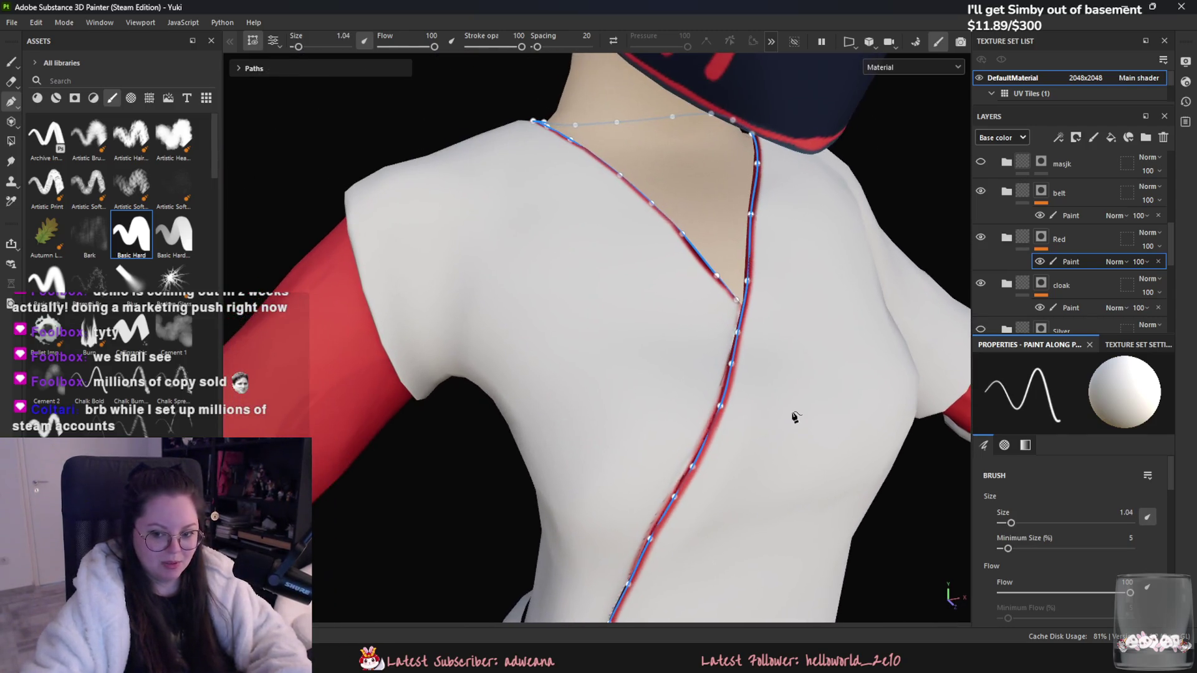
pyautogui.scroll(4, 663, 476)
# Step: Add a control point at the collar's V and pull it down along the collar
pyautogui.click(717, 311)
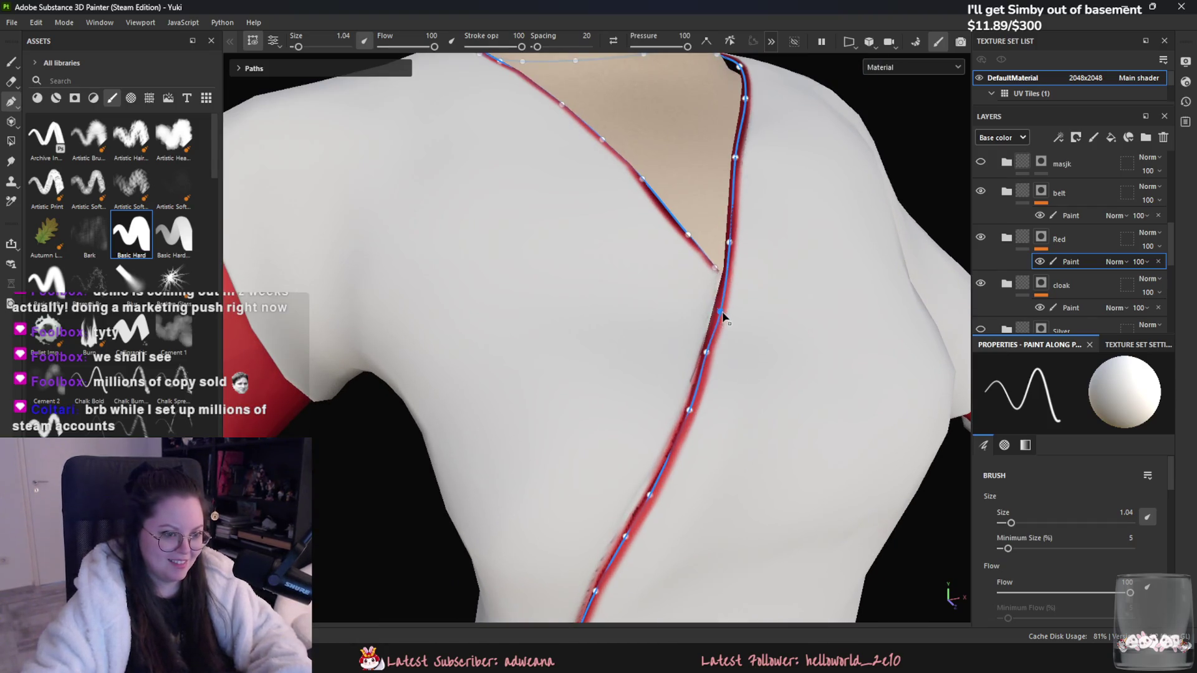
pyautogui.moveTo(729, 242); pyautogui.dragTo(730, 252)
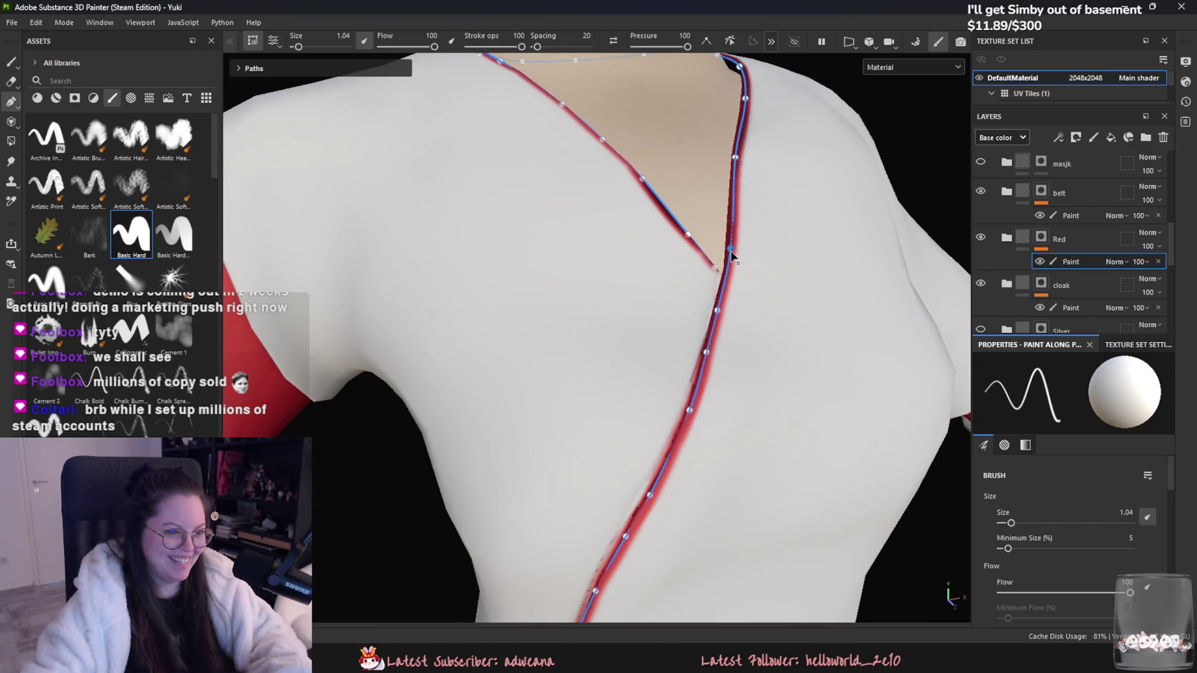
pyautogui.click(1058, 239)
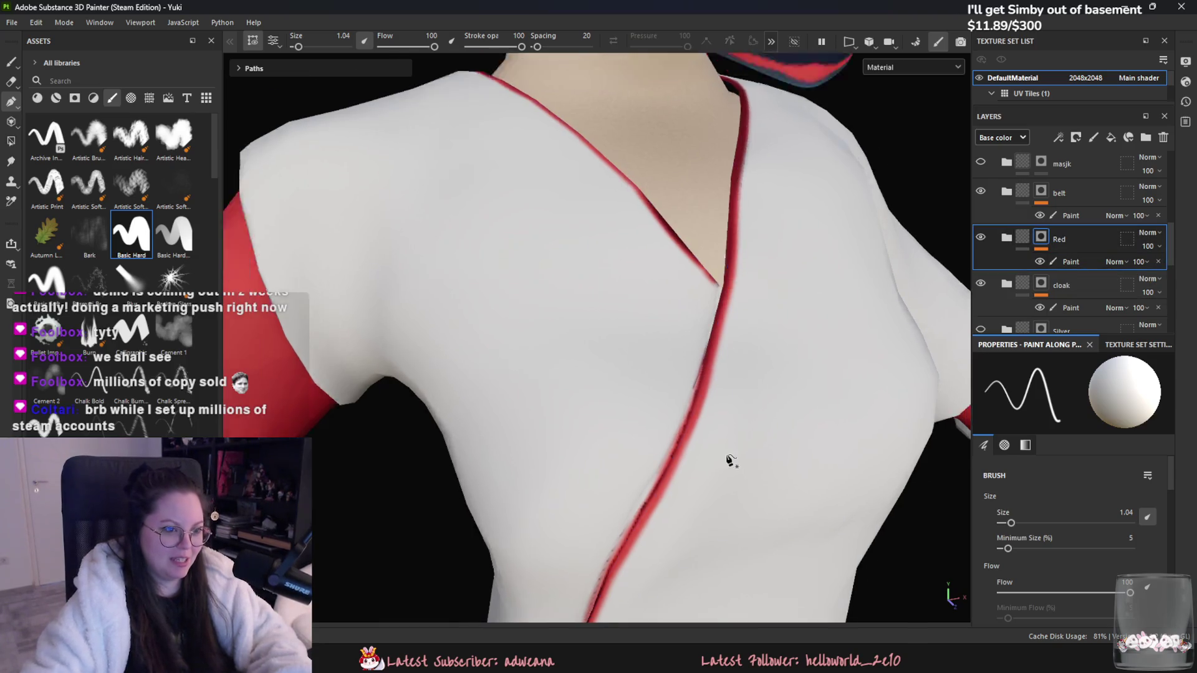
pyautogui.click(1072, 262)
pyautogui.click(710, 290)
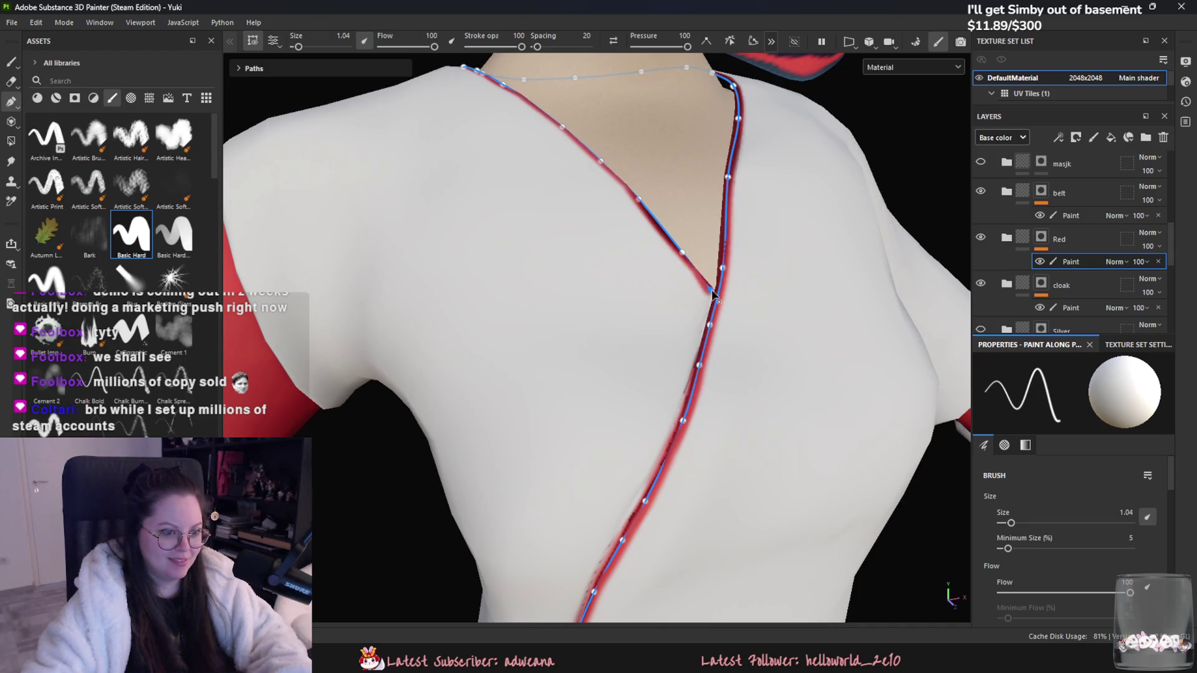
# Step: Exit path editing and view the continuous neck-to-hem trim from the front
pyautogui.press('Escape')
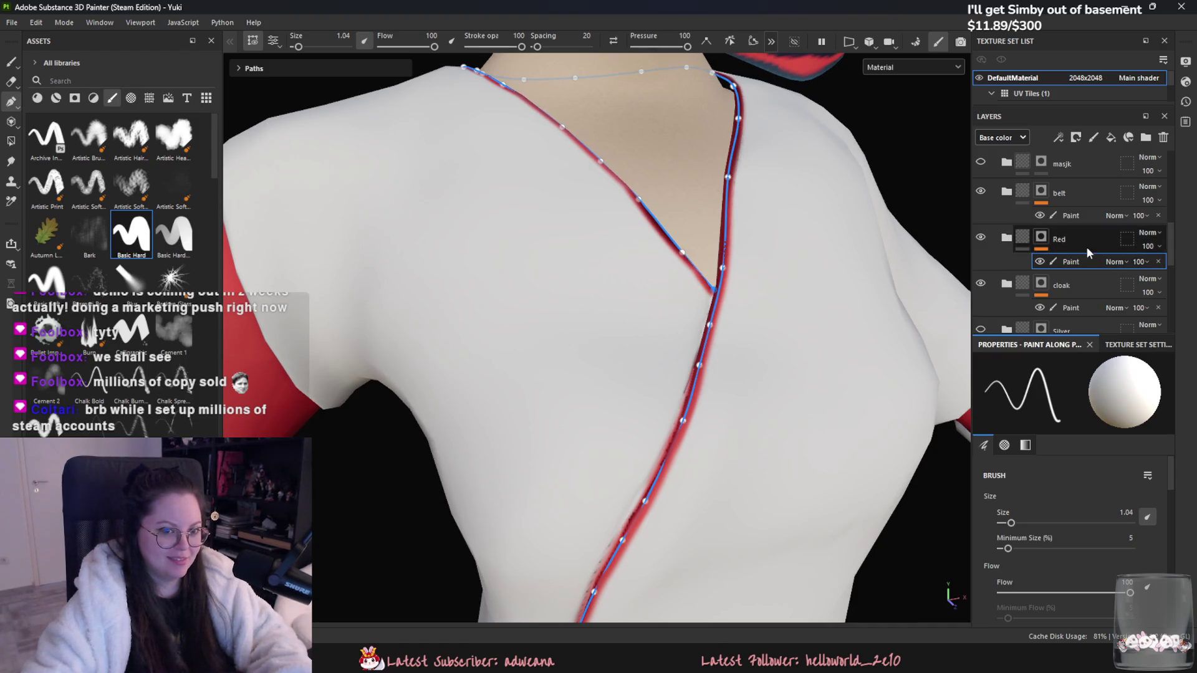
pyautogui.scroll(-4, 828, 467)
pyautogui.scroll(2, 737, 400)
pyautogui.scroll(-3, 737, 401)
pyautogui.moveTo(737, 400)
pyautogui.keyDown('alt'); pyautogui.mouseDown()
pyautogui.moveTo(611, 414)
pyautogui.moveTo(660, 435)
pyautogui.mouseUp(); pyautogui.keyUp('alt')
pyautogui.scroll(5, 661, 435)
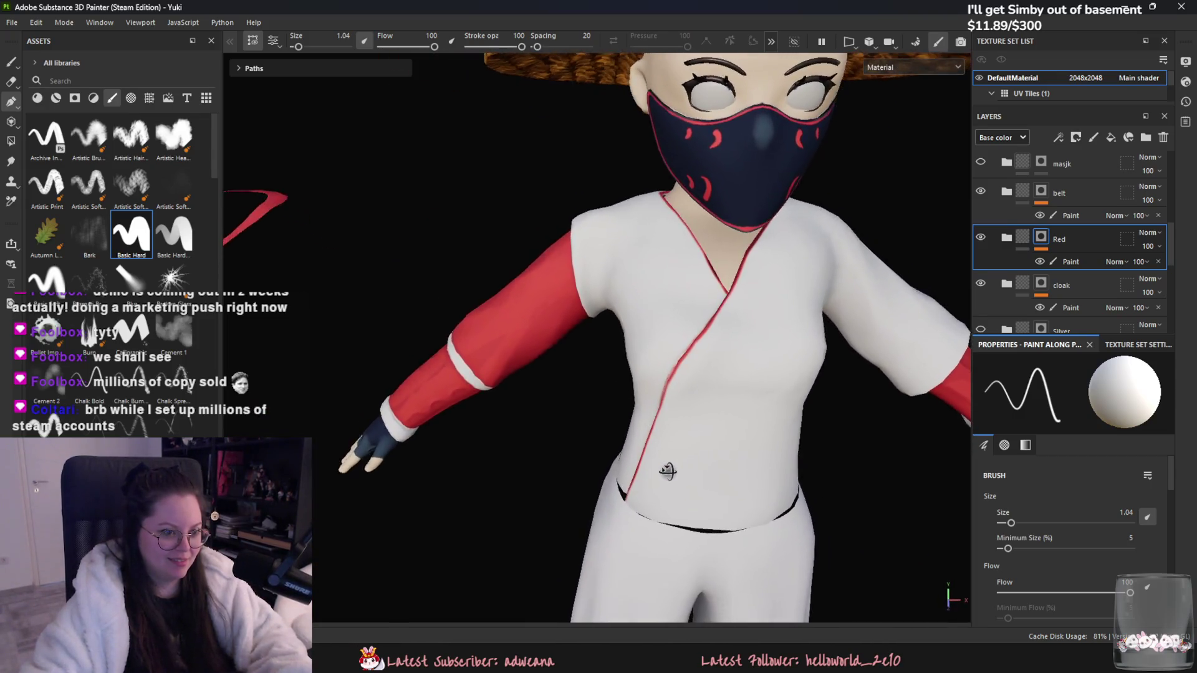
# Step: Nudge the Red Paint path vertex at the collar's V so the trim meets the crossover
pyautogui.click(1075, 259)
pyautogui.keyDown('alt'); pyautogui.moveTo(660, 299); pyautogui.dragTo(715, 368); pyautogui.keyUp('alt')
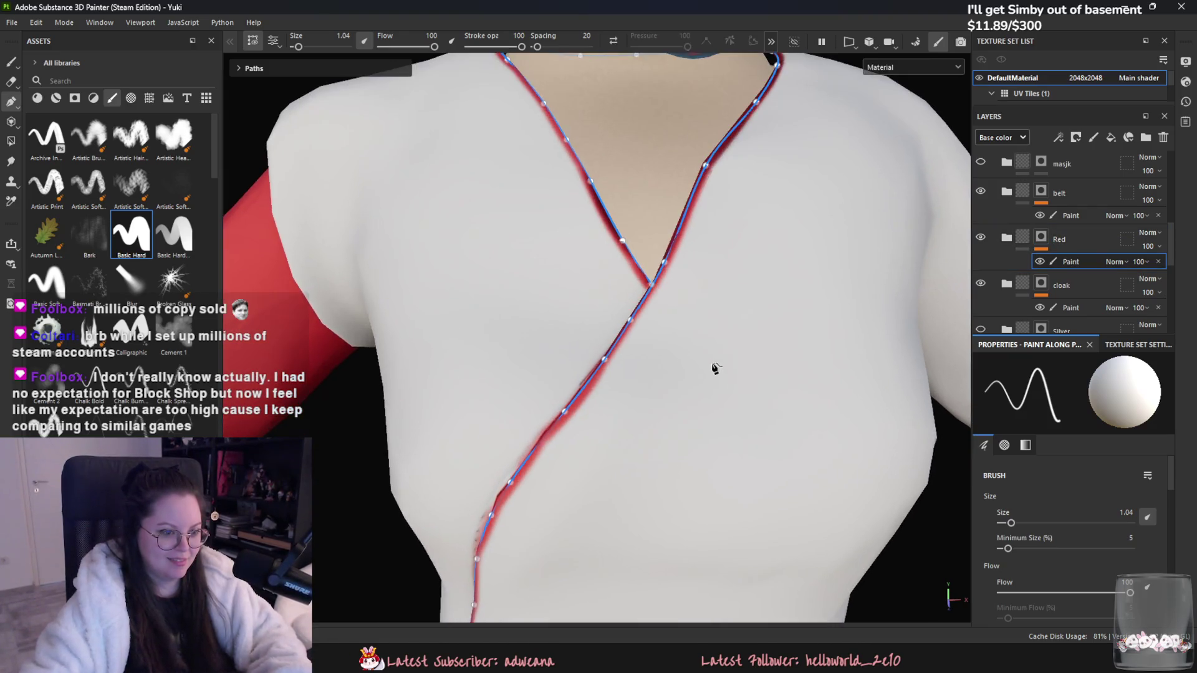
pyautogui.scroll(2, 671, 295)
pyautogui.moveTo(632, 285); pyautogui.dragTo(626, 318)
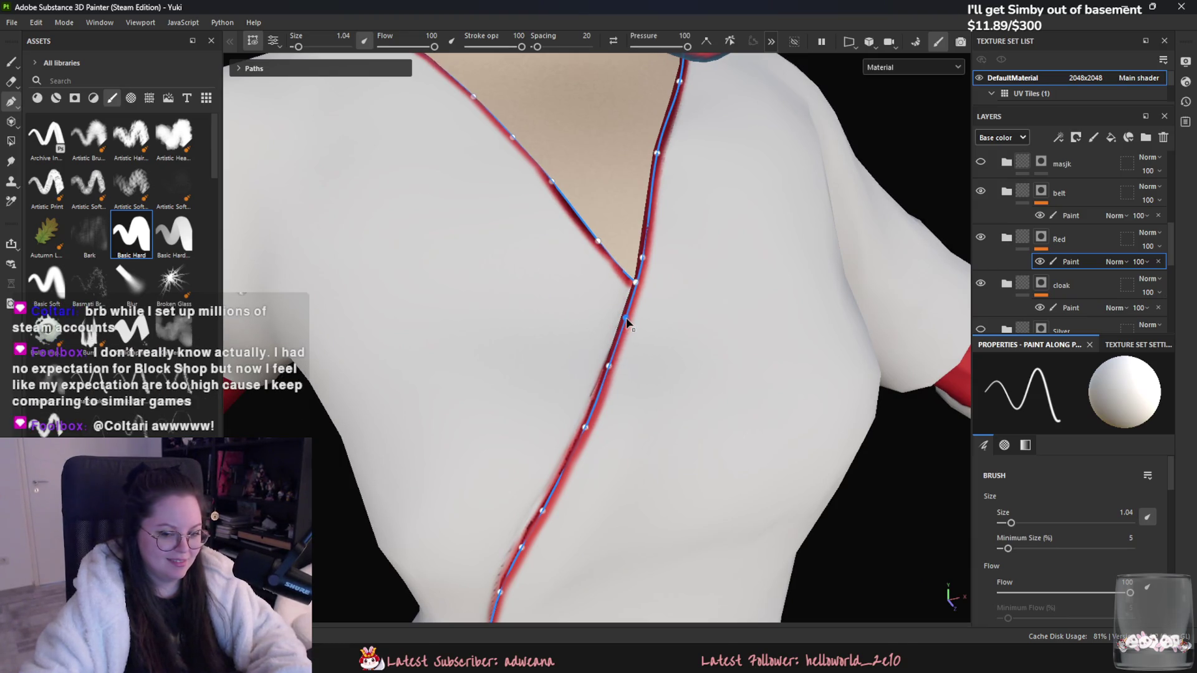
pyautogui.keyDown('alt'); pyautogui.moveTo(719, 390); pyautogui.dragTo(724, 391); pyautogui.keyUp('alt')
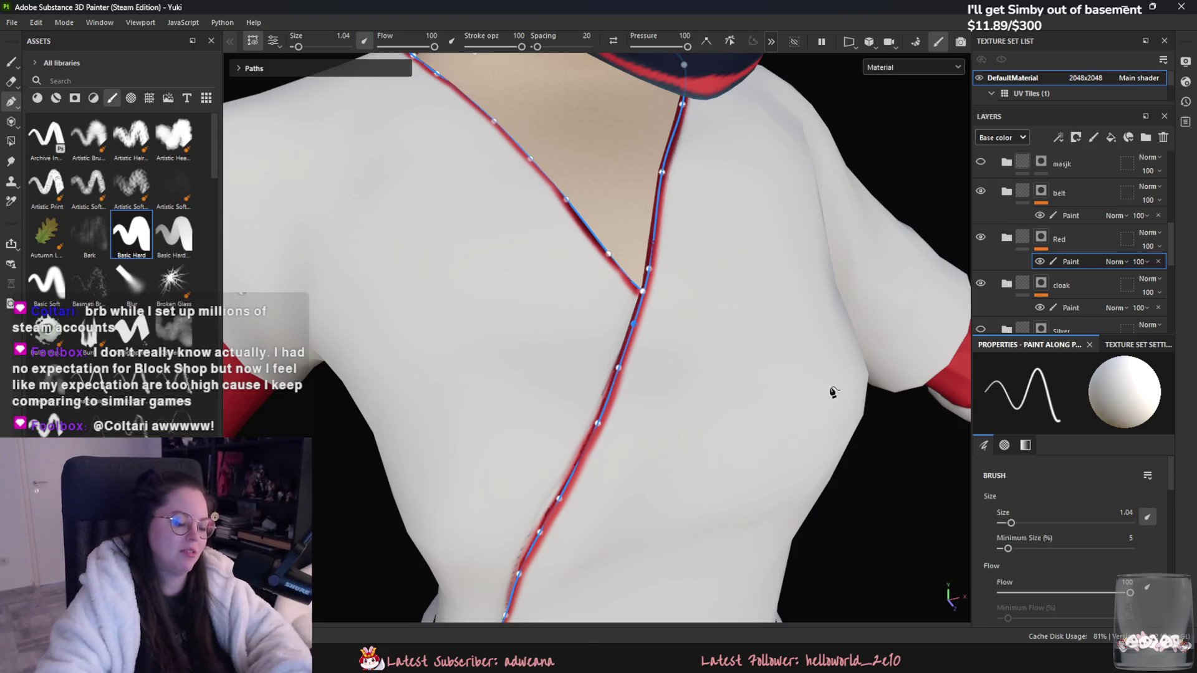
pyautogui.click(1022, 240)
pyautogui.scroll(-5, 652, 400)
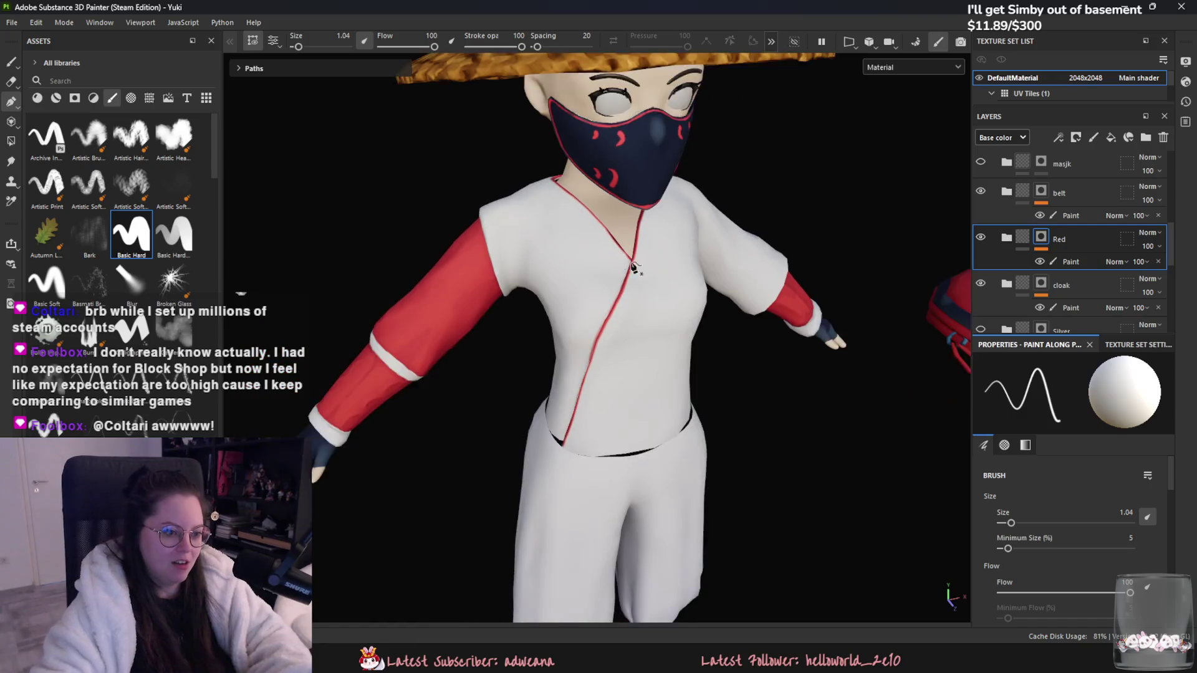
# Step: Orbit around the hatted, masked character to inspect its front, side and face
pyautogui.moveTo(652, 399)
pyautogui.keyDown('alt'); pyautogui.mouseDown()
pyautogui.moveTo(598, 386)
pyautogui.moveTo(623, 374)
pyautogui.moveTo(581, 376)
pyautogui.mouseUp(); pyautogui.keyUp('alt')
pyautogui.scroll(5, 592, 425)
pyautogui.keyDown('alt'); pyautogui.moveTo(678, 460); pyautogui.dragTo(959, 323); pyautogui.keyUp('alt')
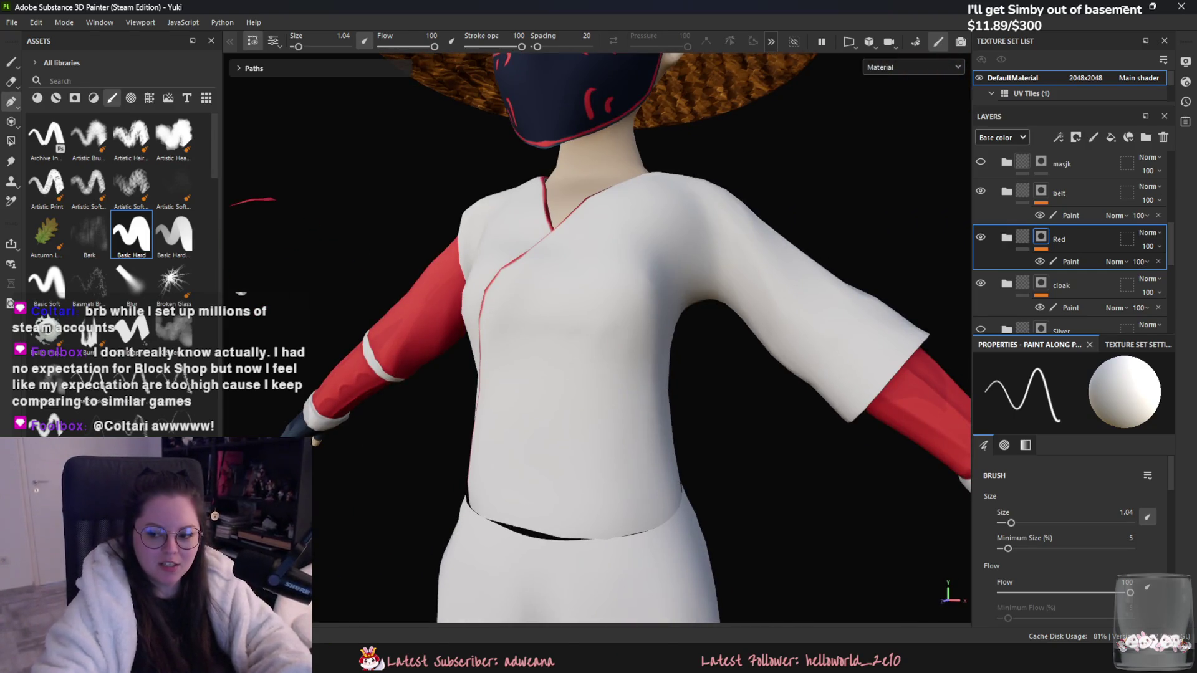
pyautogui.moveTo(682, 221)
pyautogui.keyDown('alt'); pyautogui.mouseDown()
pyautogui.moveTo(675, 260)
pyautogui.moveTo(710, 299)
pyautogui.mouseUp(); pyautogui.keyUp('alt')
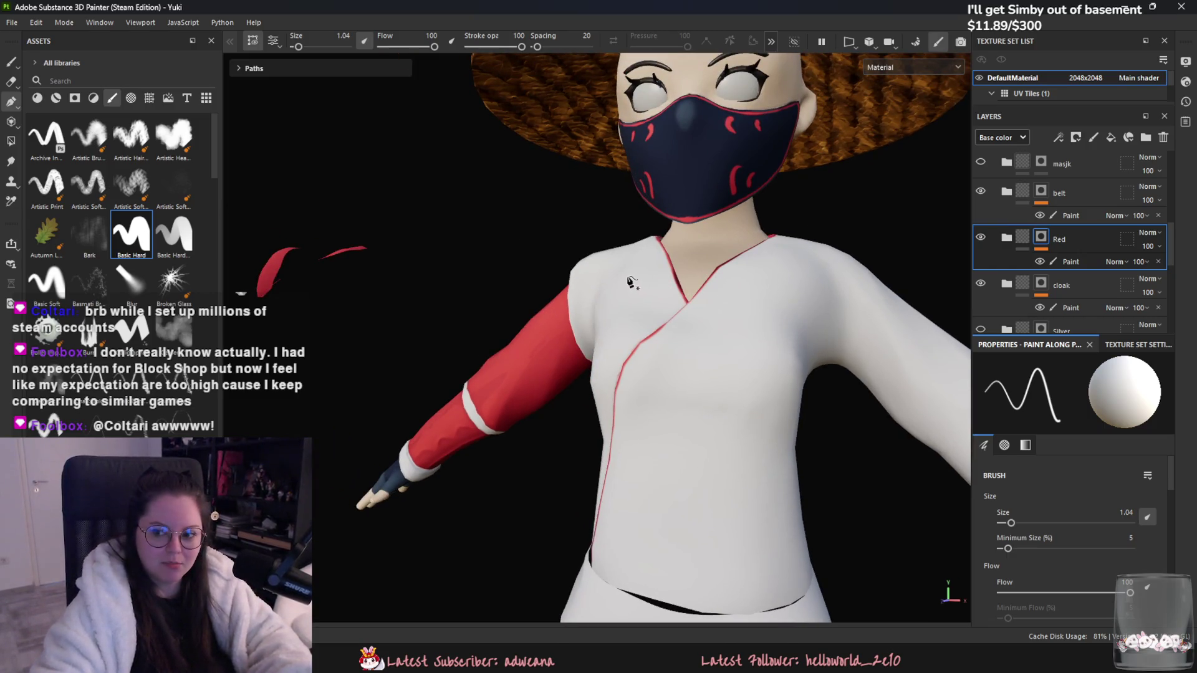
pyautogui.keyDown('alt'); pyautogui.moveTo(614, 260); pyautogui.dragTo(712, 355); pyautogui.keyUp('alt')
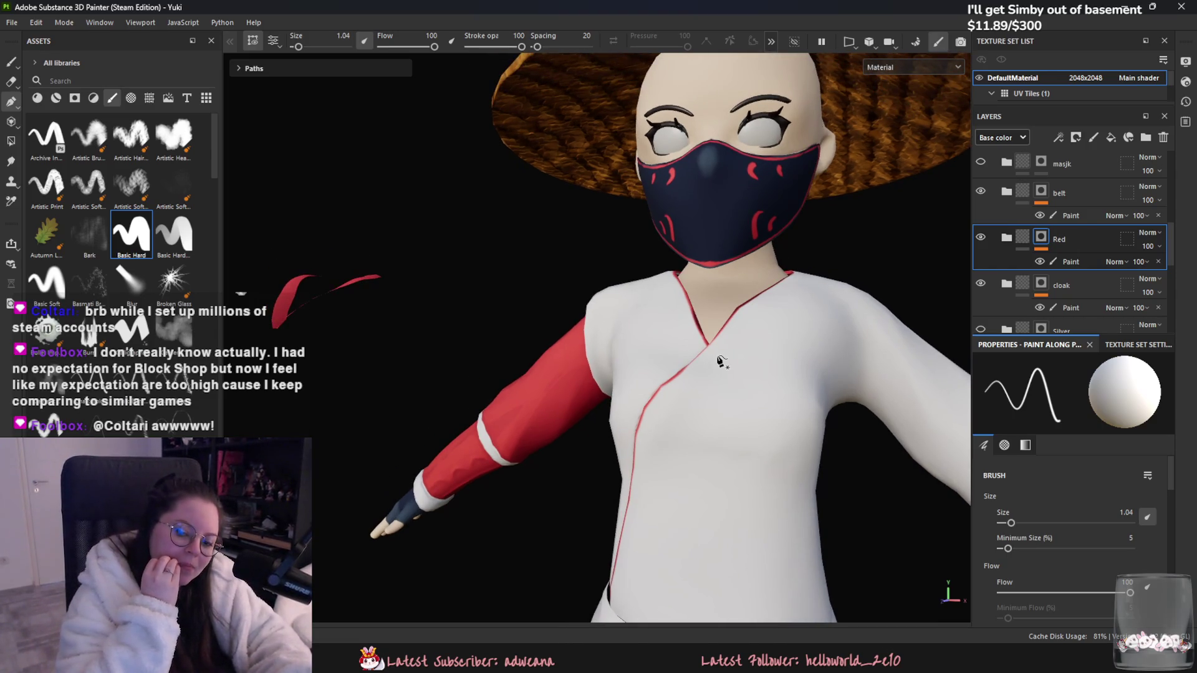
pyautogui.scroll(5, 686, 374)
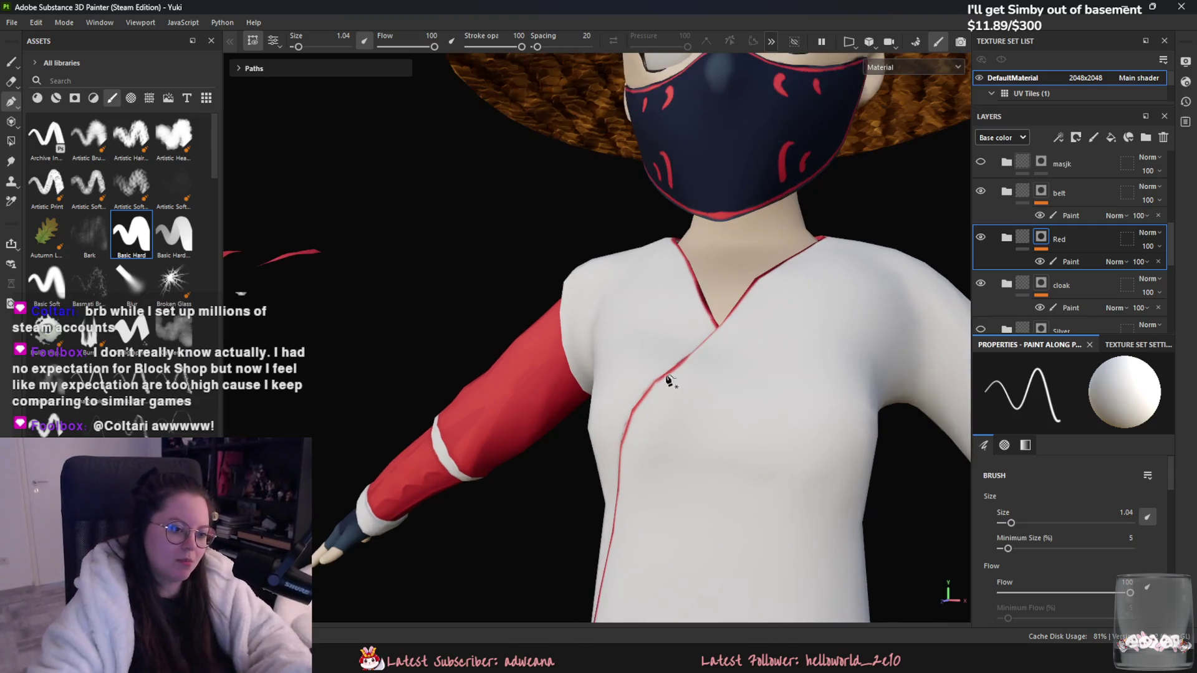
# Step: Move the Red Paint path's lower collar point down-right and select the point at the V
pyautogui.click(1070, 262)
pyautogui.scroll(3, 698, 327)
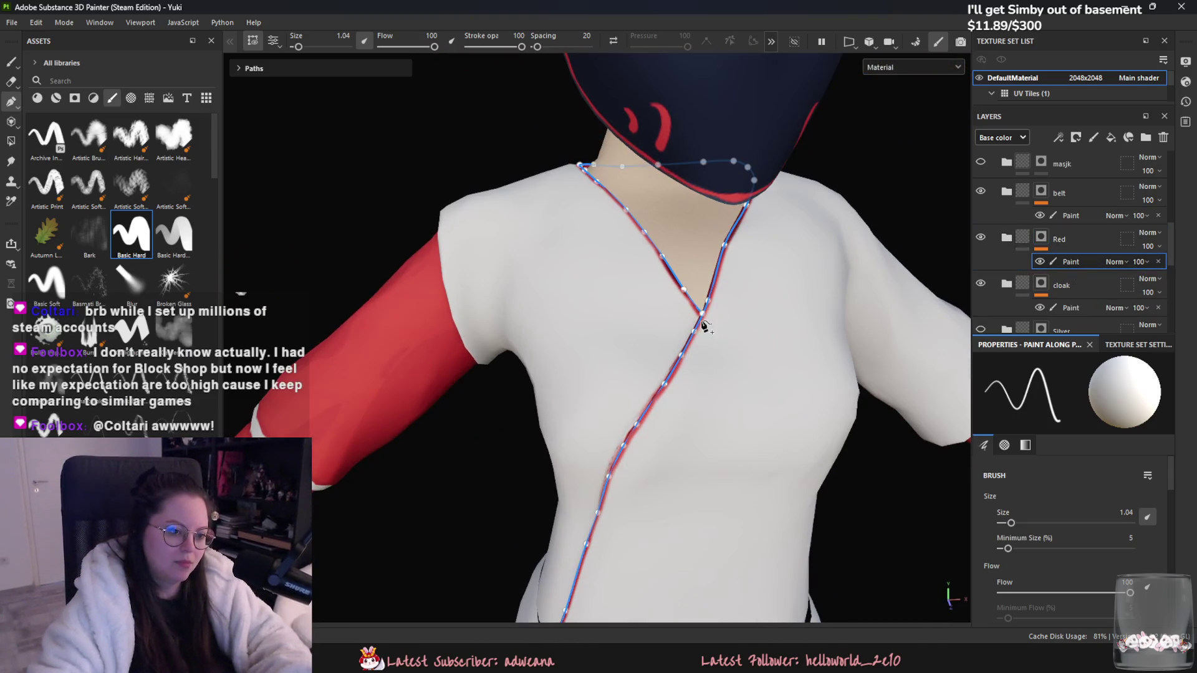
pyautogui.scroll(5, 698, 327)
pyautogui.moveTo(698, 328)
pyautogui.keyDown('alt'); pyautogui.mouseDown()
pyautogui.moveTo(734, 342)
pyautogui.moveTo(686, 344)
pyautogui.mouseUp(); pyautogui.keyUp('alt')
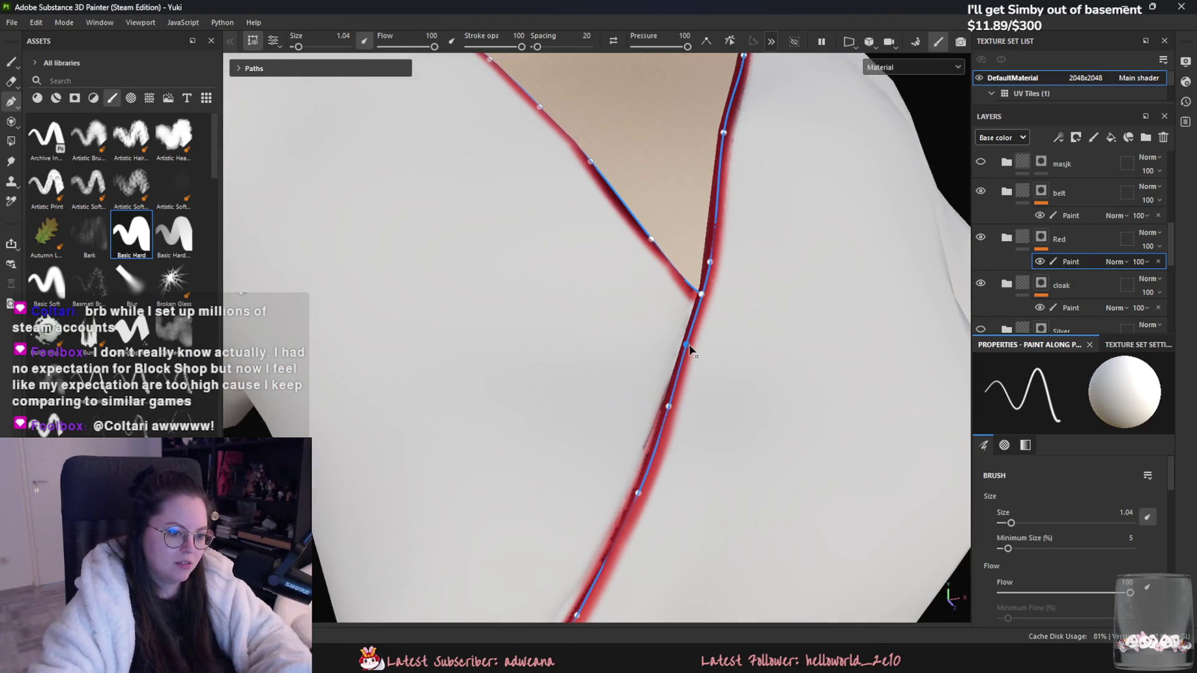
pyautogui.moveTo(688, 345); pyautogui.dragTo(689, 349)
pyautogui.click(700, 294)
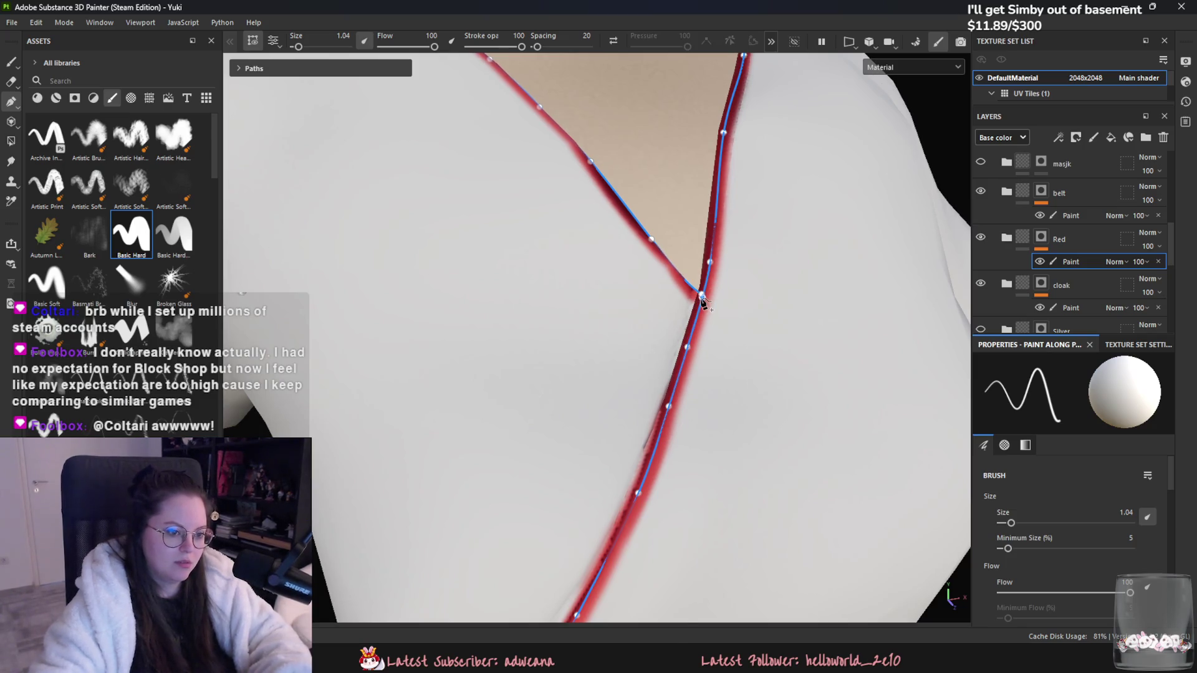
pyautogui.scroll(-5, 708, 444)
pyautogui.scroll(-2, 692, 430)
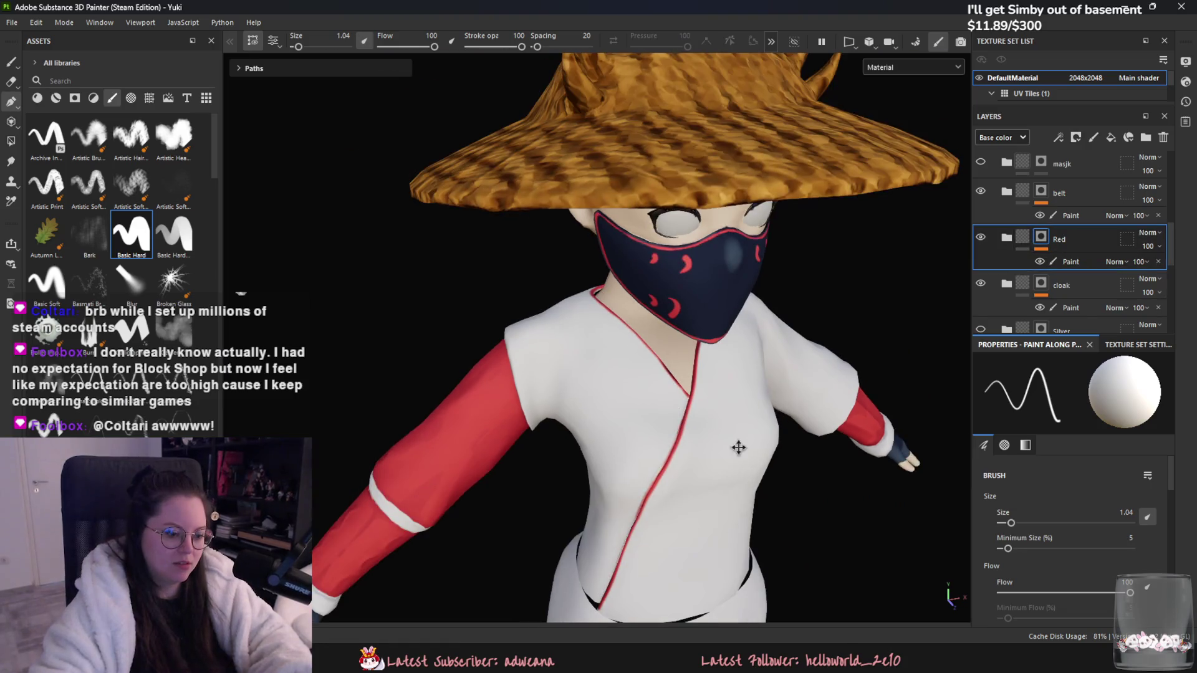
pyautogui.scroll(3, 688, 424)
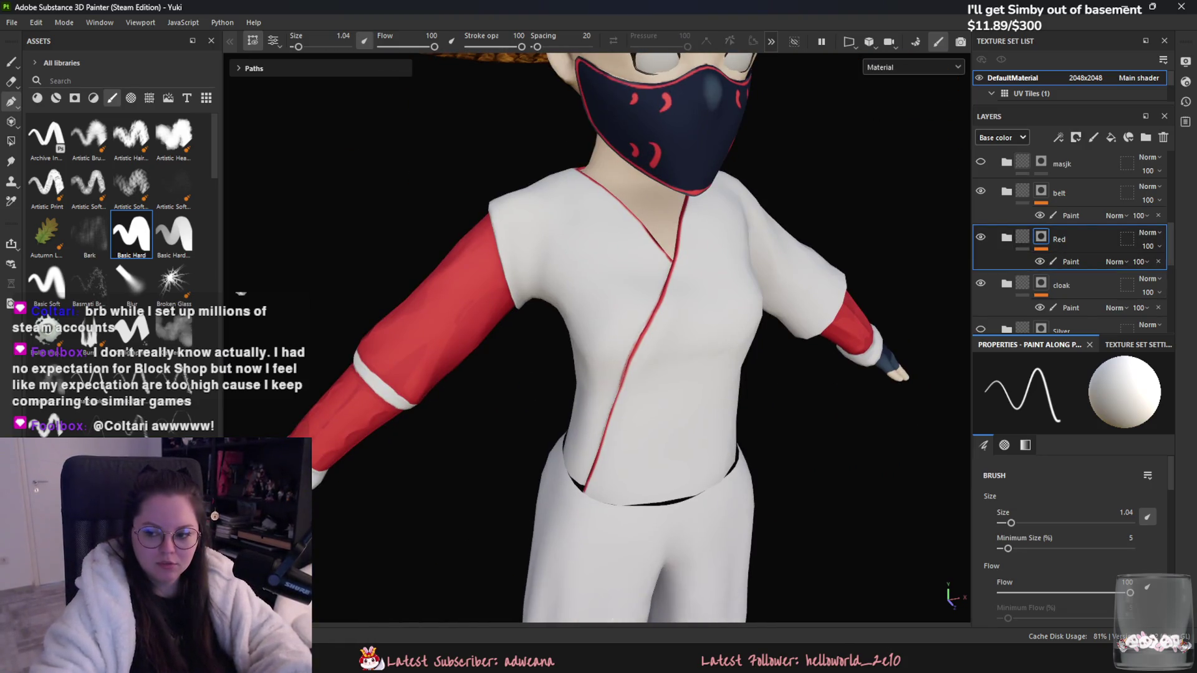
pyautogui.scroll(-4, 865, 421)
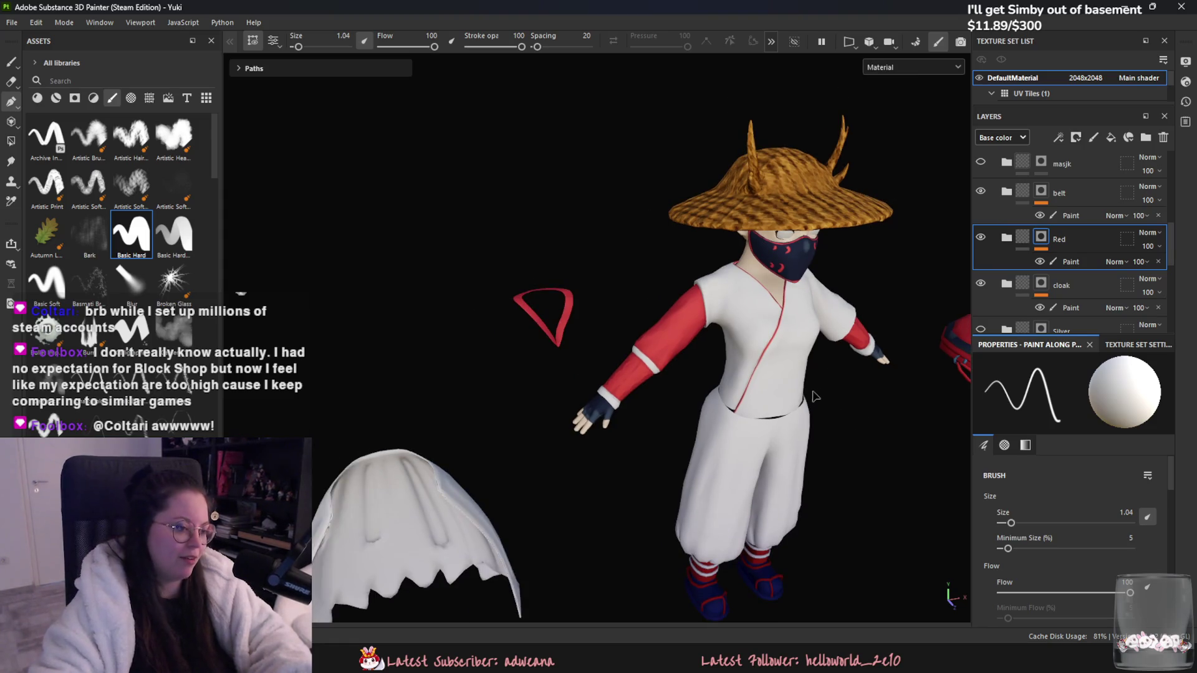
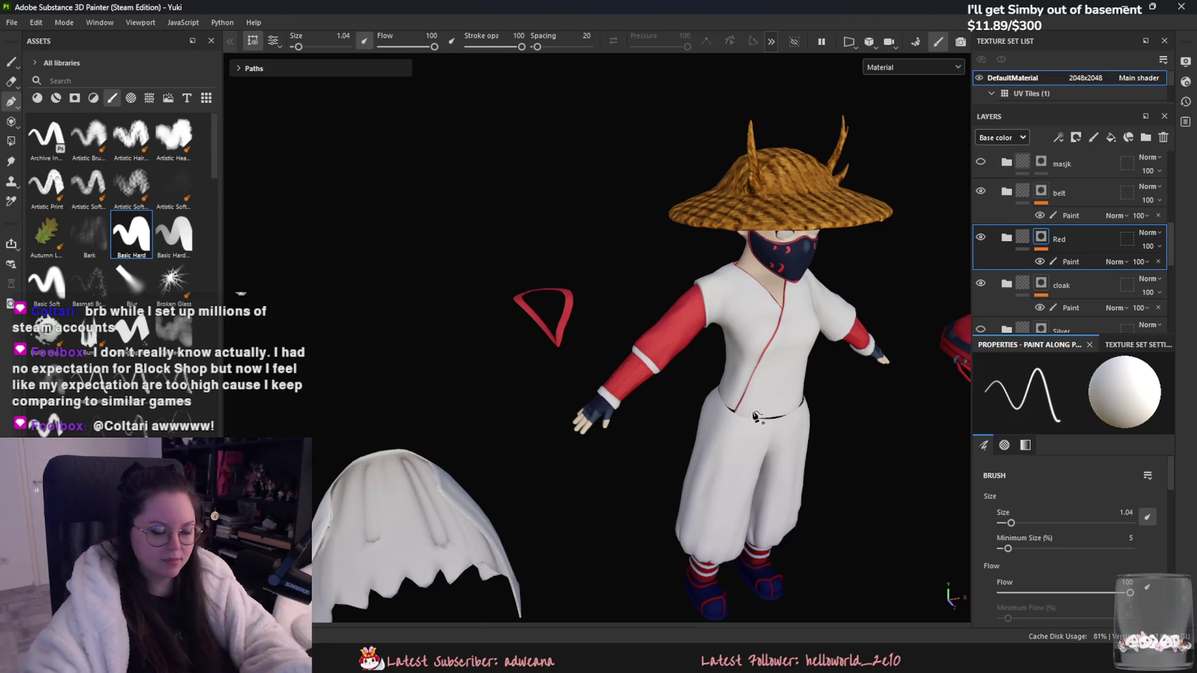
# Step: Target the belt group's Paint layer with the Paint tool and frame the arm and torso
pyautogui.scroll(5, 754, 416)
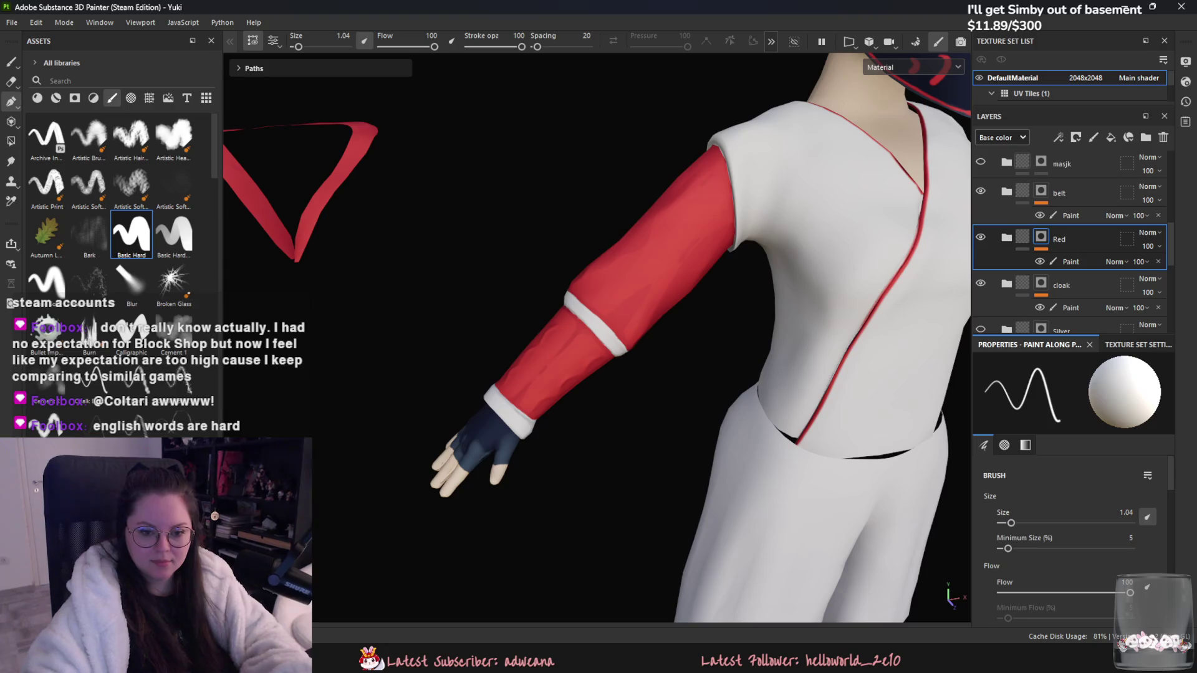
pyautogui.scroll(2, 1083, 267)
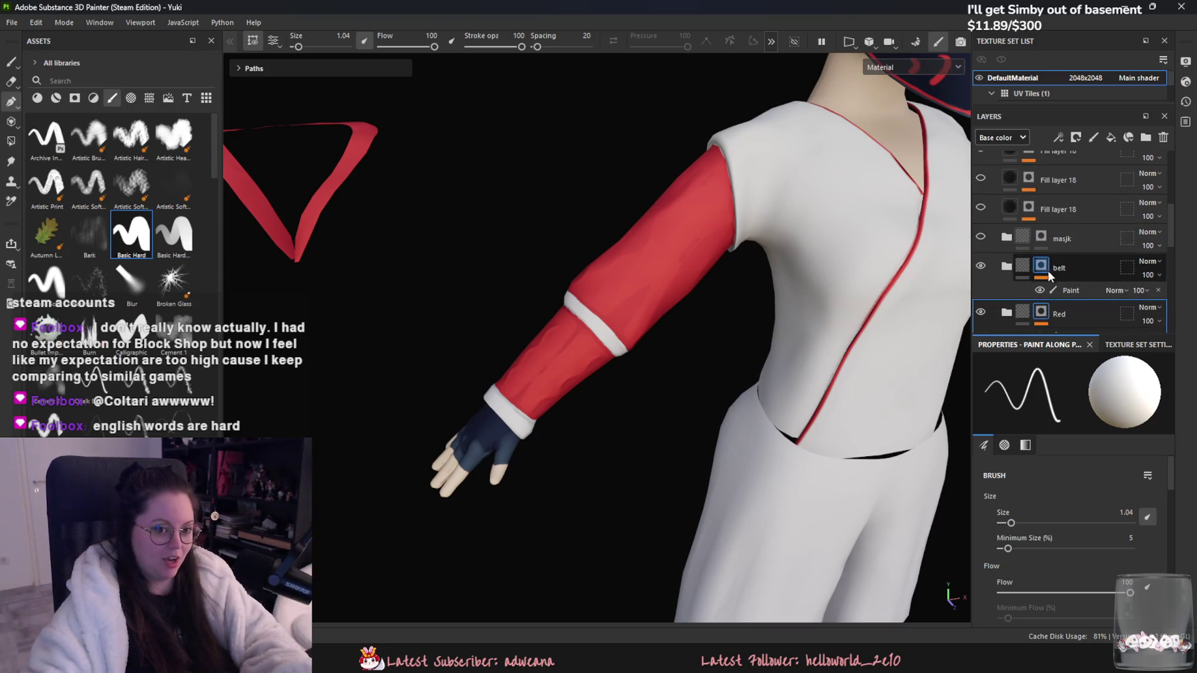
pyautogui.click(1067, 291)
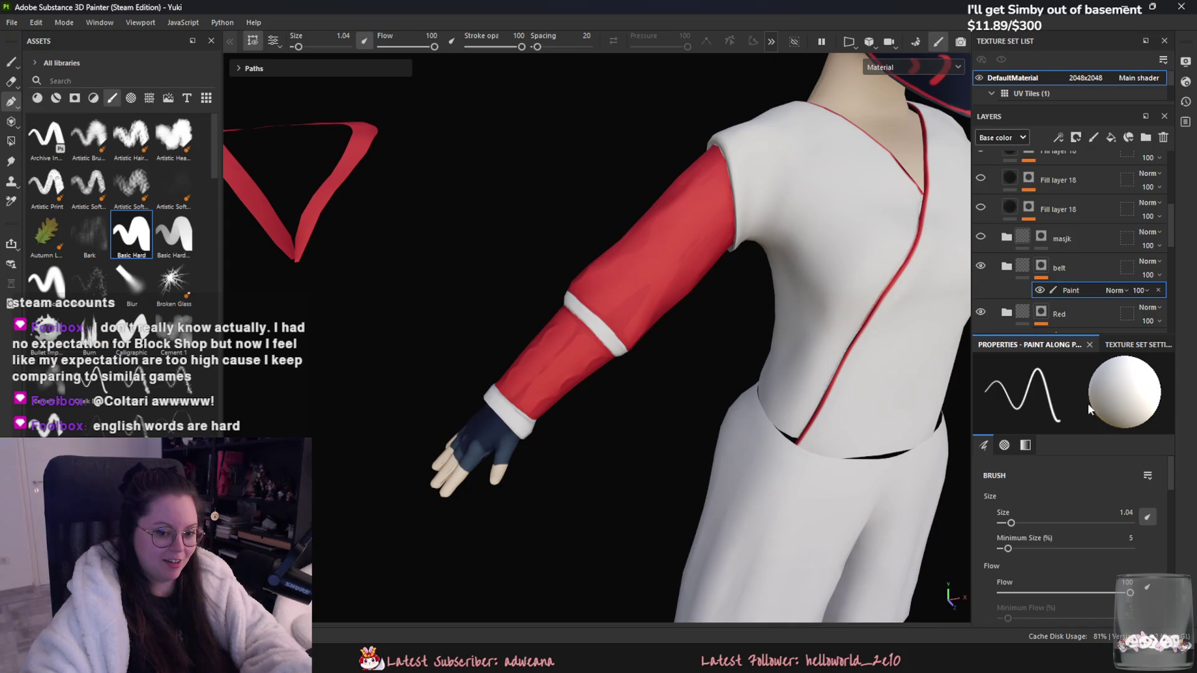
pyautogui.click(10, 61)
pyautogui.moveTo(561, 405)
pyautogui.keyDown('alt'); pyautogui.mouseDown()
pyautogui.moveTo(580, 441)
pyautogui.moveTo(516, 366)
pyautogui.moveTo(571, 315)
pyautogui.moveTo(523, 285)
pyautogui.mouseUp(); pyautogui.keyUp('alt')
pyautogui.moveTo(417, 308)
pyautogui.keyDown('alt'); pyautogui.mouseDown()
pyautogui.moveTo(567, 181)
pyautogui.moveTo(633, 391)
pyautogui.moveTo(392, 353)
pyautogui.moveTo(449, 348)
pyautogui.moveTo(462, 316)
pyautogui.moveTo(440, 339)
pyautogui.moveTo(585, 273)
pyautogui.moveTo(379, 342)
pyautogui.moveTo(382, 382)
pyautogui.moveTo(418, 436)
pyautogui.mouseUp(); pyautogui.keyUp('alt')
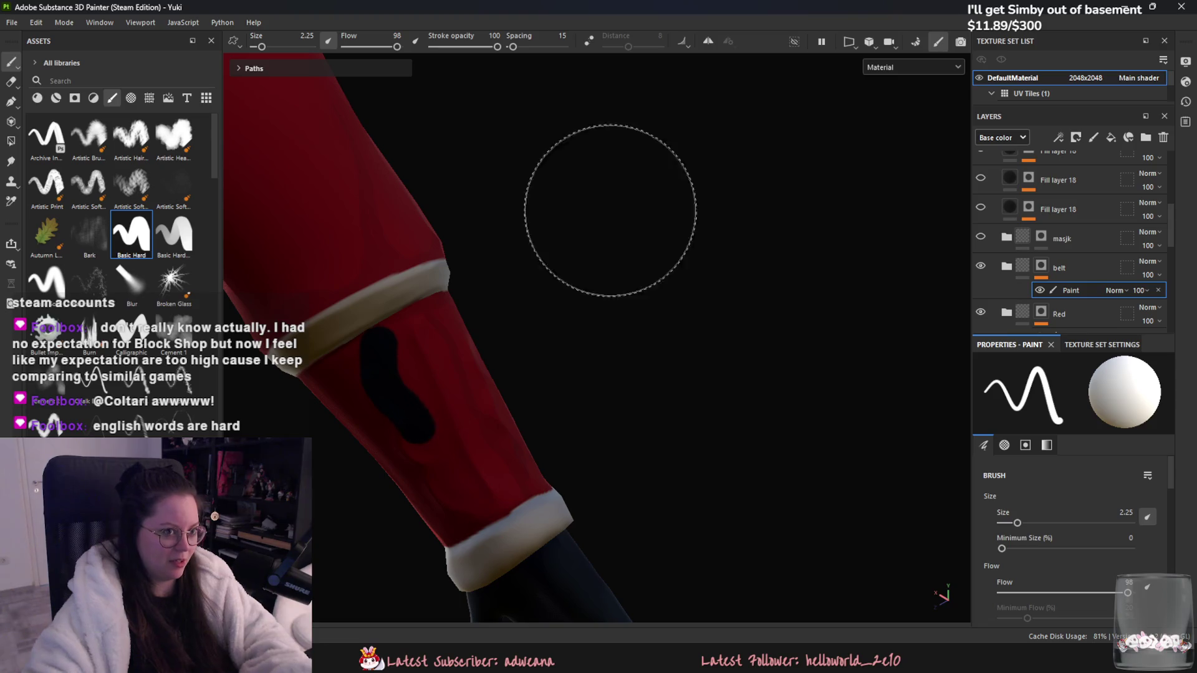
# Step: Turn on symmetry and try several dark strokes down the sleeve, undoing each one
pyautogui.hotkey('ctrl', 'z')
pyautogui.click(707, 41)
pyautogui.moveTo(371, 376)
pyautogui.mouseDown()
pyautogui.moveTo(380, 342)
pyautogui.moveTo(385, 388)
pyautogui.moveTo(422, 441)
pyautogui.mouseUp()
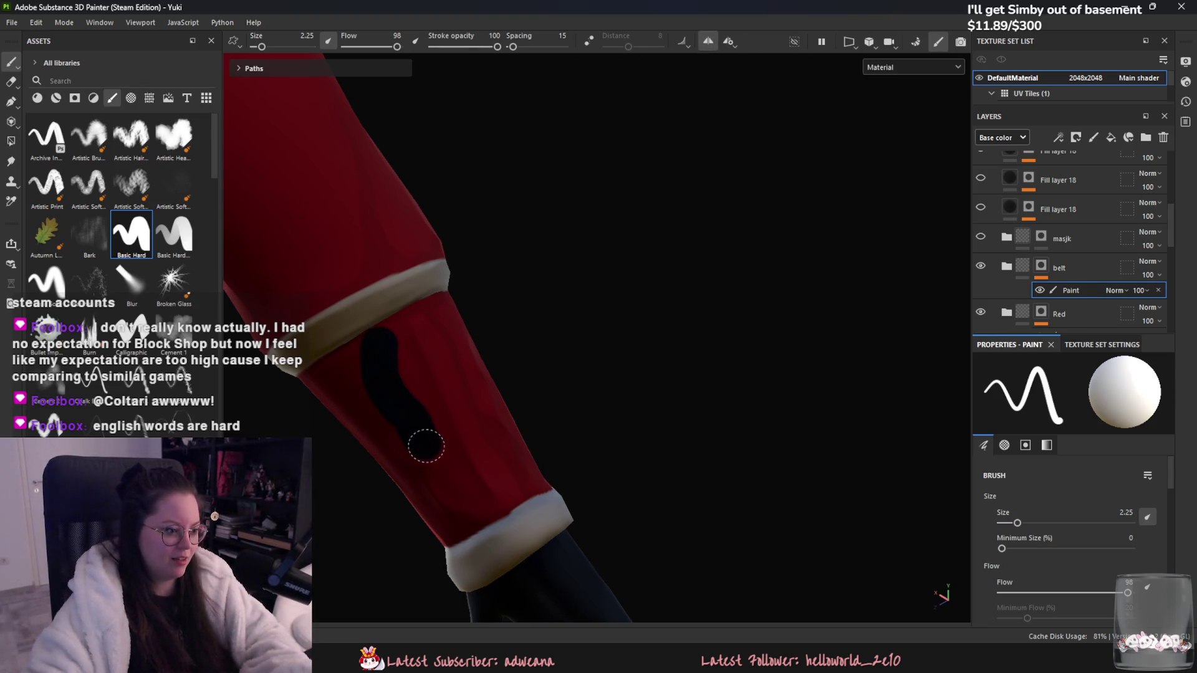
pyautogui.hotkey('ctrl', 'z')
pyautogui.click(382, 337)
pyautogui.moveTo(383, 337)
pyautogui.mouseDown()
pyautogui.moveTo(381, 373)
pyautogui.moveTo(416, 440)
pyautogui.moveTo(439, 455)
pyautogui.mouseUp()
pyautogui.hotkey('ctrl', 'z')
pyautogui.moveTo(386, 340)
pyautogui.mouseDown()
pyautogui.moveTo(391, 390)
pyautogui.moveTo(421, 415)
pyautogui.mouseUp()
pyautogui.hotkey('ctrl', 'z')
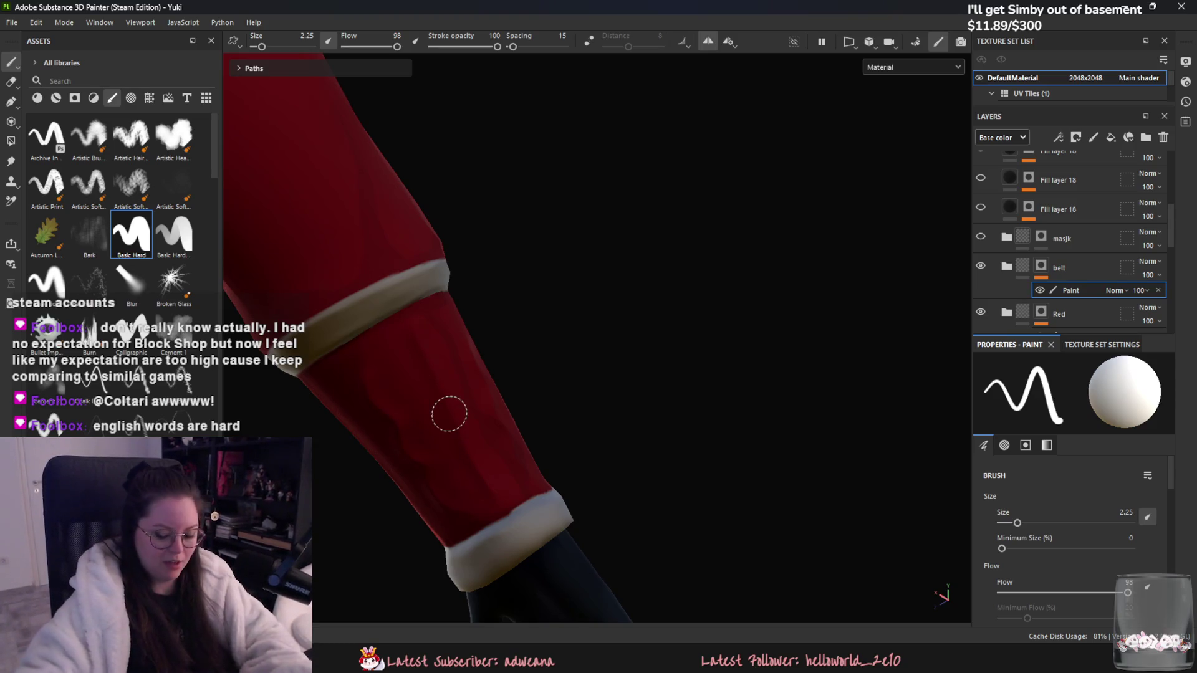
# Step: Settle on a clean curved dark stroke down the sleeve after a few more undone attempts
pyautogui.moveTo(374, 361)
pyautogui.mouseDown()
pyautogui.moveTo(369, 376)
pyautogui.moveTo(374, 366)
pyautogui.moveTo(396, 409)
pyautogui.mouseUp()
pyautogui.hotkey('ctrl', 'z')
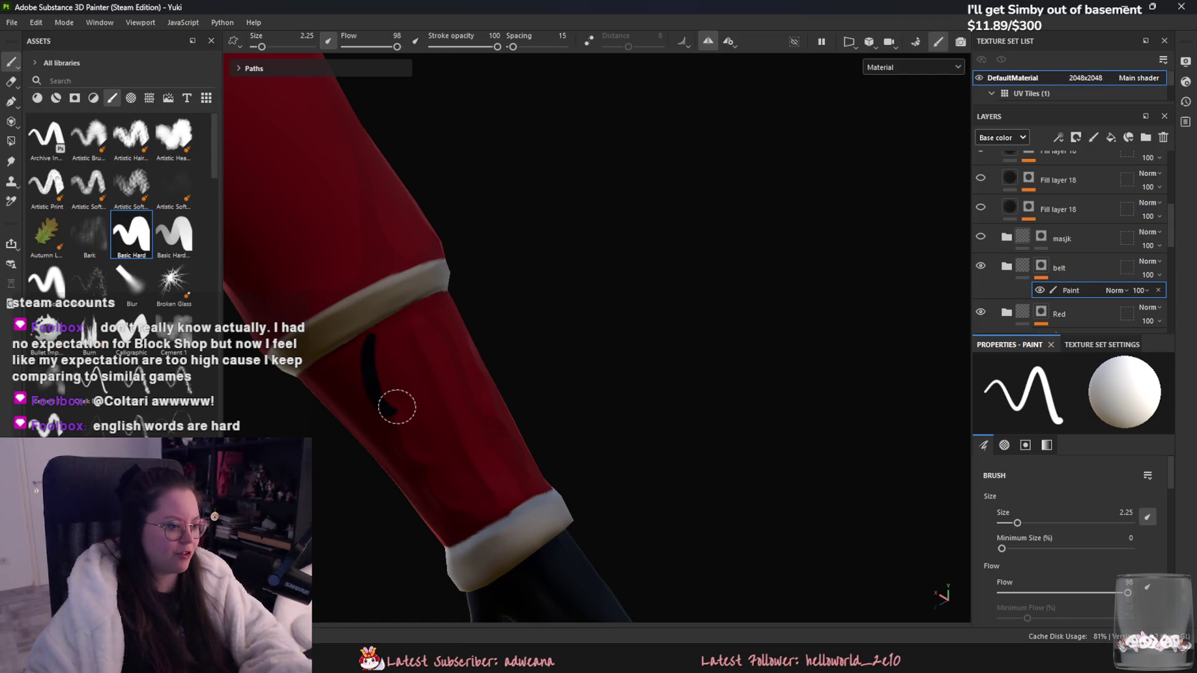
pyautogui.hotkey('ctrl', 'z')
pyautogui.moveTo(374, 336); pyautogui.dragTo(405, 411)
pyautogui.hotkey('ctrl', 'z')
pyautogui.moveTo(372, 333)
pyautogui.mouseDown()
pyautogui.moveTo(411, 448)
pyautogui.moveTo(432, 472)
pyautogui.mouseUp()
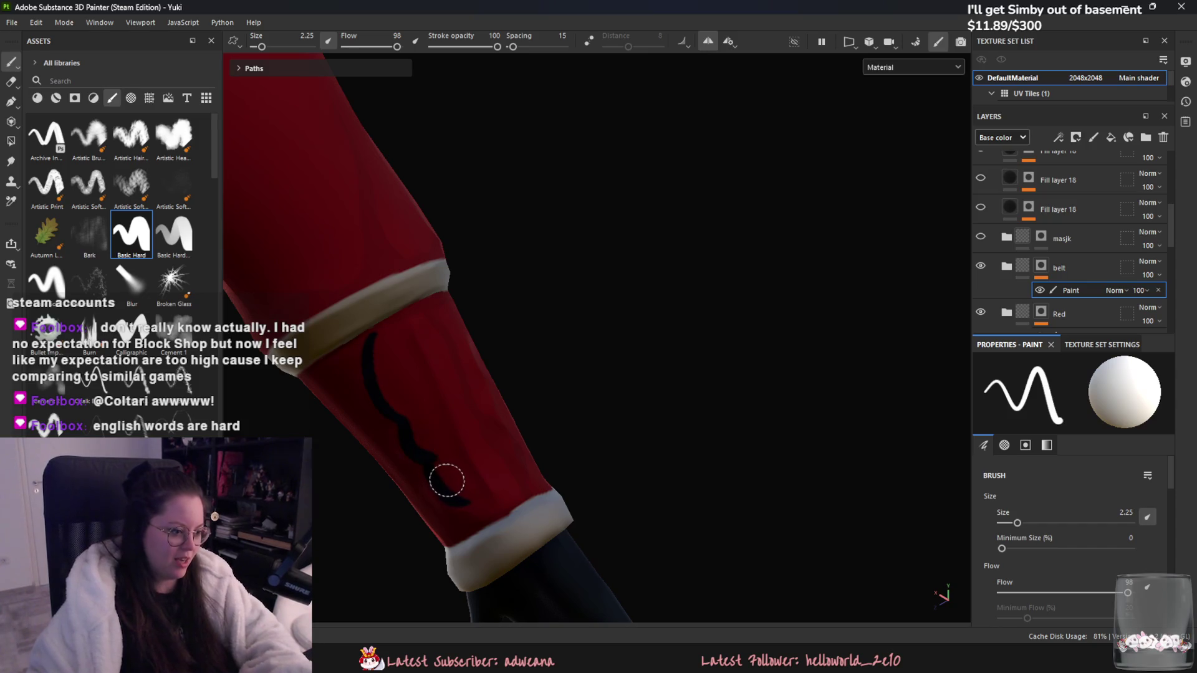
pyautogui.hotkey('ctrl', 'z')
pyautogui.moveTo(404, 430); pyautogui.dragTo(464, 513)
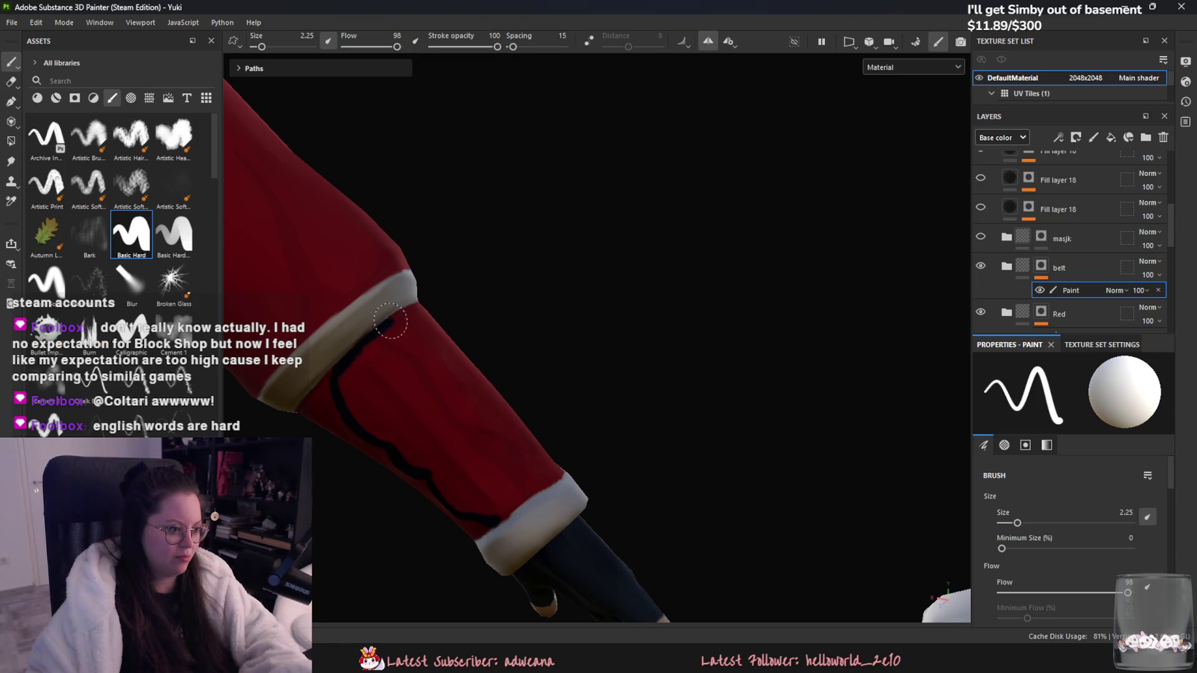
# Step: Paint navy down the sleeve below the white band toward the wrist
pyautogui.keyDown('alt'); pyautogui.moveTo(386, 324); pyautogui.dragTo(333, 450); pyautogui.keyUp('alt')
pyautogui.moveTo(446, 321)
pyautogui.keyDown('alt'); pyautogui.mouseDown()
pyautogui.moveTo(476, 382)
pyautogui.moveTo(460, 354)
pyautogui.moveTo(500, 319)
pyautogui.mouseUp(); pyautogui.keyUp('alt')
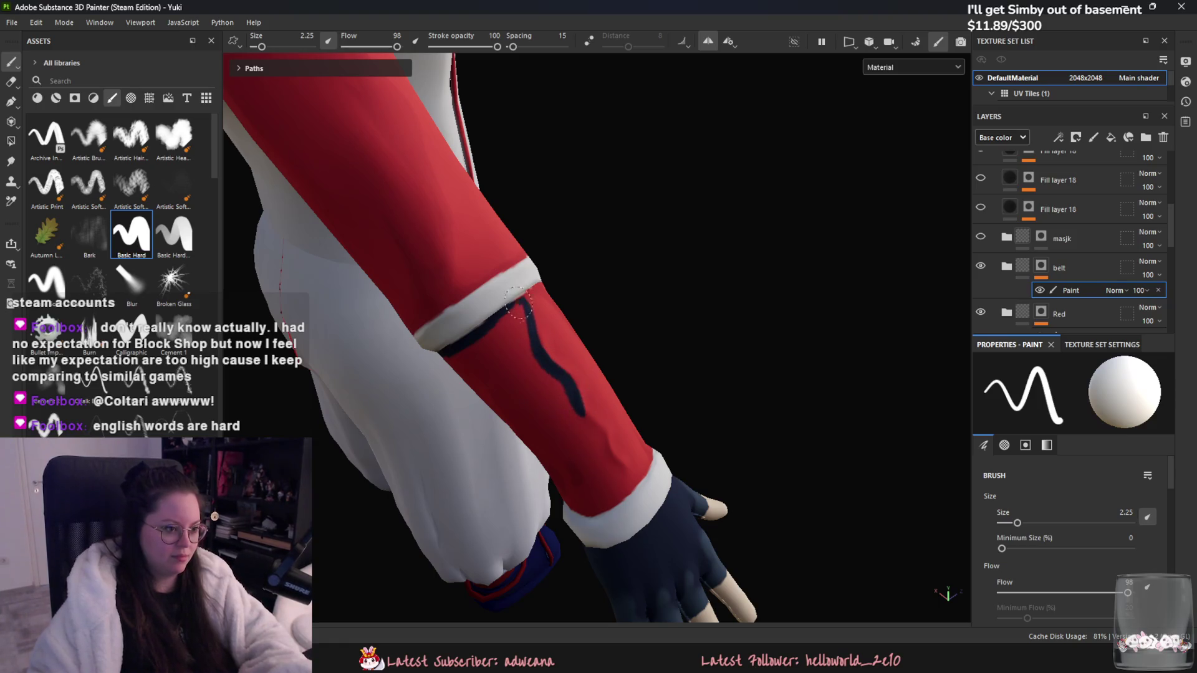
pyautogui.moveTo(519, 312); pyautogui.dragTo(572, 424)
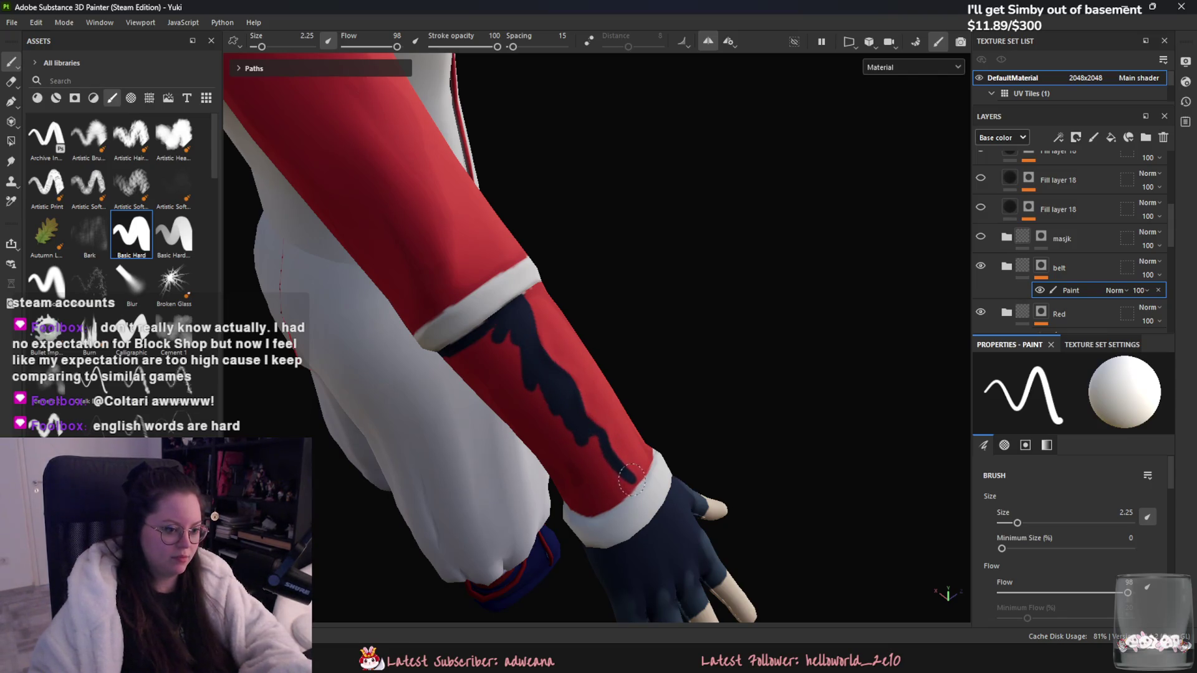
pyautogui.moveTo(599, 504)
pyautogui.keyDown('alt'); pyautogui.mouseDown()
pyautogui.moveTo(643, 400)
pyautogui.moveTo(466, 368)
pyautogui.mouseUp(); pyautogui.keyUp('alt')
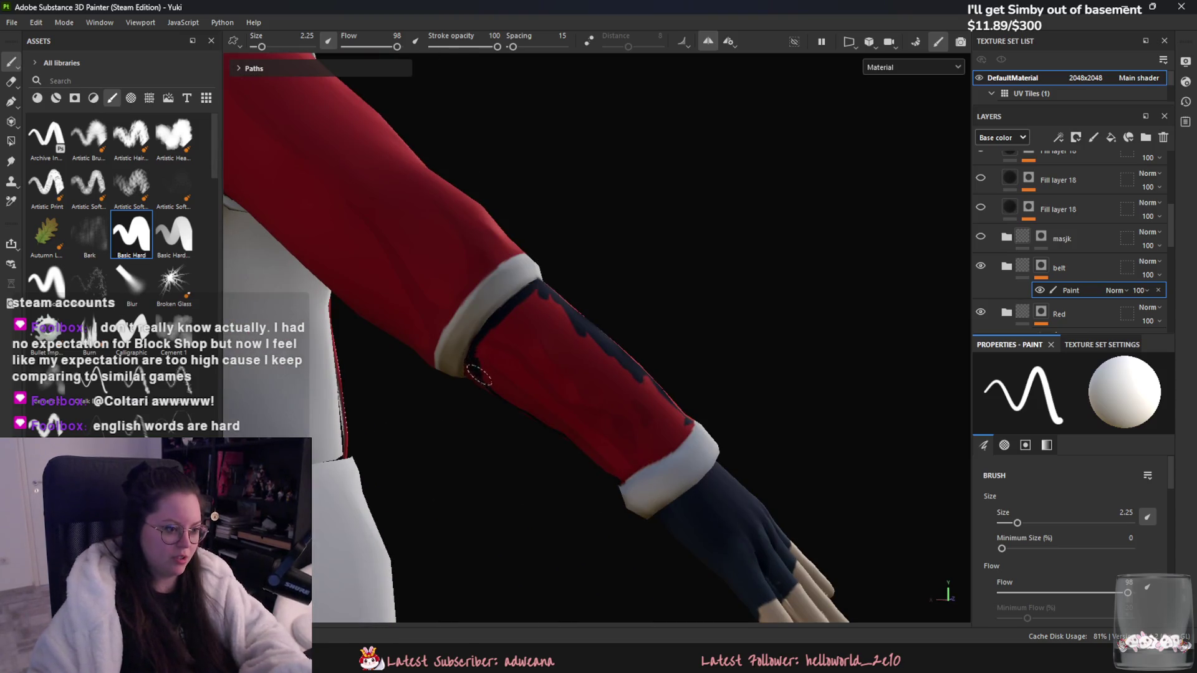
pyautogui.moveTo(544, 291)
pyautogui.mouseDown()
pyautogui.moveTo(524, 329)
pyautogui.moveTo(476, 366)
pyautogui.moveTo(479, 409)
pyautogui.mouseUp()
pyautogui.moveTo(547, 344)
pyautogui.mouseDown()
pyautogui.moveTo(508, 409)
pyautogui.moveTo(562, 412)
pyautogui.mouseUp()
pyautogui.moveTo(536, 368); pyautogui.dragTo(530, 344)
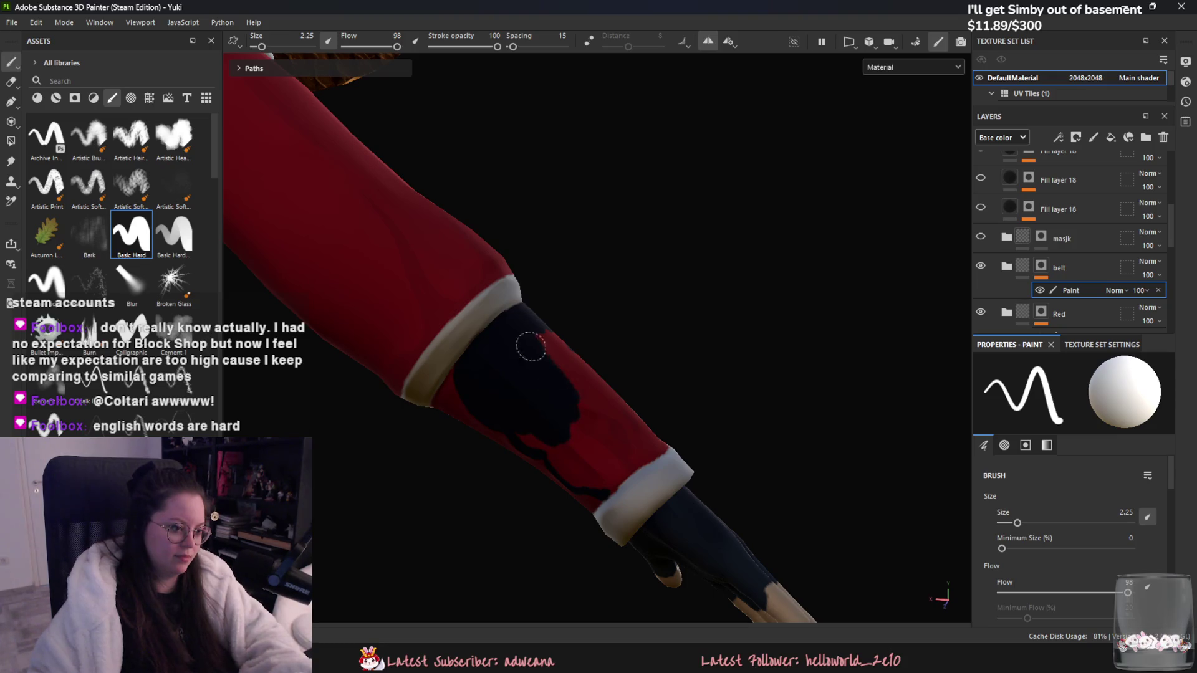
# Step: Cover the remaining red patches below the band and near the cuff with navy
pyautogui.keyDown('alt'); pyautogui.moveTo(611, 369); pyautogui.dragTo(551, 318); pyautogui.keyUp('alt')
pyautogui.moveTo(554, 367)
pyautogui.mouseDown()
pyautogui.moveTo(621, 382)
pyautogui.moveTo(678, 424)
pyautogui.mouseUp()
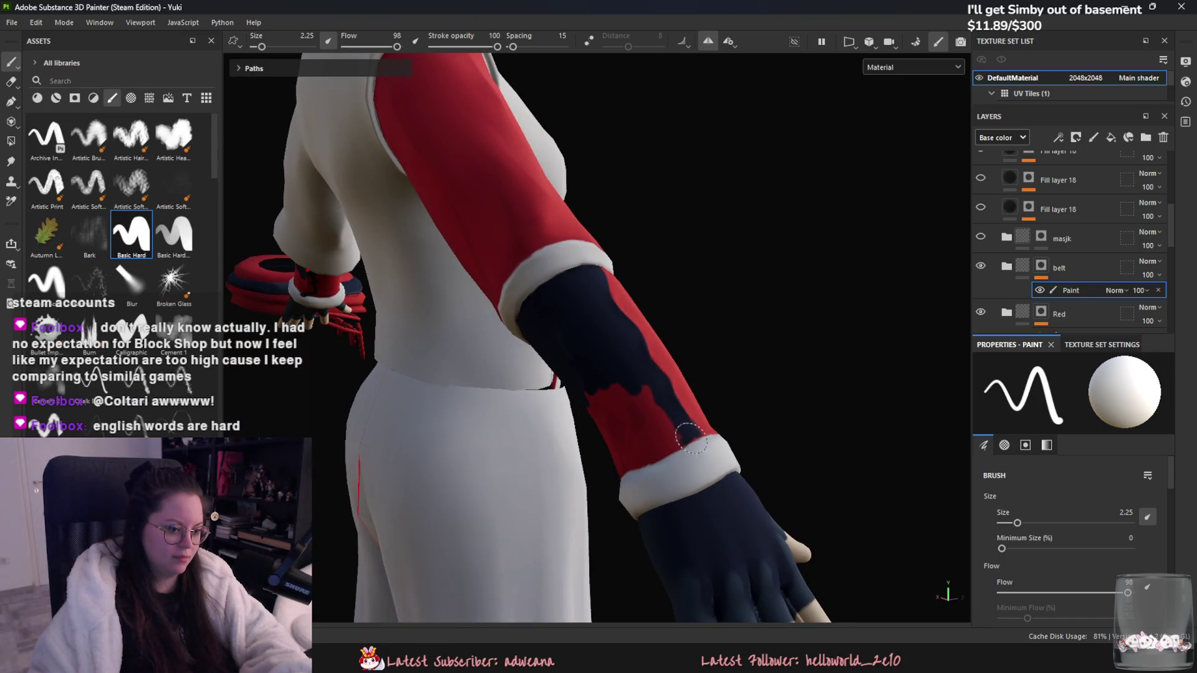
pyautogui.moveTo(641, 463)
pyautogui.keyDown('alt'); pyautogui.mouseDown()
pyautogui.moveTo(772, 420)
pyautogui.moveTo(657, 453)
pyautogui.mouseUp(); pyautogui.keyUp('alt')
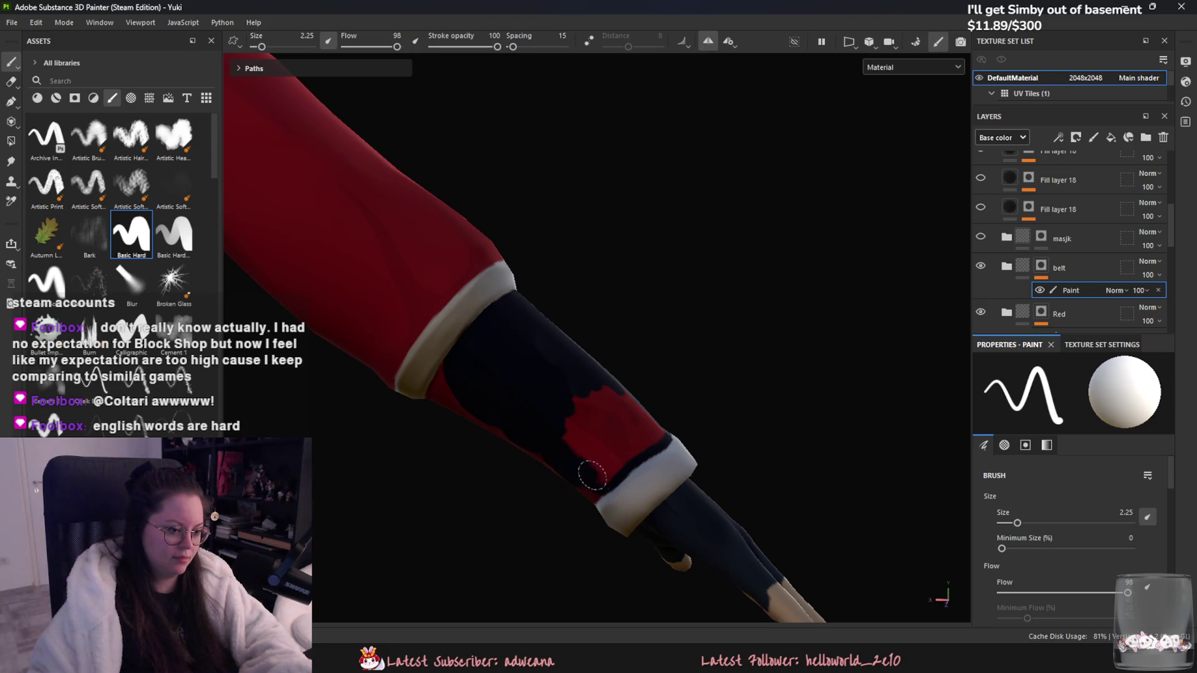
pyautogui.moveTo(579, 462)
pyautogui.mouseDown()
pyautogui.moveTo(557, 414)
pyautogui.moveTo(641, 410)
pyautogui.mouseUp()
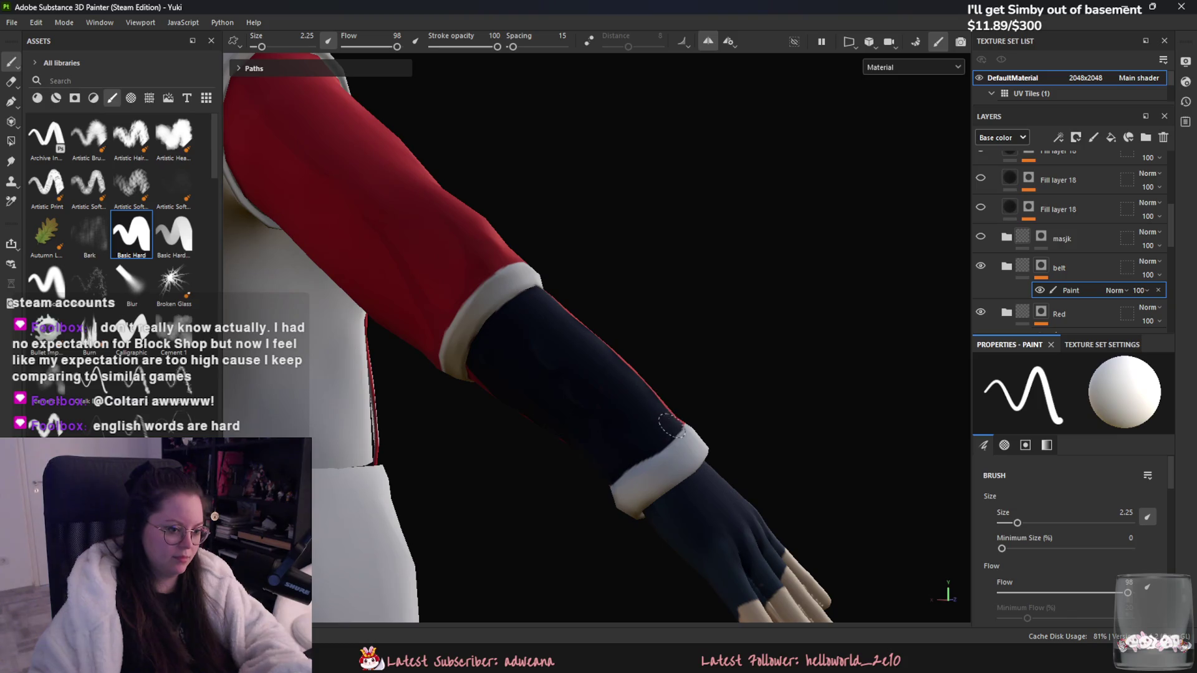
pyautogui.moveTo(607, 399)
pyautogui.keyDown('alt'); pyautogui.mouseDown()
pyautogui.moveTo(691, 355)
pyautogui.moveTo(428, 266)
pyautogui.moveTo(666, 349)
pyautogui.moveTo(367, 349)
pyautogui.mouseUp(); pyautogui.keyUp('alt')
pyautogui.scroll(-3, 429, 266)
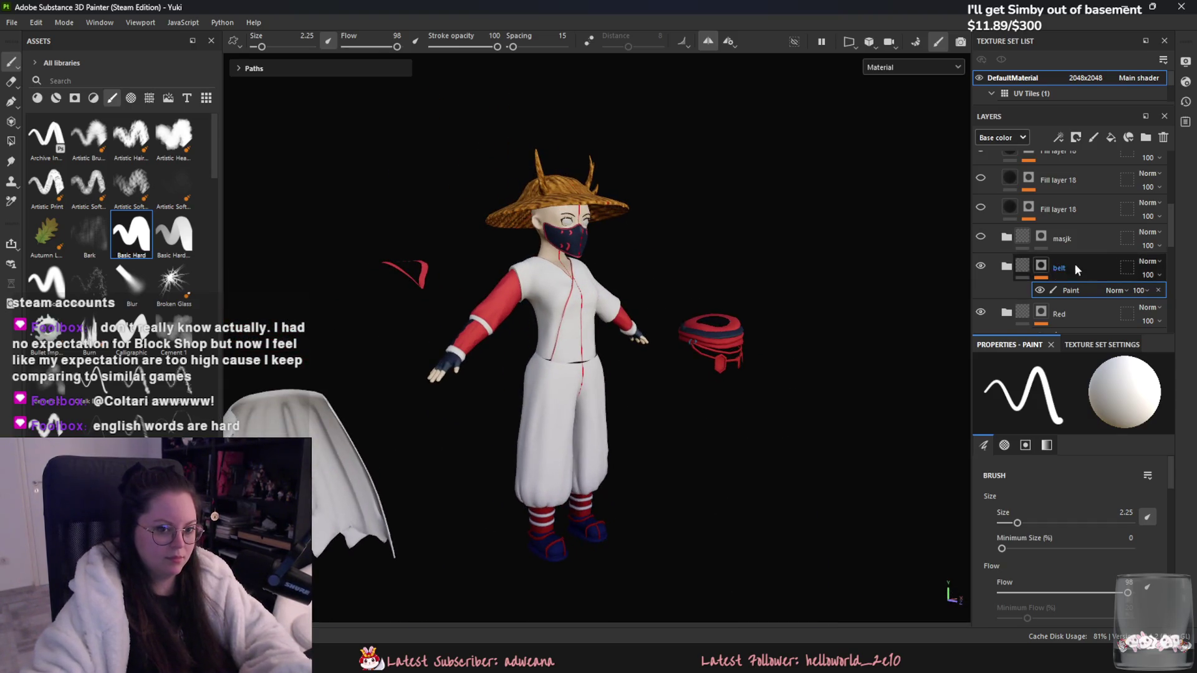
# Step: Unhide the belt layer, select the second belt's Paint layer, and set a black brush of size 12.56
pyautogui.click(981, 266)
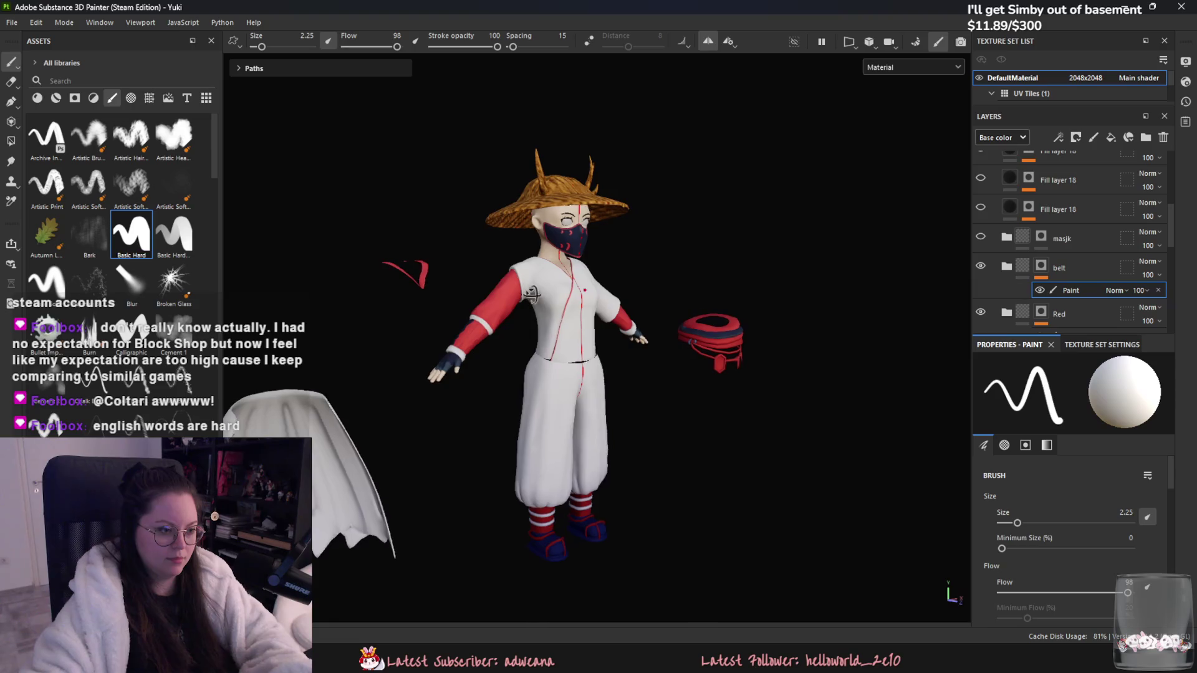
pyautogui.click(1085, 286)
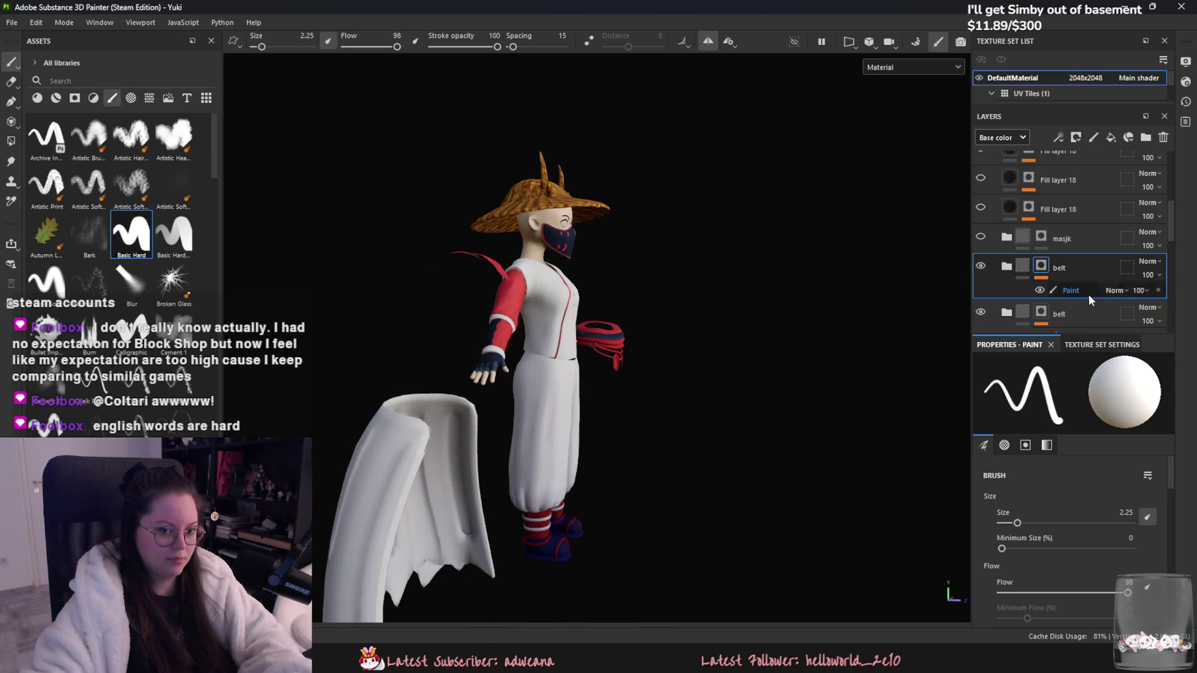
pyautogui.scroll(-1, 1092, 287)
pyautogui.click(1082, 293)
pyautogui.scroll(-5, 1042, 551)
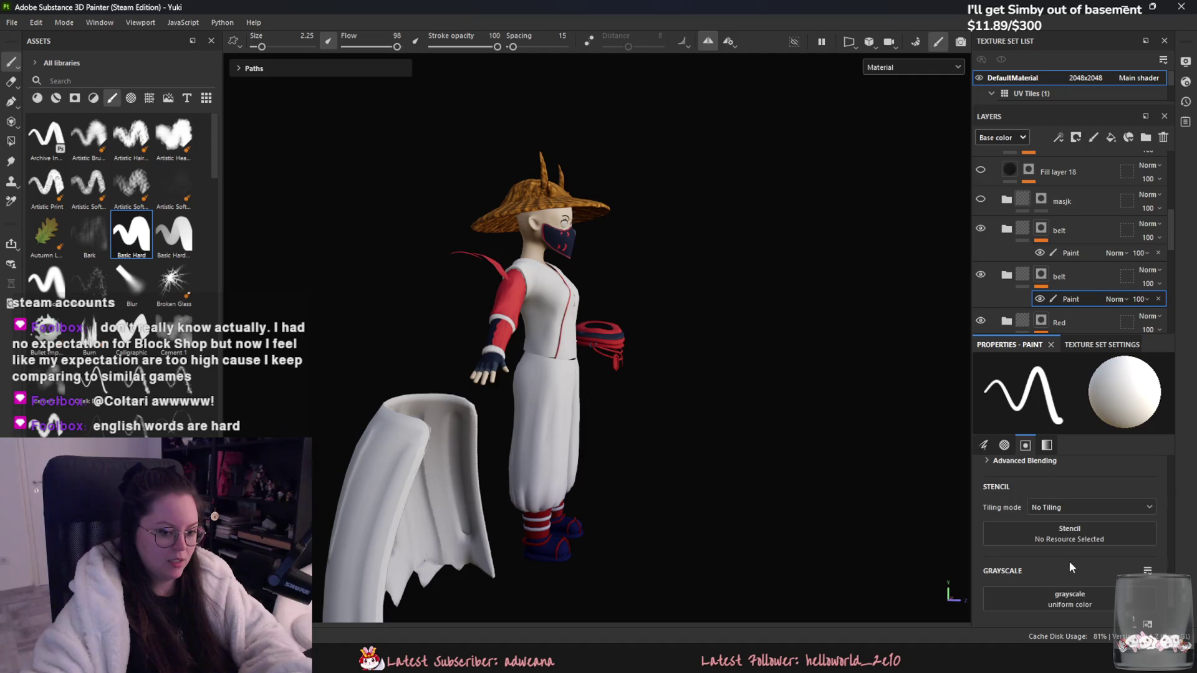
pyautogui.scroll(-2, 1068, 561)
pyautogui.moveTo(1063, 531); pyautogui.dragTo(984, 530)
pyautogui.keyDown('alt'); pyautogui.moveTo(685, 374); pyautogui.dragTo(579, 361); pyautogui.keyUp('alt')
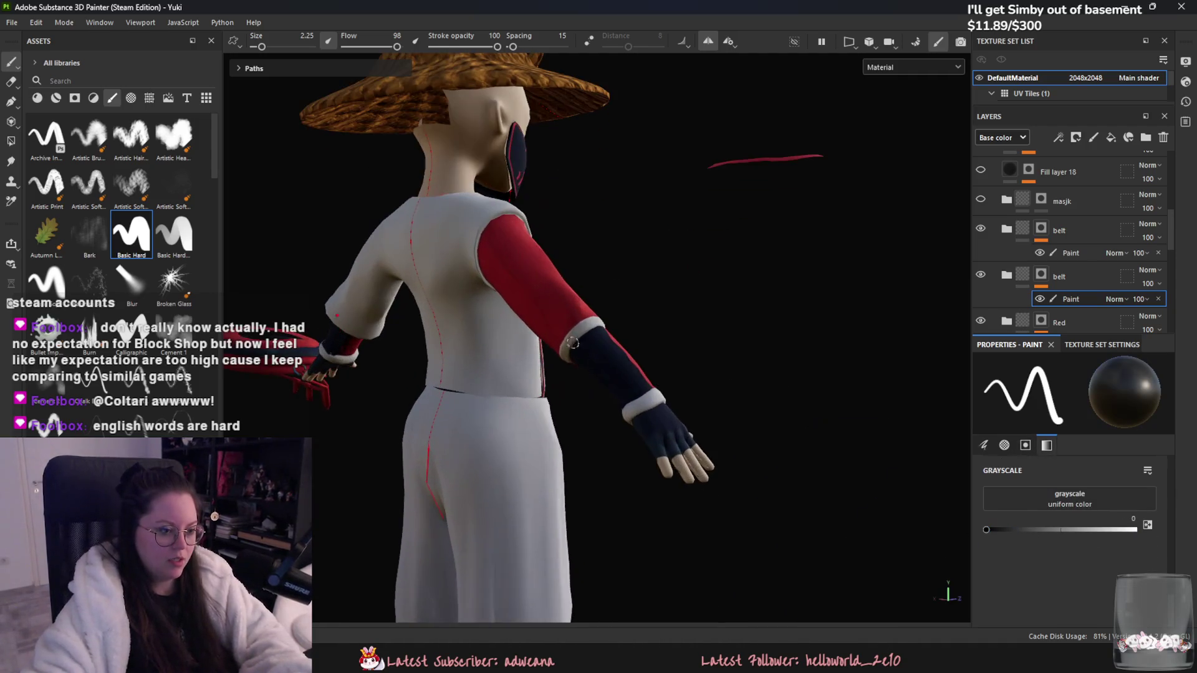
pyautogui.moveTo(263, 47); pyautogui.dragTo(273, 47)
pyautogui.keyDown('alt'); pyautogui.moveTo(610, 349); pyautogui.dragTo(567, 355); pyautogui.keyUp('alt')
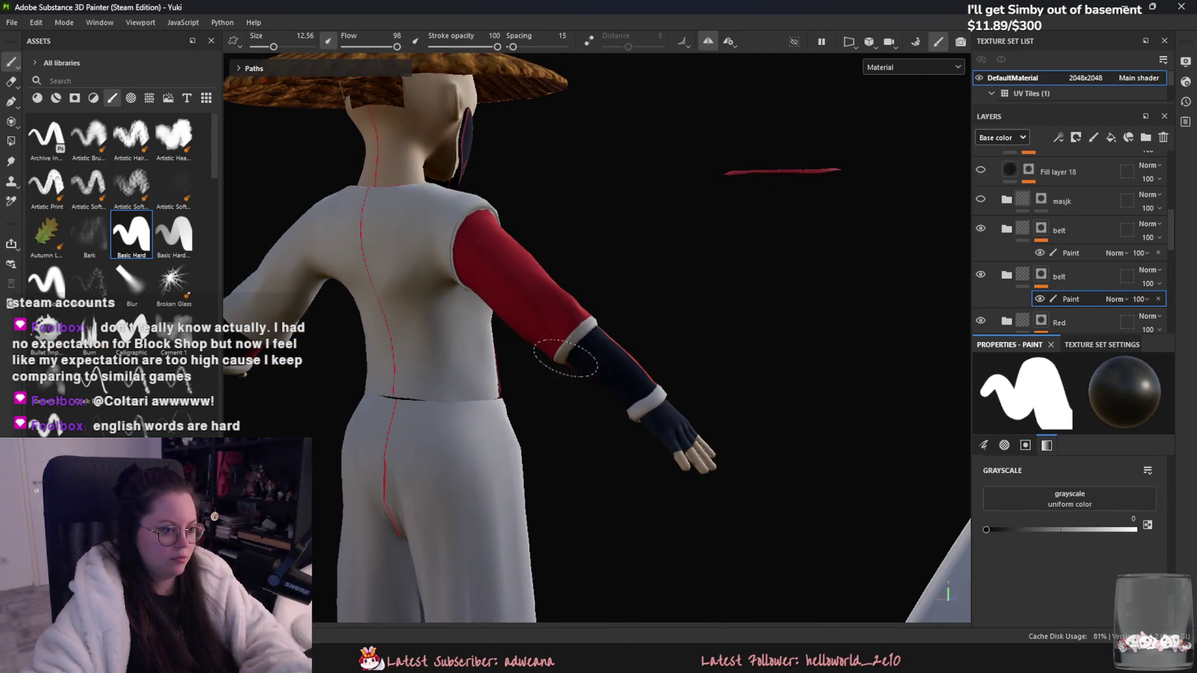
# Step: Toggle the first paint layer's visibility to compare, then show the second belt layer
pyautogui.click(1039, 299)
pyautogui.click(1038, 299)
pyautogui.click(1039, 252)
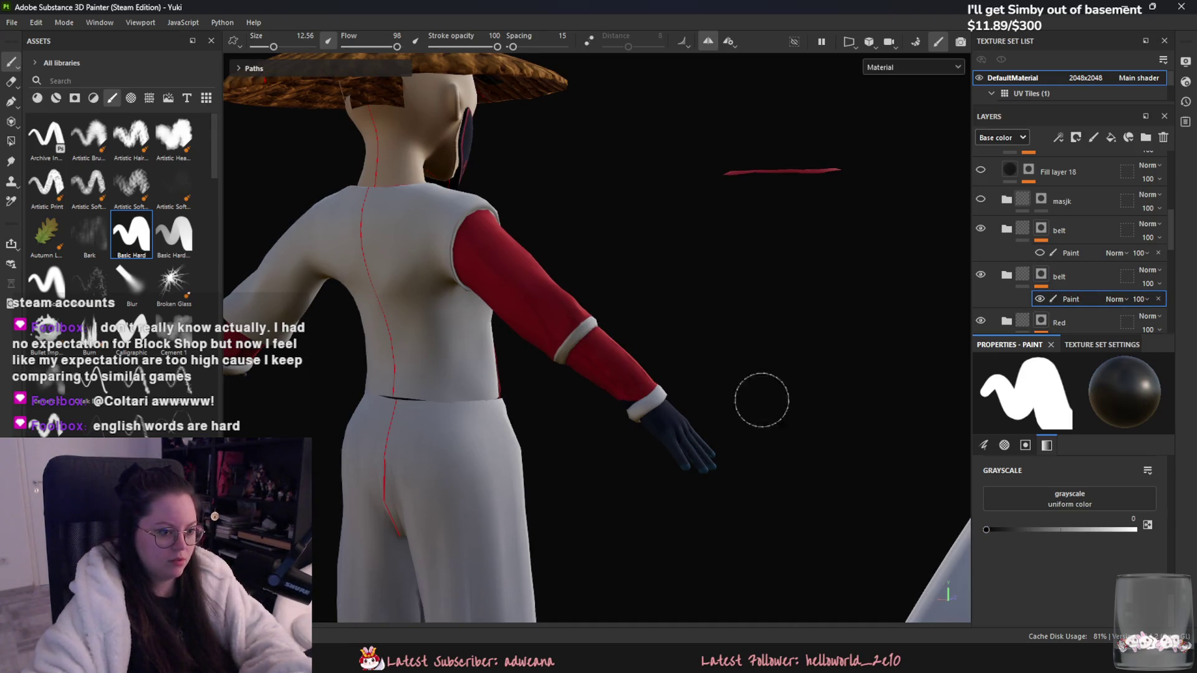
pyautogui.keyDown('alt'); pyautogui.moveTo(773, 393); pyautogui.dragTo(717, 402); pyautogui.keyUp('alt')
pyautogui.keyDown('alt'); pyautogui.moveTo(561, 480); pyautogui.dragTo(686, 361); pyautogui.keyUp('alt')
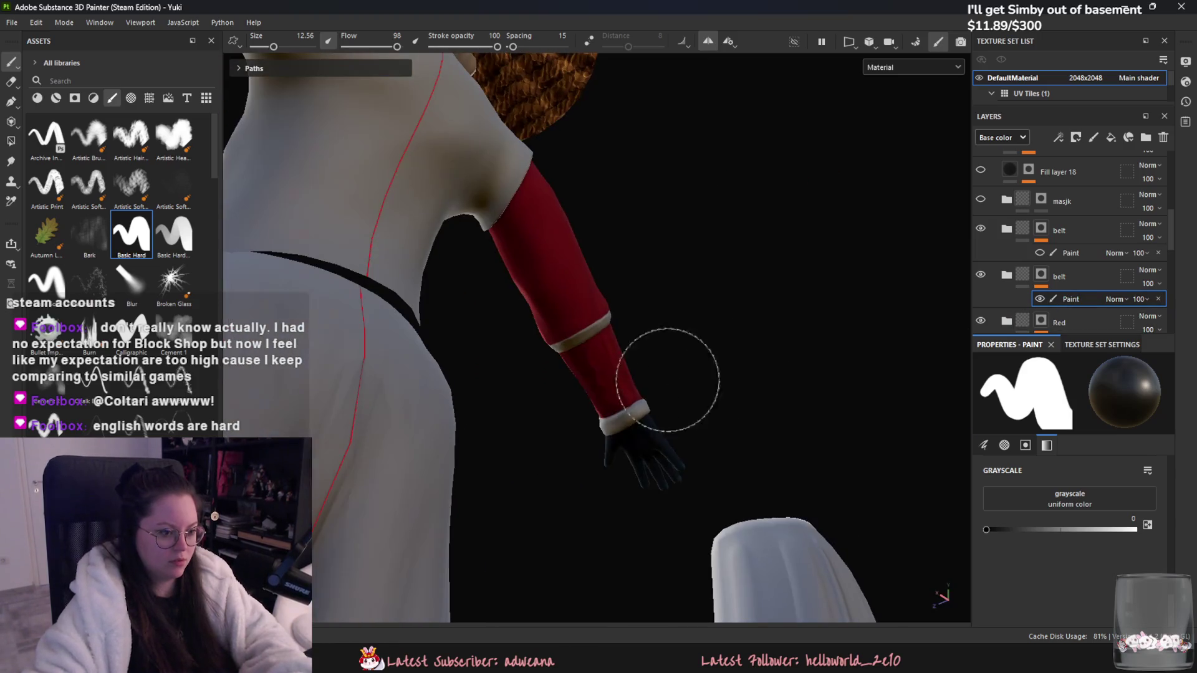
pyautogui.moveTo(478, 392)
pyautogui.keyDown('alt'); pyautogui.mouseDown()
pyautogui.moveTo(740, 499)
pyautogui.moveTo(511, 486)
pyautogui.mouseUp(); pyautogui.keyUp('alt')
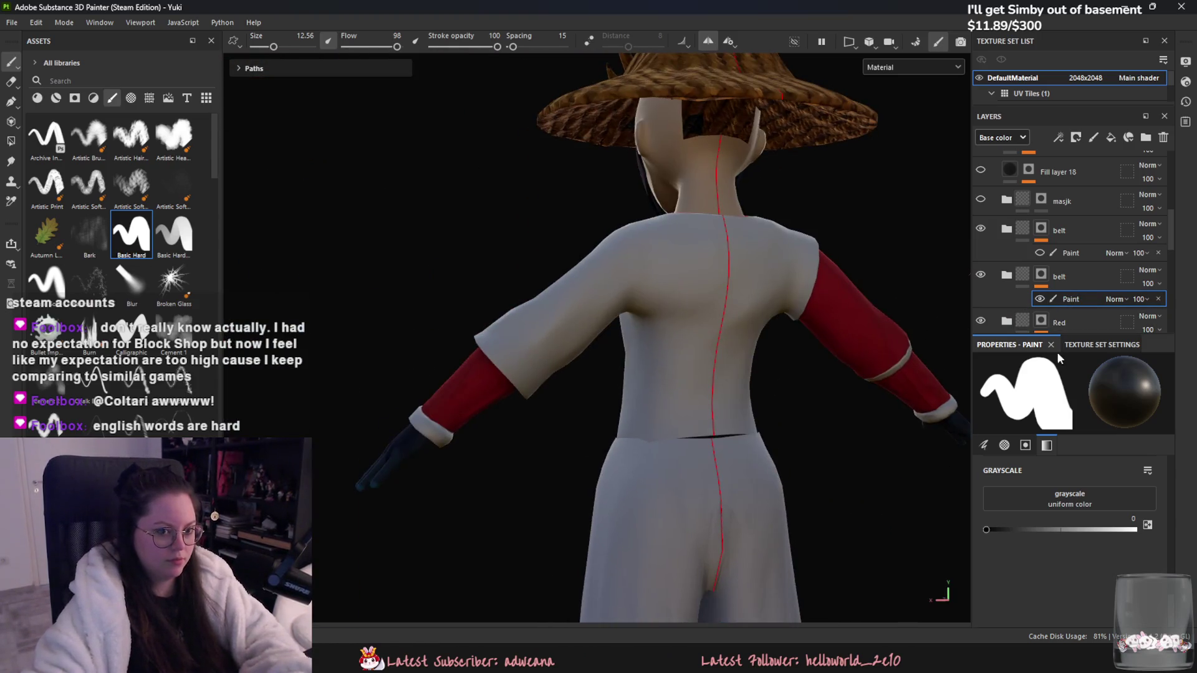
pyautogui.click(981, 276)
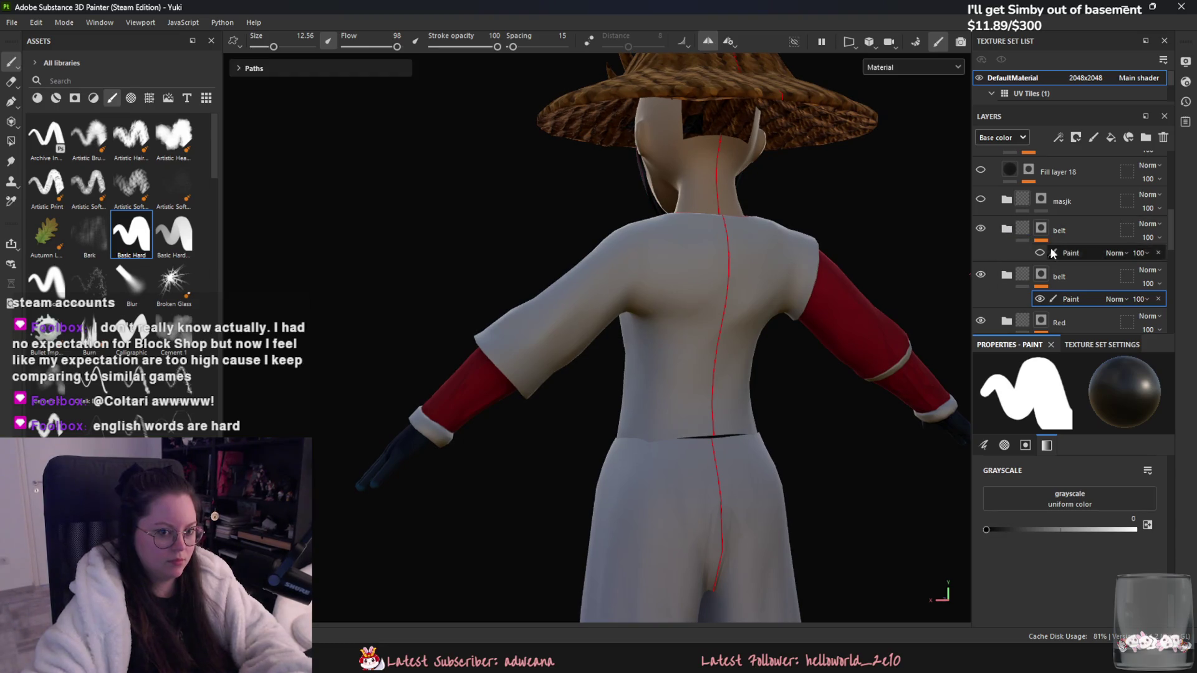
# Step: Lower the first belt layer's opacity to 56 and select its Paint layer
pyautogui.click(1152, 238)
pyautogui.moveTo(1155, 258); pyautogui.dragTo(1152, 260)
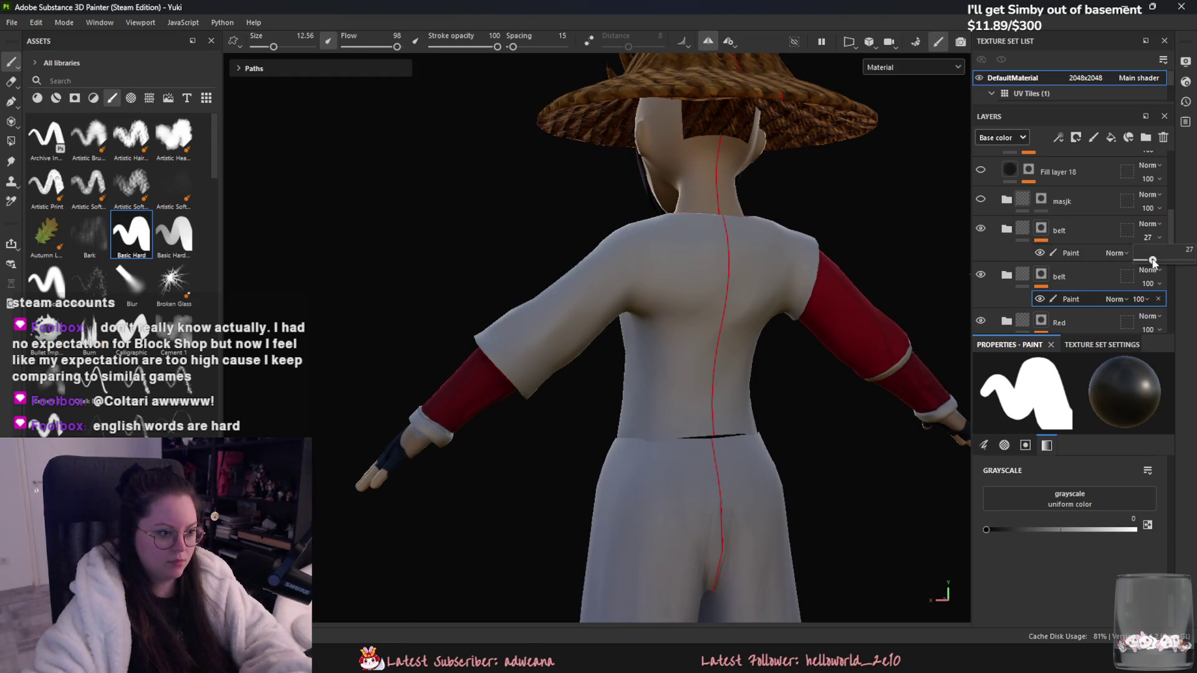
pyautogui.keyDown('alt'); pyautogui.moveTo(953, 299); pyautogui.dragTo(935, 280); pyautogui.keyUp('alt')
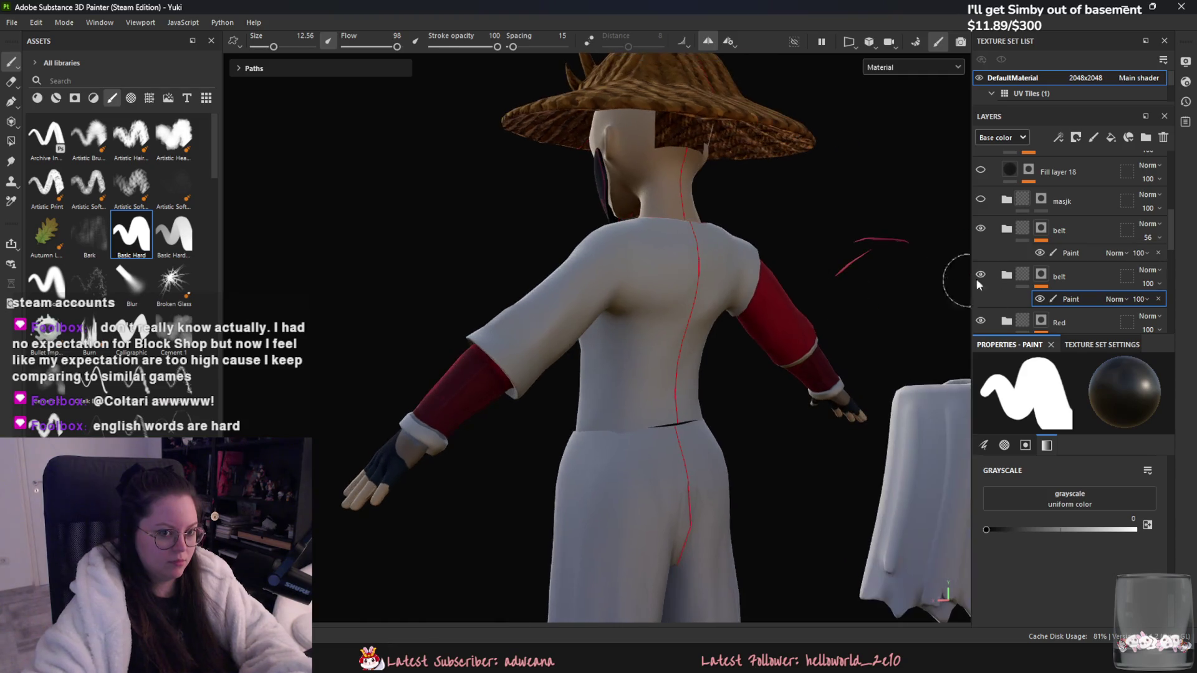
pyautogui.click(1070, 253)
pyautogui.moveTo(393, 455)
pyautogui.keyDown('alt'); pyautogui.mouseDown()
pyautogui.moveTo(416, 492)
pyautogui.moveTo(399, 502)
pyautogui.moveTo(455, 464)
pyautogui.moveTo(925, 336)
pyautogui.moveTo(829, 275)
pyautogui.mouseUp(); pyautogui.keyUp('alt')
# Step: Select the second belt's Paint layer, shrink the brush to 0.93 and paint over the hand
pyautogui.click(1071, 299)
pyautogui.click(1129, 529)
pyautogui.scroll(2, 765, 448)
pyautogui.scroll(-2, 765, 449)
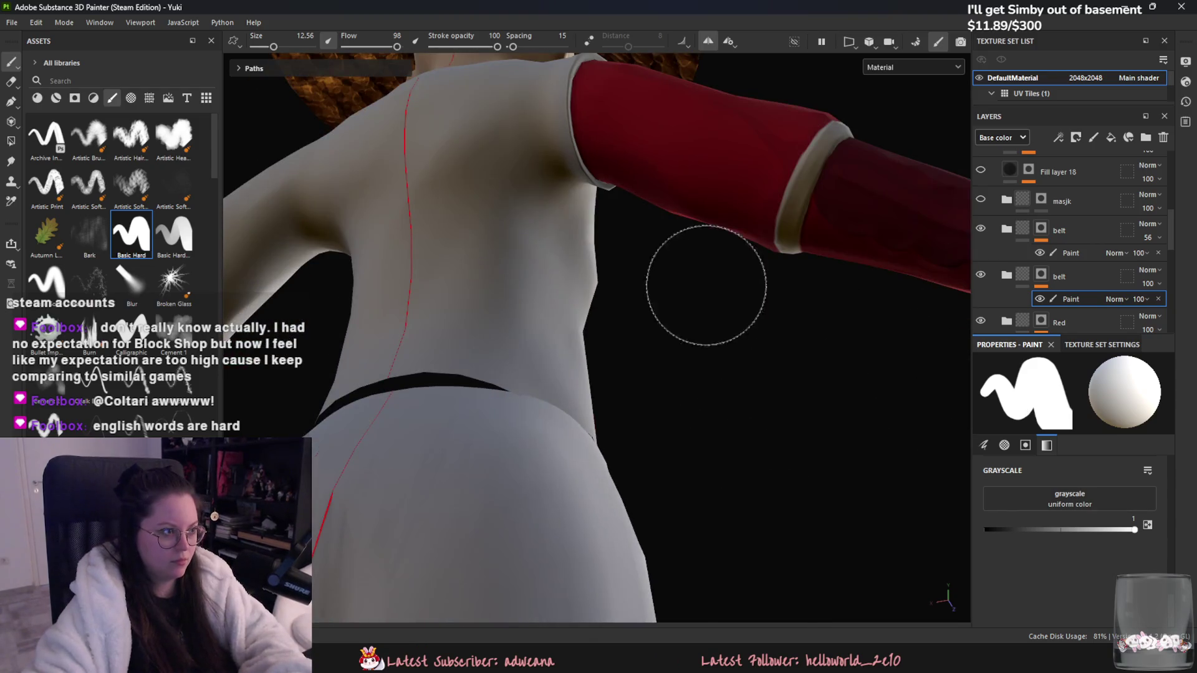
pyautogui.keyDown('alt'); pyautogui.moveTo(700, 268); pyautogui.dragTo(711, 374); pyautogui.keyUp('alt')
pyautogui.scroll(3, 638, 340)
pyautogui.moveTo(322, 131)
pyautogui.keyDown('ctrl'); pyautogui.mouseDown(button='right')
pyautogui.moveTo(293, 112)
pyautogui.moveTo(318, 78)
pyautogui.mouseUp(button='right'); pyautogui.keyUp('ctrl')
pyautogui.moveTo(646, 361); pyautogui.dragTo(624, 374)
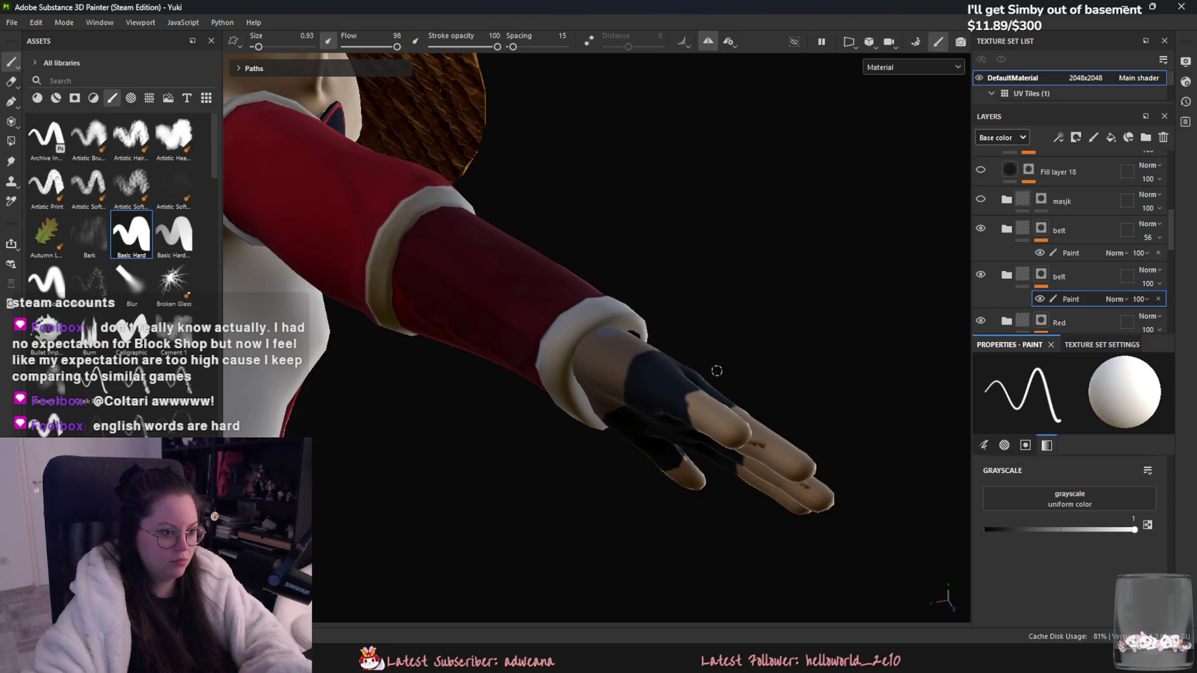
# Step: Set the brush to black with Grayscale 0 at size 7.2
pyautogui.moveTo(705, 373)
pyautogui.keyDown('alt'); pyautogui.mouseDown()
pyautogui.moveTo(642, 368)
pyautogui.moveTo(574, 389)
pyautogui.mouseUp(); pyautogui.keyUp('alt')
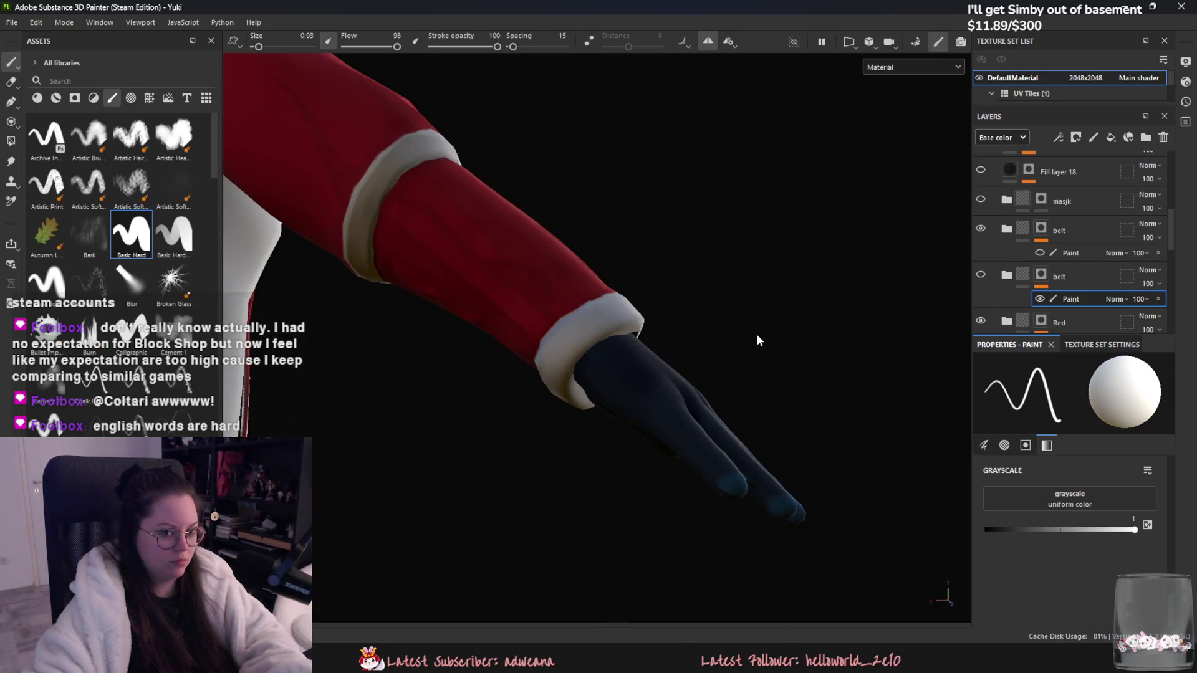
pyautogui.press('ctrl')
pyautogui.keyDown('alt'); pyautogui.moveTo(757, 332); pyautogui.dragTo(622, 288); pyautogui.keyUp('alt')
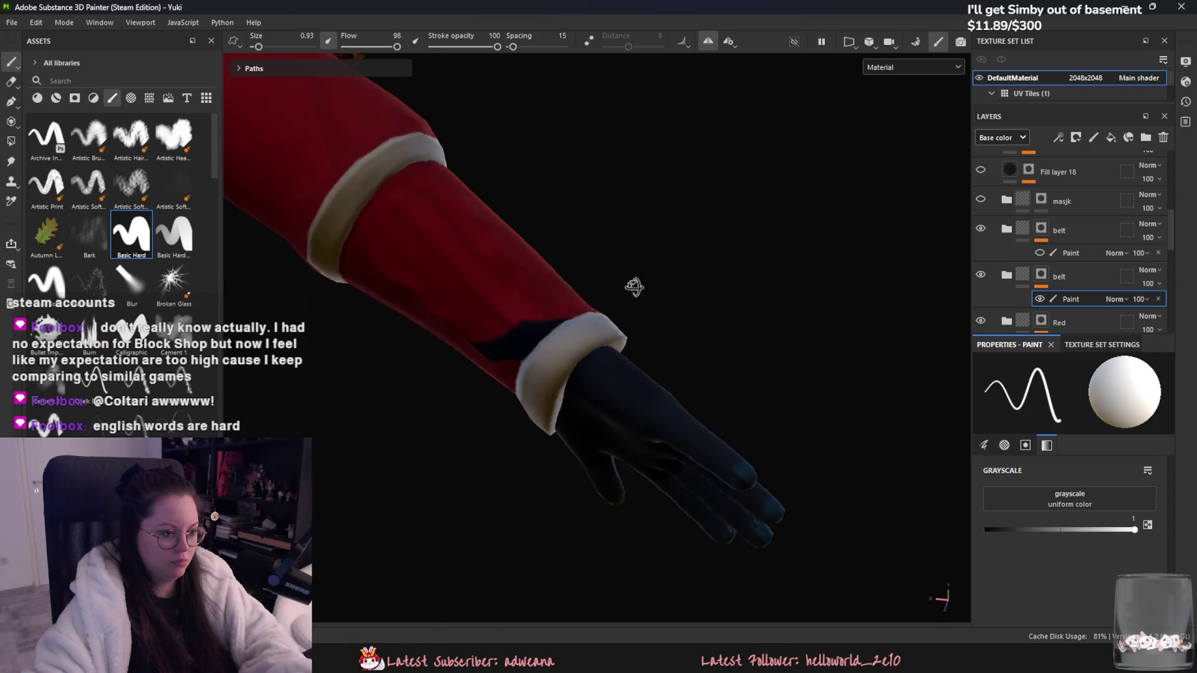
pyautogui.click(1041, 299)
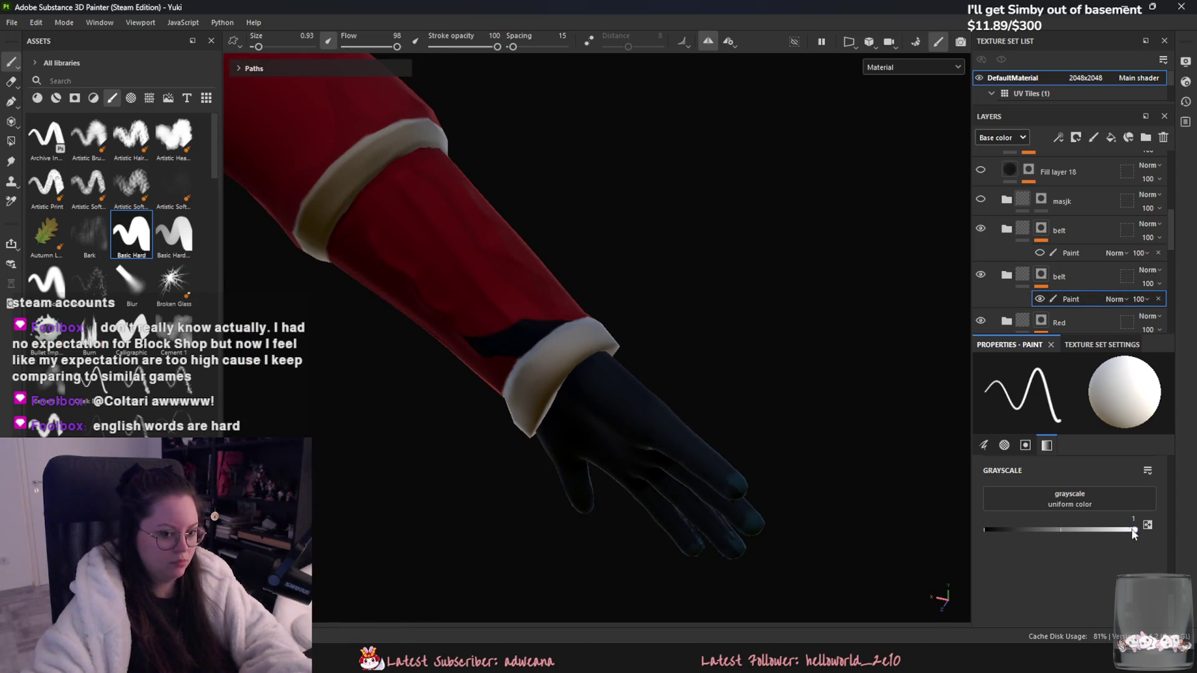
pyautogui.write('0')
pyautogui.press('Return')
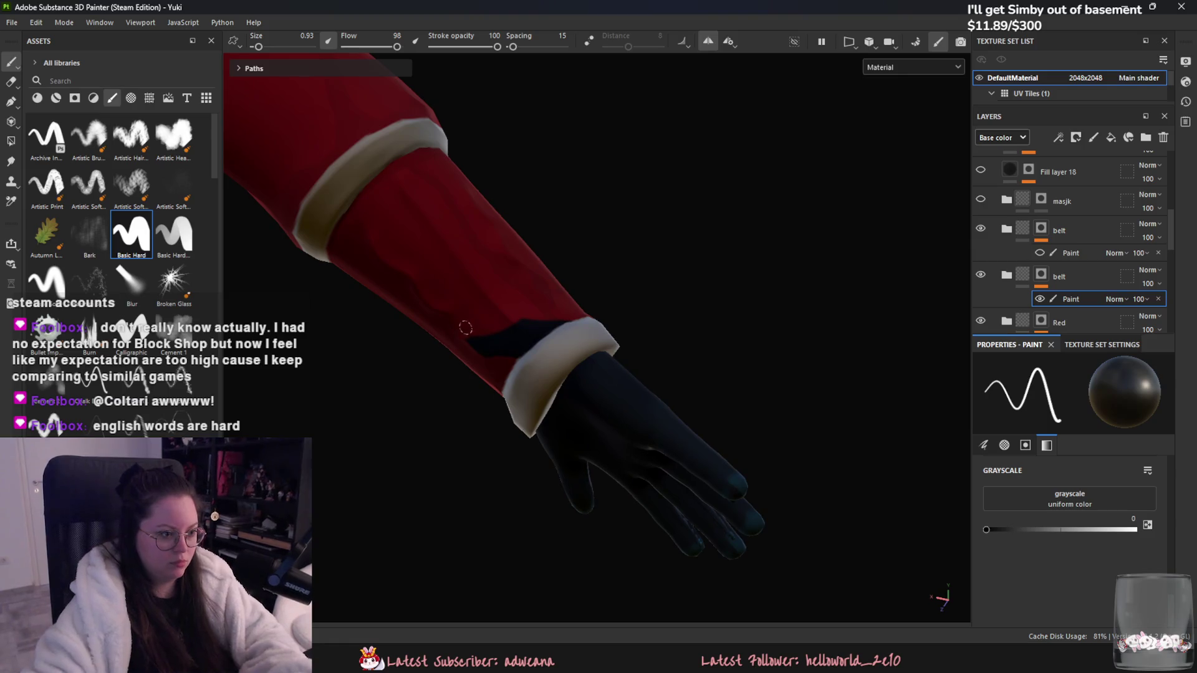
pyautogui.moveTo(265, 43)
pyautogui.mouseDown()
pyautogui.moveTo(292, 43)
pyautogui.moveTo(269, 45)
pyautogui.mouseUp()
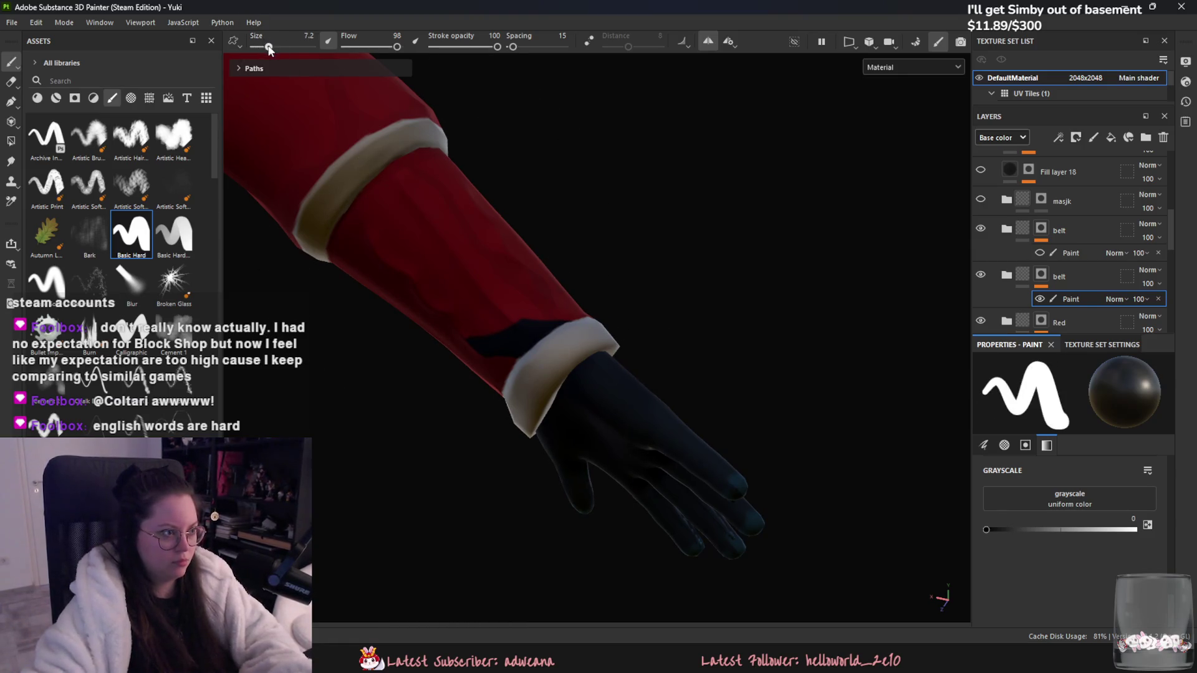
# Step: Hide and reshow the belt group to compare the hand
pyautogui.moveTo(527, 259)
pyautogui.keyDown('alt'); pyautogui.mouseDown()
pyautogui.moveTo(553, 268)
pyautogui.moveTo(309, 276)
pyautogui.moveTo(930, 259)
pyautogui.mouseUp(); pyautogui.keyUp('alt')
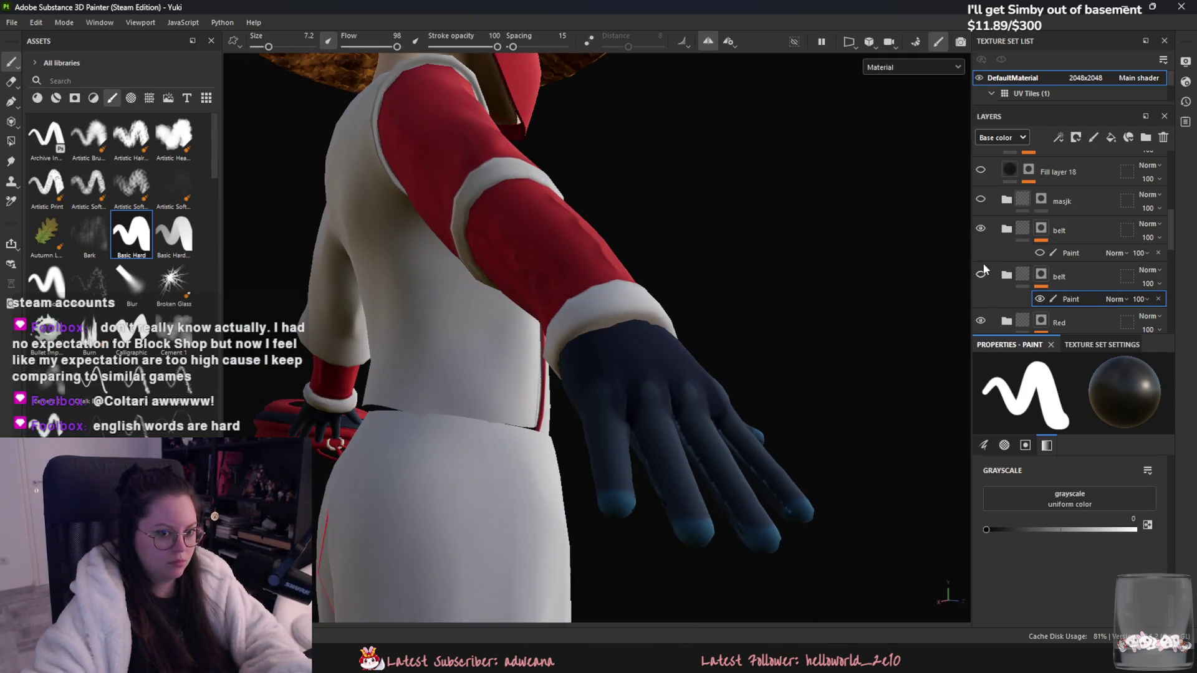
pyautogui.click(981, 229)
pyautogui.click(1086, 253)
pyautogui.moveTo(776, 329)
pyautogui.keyDown('alt'); pyautogui.mouseDown()
pyautogui.moveTo(726, 401)
pyautogui.moveTo(850, 335)
pyautogui.mouseUp(); pyautogui.keyUp('alt')
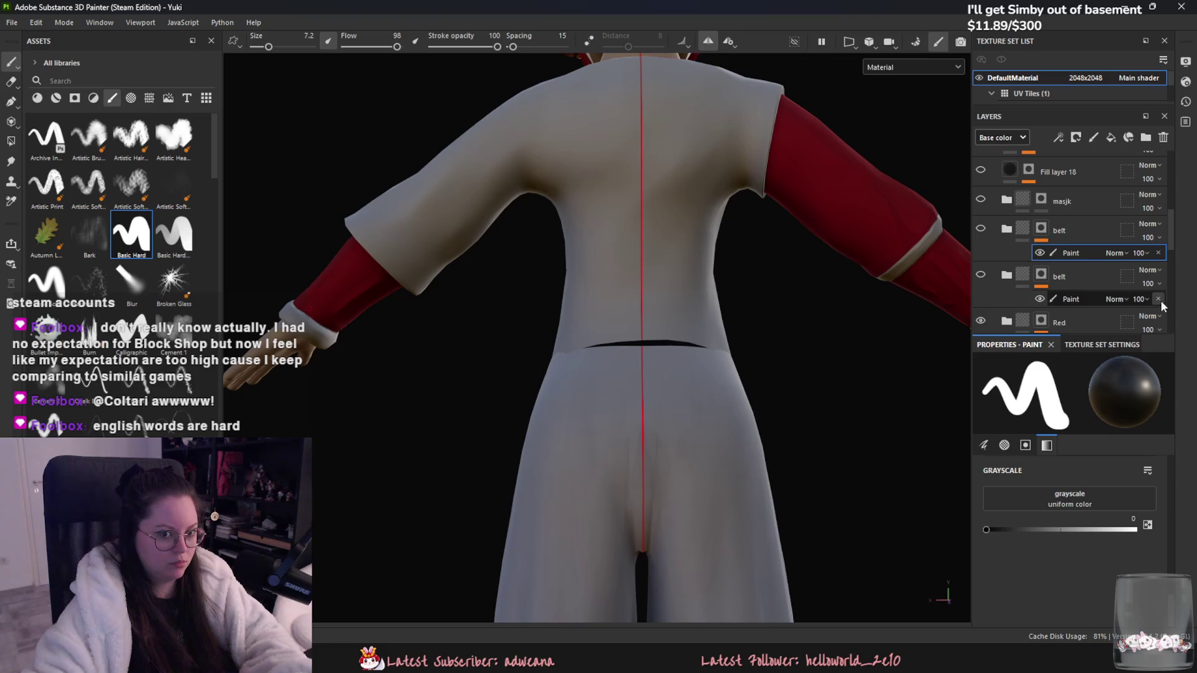
# Step: Switch the paint colour to white and set the upper belt group's opacity to 57
pyautogui.click(1136, 529)
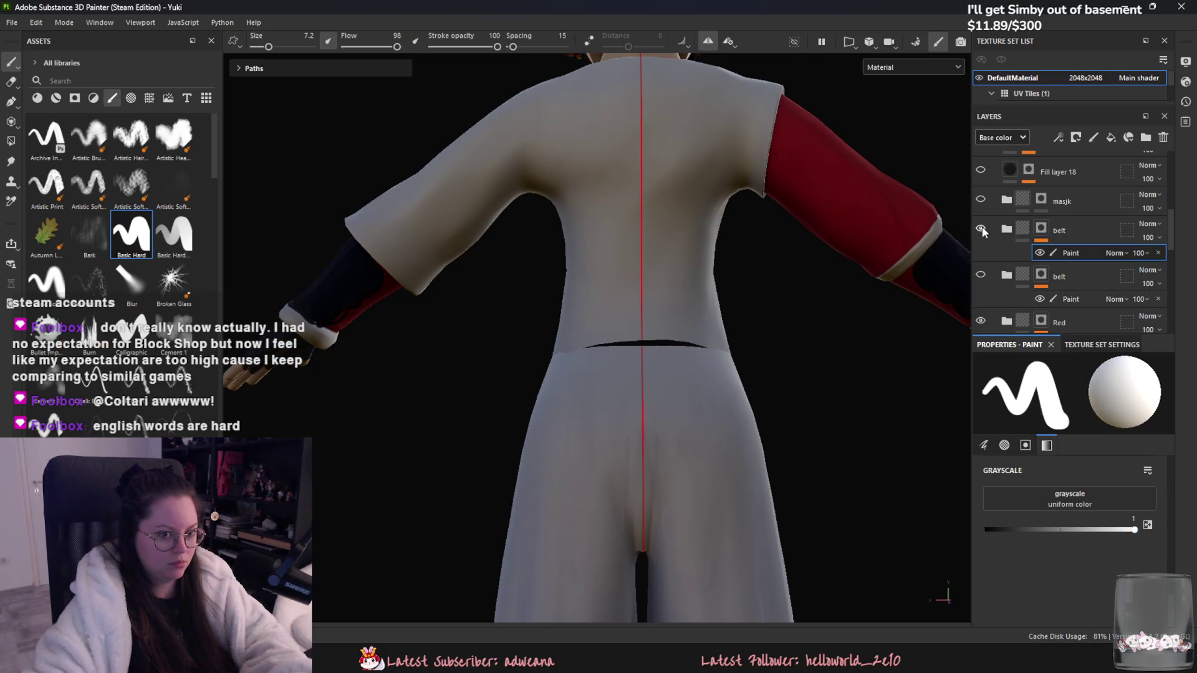
pyautogui.click(1134, 252)
pyautogui.moveTo(1151, 245); pyautogui.dragTo(1163, 262)
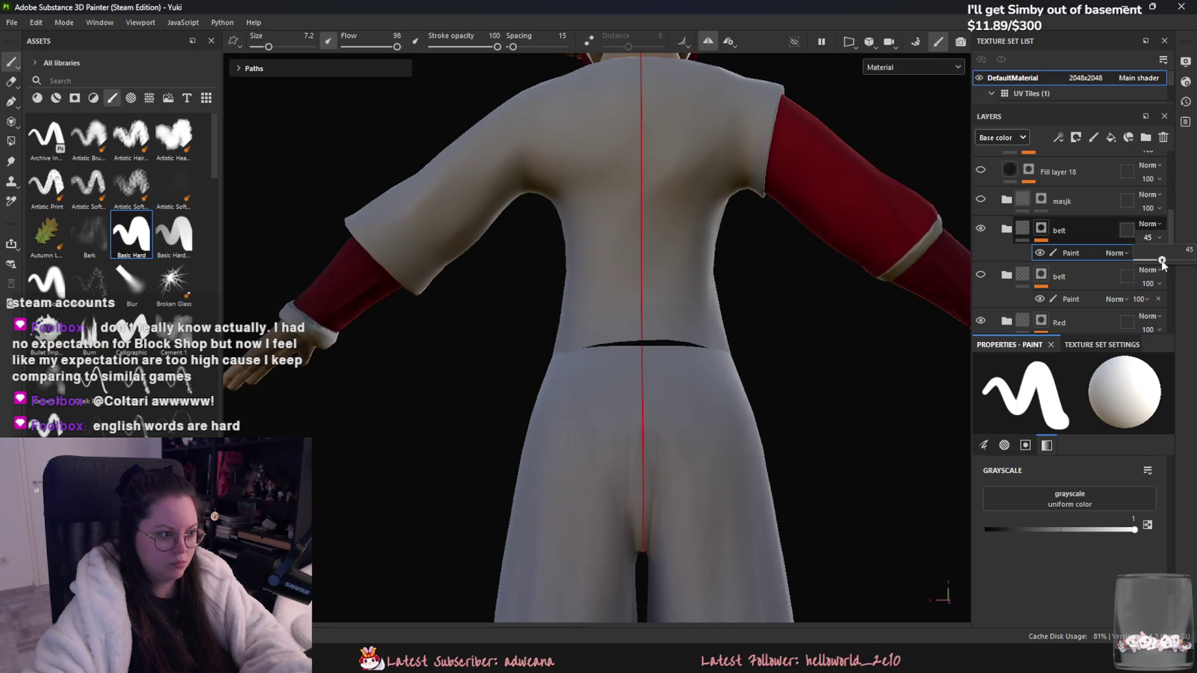
pyautogui.keyDown('alt'); pyautogui.moveTo(826, 294); pyautogui.dragTo(536, 283); pyautogui.keyUp('alt')
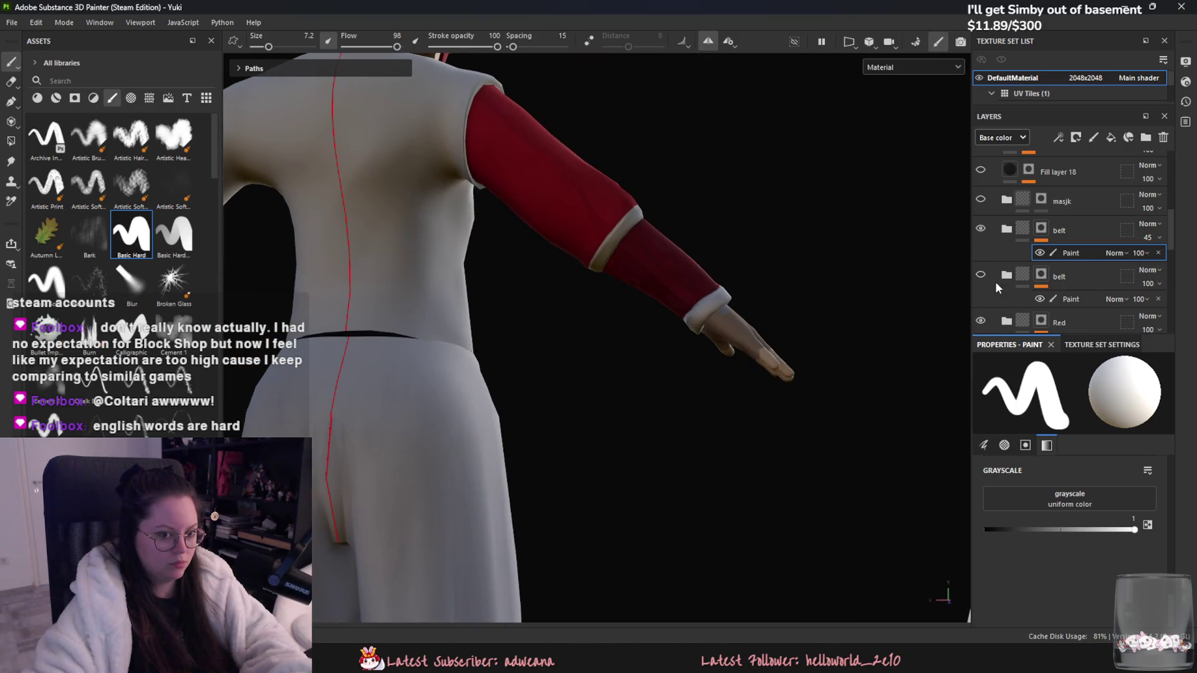
pyautogui.click(981, 276)
pyautogui.moveTo(785, 265)
pyautogui.keyDown('alt'); pyautogui.mouseDown()
pyautogui.moveTo(697, 315)
pyautogui.moveTo(774, 312)
pyautogui.moveTo(748, 329)
pyautogui.mouseUp(); pyautogui.keyUp('alt')
pyautogui.click(1148, 238)
pyautogui.moveTo(1153, 261); pyautogui.dragTo(1170, 262)
# Step: Frame the near arm's red sleeve and paint a dark stroke down it
pyautogui.moveTo(623, 367)
pyautogui.keyDown('alt'); pyautogui.mouseDown()
pyautogui.moveTo(548, 376)
pyautogui.moveTo(547, 361)
pyautogui.moveTo(388, 352)
pyautogui.mouseUp(); pyautogui.keyUp('alt')
pyautogui.moveTo(389, 352); pyautogui.dragTo(525, 355, button='middle')
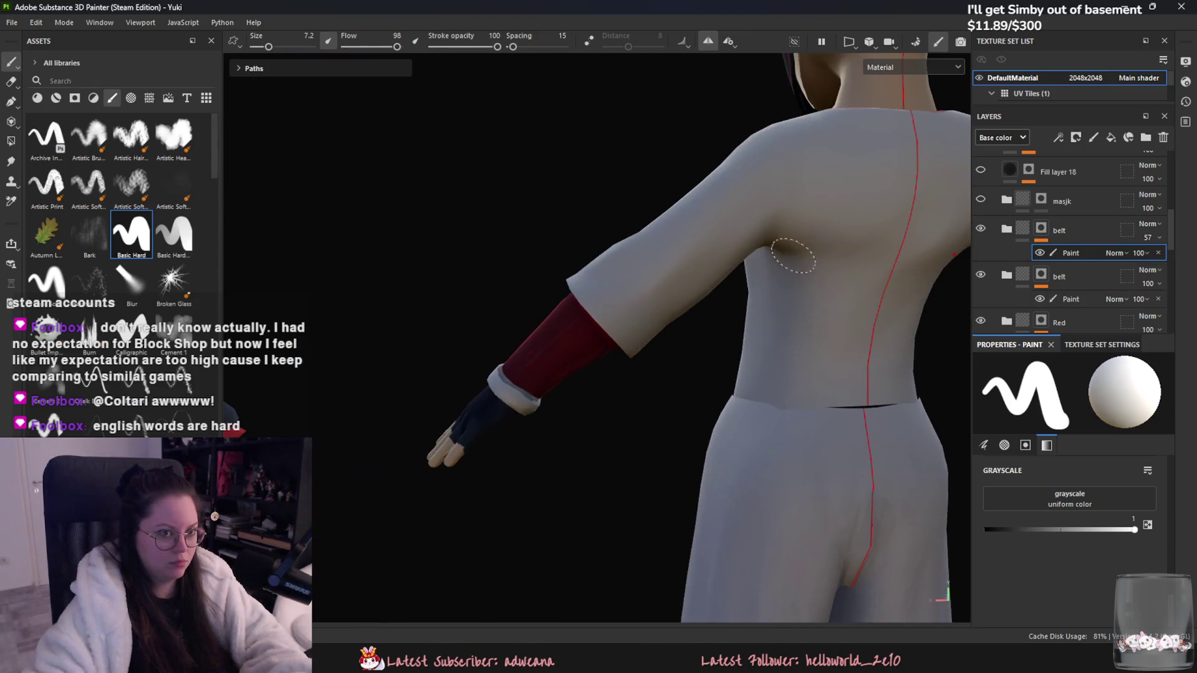
pyautogui.scroll(3, 842, 250)
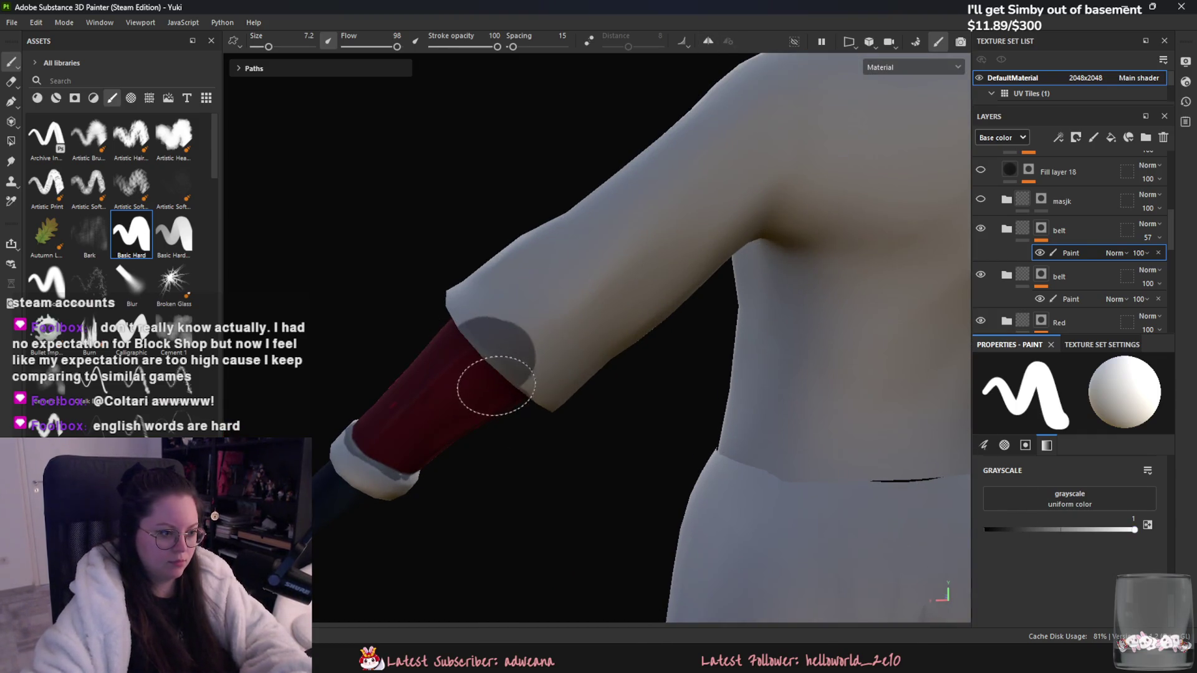
pyautogui.keyDown('alt'); pyautogui.moveTo(590, 441); pyautogui.dragTo(635, 390); pyautogui.keyUp('alt')
pyautogui.press('x')
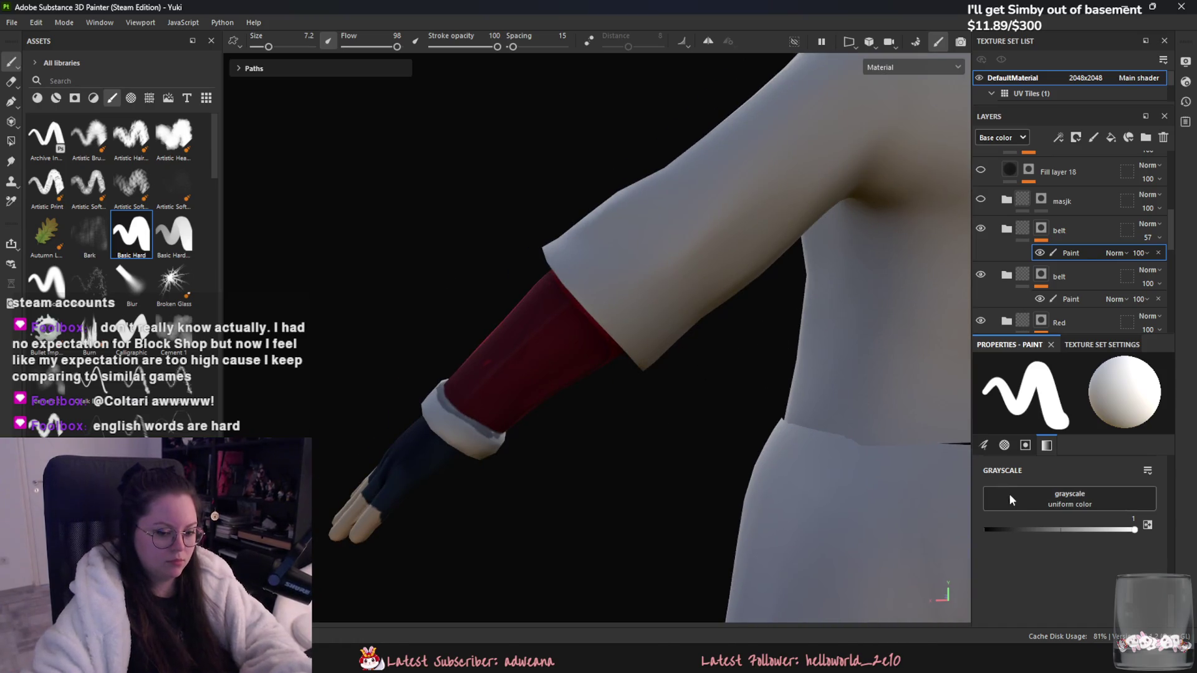
pyautogui.keyDown('alt'); pyautogui.moveTo(561, 318); pyautogui.dragTo(492, 290); pyautogui.keyUp('alt')
pyautogui.moveTo(568, 433)
pyautogui.keyDown('alt'); pyautogui.mouseDown()
pyautogui.moveTo(480, 401)
pyautogui.moveTo(489, 353)
pyautogui.moveTo(595, 409)
pyautogui.mouseUp(); pyautogui.keyUp('alt')
pyautogui.moveTo(534, 441)
pyautogui.keyDown('alt'); pyautogui.mouseDown()
pyautogui.moveTo(428, 387)
pyautogui.moveTo(769, 446)
pyautogui.mouseUp(); pyautogui.keyUp('alt')
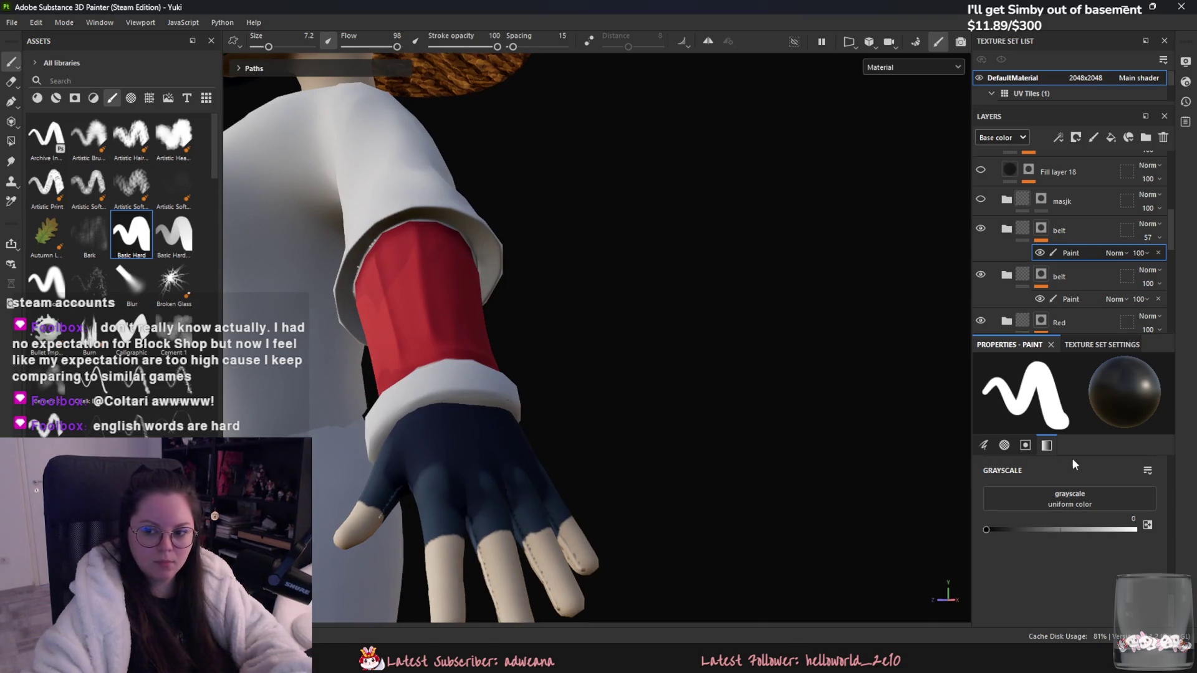
pyautogui.click(1135, 530)
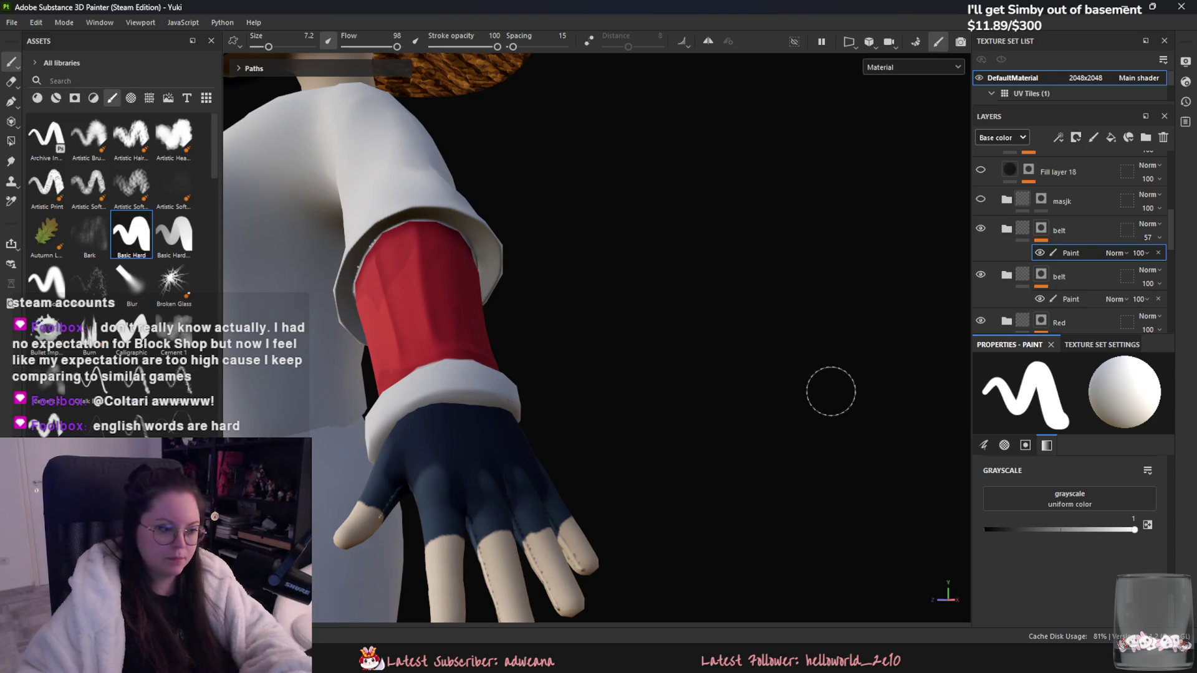
pyautogui.keyDown('alt'); pyautogui.moveTo(294, 257); pyautogui.dragTo(373, 234); pyautogui.keyUp('alt')
pyautogui.moveTo(412, 348)
pyautogui.mouseDown()
pyautogui.moveTo(356, 251)
pyautogui.moveTo(426, 352)
pyautogui.moveTo(331, 286)
pyautogui.moveTo(400, 349)
pyautogui.mouseUp()
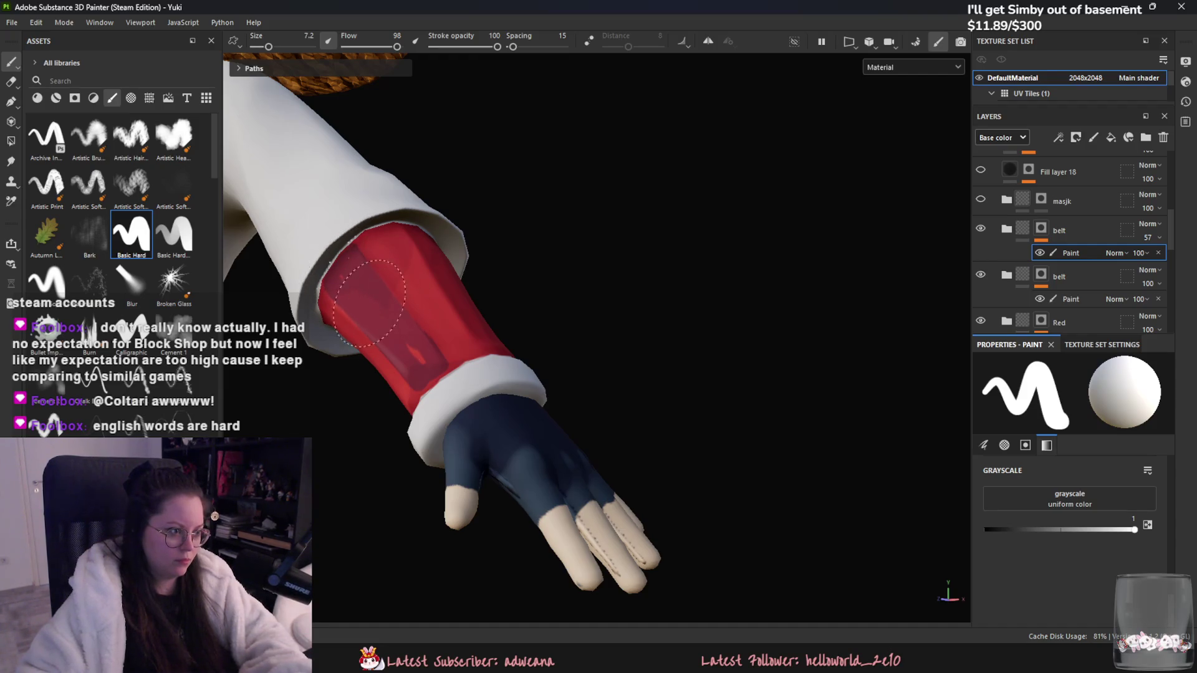
# Step: Add dark red shading along the sleeve's lower edge, then undo the last stroke
pyautogui.moveTo(418, 355)
pyautogui.keyDown('alt'); pyautogui.mouseDown()
pyautogui.moveTo(426, 383)
pyautogui.moveTo(561, 328)
pyautogui.moveTo(561, 307)
pyautogui.moveTo(494, 302)
pyautogui.moveTo(547, 313)
pyautogui.moveTo(534, 275)
pyautogui.moveTo(374, 334)
pyautogui.moveTo(544, 207)
pyautogui.moveTo(441, 254)
pyautogui.moveTo(387, 322)
pyautogui.mouseUp(); pyautogui.keyUp('alt')
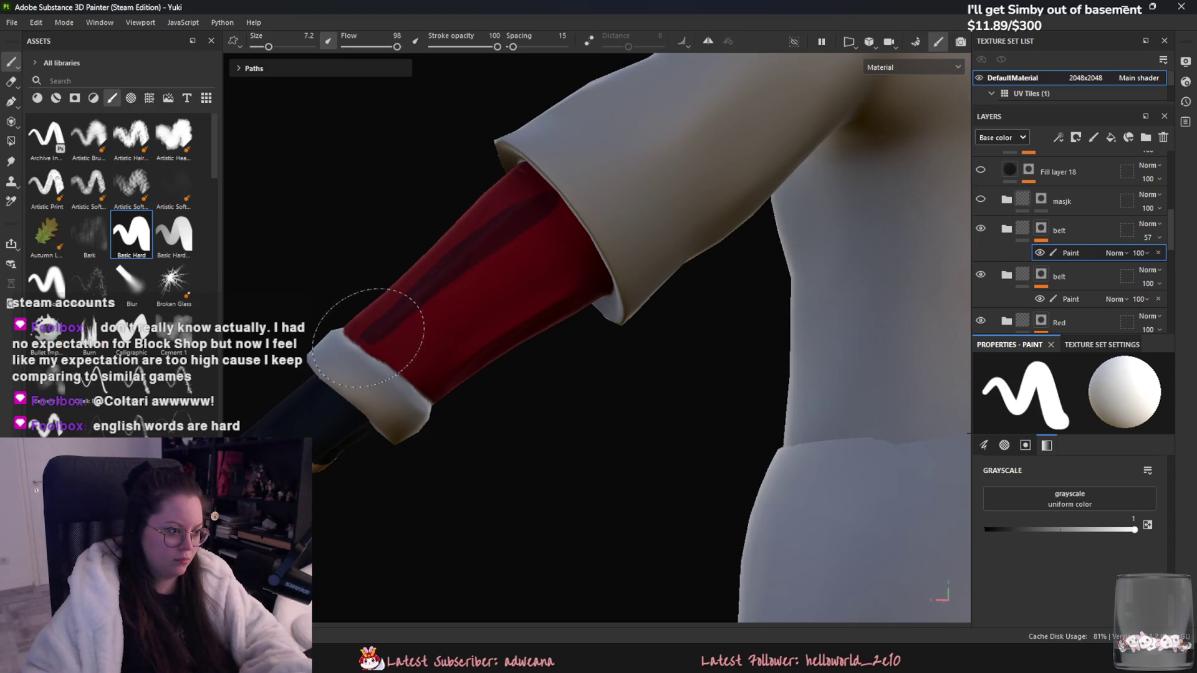
pyautogui.moveTo(427, 374)
pyautogui.mouseDown()
pyautogui.moveTo(481, 301)
pyautogui.moveTo(569, 275)
pyautogui.mouseUp()
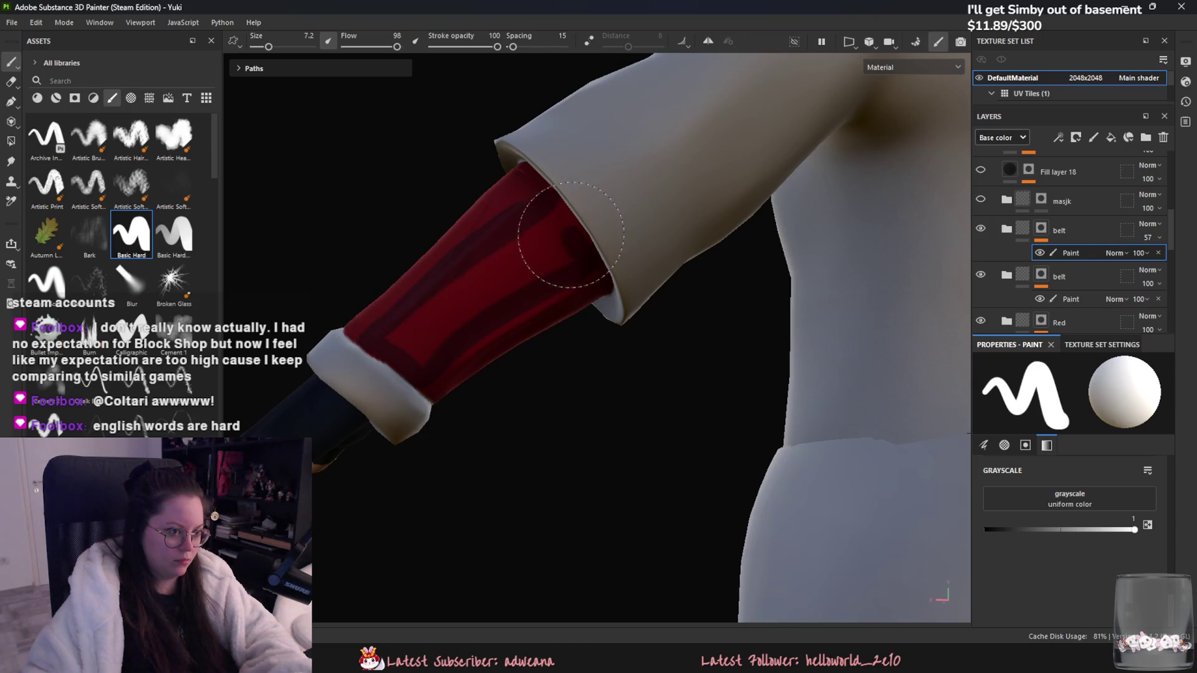
pyautogui.moveTo(556, 210)
pyautogui.mouseDown()
pyautogui.moveTo(441, 286)
pyautogui.moveTo(401, 329)
pyautogui.moveTo(467, 280)
pyautogui.moveTo(557, 255)
pyautogui.moveTo(382, 347)
pyautogui.moveTo(420, 342)
pyautogui.moveTo(532, 270)
pyautogui.moveTo(567, 267)
pyautogui.moveTo(458, 353)
pyautogui.moveTo(405, 346)
pyautogui.moveTo(424, 354)
pyautogui.moveTo(399, 389)
pyautogui.moveTo(411, 379)
pyautogui.moveTo(402, 349)
pyautogui.moveTo(497, 315)
pyautogui.moveTo(449, 350)
pyautogui.moveTo(672, 386)
pyautogui.moveTo(569, 348)
pyautogui.moveTo(459, 266)
pyautogui.mouseUp()
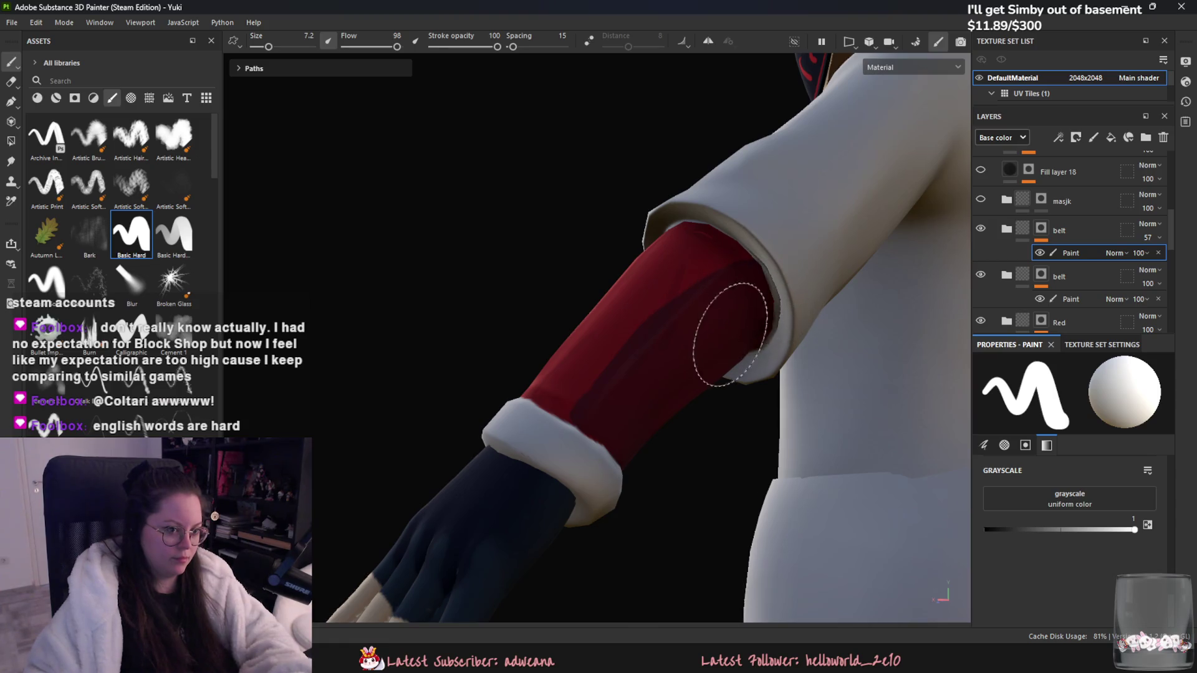
pyautogui.keyDown('alt'); pyautogui.moveTo(716, 318); pyautogui.dragTo(716, 324); pyautogui.keyUp('alt')
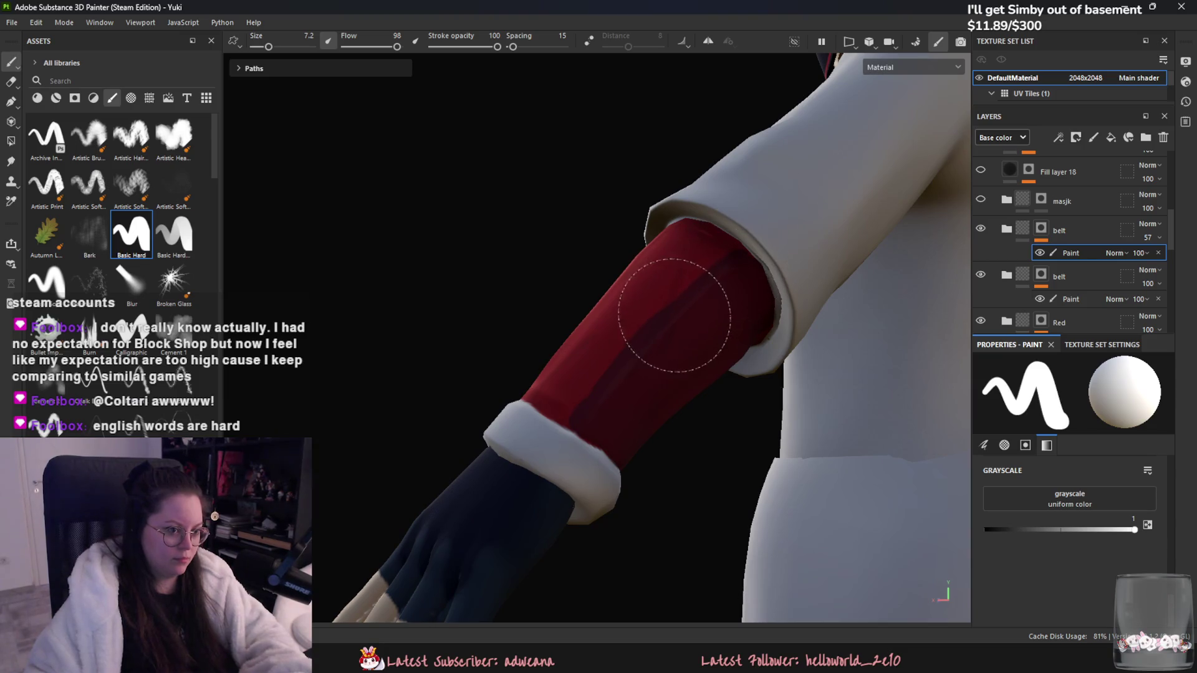
pyautogui.moveTo(667, 360)
pyautogui.keyDown('alt'); pyautogui.mouseDown()
pyautogui.moveTo(654, 405)
pyautogui.moveTo(660, 399)
pyautogui.mouseUp(); pyautogui.keyUp('alt')
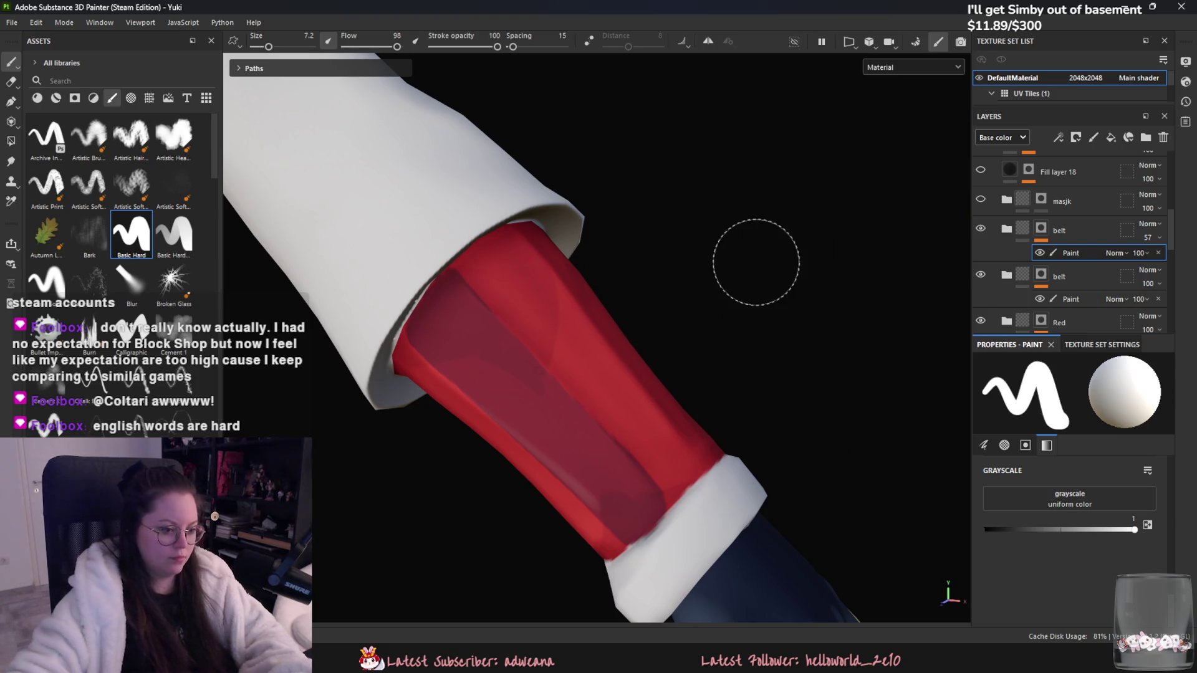
pyautogui.moveTo(770, 458)
pyautogui.keyDown('alt'); pyautogui.mouseDown()
pyautogui.moveTo(653, 389)
pyautogui.moveTo(542, 409)
pyautogui.moveTo(537, 360)
pyautogui.moveTo(569, 322)
pyautogui.mouseUp(); pyautogui.keyUp('alt')
pyautogui.hotkey('ctrl', 'z')
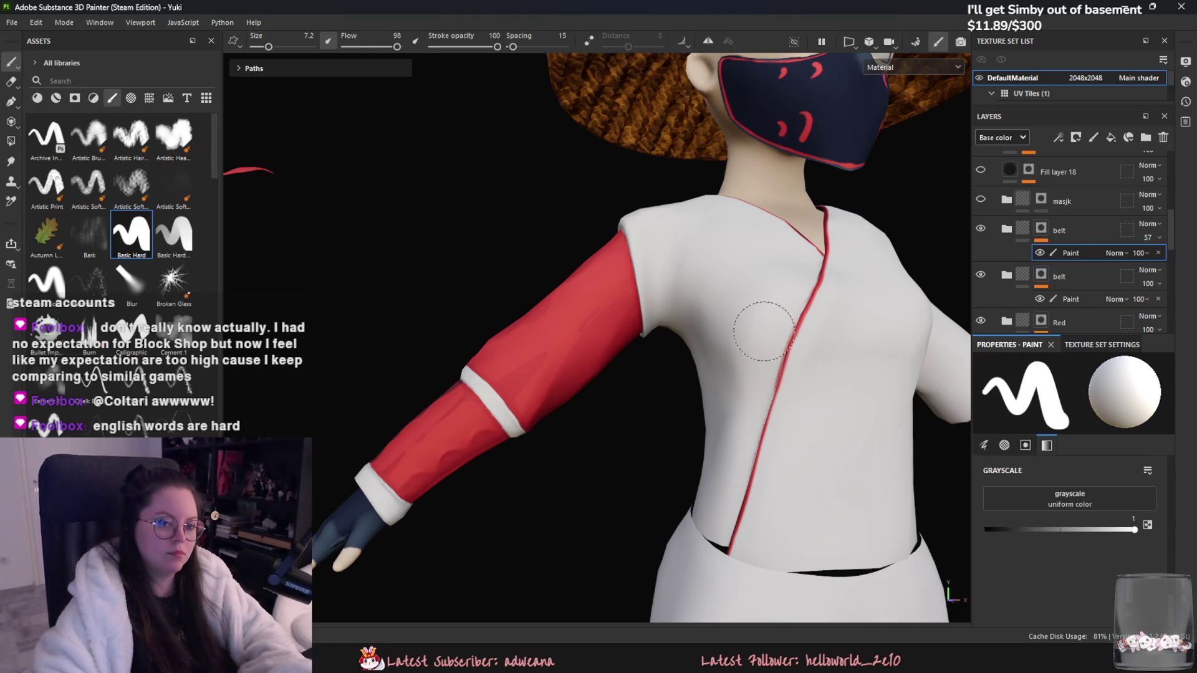
# Step: In the Red folder, duplicate Fill layer 31 with Ctrl+D and select the copy's Paint mask
pyautogui.scroll(-3, 1143, 244)
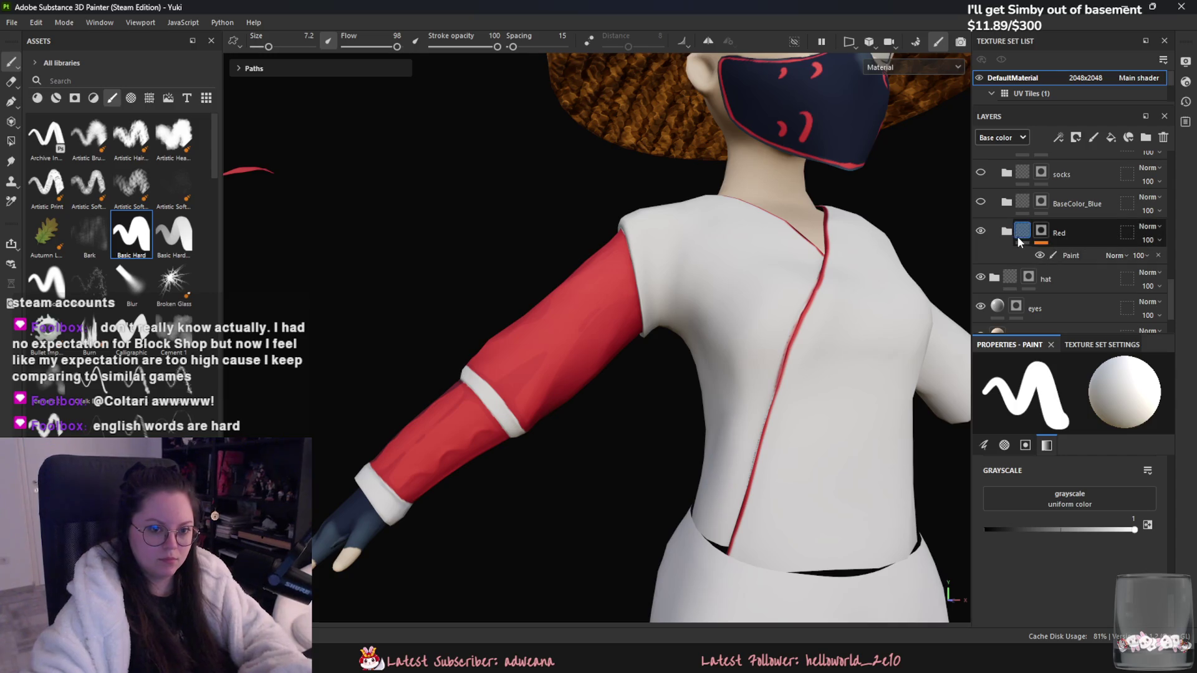
pyautogui.click(1016, 233)
pyautogui.scroll(-3, 1082, 282)
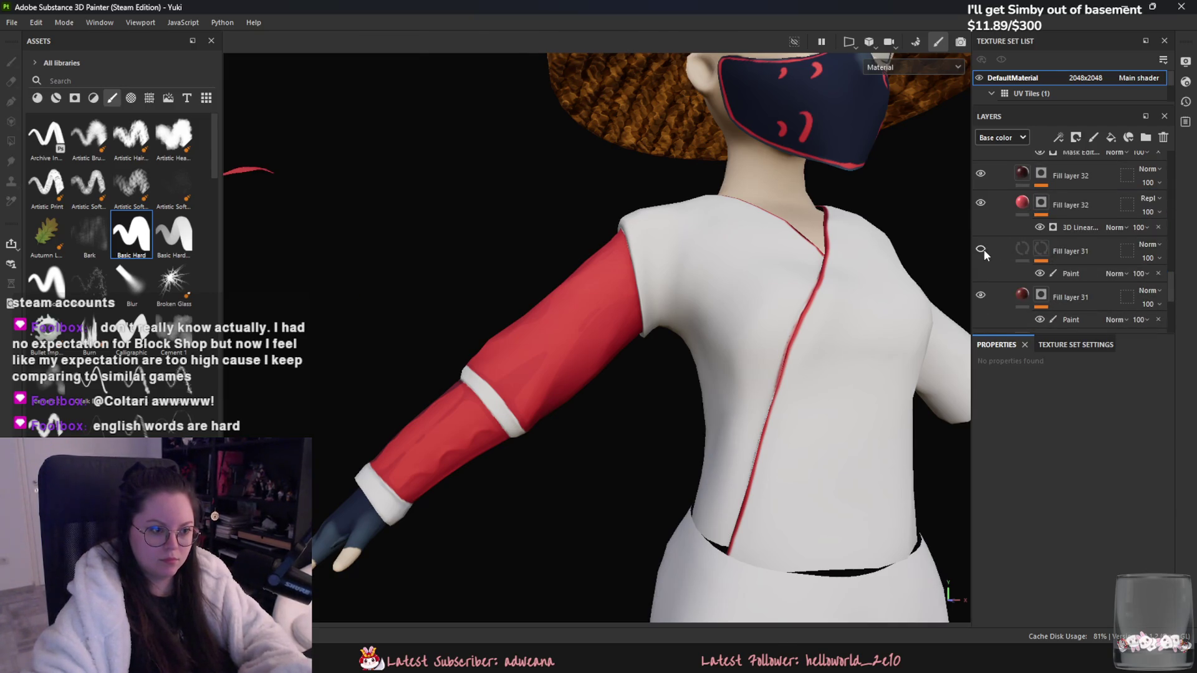
pyautogui.scroll(-3, 990, 261)
pyautogui.scroll(1, 1004, 206)
pyautogui.hotkey('ctrl', 'd')
pyautogui.rightClick(1054, 177)
pyautogui.click(1060, 437)
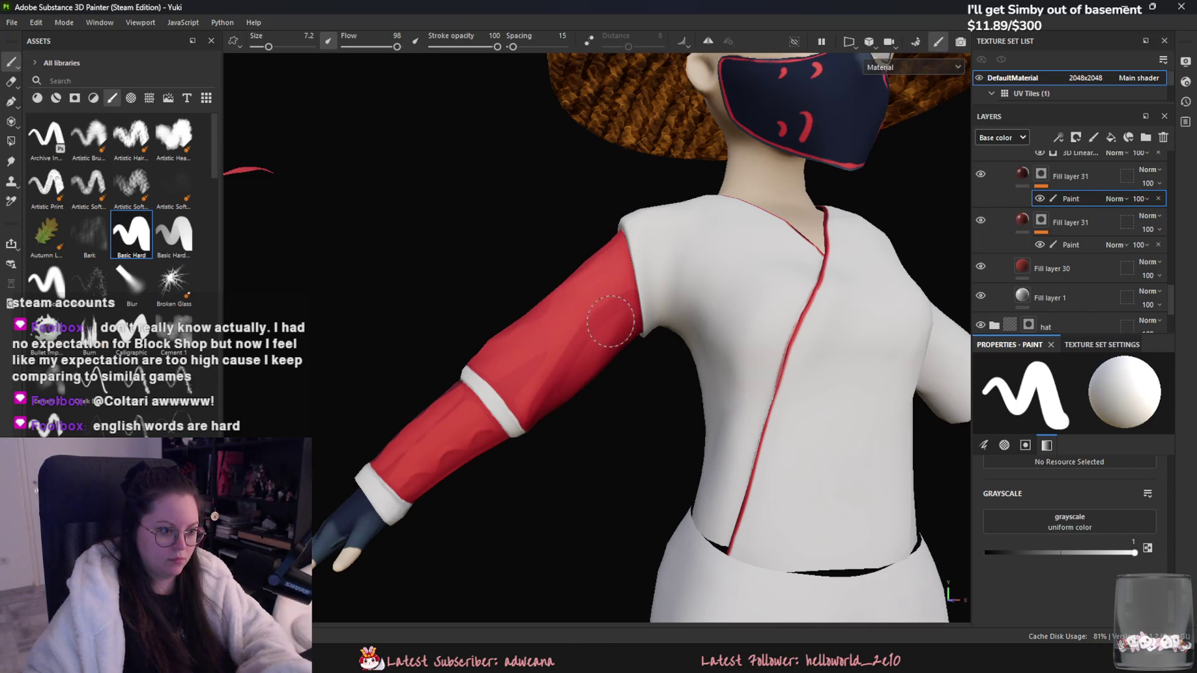
# Step: Orbit around the character to inspect the darker maroon forearm sleeves from several angles
pyautogui.keyDown('alt'); pyautogui.moveTo(592, 373); pyautogui.dragTo(617, 324); pyautogui.keyUp('alt')
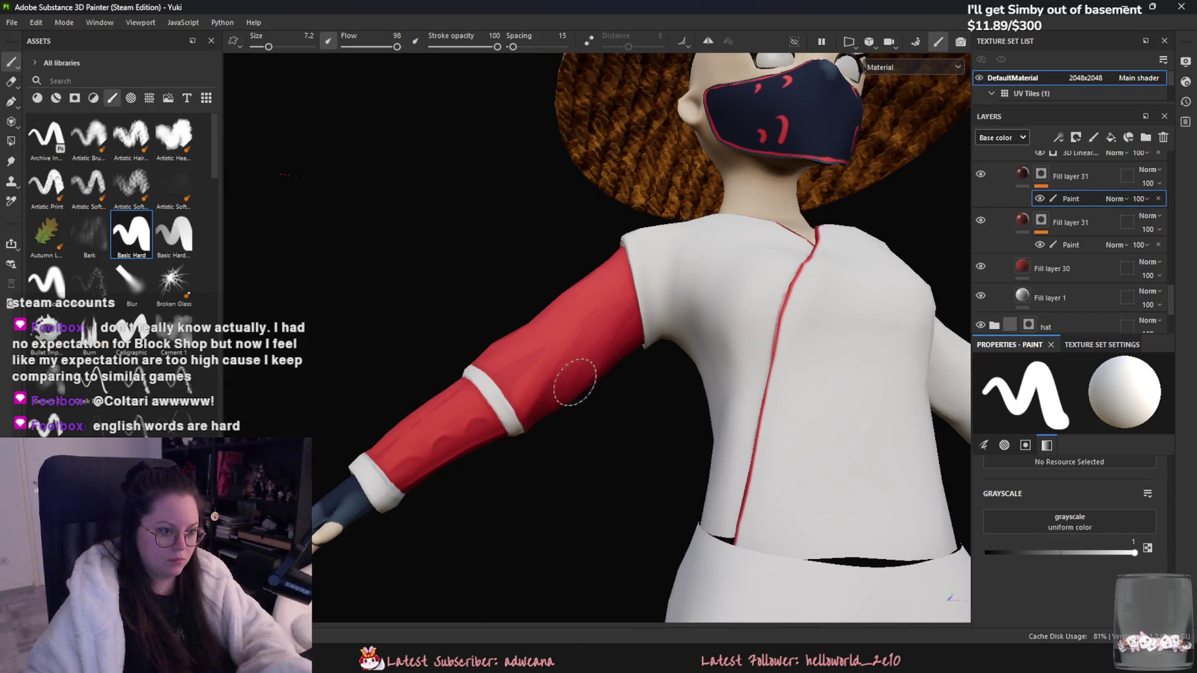
pyautogui.keyDown('alt'); pyautogui.moveTo(574, 389); pyautogui.dragTo(620, 328); pyautogui.keyUp('alt')
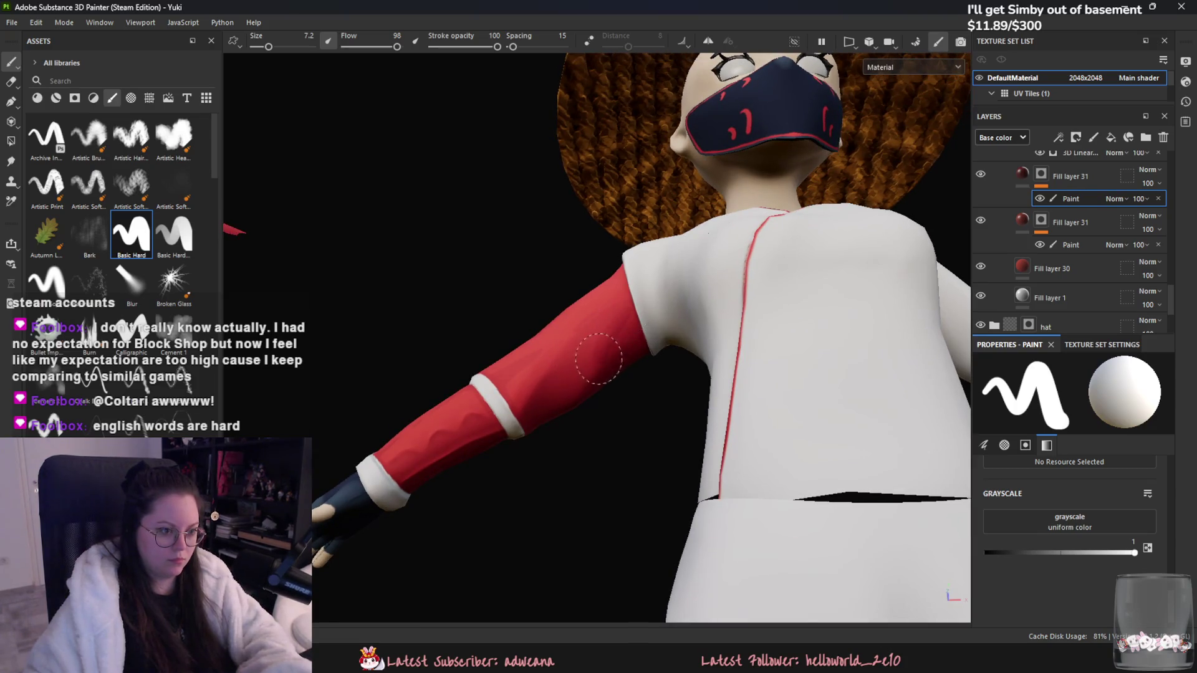
pyautogui.keyDown('alt'); pyautogui.moveTo(608, 364); pyautogui.dragTo(645, 340); pyautogui.keyUp('alt')
pyautogui.keyDown('alt'); pyautogui.moveTo(571, 361); pyautogui.dragTo(486, 430); pyautogui.keyUp('alt')
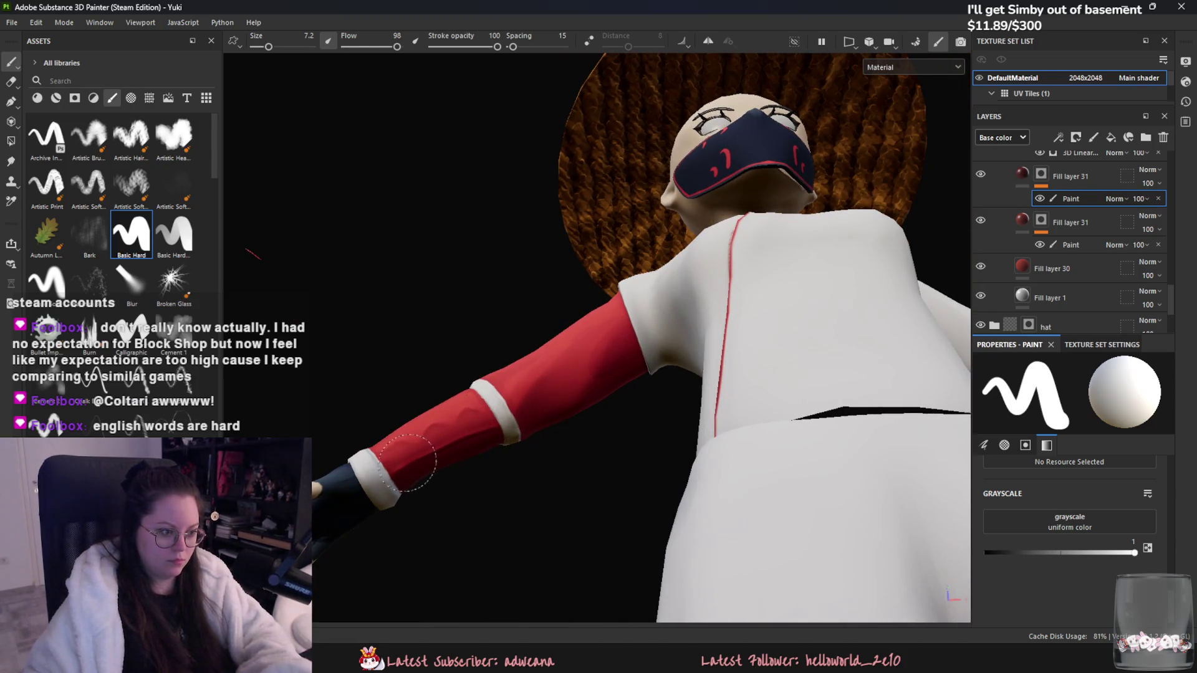
pyautogui.moveTo(414, 477)
pyautogui.keyDown('alt'); pyautogui.mouseDown()
pyautogui.moveTo(550, 513)
pyautogui.moveTo(554, 473)
pyautogui.mouseUp(); pyautogui.keyUp('alt')
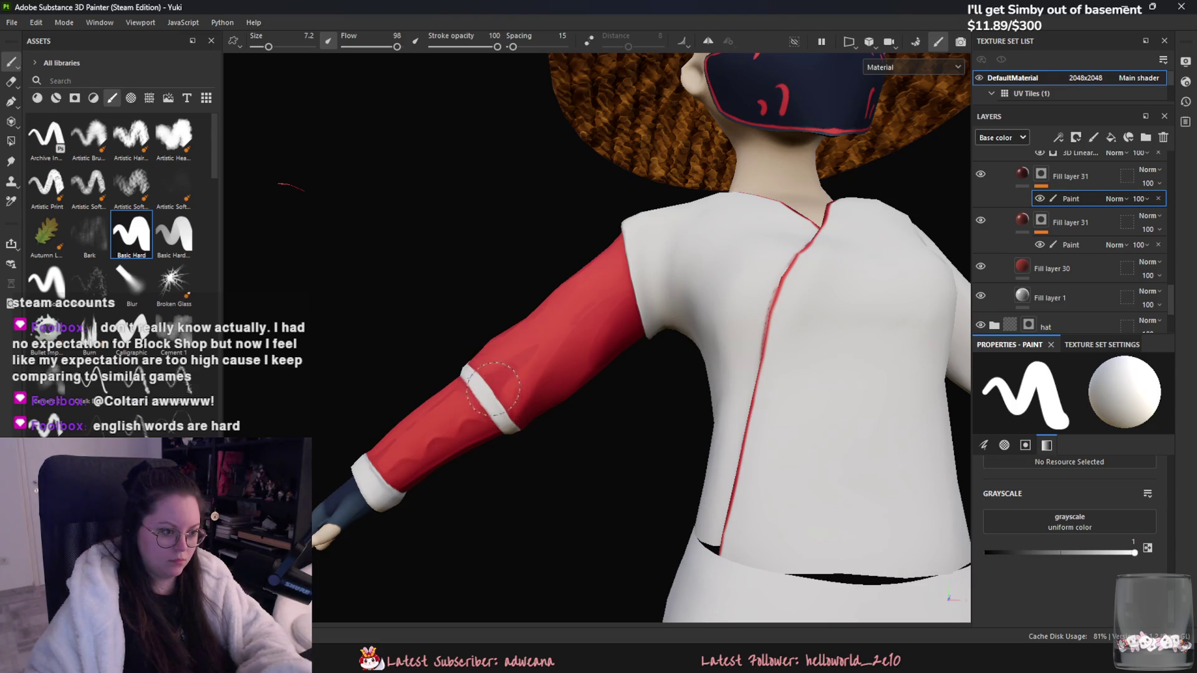
pyautogui.moveTo(525, 374)
pyautogui.keyDown('alt'); pyautogui.mouseDown()
pyautogui.moveTo(542, 337)
pyautogui.moveTo(614, 329)
pyautogui.moveTo(510, 276)
pyautogui.moveTo(533, 296)
pyautogui.moveTo(524, 312)
pyautogui.mouseUp(); pyautogui.keyUp('alt')
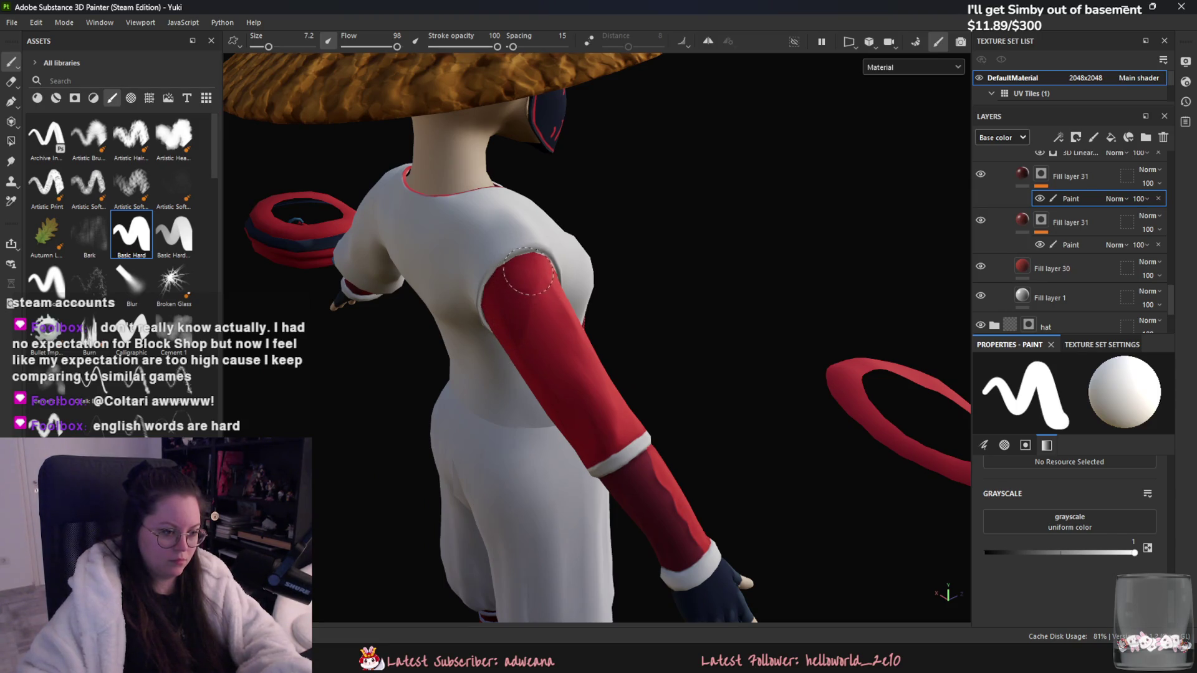
pyautogui.moveTo(529, 334)
pyautogui.keyDown('alt'); pyautogui.mouseDown()
pyautogui.moveTo(611, 314)
pyautogui.moveTo(592, 346)
pyautogui.moveTo(611, 297)
pyautogui.moveTo(569, 235)
pyautogui.mouseUp(); pyautogui.keyUp('alt')
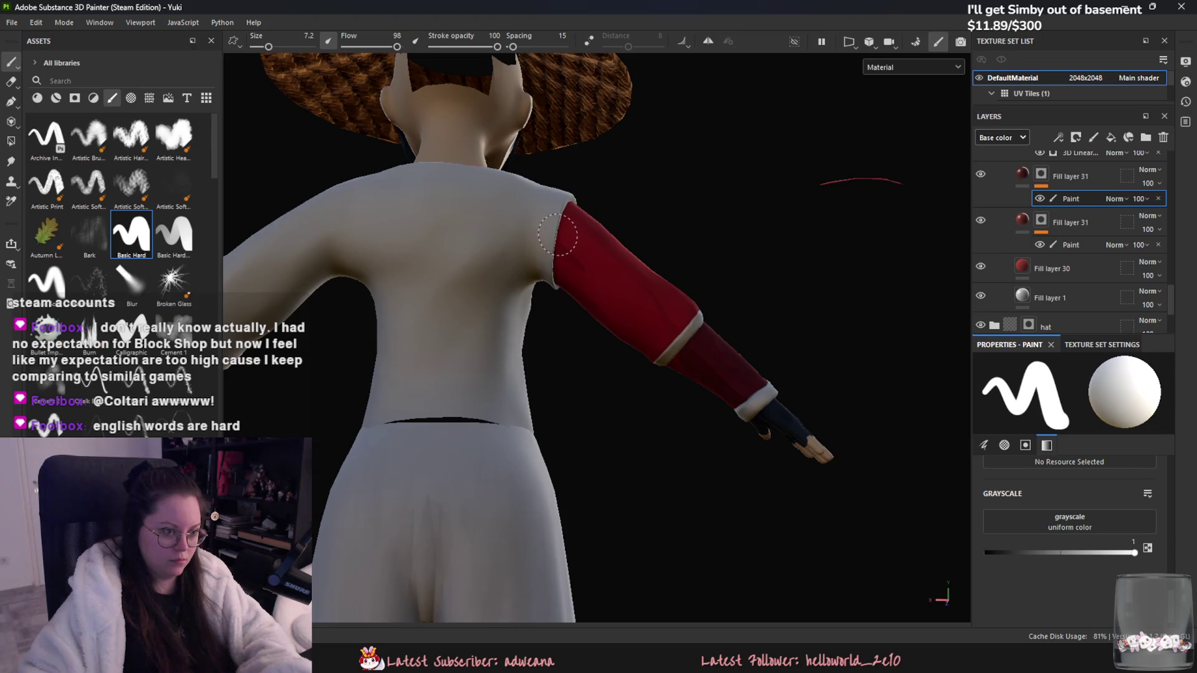
pyautogui.scroll(-3, 709, 265)
pyautogui.scroll(-3, 709, 266)
pyautogui.moveTo(709, 265)
pyautogui.keyDown('alt'); pyautogui.mouseDown()
pyautogui.moveTo(761, 363)
pyautogui.moveTo(648, 355)
pyautogui.mouseUp(); pyautogui.keyUp('alt')
pyautogui.scroll(-3, 648, 355)
pyautogui.scroll(3, 735, 373)
pyautogui.keyDown('alt'); pyautogui.moveTo(748, 404); pyautogui.dragTo(729, 405); pyautogui.keyUp('alt')
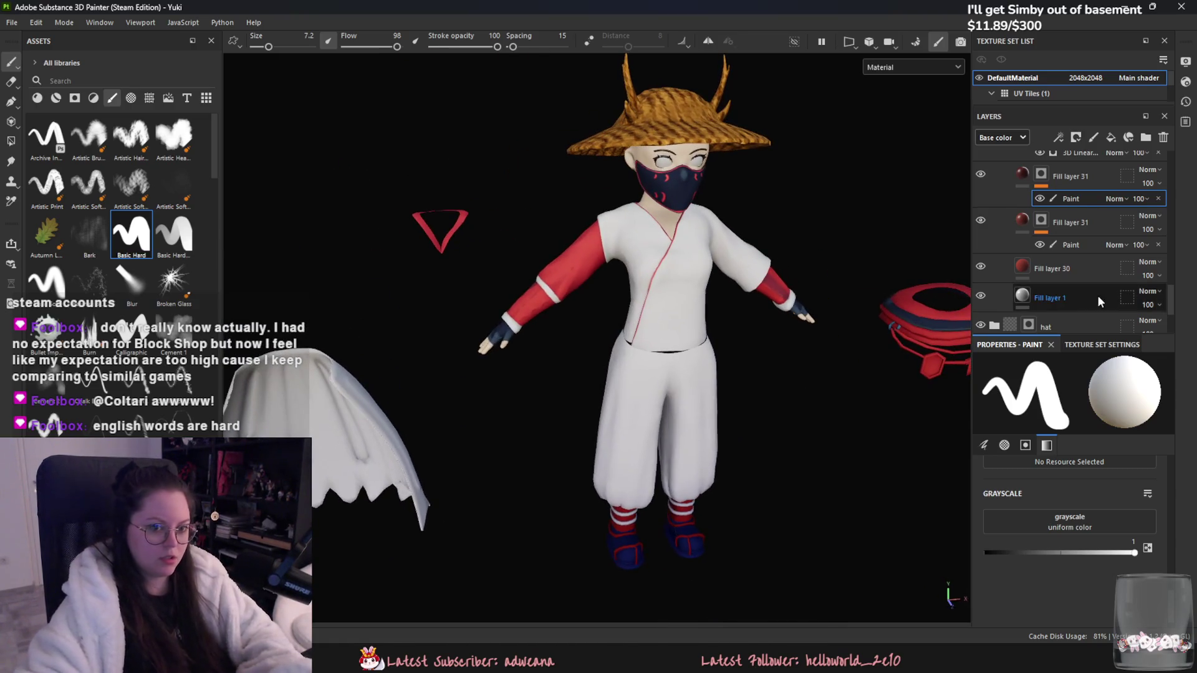
# Step: Toggle Fill layer 32 off and on to compare the red parts
pyautogui.scroll(2, 1072, 262)
pyautogui.click(981, 205)
pyautogui.click(981, 204)
pyautogui.scroll(5, 631, 306)
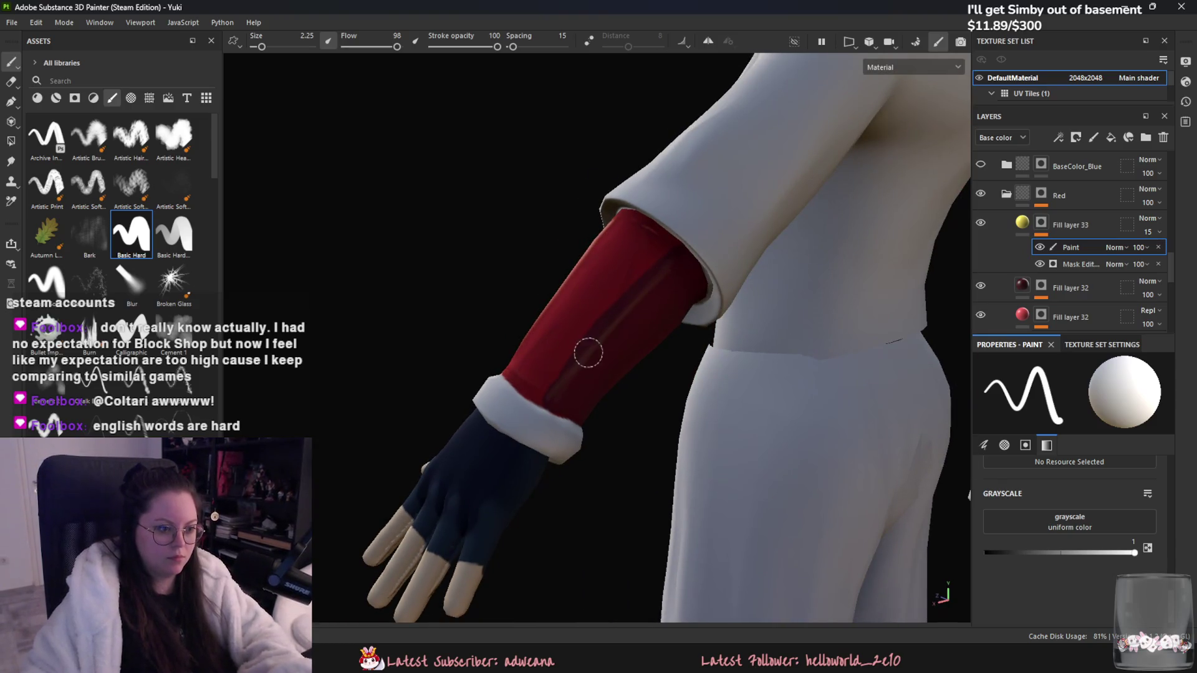
# Step: Frame the red forearm and gloved hand, then select the Red group's Paint layer
pyautogui.moveTo(637, 300)
pyautogui.keyDown('alt'); pyautogui.mouseDown()
pyautogui.moveTo(596, 223)
pyautogui.moveTo(592, 363)
pyautogui.moveTo(593, 221)
pyautogui.moveTo(589, 328)
pyautogui.moveTo(748, 277)
pyautogui.moveTo(587, 289)
pyautogui.moveTo(631, 331)
pyautogui.moveTo(497, 297)
pyautogui.moveTo(561, 377)
pyautogui.moveTo(461, 303)
pyautogui.moveTo(564, 380)
pyautogui.moveTo(535, 362)
pyautogui.moveTo(494, 292)
pyautogui.moveTo(567, 352)
pyautogui.moveTo(556, 342)
pyautogui.moveTo(604, 345)
pyautogui.moveTo(484, 330)
pyautogui.moveTo(467, 342)
pyautogui.moveTo(432, 329)
pyautogui.moveTo(334, 373)
pyautogui.mouseUp(); pyautogui.keyUp('alt')
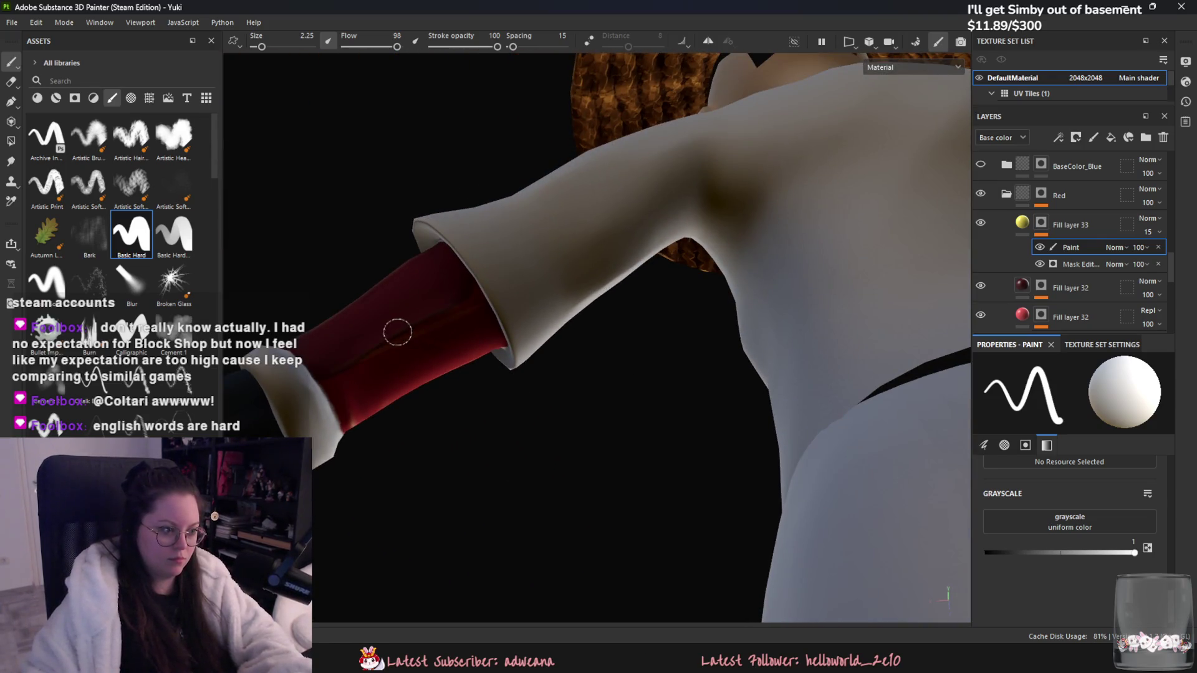
pyautogui.moveTo(580, 253)
pyautogui.keyDown('alt'); pyautogui.mouseDown()
pyautogui.moveTo(788, 408)
pyautogui.moveTo(524, 354)
pyautogui.moveTo(661, 387)
pyautogui.moveTo(655, 399)
pyautogui.moveTo(625, 382)
pyautogui.mouseUp(); pyautogui.keyUp('alt')
pyautogui.scroll(3, 673, 390)
pyautogui.scroll(4, 692, 405)
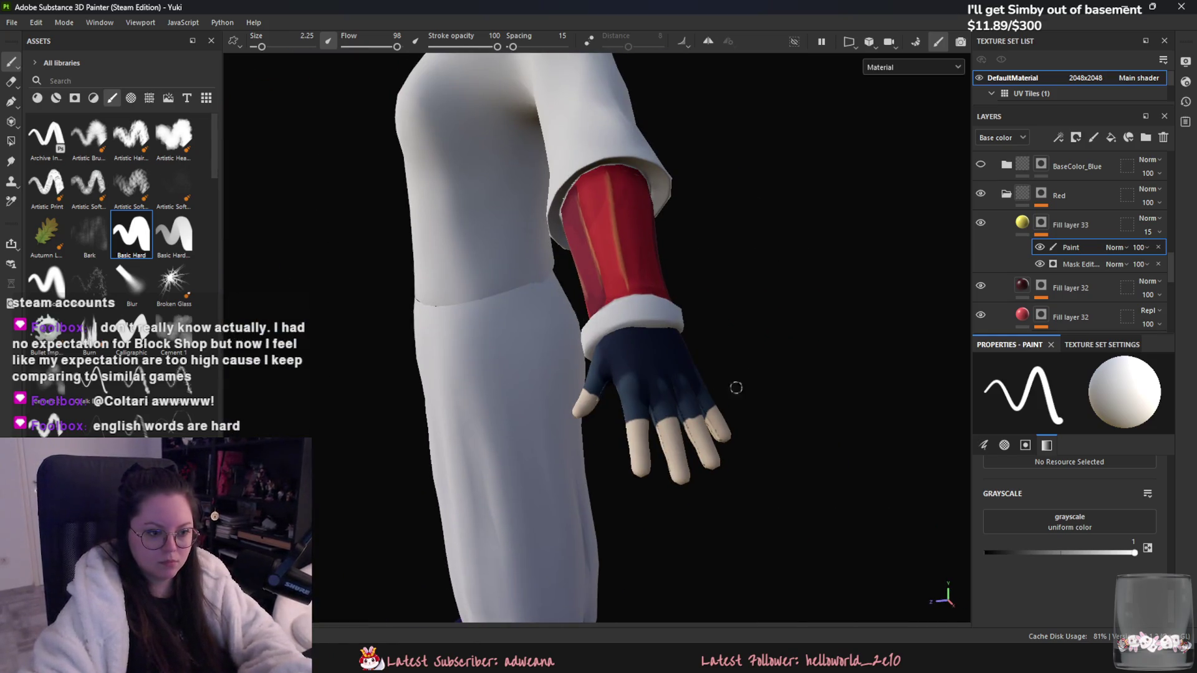
pyautogui.scroll(3, 1059, 267)
pyautogui.scroll(2, 1069, 273)
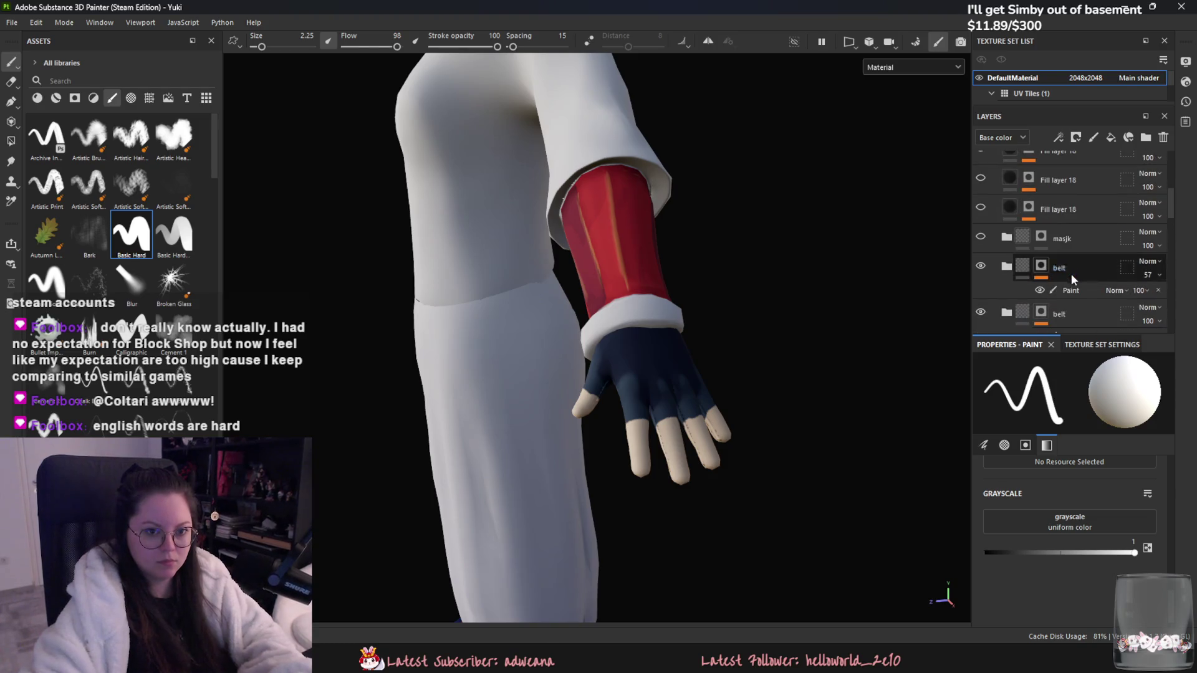
pyautogui.scroll(2, 1059, 256)
pyautogui.scroll(-1, 1062, 274)
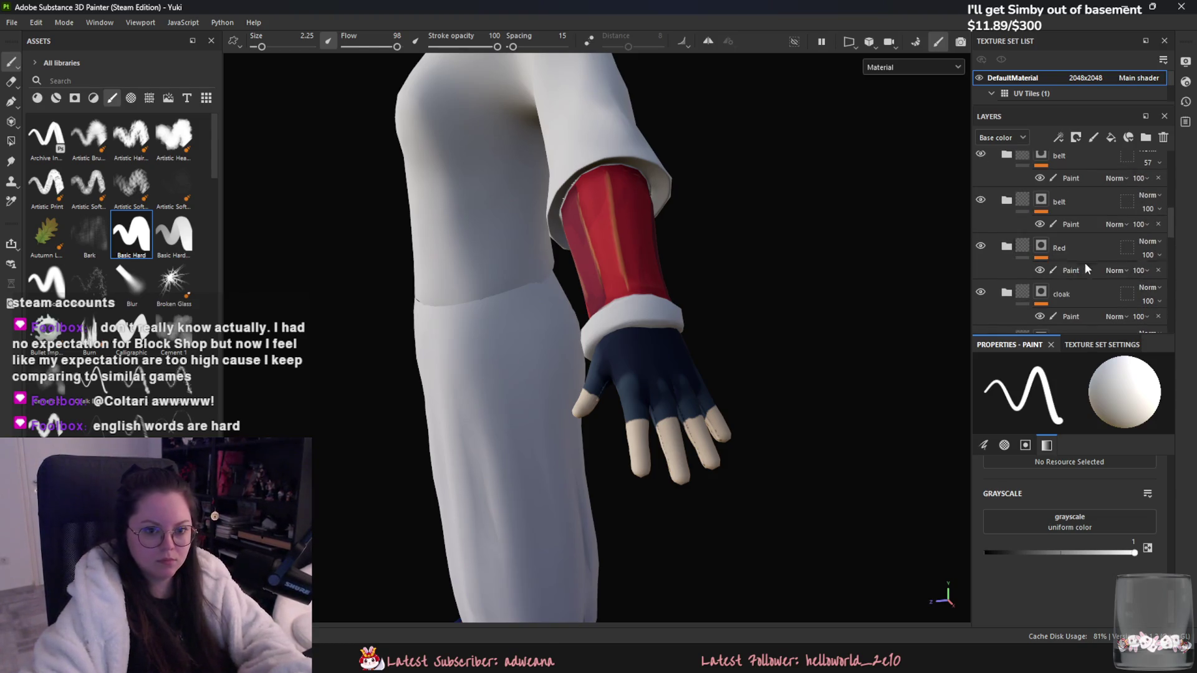
pyautogui.click(1079, 270)
pyautogui.scroll(3, 651, 391)
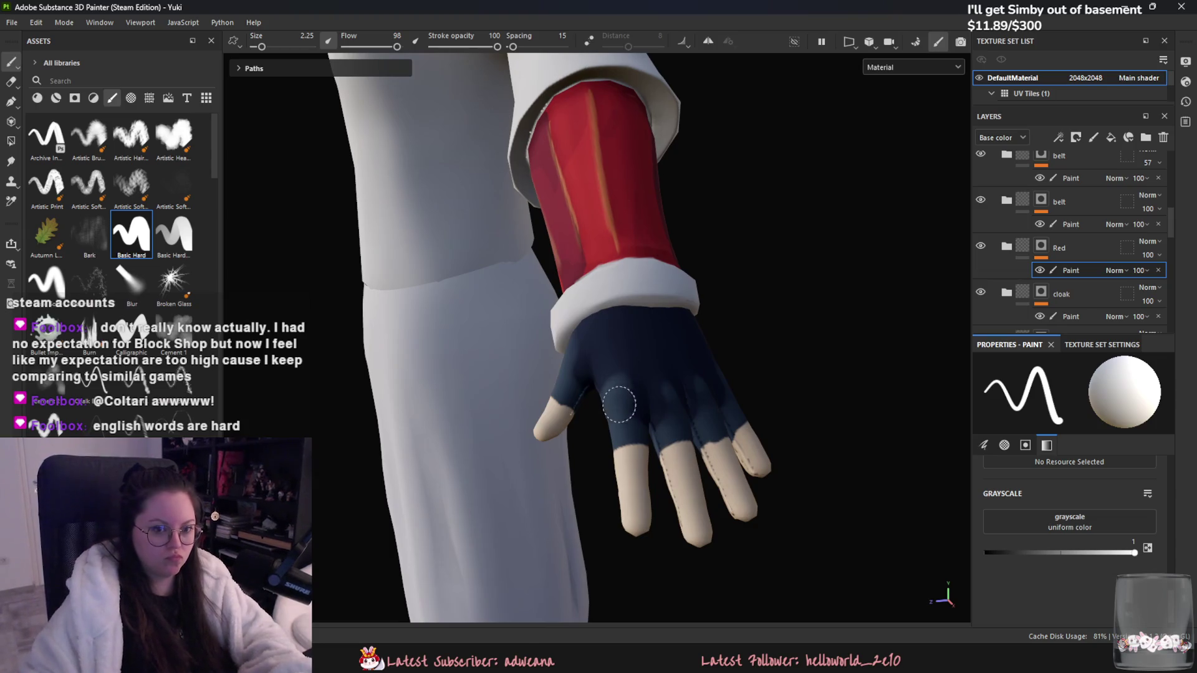
# Step: Move the Red group above the second belt group and undo a trial stroke on the glove
pyautogui.keyDown('alt'); pyautogui.moveTo(620, 367); pyautogui.dragTo(698, 361); pyautogui.keyUp('alt')
pyautogui.moveTo(1059, 248); pyautogui.dragTo(1084, 201)
pyautogui.moveTo(1134, 552); pyautogui.dragTo(981, 551)
pyautogui.moveTo(598, 385)
pyautogui.mouseDown()
pyautogui.moveTo(666, 354)
pyautogui.moveTo(661, 380)
pyautogui.moveTo(704, 377)
pyautogui.mouseUp()
pyautogui.hotkey('ctrl', 'z')
# Step: Reselect the Red paint layer at white value and try red arcs on the glove, then undo them
pyautogui.click(1070, 224)
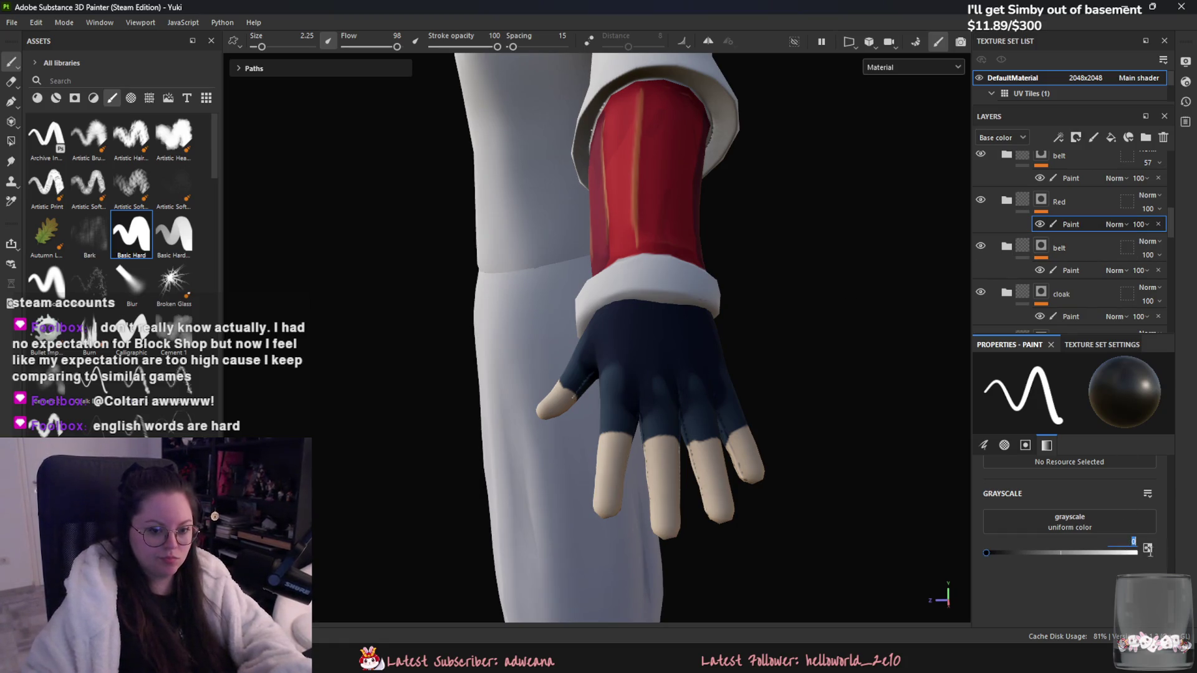
pyautogui.click(1134, 552)
pyautogui.moveTo(639, 317)
pyautogui.mouseDown()
pyautogui.moveTo(711, 356)
pyautogui.moveTo(611, 356)
pyautogui.moveTo(598, 342)
pyautogui.mouseUp()
pyautogui.hotkey('ctrl', 'z')
pyautogui.hotkey('ctrl', 'z')
pyautogui.hotkey('ctrl', 'z')
pyautogui.moveTo(601, 312)
pyautogui.mouseDown()
pyautogui.moveTo(648, 381)
pyautogui.moveTo(676, 321)
pyautogui.moveTo(626, 358)
pyautogui.moveTo(641, 322)
pyautogui.mouseUp()
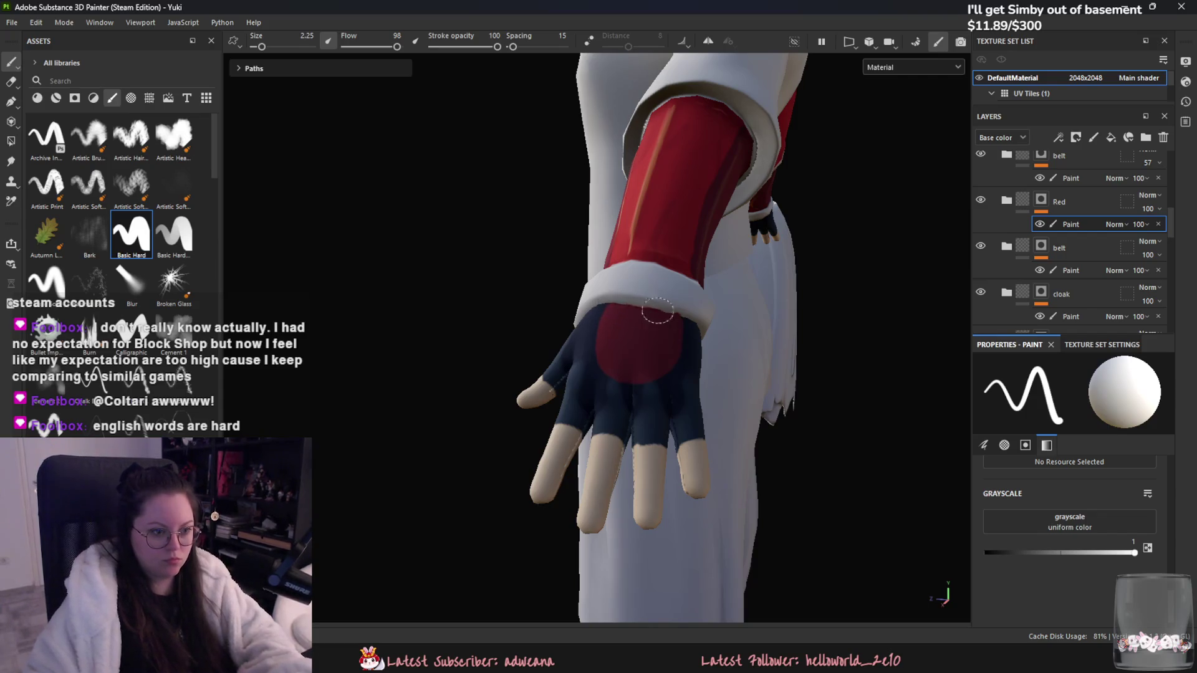
pyautogui.moveTo(1134, 553); pyautogui.dragTo(986, 552)
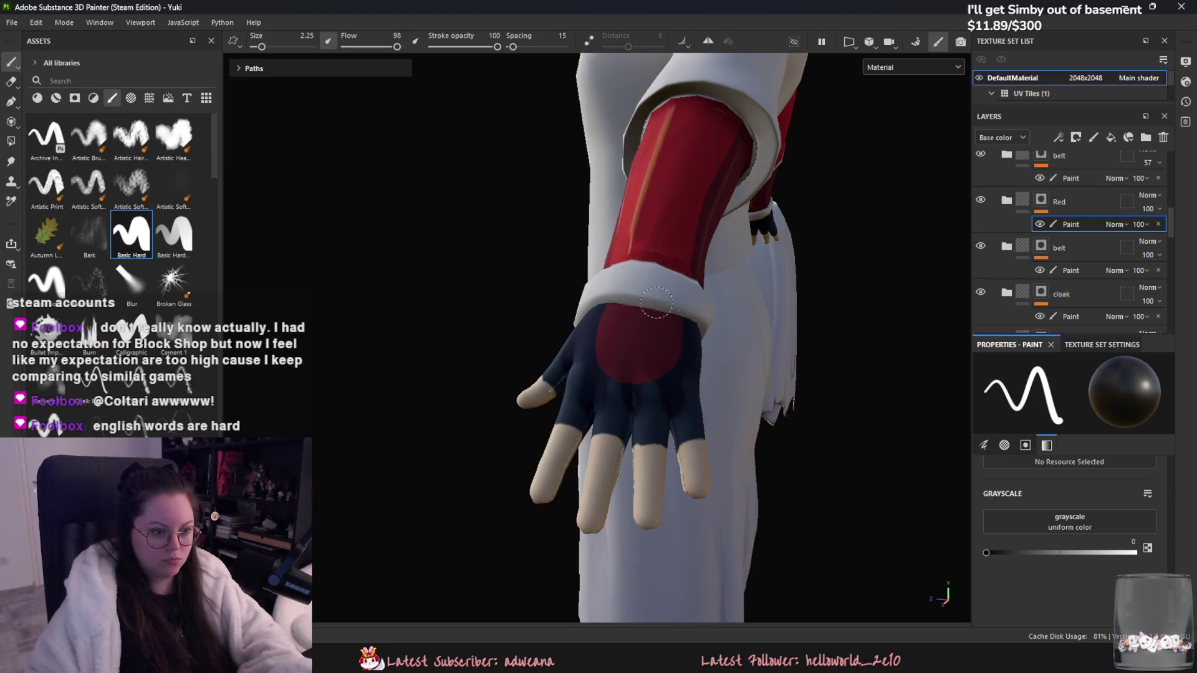
pyautogui.moveTo(986, 553); pyautogui.dragTo(1133, 552)
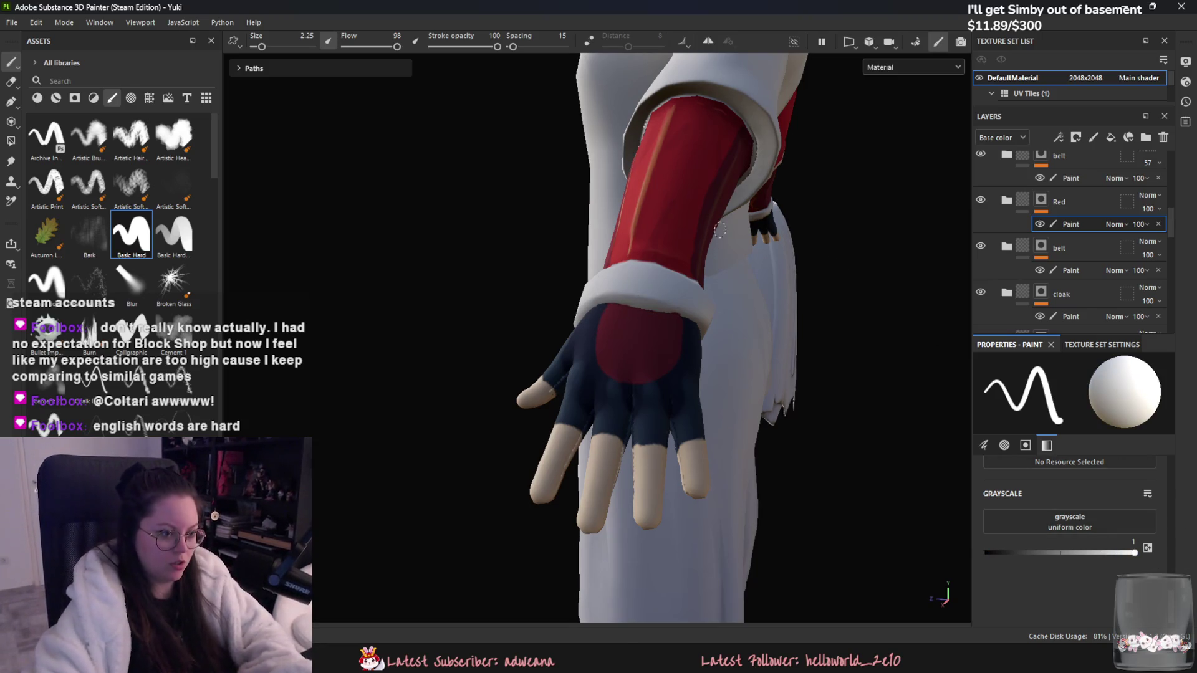
pyautogui.hotkey('ctrl', 'z')
# Step: Enable mirrored symmetry and paint a filled red U-shape on the back of the glove
pyautogui.click(708, 42)
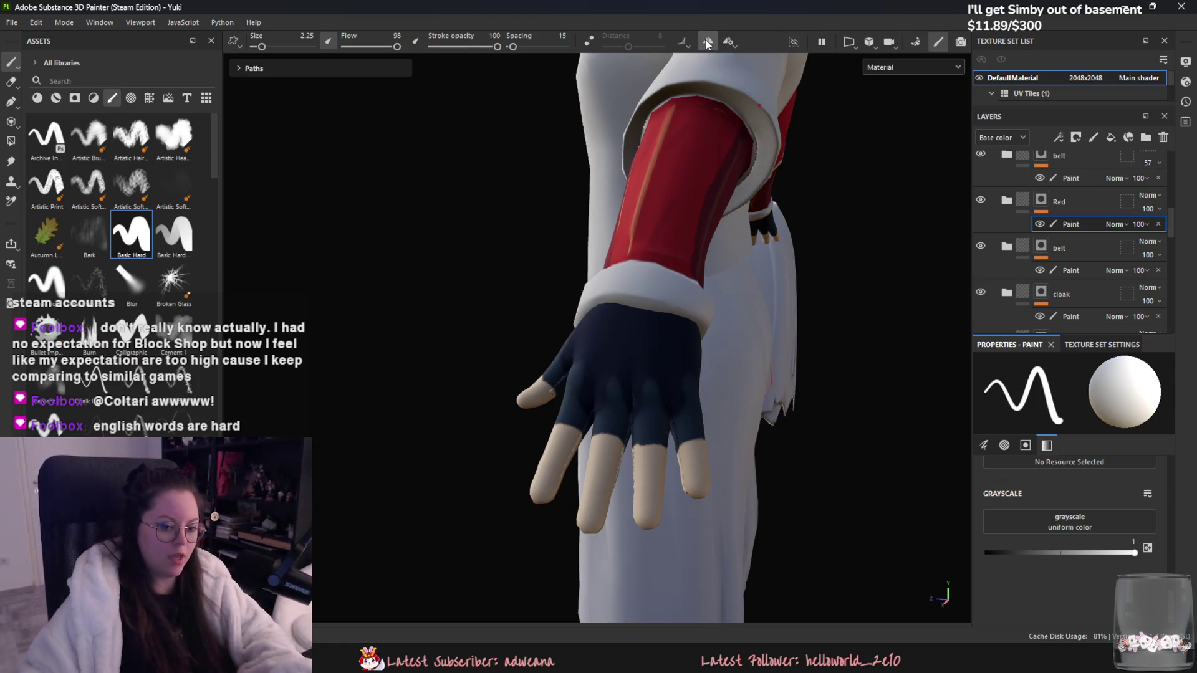
pyautogui.moveTo(607, 304); pyautogui.dragTo(597, 370)
pyautogui.hotkey('ctrl', 'z')
pyautogui.moveTo(591, 312)
pyautogui.mouseDown()
pyautogui.moveTo(595, 383)
pyautogui.moveTo(651, 390)
pyautogui.moveTo(678, 322)
pyautogui.mouseUp()
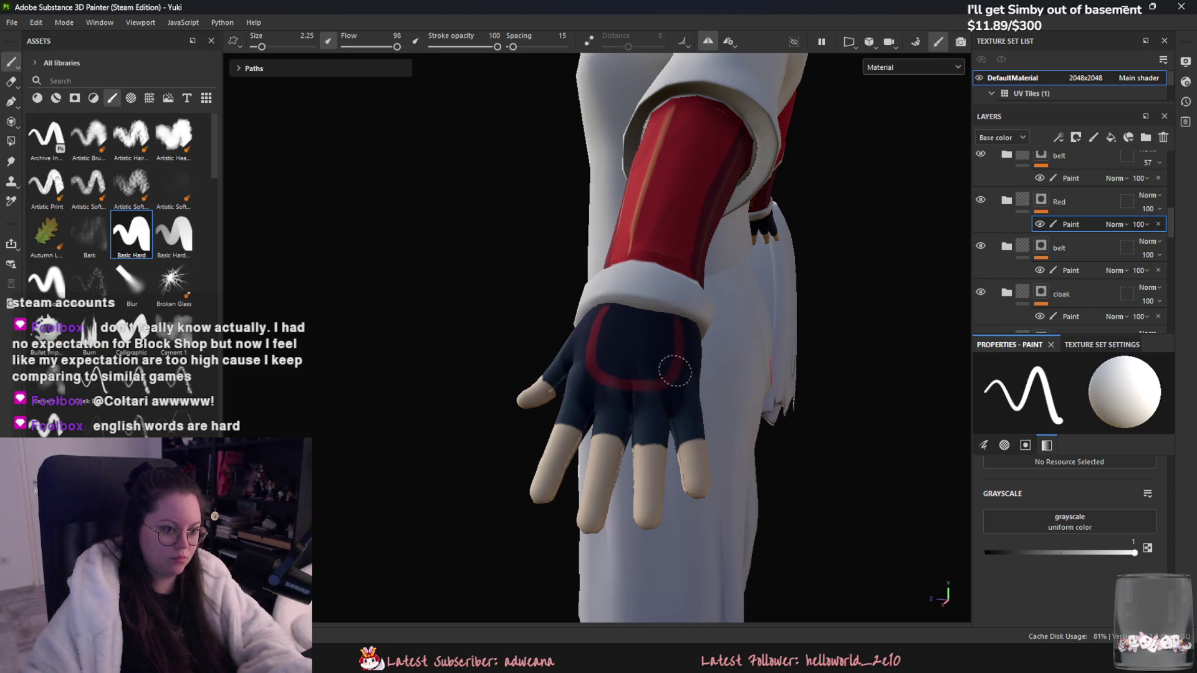
pyautogui.moveTo(606, 326)
pyautogui.mouseDown()
pyautogui.moveTo(597, 367)
pyautogui.moveTo(629, 376)
pyautogui.moveTo(667, 324)
pyautogui.moveTo(609, 350)
pyautogui.moveTo(620, 343)
pyautogui.mouseUp()
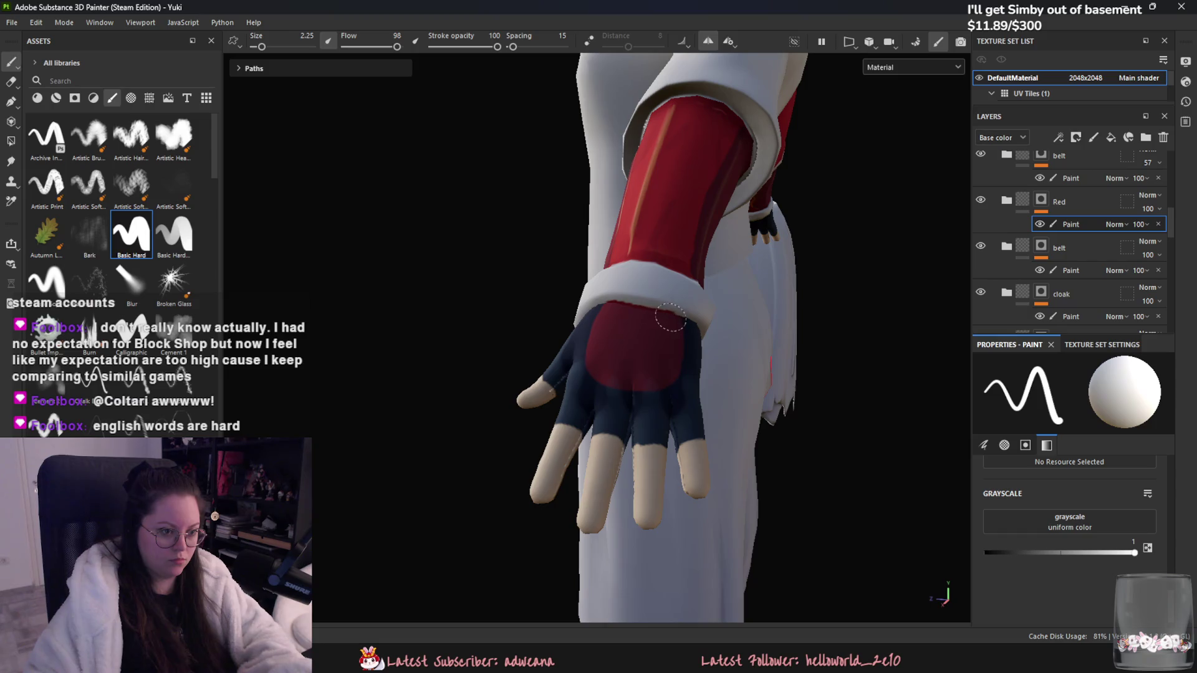
# Step: Swap the paint value to black, then reset the grayscale value to 1
pyautogui.moveTo(672, 330)
pyautogui.keyDown('alt'); pyautogui.mouseDown()
pyautogui.moveTo(783, 390)
pyautogui.moveTo(576, 313)
pyautogui.moveTo(653, 322)
pyautogui.mouseUp(); pyautogui.keyUp('alt')
pyautogui.press('x')
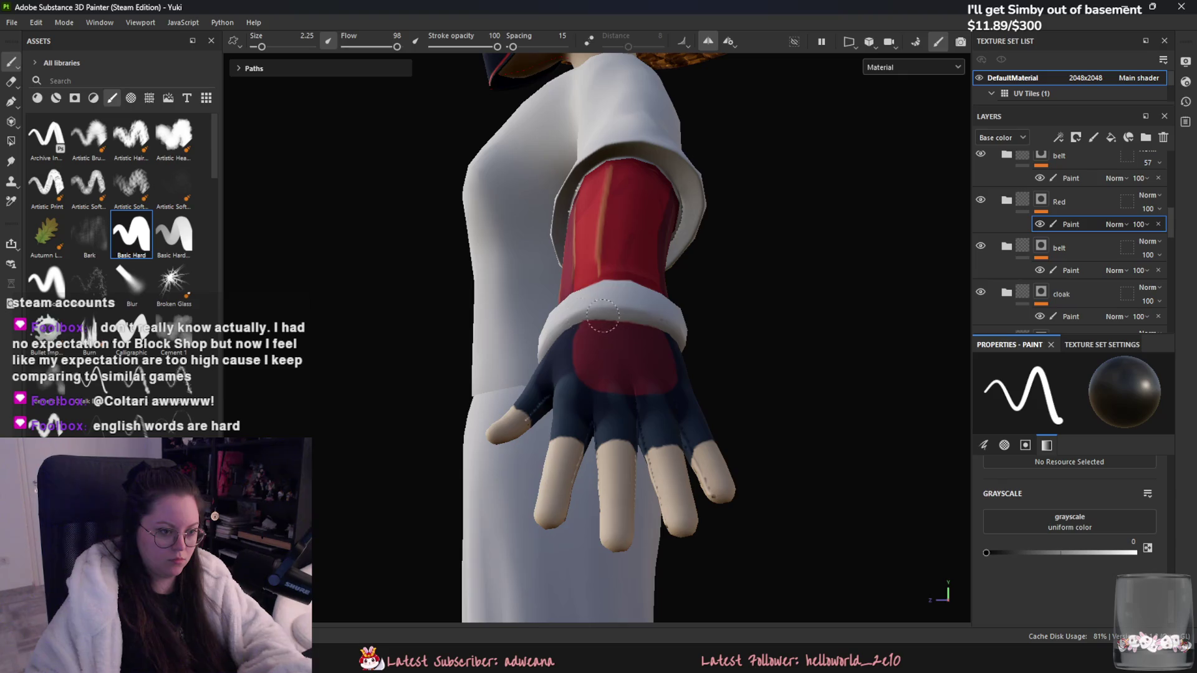
pyautogui.keyDown('alt'); pyautogui.moveTo(592, 323); pyautogui.dragTo(654, 331); pyautogui.keyUp('alt')
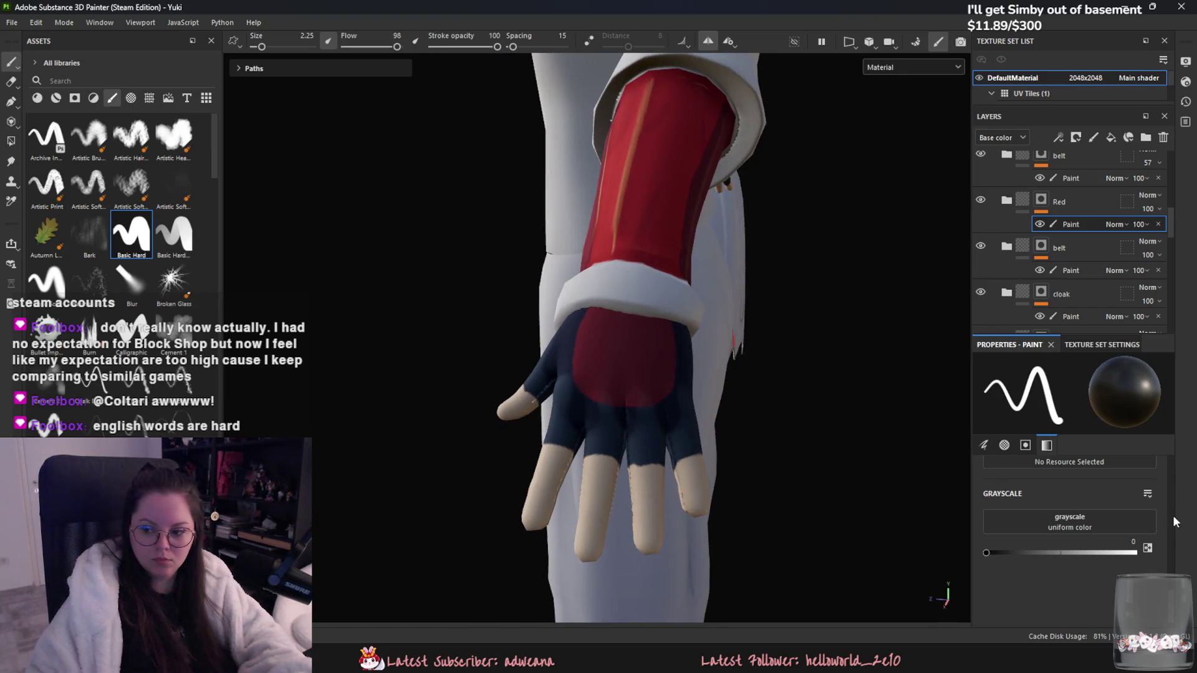
pyautogui.write('1')
pyautogui.press('Return')
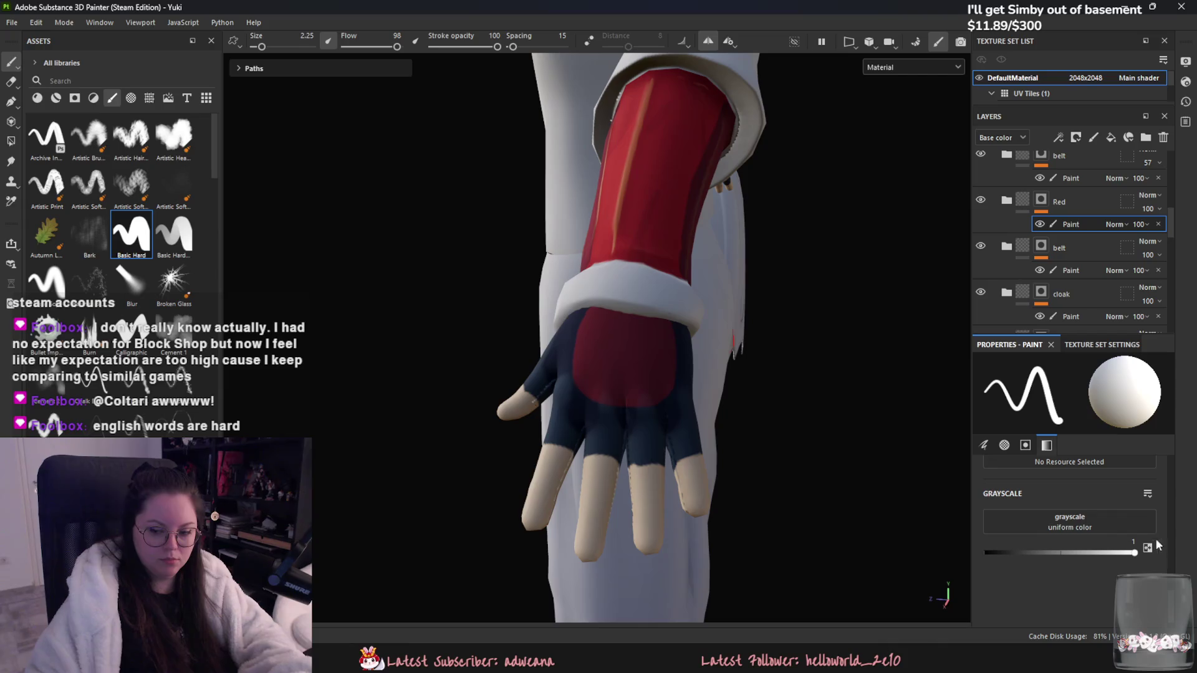
# Step: Expand the Red group and select the Paint effect in Fill layer 33's mask
pyautogui.click(1085, 269)
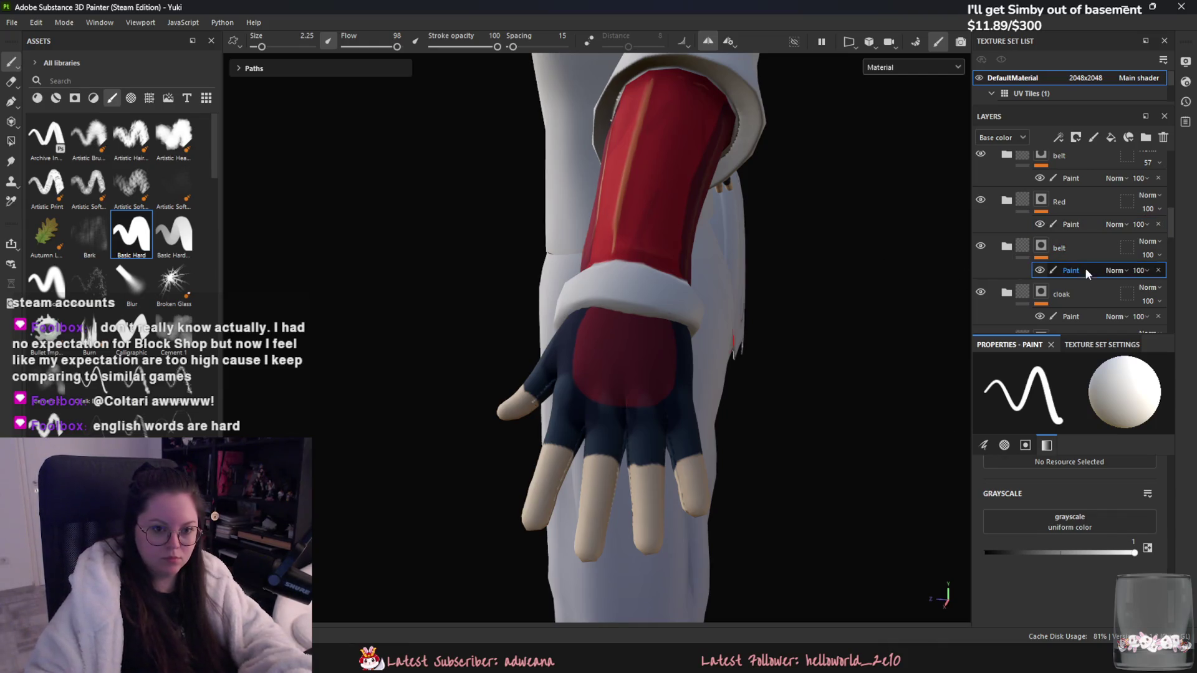
pyautogui.click(1006, 200)
pyautogui.click(997, 249)
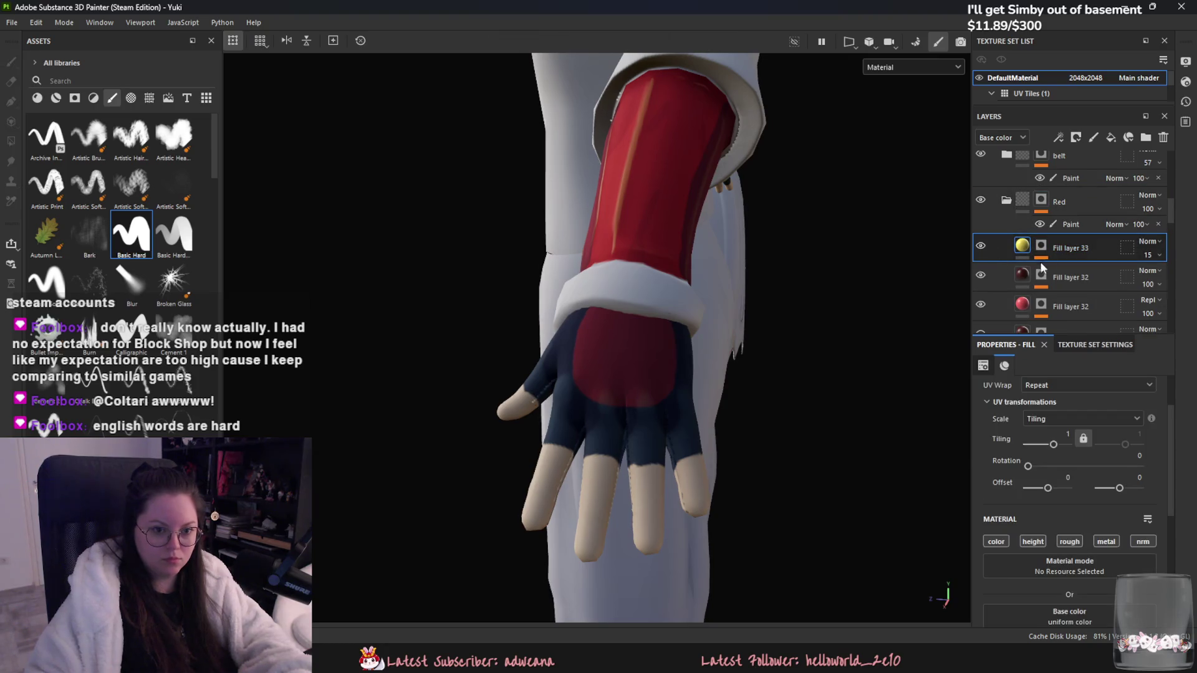
pyautogui.click(1041, 245)
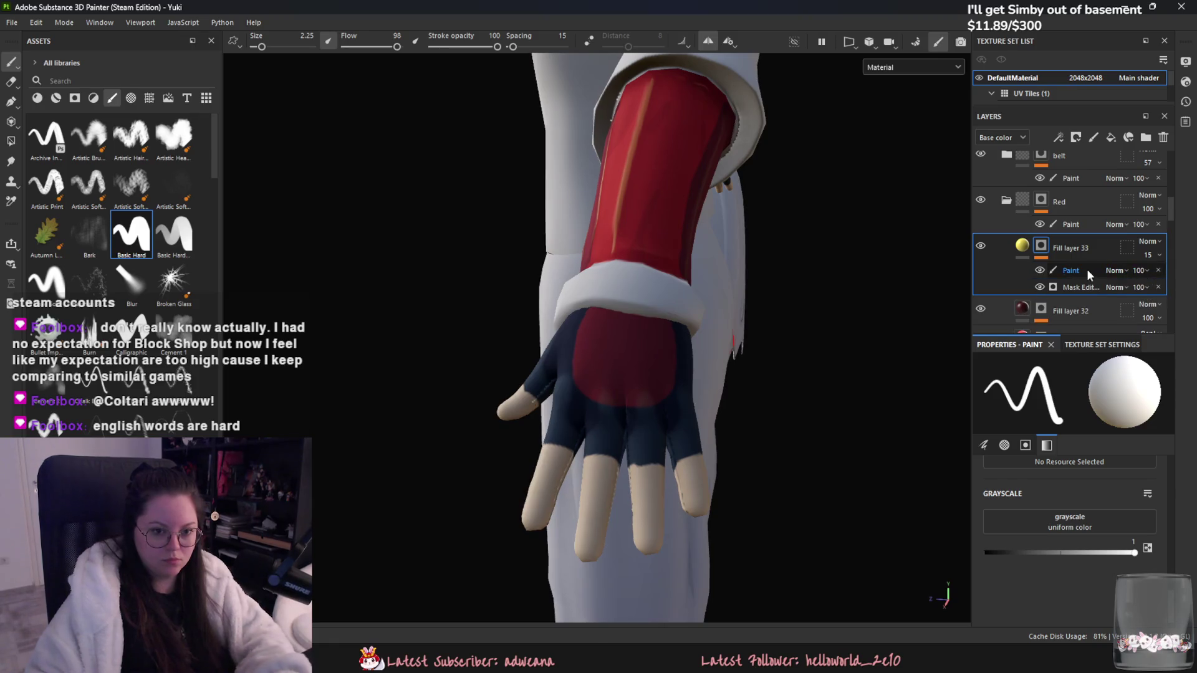
pyautogui.click(1158, 275)
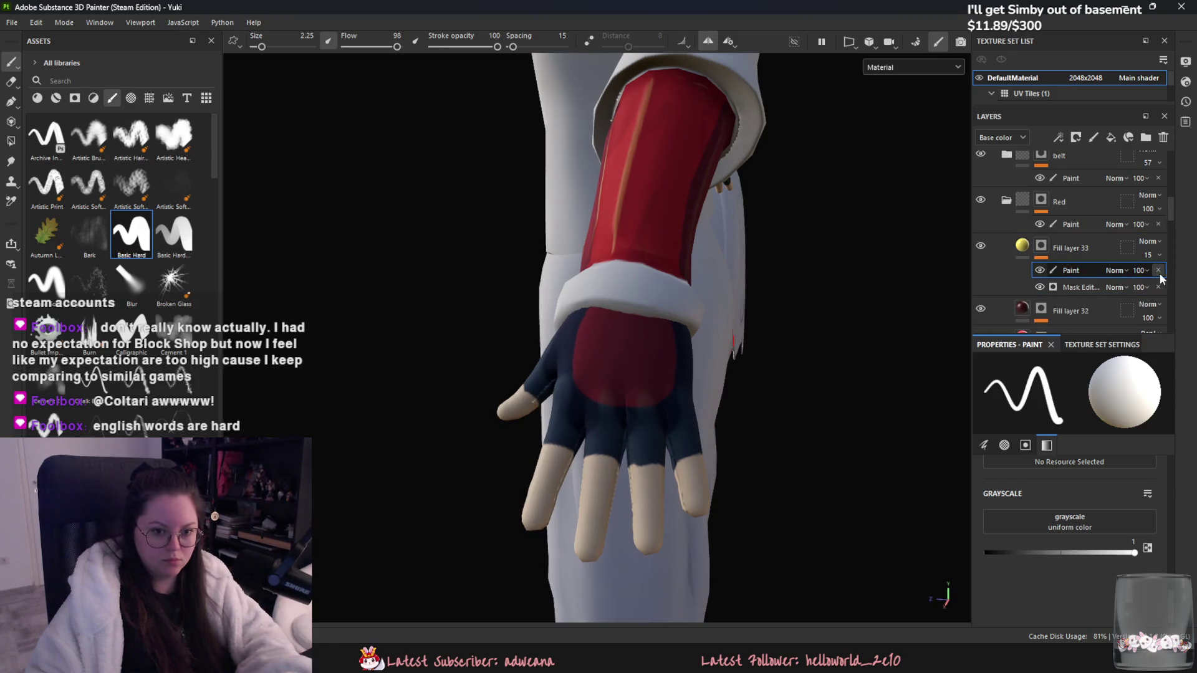
pyautogui.click(1079, 272)
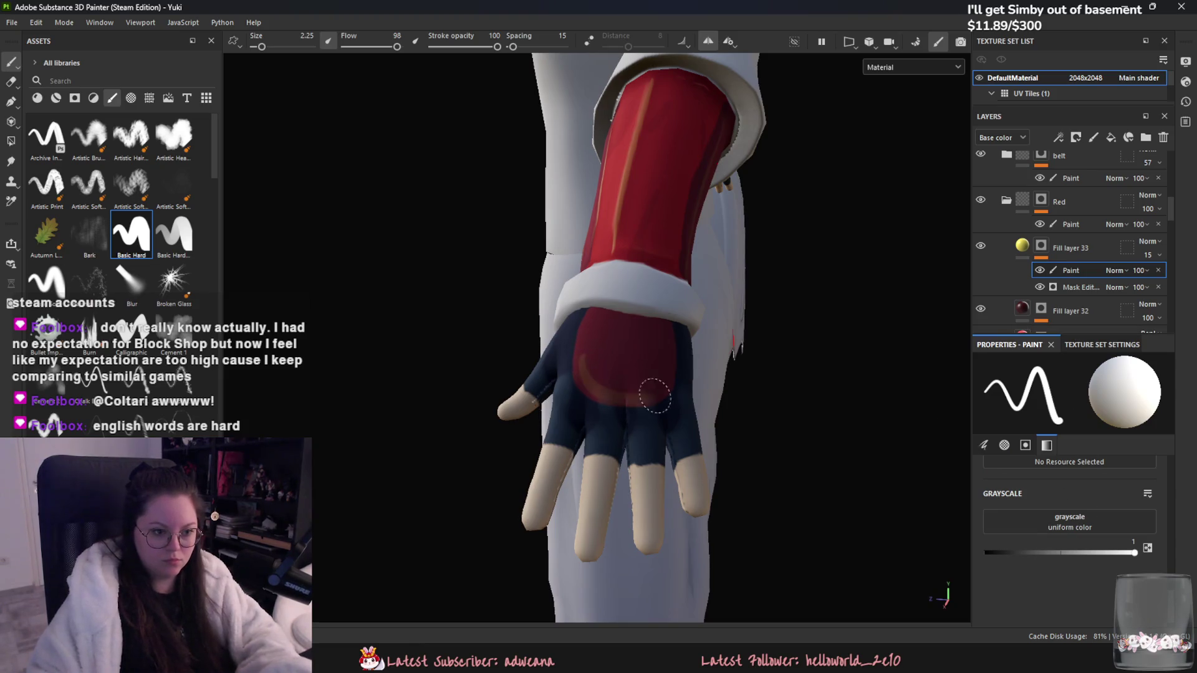
# Step: Dab orange highlights on the red patch and join them with an arc along its bottom
pyautogui.moveTo(592, 369)
pyautogui.mouseDown()
pyautogui.moveTo(657, 387)
pyautogui.moveTo(579, 368)
pyautogui.mouseUp()
pyautogui.click(581, 365)
pyautogui.click(666, 371)
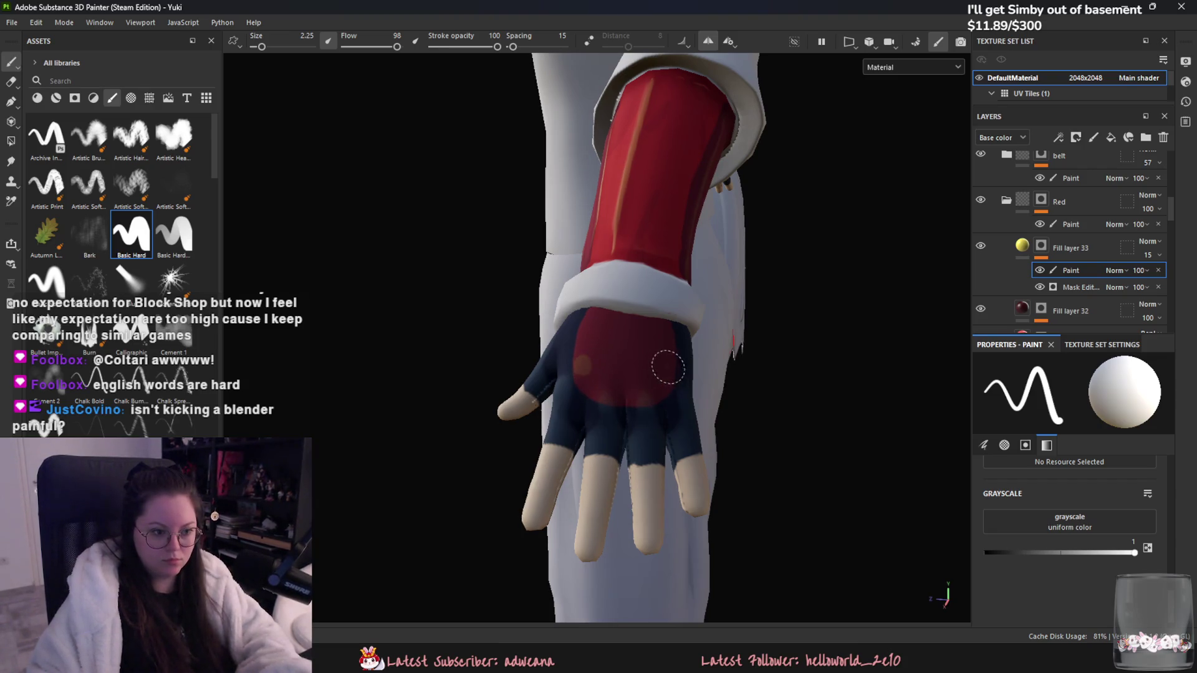
pyautogui.click(573, 366)
pyautogui.click(657, 384)
pyautogui.moveTo(658, 389)
pyautogui.mouseDown()
pyautogui.moveTo(611, 401)
pyautogui.moveTo(577, 382)
pyautogui.mouseUp()
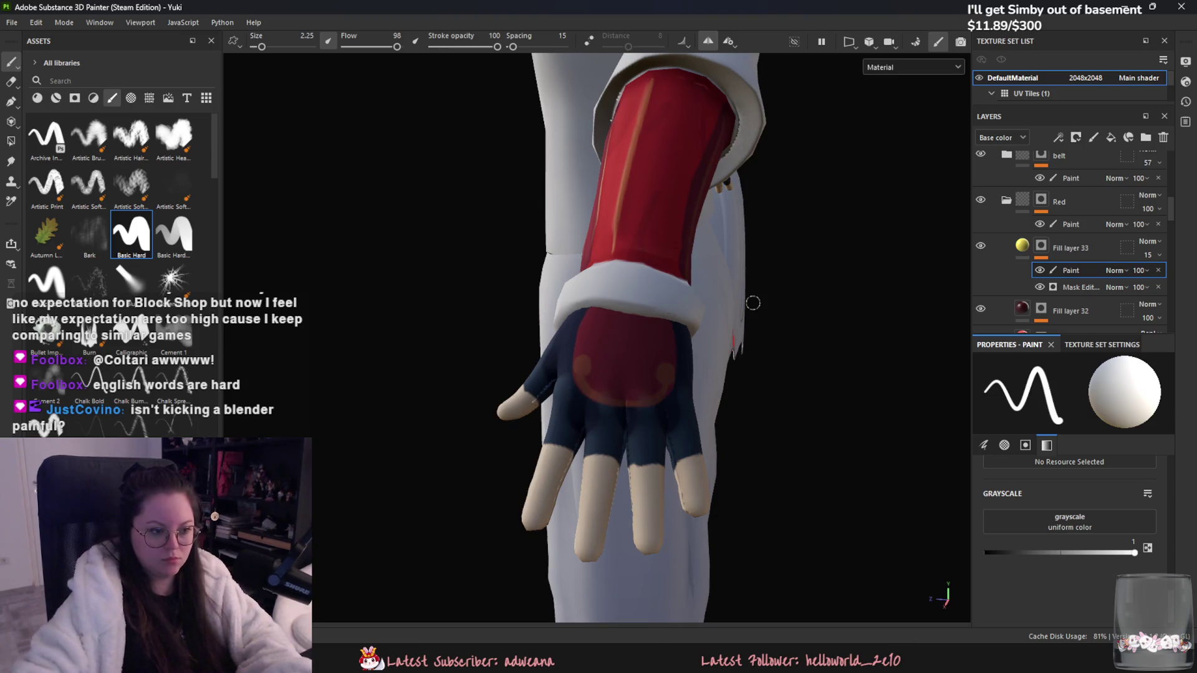
pyautogui.scroll(-10, 730, 367)
pyautogui.moveTo(729, 367)
pyautogui.keyDown('alt'); pyautogui.mouseDown()
pyautogui.moveTo(660, 399)
pyautogui.moveTo(686, 472)
pyautogui.mouseUp(); pyautogui.keyUp('alt')
pyautogui.scroll(5, 687, 472)
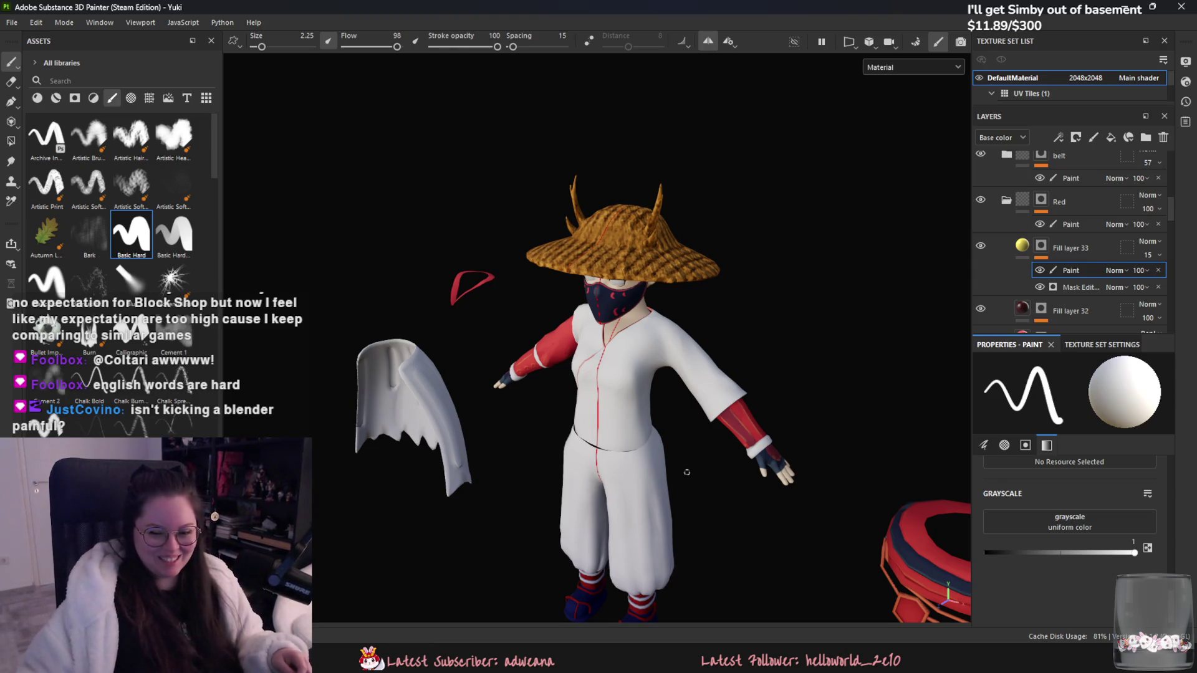
# Step: Add Fill layer 44 above the masjk group with a black mask
pyautogui.scroll(5, 624, 245)
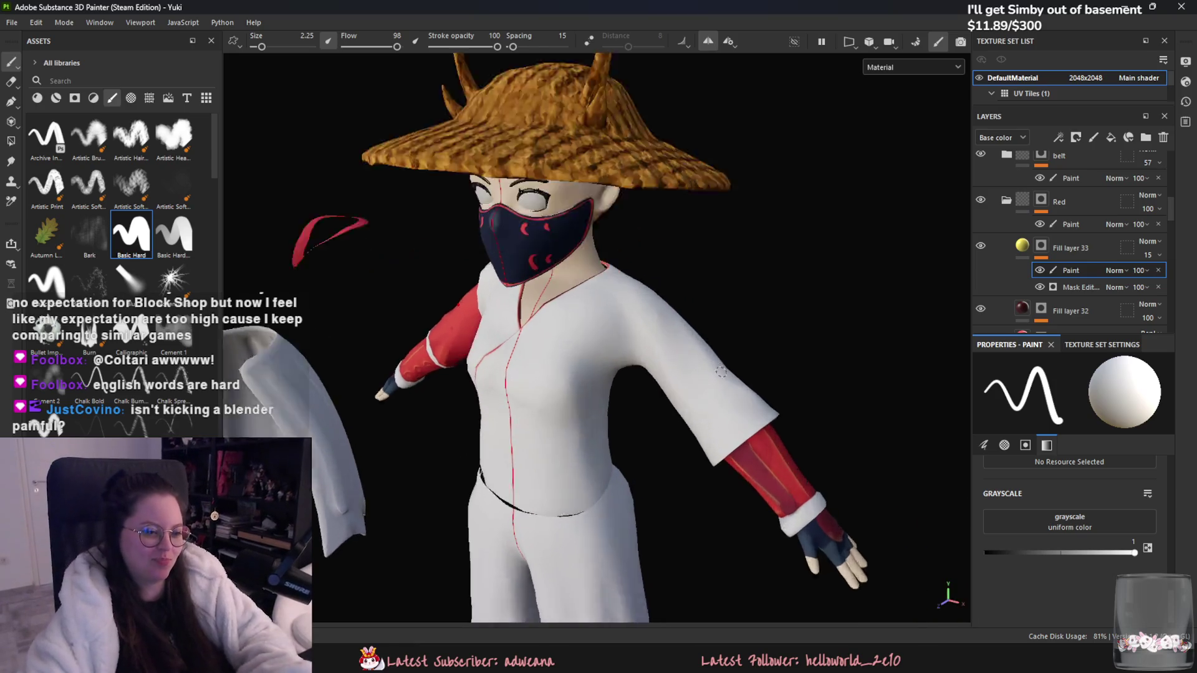
pyautogui.scroll(-5, 623, 245)
pyautogui.moveTo(623, 244)
pyautogui.keyDown('alt'); pyautogui.mouseDown()
pyautogui.moveTo(782, 339)
pyautogui.moveTo(720, 359)
pyautogui.mouseUp(); pyautogui.keyUp('alt')
pyautogui.scroll(4, 753, 493)
pyautogui.keyDown('alt'); pyautogui.moveTo(754, 492); pyautogui.dragTo(729, 480, button='middle'); pyautogui.keyUp('alt')
pyautogui.scroll(3, 733, 471)
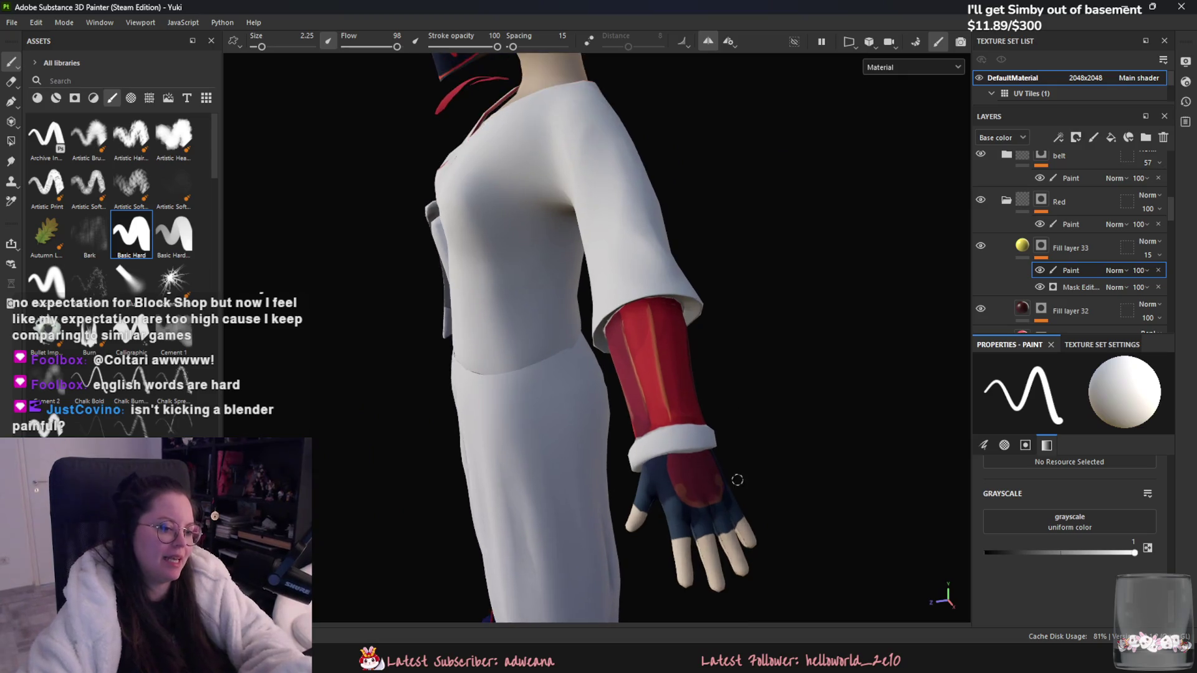
pyautogui.scroll(3, 1085, 242)
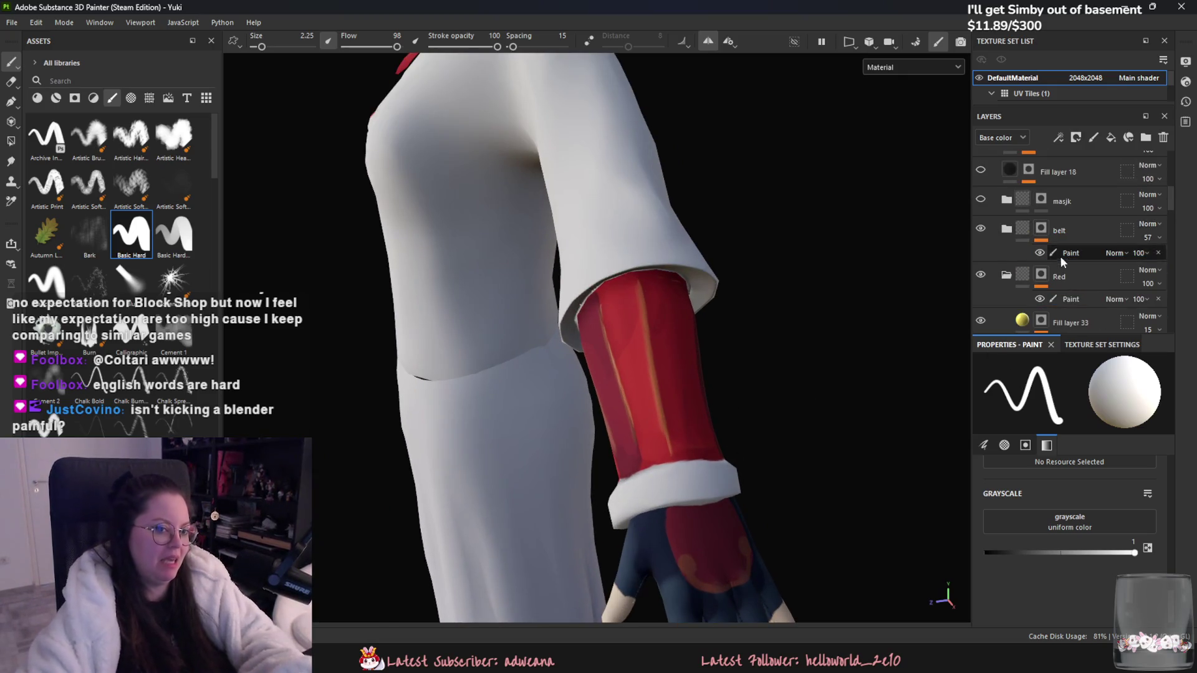
pyautogui.scroll(2, 1074, 287)
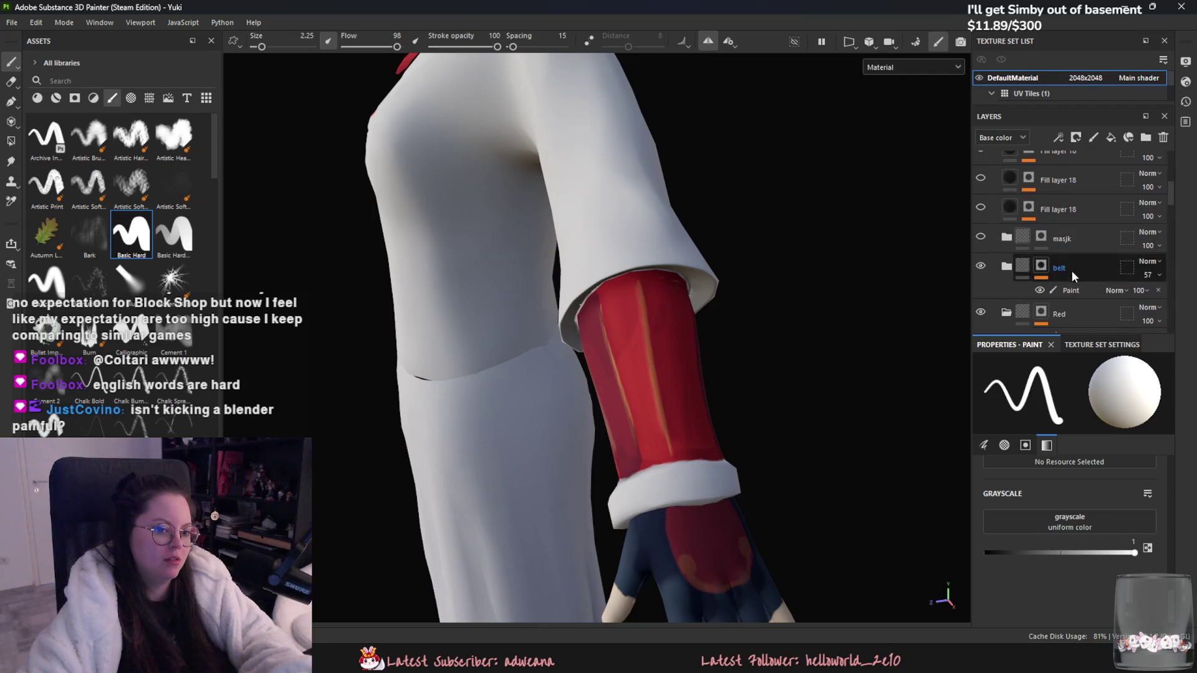
pyautogui.click(1087, 238)
pyautogui.click(1111, 138)
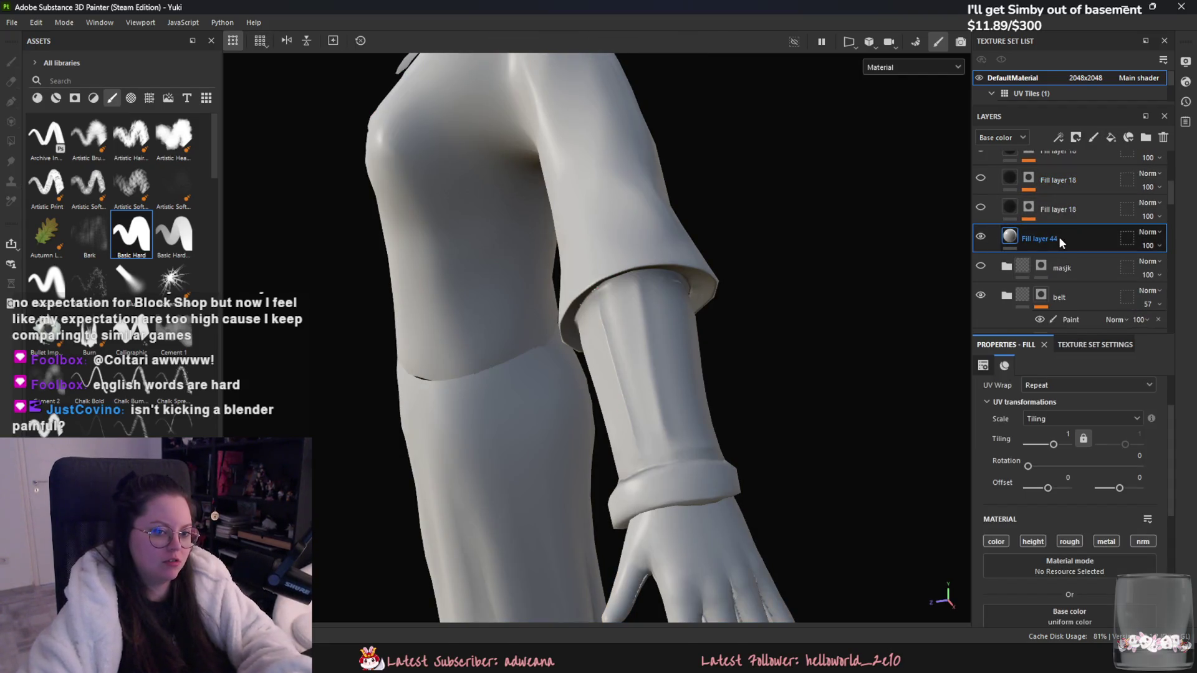
pyautogui.rightClick(1058, 237)
pyautogui.click(1059, 25)
# Step: Set Fill layer 44's base colour to the sleeve's red using the eyedropper
pyautogui.click(1015, 240)
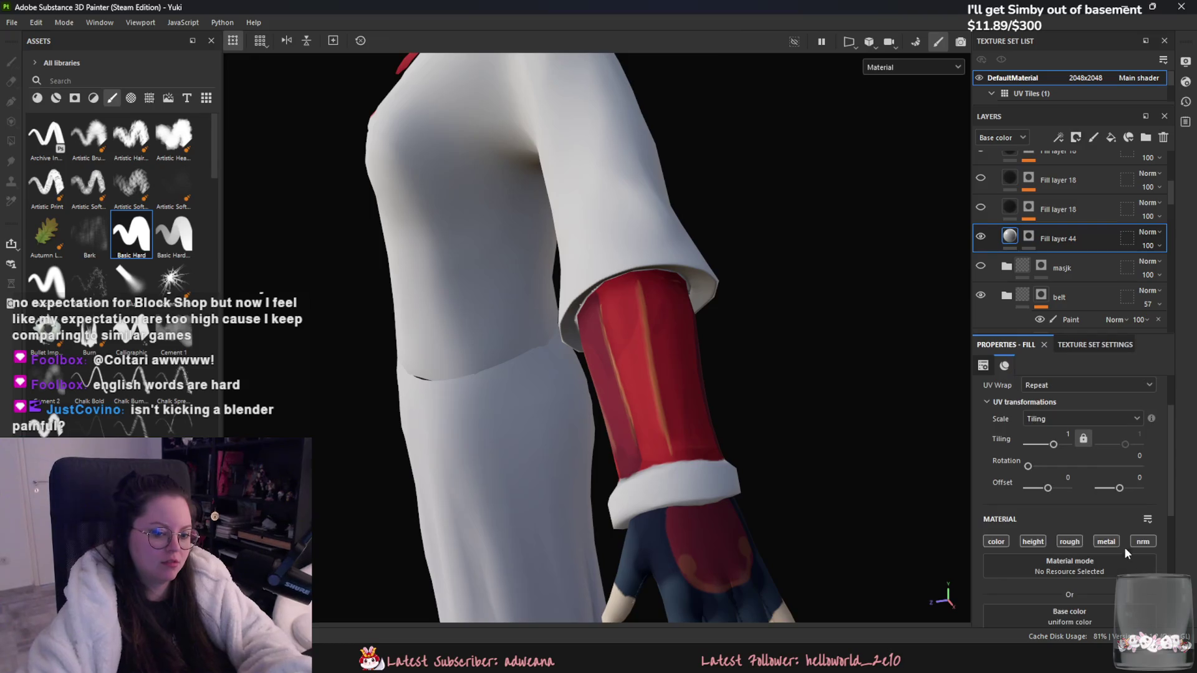
pyautogui.click(1115, 488)
pyautogui.click(1043, 447)
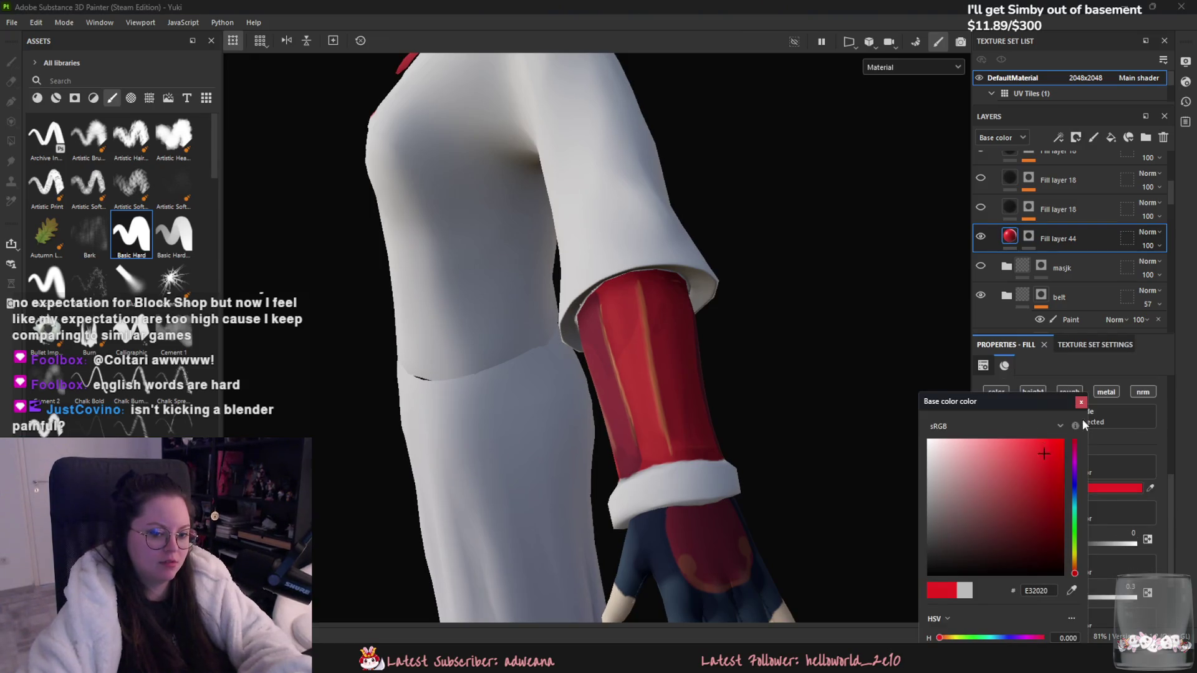
pyautogui.click(1031, 239)
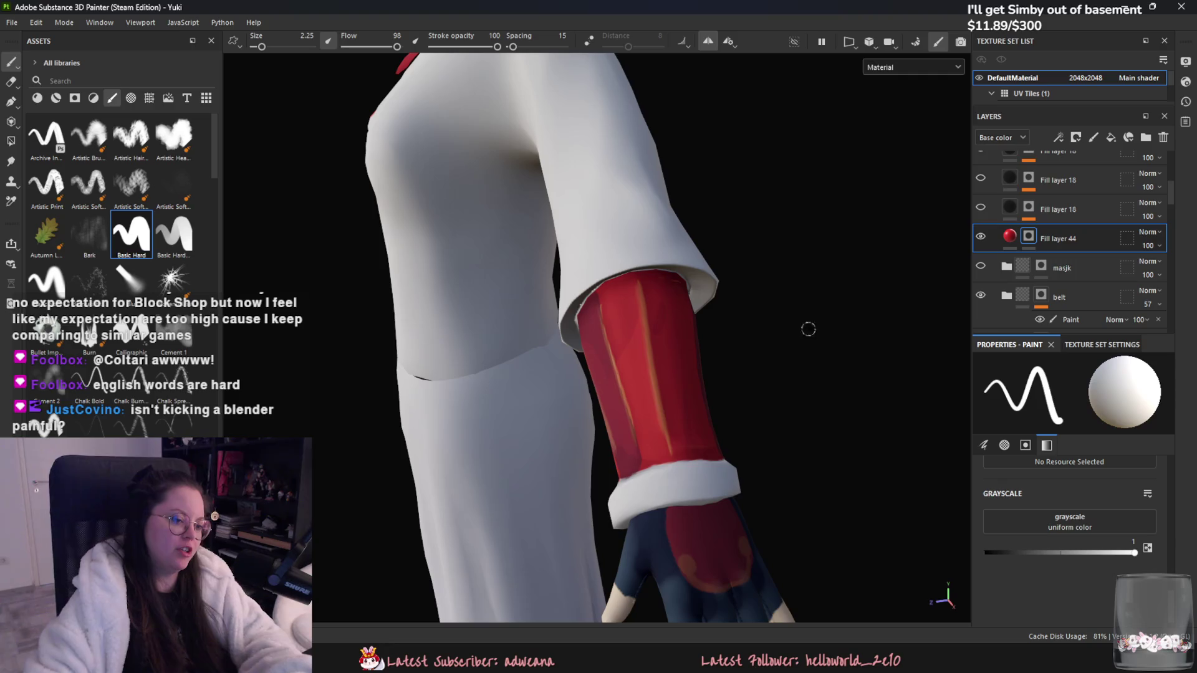
pyautogui.click(908, 68)
pyautogui.click(914, 117)
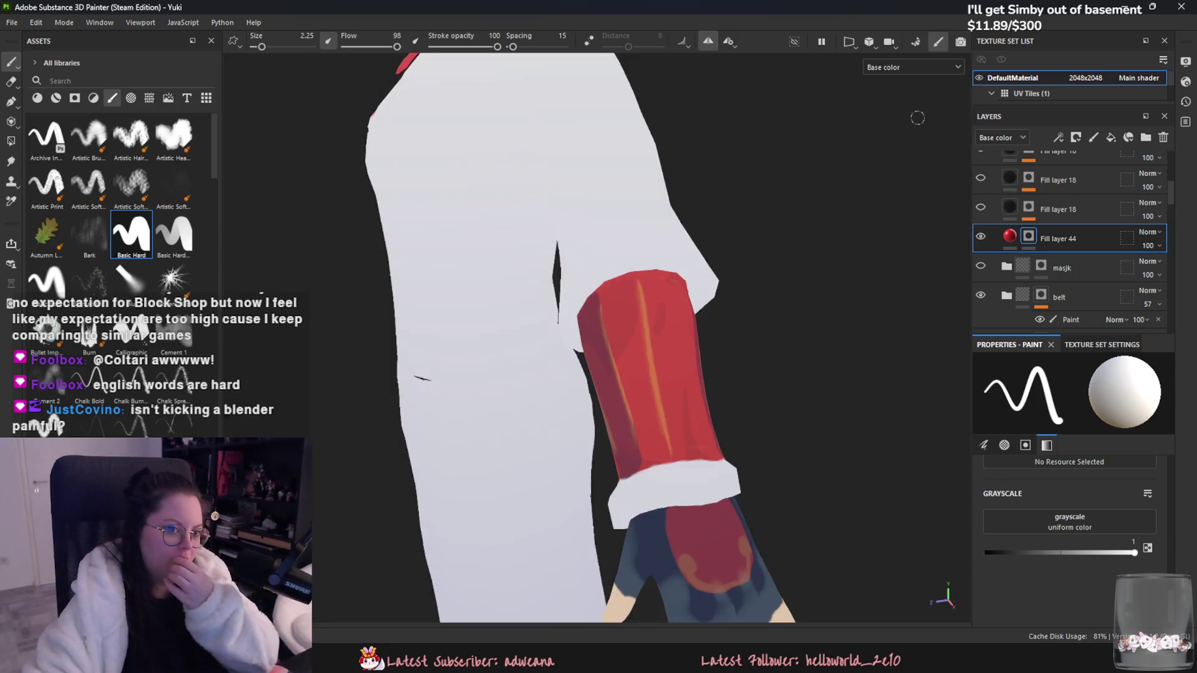
pyautogui.click(1009, 237)
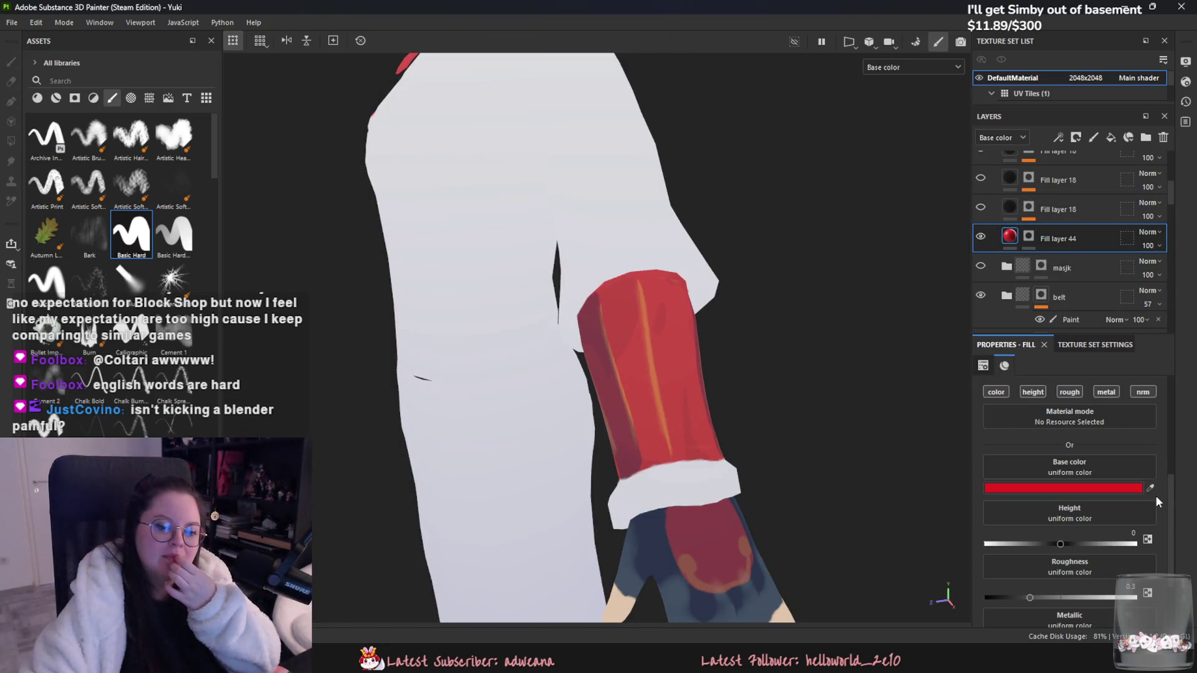
pyautogui.click(686, 366)
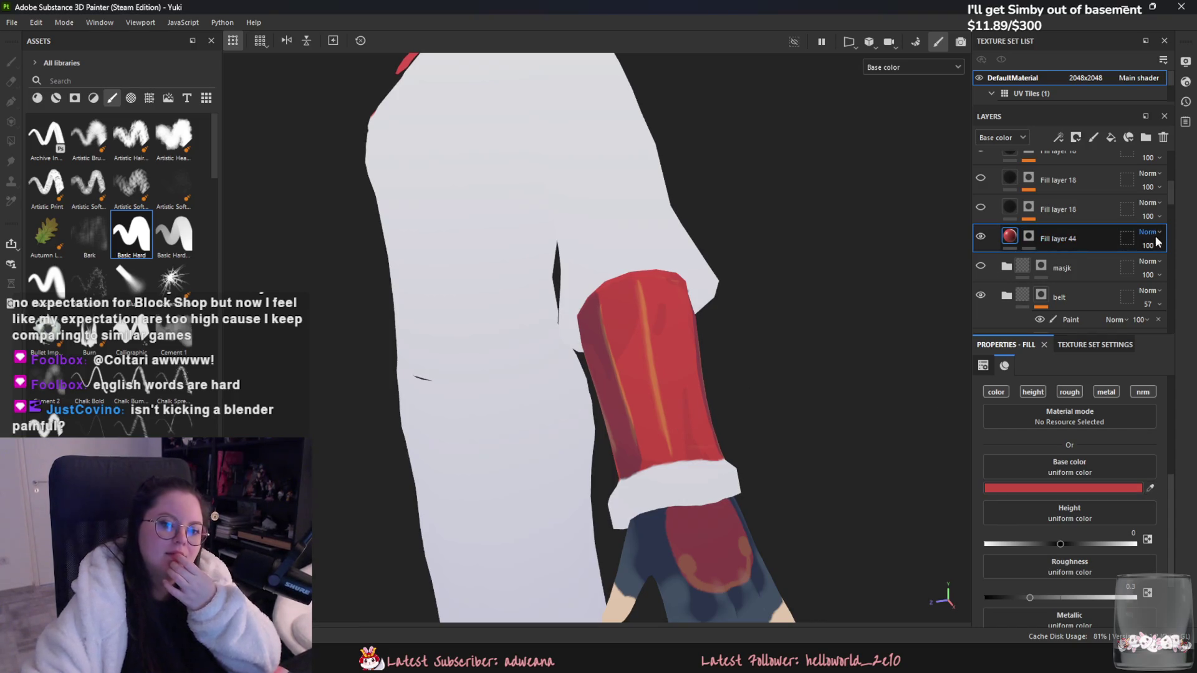
pyautogui.click(904, 70)
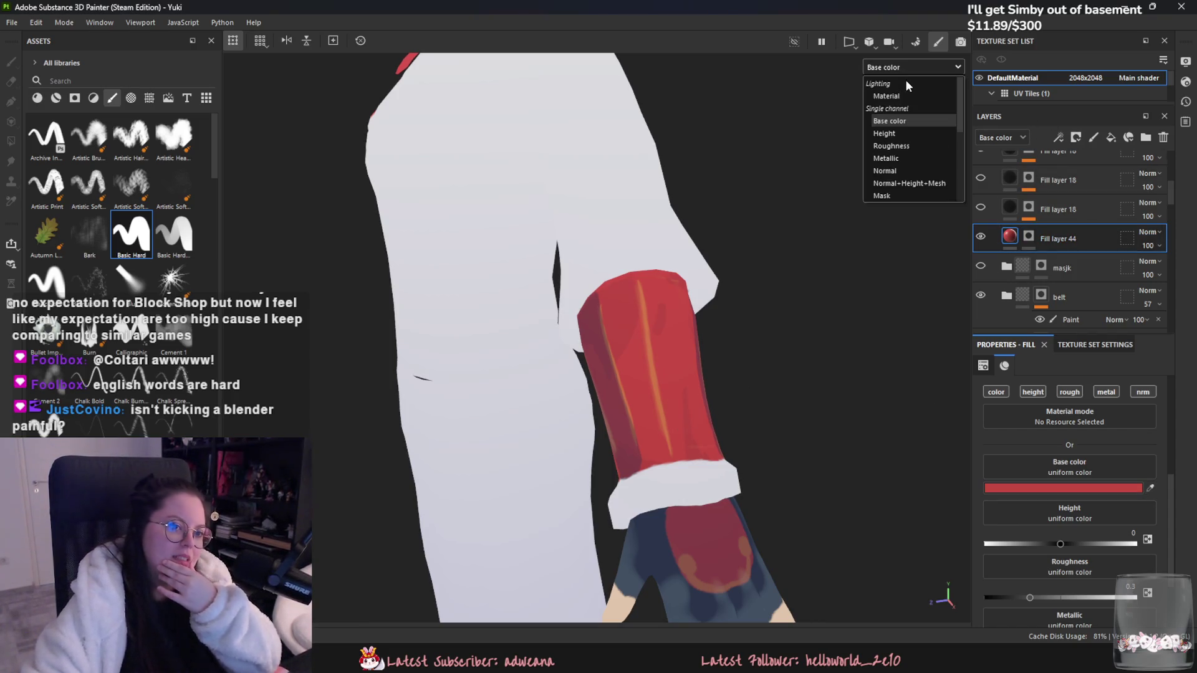
pyautogui.click(1028, 236)
# Step: Paint the layer's mask to cover the glove back solid red, then add Fill layer 45
pyautogui.moveTo(804, 449)
pyautogui.keyDown('alt'); pyautogui.mouseDown()
pyautogui.moveTo(785, 412)
pyautogui.moveTo(802, 128)
pyautogui.mouseUp(); pyautogui.keyUp('alt')
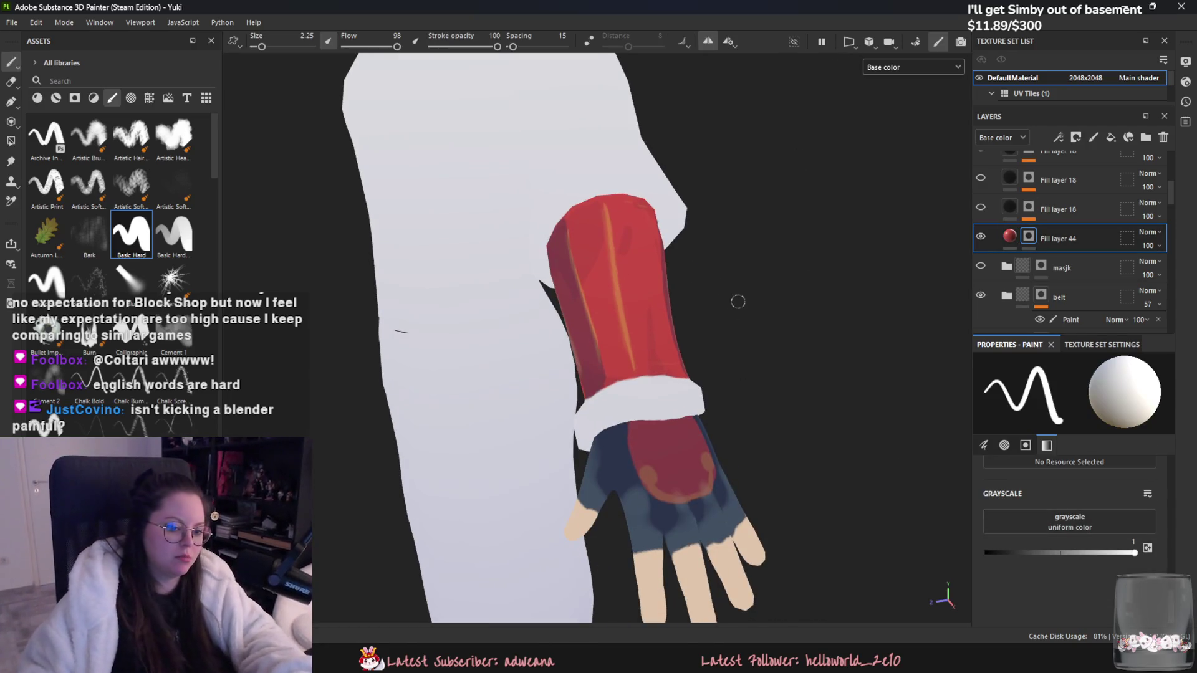
pyautogui.moveTo(735, 301); pyautogui.dragTo(644, 293, button='middle')
pyautogui.moveTo(579, 373)
pyautogui.mouseDown()
pyautogui.moveTo(570, 399)
pyautogui.moveTo(567, 374)
pyautogui.moveTo(604, 430)
pyautogui.mouseUp()
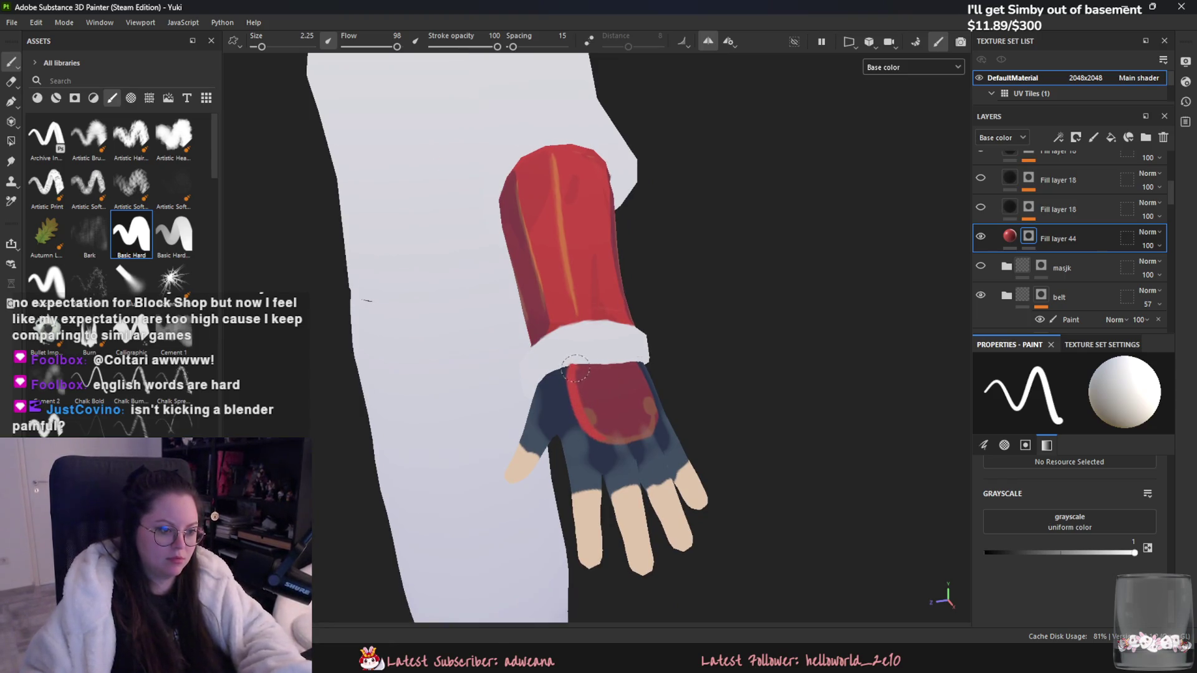
pyautogui.moveTo(576, 369); pyautogui.dragTo(635, 368)
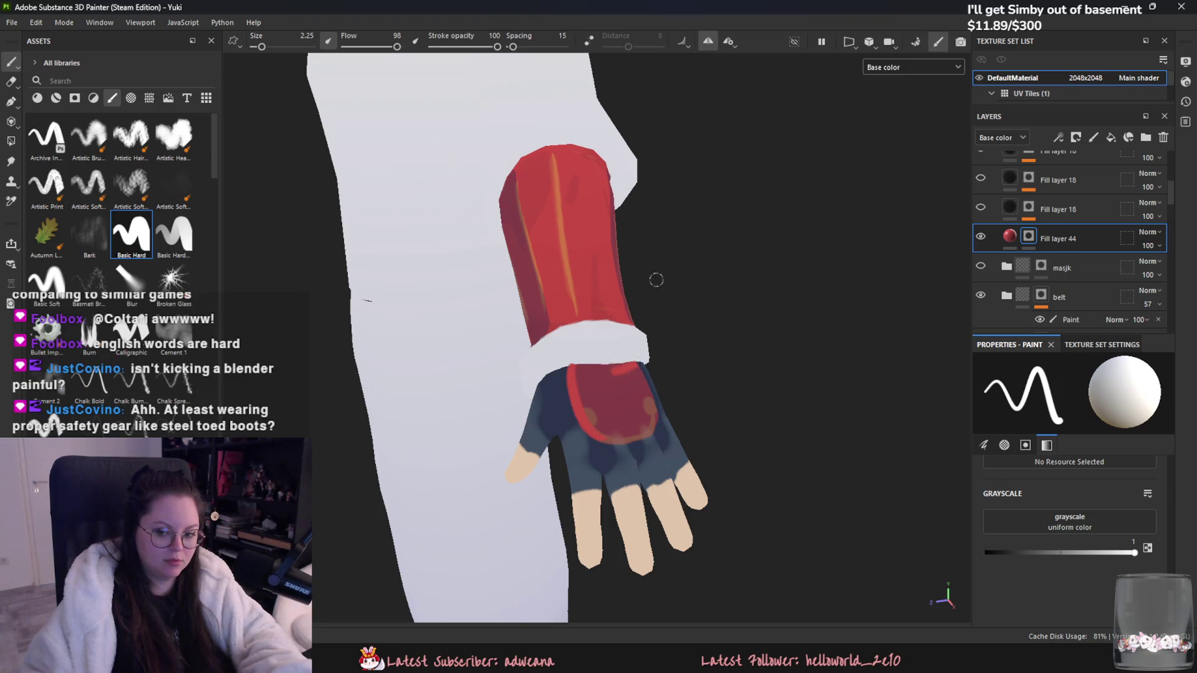
pyautogui.moveTo(578, 372); pyautogui.dragTo(571, 368)
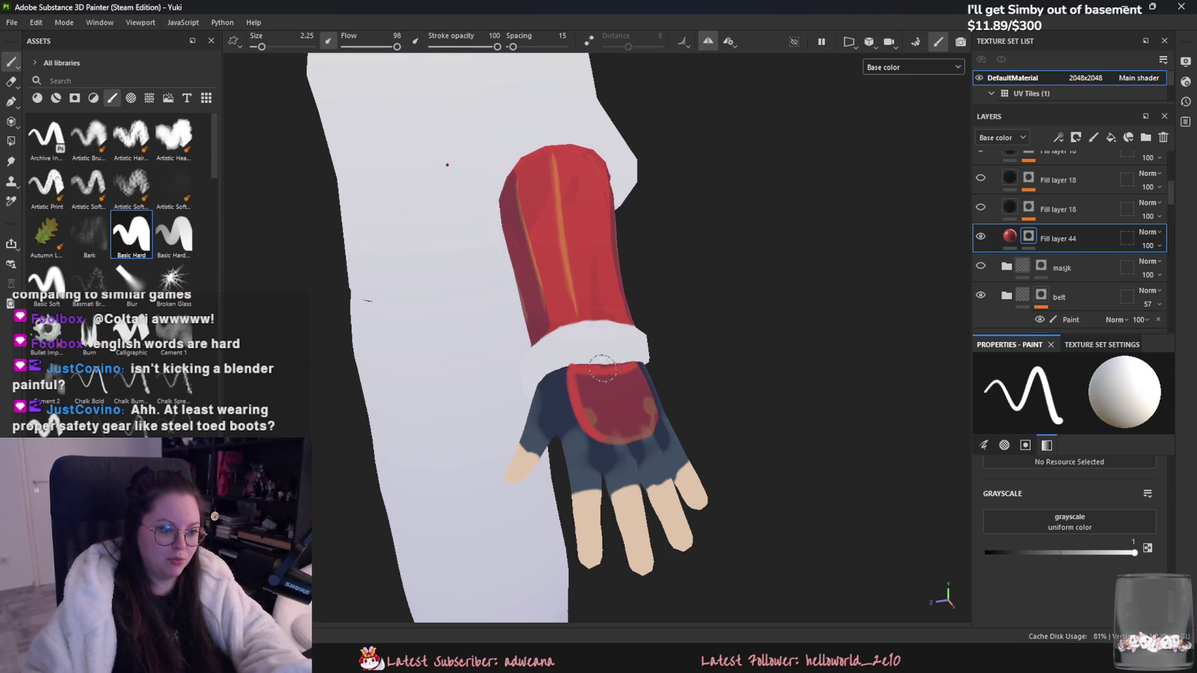
pyautogui.keyDown('alt'); pyautogui.moveTo(642, 377); pyautogui.dragTo(648, 367); pyautogui.keyUp('alt')
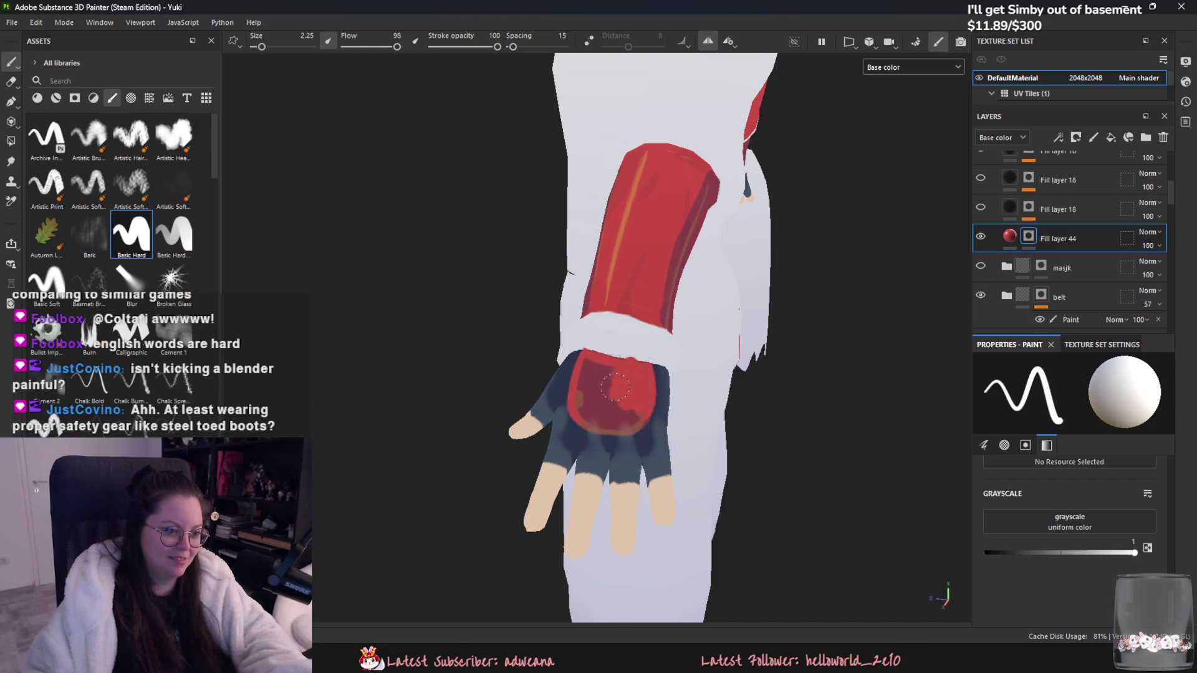
pyautogui.moveTo(615, 390); pyautogui.dragTo(597, 361)
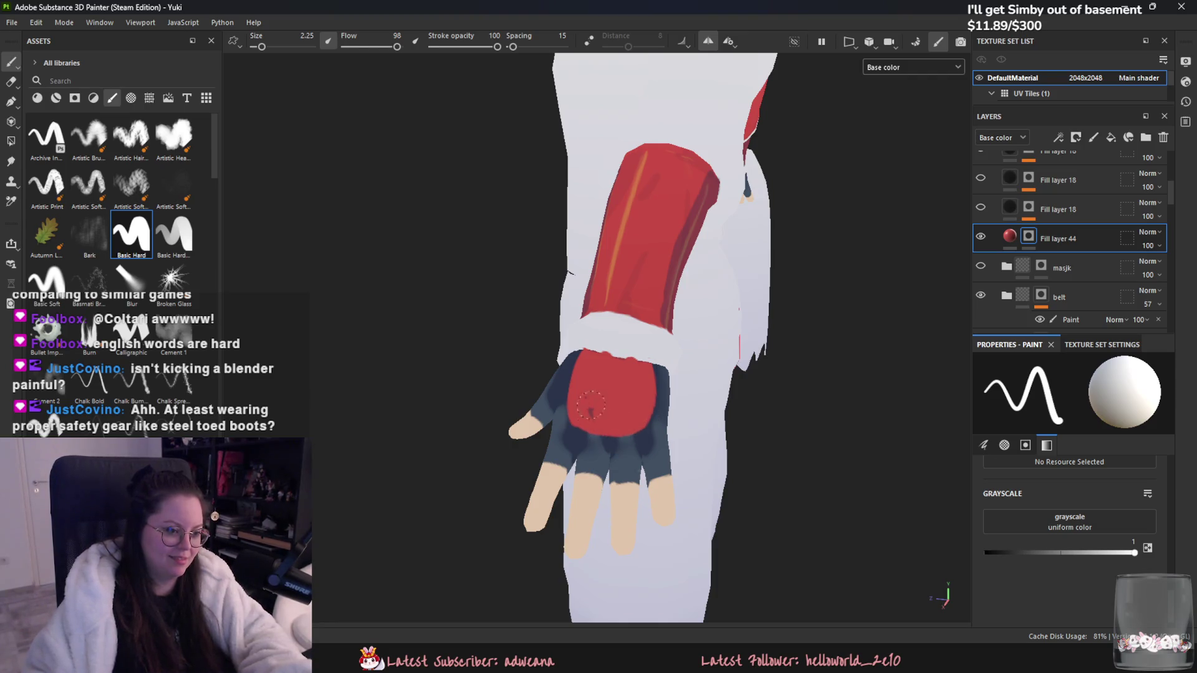
pyautogui.press('x')
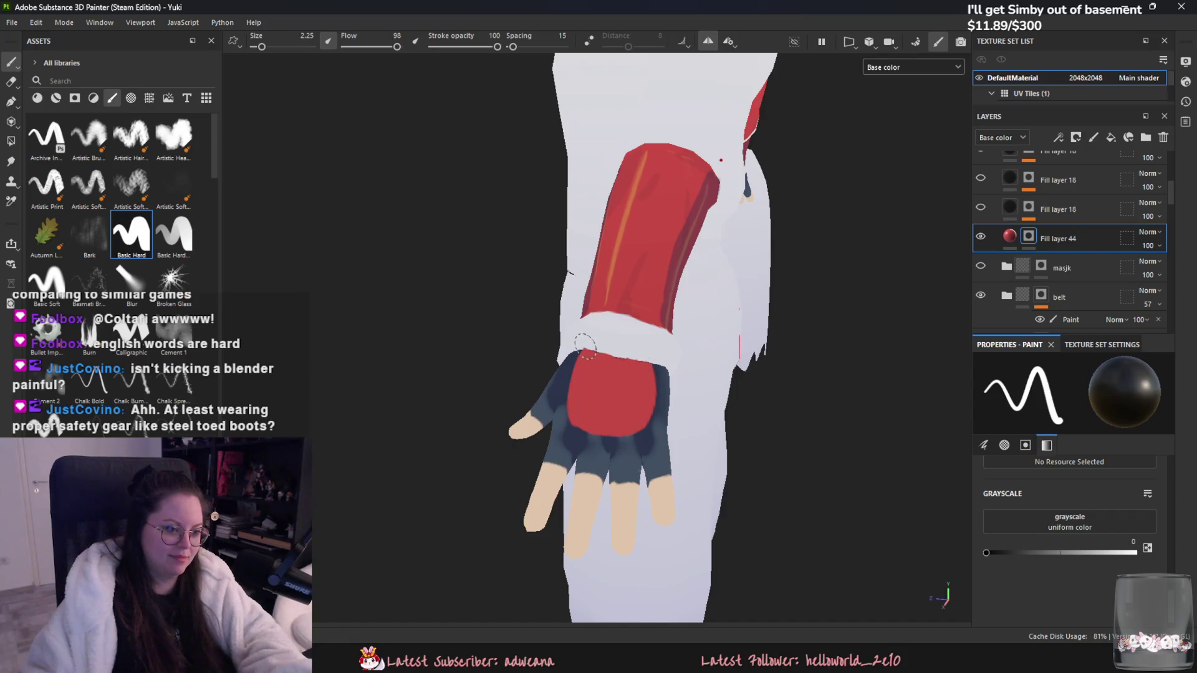
pyautogui.keyDown('alt'); pyautogui.moveTo(623, 354); pyautogui.dragTo(879, 186); pyautogui.keyUp('alt')
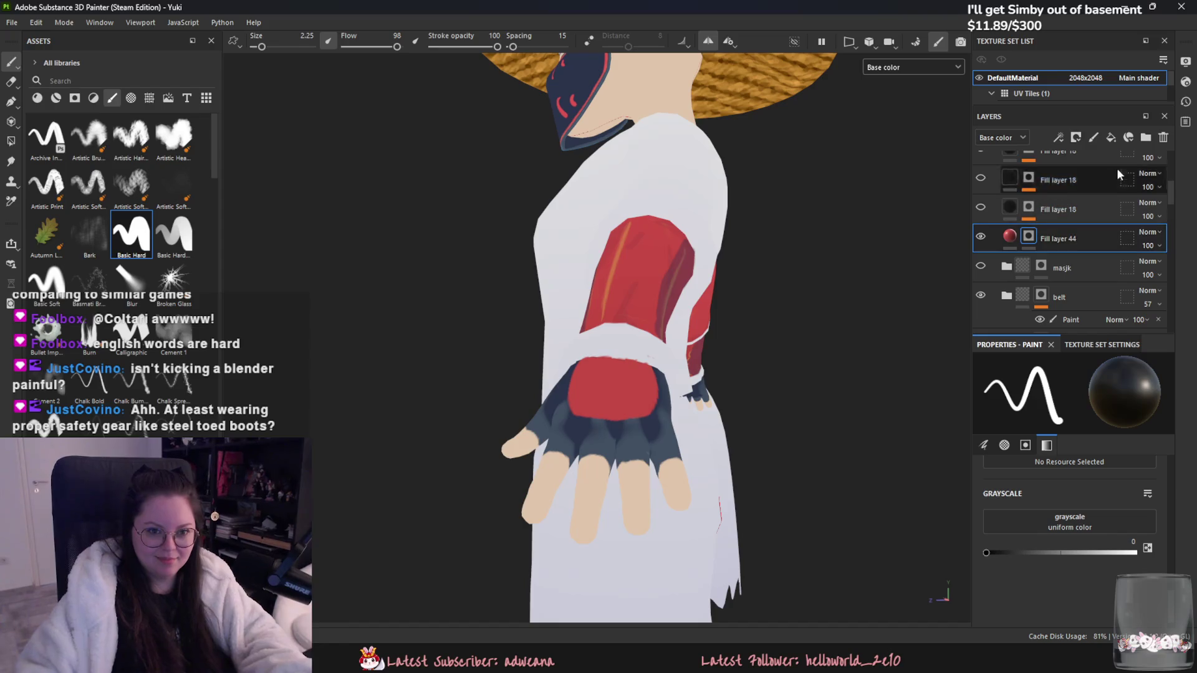
pyautogui.click(1111, 138)
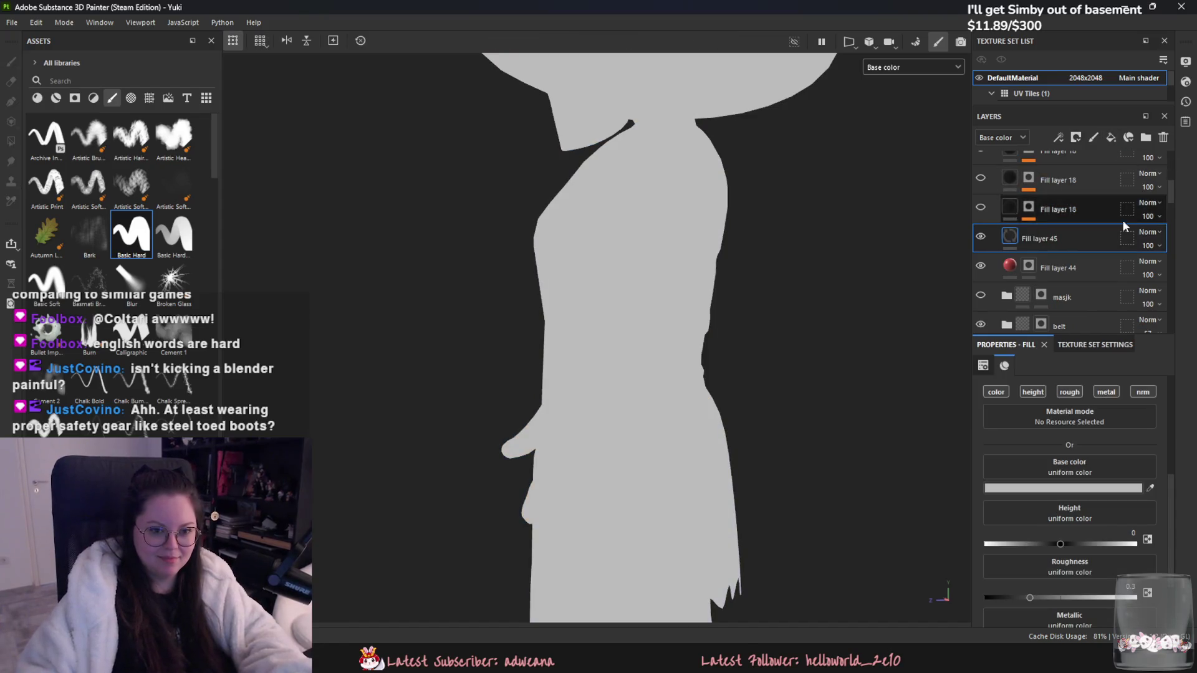
# Step: Give Fill layer 45 a black mask, an orange sampled base colour, and a Paint effect
pyautogui.rightClick(1036, 237)
pyautogui.click(1074, 50)
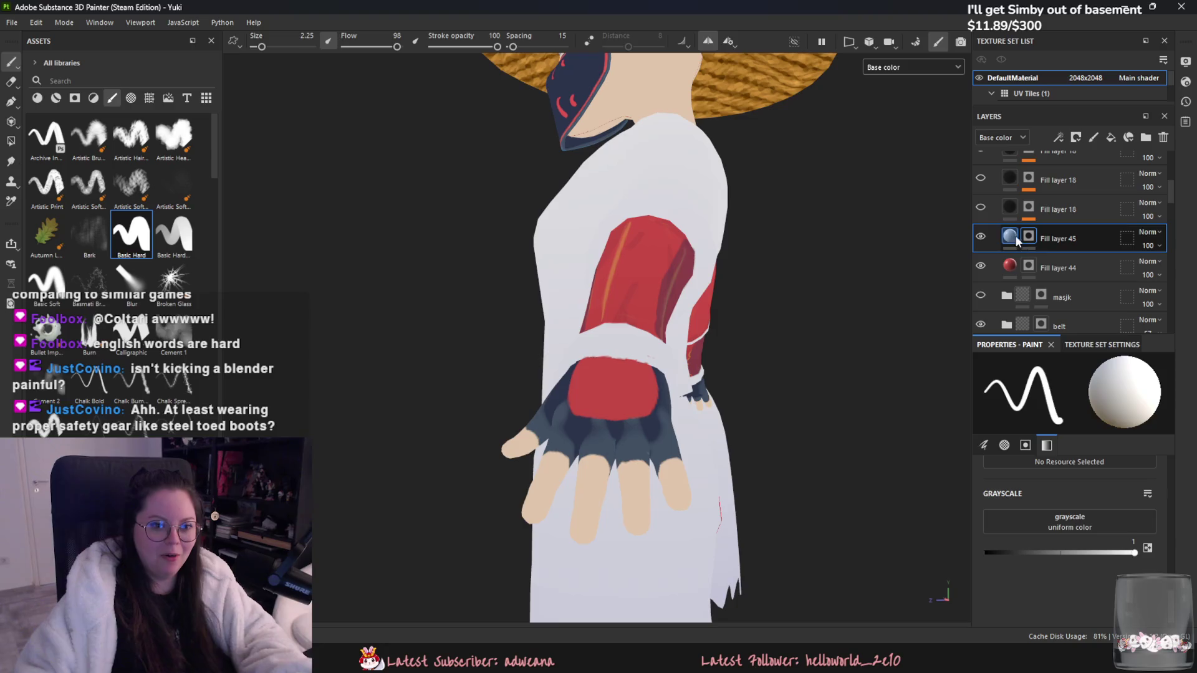
pyautogui.click(1018, 240)
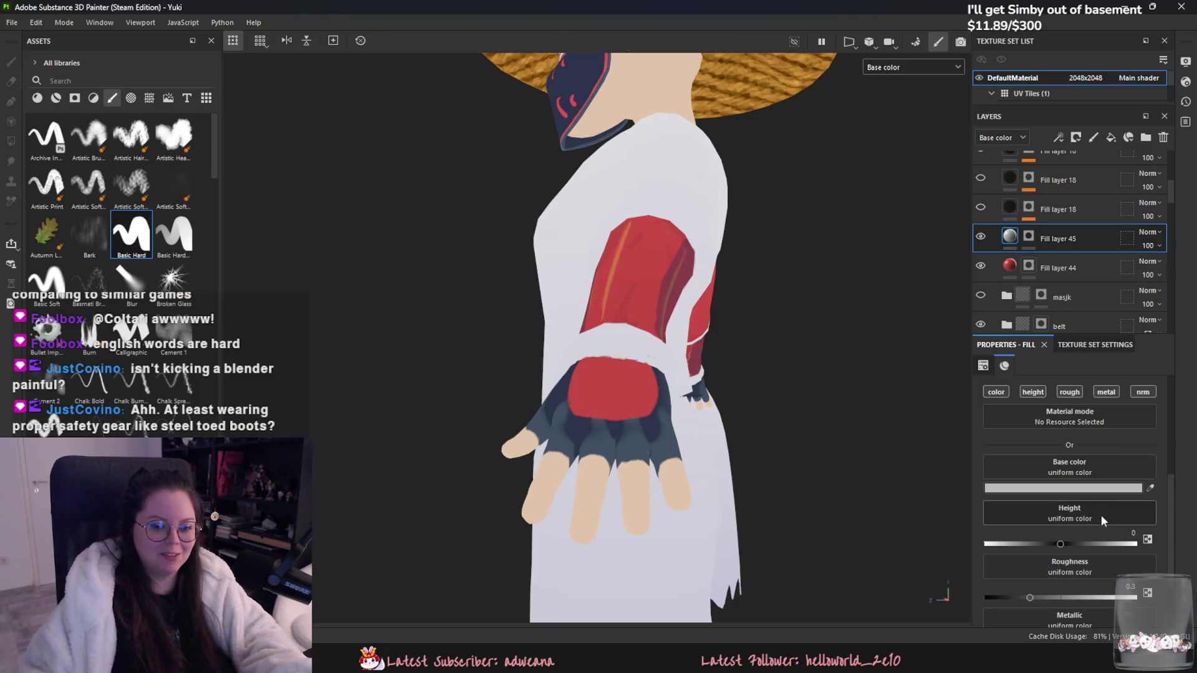
pyautogui.click(615, 254)
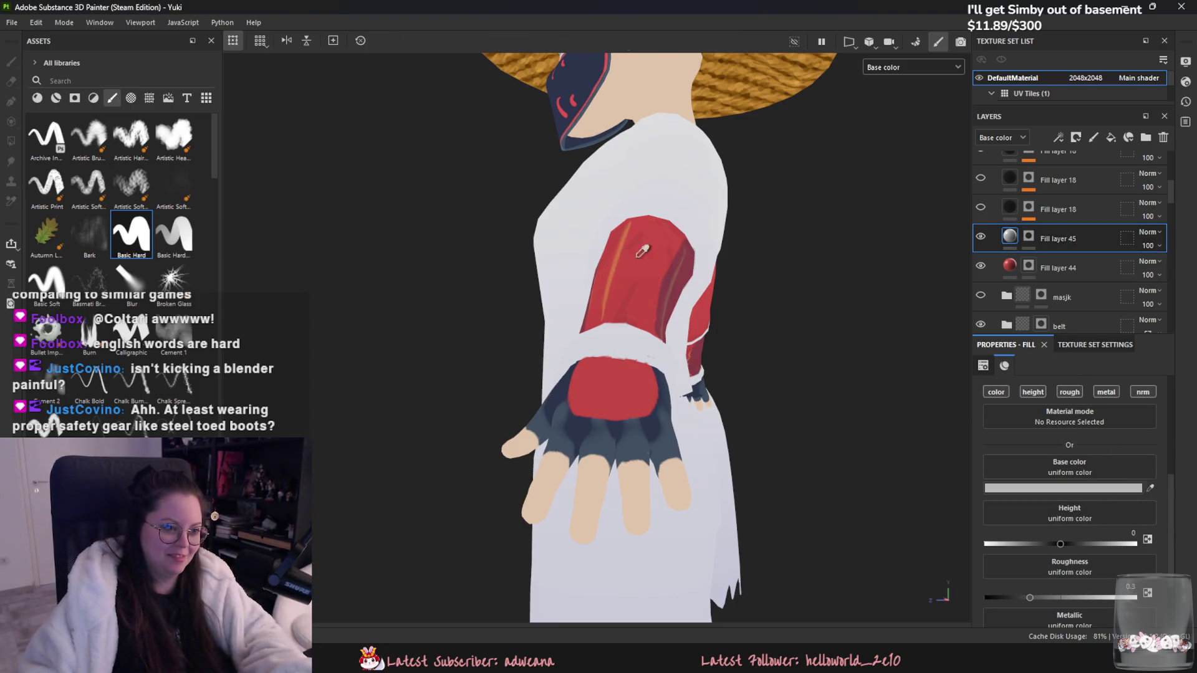
pyautogui.click(1038, 236)
pyautogui.rightClick(1063, 236)
pyautogui.click(1048, 569)
# Step: Brush curved orange trim around the glove's red patch, alternating painting and erasing
pyautogui.keyDown('alt'); pyautogui.moveTo(599, 402); pyautogui.dragTo(573, 402); pyautogui.keyUp('alt')
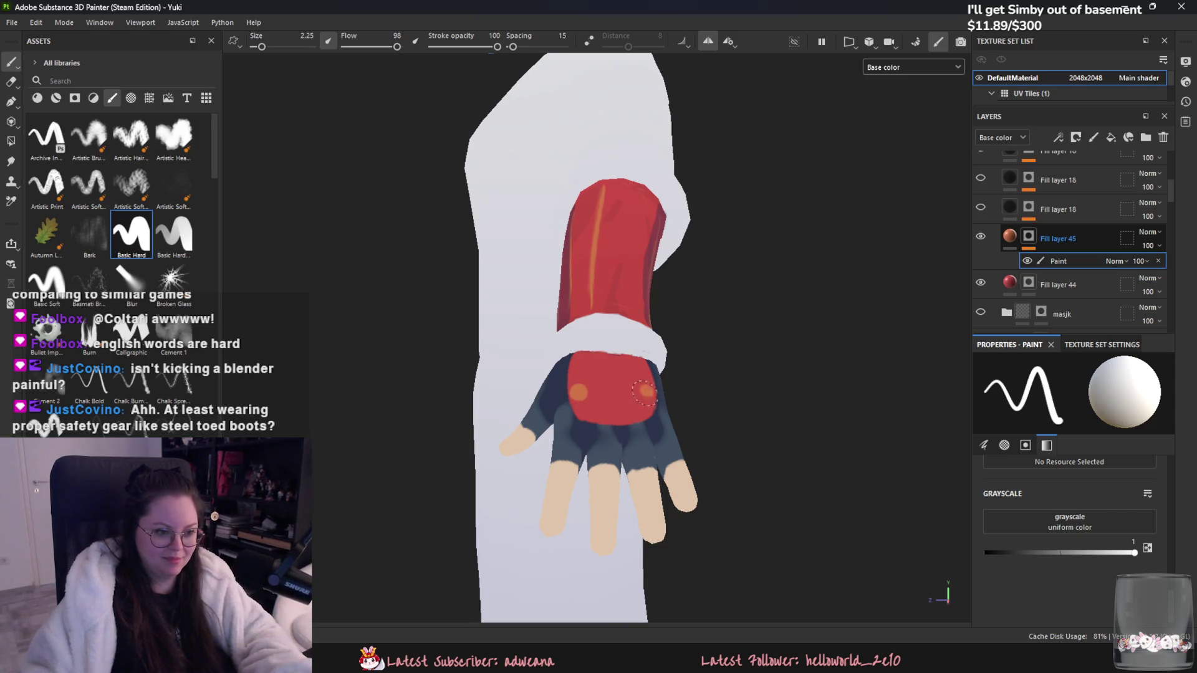
pyautogui.moveTo(581, 403); pyautogui.dragTo(588, 414)
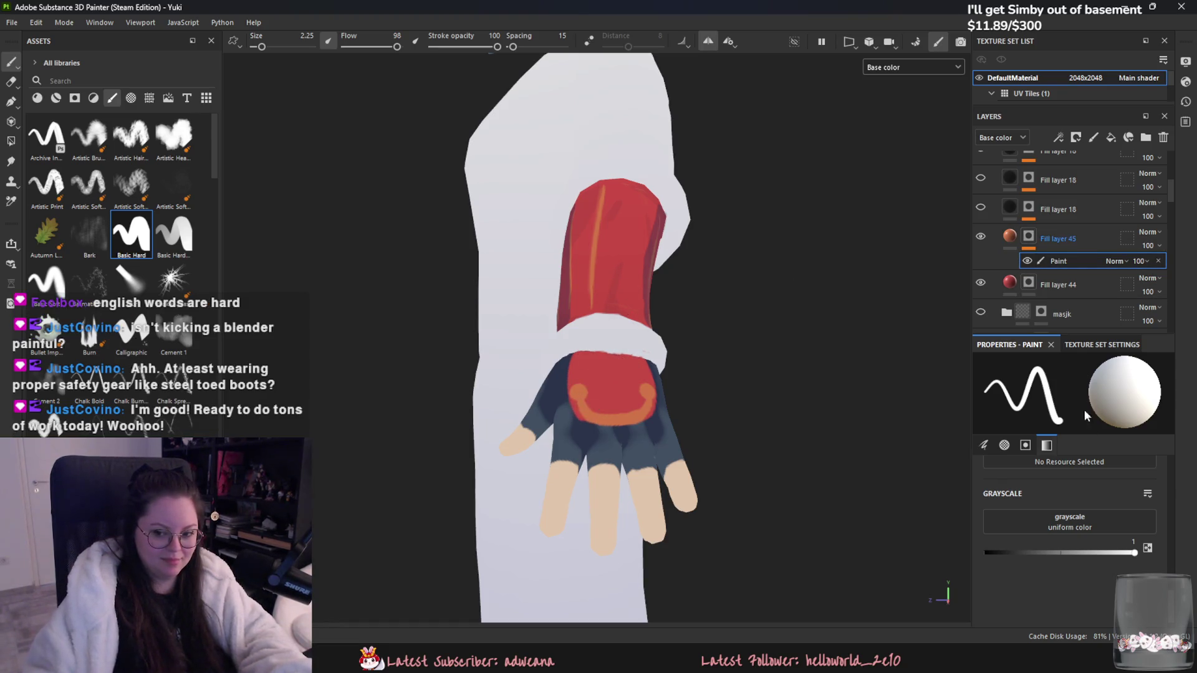
pyautogui.press('x')
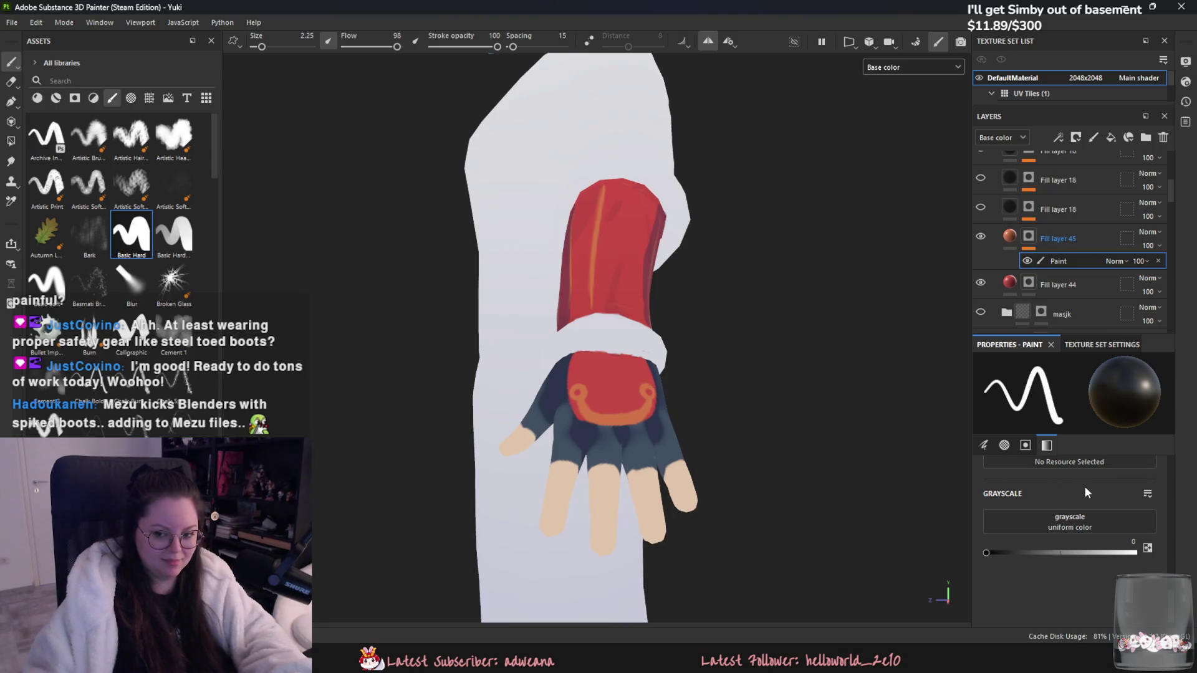
pyautogui.moveTo(1091, 552); pyautogui.dragTo(1136, 552)
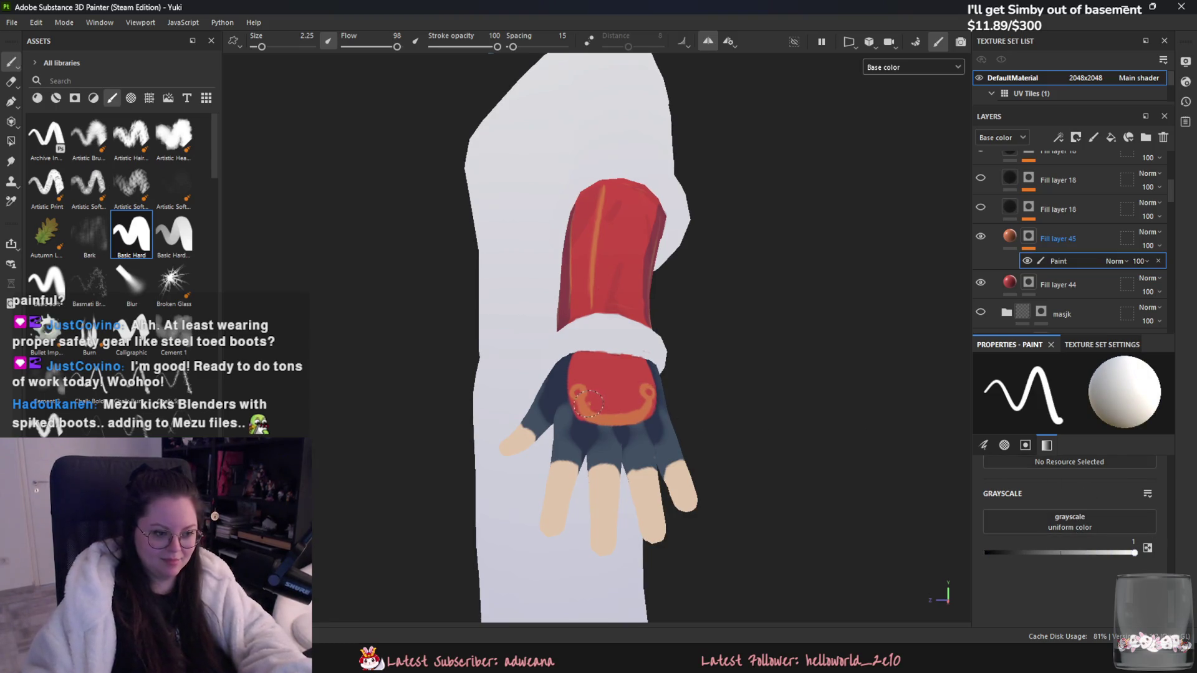
pyautogui.press('x')
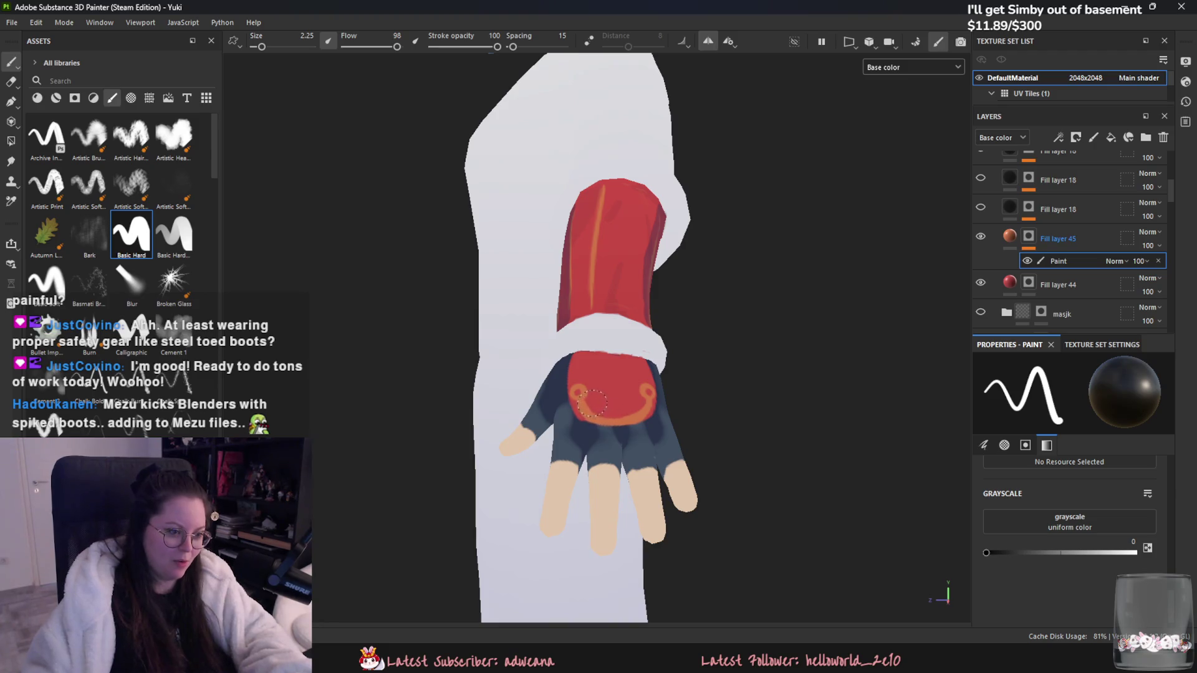
pyautogui.keyDown('alt'); pyautogui.moveTo(633, 435); pyautogui.dragTo(732, 481); pyautogui.keyUp('alt')
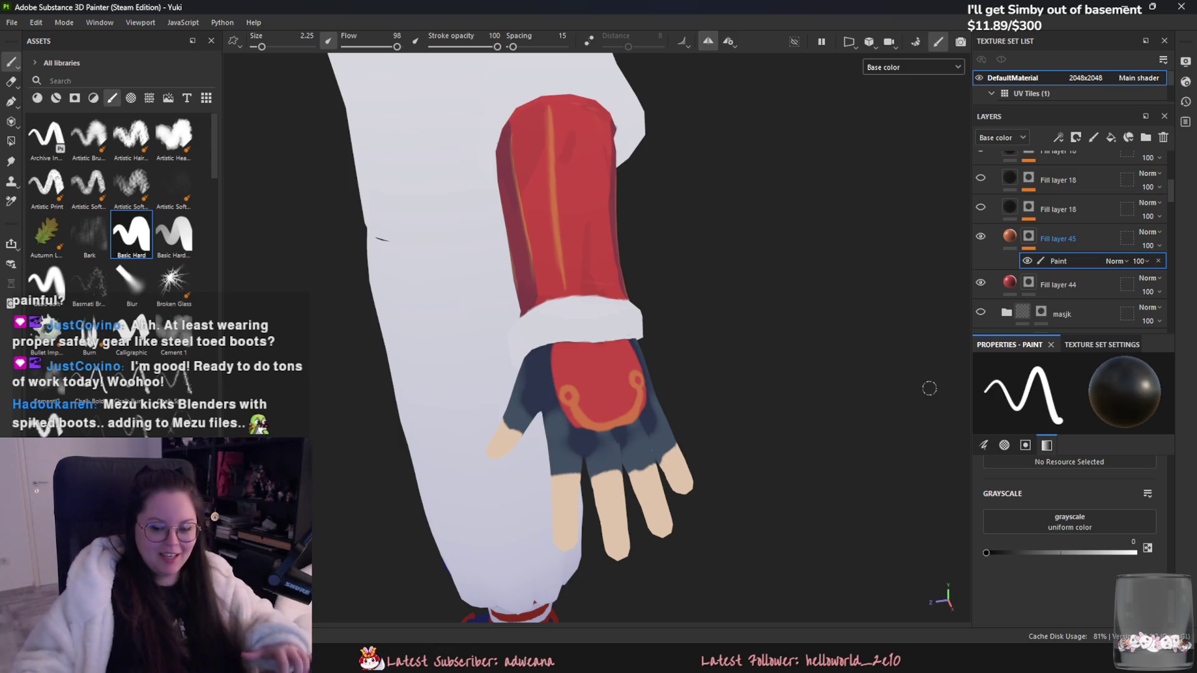
pyautogui.moveTo(850, 344)
pyautogui.keyDown('alt'); pyautogui.mouseDown()
pyautogui.moveTo(845, 357)
pyautogui.moveTo(879, 323)
pyautogui.mouseUp(); pyautogui.keyUp('alt')
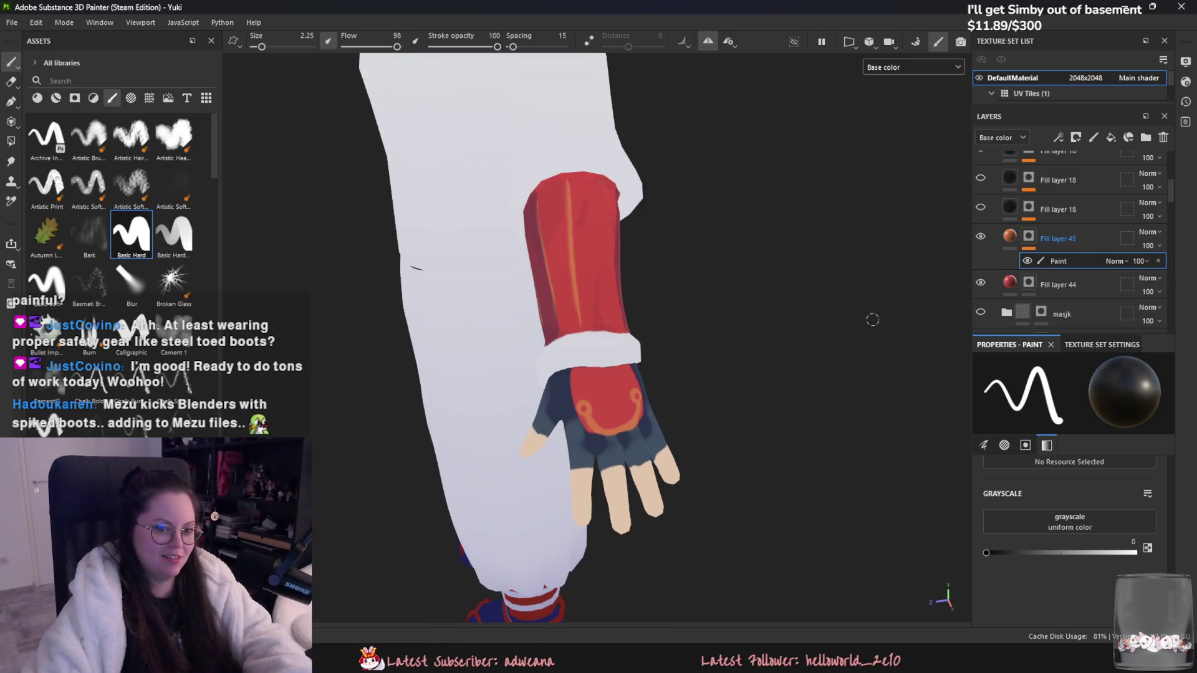
pyautogui.scroll(2, 1049, 284)
pyautogui.scroll(-3, 1044, 288)
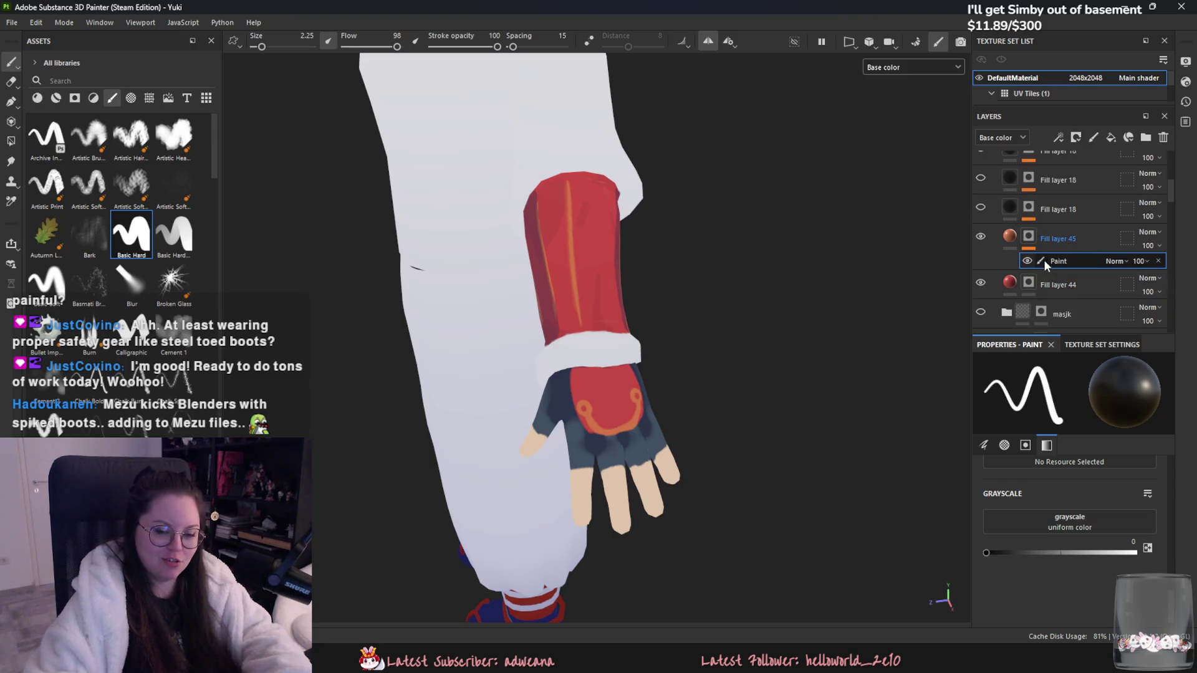
pyautogui.click(1053, 285)
pyautogui.click(1142, 542)
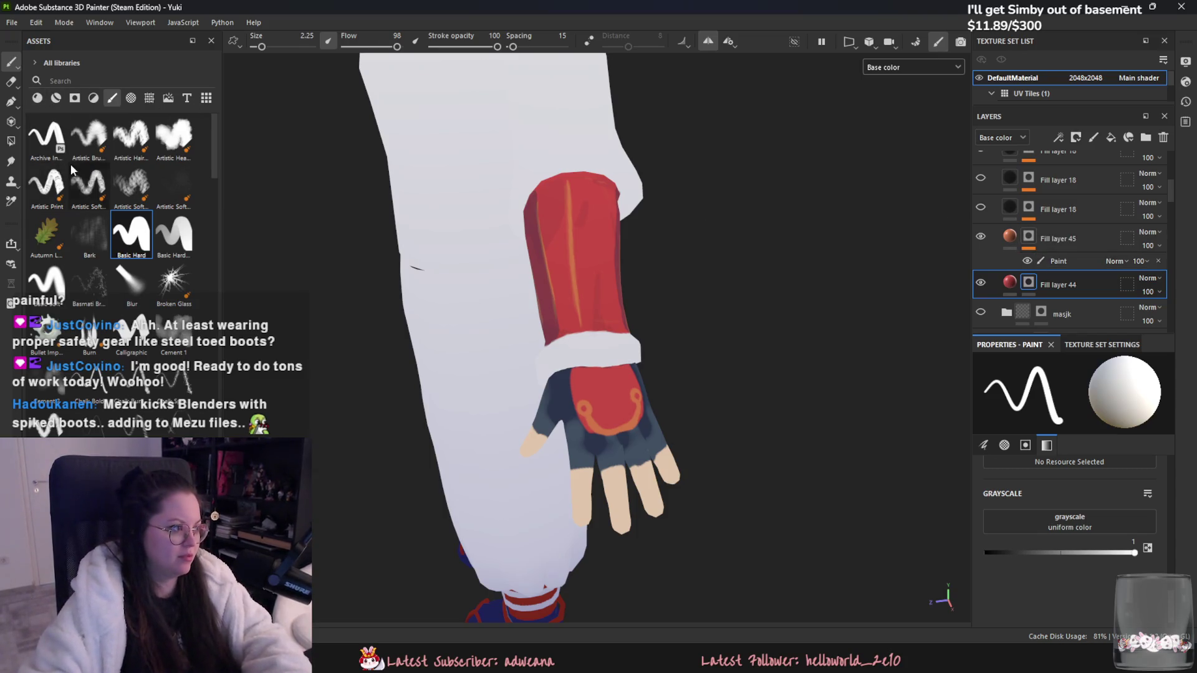
pyautogui.click(497, 211)
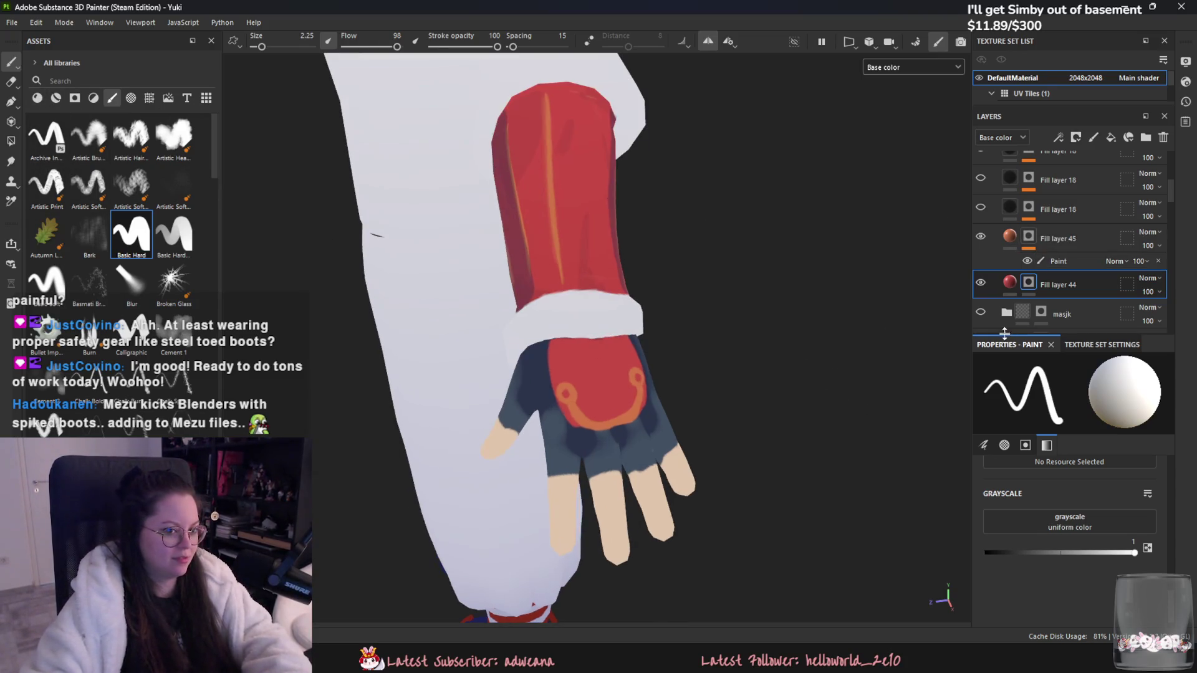
# Step: Add Fill layer 46 with a black mask, sleeve-red base colour, and a Paint effect
pyautogui.click(1110, 137)
pyautogui.rightClick(1071, 271)
pyautogui.click(1054, 25)
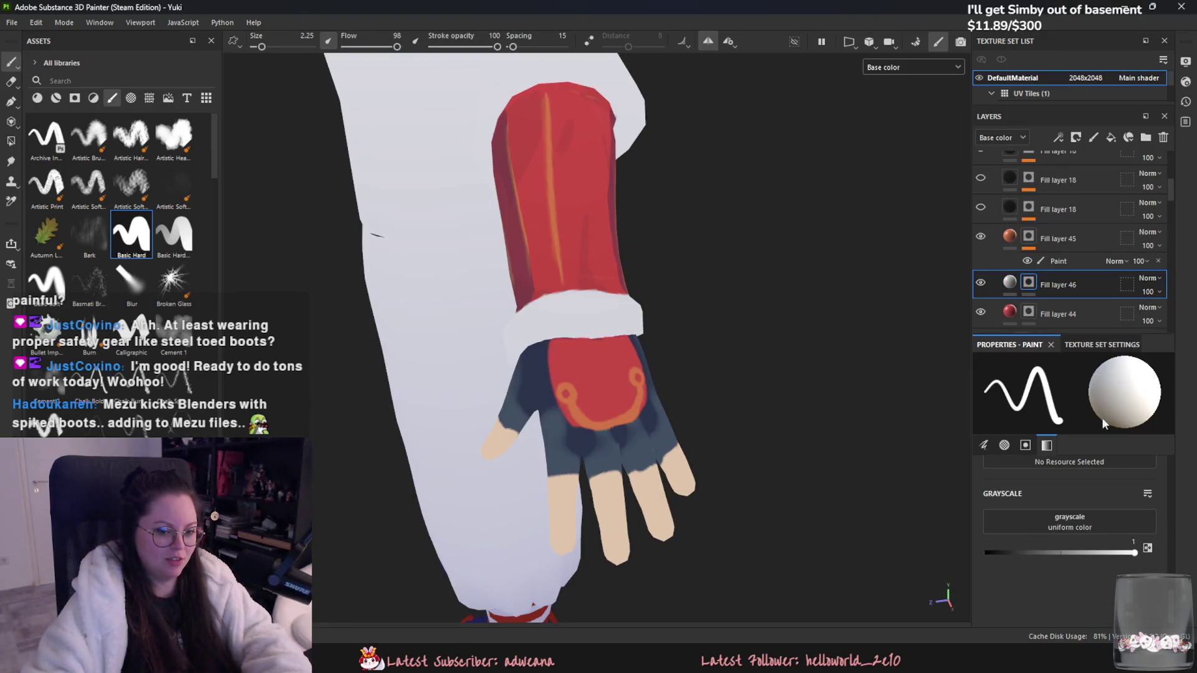
pyautogui.click(1039, 296)
pyautogui.click(1151, 489)
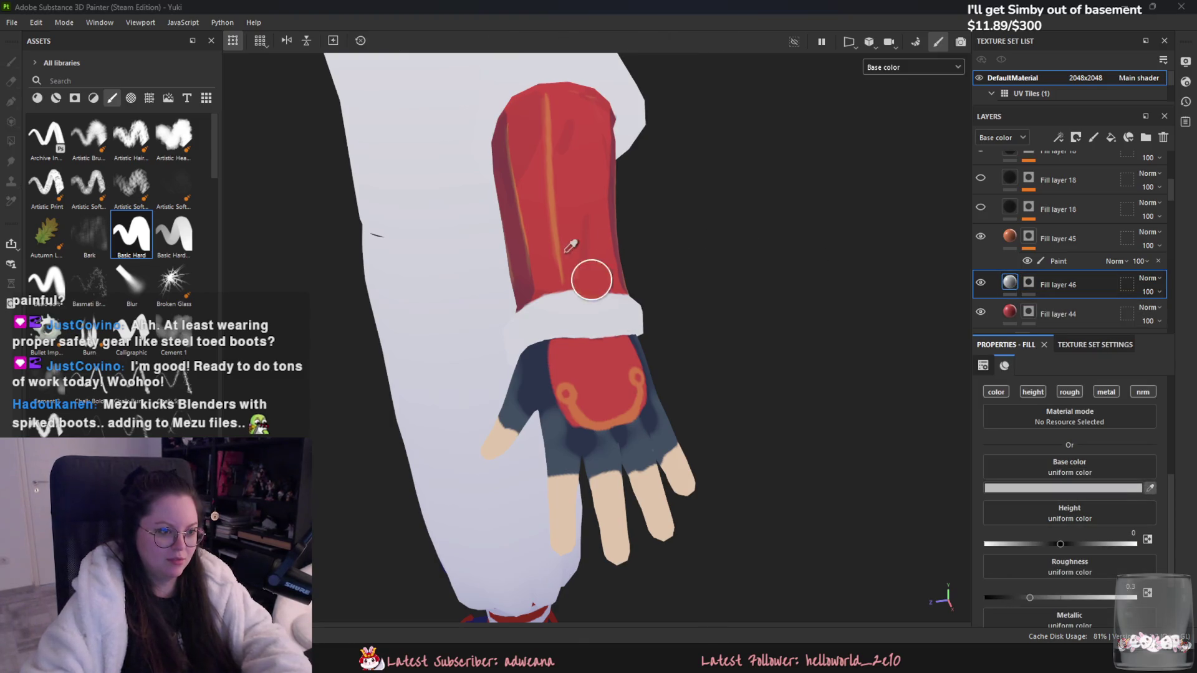
pyautogui.click(609, 291)
pyautogui.click(1057, 292)
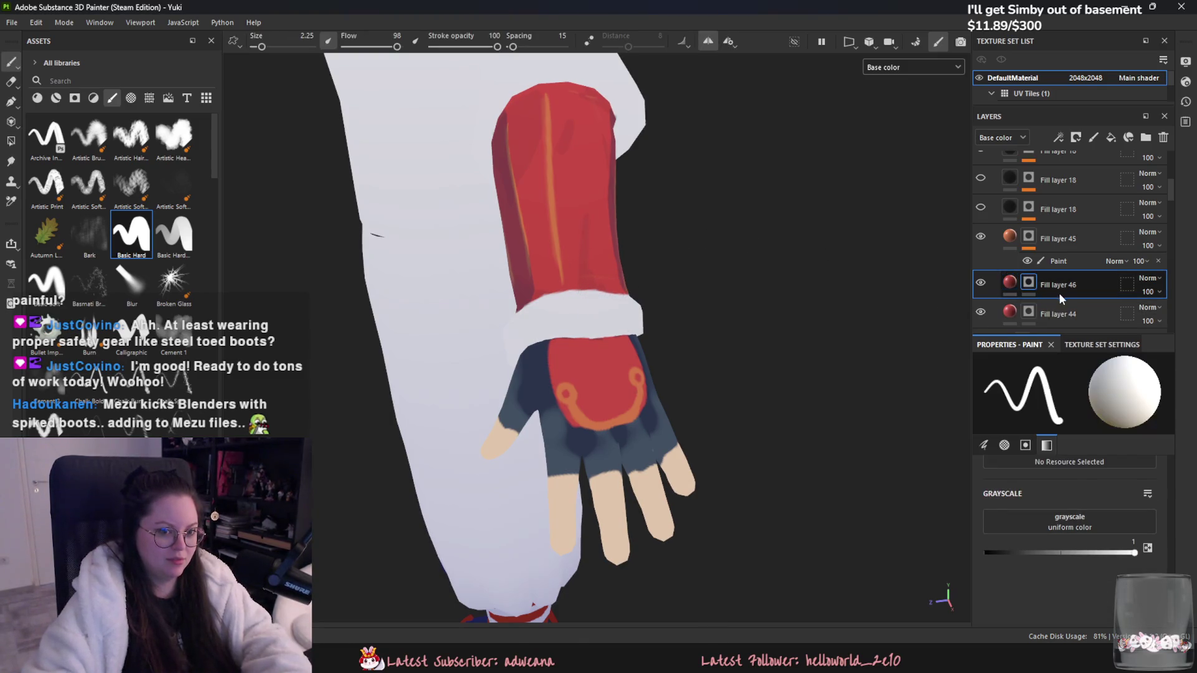
pyautogui.rightClick(1063, 296)
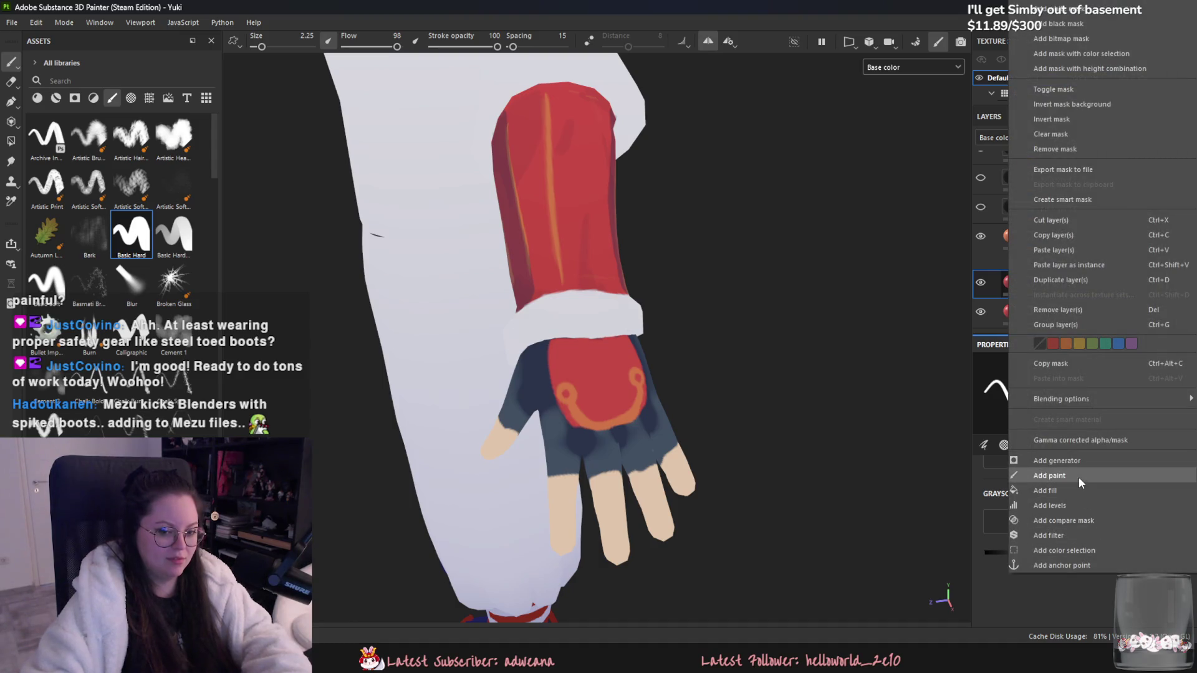
pyautogui.click(1078, 477)
# Step: Swap the paint value to black and back to white, then frame the whole character
pyautogui.keyDown('alt'); pyautogui.moveTo(643, 399); pyautogui.dragTo(591, 353); pyautogui.keyUp('alt')
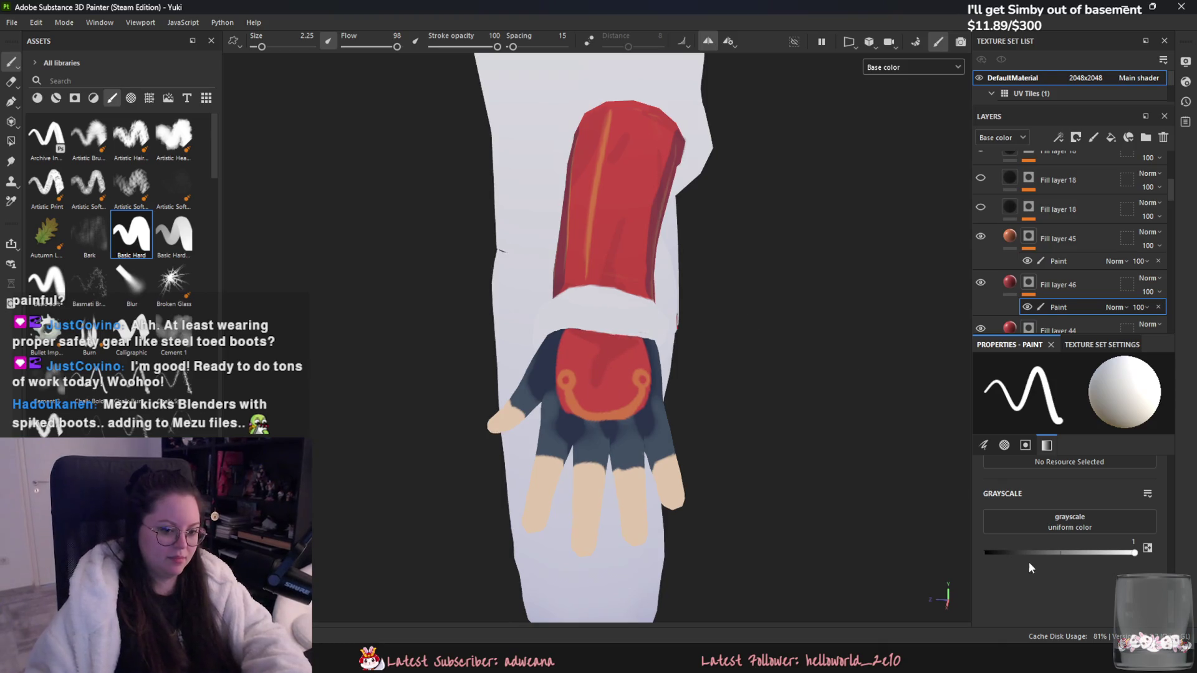
pyautogui.press('x')
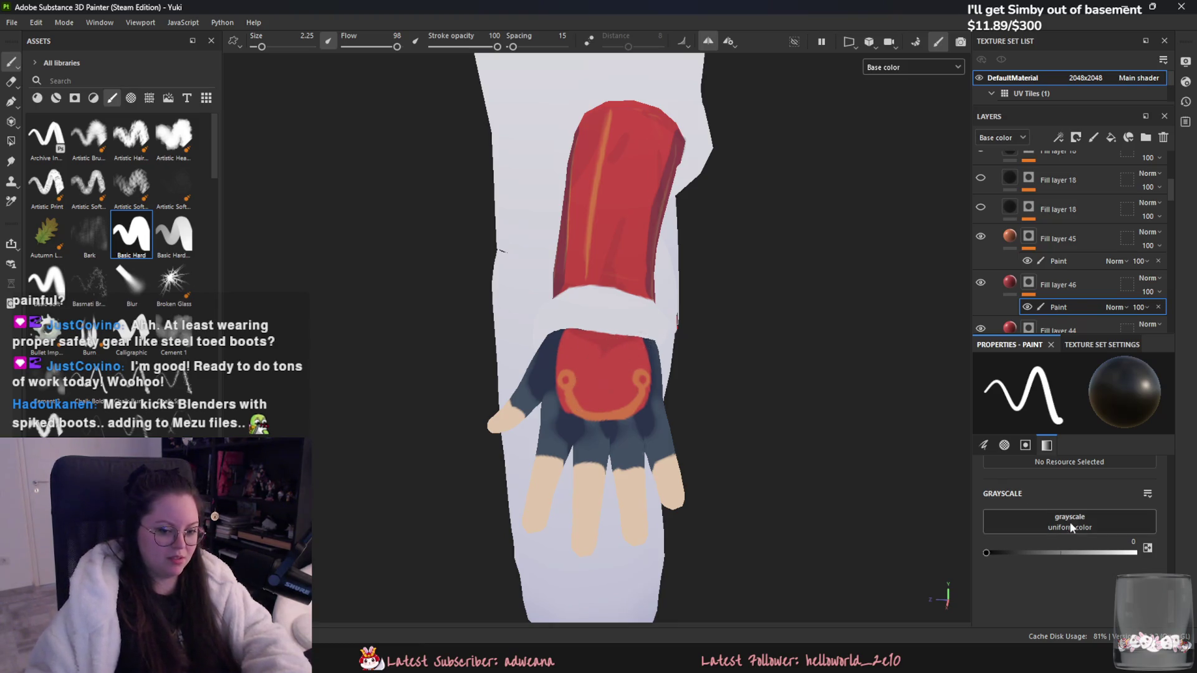
pyautogui.press('x')
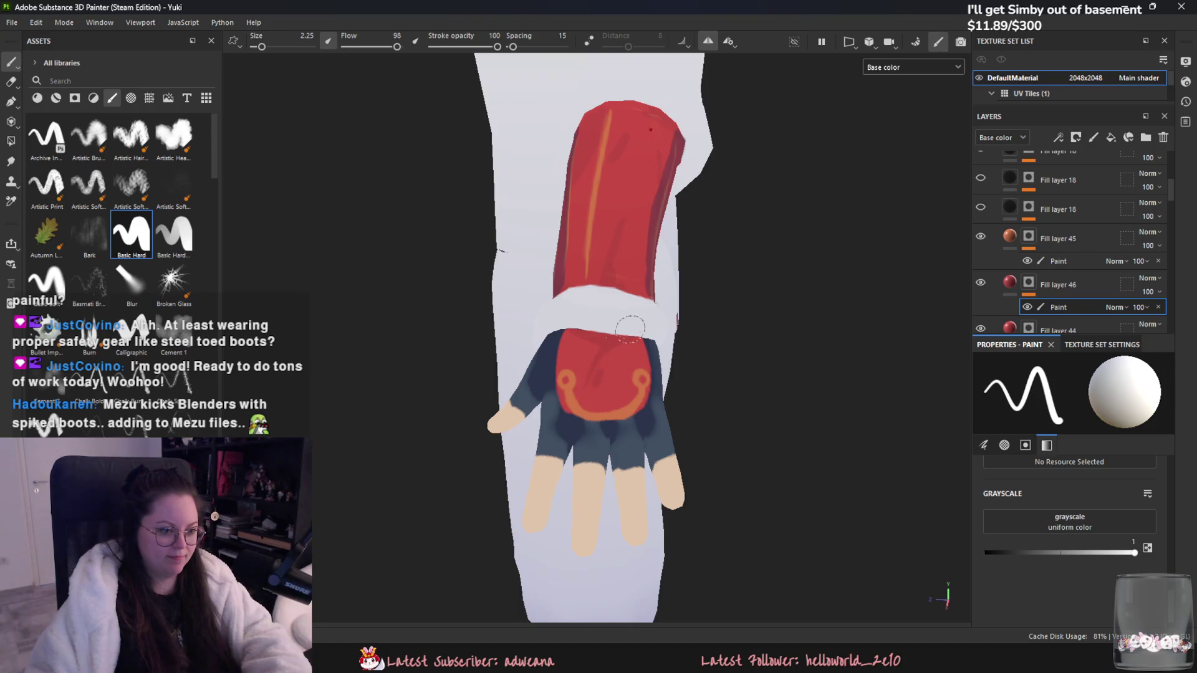
pyautogui.press('f')
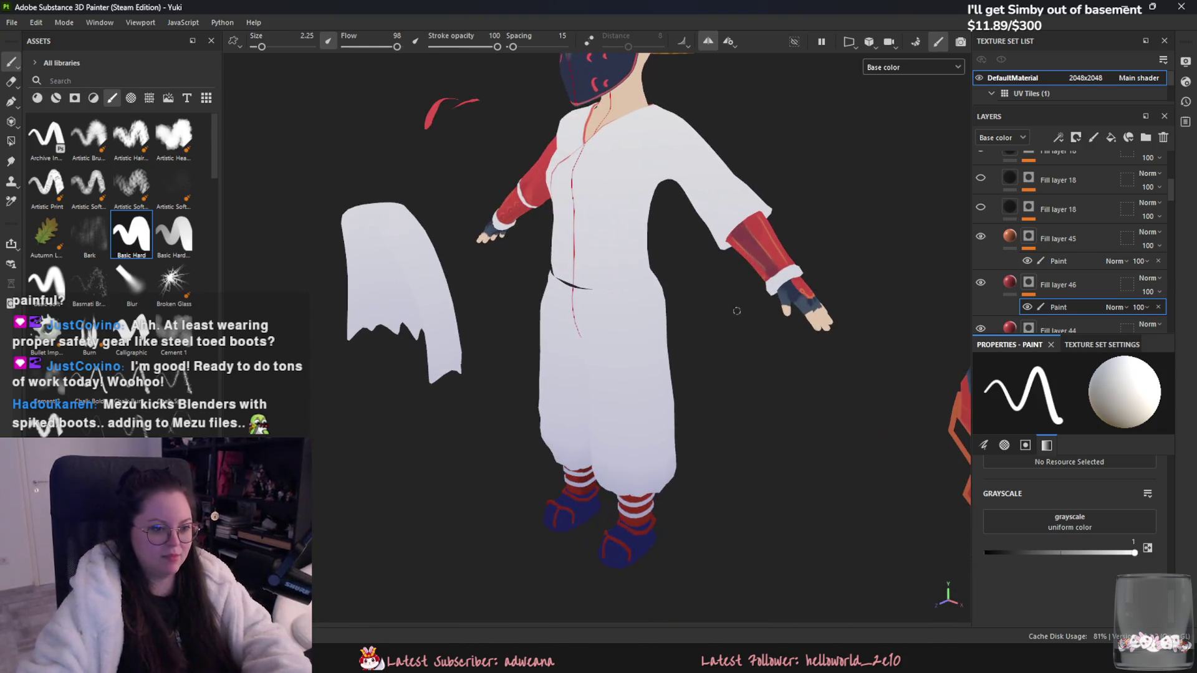
# Step: Switch the viewport to the lit Material view and inspect the arm and glove
pyautogui.keyDown('alt'); pyautogui.moveTo(736, 312); pyautogui.dragTo(997, 327); pyautogui.keyUp('alt')
pyautogui.press('f')
pyautogui.click(898, 68)
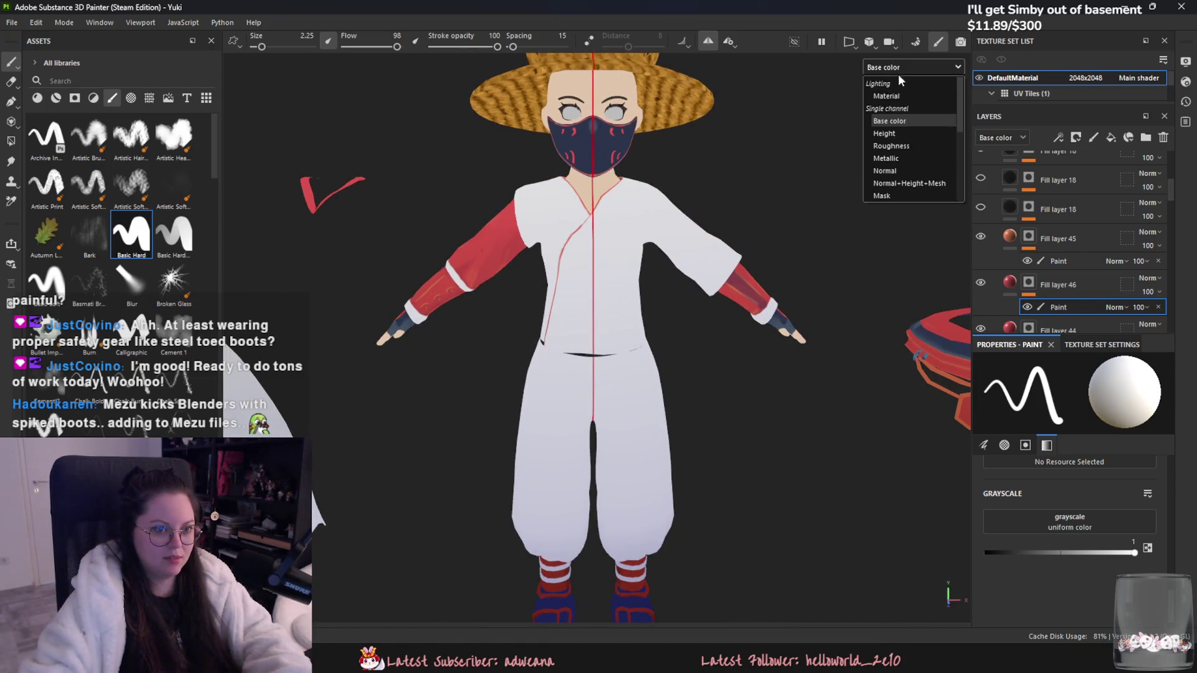
pyautogui.click(885, 96)
pyautogui.keyDown('alt'); pyautogui.moveTo(748, 280); pyautogui.dragTo(536, 354); pyautogui.keyUp('alt')
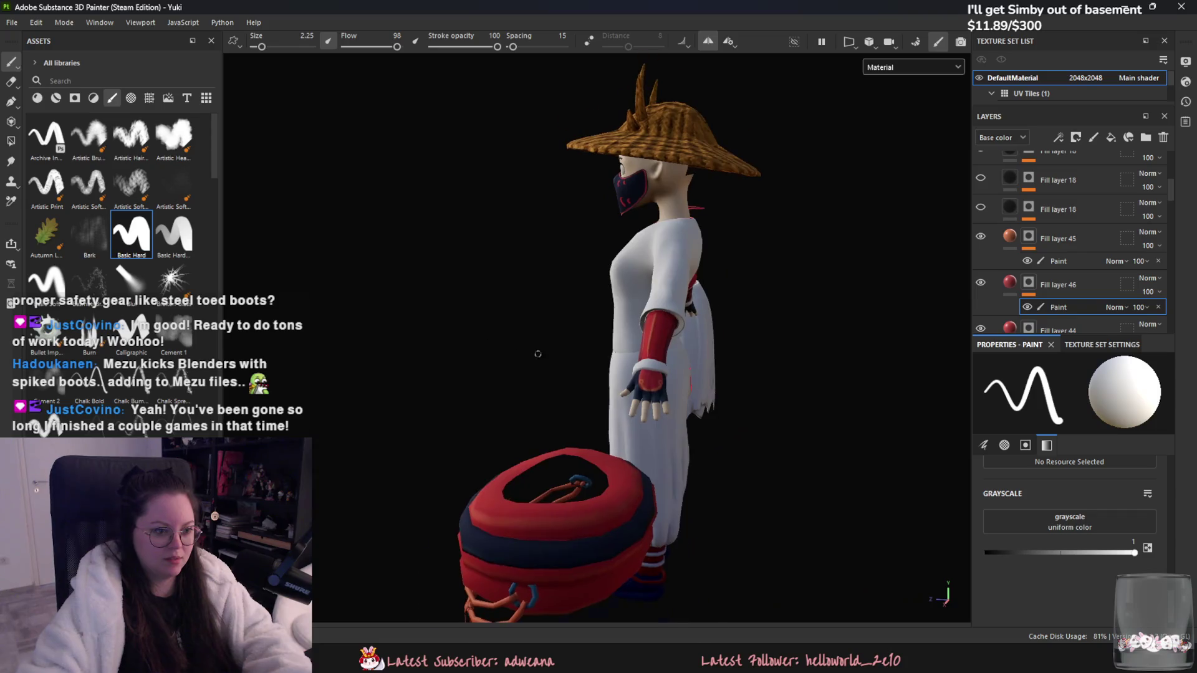
pyautogui.scroll(2, 536, 354)
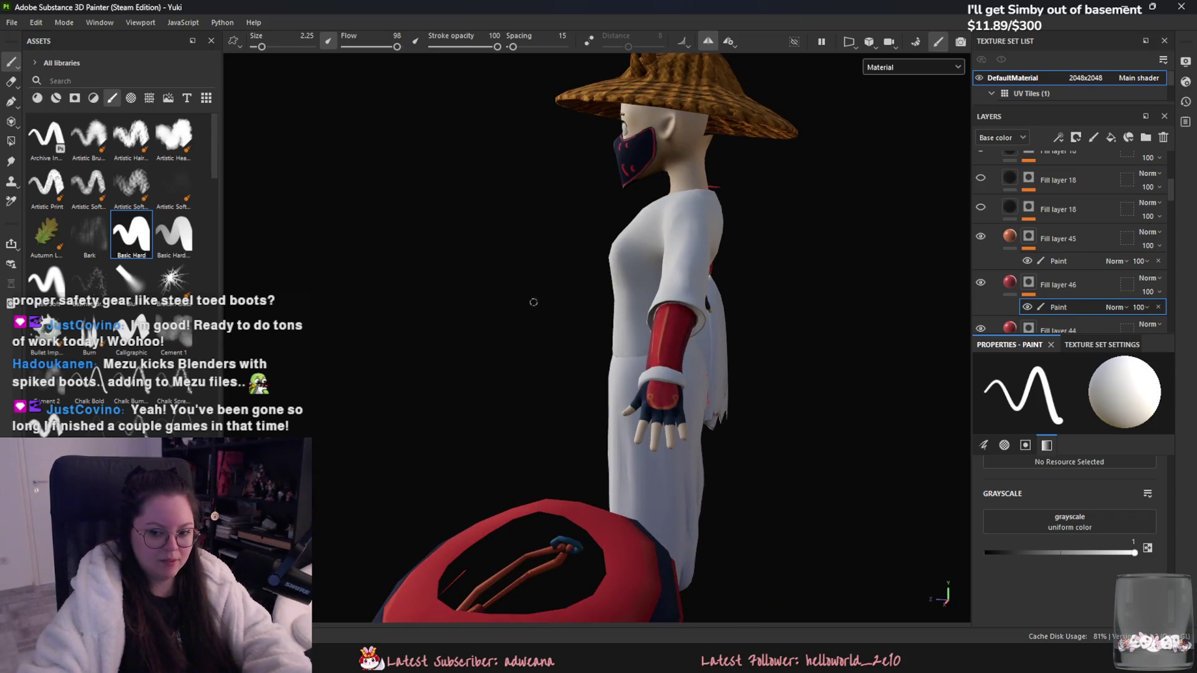
pyautogui.scroll(5, 630, 367)
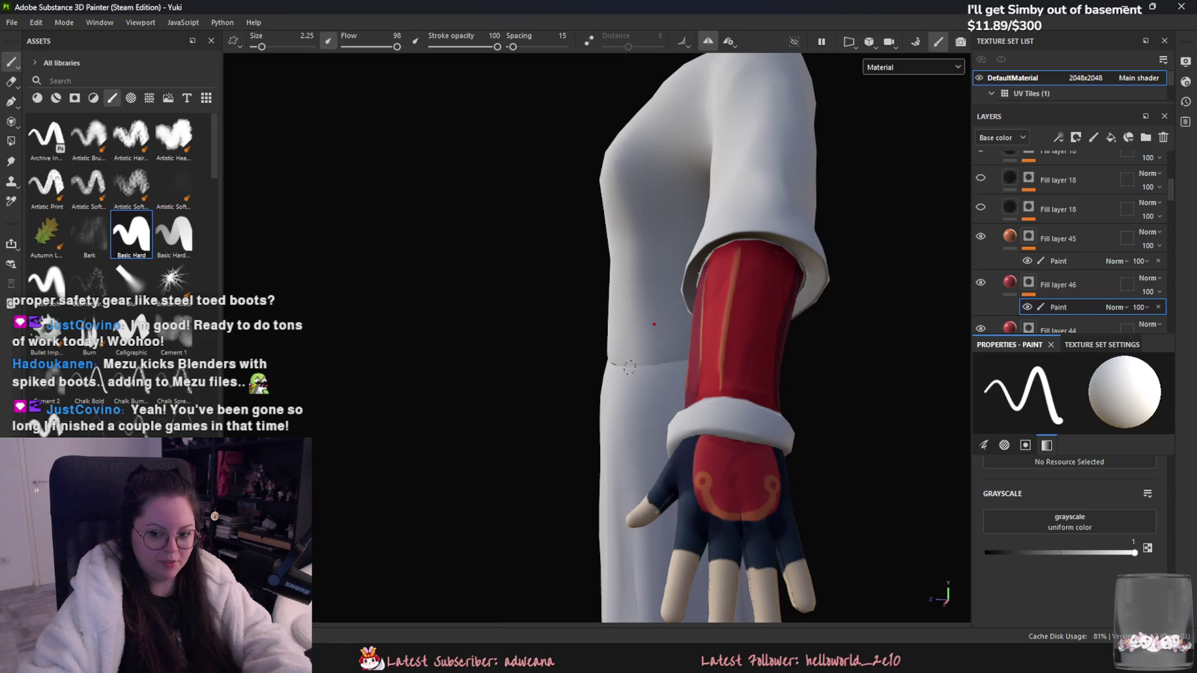
pyautogui.keyDown('alt'); pyautogui.moveTo(629, 367); pyautogui.dragTo(679, 367); pyautogui.keyUp('alt')
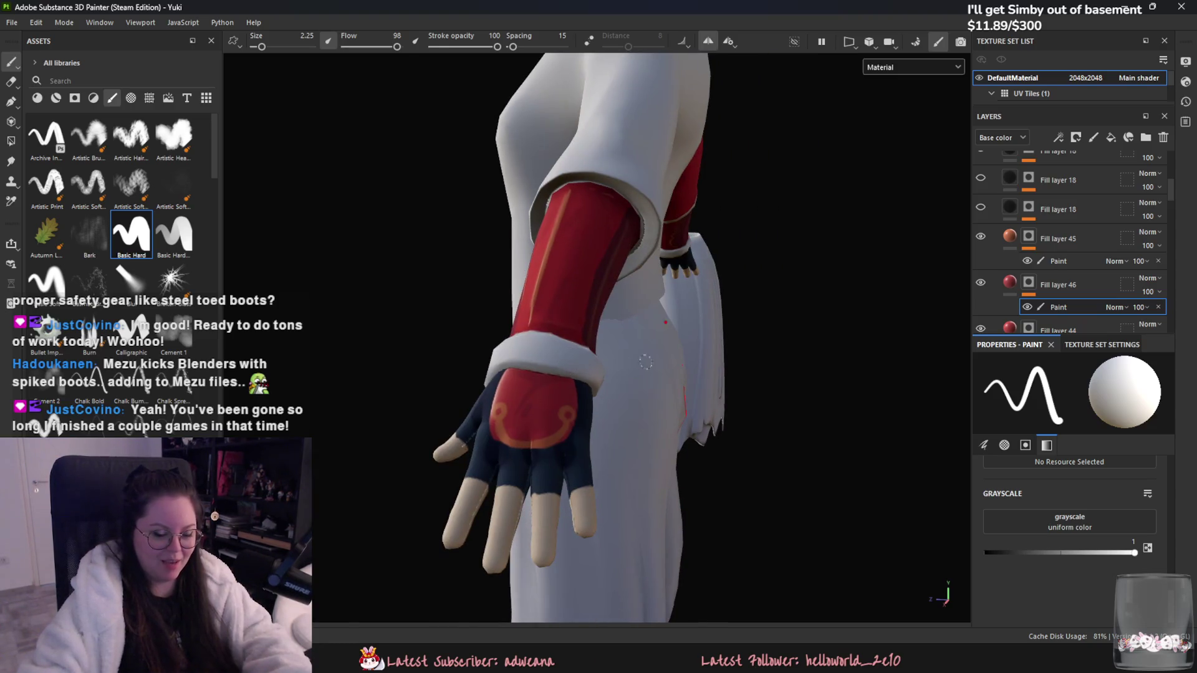
pyautogui.scroll(3, 631, 361)
pyautogui.scroll(-2, 685, 361)
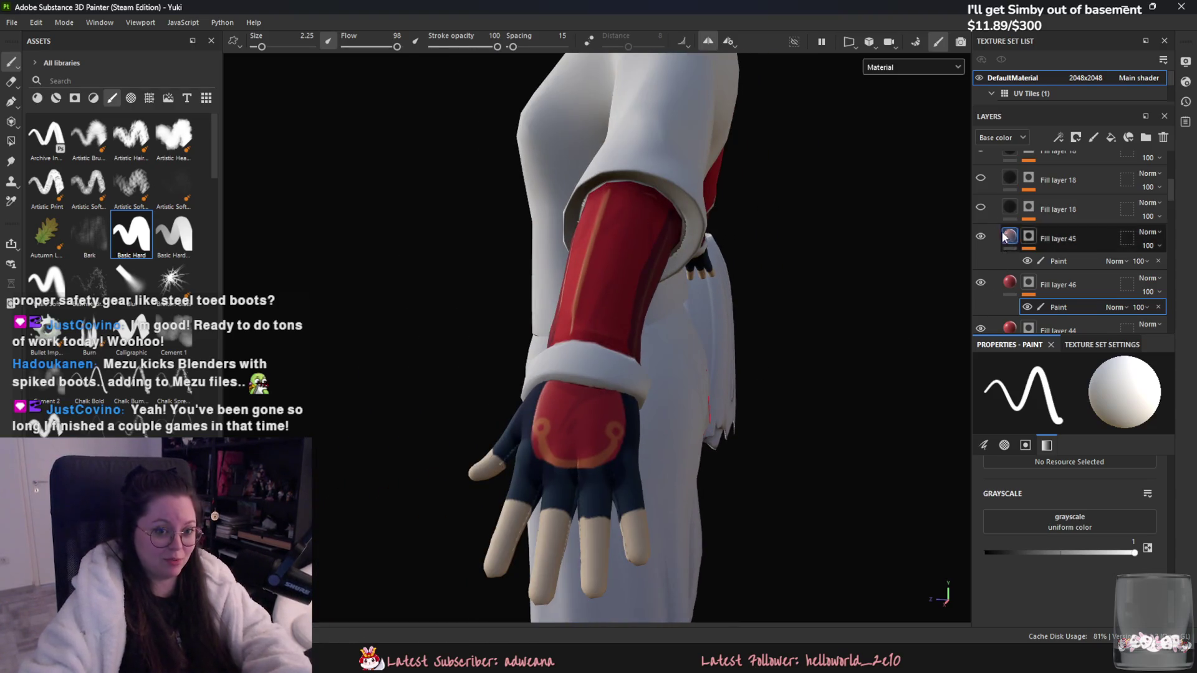
pyautogui.scroll(-5, 678, 323)
pyautogui.keyDown('alt'); pyautogui.moveTo(678, 323); pyautogui.dragTo(517, 327); pyautogui.keyUp('alt')
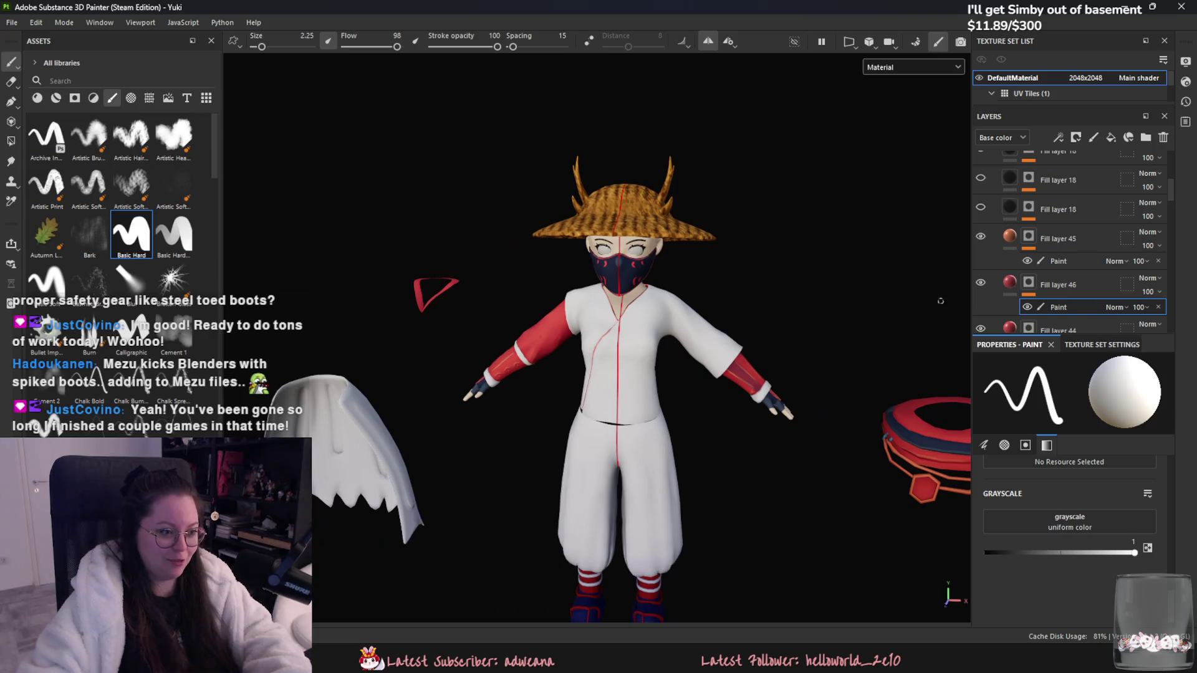
# Step: Hide the second Fill layer 18 and toggle Layer 2 off and on to compare the hat
pyautogui.click(980, 209)
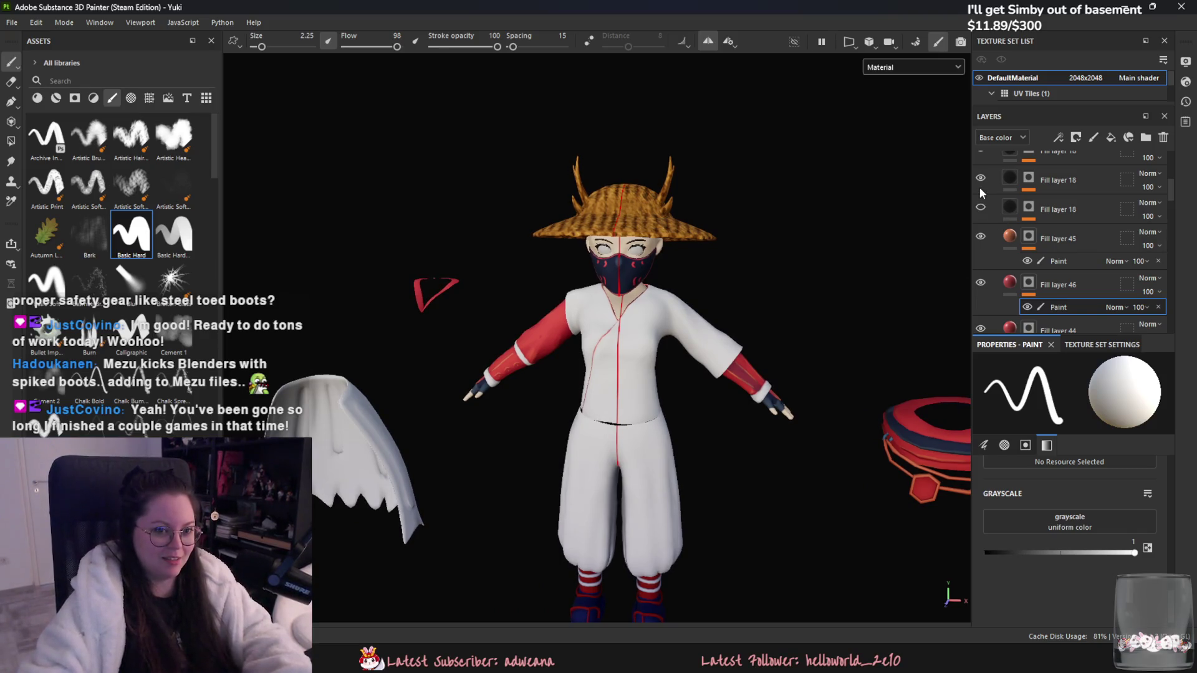
pyautogui.scroll(3, 695, 342)
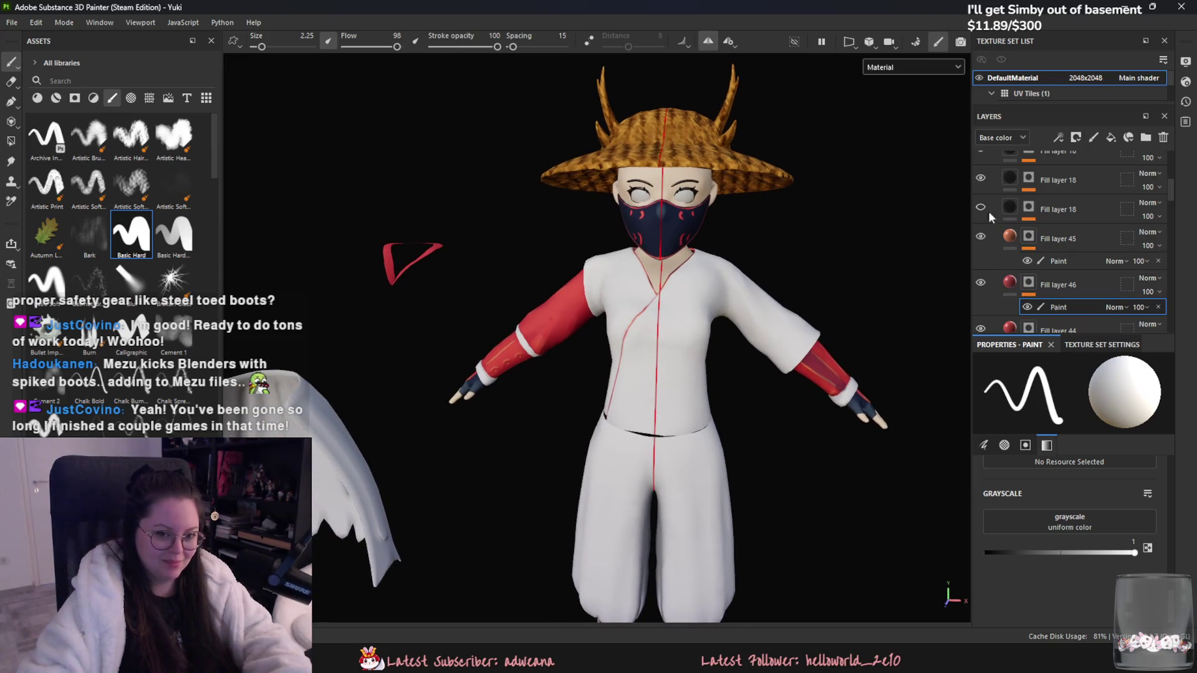
pyautogui.scroll(3, 980, 203)
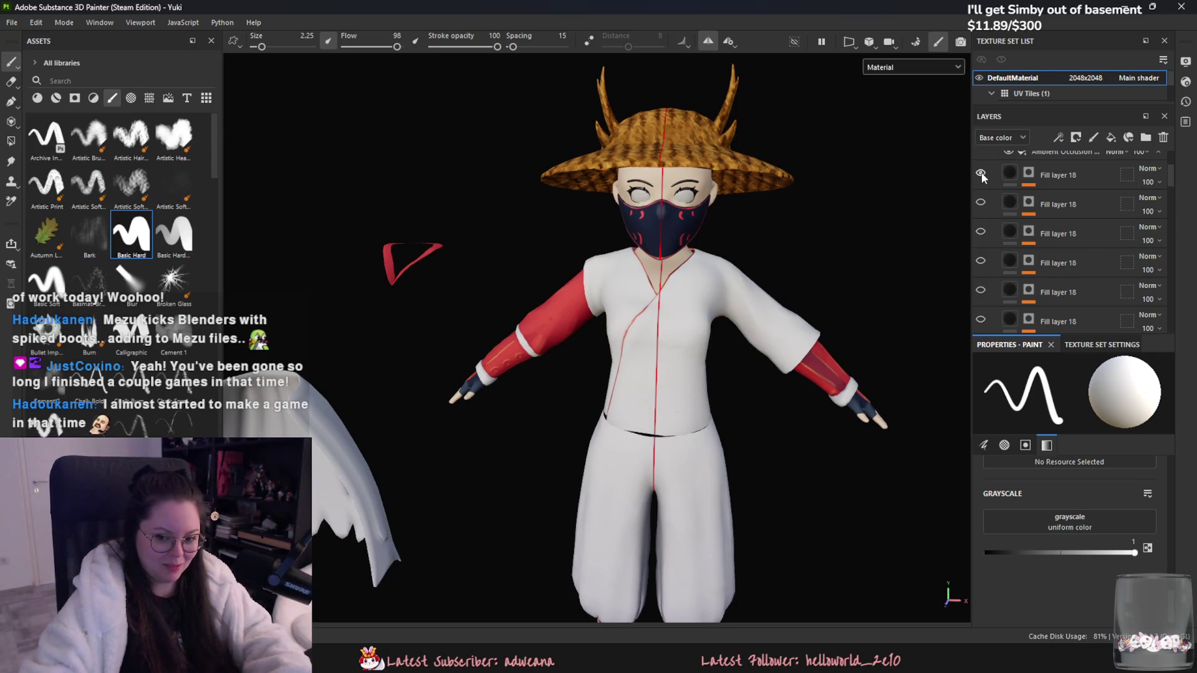
pyautogui.scroll(2, 991, 205)
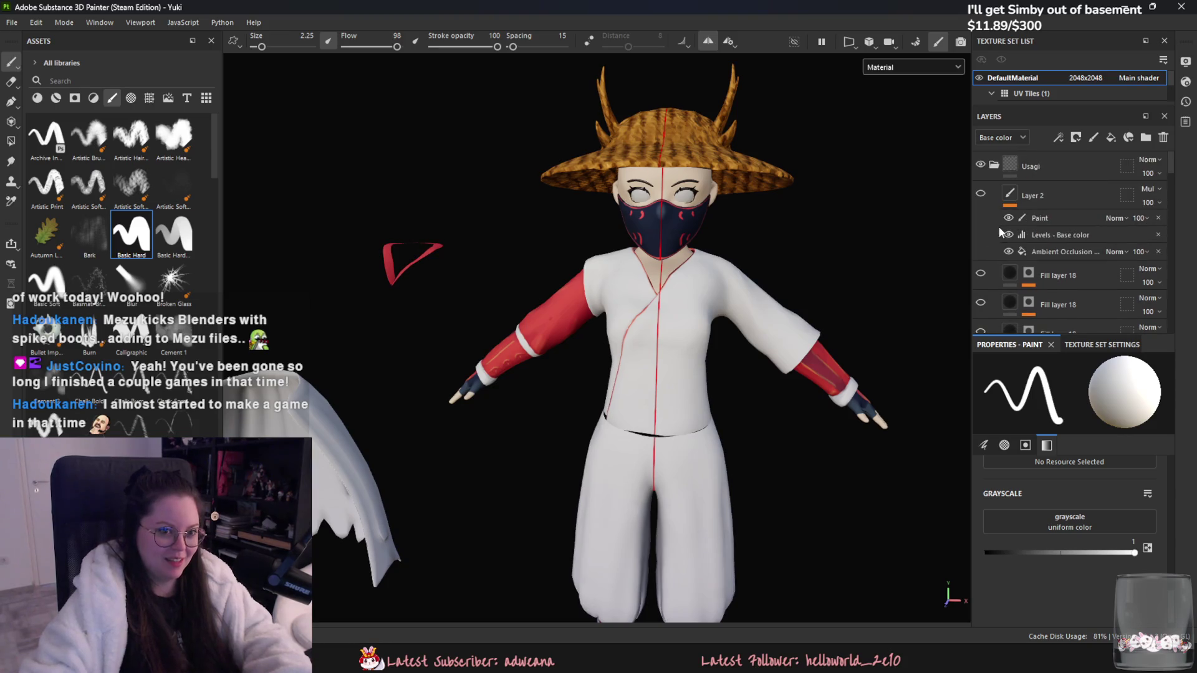
pyautogui.click(983, 194)
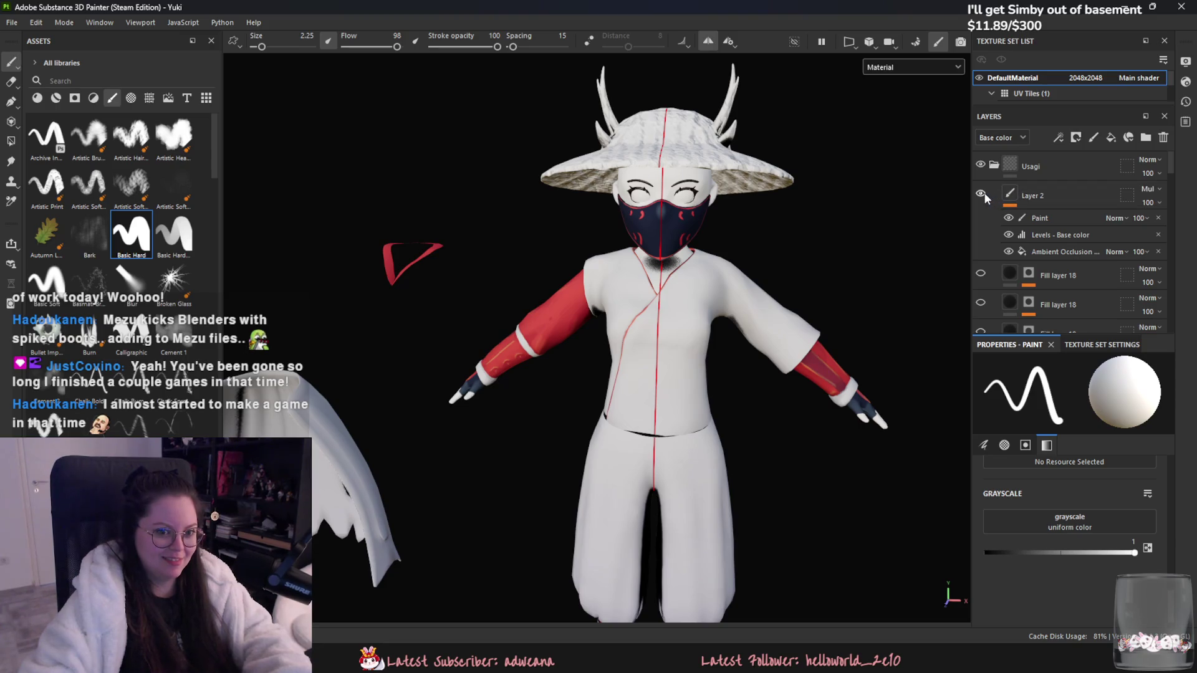
pyautogui.click(982, 195)
pyautogui.scroll(-3, 982, 194)
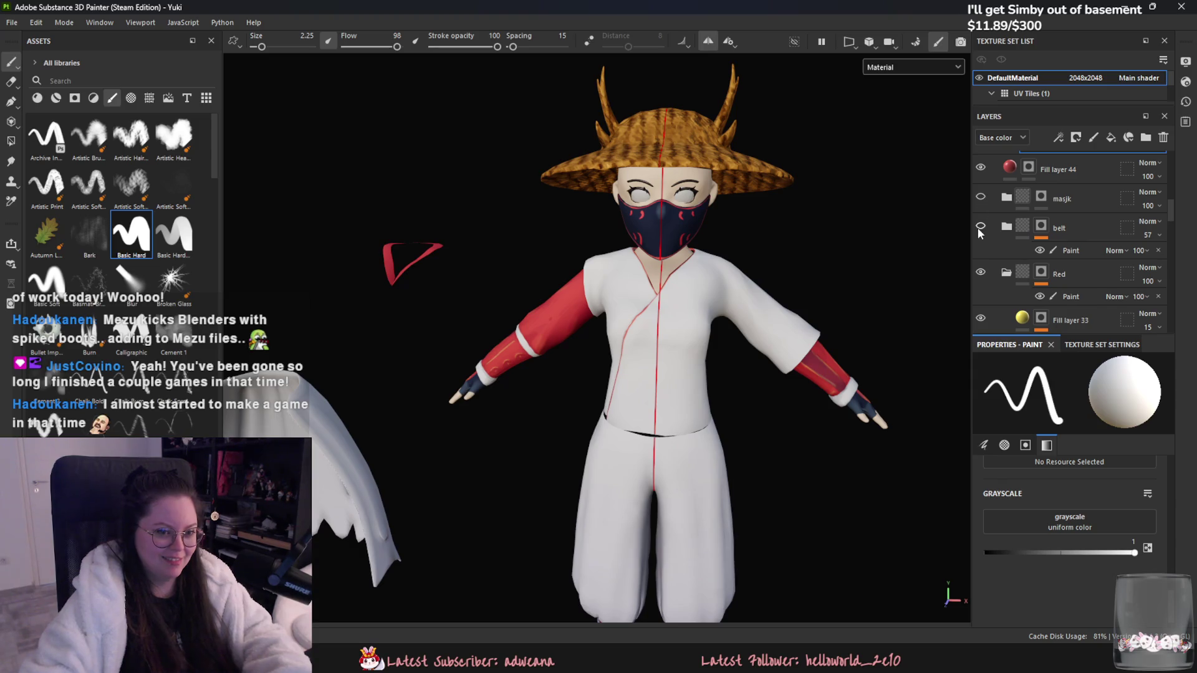
pyautogui.scroll(-2, 956, 302)
# Step: Toggle the Red layer's visibility to compare, then select the belt group's Paint sublayer
pyautogui.moveTo(861, 293)
pyautogui.keyDown('alt'); pyautogui.mouseDown()
pyautogui.moveTo(585, 251)
pyautogui.moveTo(580, 267)
pyautogui.moveTo(865, 263)
pyautogui.moveTo(1004, 288)
pyautogui.moveTo(810, 311)
pyautogui.moveTo(734, 385)
pyautogui.moveTo(561, 389)
pyautogui.mouseUp(); pyautogui.keyUp('alt')
pyautogui.scroll(3, 561, 388)
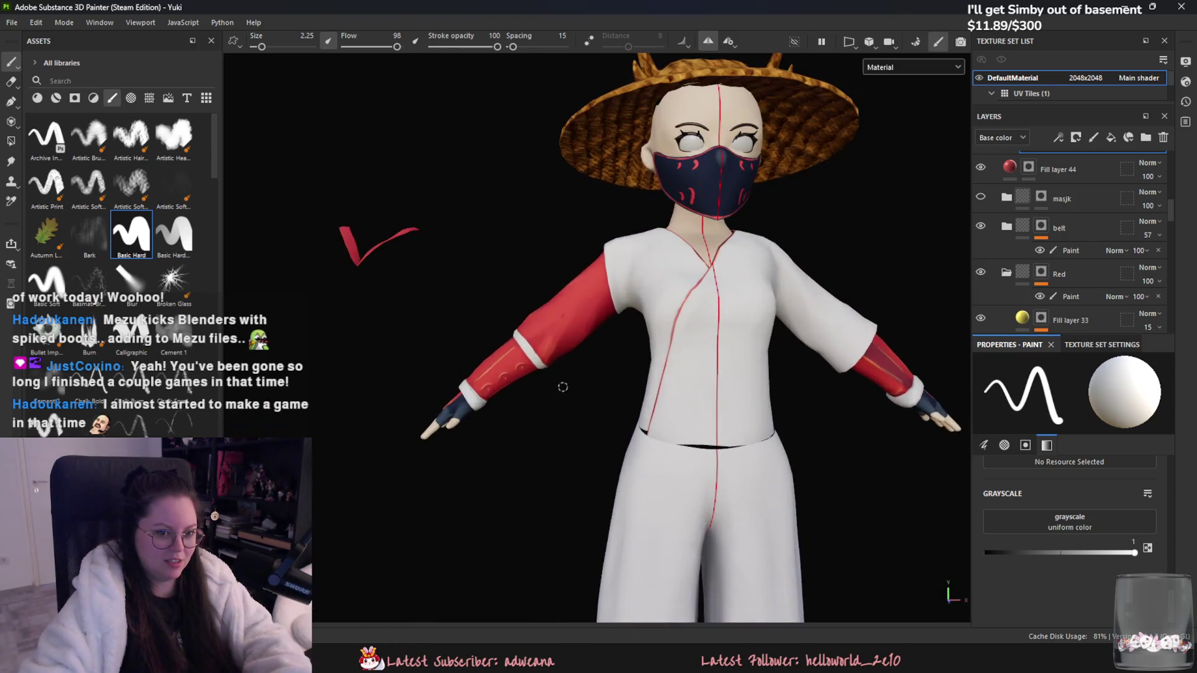
pyautogui.keyDown('alt'); pyautogui.moveTo(561, 389); pyautogui.dragTo(664, 390, button='middle'); pyautogui.keyUp('alt')
pyautogui.scroll(-3, 1082, 243)
pyautogui.scroll(3, 1037, 276)
pyautogui.moveTo(771, 273); pyautogui.dragTo(688, 272, button='middle')
pyautogui.scroll(3, 987, 245)
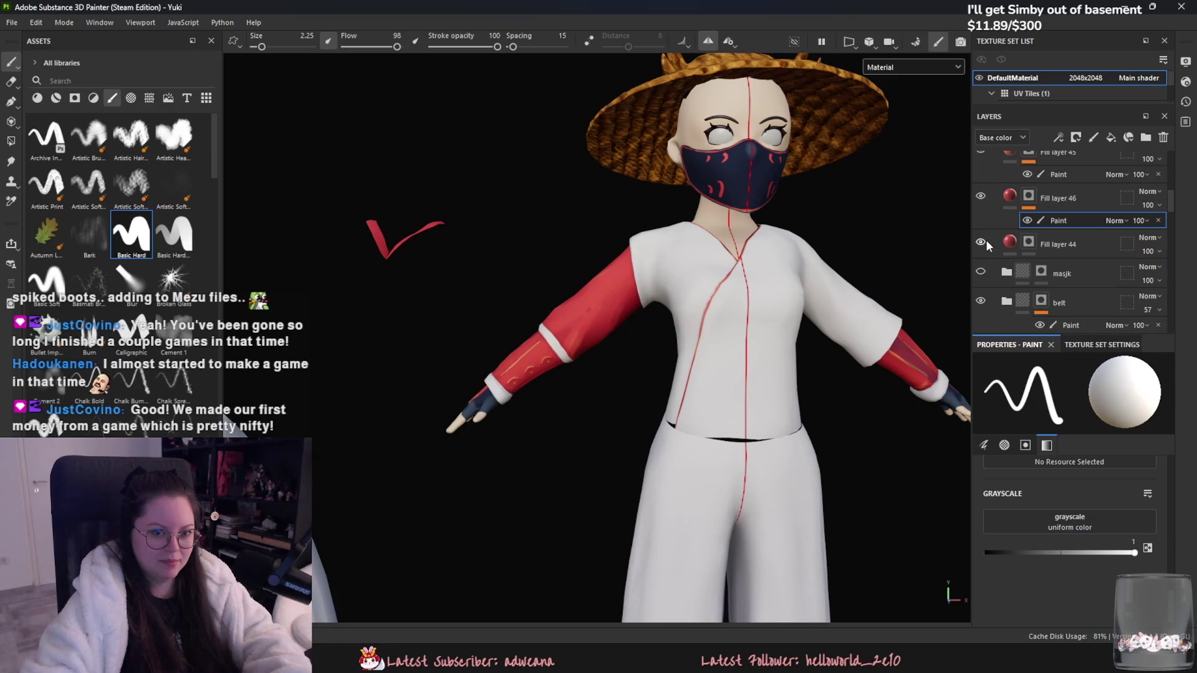
pyautogui.scroll(-3, 996, 260)
pyautogui.click(981, 272)
pyautogui.click(982, 272)
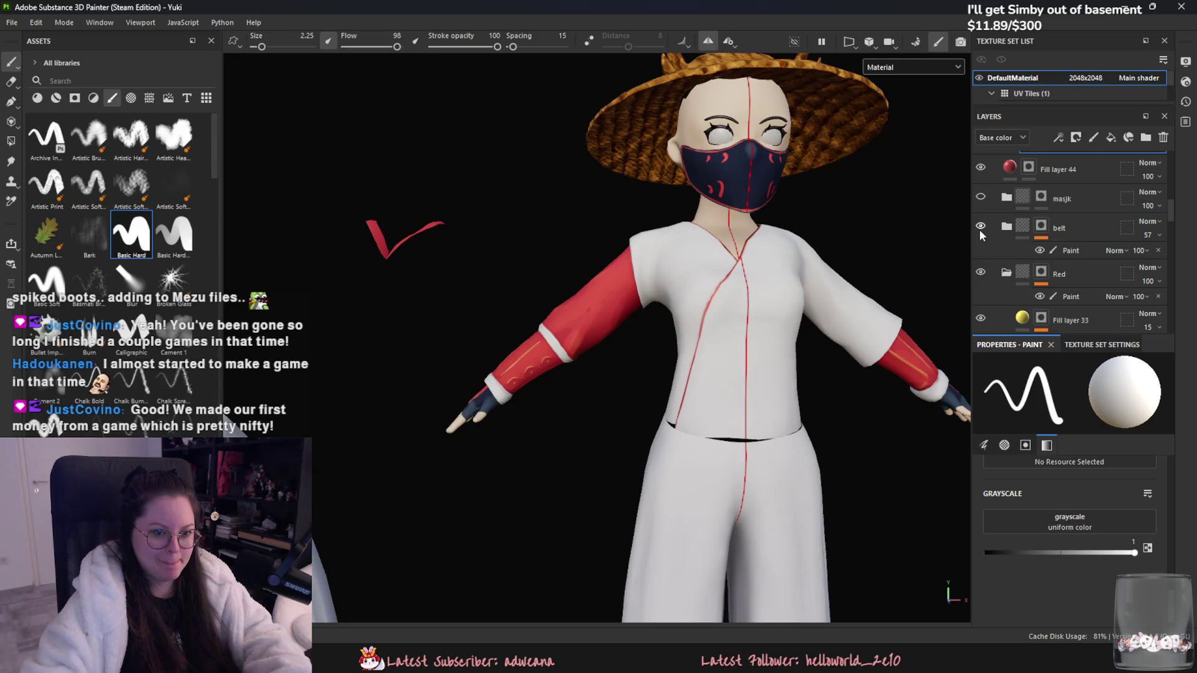
pyautogui.click(1083, 252)
pyautogui.scroll(8, 592, 398)
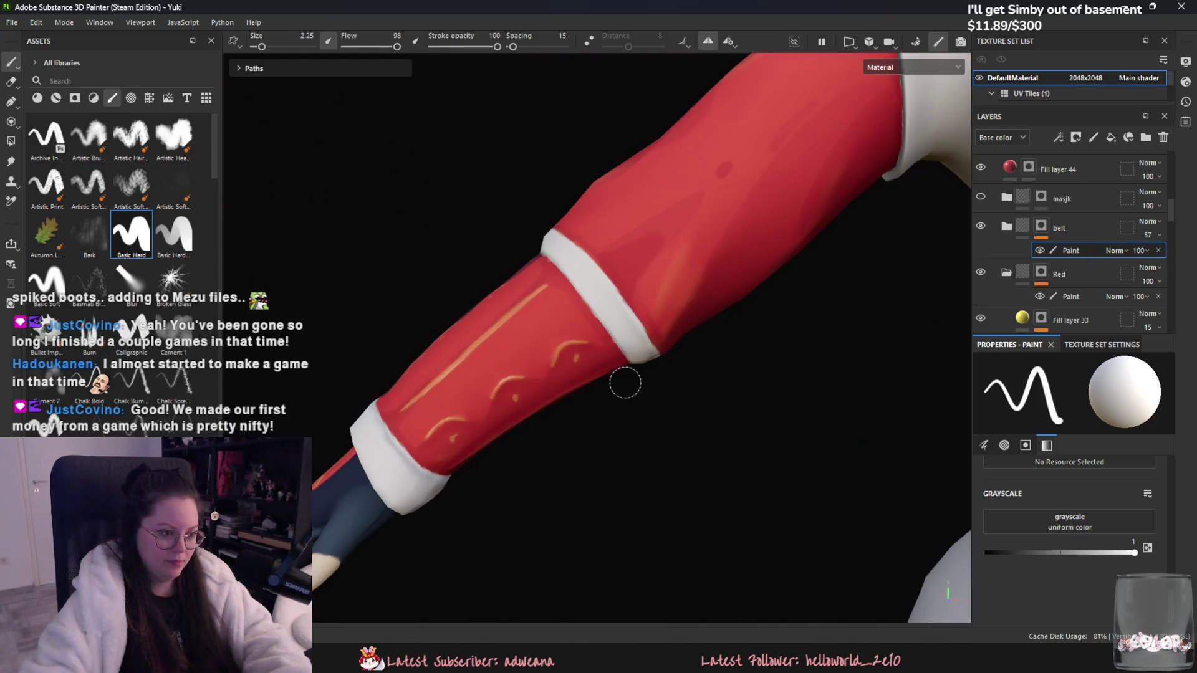
# Step: Paint dark red strokes along the forearm guard's orange stripe, cuff edge and panel
pyautogui.moveTo(399, 423); pyautogui.dragTo(481, 347)
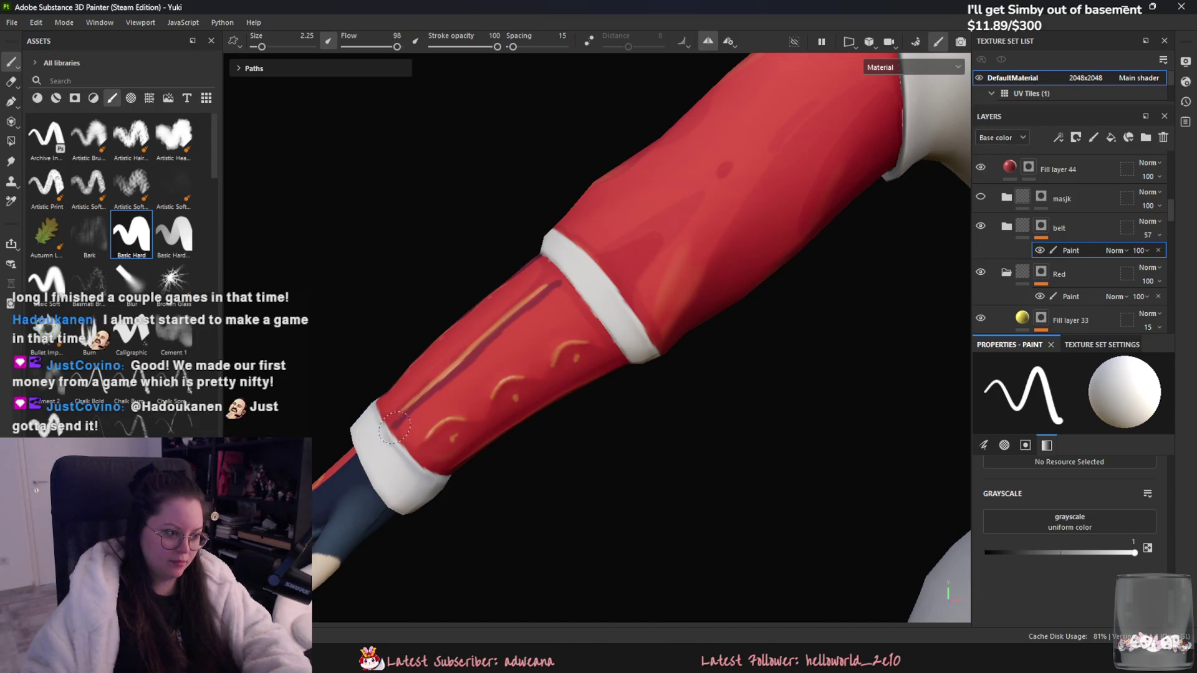
pyautogui.moveTo(425, 430); pyautogui.dragTo(514, 374)
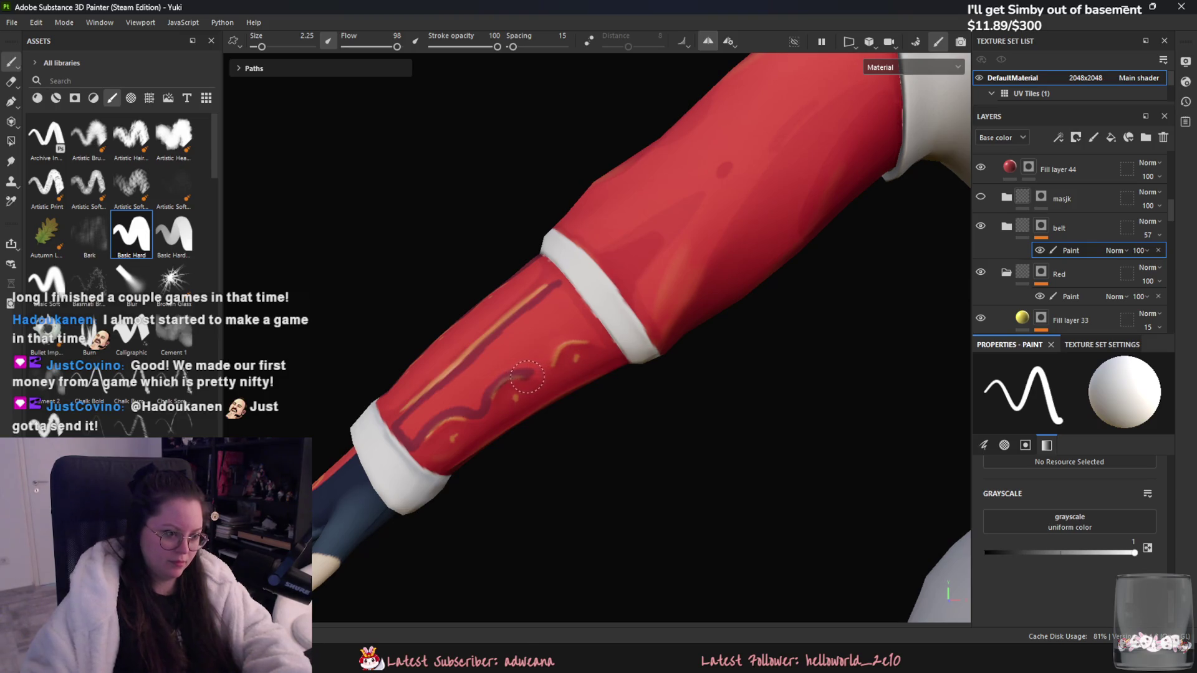
pyautogui.moveTo(593, 339); pyautogui.dragTo(568, 297)
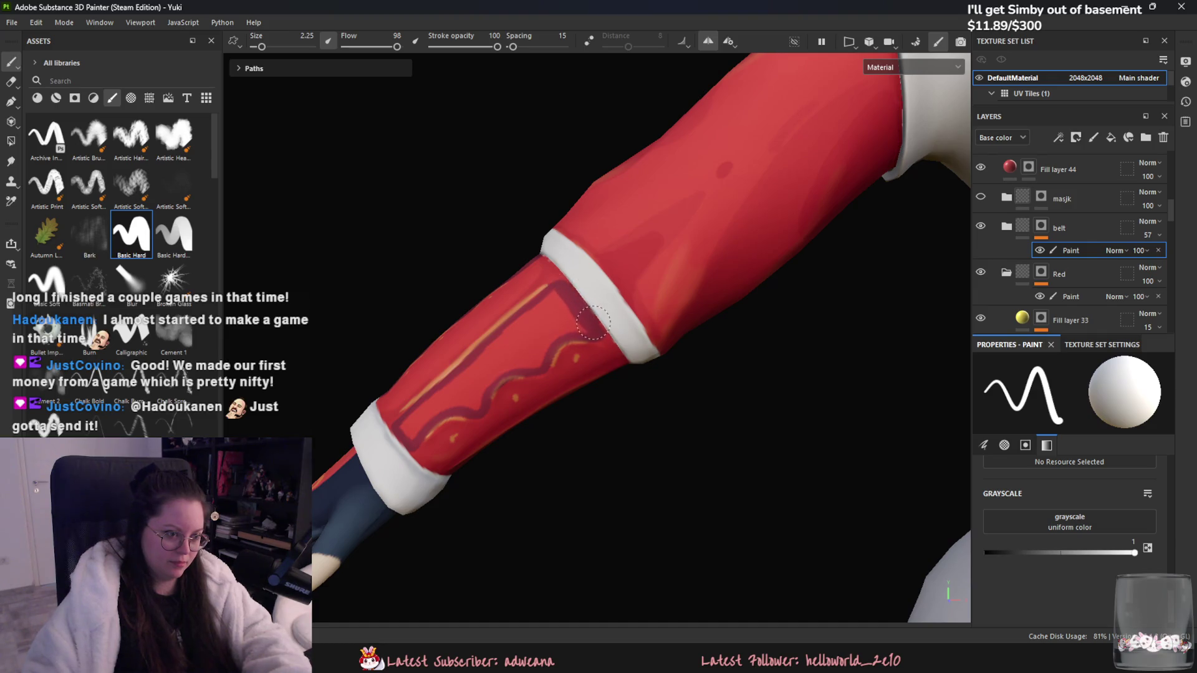
pyautogui.moveTo(552, 288)
pyautogui.mouseDown()
pyautogui.moveTo(514, 330)
pyautogui.moveTo(506, 370)
pyautogui.mouseUp()
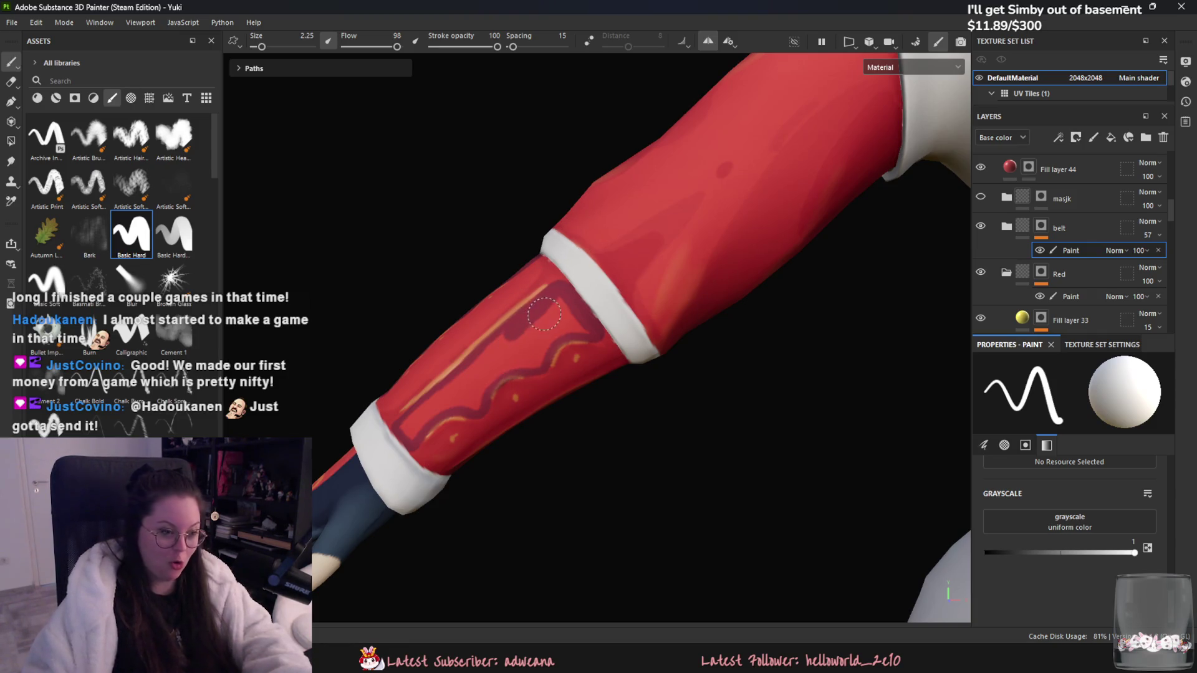
pyautogui.moveTo(544, 313)
pyautogui.mouseDown()
pyautogui.moveTo(564, 311)
pyautogui.moveTo(506, 366)
pyautogui.moveTo(543, 332)
pyautogui.moveTo(497, 342)
pyautogui.mouseUp()
pyautogui.moveTo(445, 382)
pyautogui.mouseDown()
pyautogui.moveTo(410, 422)
pyautogui.moveTo(486, 379)
pyautogui.mouseUp()
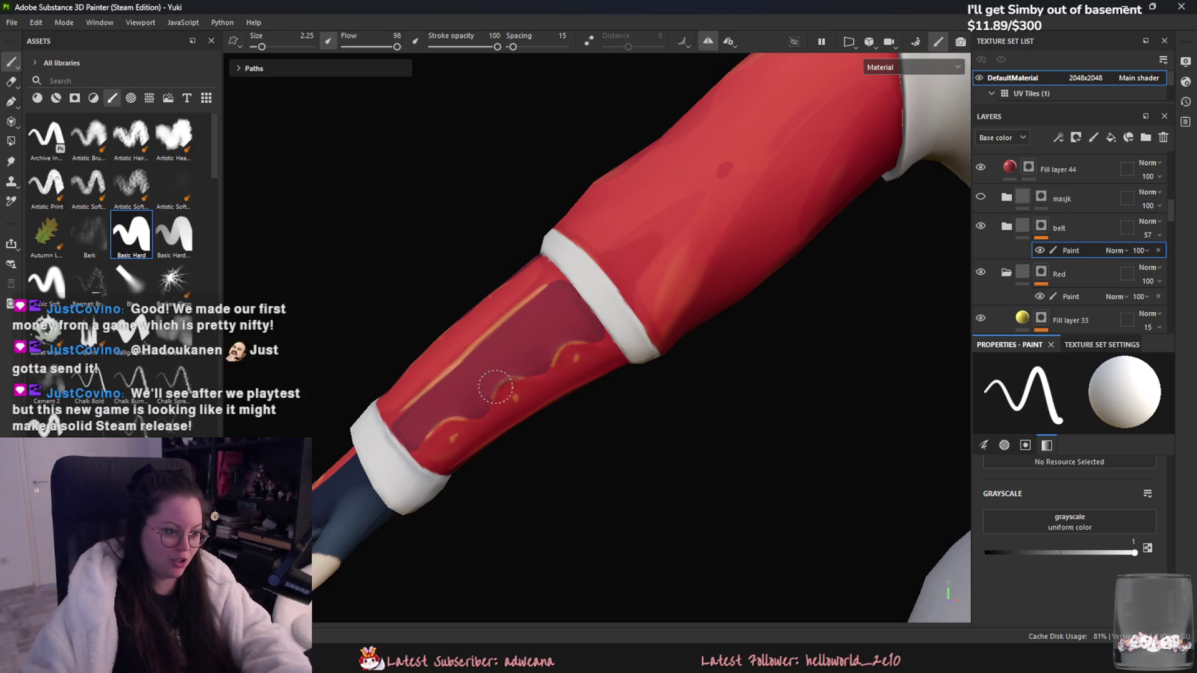
# Step: Swap the paint value to black and back to white, then pull back to view arm and torso
pyautogui.moveTo(1009, 552); pyautogui.dragTo(984, 552)
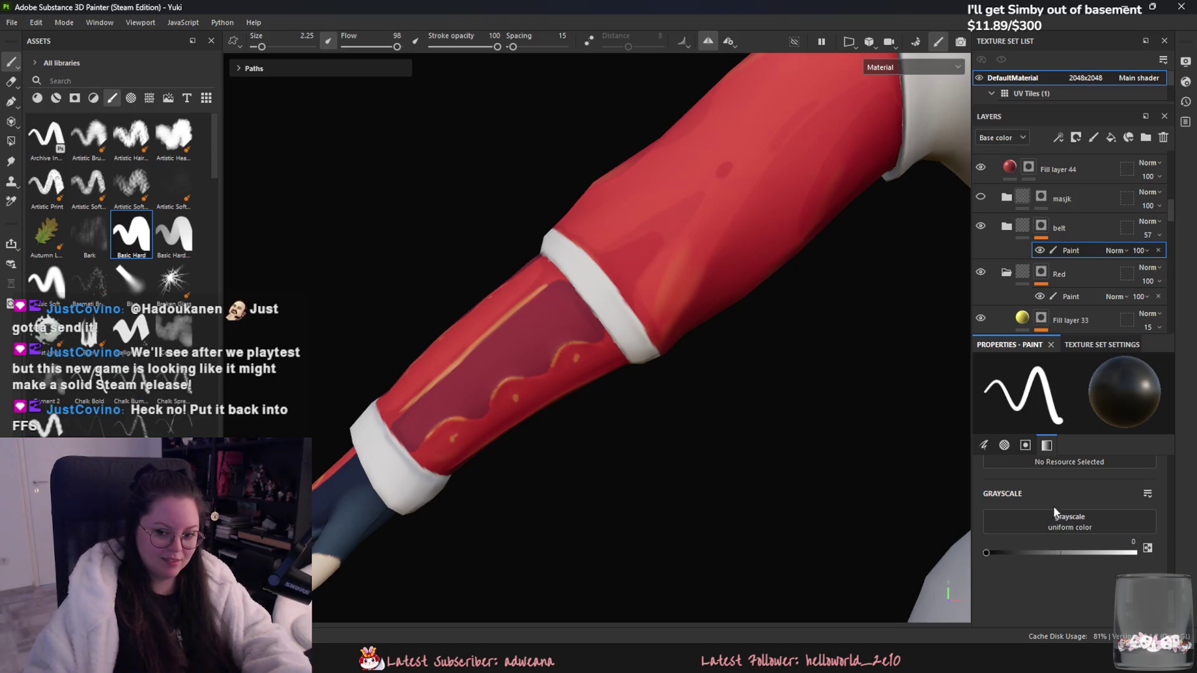
pyautogui.moveTo(1015, 552); pyautogui.dragTo(1144, 557)
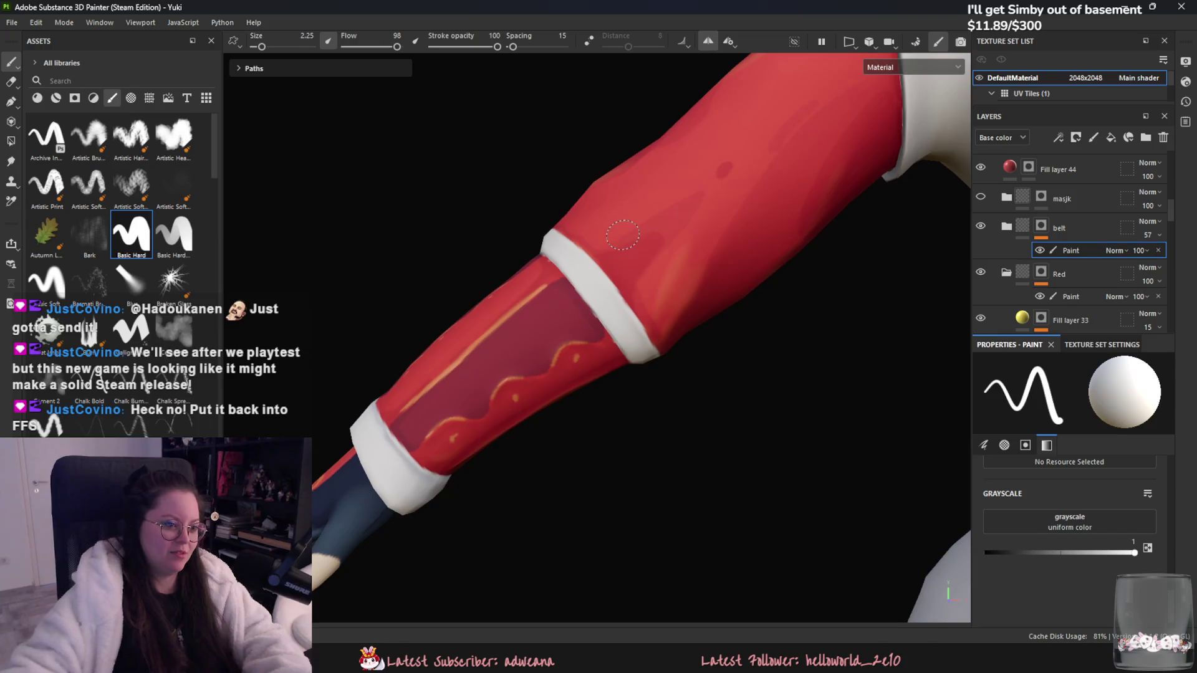
pyautogui.scroll(-5, 584, 312)
pyautogui.keyDown('alt'); pyautogui.moveTo(685, 337); pyautogui.dragTo(838, 379); pyautogui.keyUp('alt')
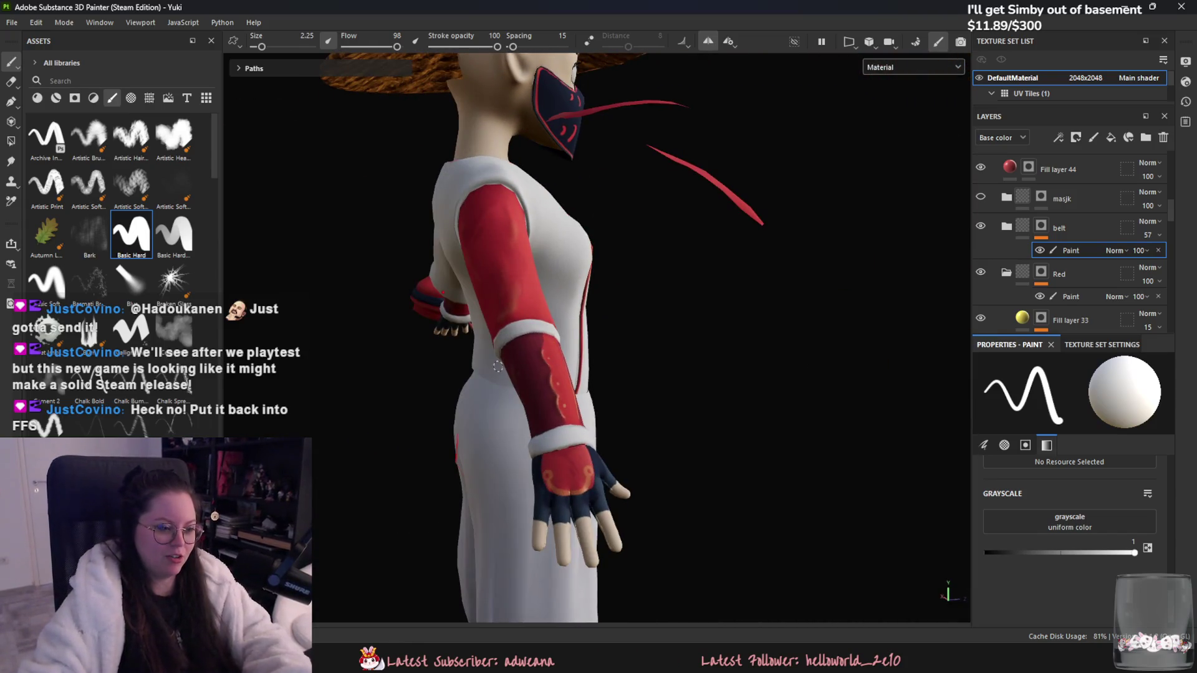
pyautogui.keyDown('alt'); pyautogui.moveTo(497, 366); pyautogui.dragTo(607, 359); pyautogui.keyUp('alt')
pyautogui.keyDown('alt'); pyautogui.moveTo(464, 298); pyautogui.dragTo(541, 299); pyautogui.keyUp('alt')
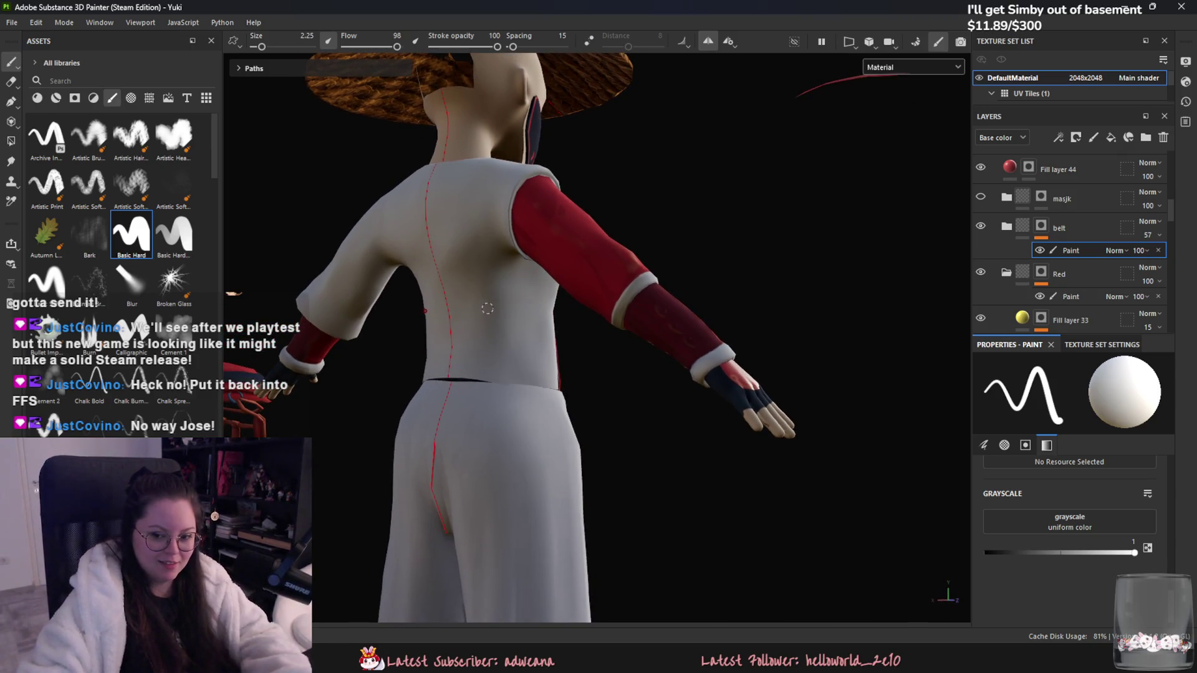
pyautogui.moveTo(451, 356)
pyautogui.keyDown('alt'); pyautogui.mouseDown()
pyautogui.moveTo(552, 286)
pyautogui.moveTo(770, 369)
pyautogui.mouseUp(); pyautogui.keyUp('alt')
pyautogui.scroll(5, 729, 268)
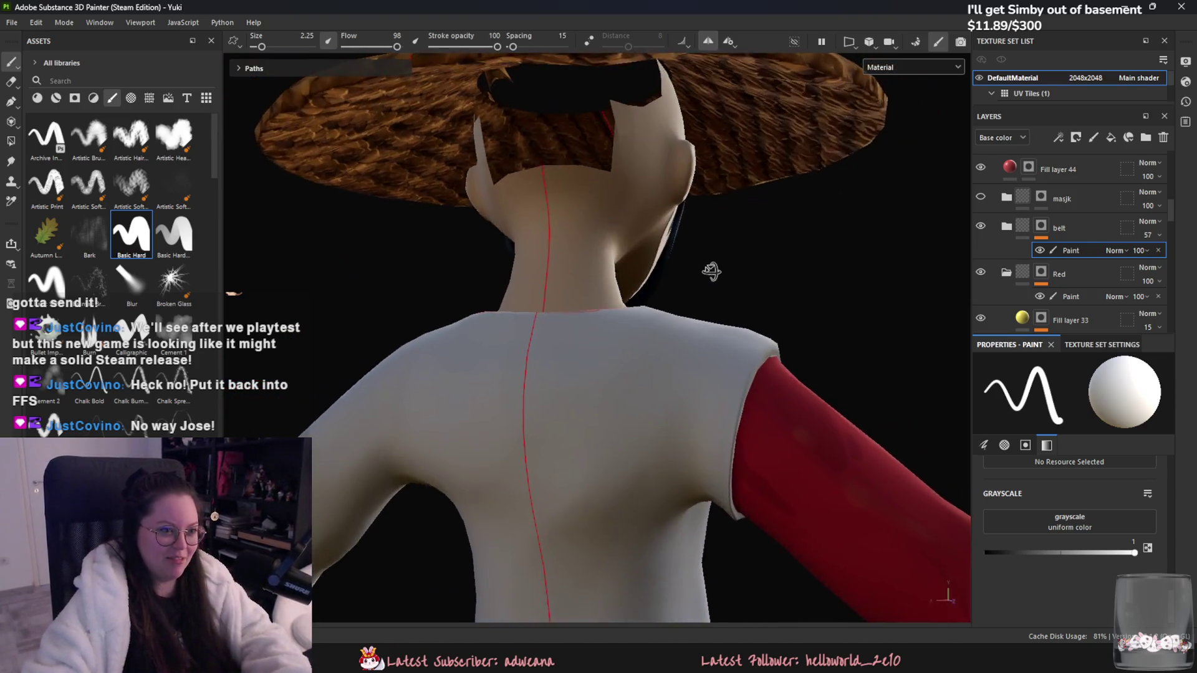
pyautogui.scroll(-3, 711, 270)
pyautogui.moveTo(769, 253)
pyautogui.keyDown('alt'); pyautogui.mouseDown()
pyautogui.moveTo(754, 264)
pyautogui.moveTo(697, 249)
pyautogui.moveTo(527, 318)
pyautogui.moveTo(868, 411)
pyautogui.moveTo(541, 440)
pyautogui.moveTo(611, 399)
pyautogui.mouseUp(); pyautogui.keyUp('alt')
pyautogui.scroll(-3, 527, 317)
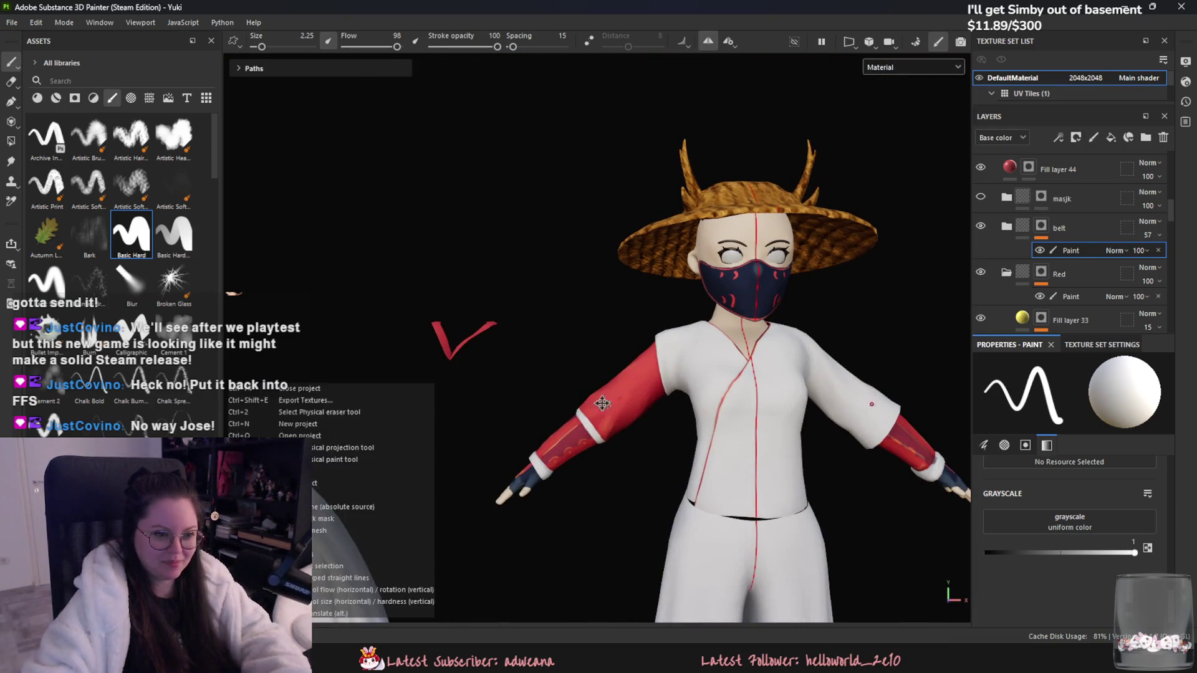
pyautogui.scroll(2, 614, 390)
pyautogui.scroll(2, 614, 389)
pyautogui.keyDown('alt'); pyautogui.moveTo(765, 342); pyautogui.dragTo(796, 376); pyautogui.keyUp('alt')
pyautogui.scroll(2, 617, 427)
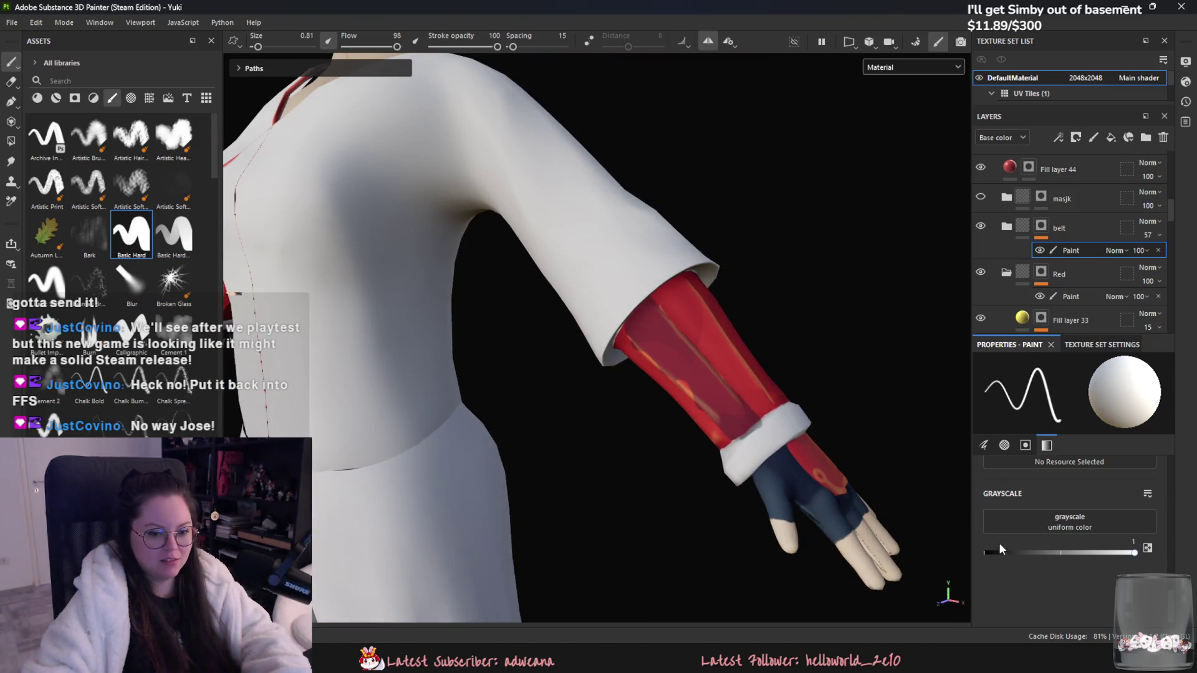
# Step: With mirroring off, paint black streaks along the red sleeve down toward the cuff
pyautogui.click(986, 552)
pyautogui.press('l')
pyautogui.scroll(2, 625, 338)
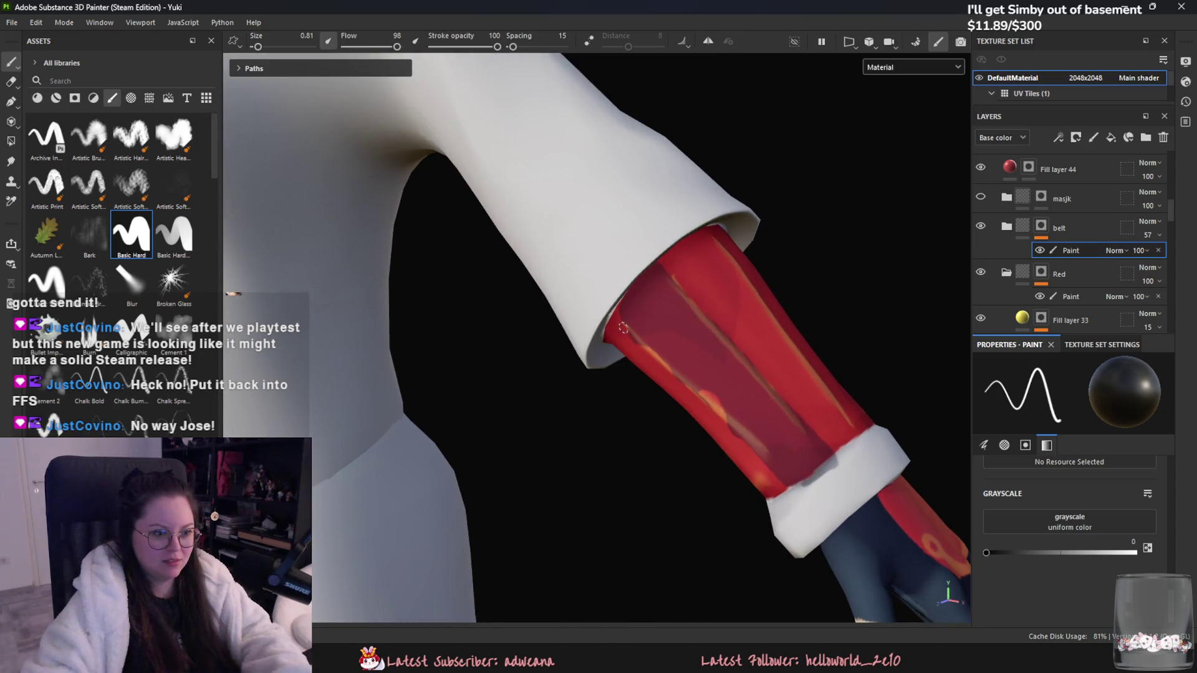
pyautogui.moveTo(622, 328)
pyautogui.mouseDown()
pyautogui.moveTo(729, 406)
pyautogui.moveTo(792, 474)
pyautogui.moveTo(706, 427)
pyautogui.mouseUp()
pyautogui.moveTo(669, 371); pyautogui.dragTo(807, 490)
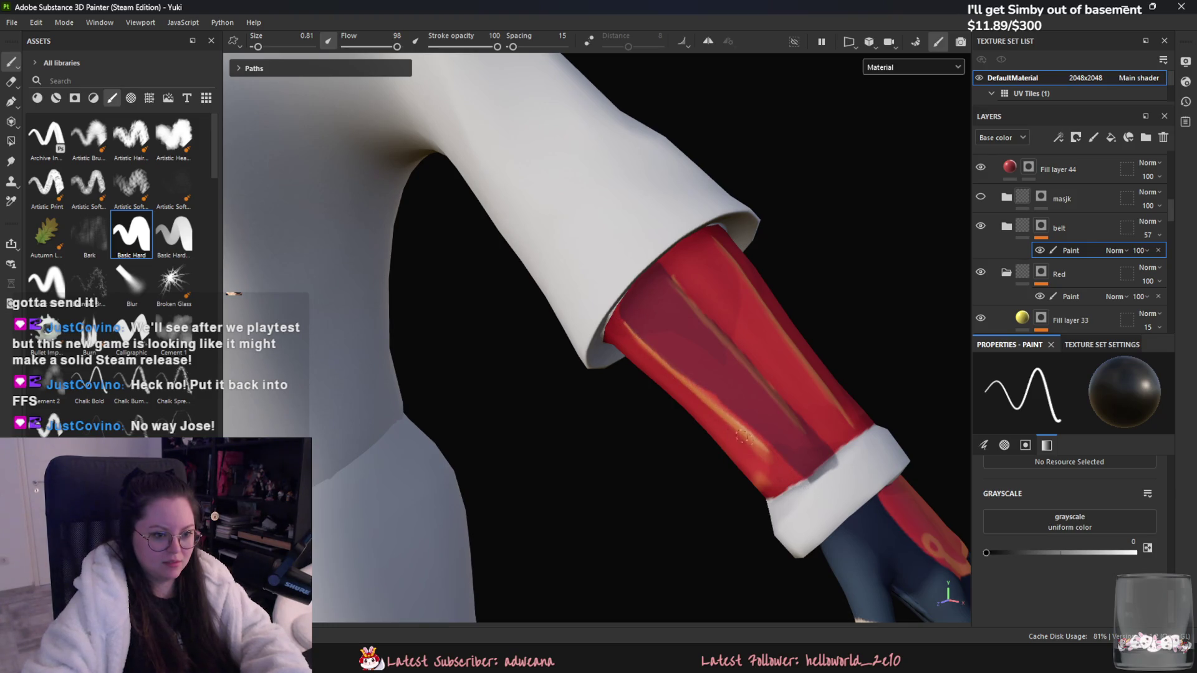
pyautogui.moveTo(794, 396); pyautogui.dragTo(829, 458)
pyautogui.moveTo(772, 377); pyautogui.dragTo(822, 452)
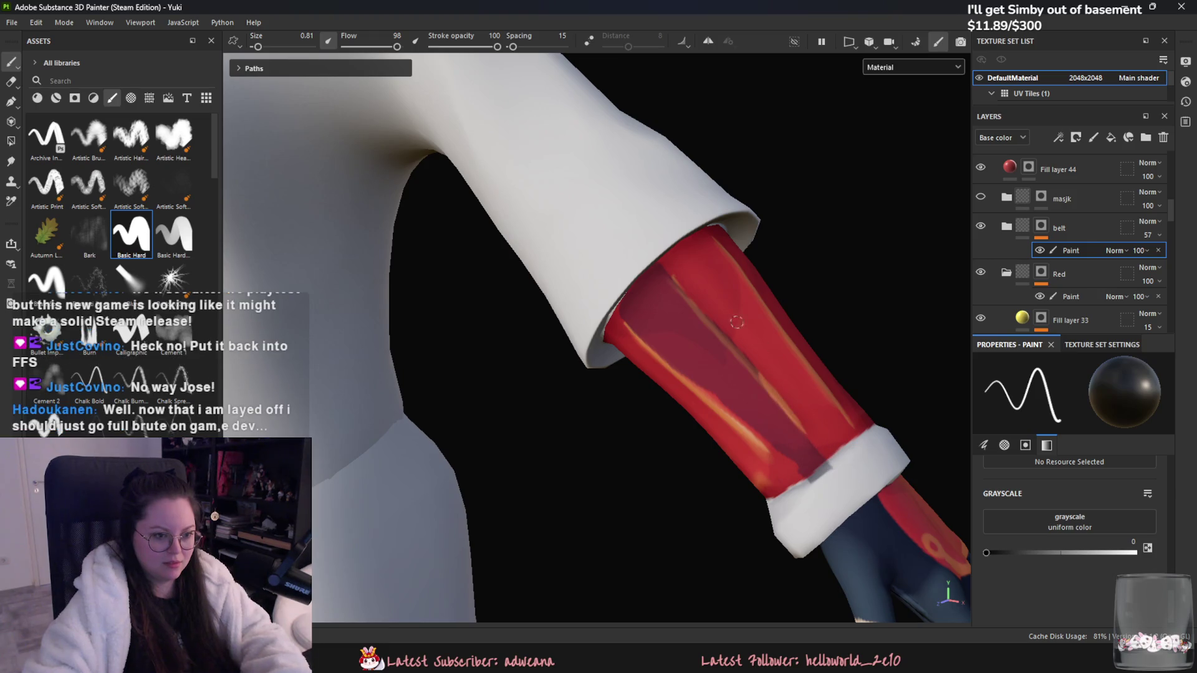
pyautogui.moveTo(661, 262); pyautogui.dragTo(809, 413)
# Step: Switch the paint to white and add bright highlight streaks along the sleeve creases
pyautogui.moveTo(985, 552); pyautogui.dragTo(1134, 552)
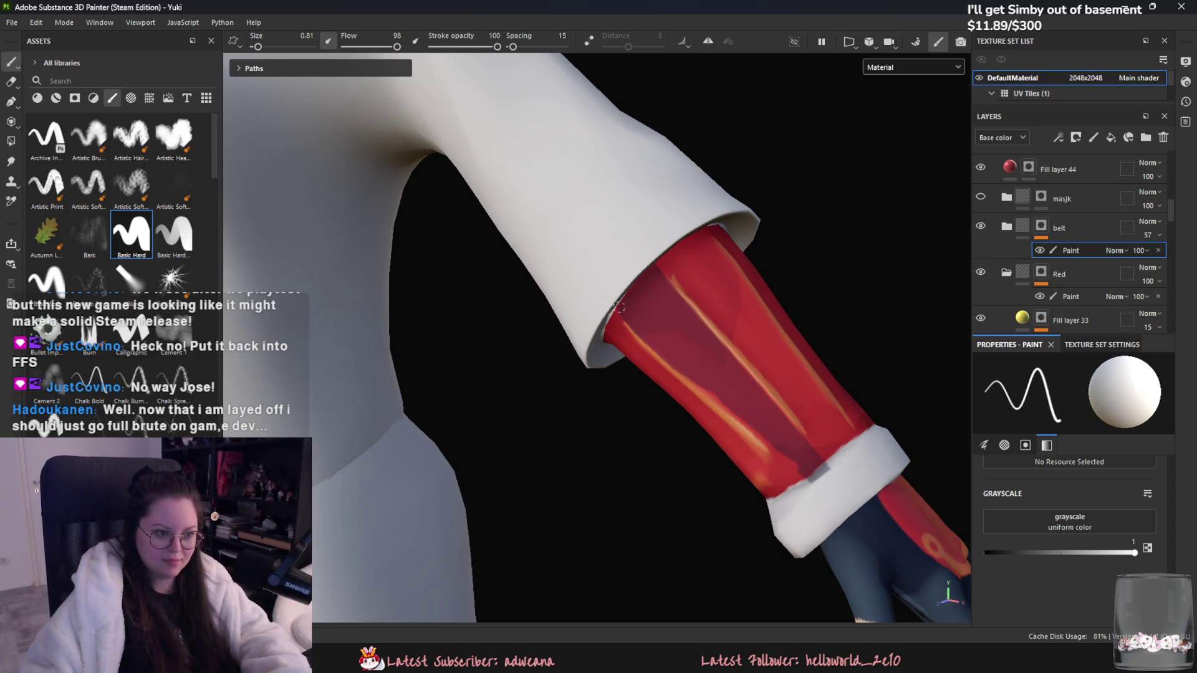
pyautogui.keyDown('alt'); pyautogui.moveTo(684, 318); pyautogui.dragTo(673, 356); pyautogui.keyUp('alt')
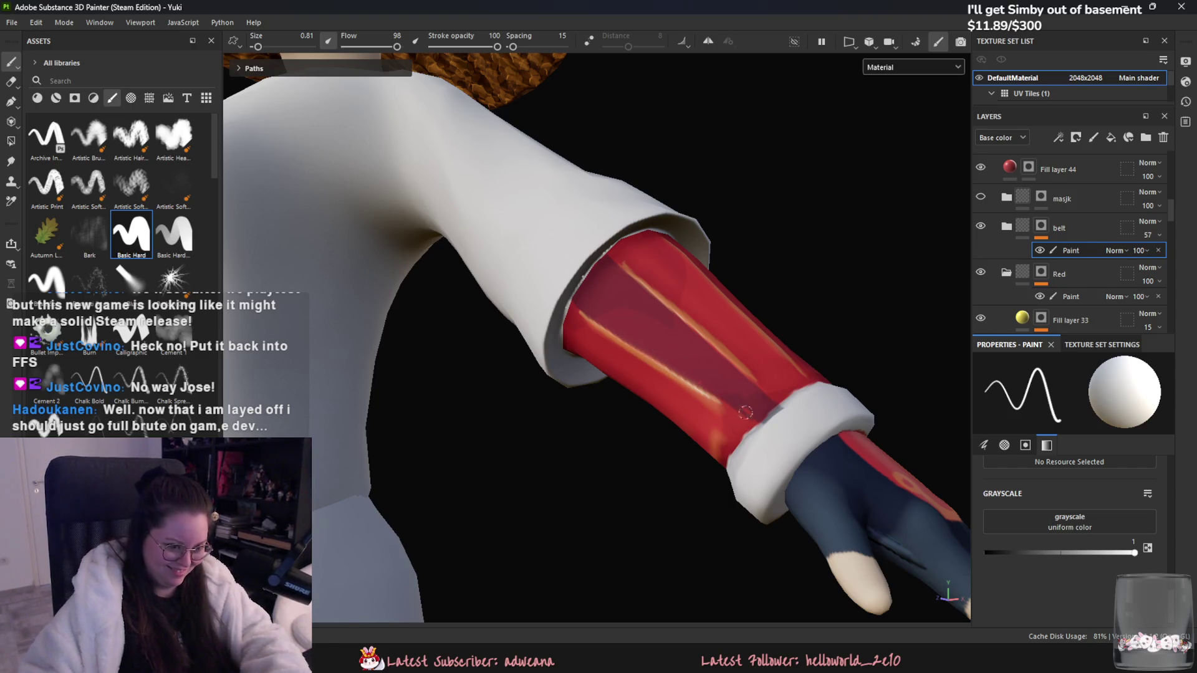
pyautogui.keyDown('alt'); pyautogui.moveTo(691, 374); pyautogui.dragTo(782, 355); pyautogui.keyUp('alt')
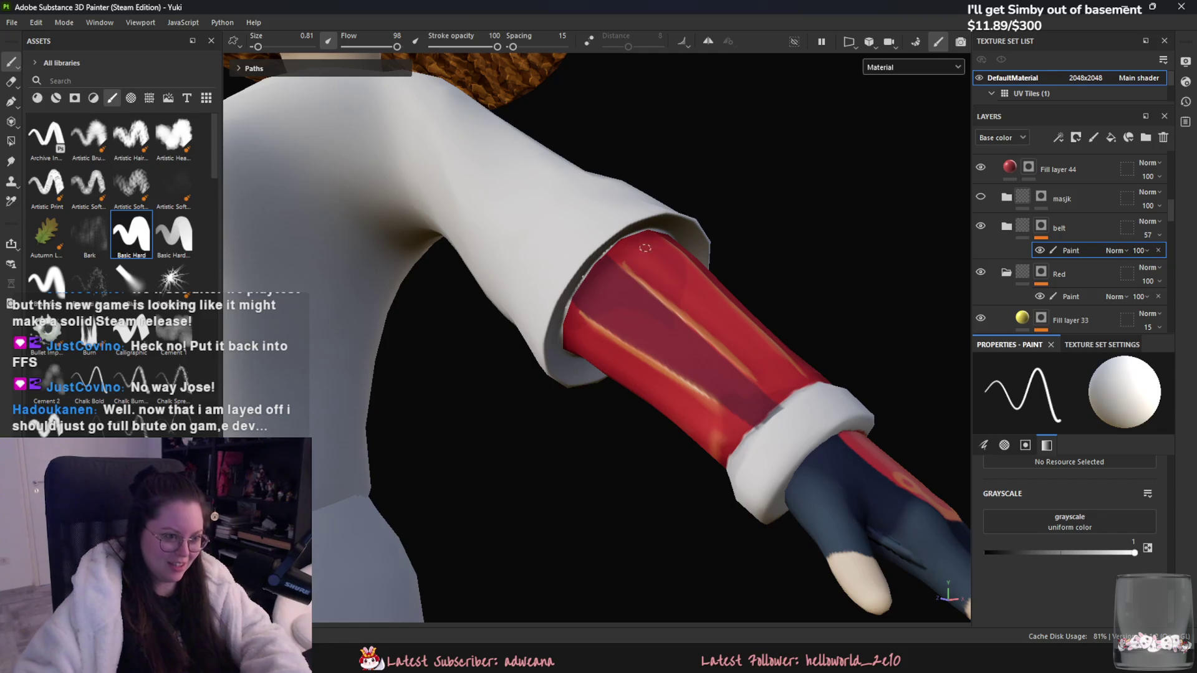
pyautogui.moveTo(1025, 552); pyautogui.dragTo(985, 552)
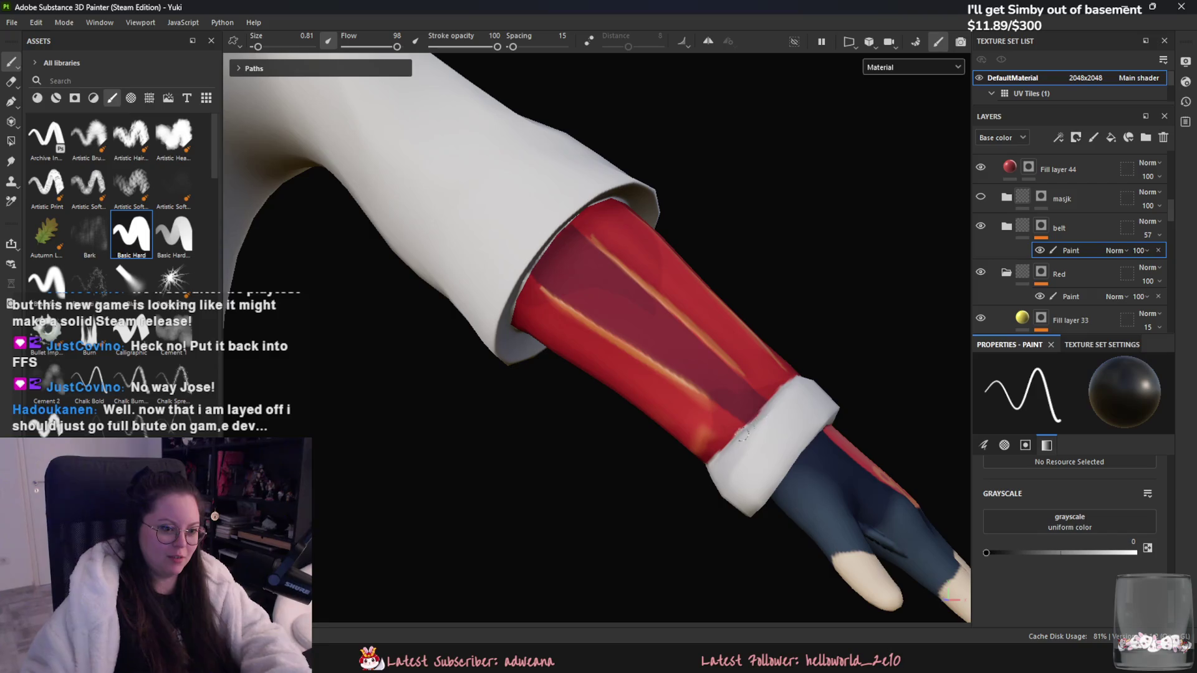
pyautogui.moveTo(774, 307)
pyautogui.keyDown('alt'); pyautogui.mouseDown()
pyautogui.moveTo(624, 343)
pyautogui.moveTo(310, 376)
pyautogui.moveTo(758, 320)
pyautogui.mouseUp(); pyautogui.keyUp('alt')
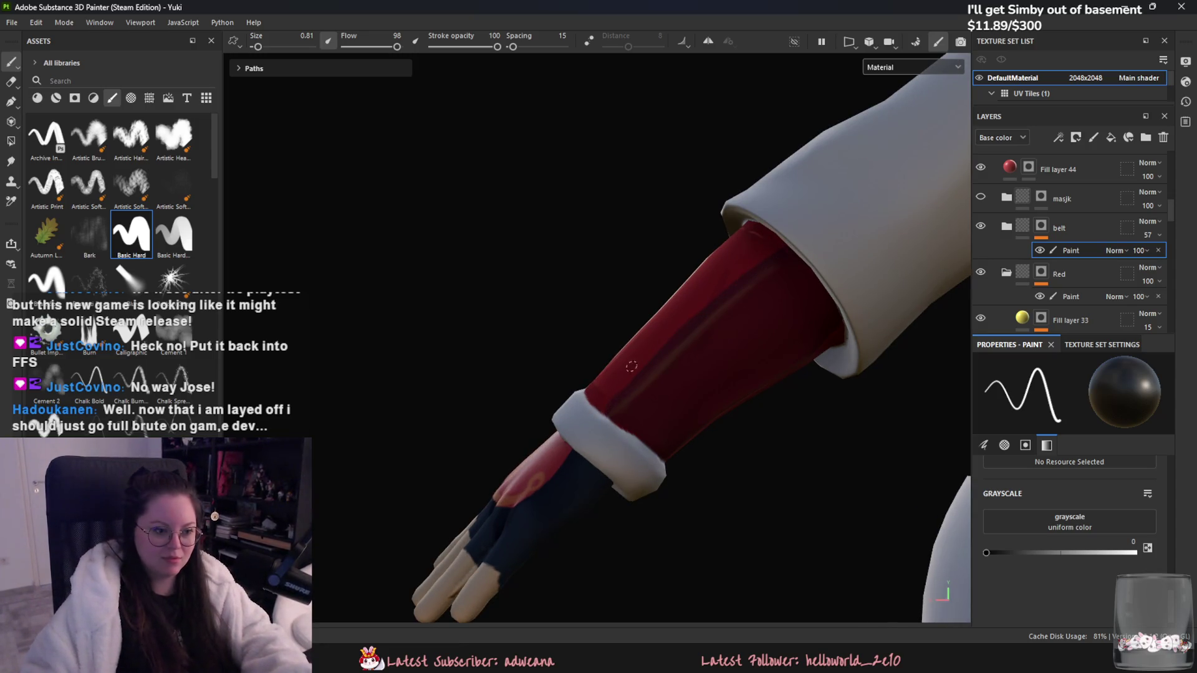
pyautogui.moveTo(617, 409)
pyautogui.mouseDown()
pyautogui.moveTo(648, 378)
pyautogui.moveTo(633, 380)
pyautogui.mouseUp()
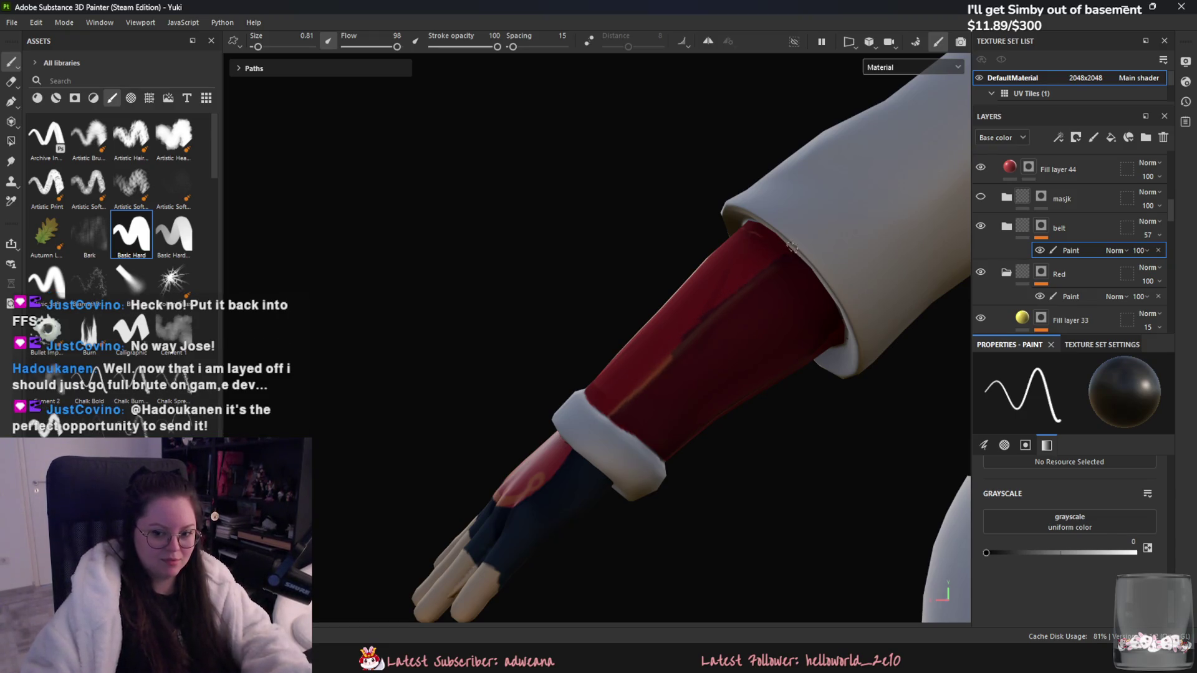
pyautogui.moveTo(751, 279)
pyautogui.mouseDown()
pyautogui.moveTo(763, 272)
pyautogui.moveTo(692, 343)
pyautogui.moveTo(720, 309)
pyautogui.moveTo(734, 374)
pyautogui.moveTo(748, 308)
pyautogui.mouseUp()
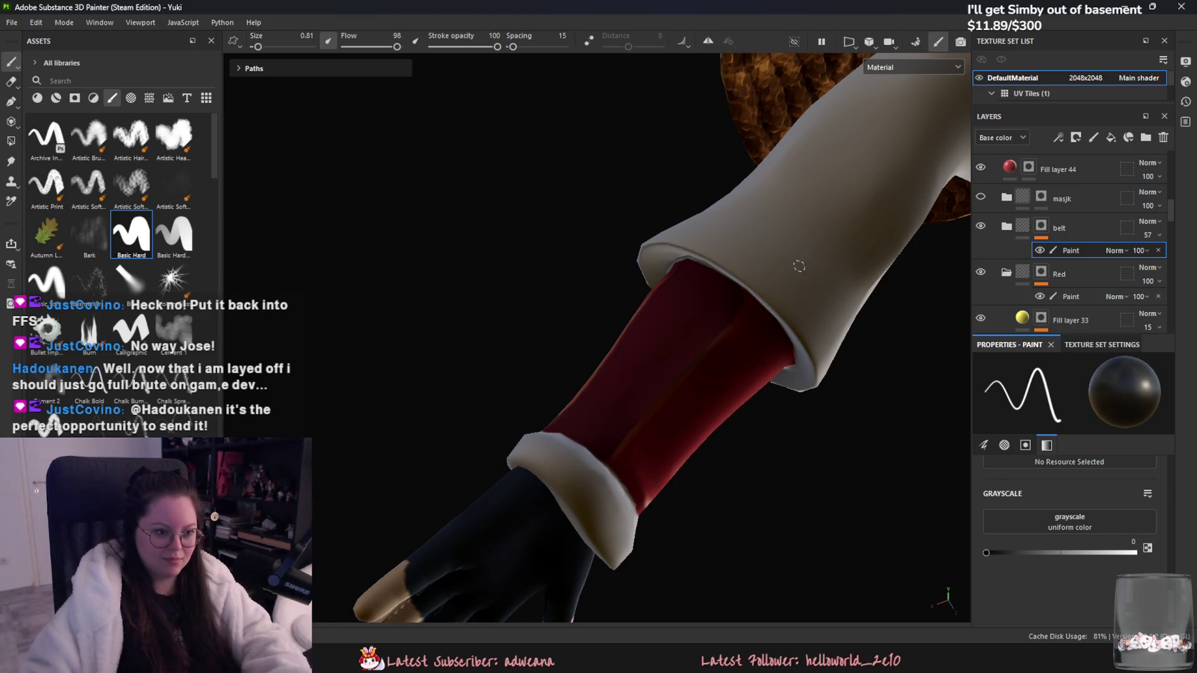
pyautogui.moveTo(796, 262)
pyautogui.keyDown('alt'); pyautogui.mouseDown()
pyautogui.moveTo(689, 387)
pyautogui.moveTo(536, 430)
pyautogui.mouseUp(); pyautogui.keyUp('alt')
pyautogui.scroll(2, 596, 336)
pyautogui.scroll(1, 1000, 239)
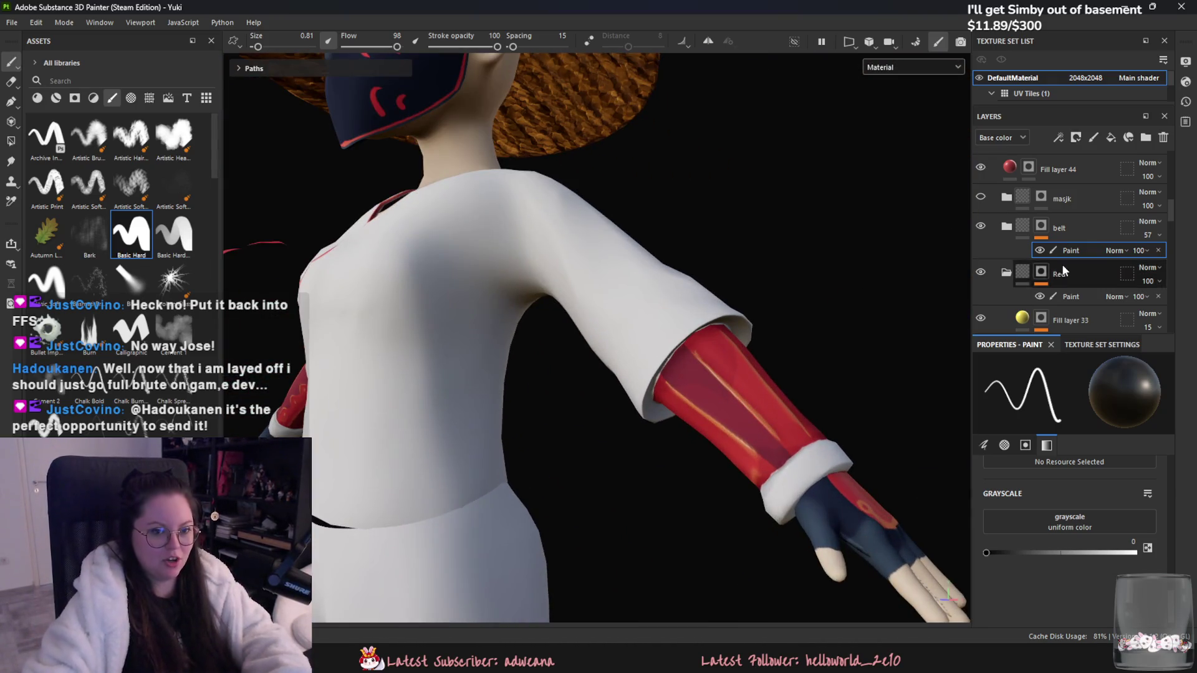
pyautogui.keyDown('alt'); pyautogui.moveTo(783, 351); pyautogui.dragTo(744, 330); pyautogui.keyUp('alt')
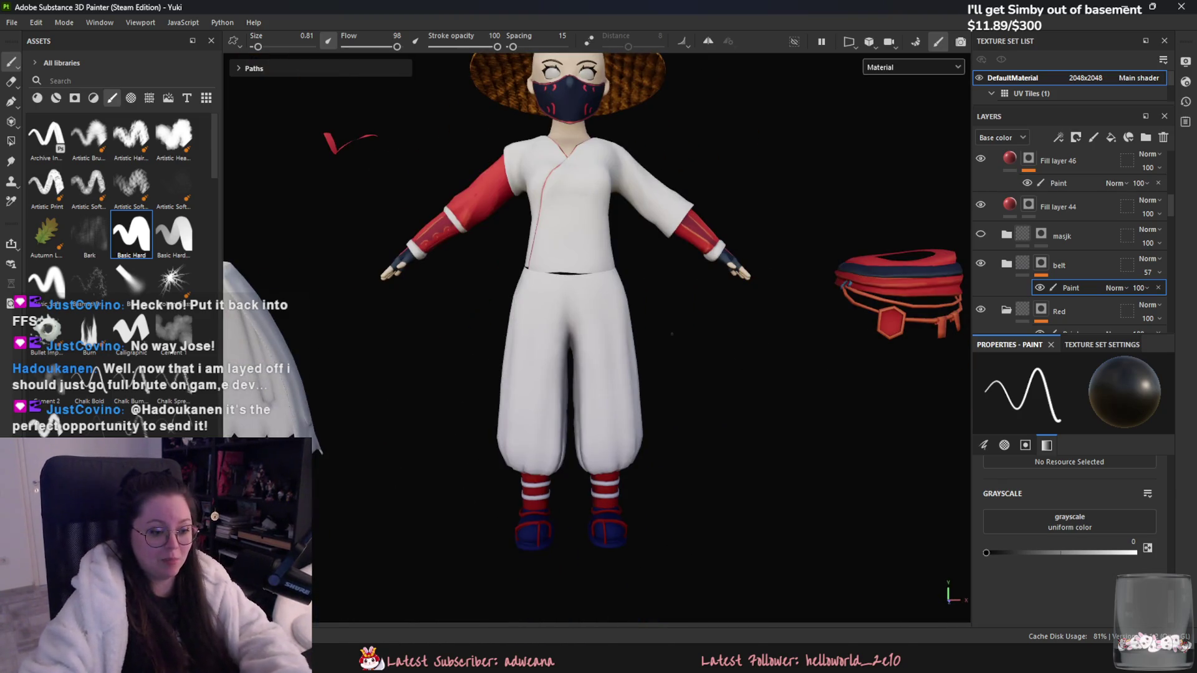
# Step: Expand the cloak group and toggle the Fill layer 28 layers and a pants shading layer
pyautogui.scroll(2, 744, 330)
pyautogui.scroll(-3, 1014, 252)
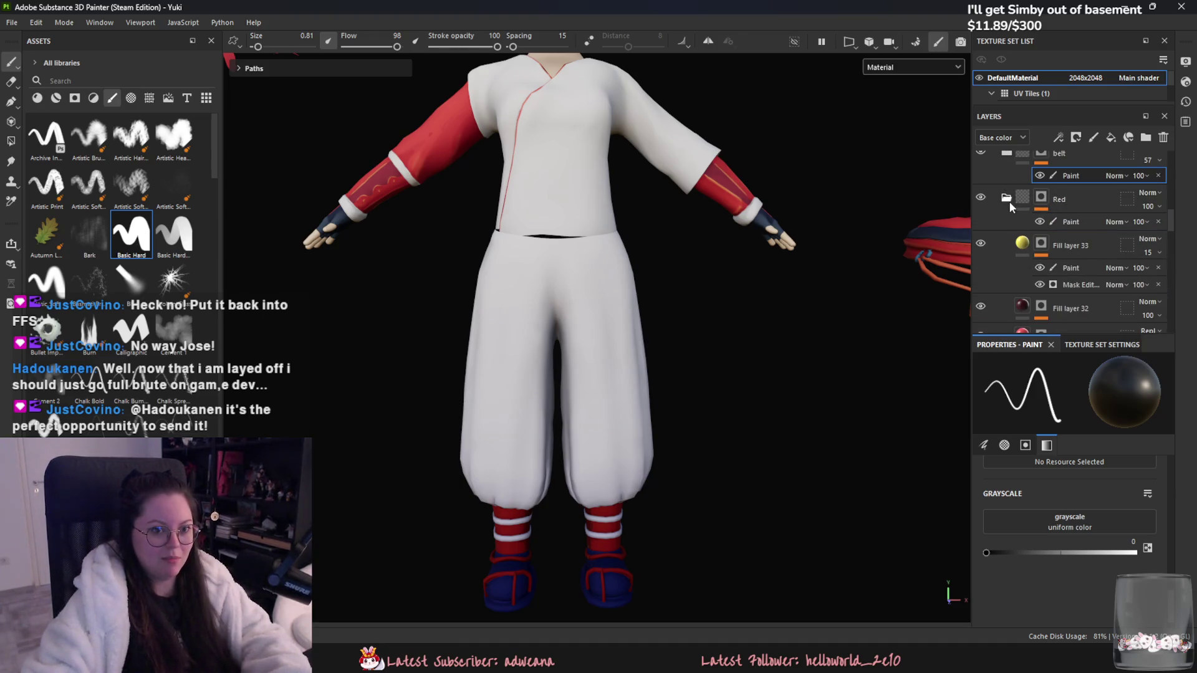
pyautogui.scroll(-5, 1019, 248)
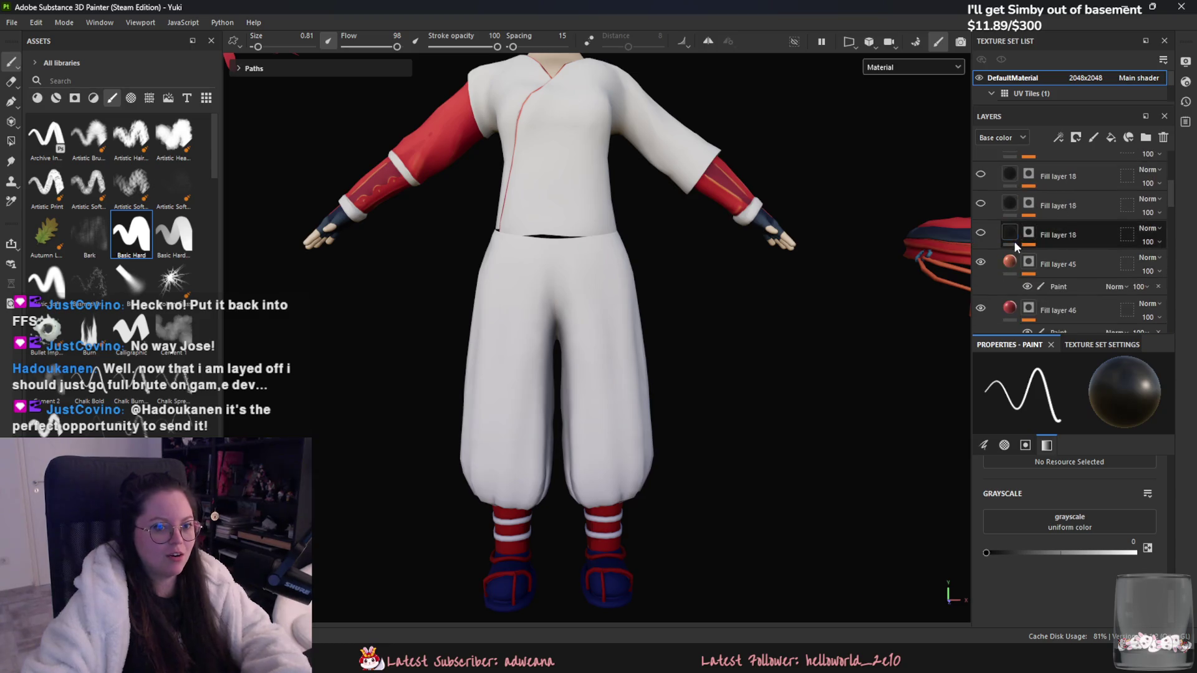
pyautogui.scroll(5, 1013, 241)
pyautogui.scroll(-3, 1057, 279)
pyautogui.click(1007, 215)
pyautogui.scroll(-1, 985, 253)
pyautogui.click(981, 245)
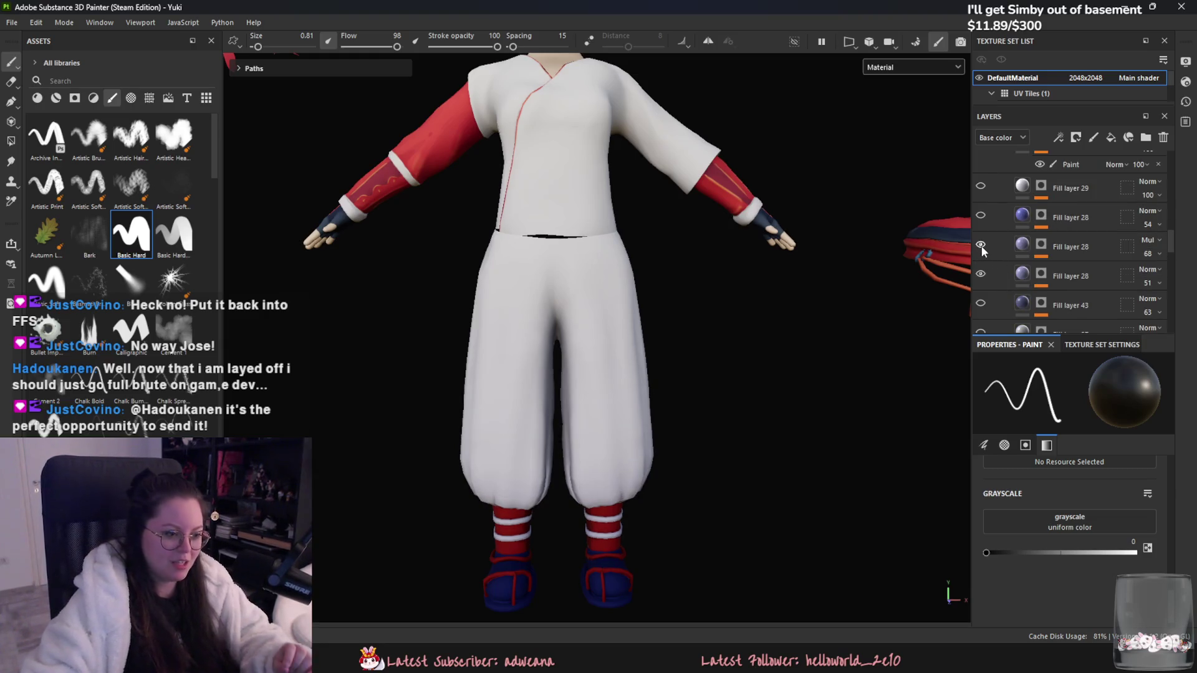
pyautogui.click(981, 216)
pyautogui.click(982, 215)
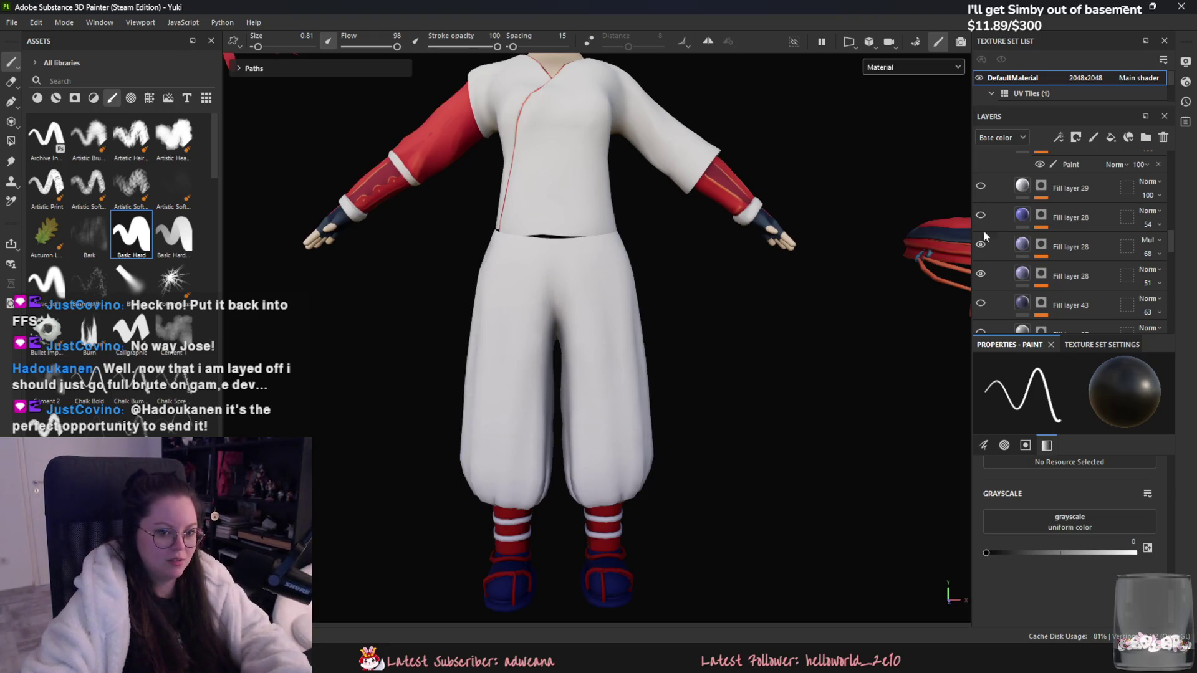
pyautogui.click(980, 304)
pyautogui.click(980, 304)
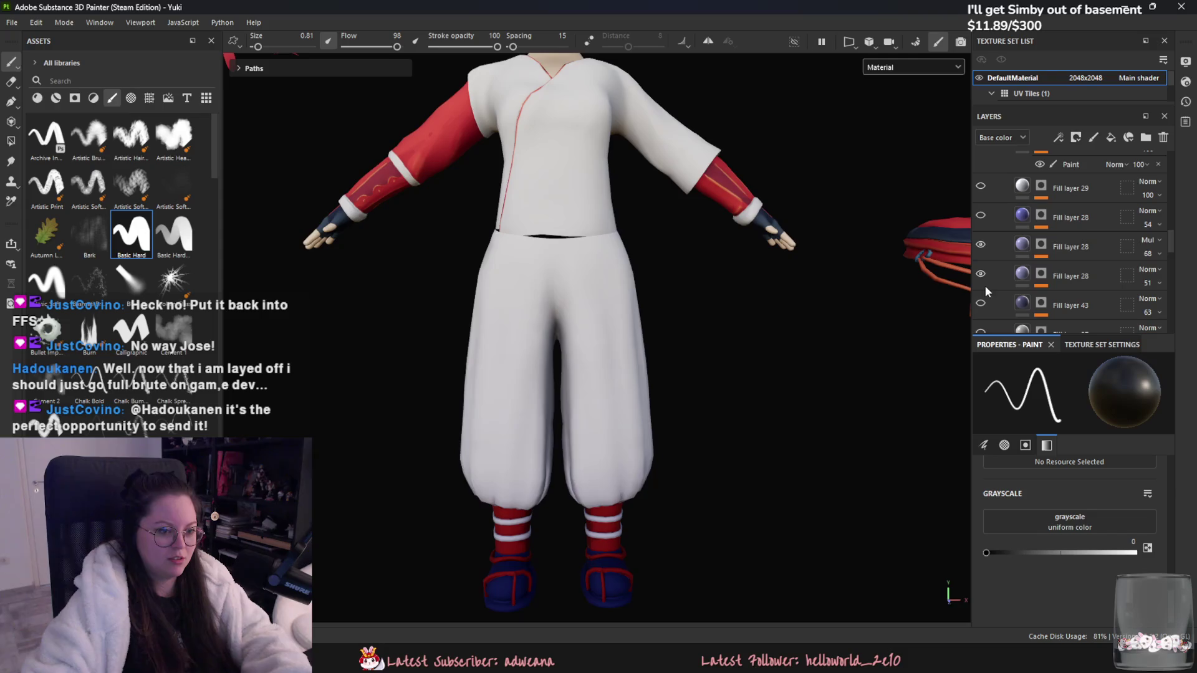
# Step: Hide Fill layer 27 and Fill layer 29, keeping Fill layer 28 visible
pyautogui.scroll(2, 1004, 286)
pyautogui.scroll(-5, 992, 246)
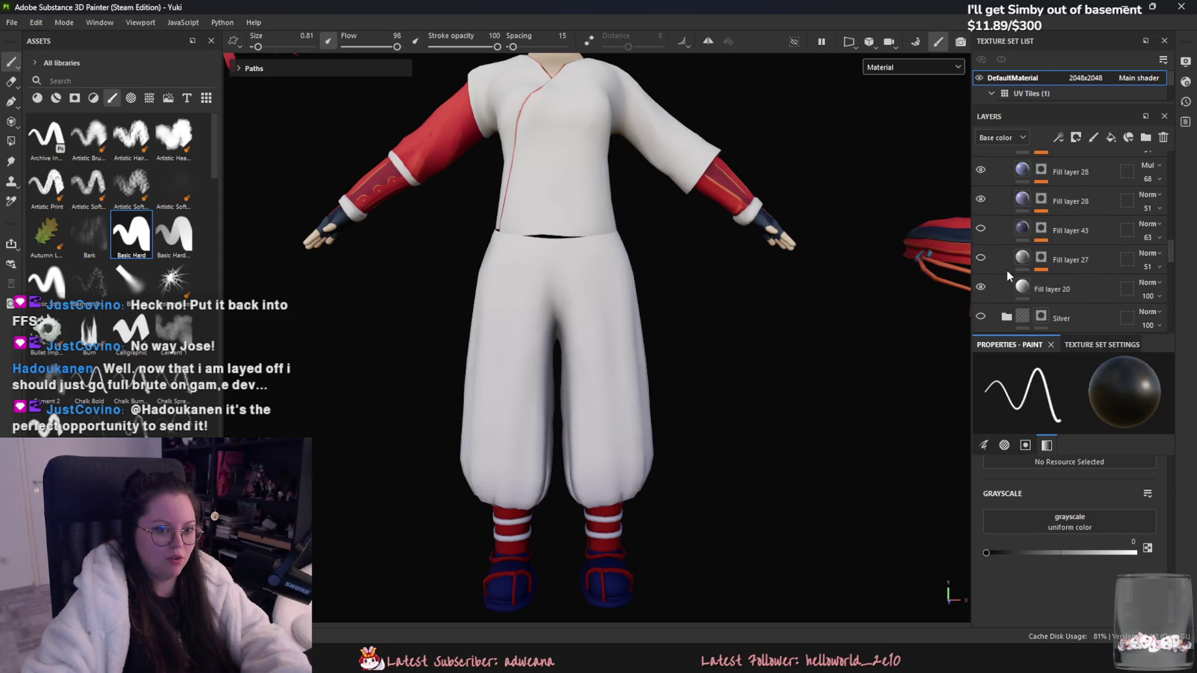
pyautogui.click(981, 220)
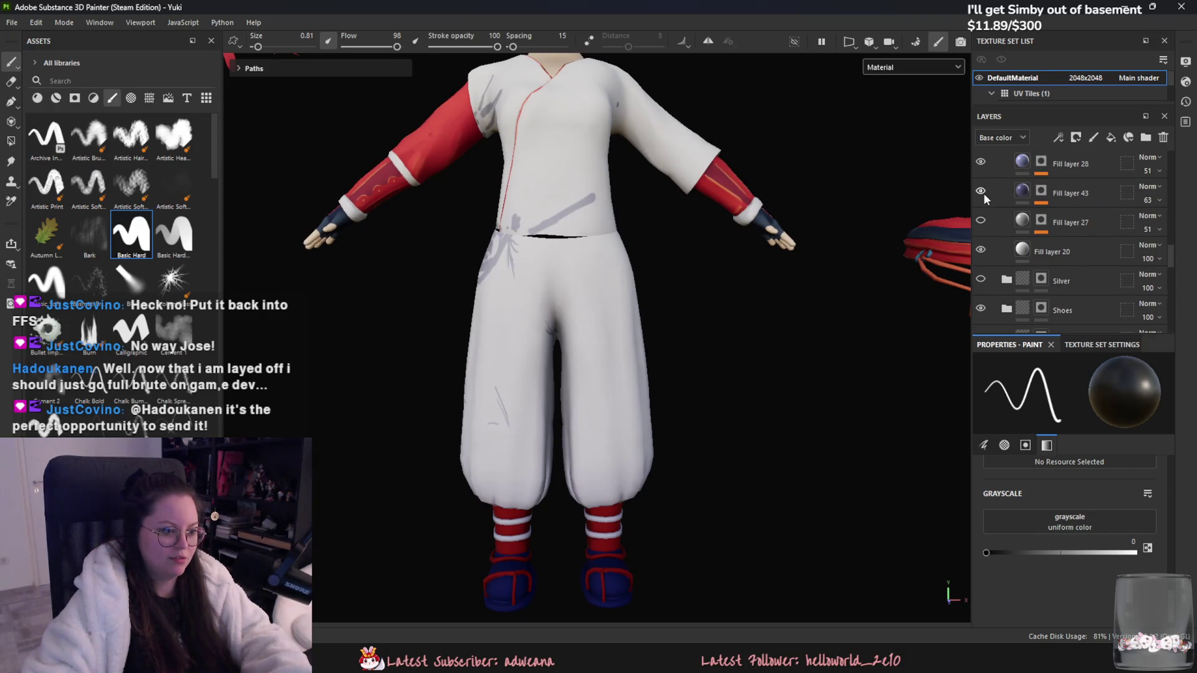
pyautogui.click(981, 163)
pyautogui.click(981, 167)
pyautogui.scroll(2, 982, 180)
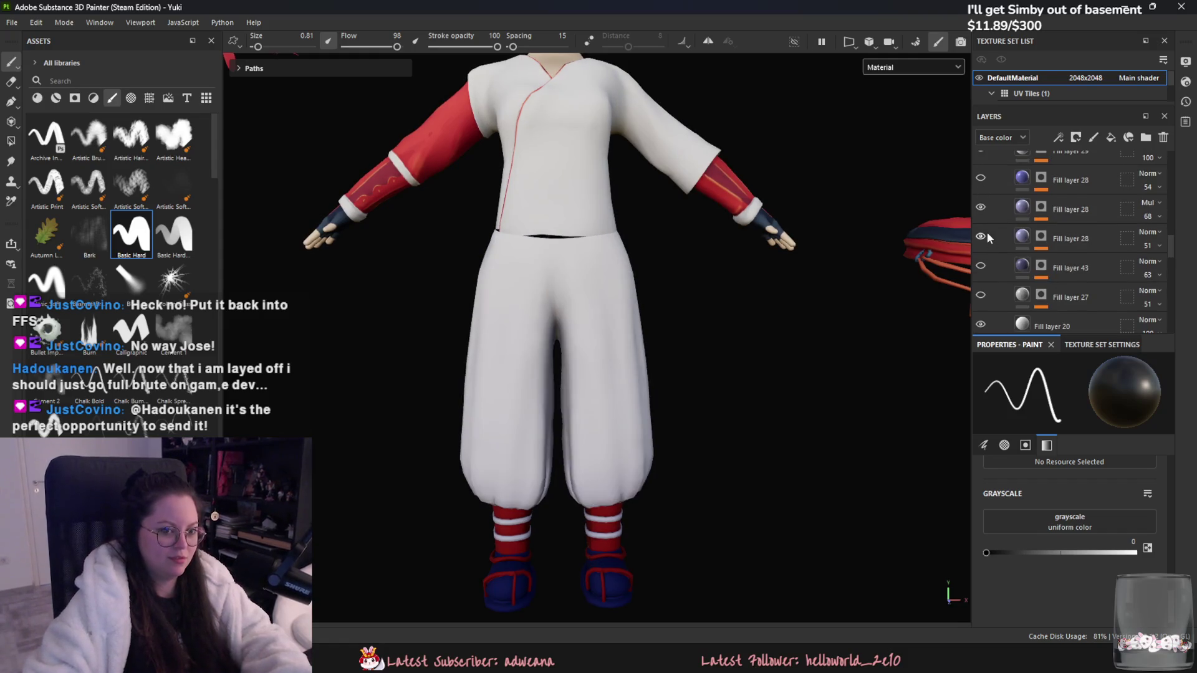
pyautogui.scroll(1, 982, 211)
pyautogui.click(981, 189)
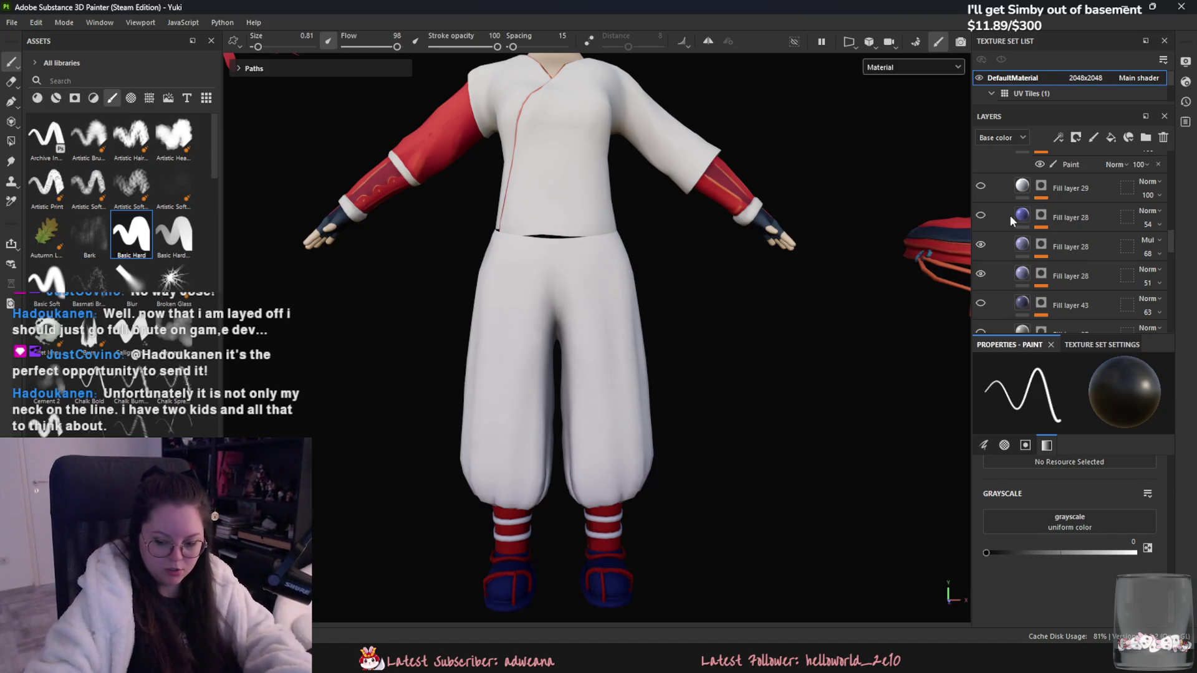
pyautogui.scroll(5, 543, 291)
# Step: Collapse the cloak group and toggle Fill layer 44 to check the glove patch
pyautogui.moveTo(531, 233)
pyautogui.keyDown('alt'); pyautogui.mouseDown()
pyautogui.moveTo(511, 294)
pyautogui.moveTo(415, 292)
pyautogui.moveTo(448, 334)
pyautogui.mouseUp(); pyautogui.keyUp('alt')
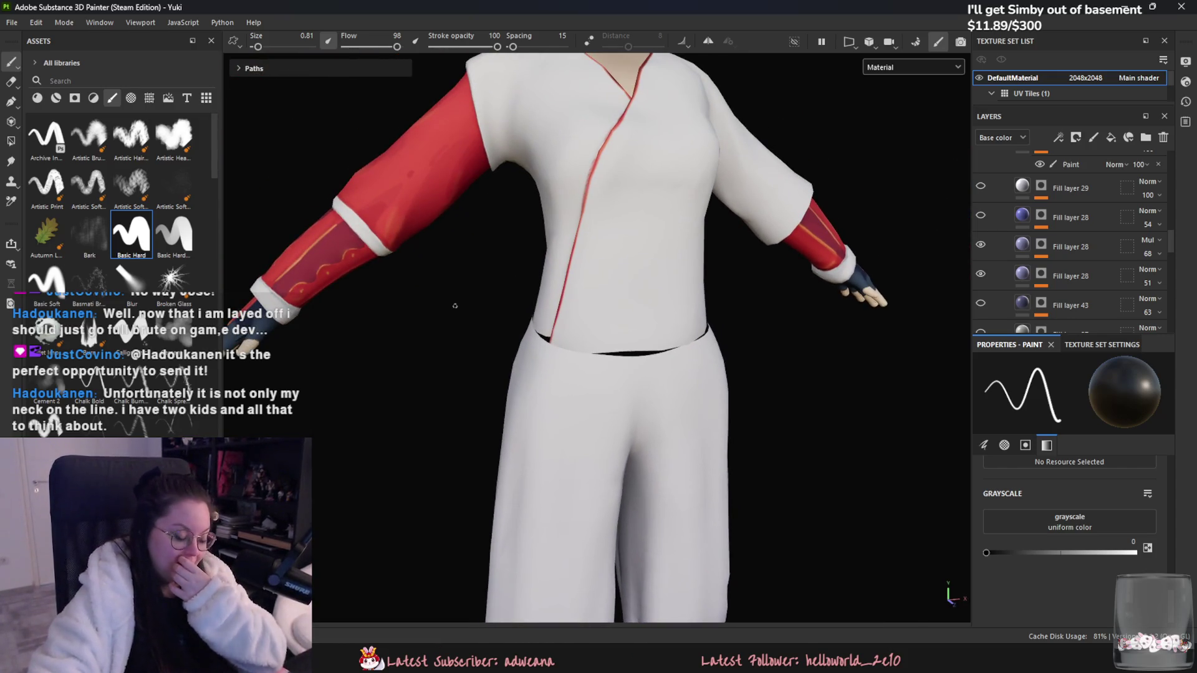
pyautogui.scroll(5, 1063, 291)
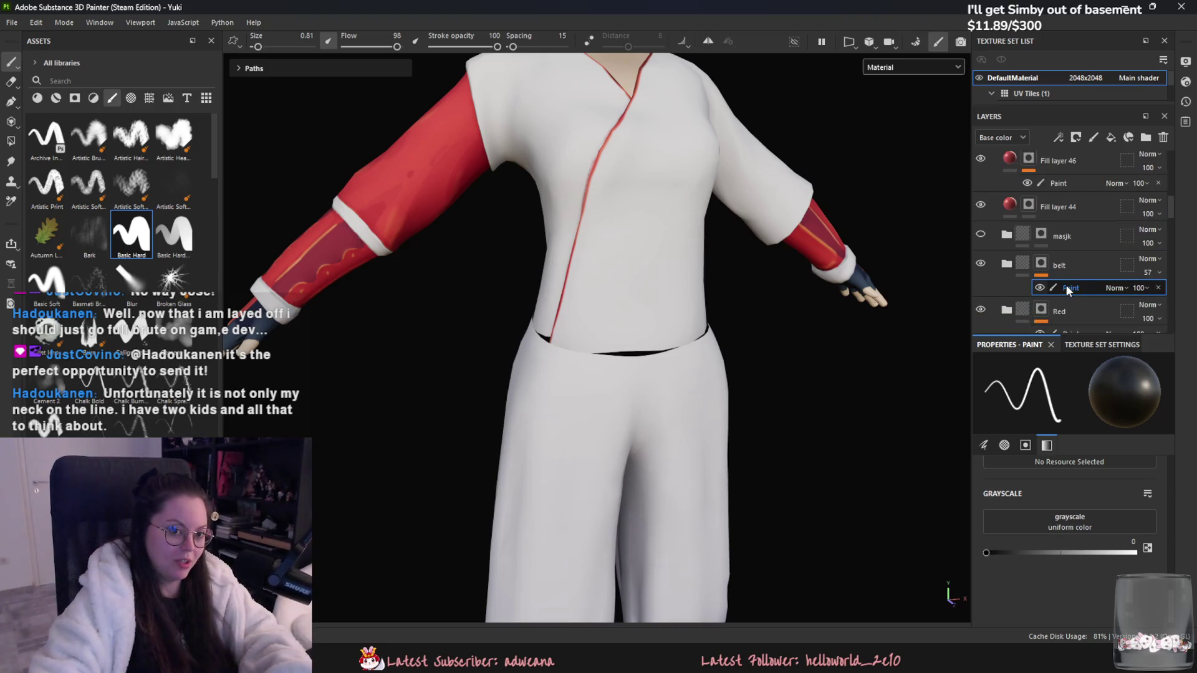
pyautogui.scroll(-3, 1063, 291)
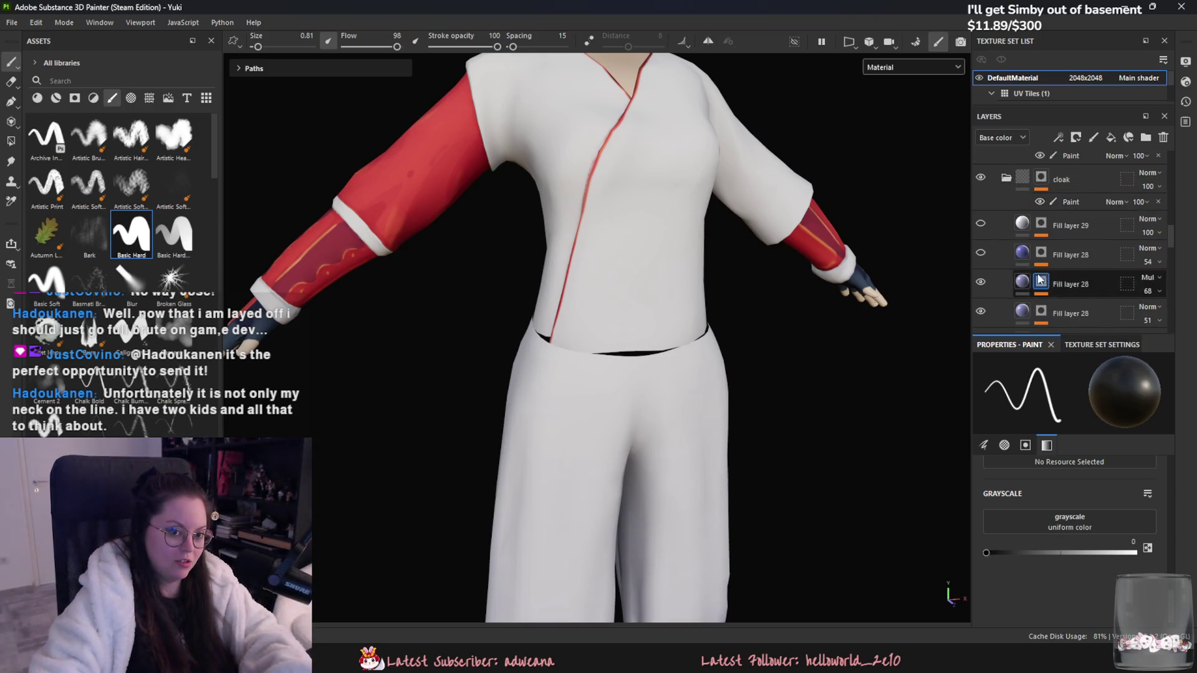
pyautogui.click(1006, 179)
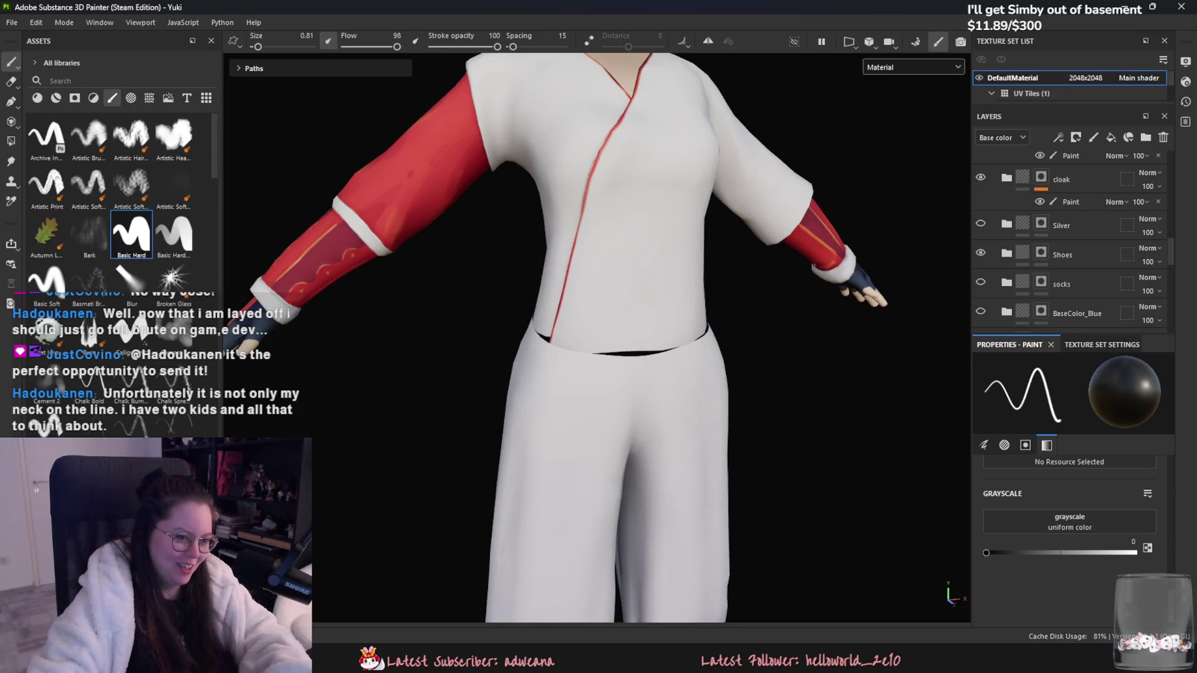
pyautogui.scroll(2, 1060, 262)
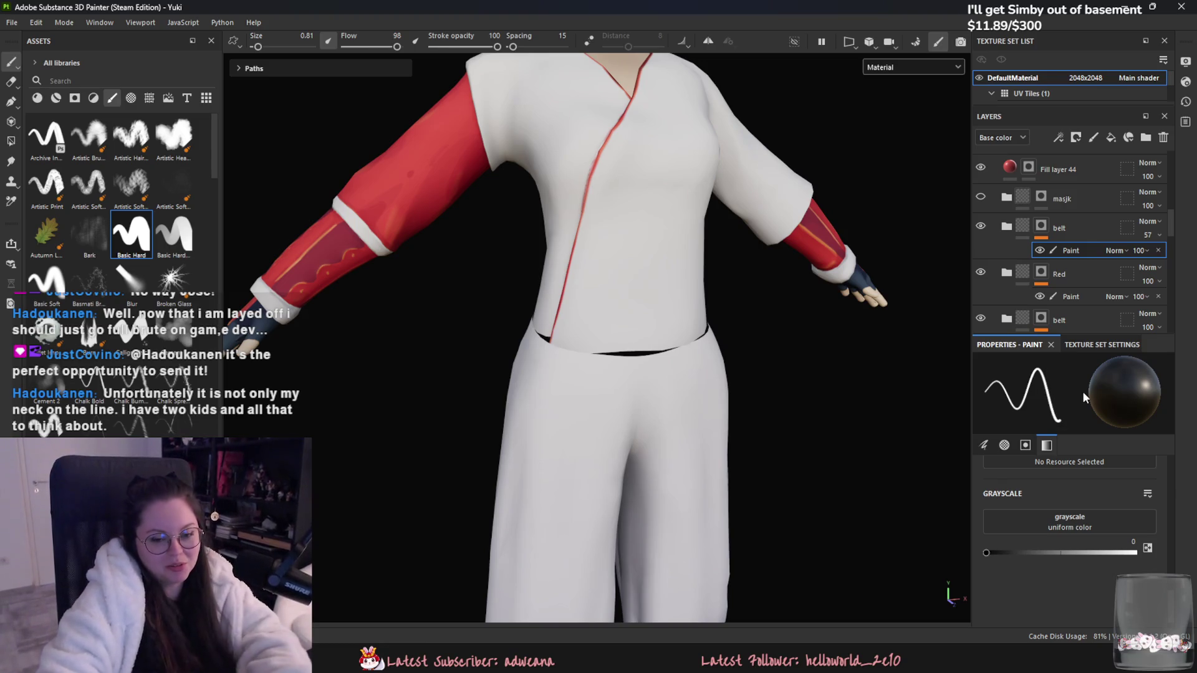
pyautogui.scroll(1, 1060, 280)
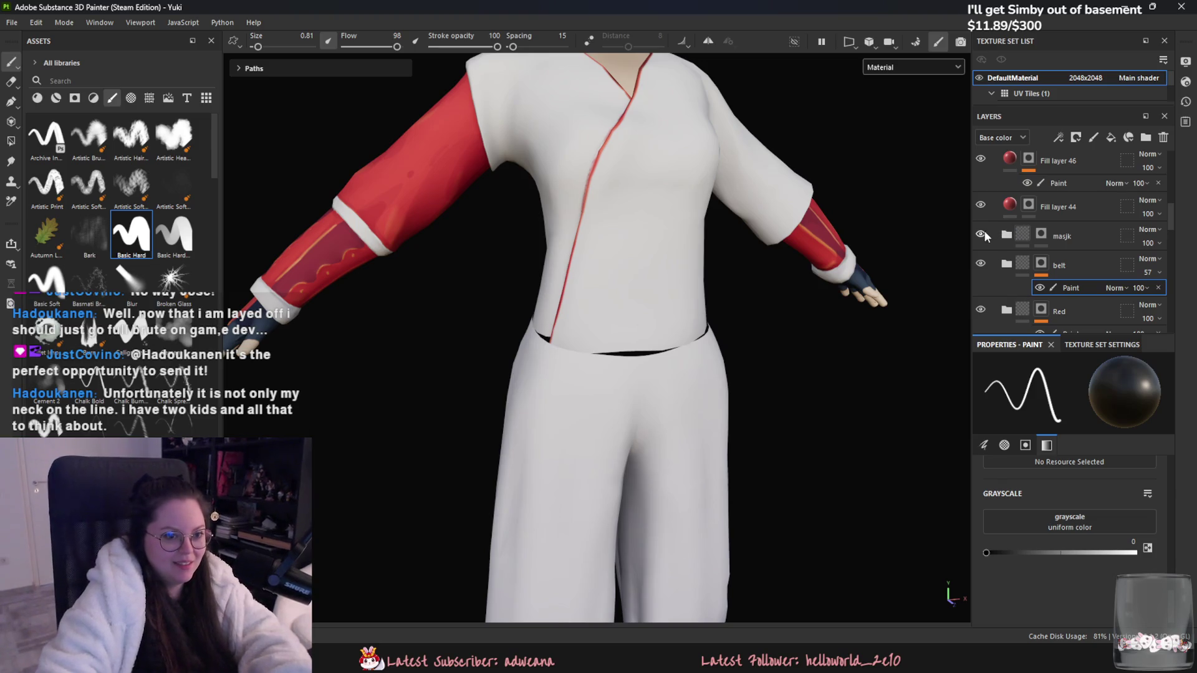
pyautogui.keyDown('alt'); pyautogui.moveTo(685, 262); pyautogui.dragTo(474, 249); pyautogui.keyUp('alt')
pyautogui.scroll(2, 770, 320)
pyautogui.click(983, 206)
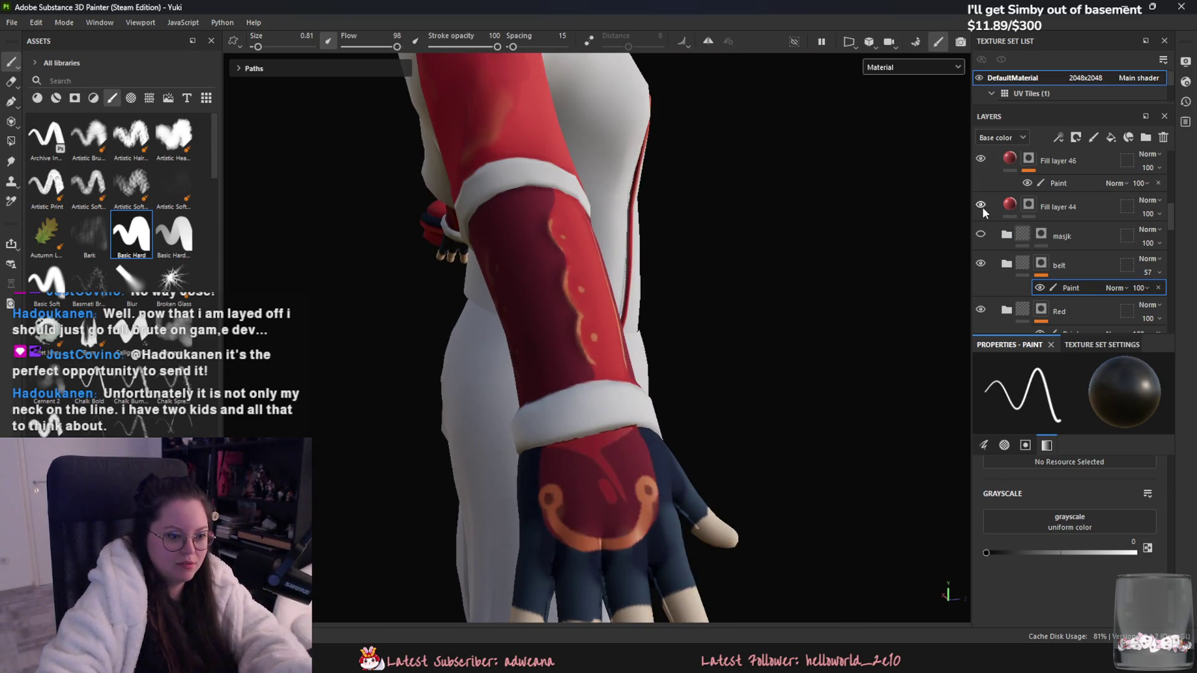
pyautogui.click(983, 206)
pyautogui.keyDown('alt'); pyautogui.moveTo(946, 228); pyautogui.dragTo(741, 151); pyautogui.keyUp('alt')
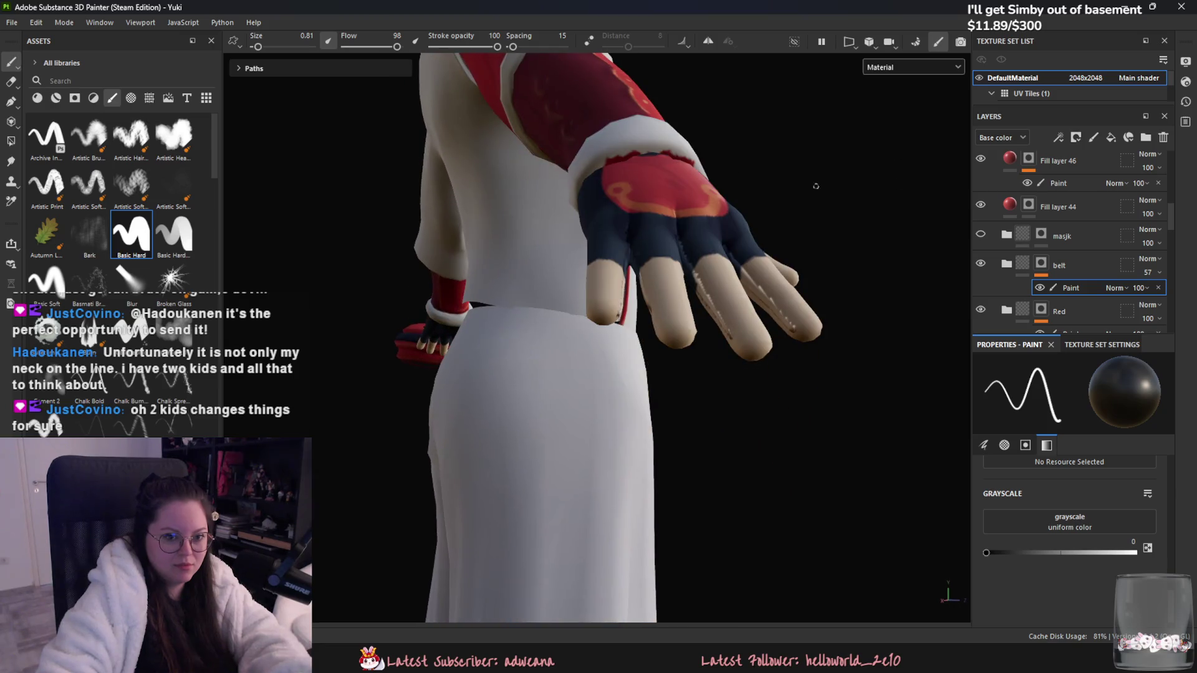
pyautogui.keyDown('alt'); pyautogui.moveTo(819, 186); pyautogui.dragTo(947, 224); pyautogui.keyUp('alt')
pyautogui.click(1027, 210)
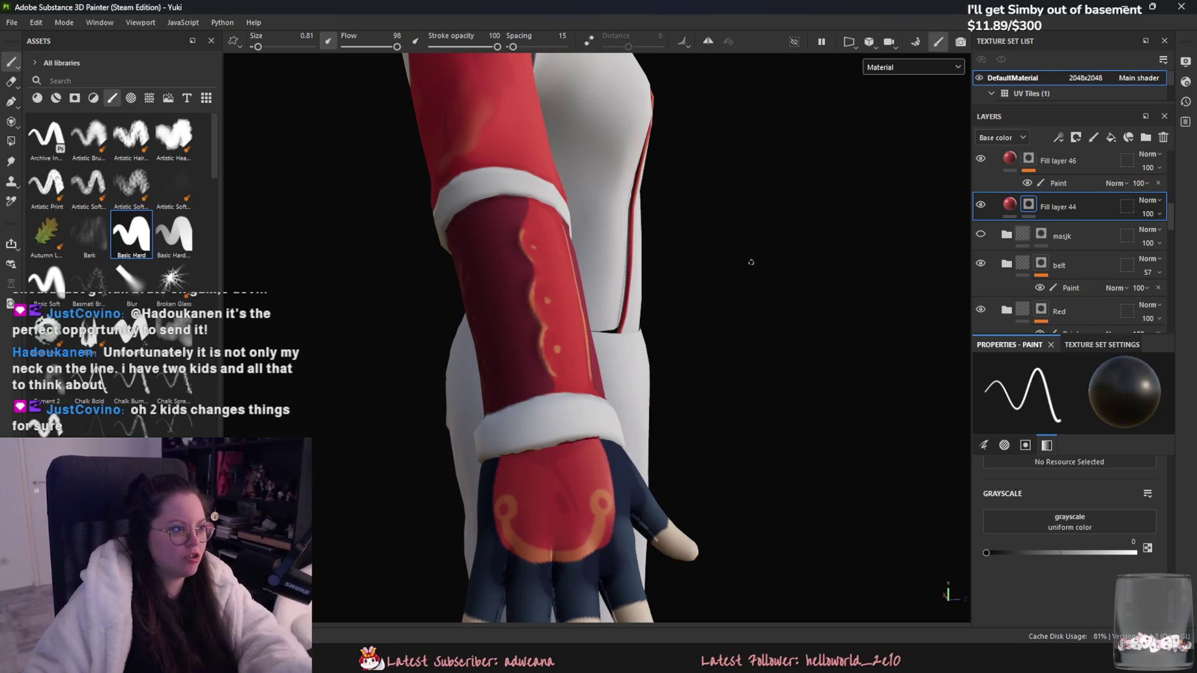
pyautogui.keyDown('alt'); pyautogui.moveTo(753, 255); pyautogui.dragTo(685, 206); pyautogui.keyUp('alt')
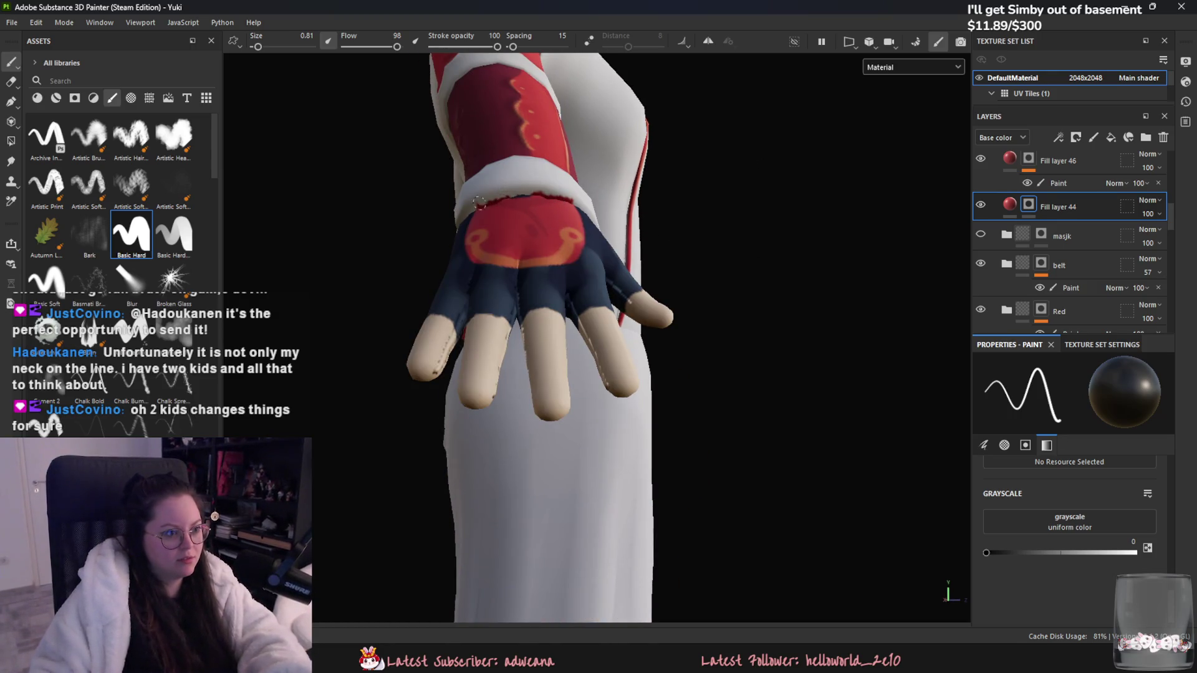
# Step: Select the Paint layer under Fill layer 46, swap to white, and compare Fill layers 45, 44 and the belt folder
pyautogui.click(1060, 183)
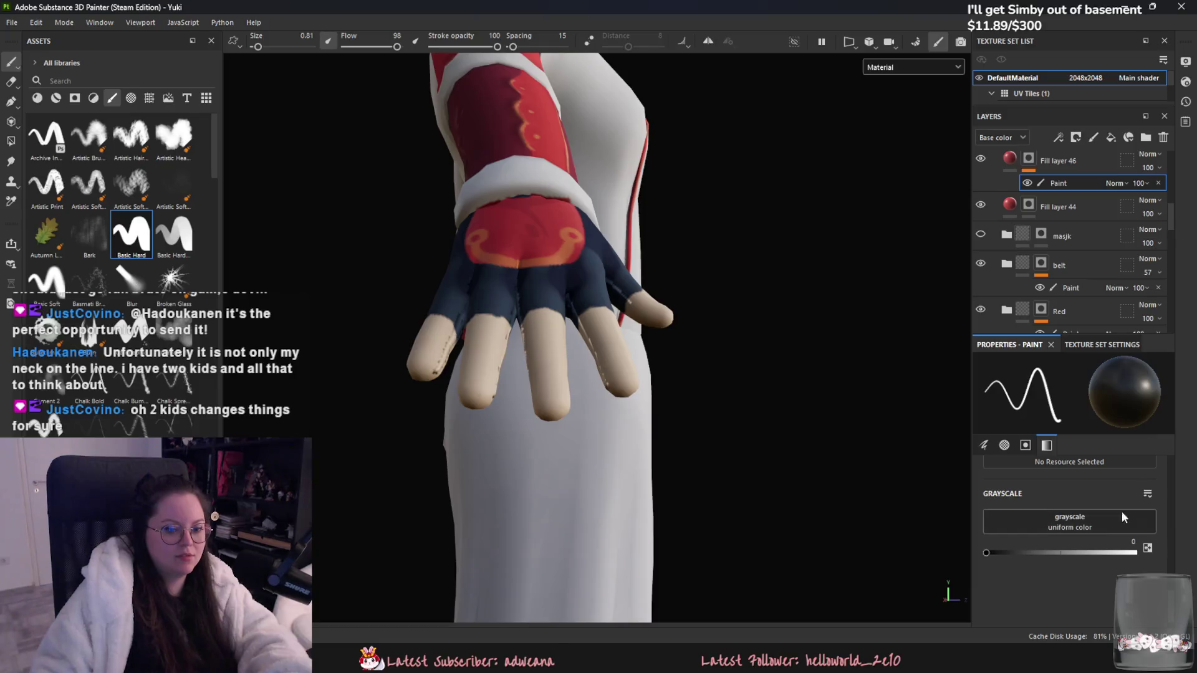
pyautogui.press('x')
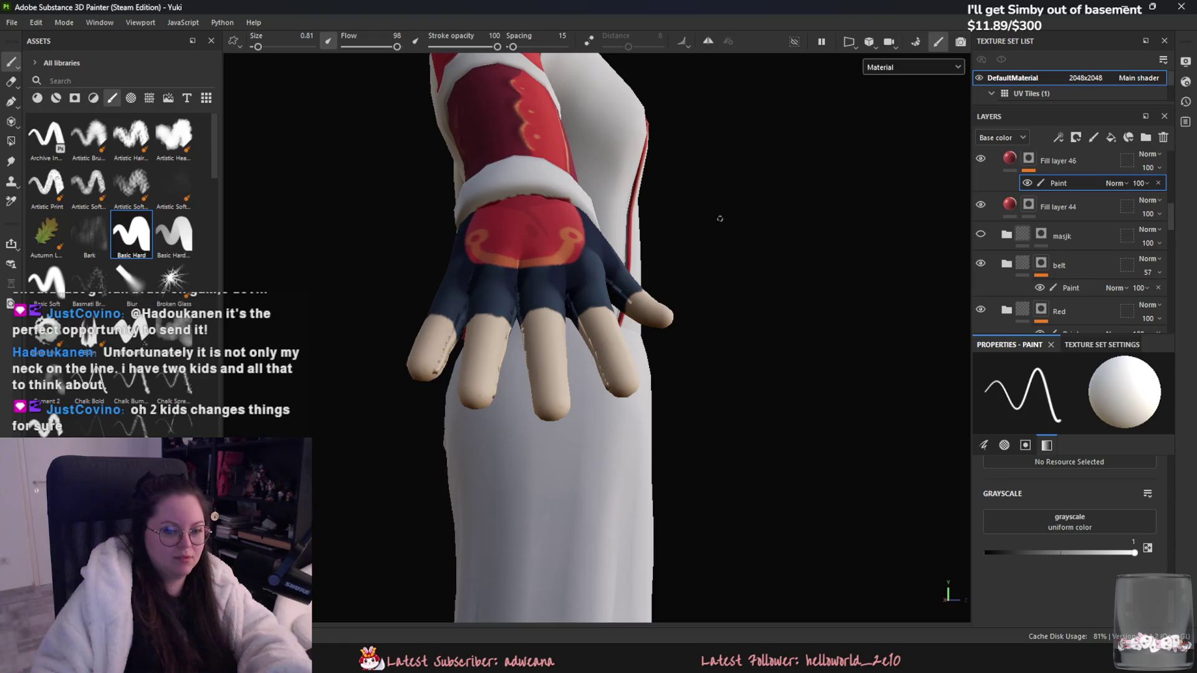
pyautogui.scroll(3, 997, 236)
pyautogui.click(984, 203)
pyautogui.click(984, 204)
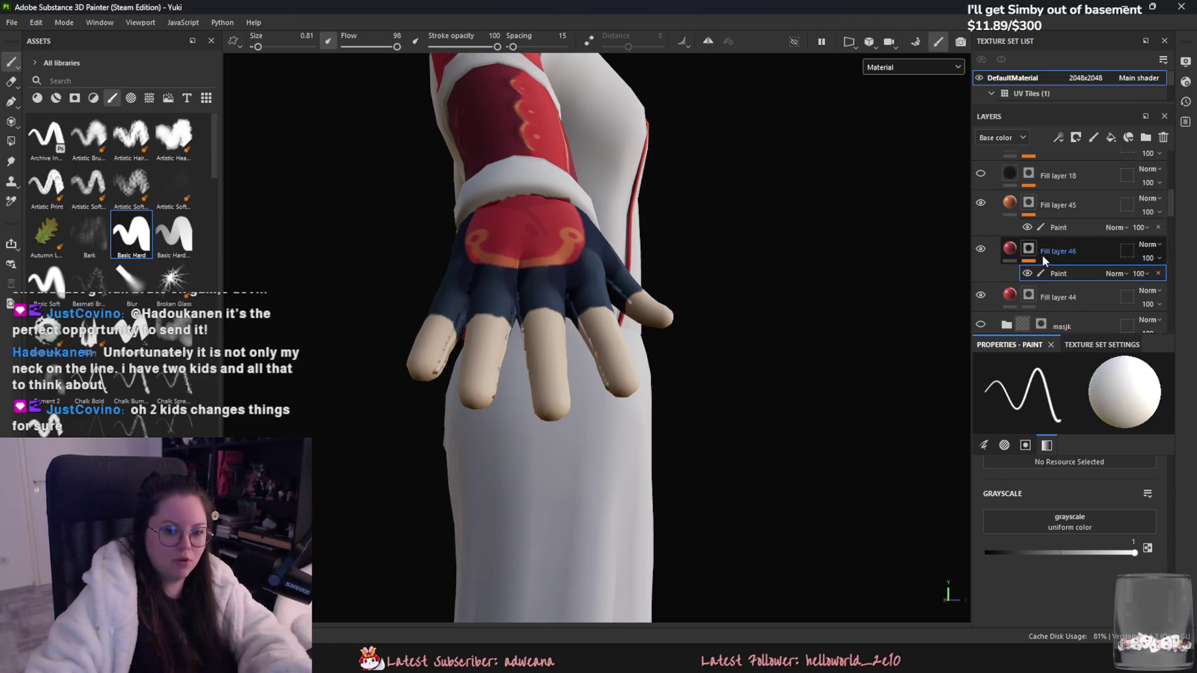
pyautogui.click(980, 299)
pyautogui.click(980, 299)
pyautogui.scroll(4, 997, 281)
pyautogui.scroll(-5, 1022, 268)
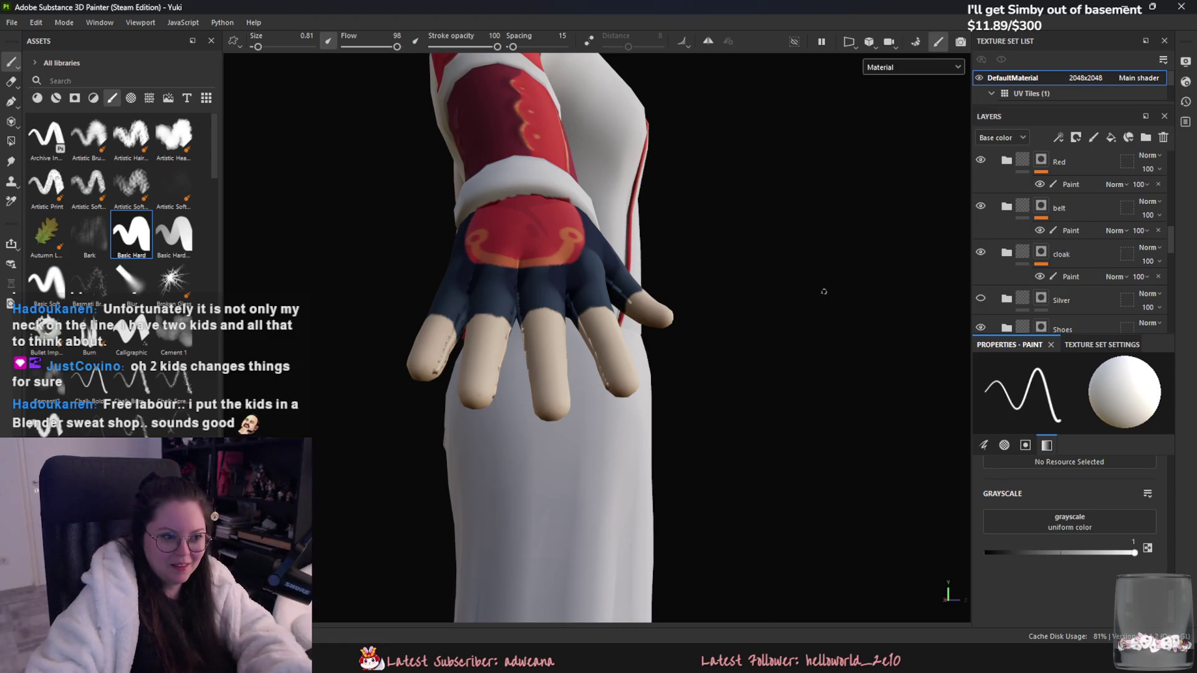
pyautogui.click(981, 206)
pyautogui.click(980, 206)
pyautogui.scroll(1, 991, 230)
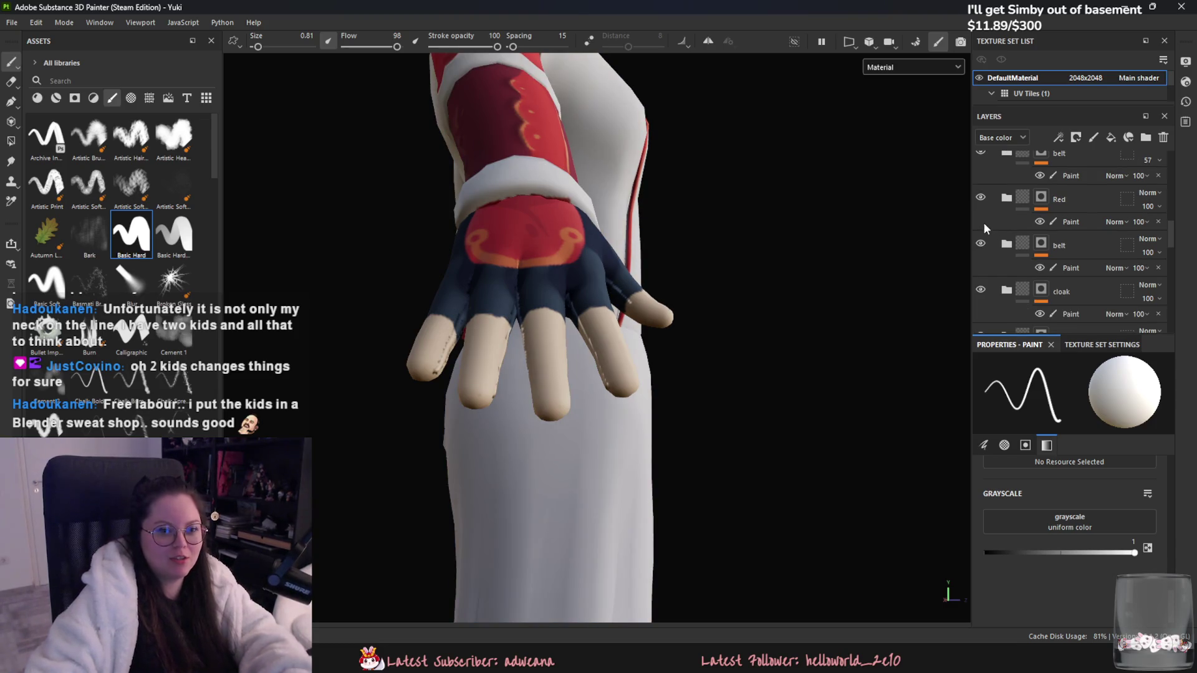
# Step: Select the Red folder's Paint layer, set grayscale to 0, save, and frame the character
pyautogui.click(1074, 221)
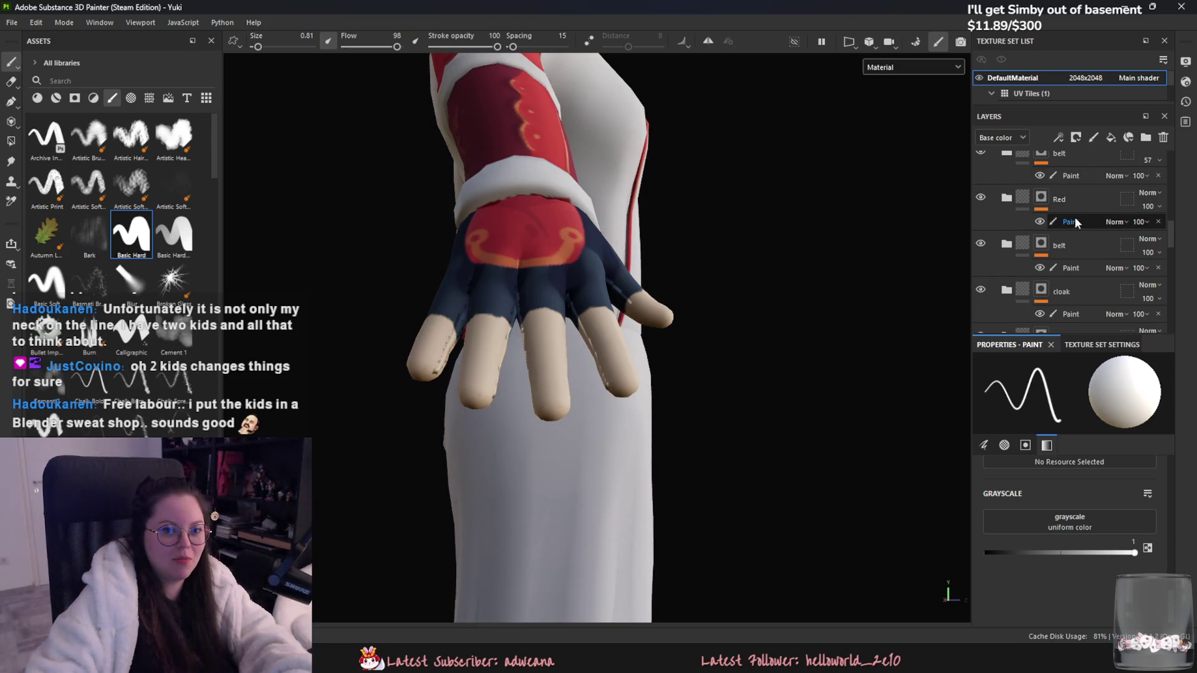
pyautogui.moveTo(1024, 552); pyautogui.dragTo(984, 552)
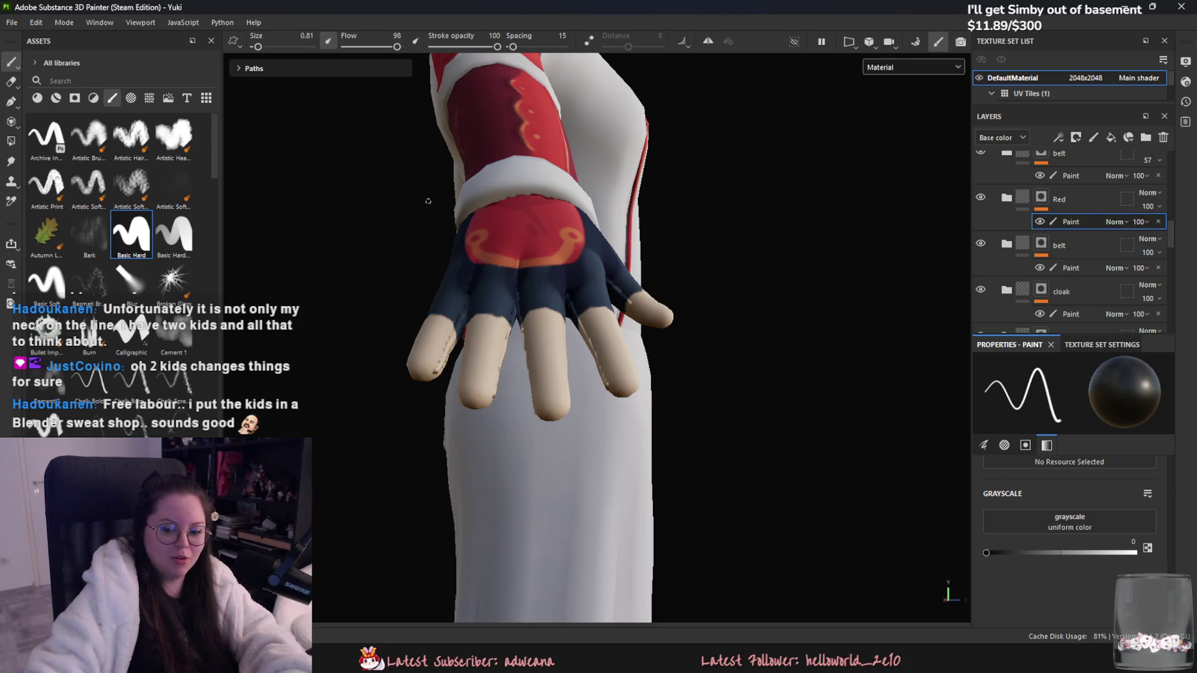
pyautogui.scroll(-3, 610, 201)
pyautogui.hotkey('ctrl', 's')
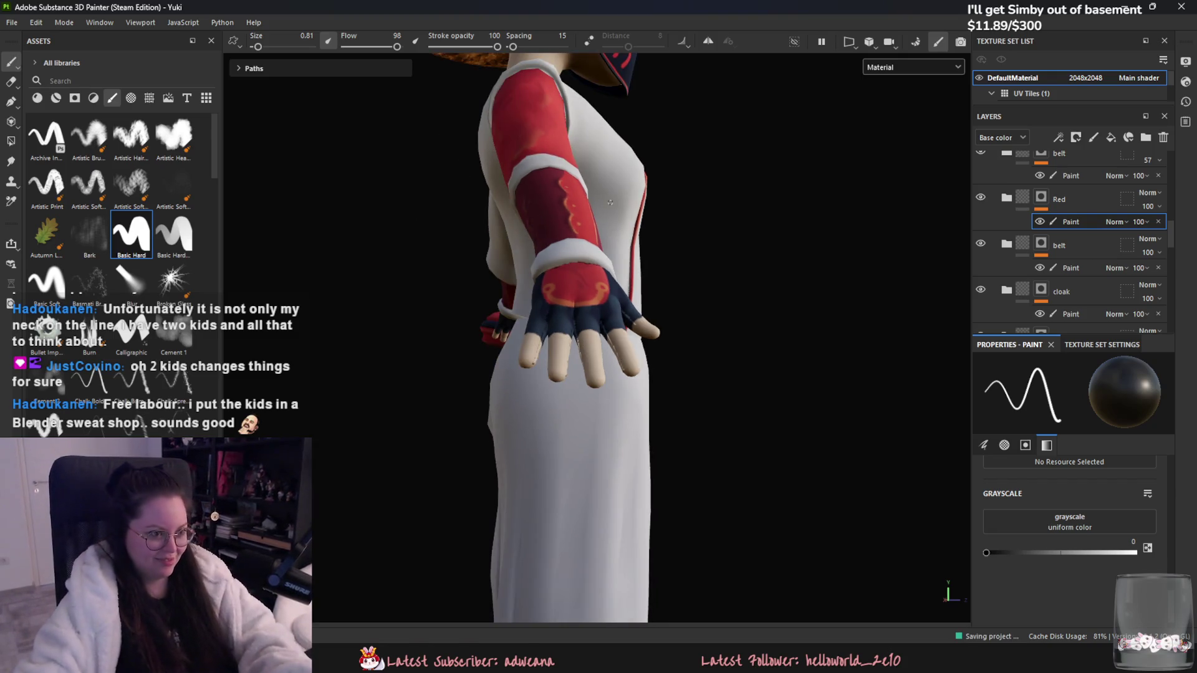
pyautogui.moveTo(610, 202)
pyautogui.keyDown('alt'); pyautogui.mouseDown()
pyautogui.moveTo(761, 481)
pyautogui.moveTo(756, 471)
pyautogui.mouseUp(); pyautogui.keyUp('alt')
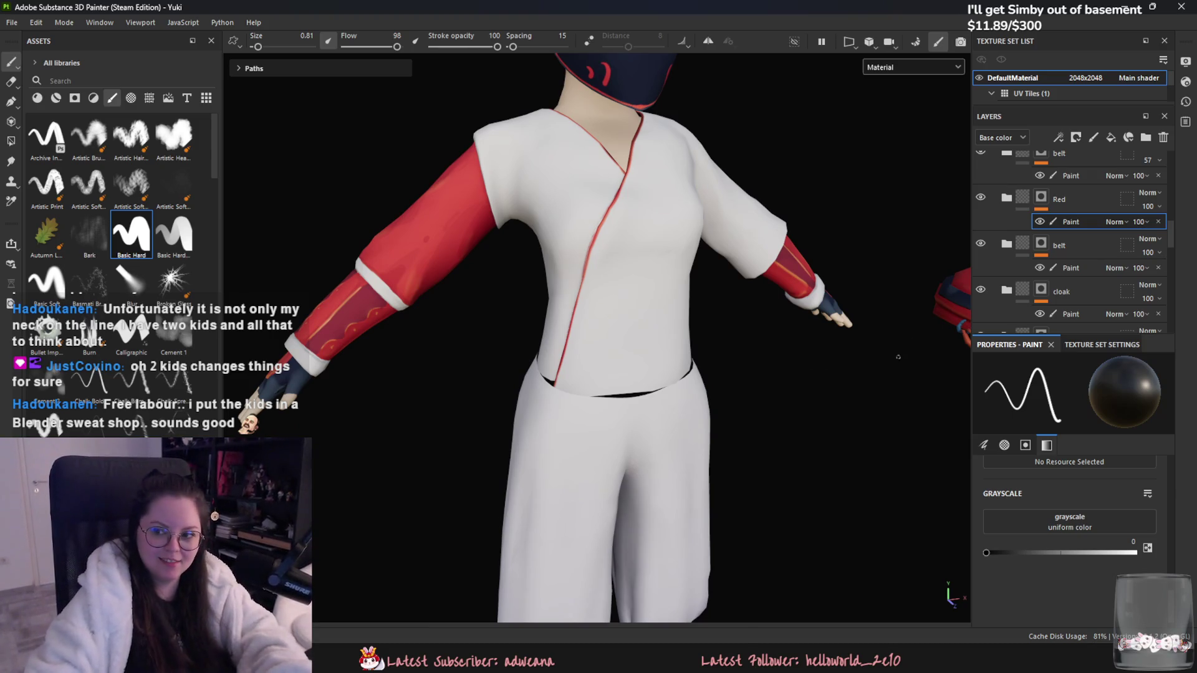
pyautogui.scroll(-5, 899, 348)
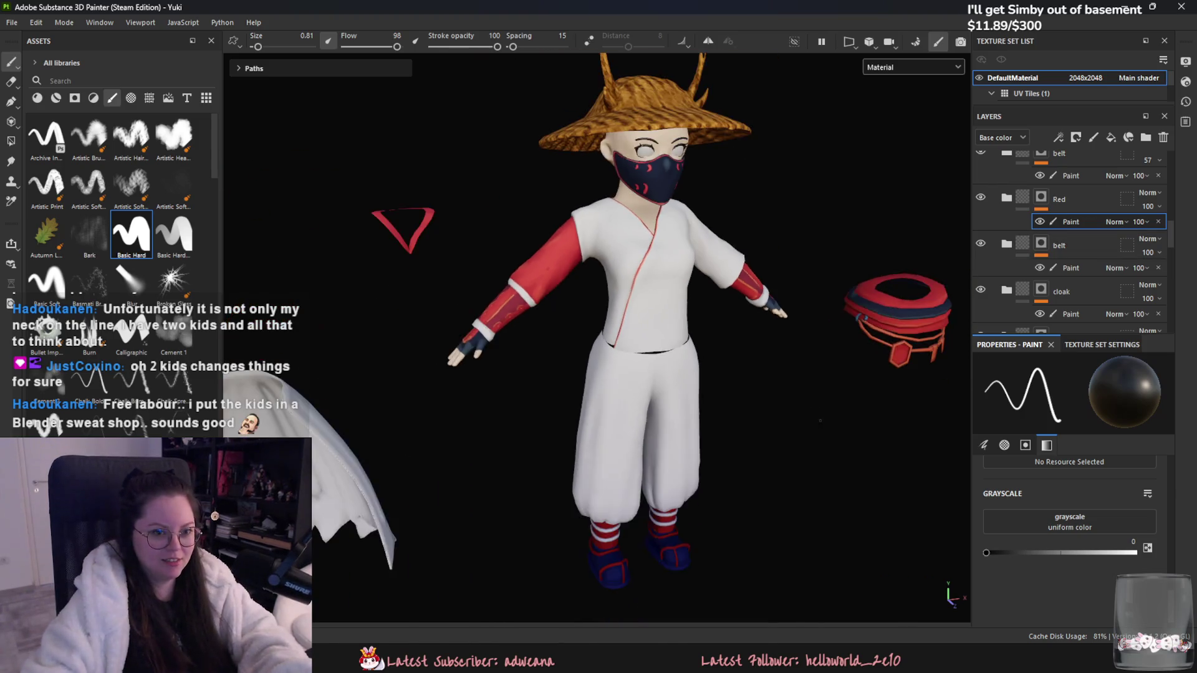
pyautogui.moveTo(820, 421)
pyautogui.keyDown('alt'); pyautogui.mouseDown()
pyautogui.moveTo(794, 331)
pyautogui.moveTo(686, 342)
pyautogui.moveTo(797, 350)
pyautogui.mouseUp(); pyautogui.keyUp('alt')
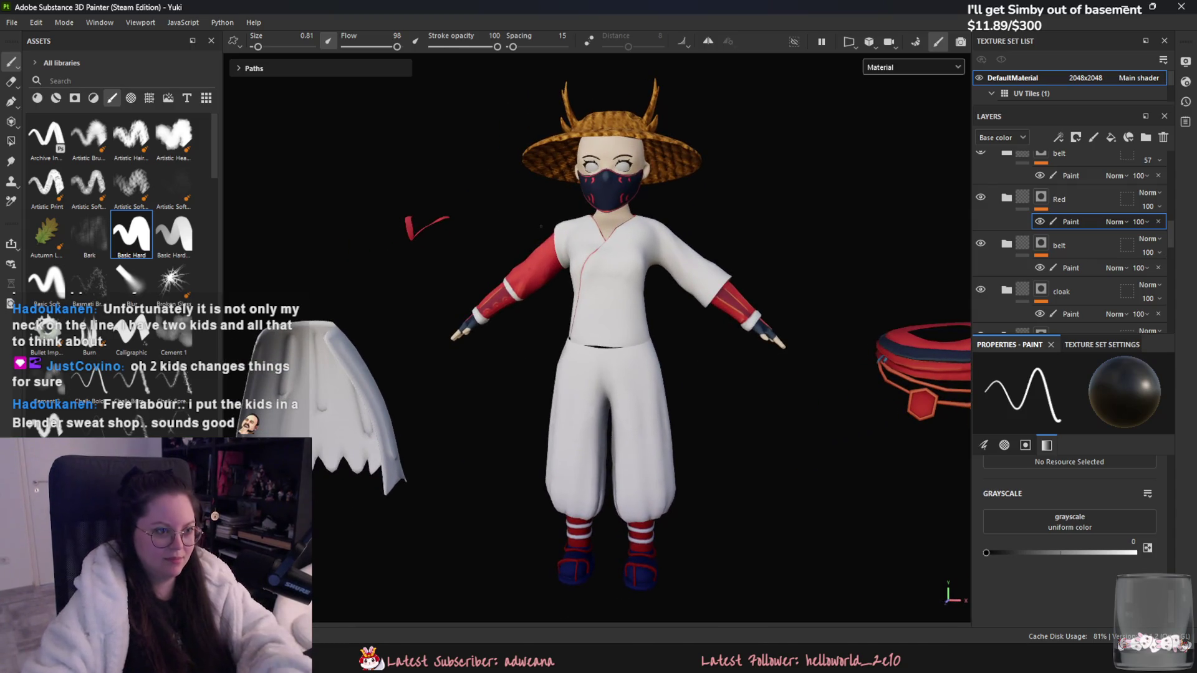
# Step: Open Export textures and set the output directory to D:/Veilbound/3D/Characters/Yuki
pyautogui.click(12, 22)
pyautogui.click(104, 217)
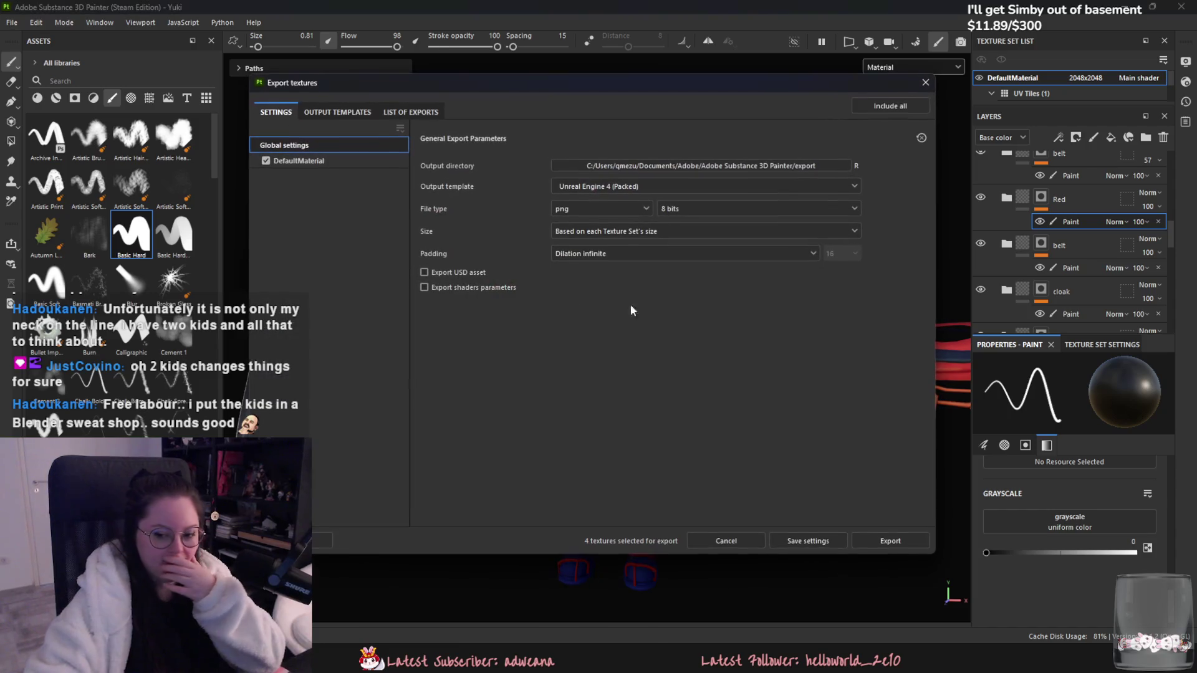
pyautogui.click(779, 167)
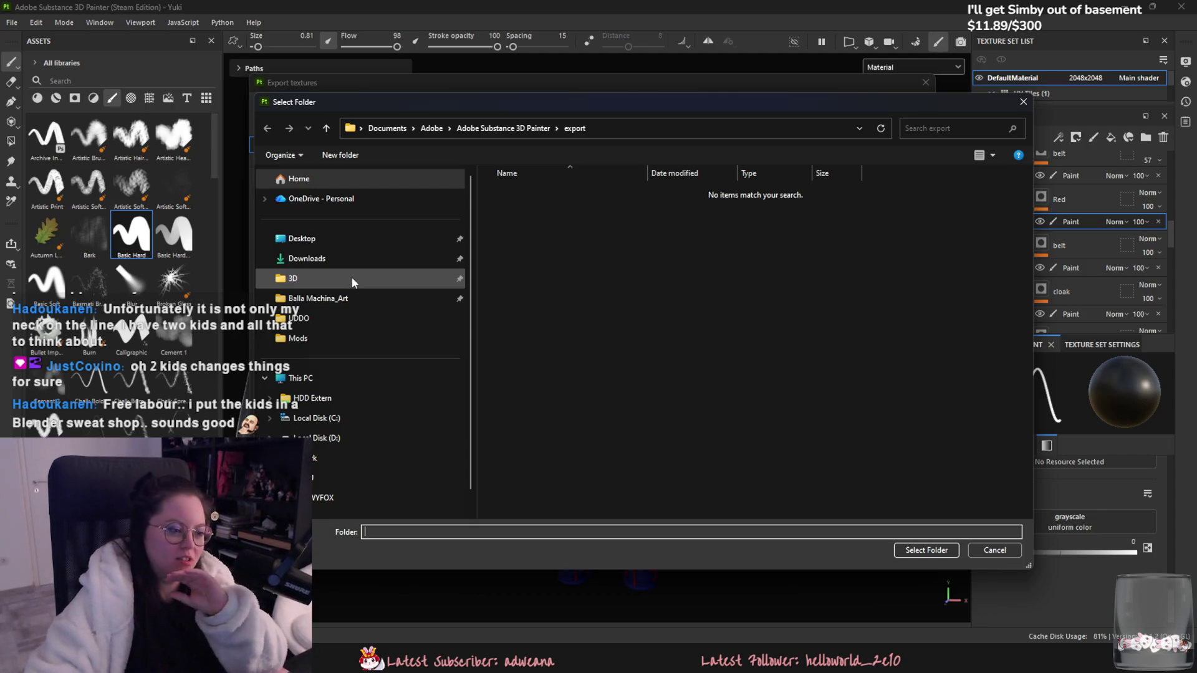
pyautogui.click(354, 286)
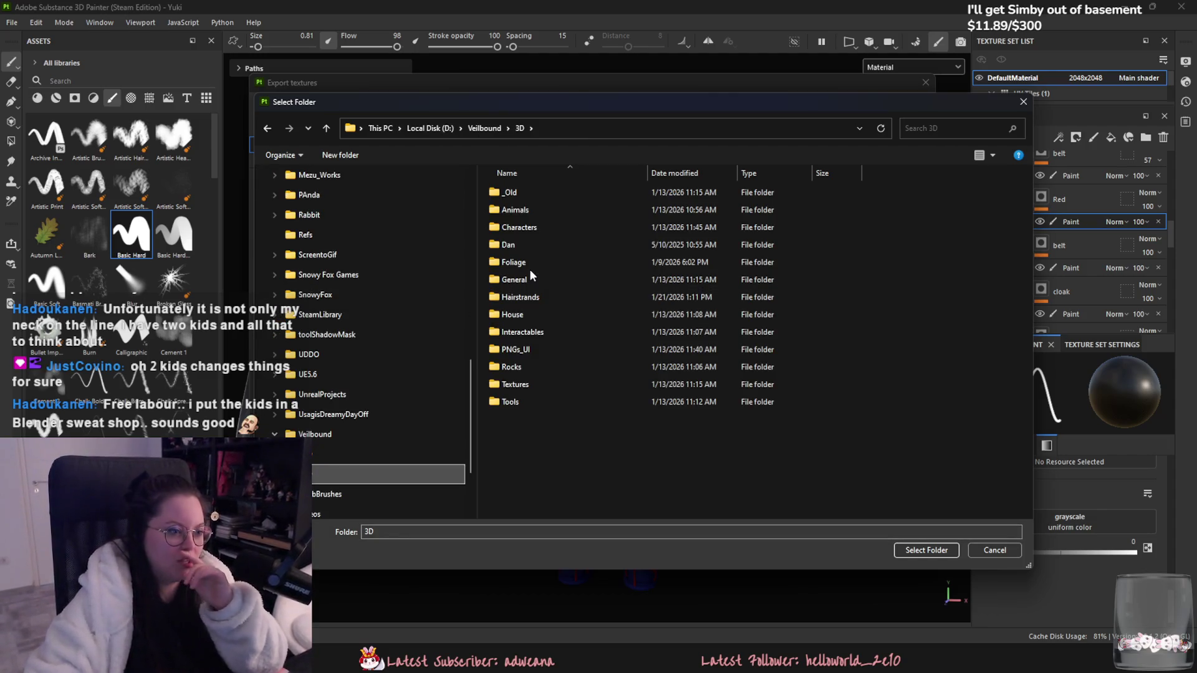
pyautogui.click(524, 232)
pyautogui.doubleClick(523, 230)
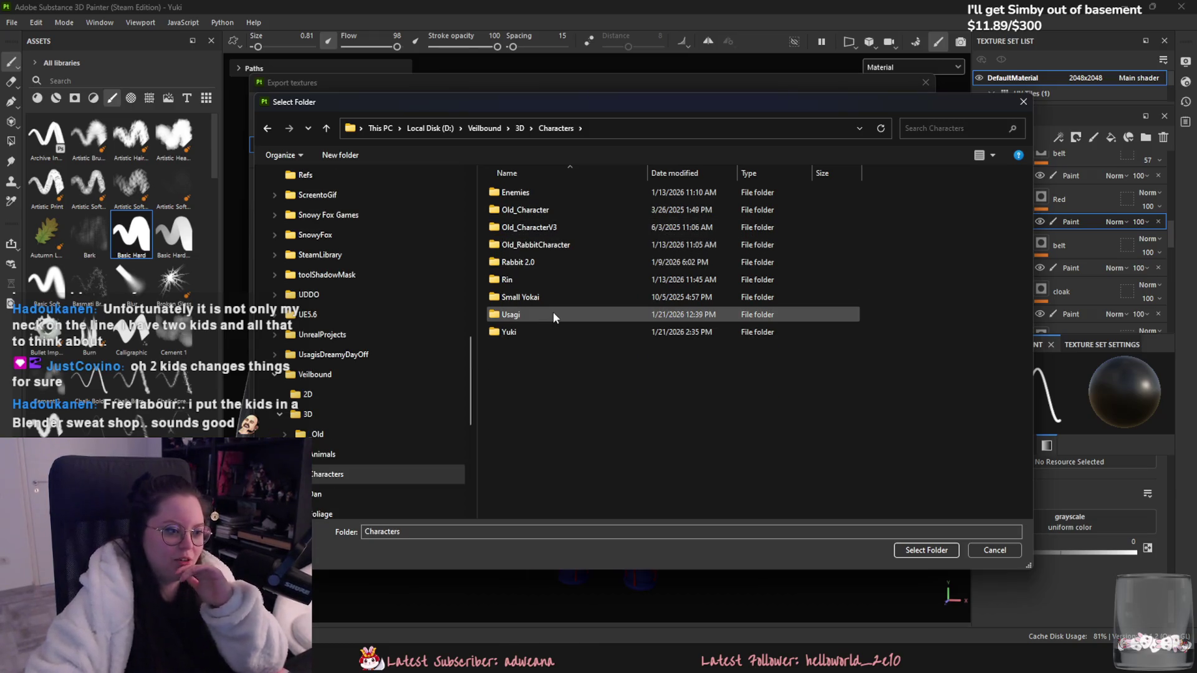
pyautogui.doubleClick(556, 333)
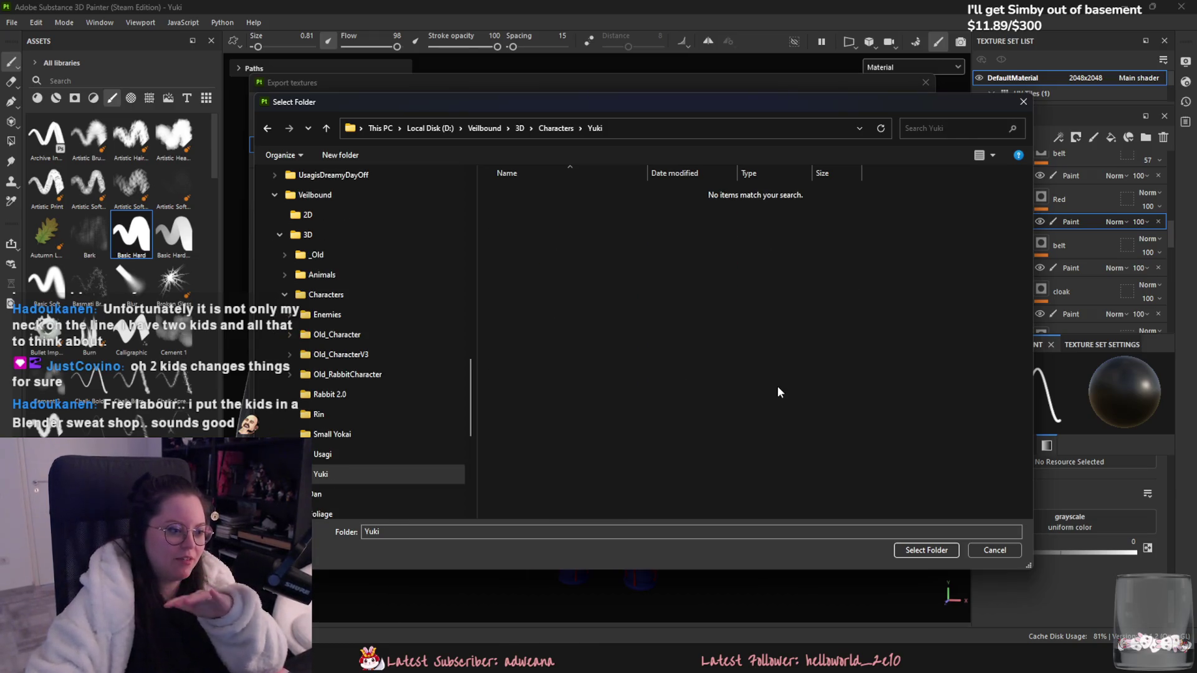
pyautogui.click(946, 553)
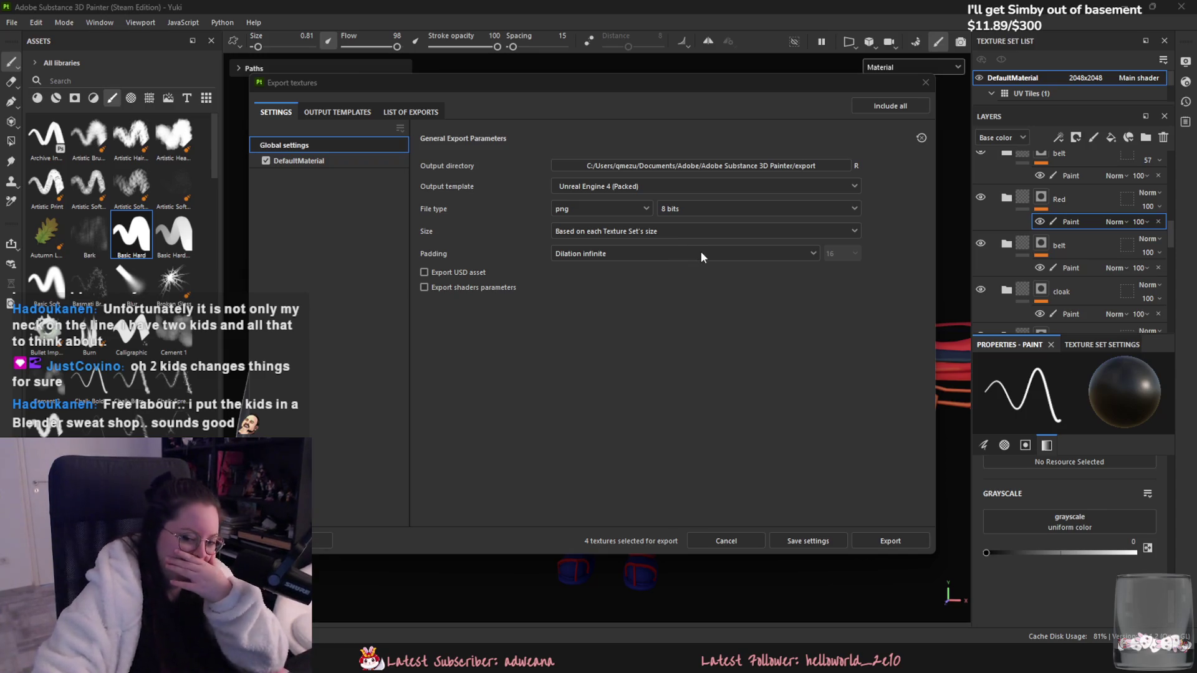
# Step: Set the export size to 1024 and export the Unreal Engine 4 (Packed) textures
pyautogui.click(707, 231)
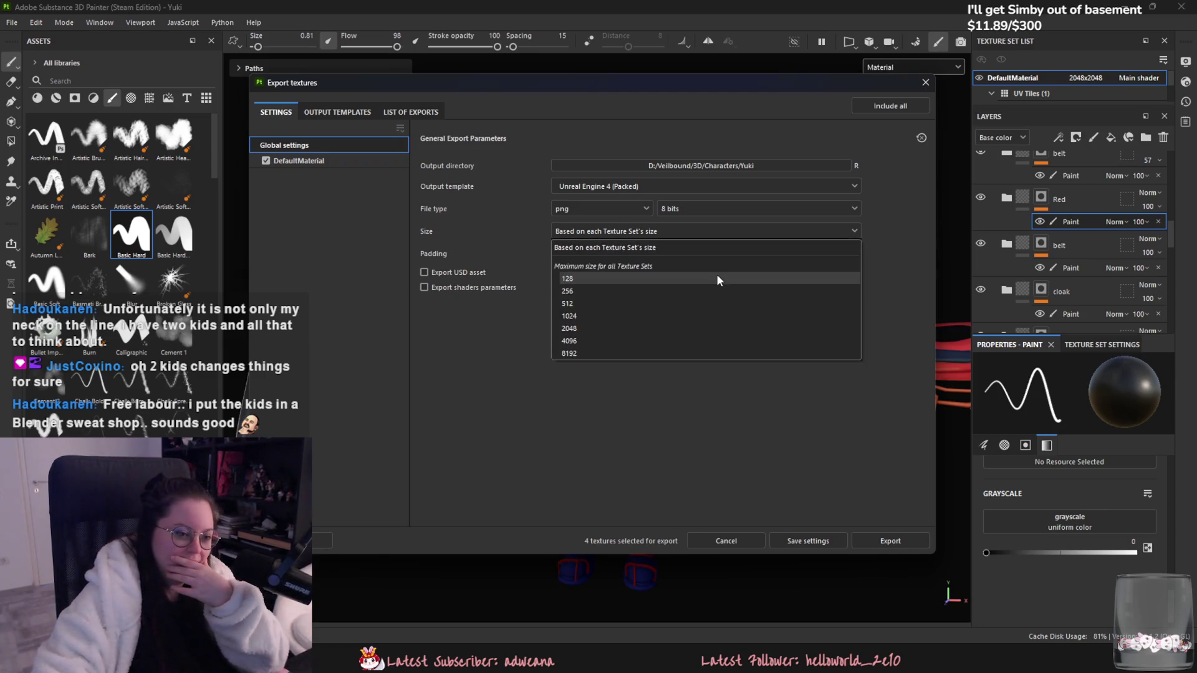
pyautogui.click(727, 317)
pyautogui.click(725, 236)
pyautogui.click(727, 327)
pyautogui.click(879, 541)
pyautogui.click(819, 542)
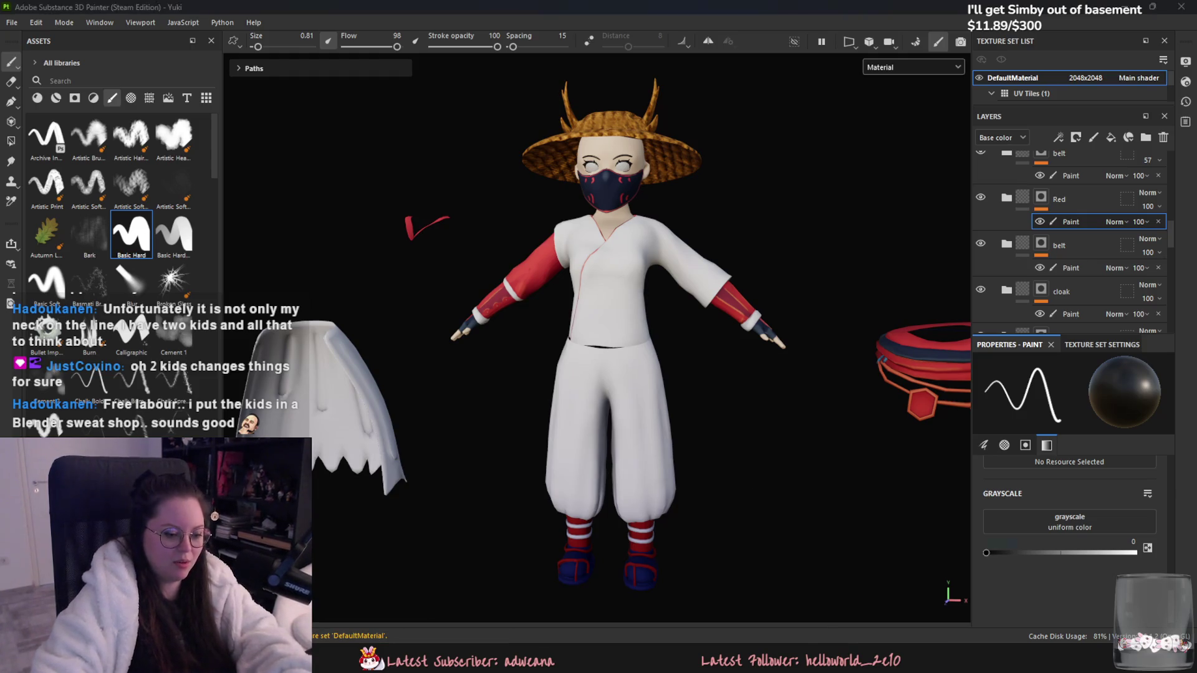
pyautogui.hotkey('alt', 'Tab')
# Step: In the Content Drawer, create a new folder named Yuki inside Characters
pyautogui.moveTo(416, 431); pyautogui.dragTo(380, 401, button='right')
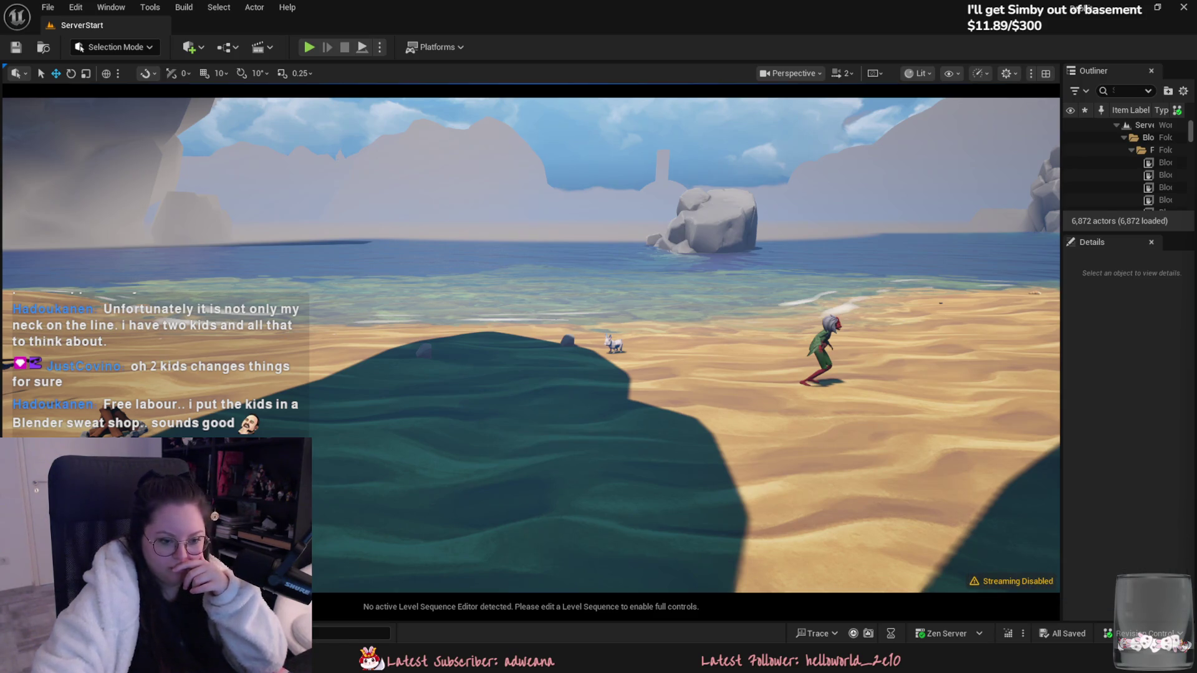
pyautogui.hotkey('ctrl', 'space')
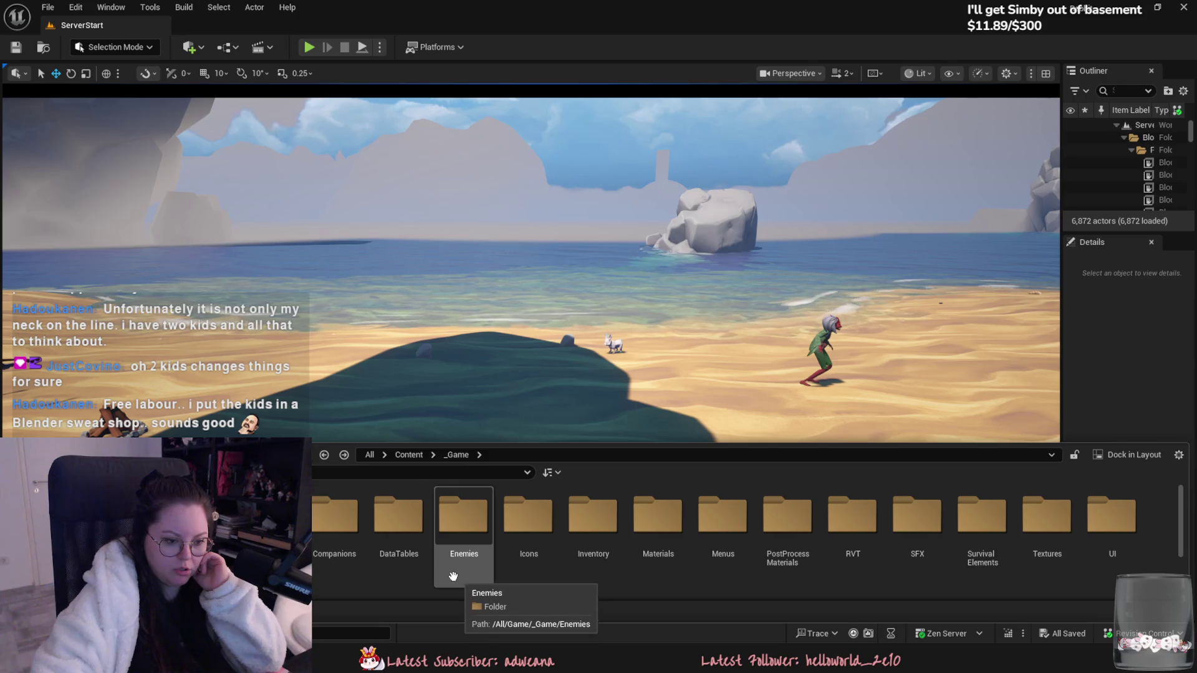
pyautogui.doubleClick(334, 516)
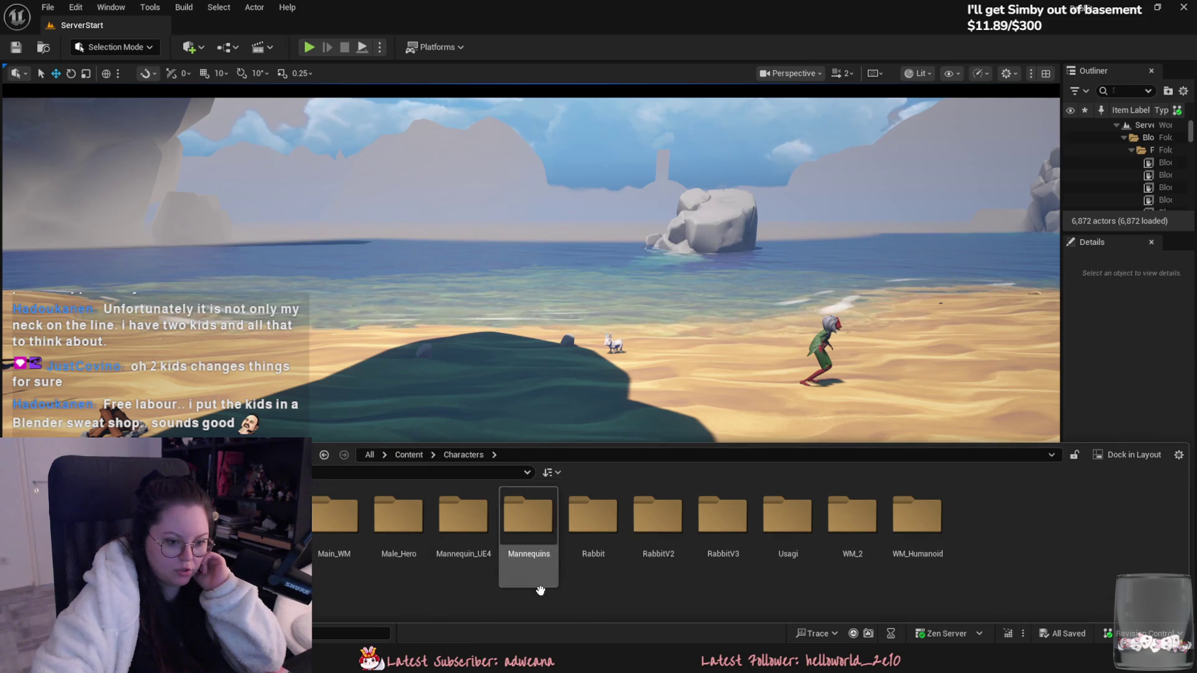
pyautogui.rightClick(603, 589)
pyautogui.click(655, 187)
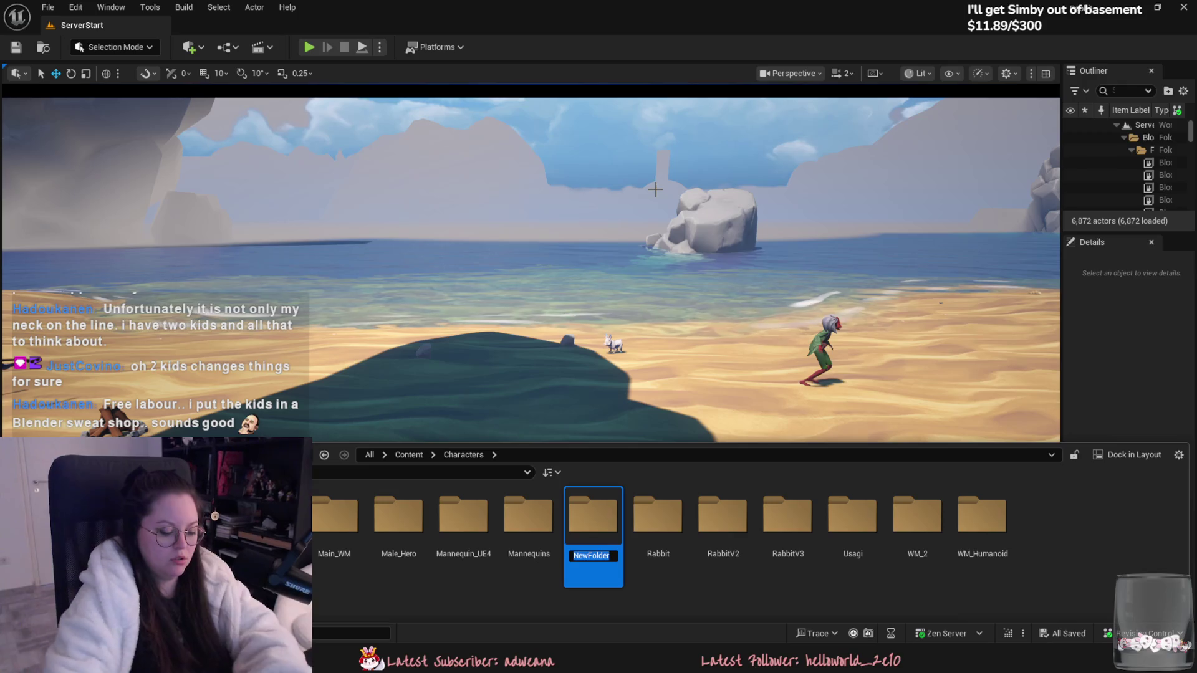
pyautogui.press('Return')
pyautogui.press('Return')
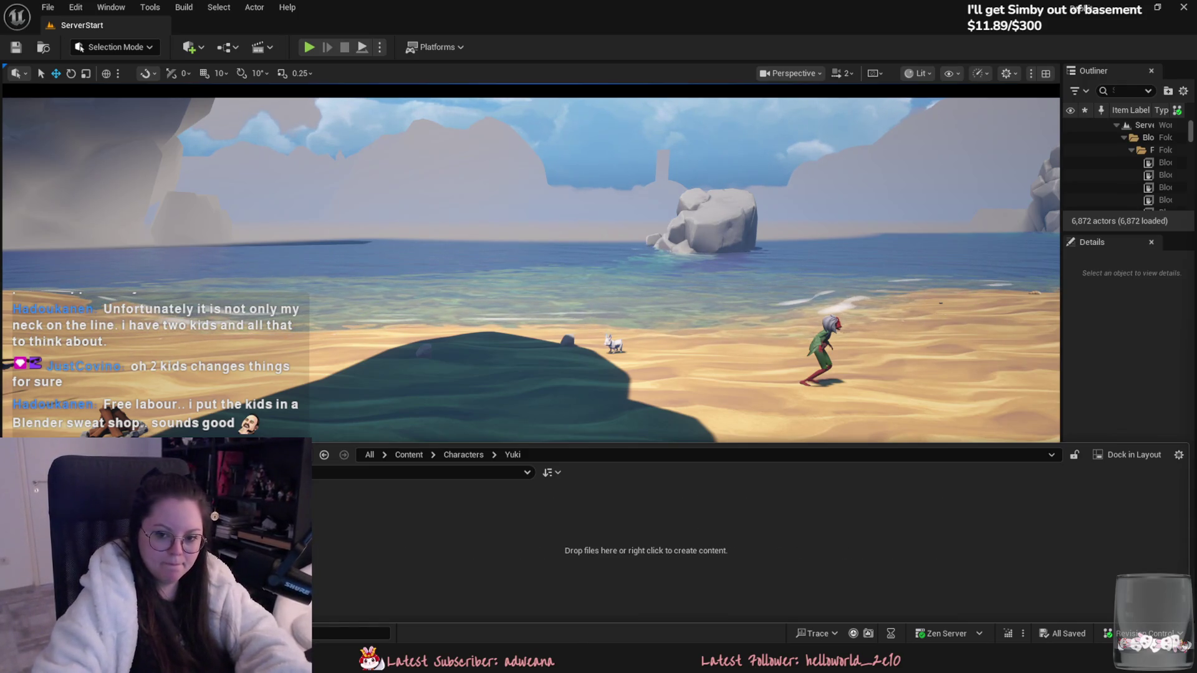
# Step: Import Yuki_low.fbx into the Yuki folder, place the meshes on the beach, then undo the placement
pyautogui.moveTo(1056, 512); pyautogui.dragTo(1032, 489)
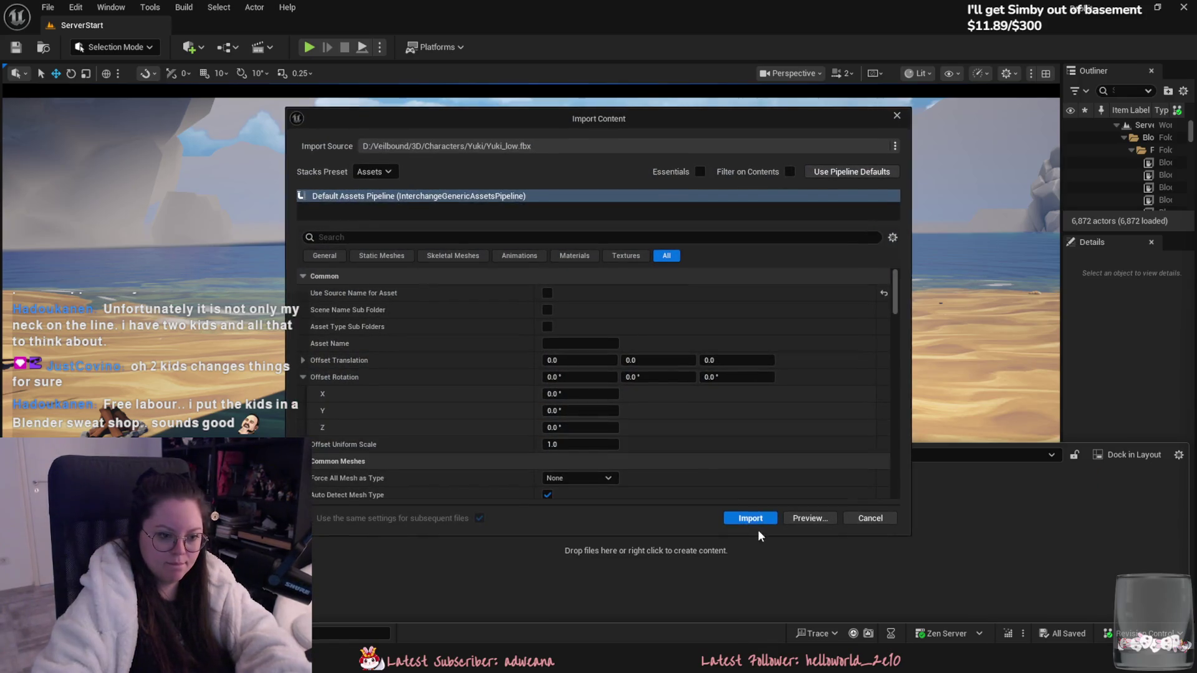
pyautogui.click(752, 520)
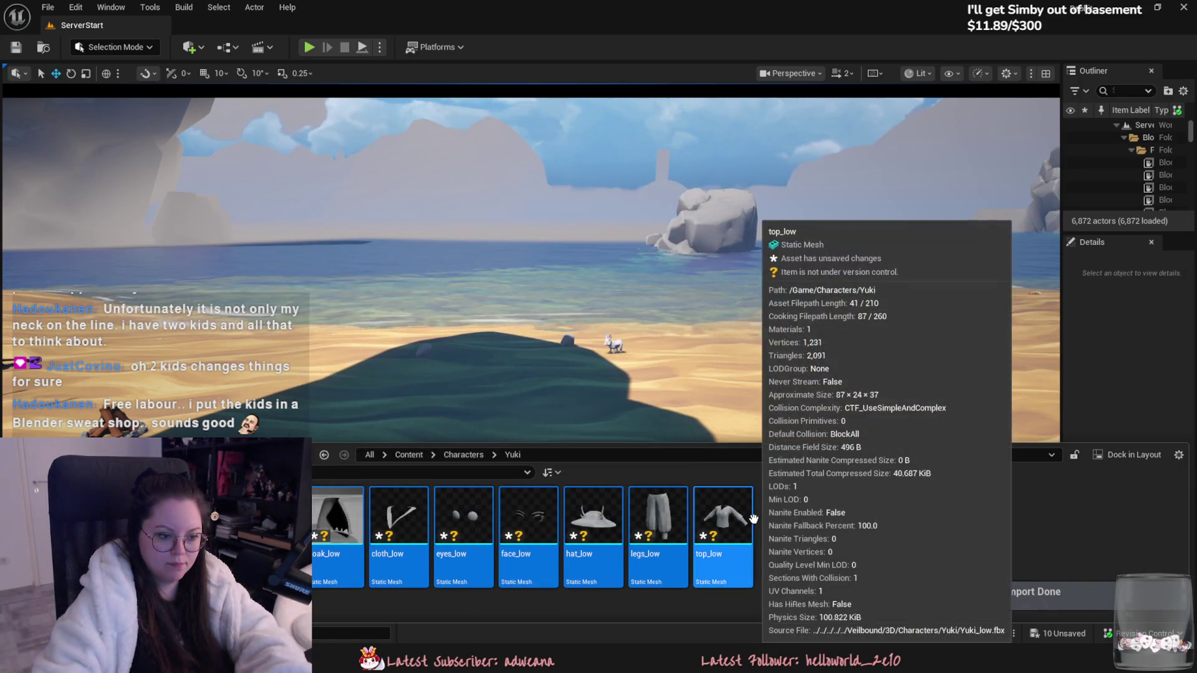
pyautogui.moveTo(728, 525)
pyautogui.mouseDown()
pyautogui.moveTo(669, 349)
pyautogui.moveTo(642, 405)
pyautogui.moveTo(654, 374)
pyautogui.moveTo(692, 372)
pyautogui.moveTo(682, 385)
pyautogui.mouseUp()
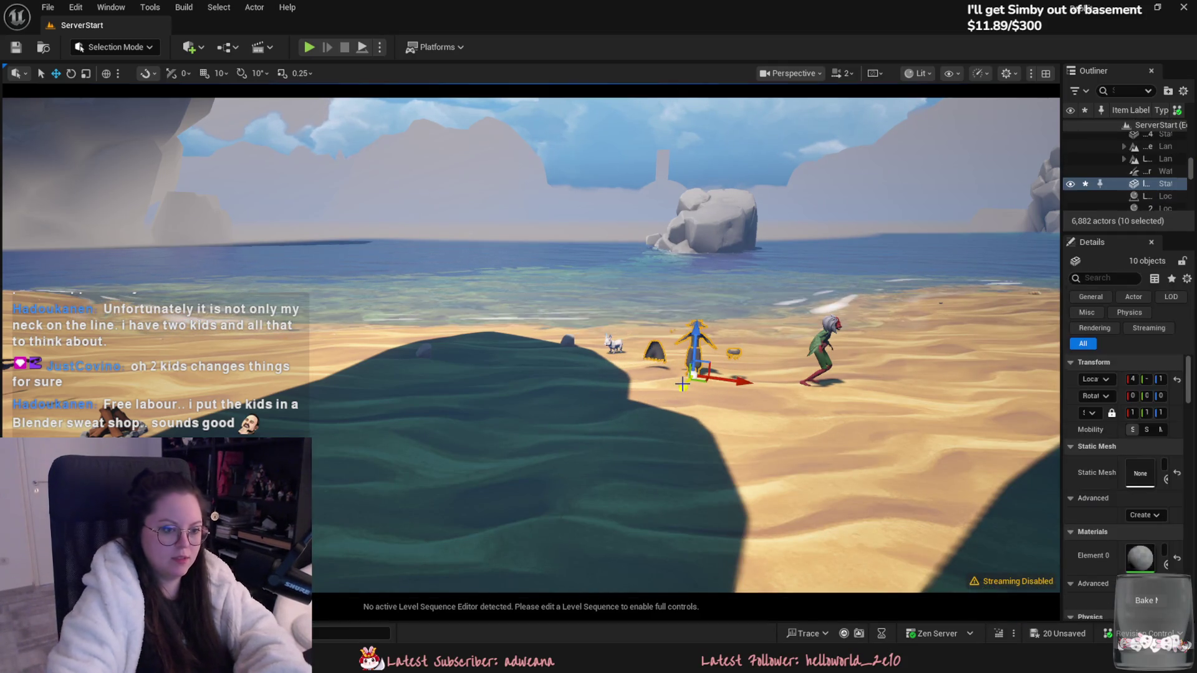
pyautogui.hotkey('ctrl', 'z')
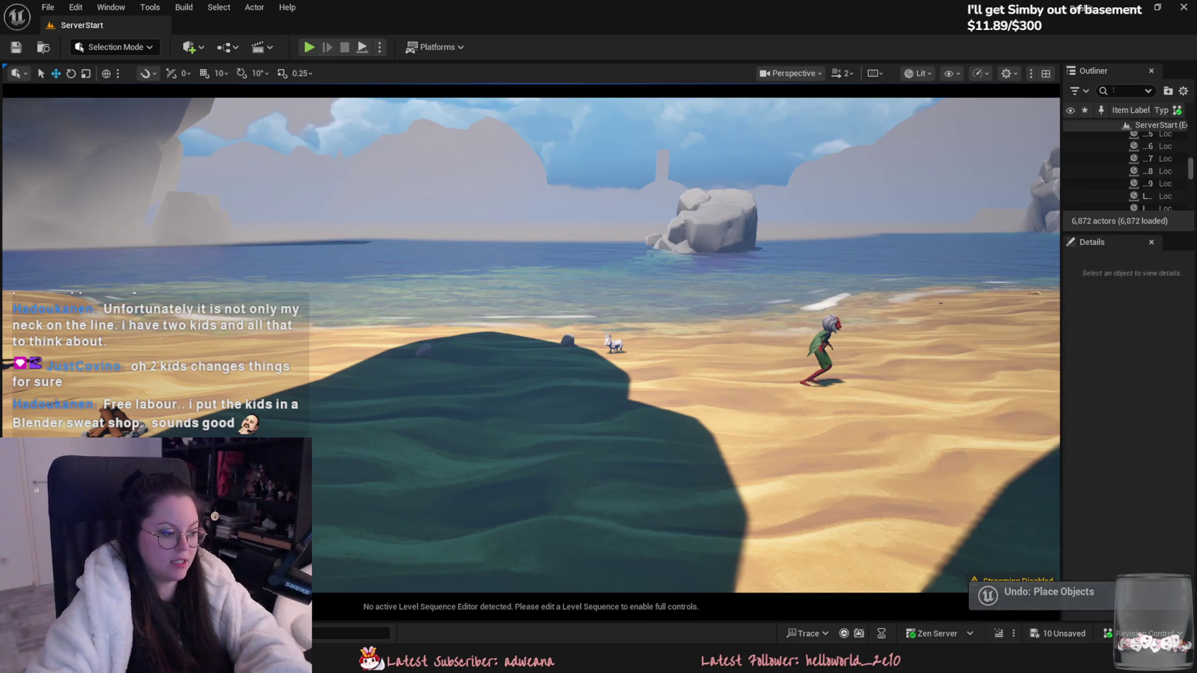
# Step: Delete all seven imported Yuki meshes from the Yuki folder
pyautogui.hotkey('ctrl', 'space')
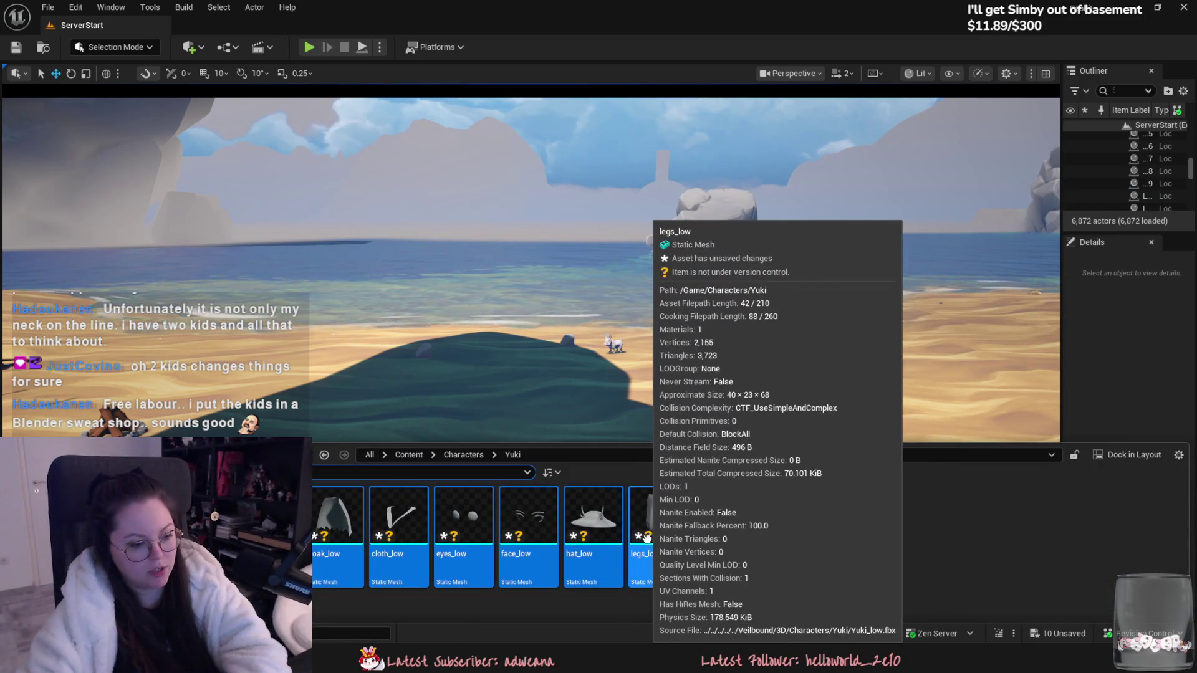
pyautogui.click(671, 549)
pyautogui.press('Delete')
pyautogui.press('Escape')
pyautogui.hotkey('ctrl', 'a')
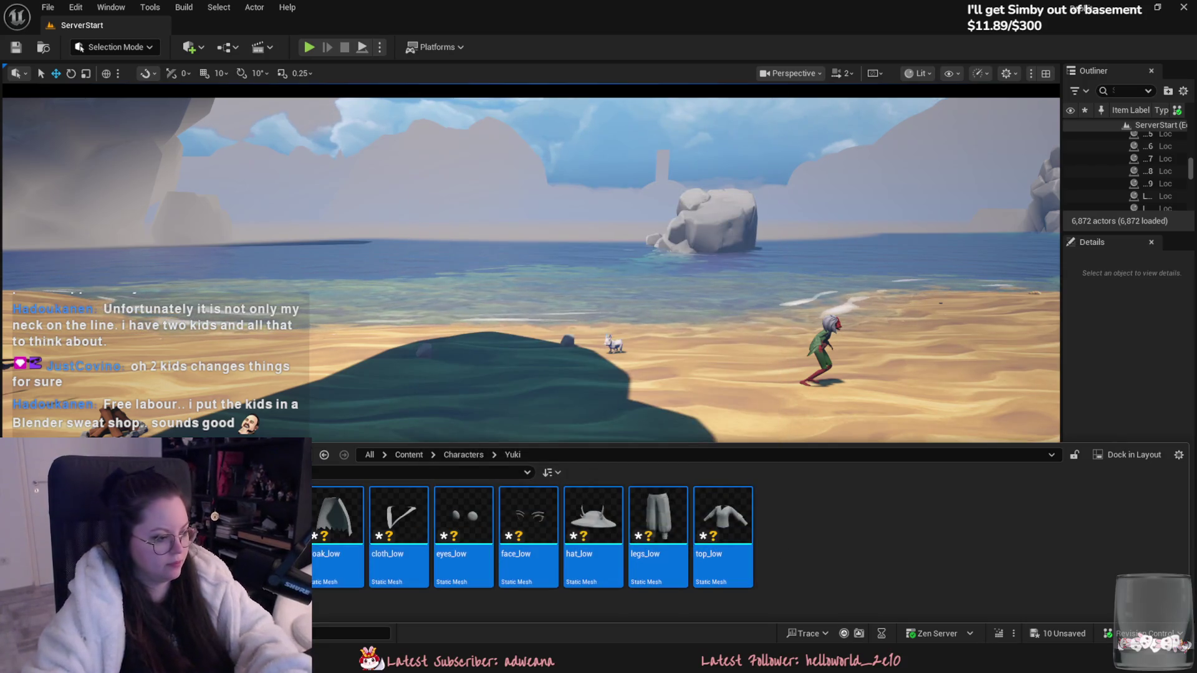
pyautogui.click(582, 529)
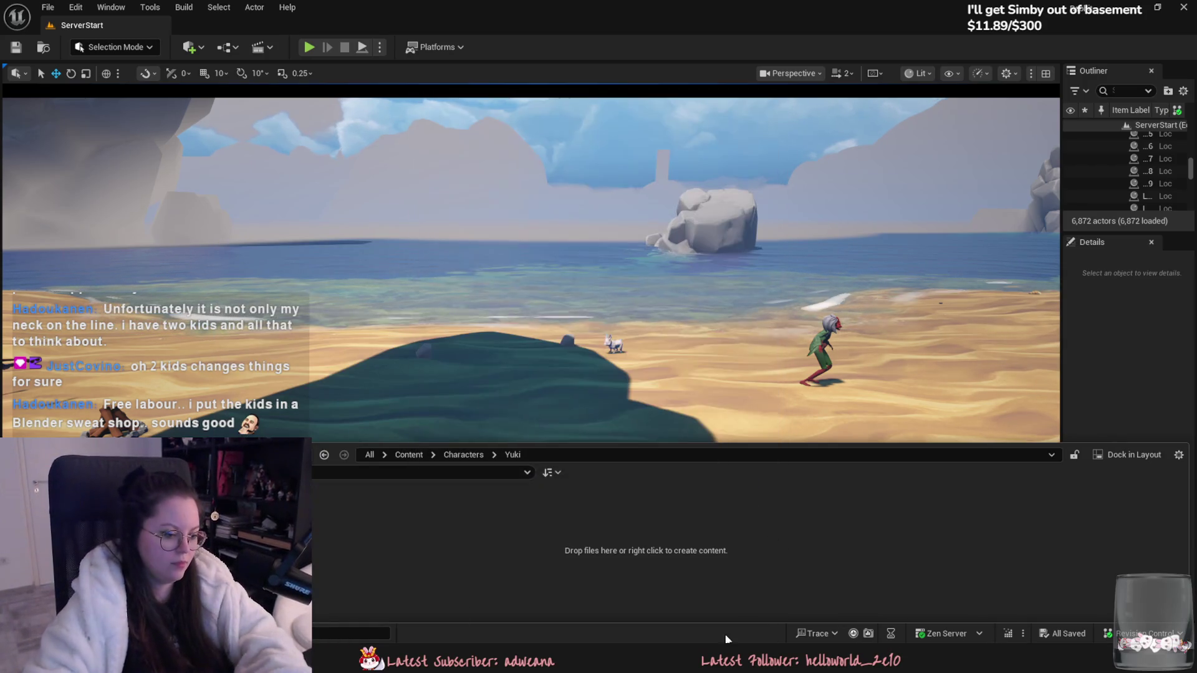
pyautogui.hotkey('alt', 'Tab')
# Step: Centre belt_acc_low and belt_low on the waist by setting their Location X to 0
pyautogui.scroll(-3, 533, 353)
pyautogui.click(1055, 84)
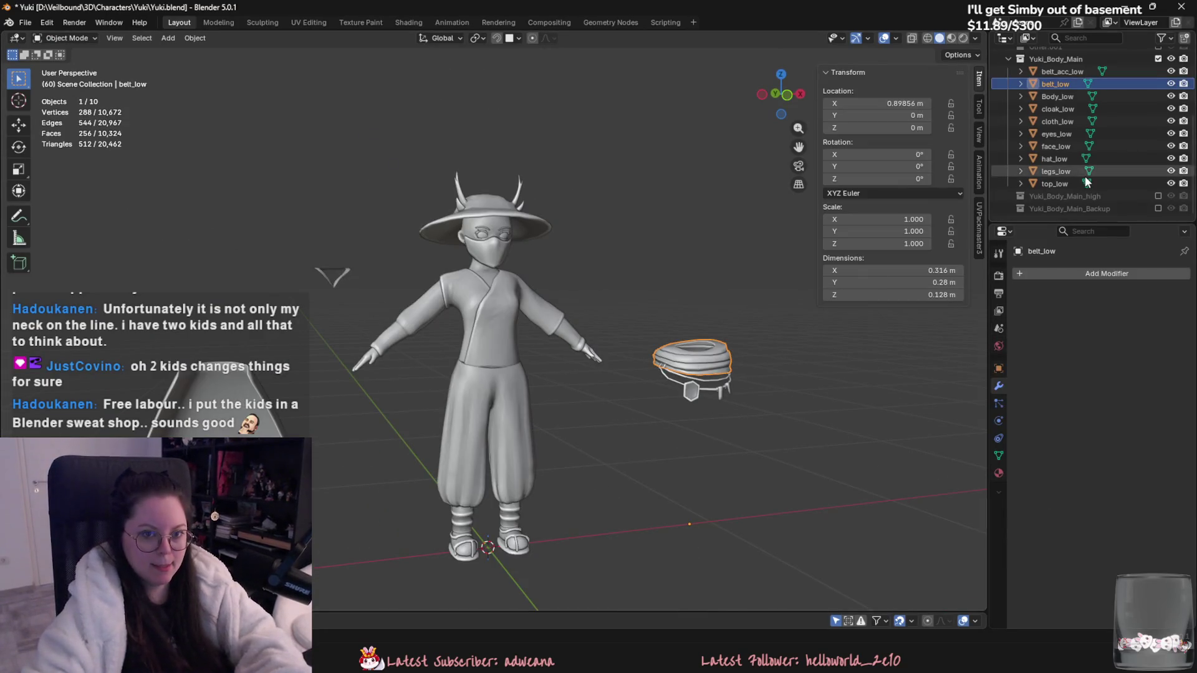
pyautogui.click(1071, 72)
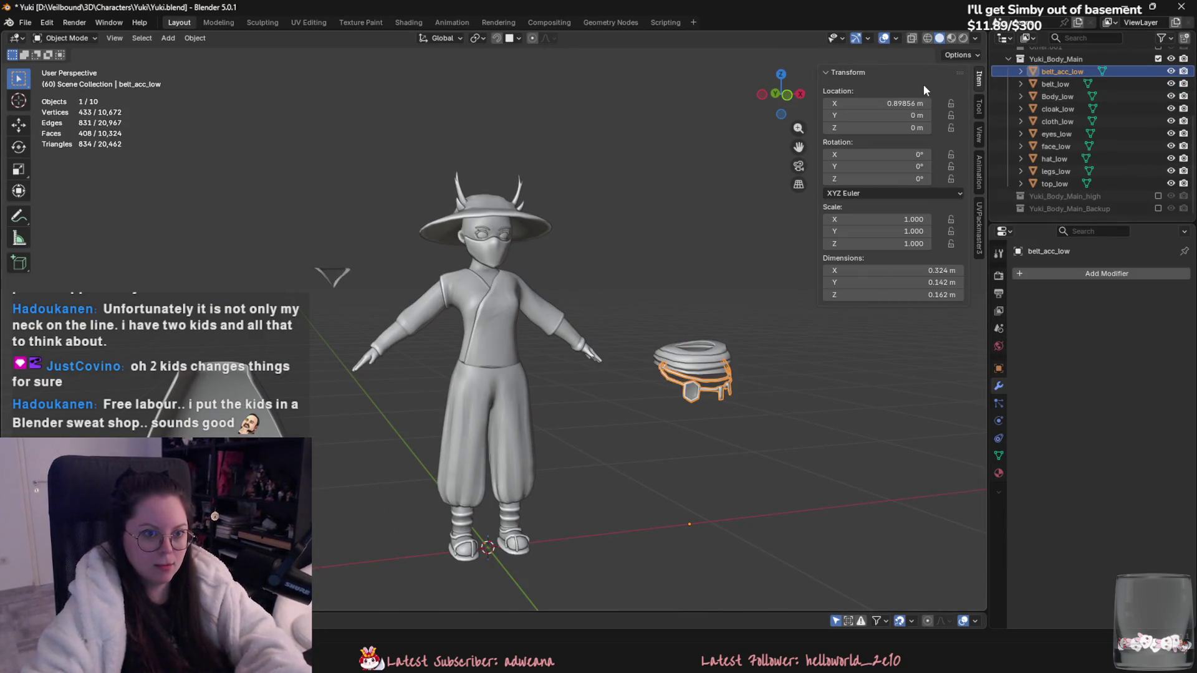
pyautogui.click(903, 101)
pyautogui.press('Return')
pyautogui.click(1053, 85)
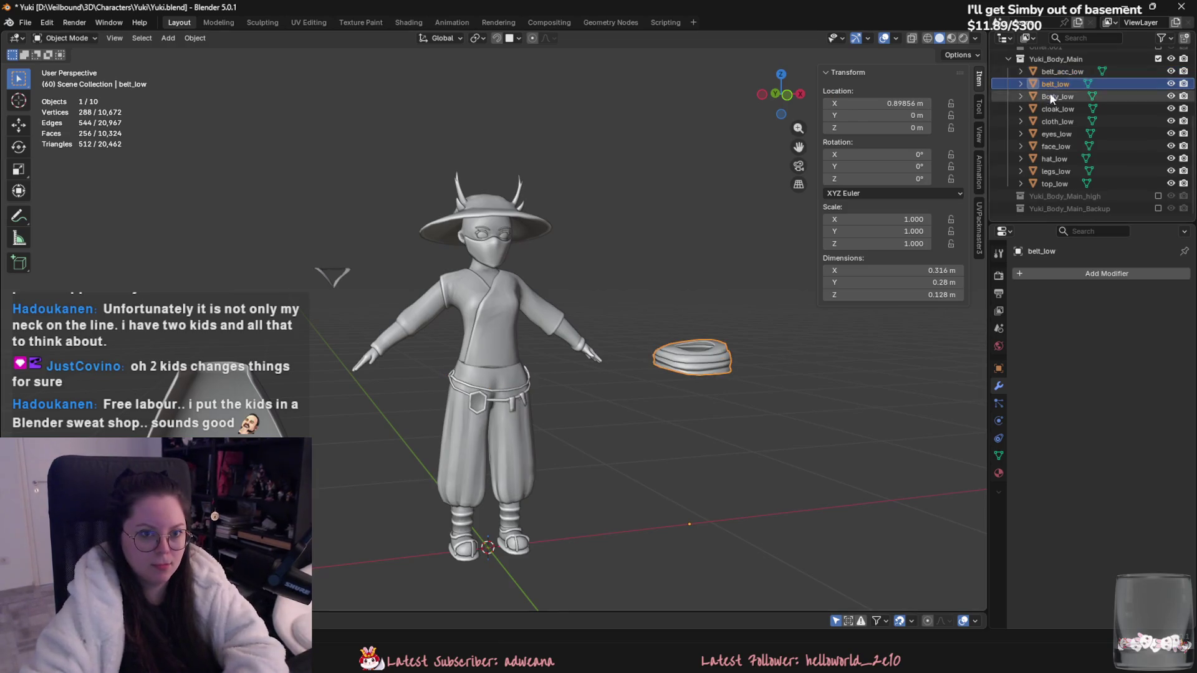
pyautogui.click(903, 103)
pyautogui.write('0')
pyautogui.press('Return')
# Step: Nudge the cloak slightly up or down along Z
pyautogui.click(1052, 97)
pyautogui.click(1059, 122)
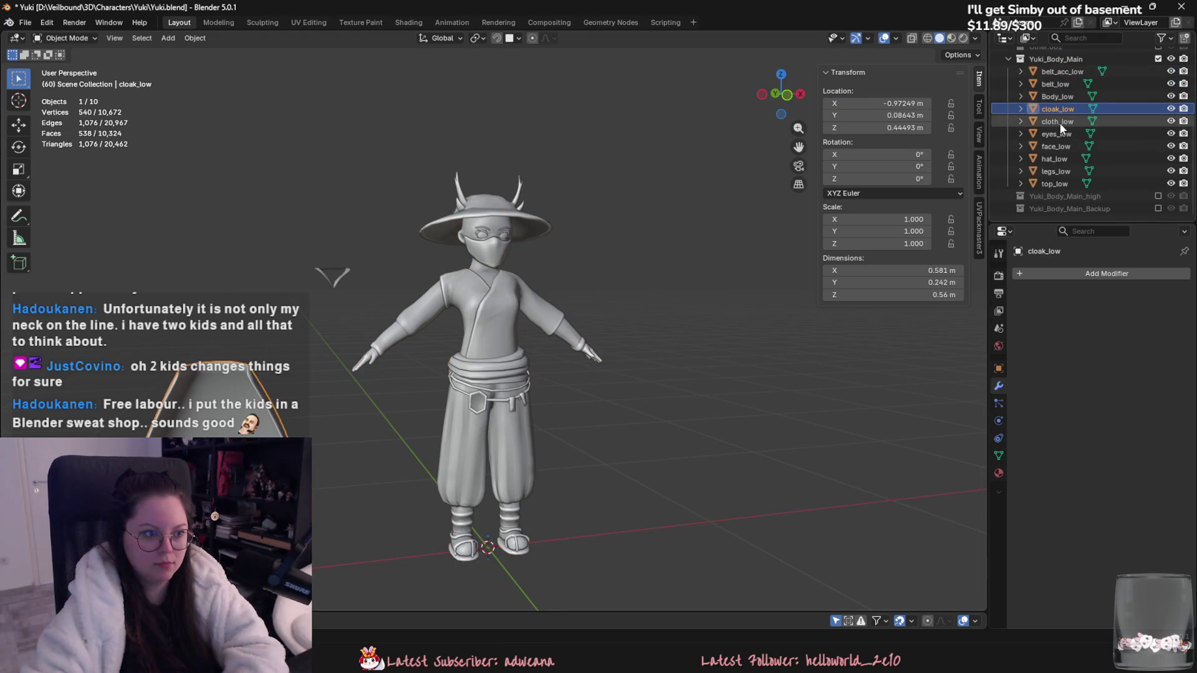
pyautogui.click(1060, 110)
pyautogui.moveTo(642, 333)
pyautogui.mouseDown(button='middle')
pyautogui.moveTo(890, 339)
pyautogui.moveTo(656, 378)
pyautogui.moveTo(420, 357)
pyautogui.moveTo(512, 371)
pyautogui.mouseUp(button='middle')
pyautogui.press('g')
pyautogui.press('z')
pyautogui.click(648, 372)
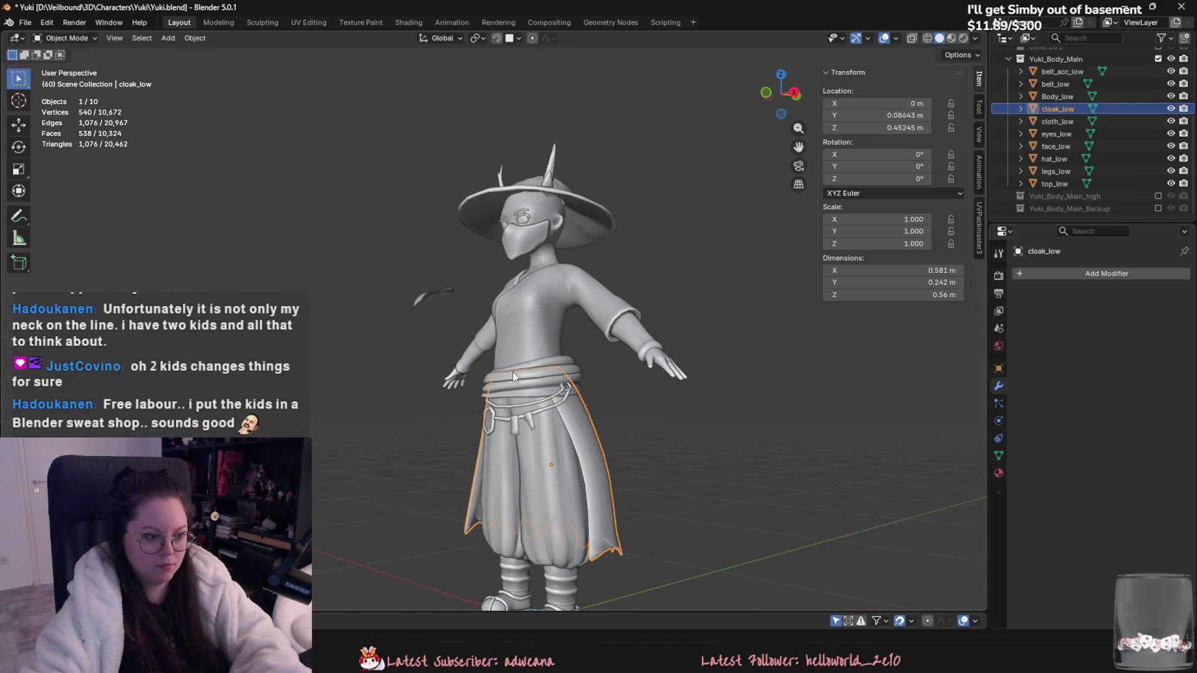
# Step: Select all body parts with face_low active and join them with Ctrl+J
pyautogui.click(1054, 122)
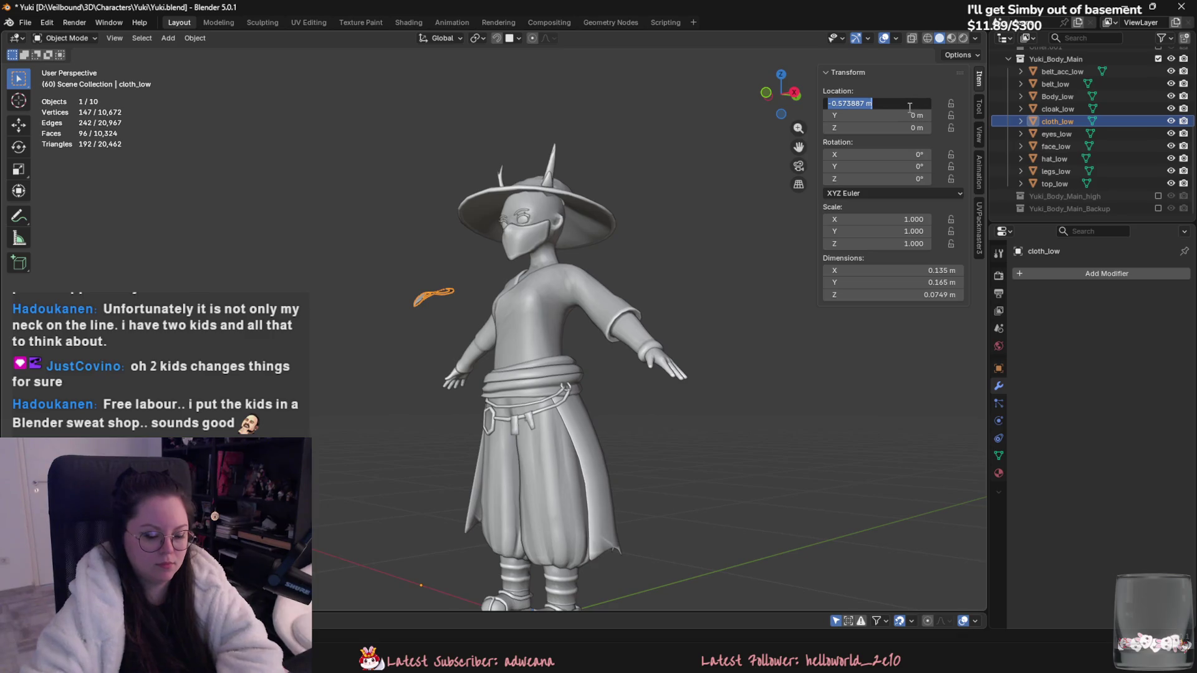
pyautogui.click(1025, 146)
pyautogui.press('a')
pyautogui.scroll(-5, 607, 480)
pyautogui.moveTo(607, 481)
pyautogui.mouseDown(button='middle')
pyautogui.moveTo(646, 458)
pyautogui.moveTo(597, 454)
pyautogui.moveTo(559, 385)
pyautogui.mouseUp(button='middle')
pyautogui.hotkey('ctrl', 'j')
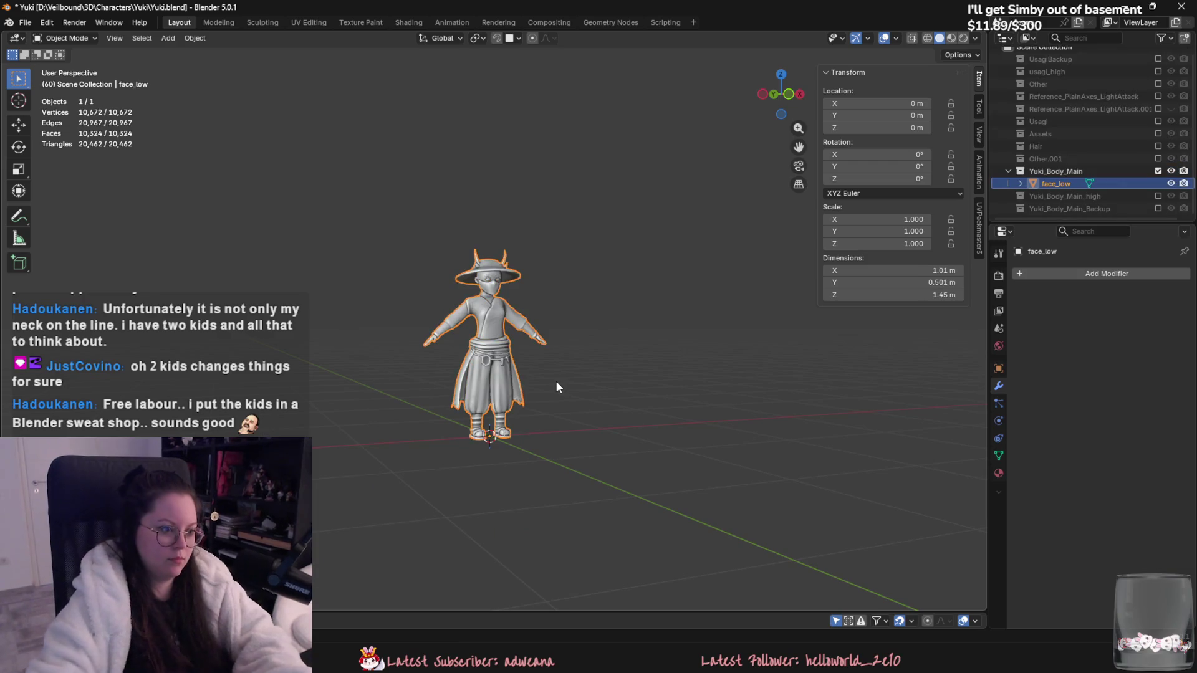
# Step: Export the joined mesh as Yuki.fbx
pyautogui.click(25, 22)
pyautogui.moveTo(65, 212)
pyautogui.click(187, 284)
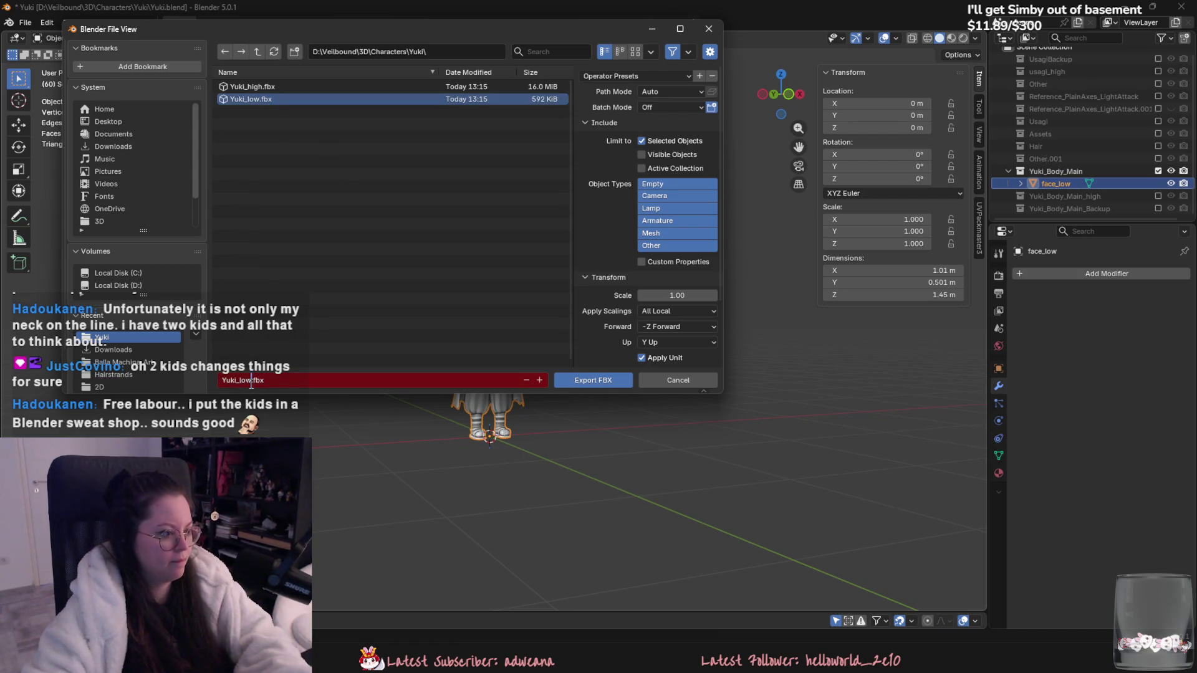
pyautogui.press('Return')
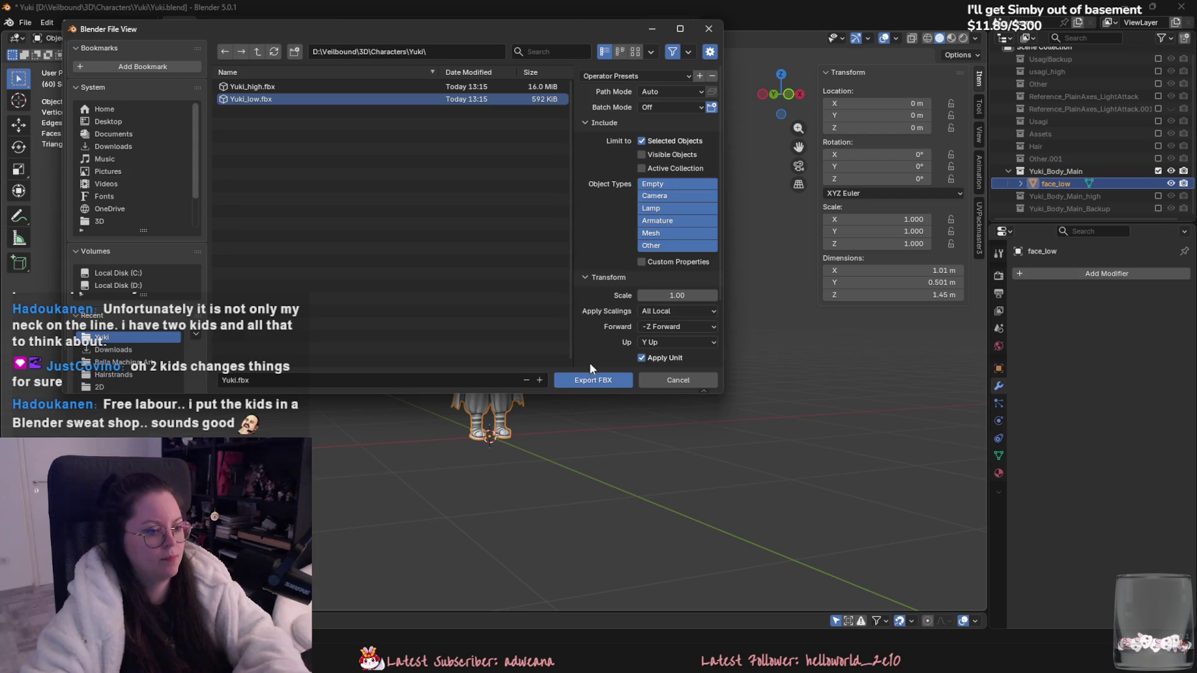
pyautogui.click(593, 379)
pyautogui.hotkey('alt', 'Tab')
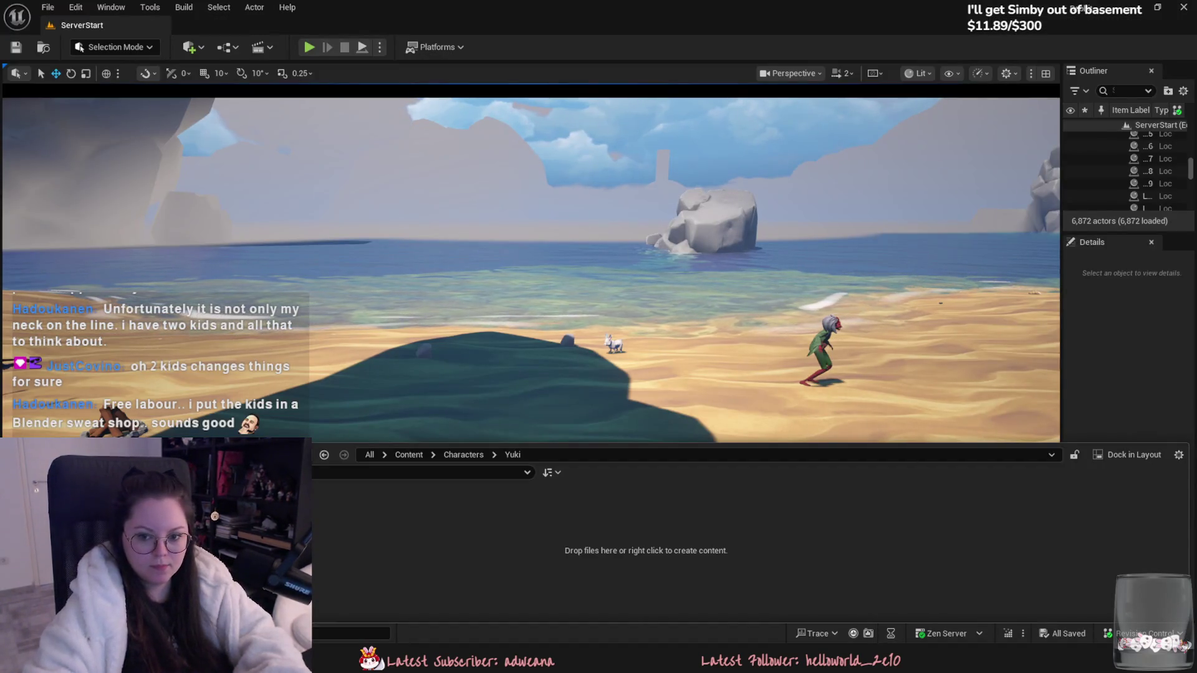
# Step: Import Yuki.fbx into the Yuki folder and place the character on the beach
pyautogui.moveTo(1032, 478); pyautogui.dragTo(1049, 524)
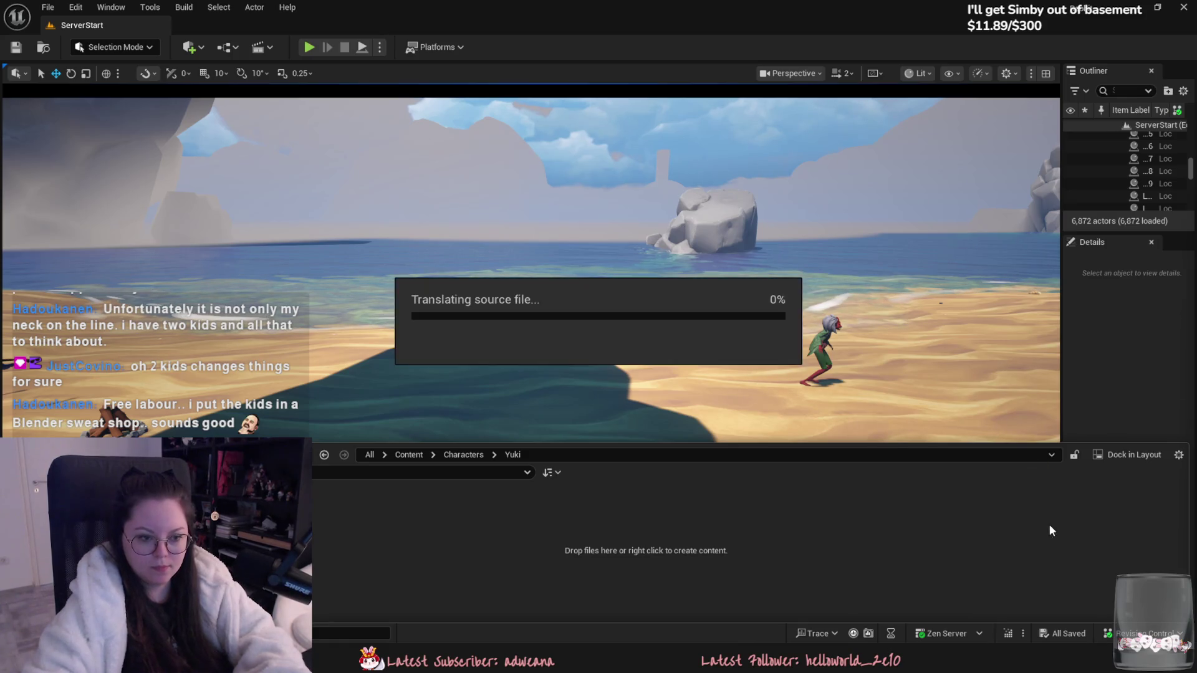
pyautogui.click(739, 518)
pyautogui.moveTo(349, 518)
pyautogui.mouseDown()
pyautogui.moveTo(675, 354)
pyautogui.moveTo(683, 379)
pyautogui.mouseUp()
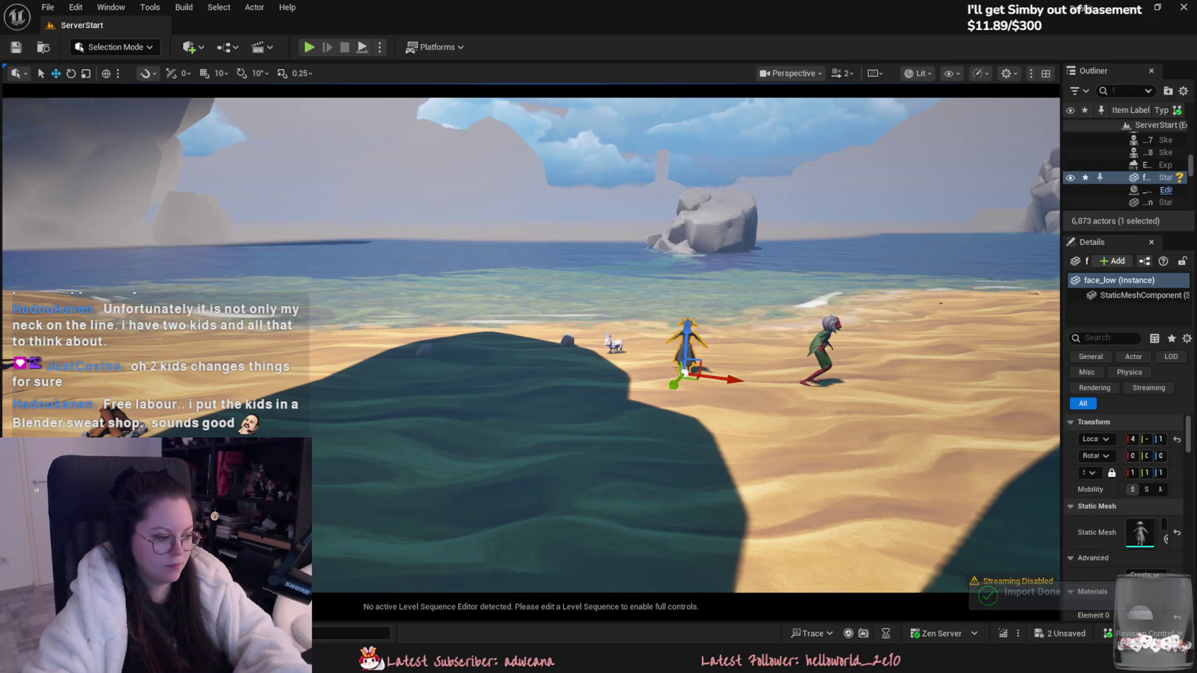
# Step: Browse the Characters content and open the Yuki material instance
pyautogui.hotkey('ctrl', 'space')
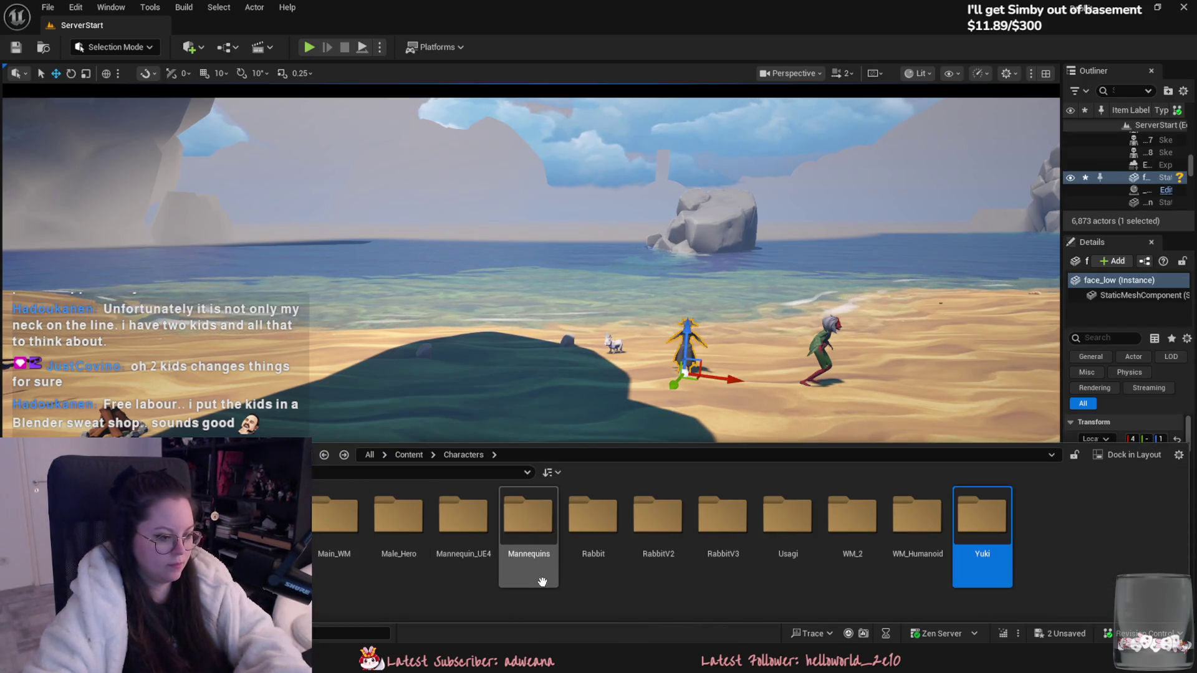
pyautogui.doubleClick(982, 524)
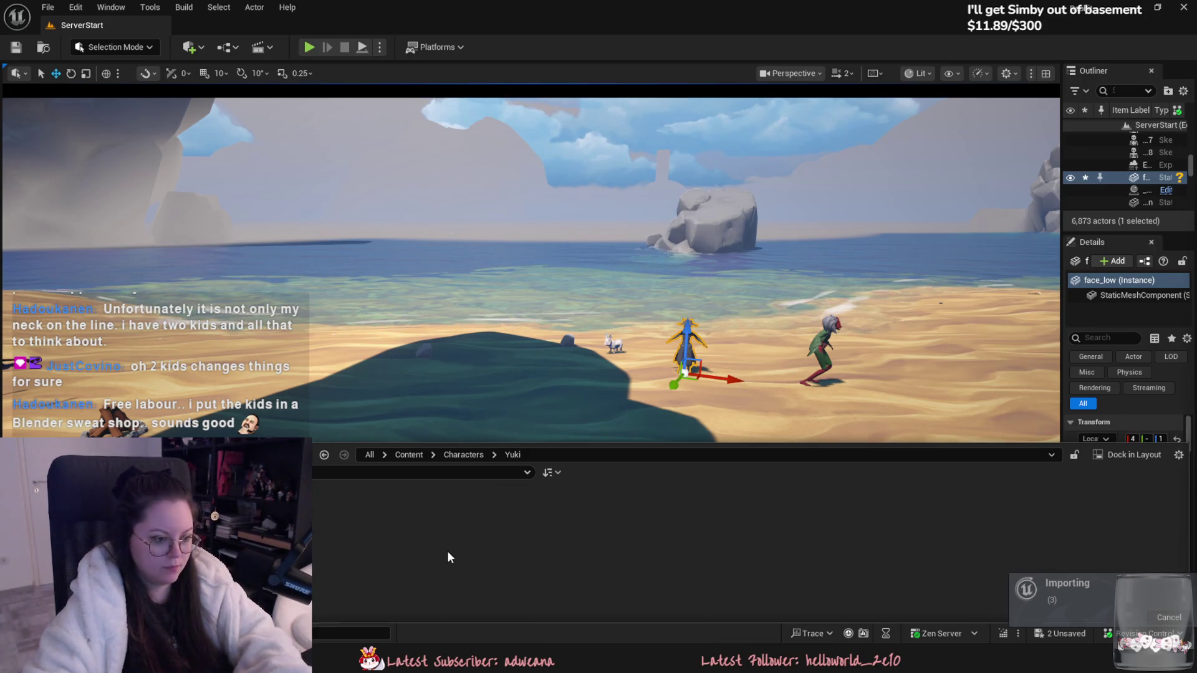
pyautogui.hotkey('alt', 'Left')
pyautogui.hotkey('alt', 'Left')
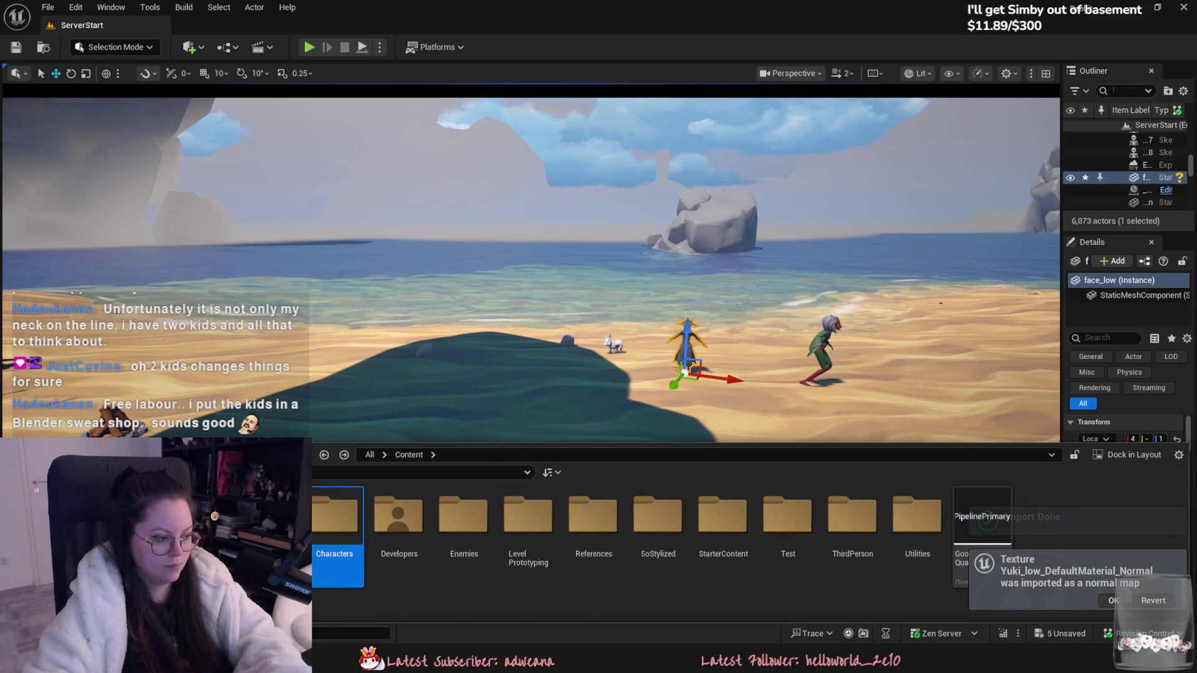
pyautogui.doubleClick(337, 536)
pyautogui.doubleClick(401, 518)
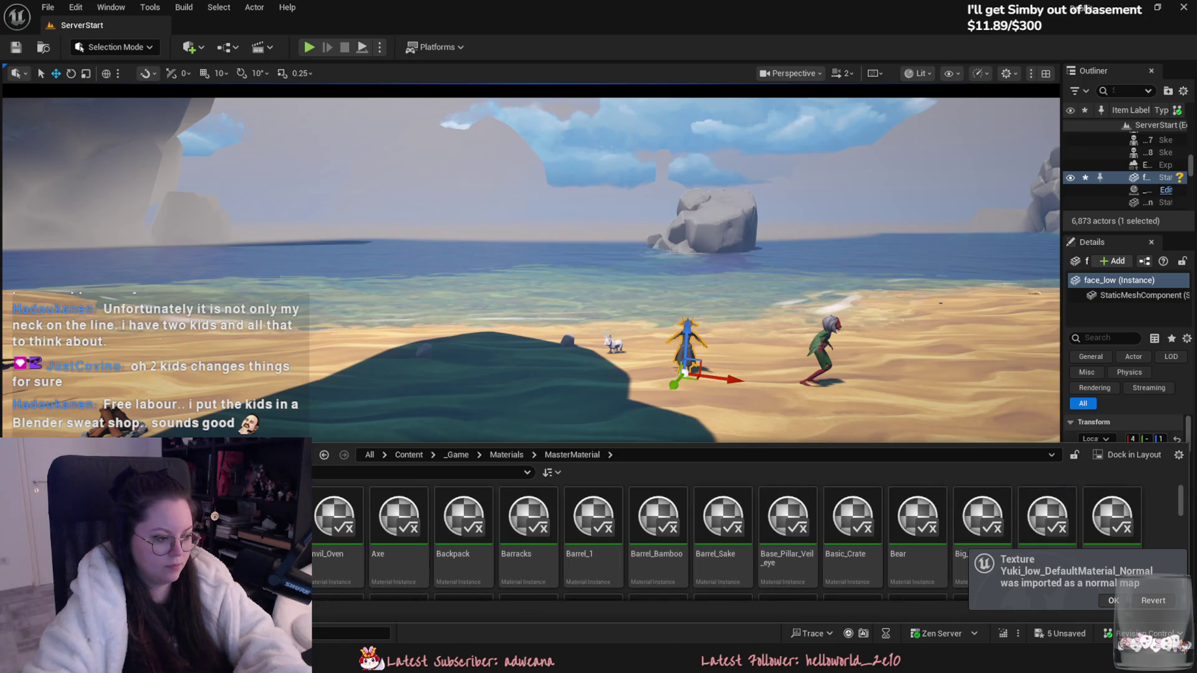
pyautogui.rightClick(207, 520)
pyautogui.click(254, 182)
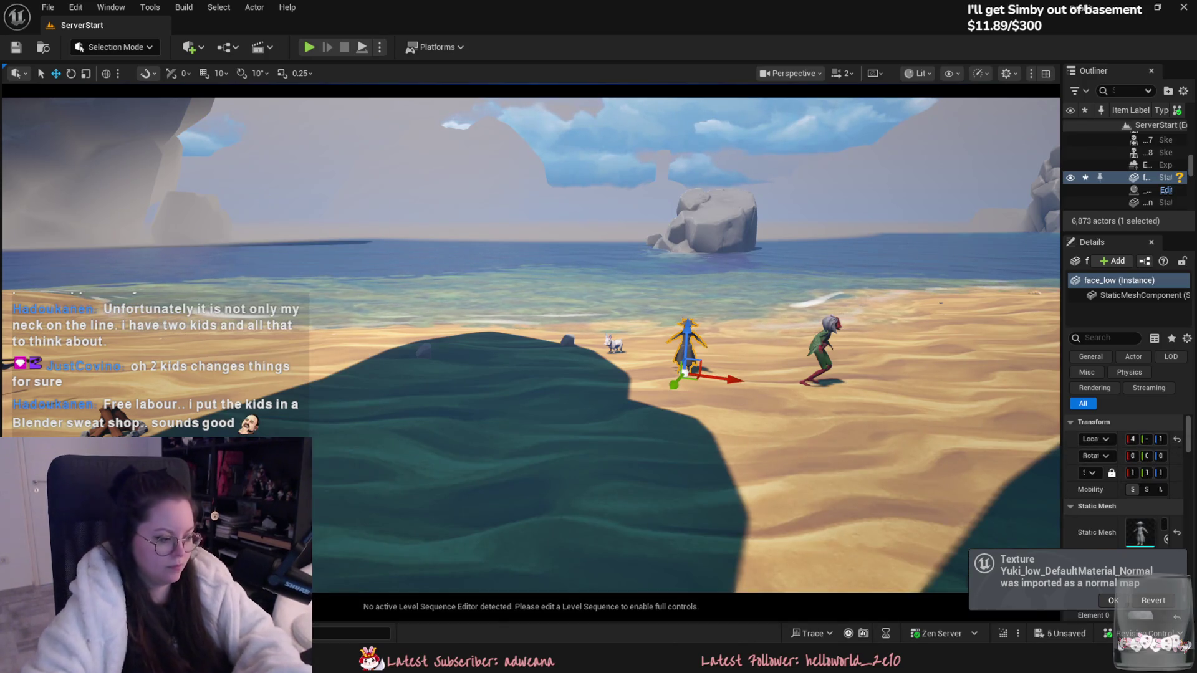
pyautogui.hotkey('ctrl', 'space')
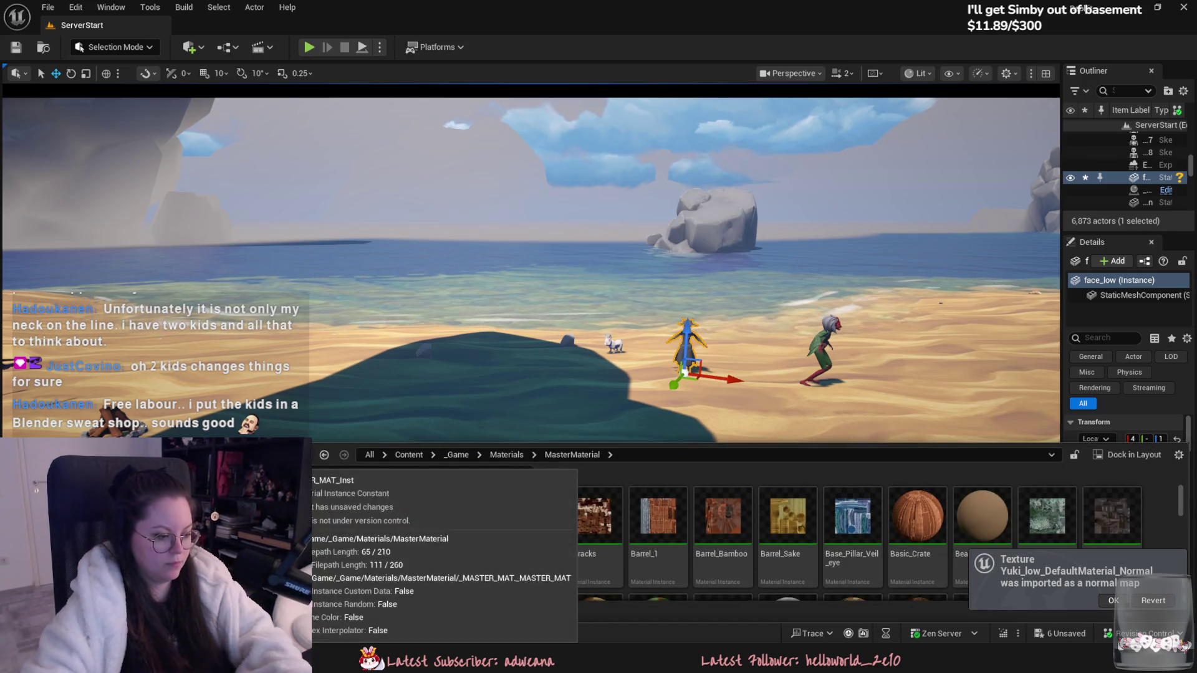
pyautogui.hotkey('ctrl', 's')
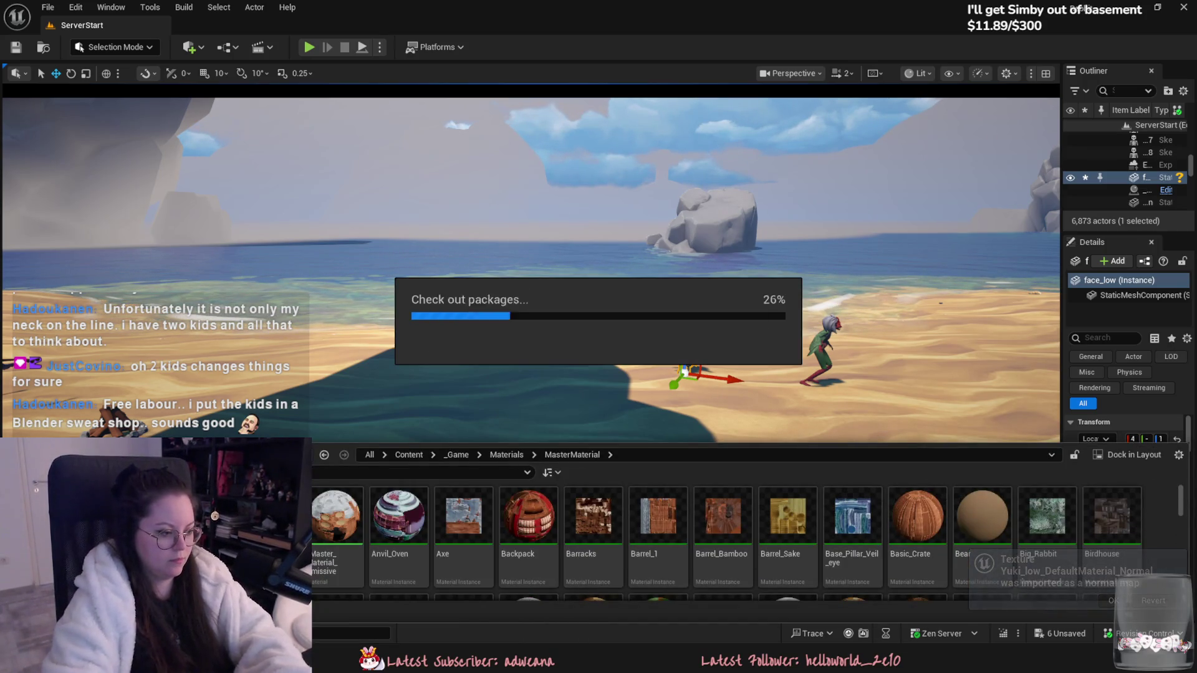
pyautogui.press('Return')
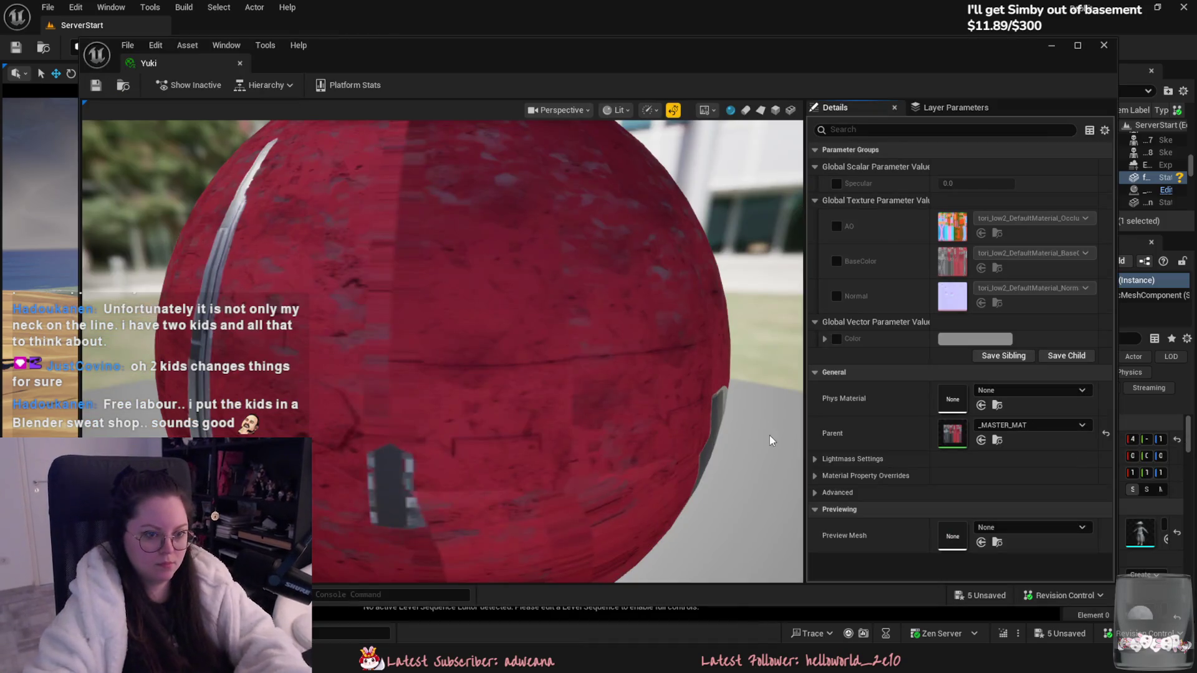
# Step: Override AO, BaseColor and Normal with the Yuki_low textures and save the material
pyautogui.click(836, 227)
pyautogui.click(836, 296)
pyautogui.click(991, 218)
pyautogui.write('low')
pyautogui.click(884, 529)
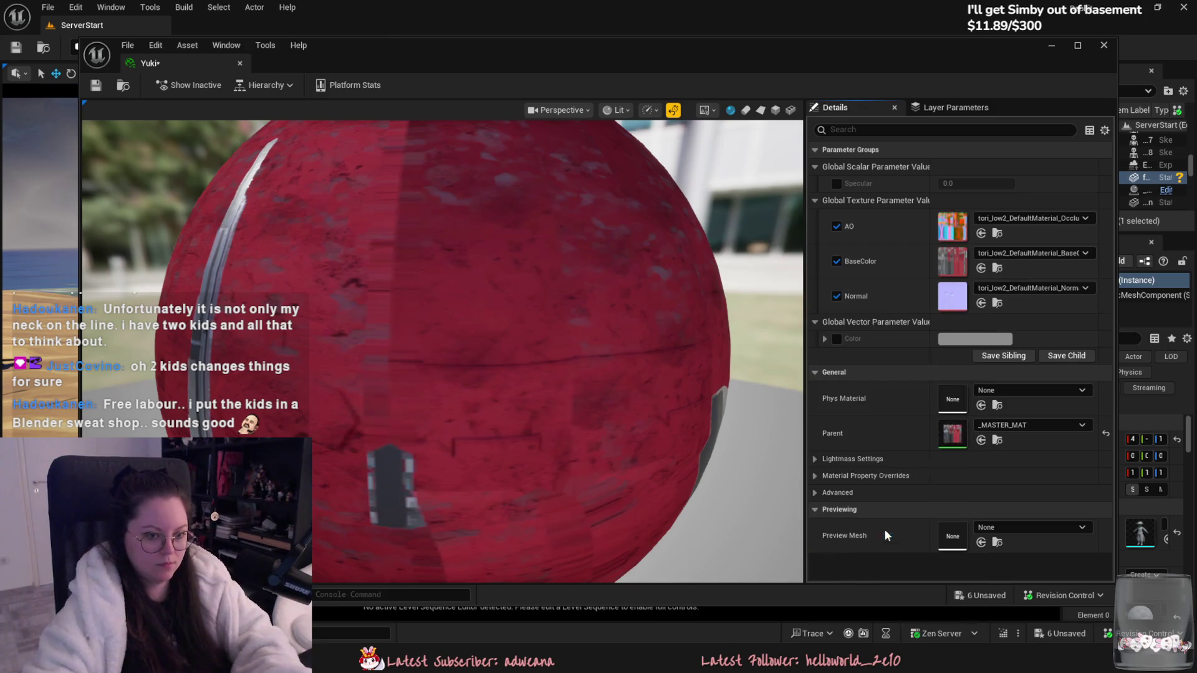
pyautogui.click(1002, 253)
pyautogui.write('yuki')
pyautogui.click(1059, 456)
pyautogui.click(1017, 288)
pyautogui.write('yuki')
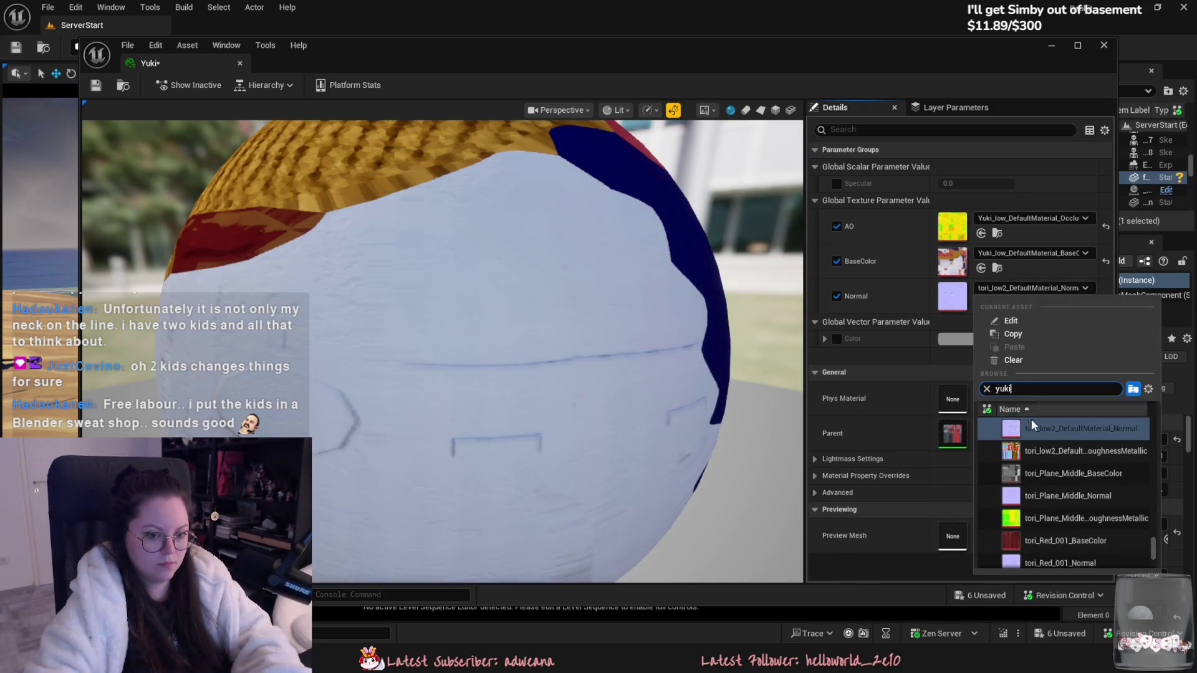
pyautogui.click(1030, 425)
pyautogui.hotkey('ctrl', 's')
pyautogui.click(240, 63)
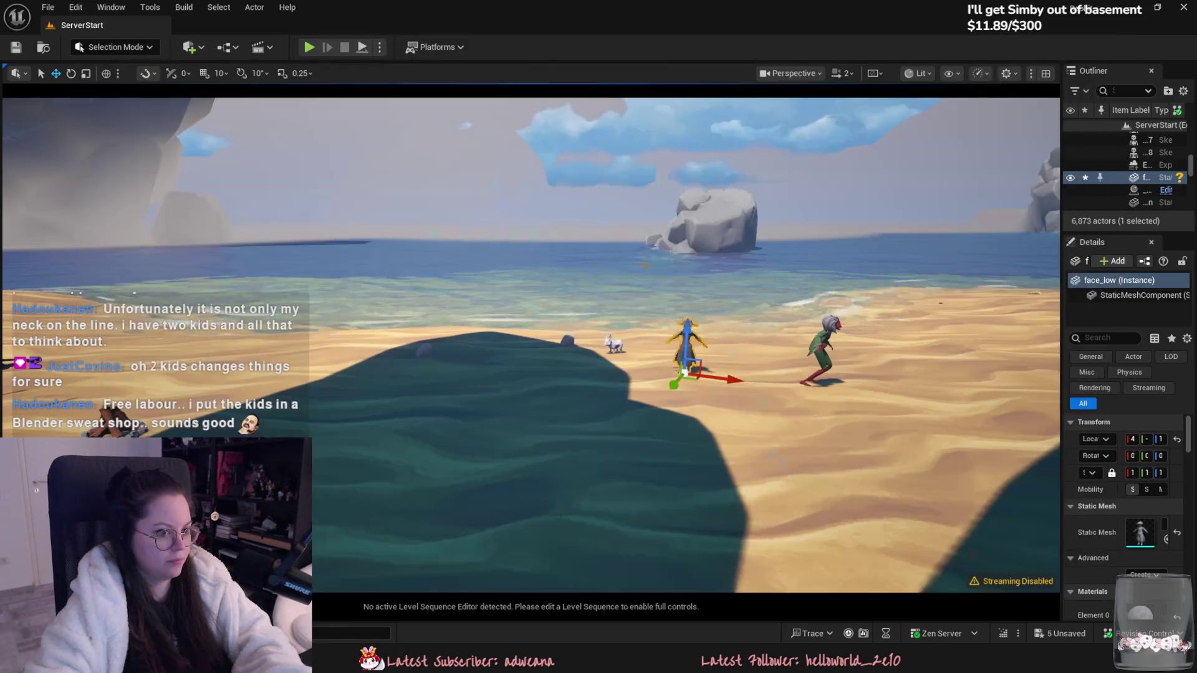
# Step: Frame the new face_low character and inspect its default grid material
pyautogui.press('f')
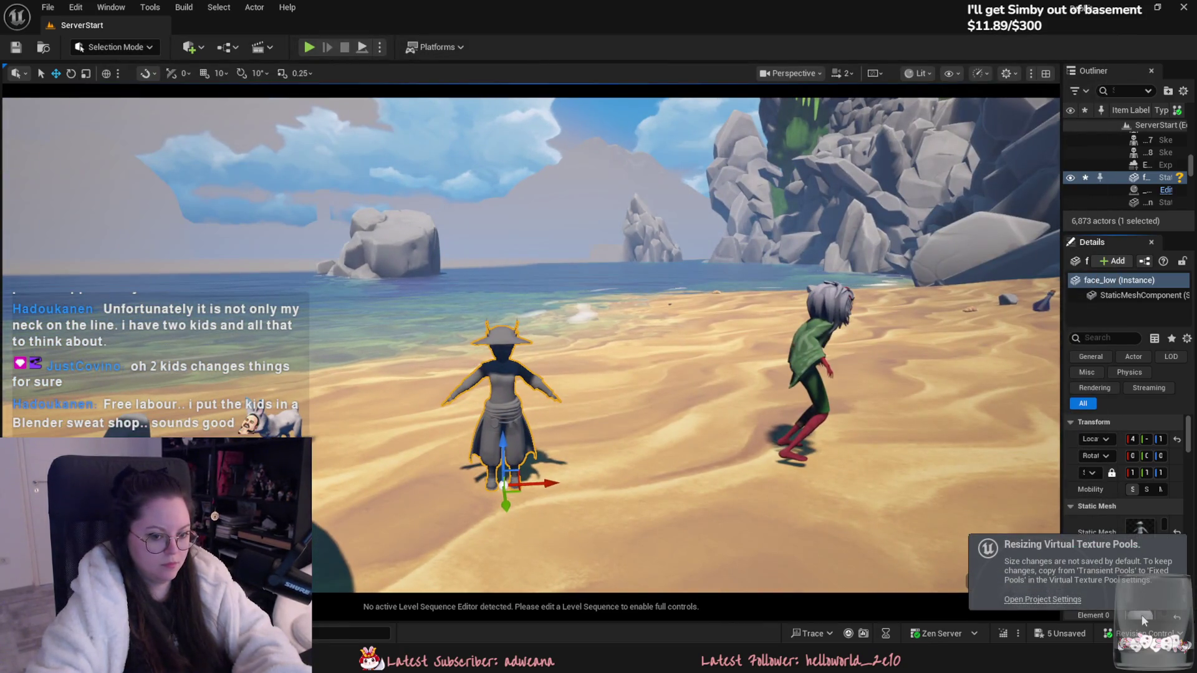
pyautogui.doubleClick(1142, 619)
pyautogui.click(756, 356)
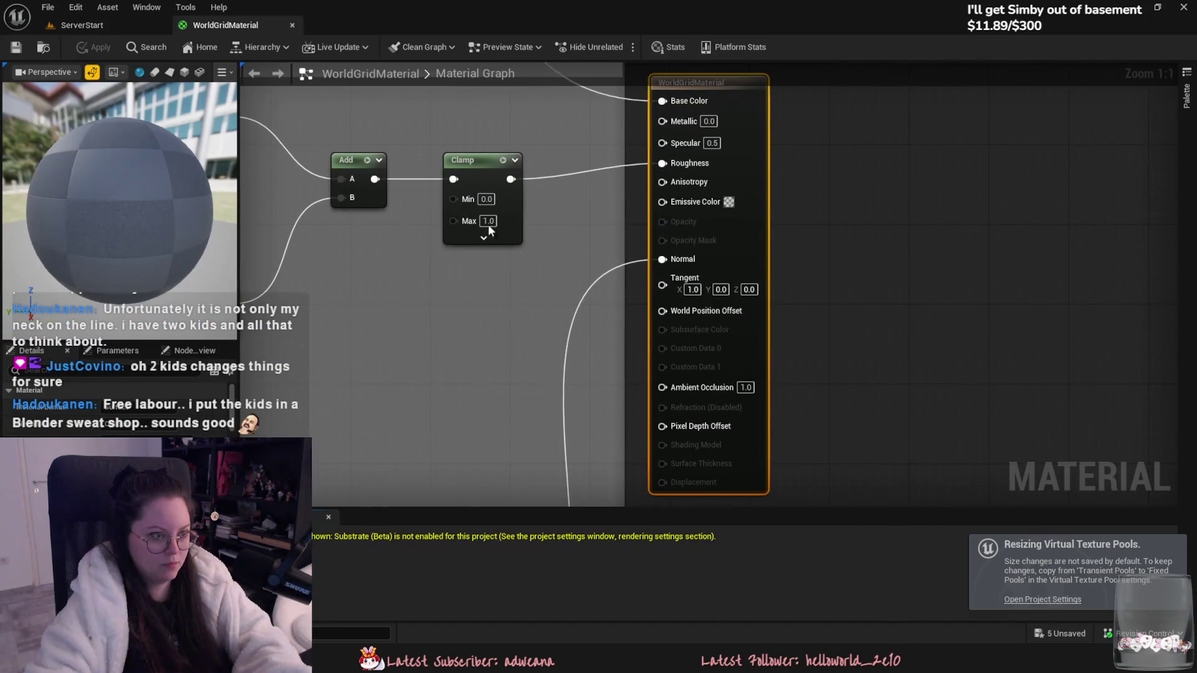
pyautogui.click(291, 25)
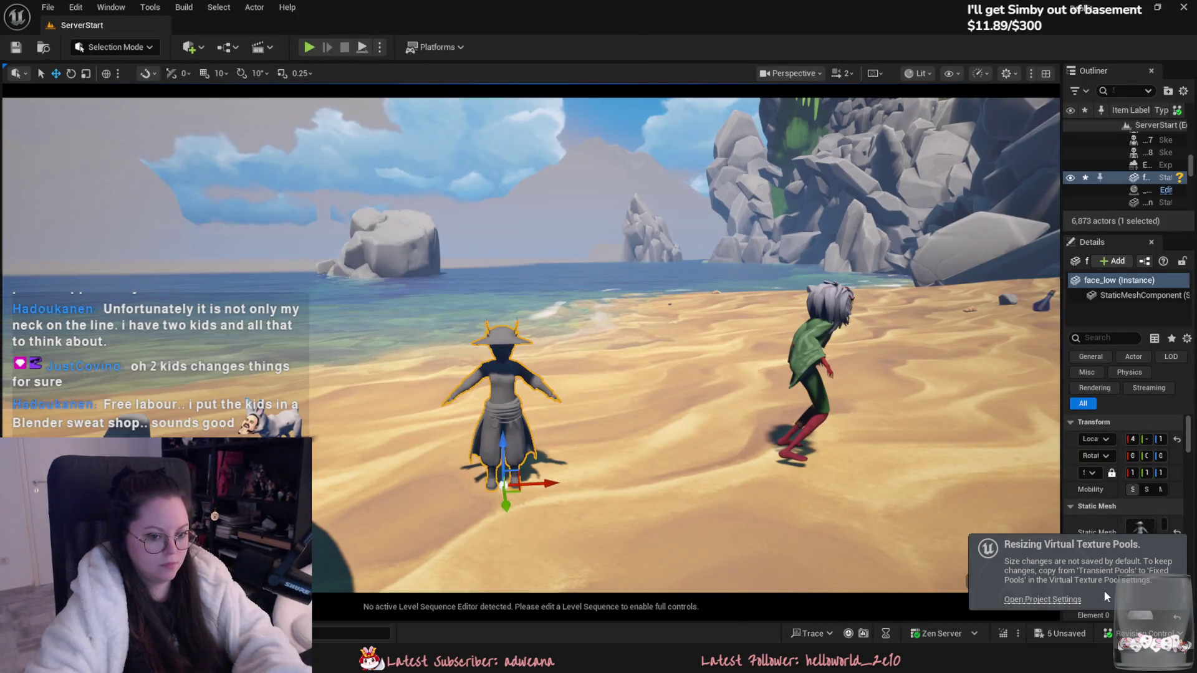
# Step: Assign the Yuki material to the face_low mesh in its mesh editor
pyautogui.moveTo(1062, 524); pyautogui.dragTo(971, 529)
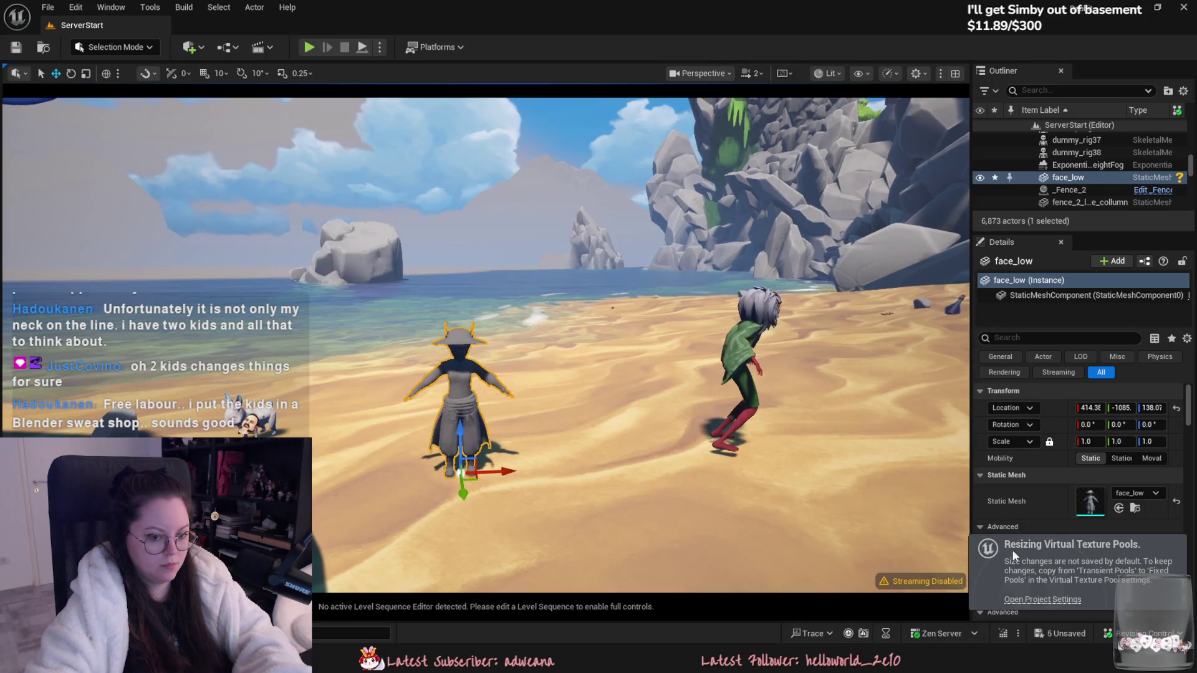
pyautogui.scroll(-4, 1063, 526)
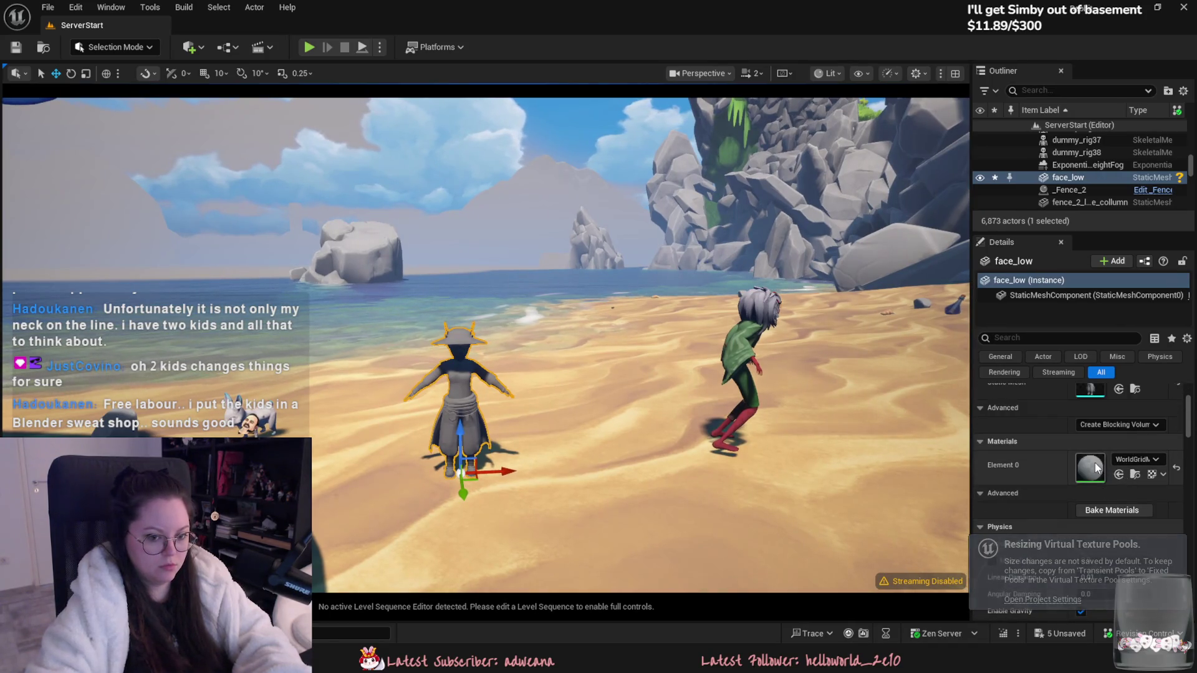
pyautogui.scroll(3, 1097, 457)
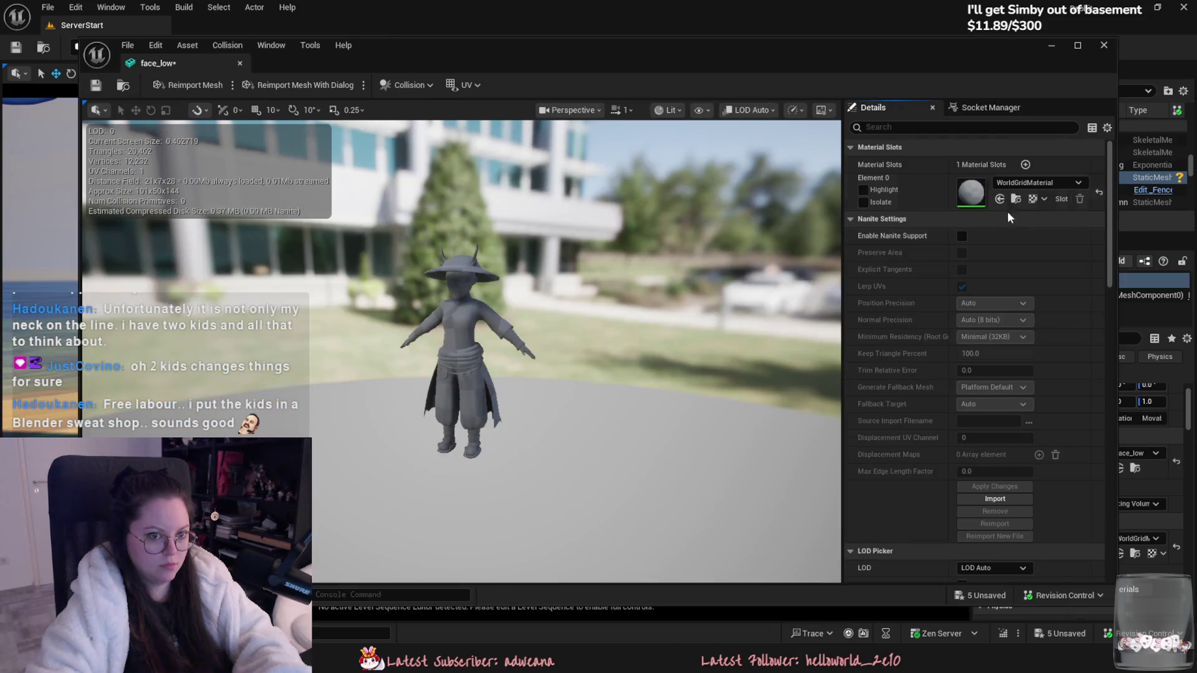
pyautogui.click(1028, 183)
pyautogui.write('yu')
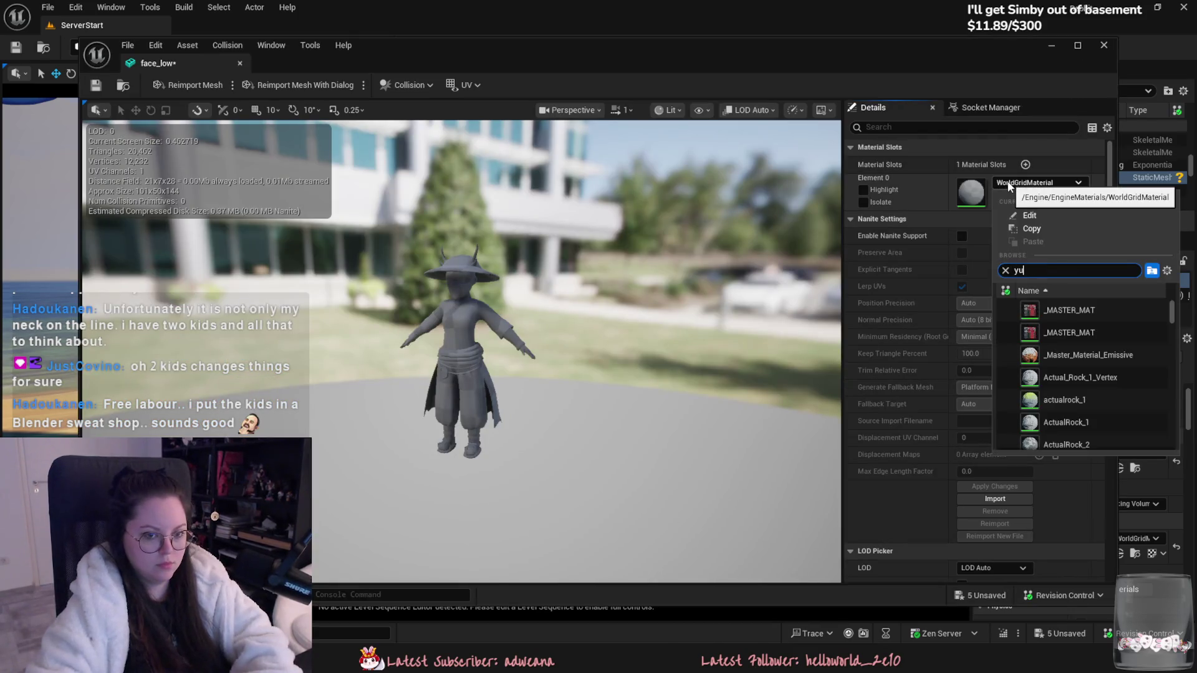
pyautogui.click(1050, 354)
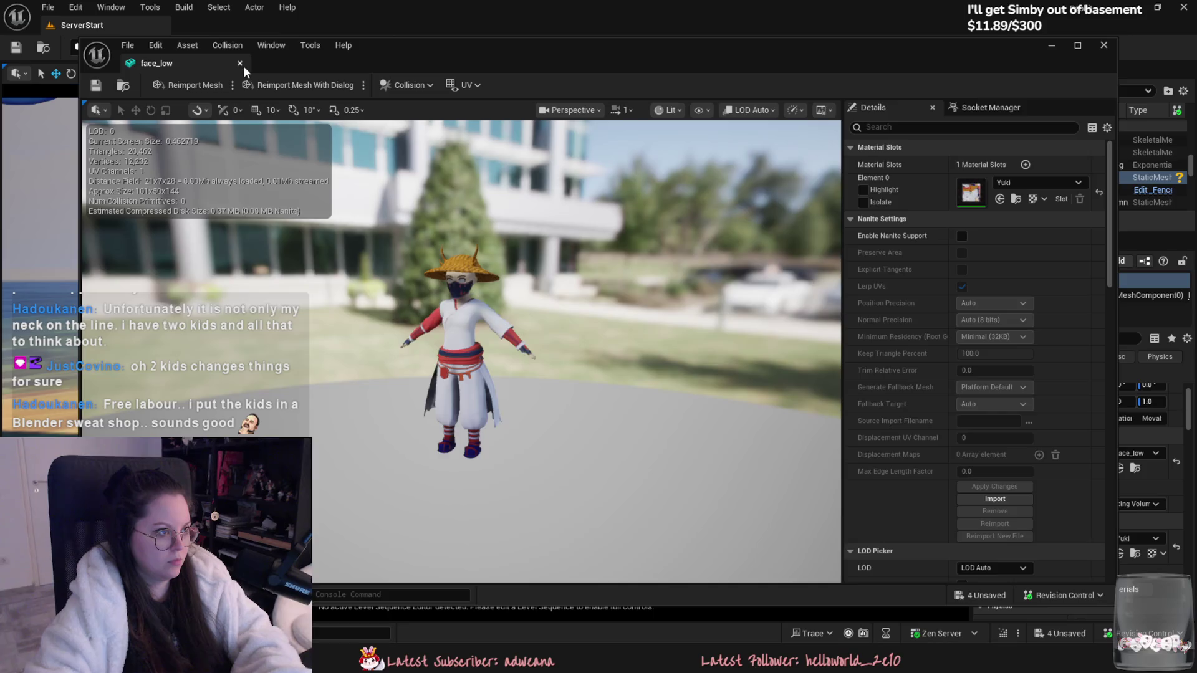
pyautogui.click(240, 64)
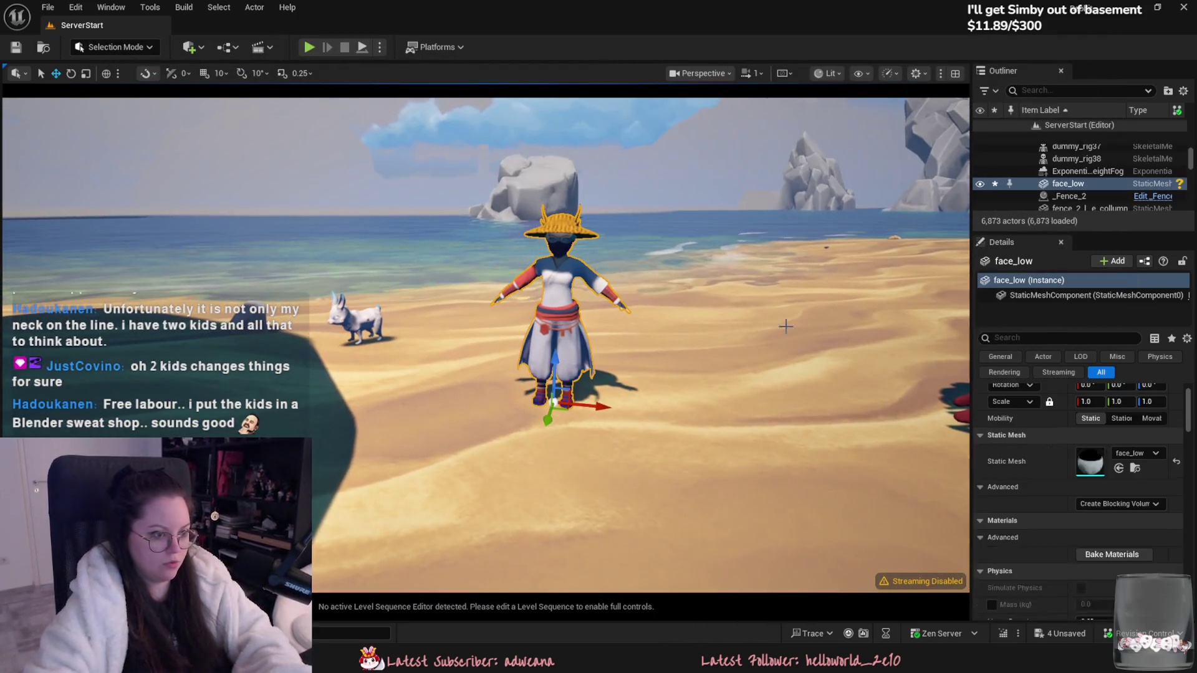
# Step: Search Details for 'custom' and tick Render CustomDepth Pass
pyautogui.click(1059, 338)
pyautogui.write('custom')
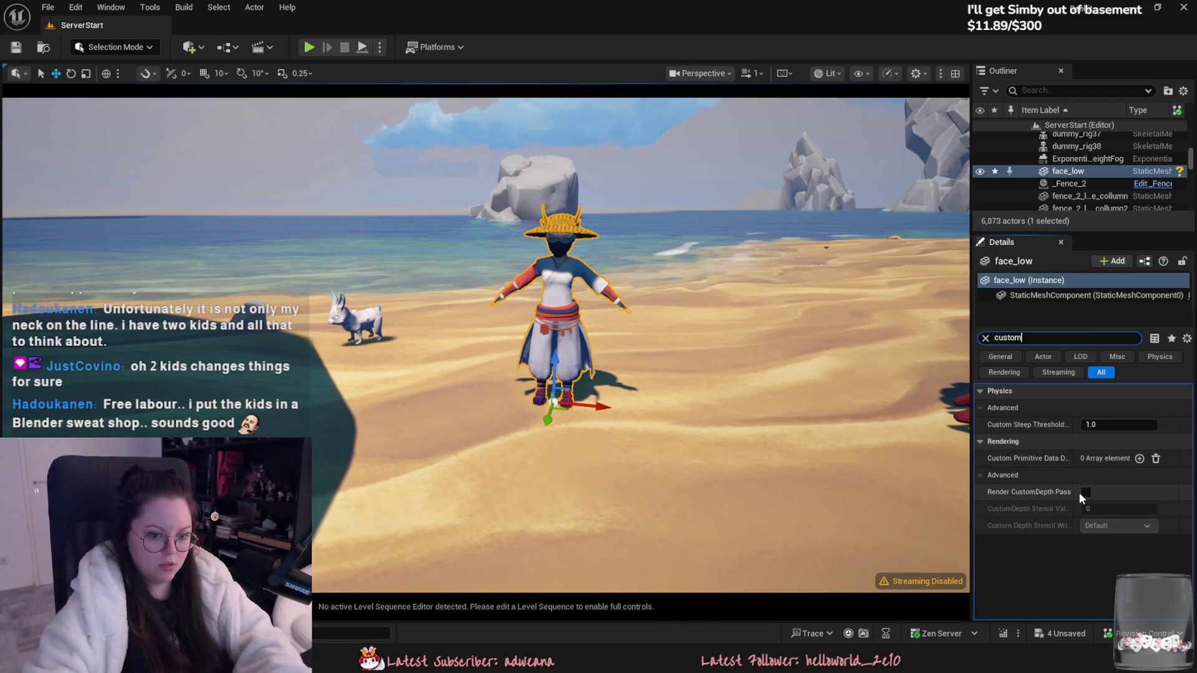
pyautogui.click(698, 319)
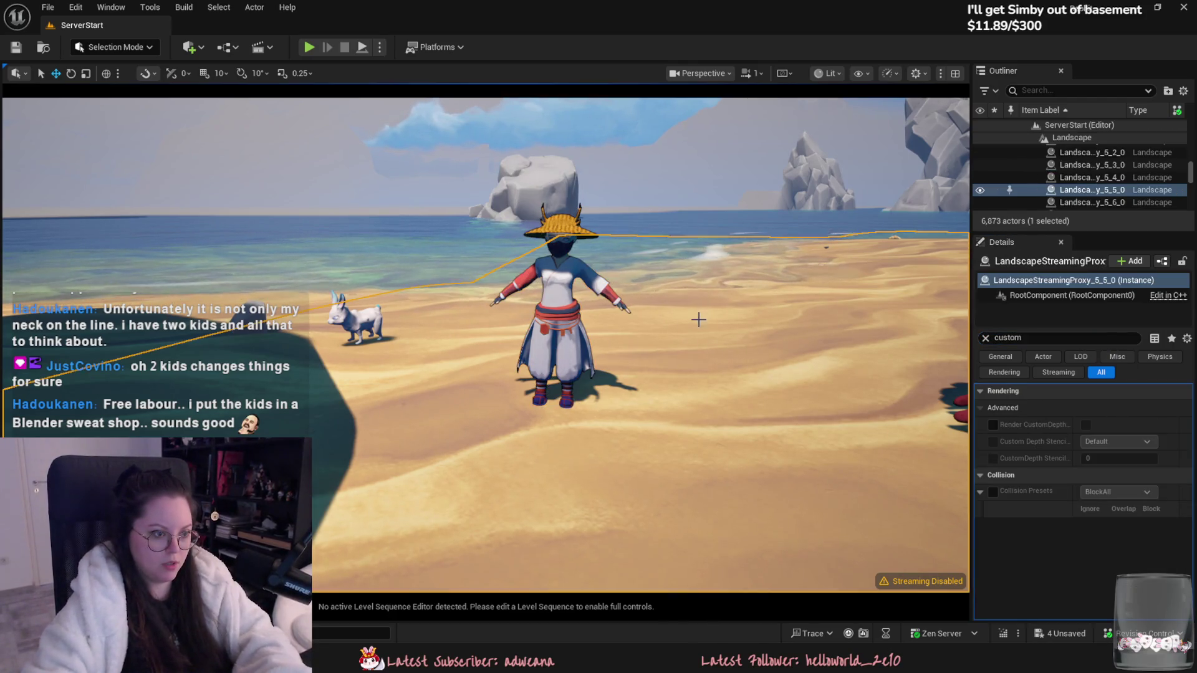
# Step: Fly around the character, then select Yuki with the rotation gizmo active
pyautogui.click(832, 181)
pyautogui.scroll(5, 832, 180)
pyautogui.moveTo(832, 180)
pyautogui.mouseDown(button='right')
pyautogui.moveTo(866, 187)
pyautogui.moveTo(821, 180)
pyautogui.moveTo(854, 200)
pyautogui.moveTo(867, 189)
pyautogui.moveTo(623, 311)
pyautogui.mouseUp(button='right')
pyautogui.click(748, 374)
pyautogui.click(561, 349)
pyautogui.press('e')
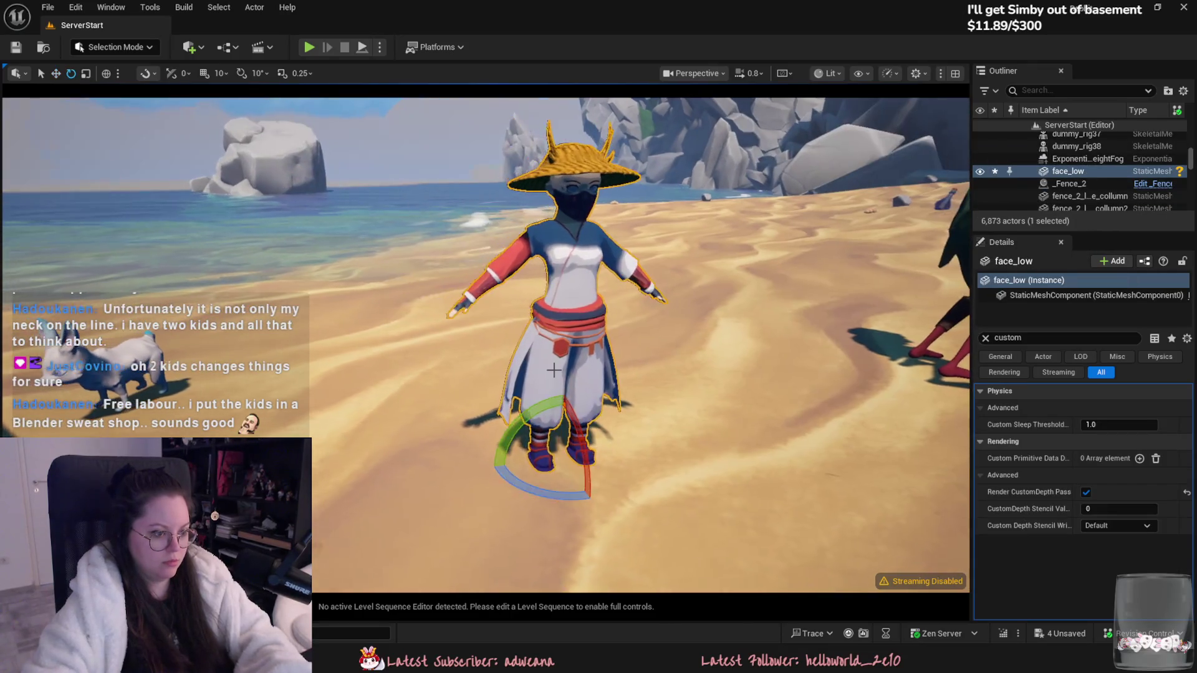
pyautogui.hotkey('alt', 'Tab')
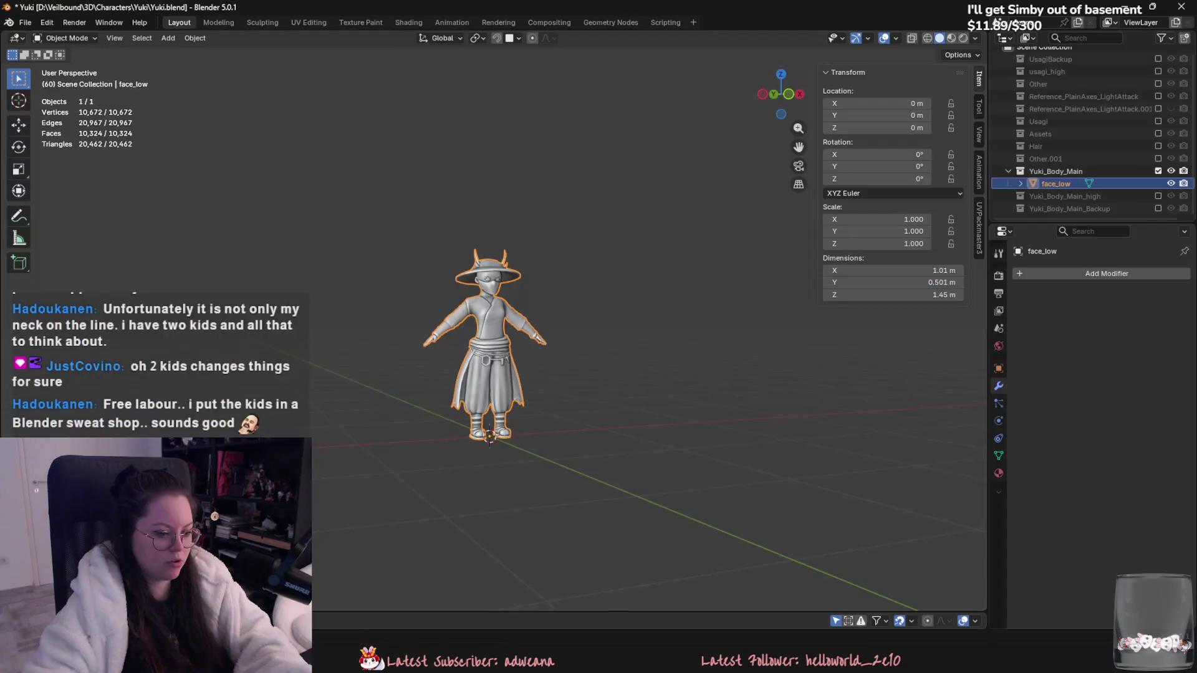
# Step: Make the Hair collection visible and merge the hair into face_low
pyautogui.click(1158, 146)
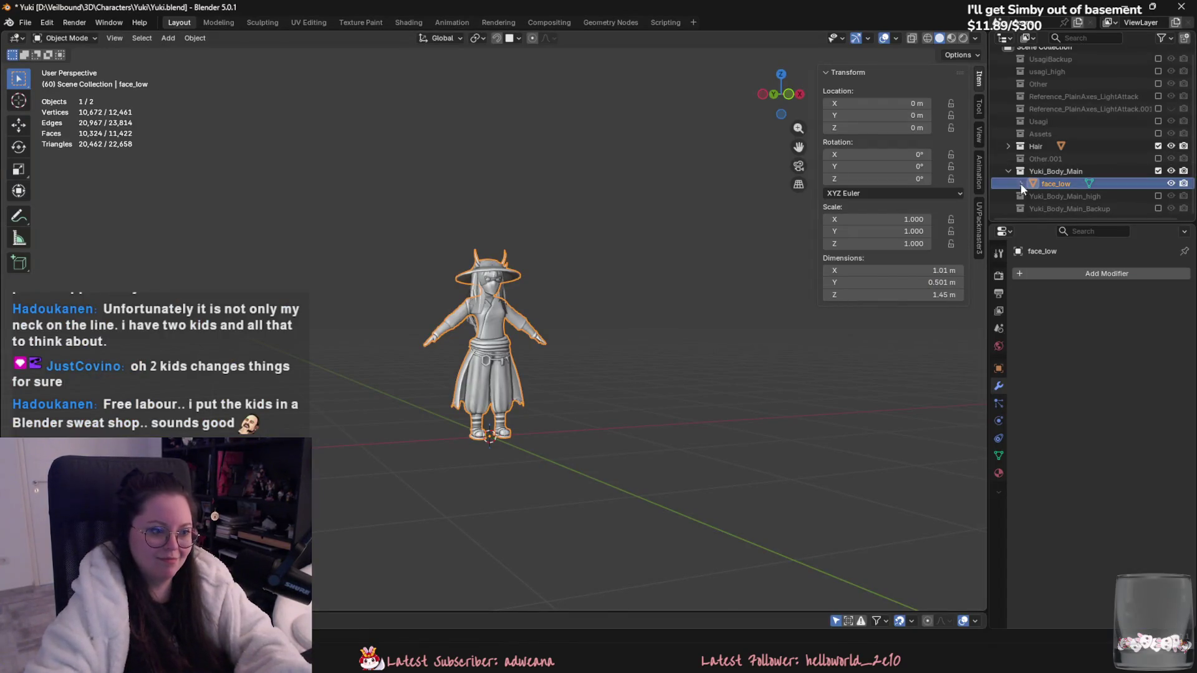
pyautogui.scroll(3, 471, 222)
pyautogui.press('Delete')
# Step: Re-export the character as Yuki.fbx
pyautogui.click(25, 22)
pyautogui.moveTo(50, 209)
pyautogui.click(183, 287)
pyautogui.press('Escape')
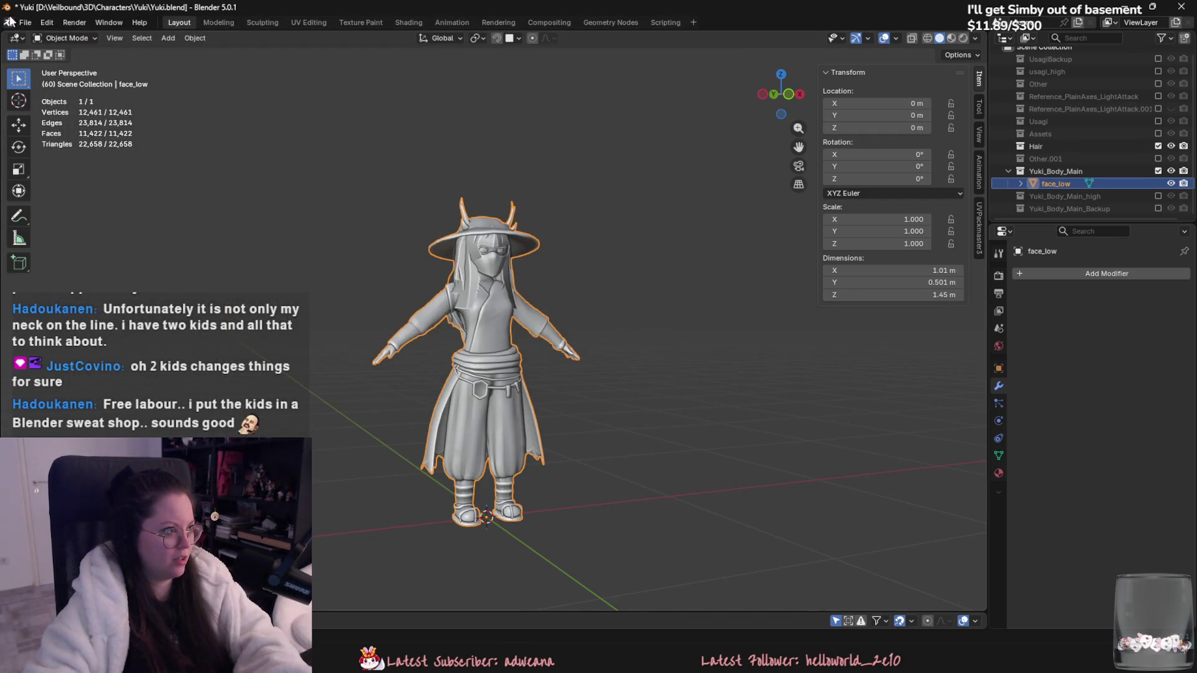
pyautogui.click(25, 22)
pyautogui.click(176, 311)
pyautogui.click(593, 380)
pyautogui.hotkey('alt', 'Tab')
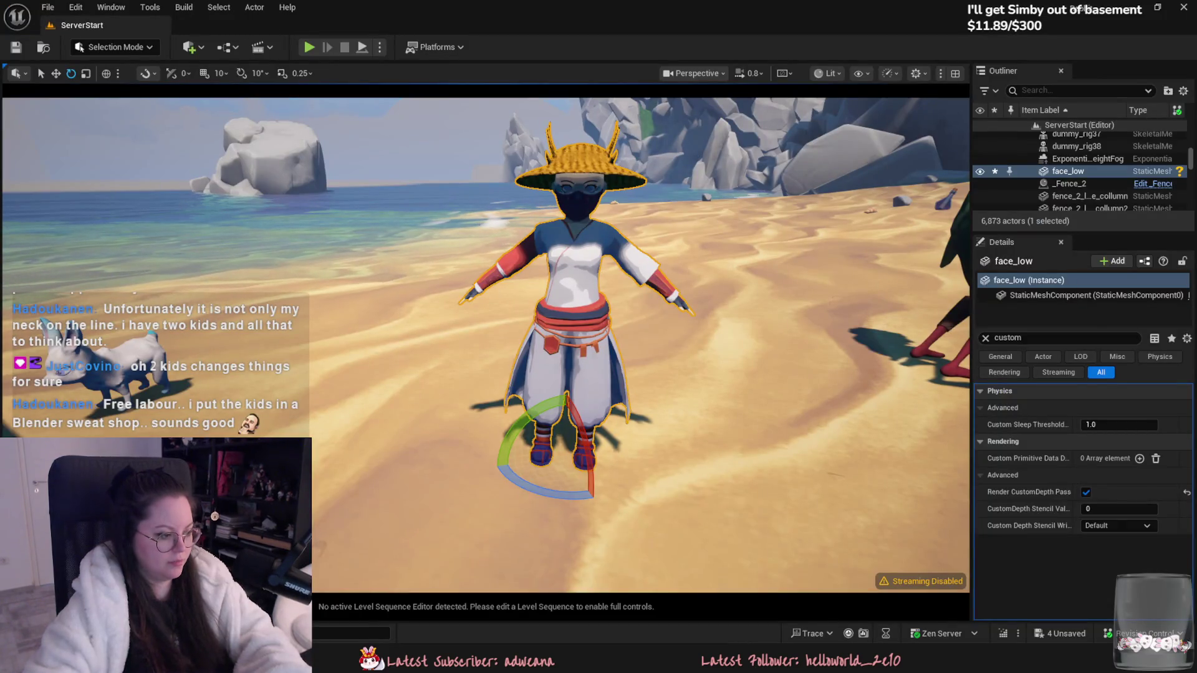
# Step: Reimport face_low from Content/Characters/Yuki and close the static mesh editor
pyautogui.hotkey('ctrl', 'space')
pyautogui.click(372, 542)
pyautogui.hotkey('alt', 'Left')
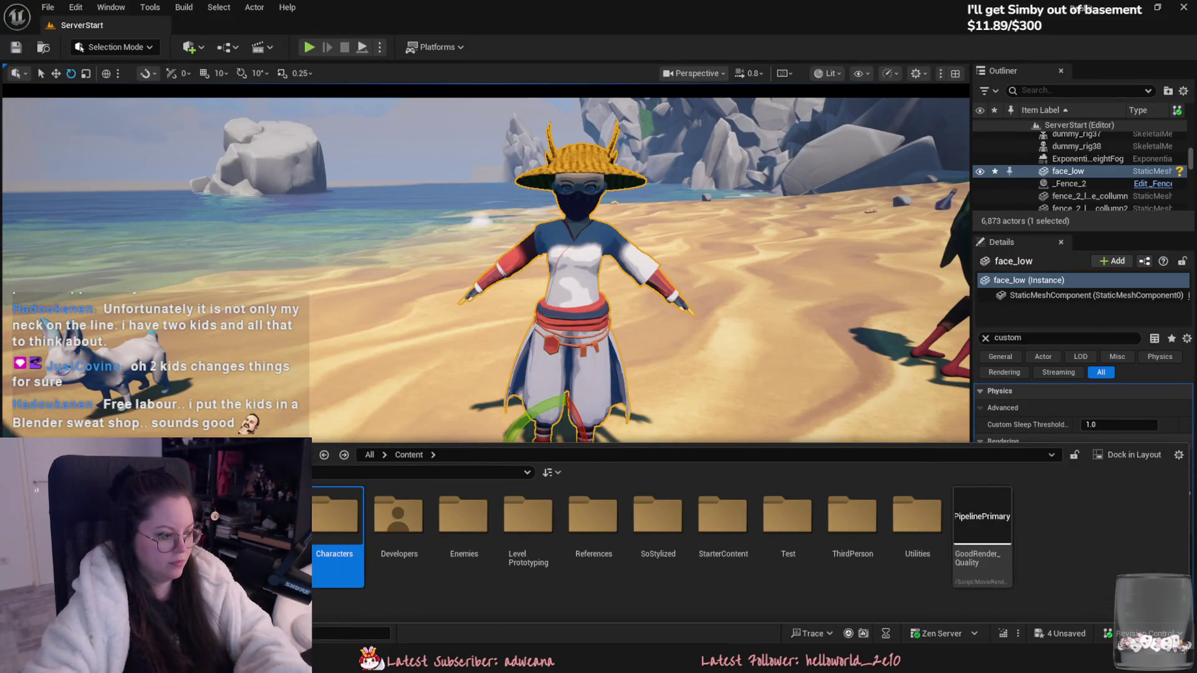
pyautogui.doubleClick(337, 517)
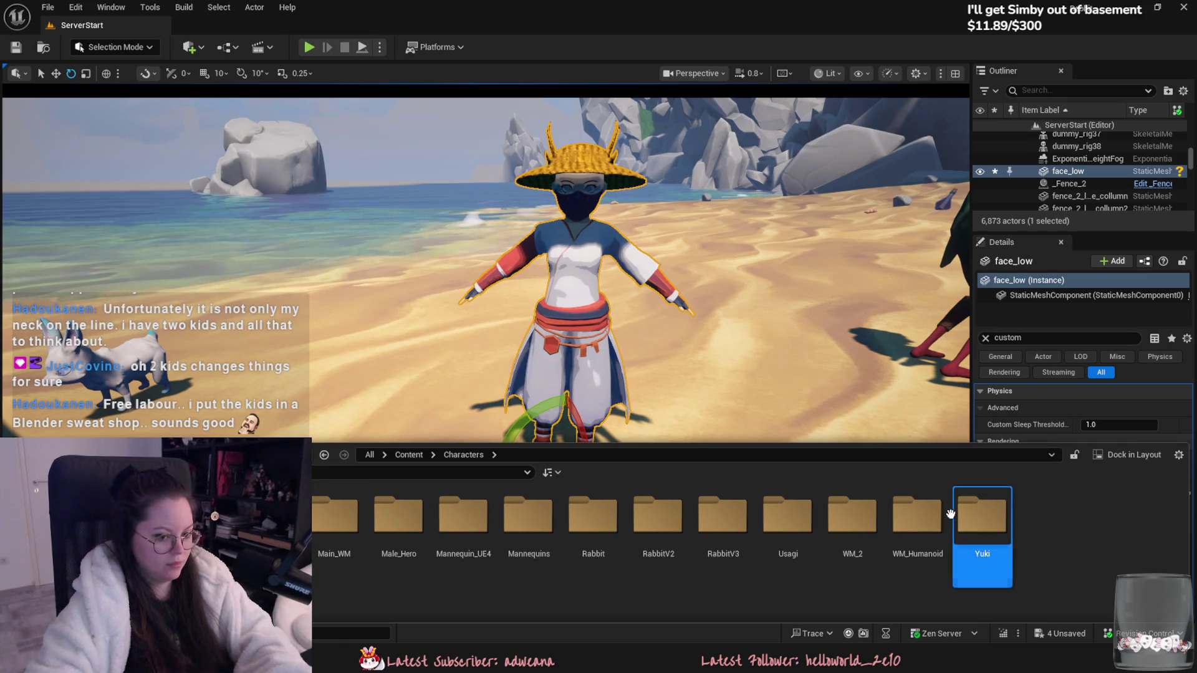
pyautogui.doubleClick(978, 517)
pyautogui.rightClick(134, 187)
pyautogui.click(260, 177)
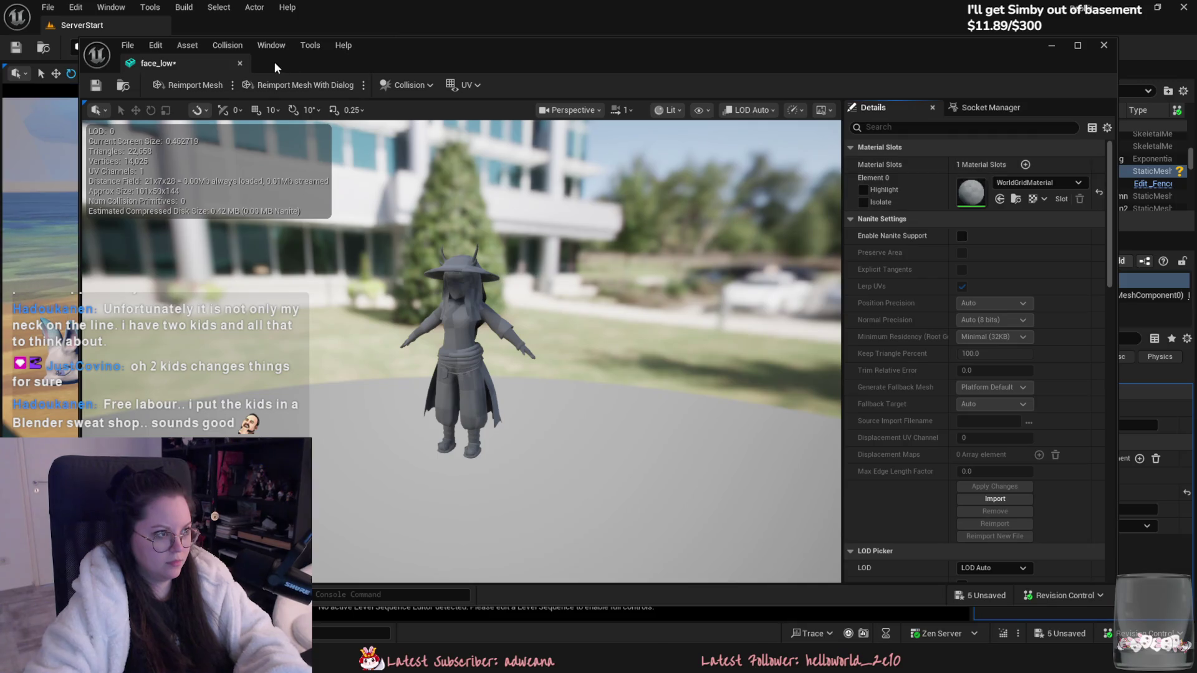
pyautogui.click(238, 64)
pyautogui.hotkey('alt', 'Tab')
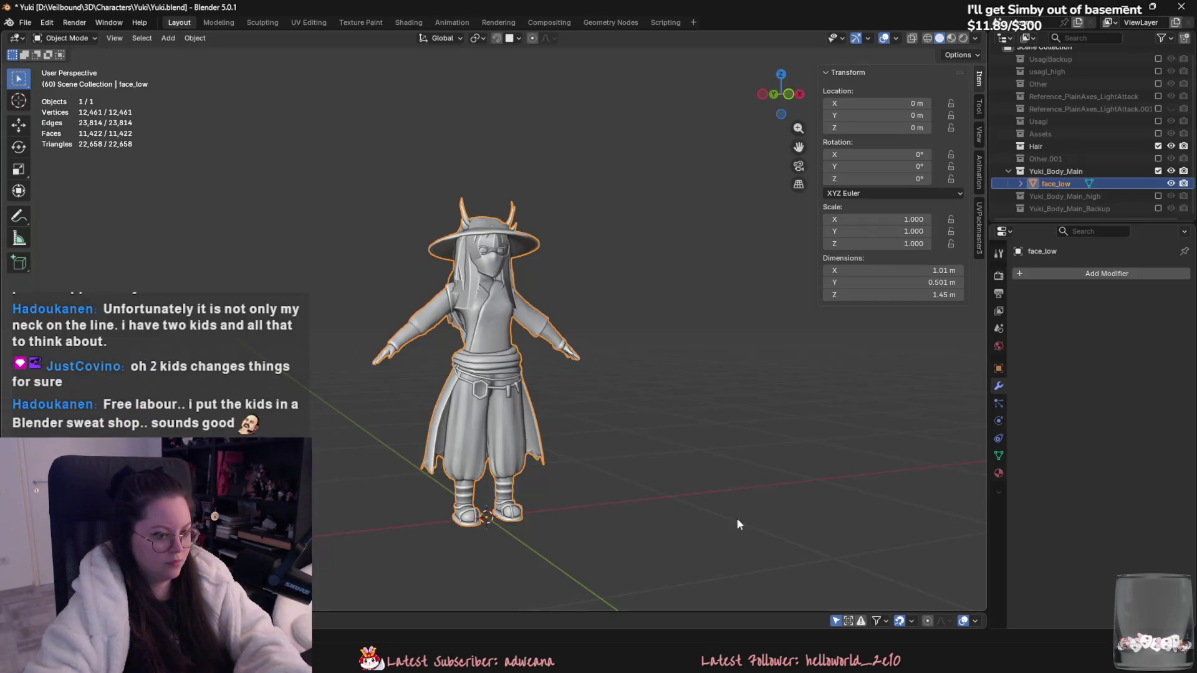
# Step: Check the hair's materials, then undo an accidental join into the hair object
pyautogui.scroll(2, 588, 402)
pyautogui.click(468, 245)
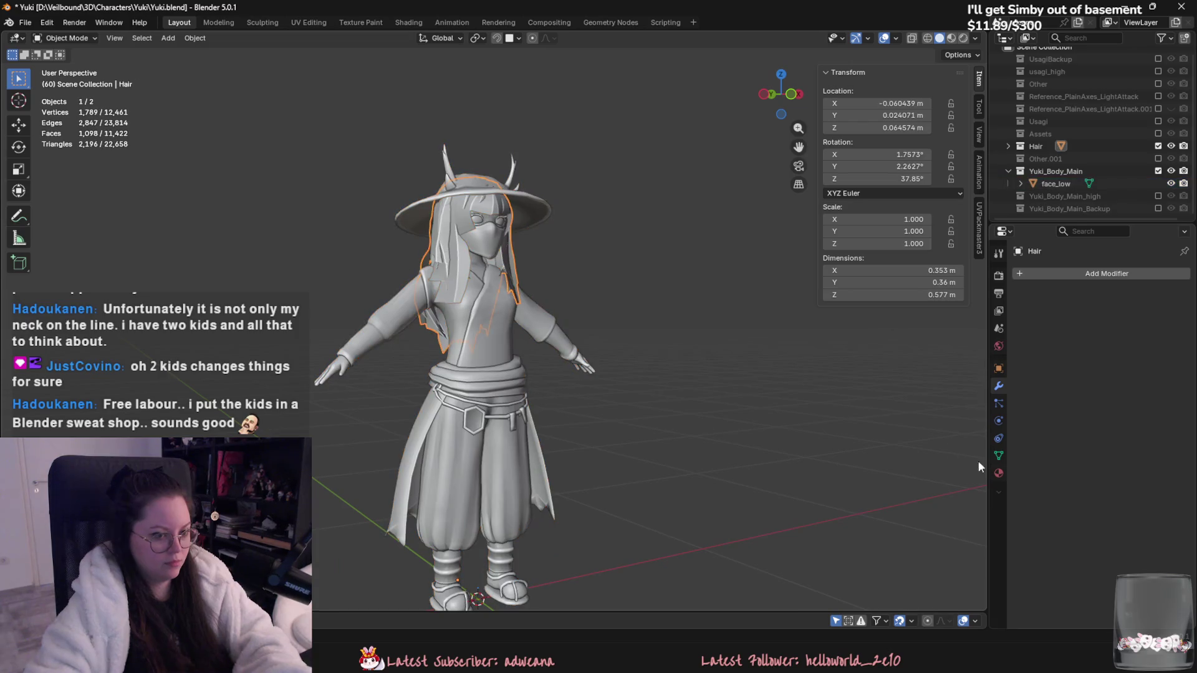
pyautogui.click(998, 472)
pyautogui.press('a')
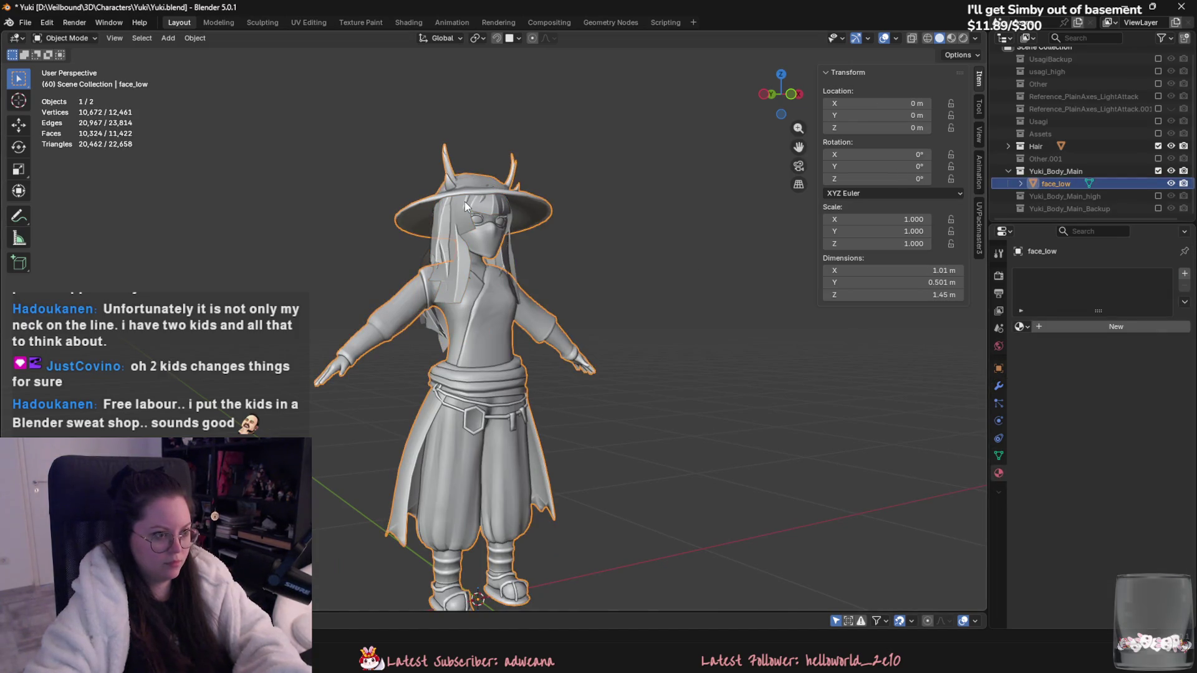
pyautogui.hotkey('ctrl', 'j')
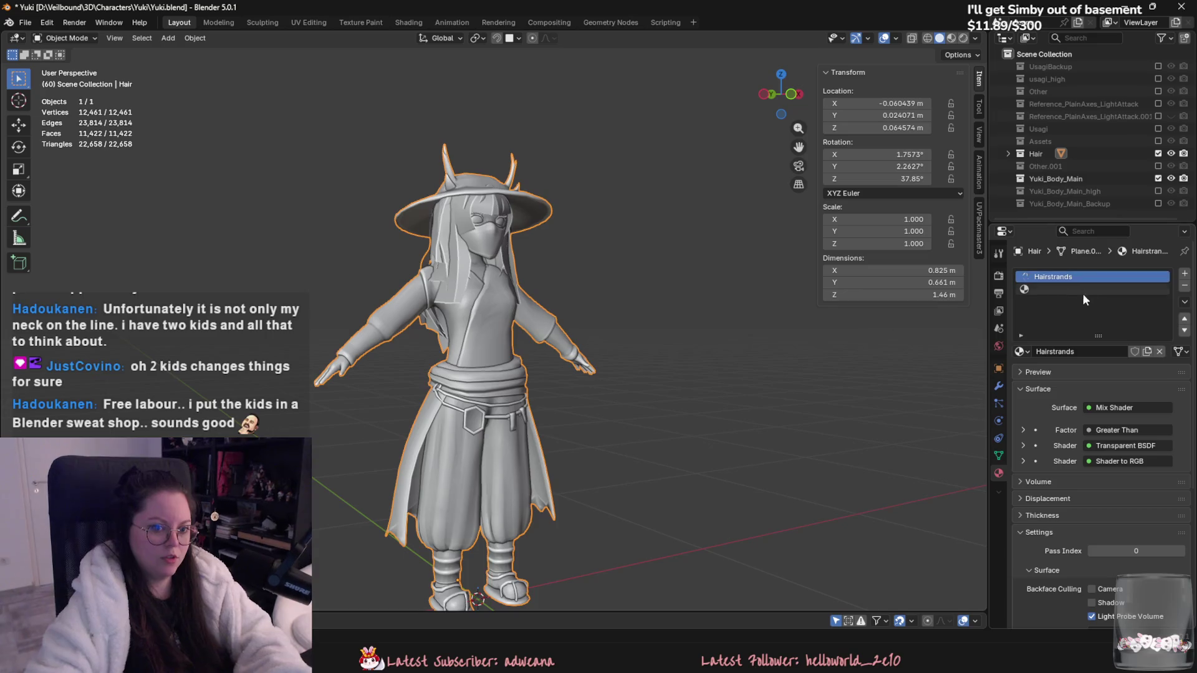
pyautogui.hotkey('ctrl', 'z')
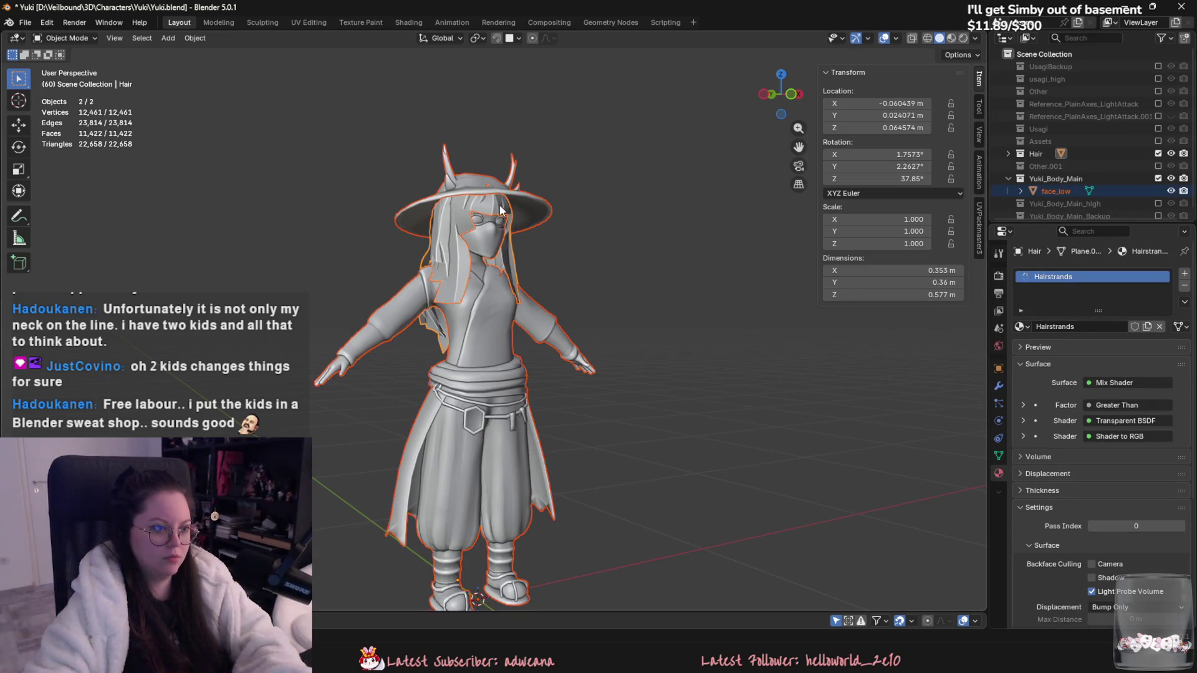
# Step: Join the hair into face_low, keeping face_low as the active object
pyautogui.click(477, 188)
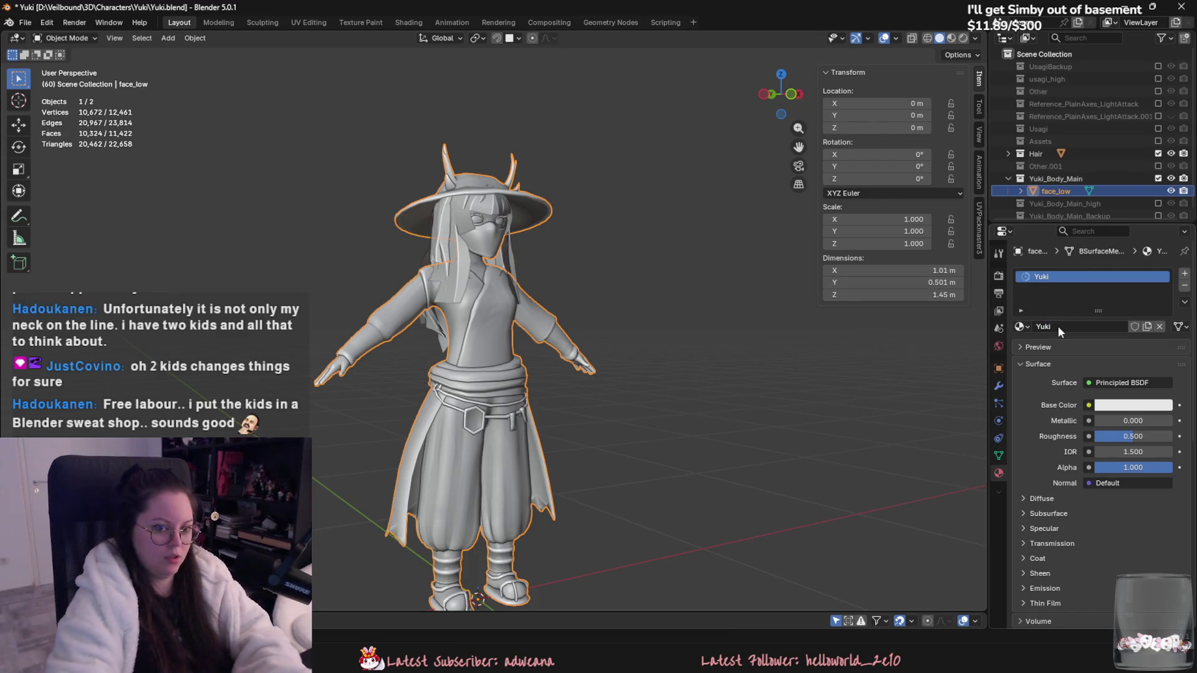
pyautogui.click(491, 207)
pyautogui.keyDown('shift'); pyautogui.click(480, 185); pyautogui.keyUp('shift')
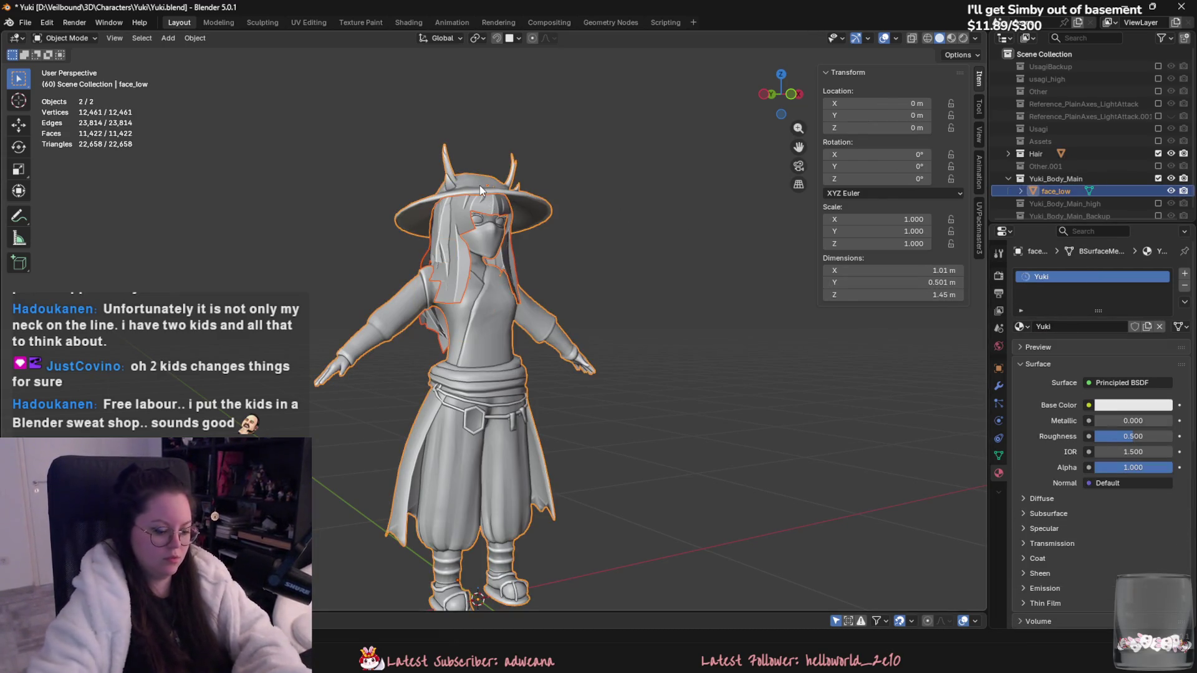
pyautogui.hotkey('ctrl', 'j')
# Step: Export the joined character as FBX and return to Unreal Engine
pyautogui.click(25, 22)
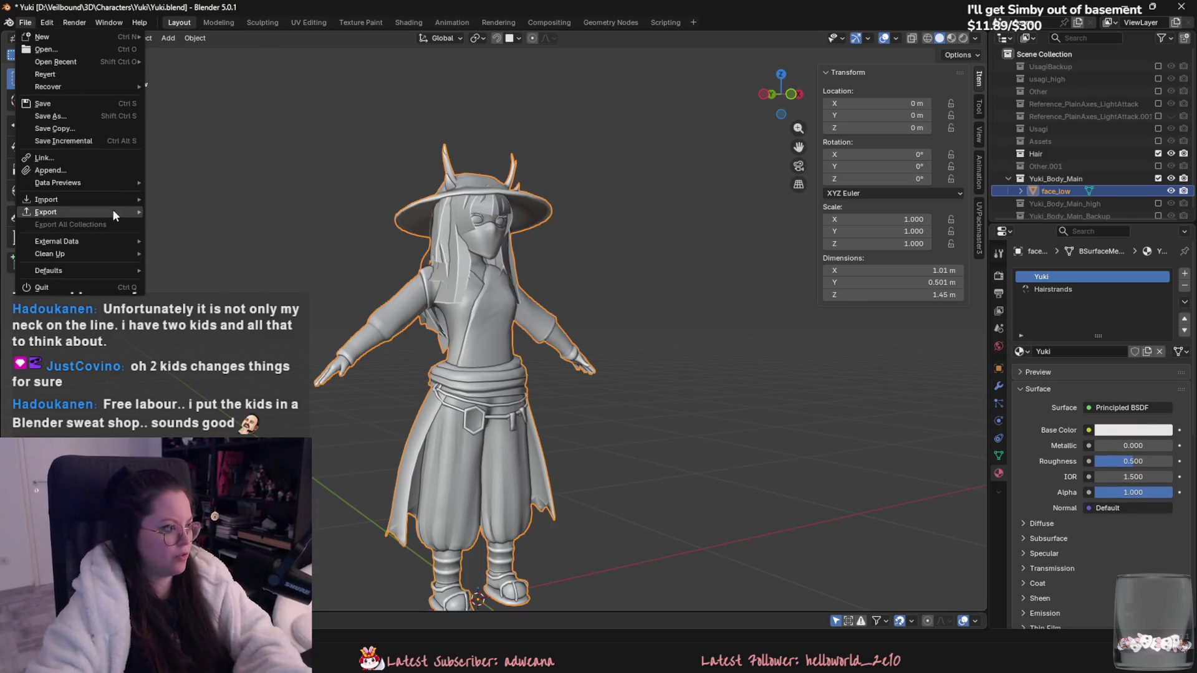
pyautogui.moveTo(62, 212)
pyautogui.click(206, 311)
pyautogui.click(593, 380)
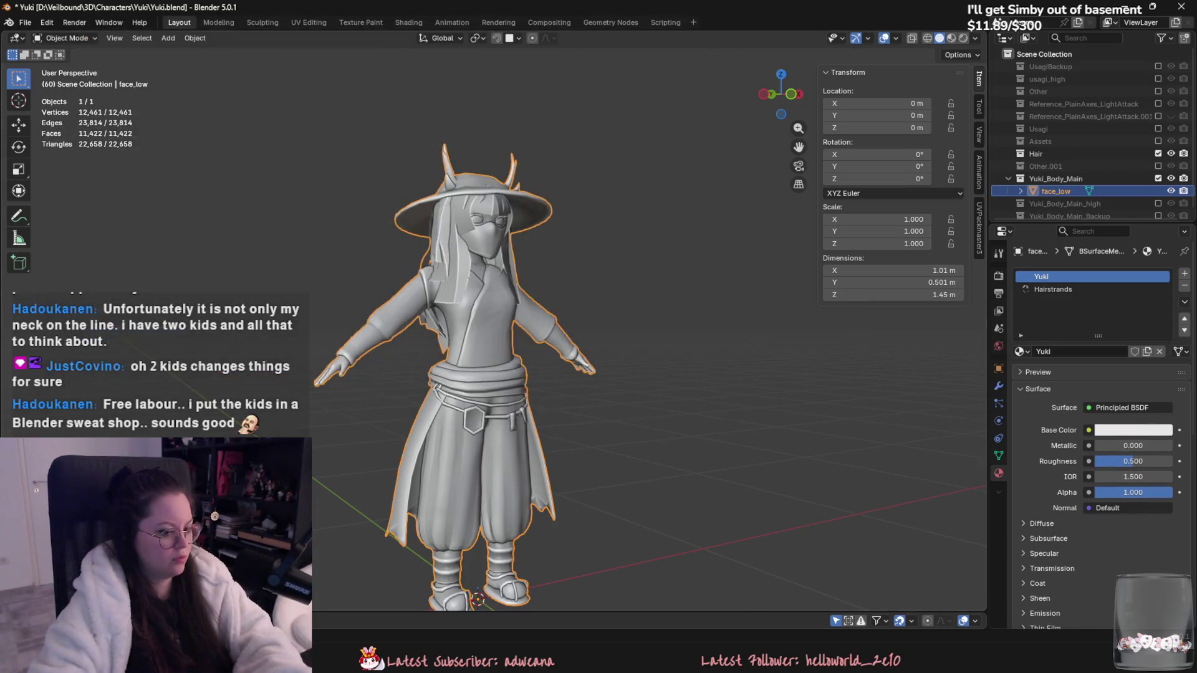
pyautogui.hotkey('alt', 'Tab')
pyautogui.rightClick(142, 296)
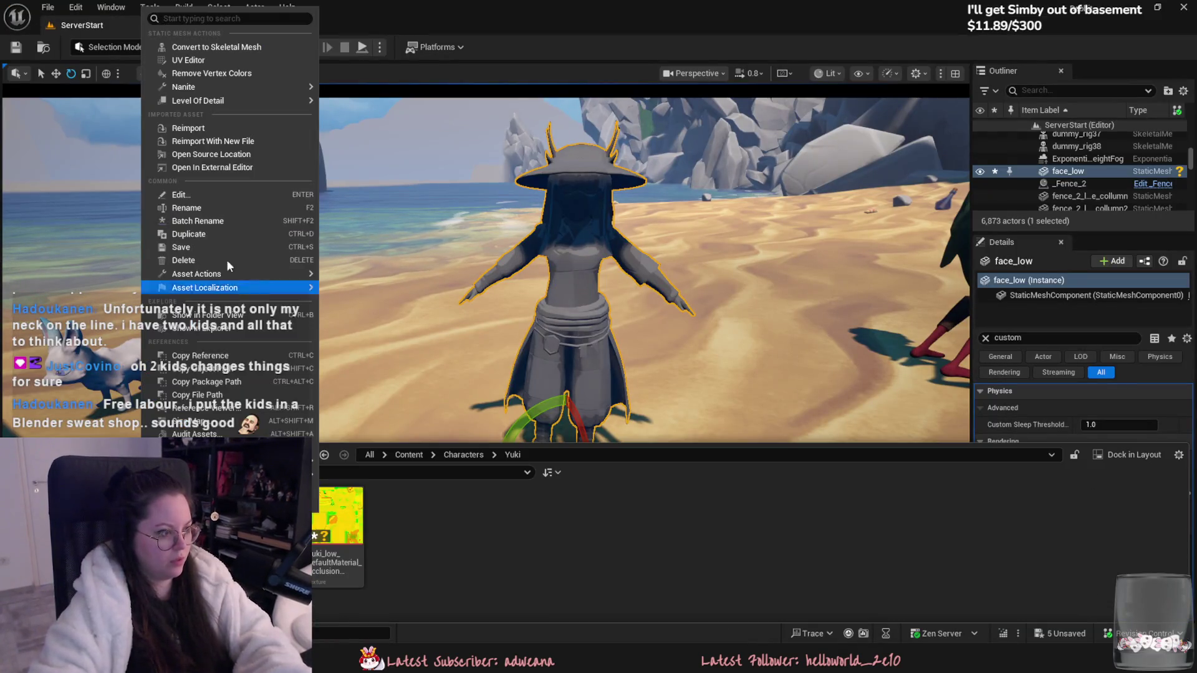
# Step: Reimport face_low using the newly exported Yuki FBX
pyautogui.click(187, 139)
pyautogui.click(949, 398)
pyautogui.rightClick(128, 293)
pyautogui.click(187, 139)
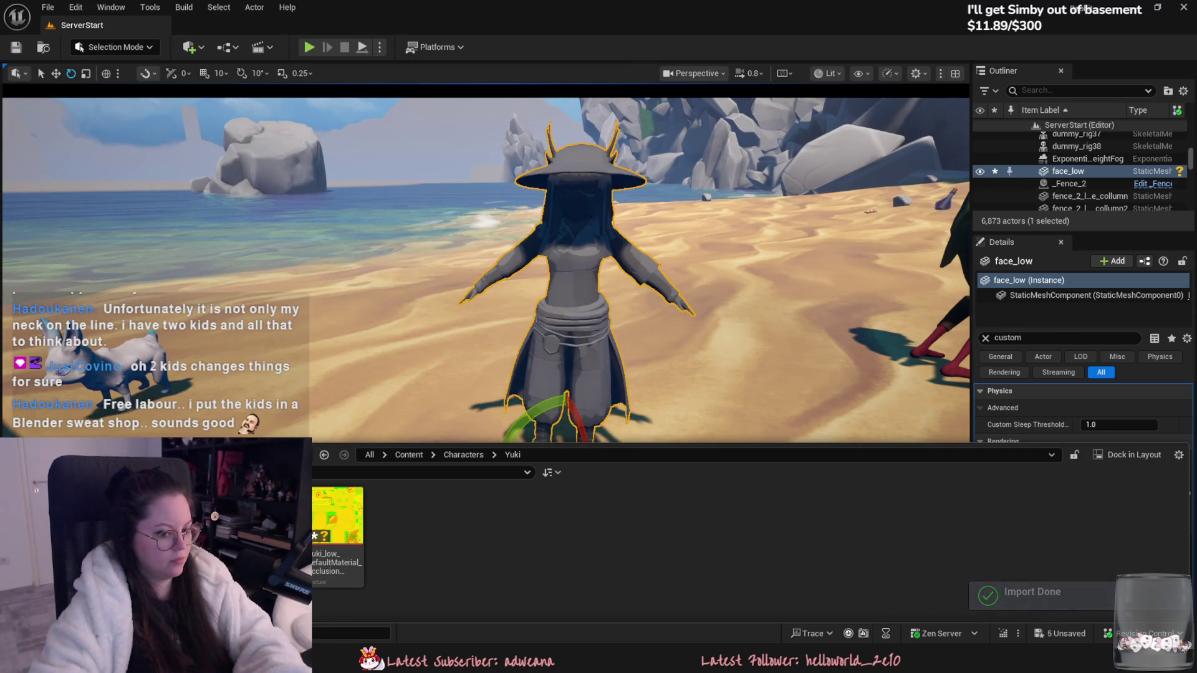
# Step: Set material Element 1 to Yuki, leaving Element 0 at the default material
pyautogui.hotkey('ctrl', 'e')
pyautogui.click(1019, 183)
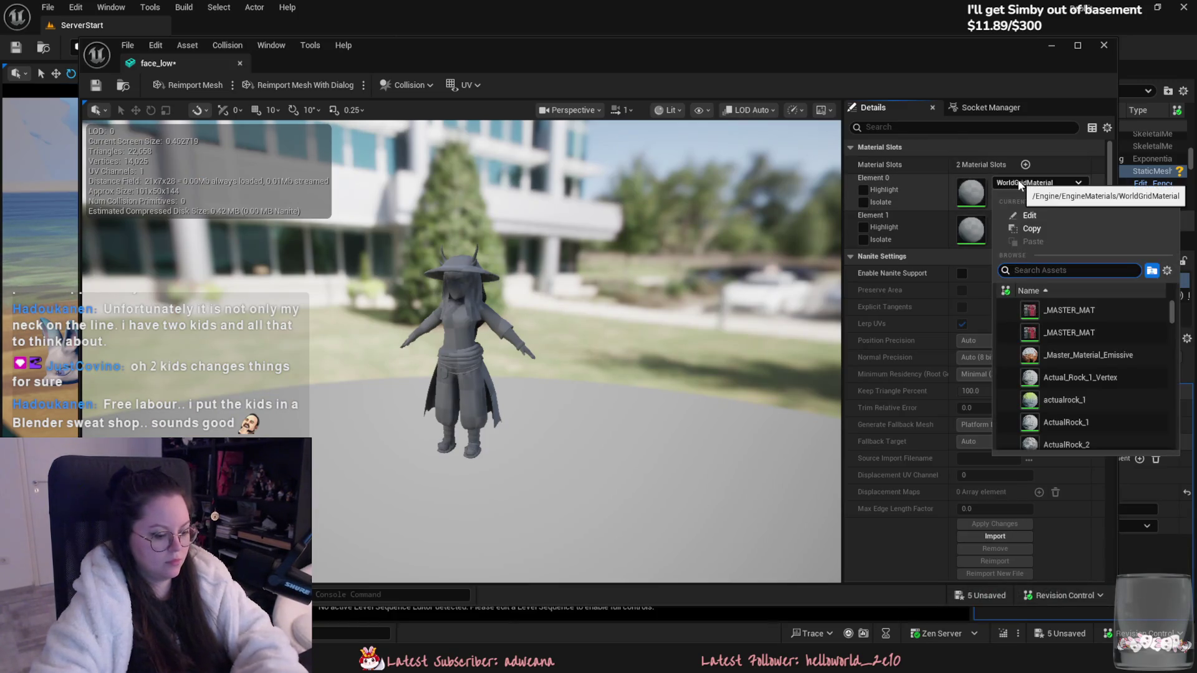
pyautogui.write('uikuki')
pyautogui.click(1051, 304)
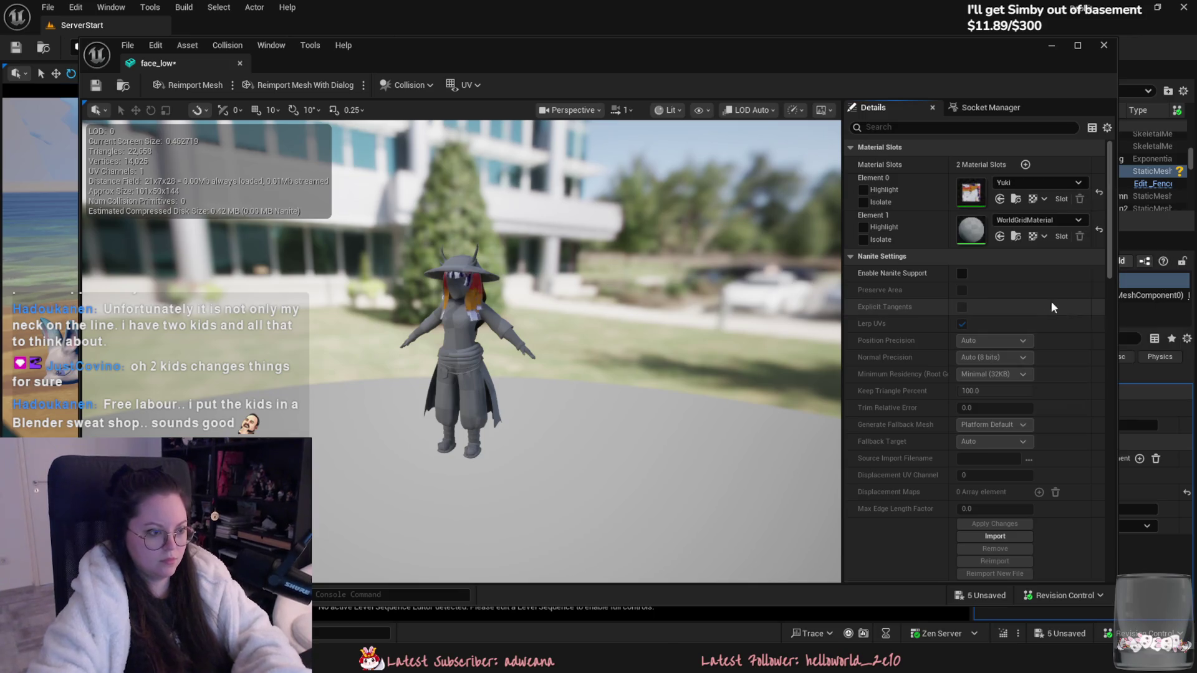
pyautogui.click(1098, 192)
pyautogui.click(1034, 215)
pyautogui.write('yuki')
pyautogui.click(1079, 347)
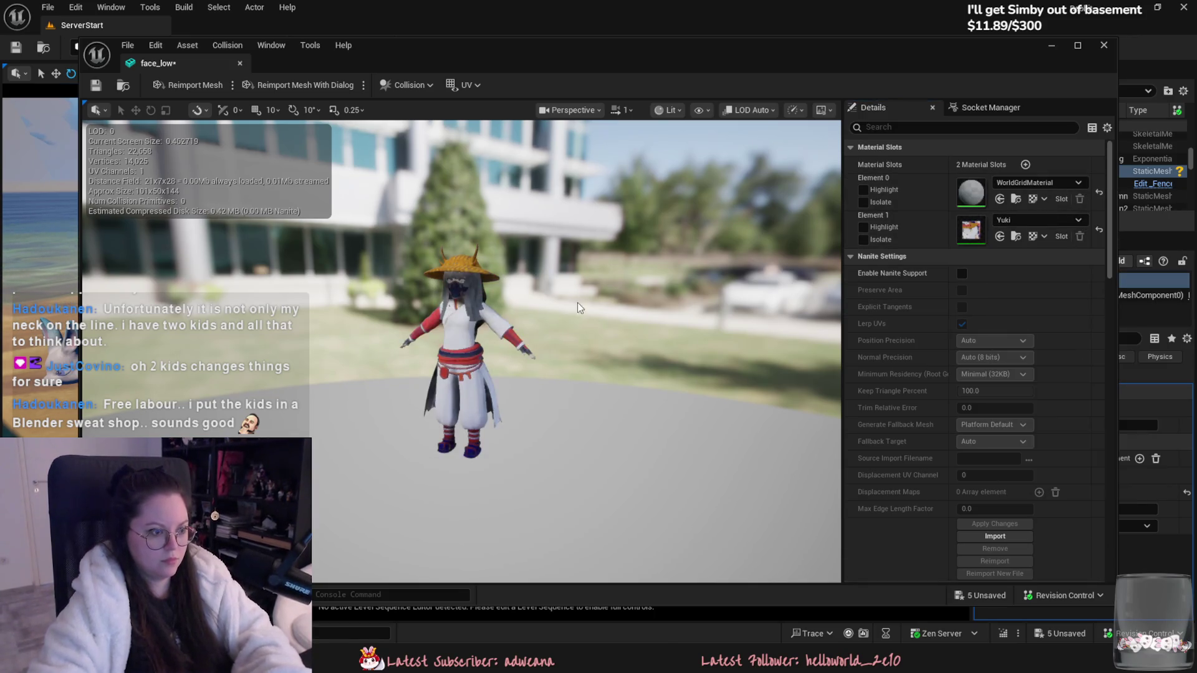
pyautogui.click(240, 64)
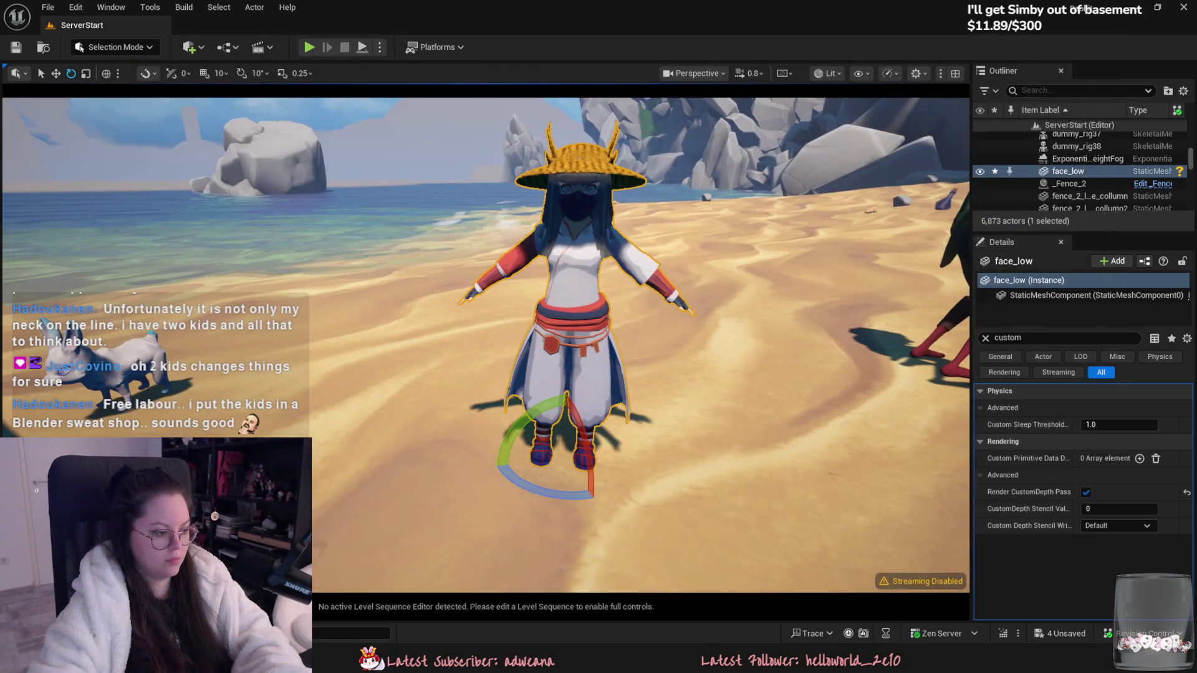
pyautogui.hotkey('ctrl', 'space')
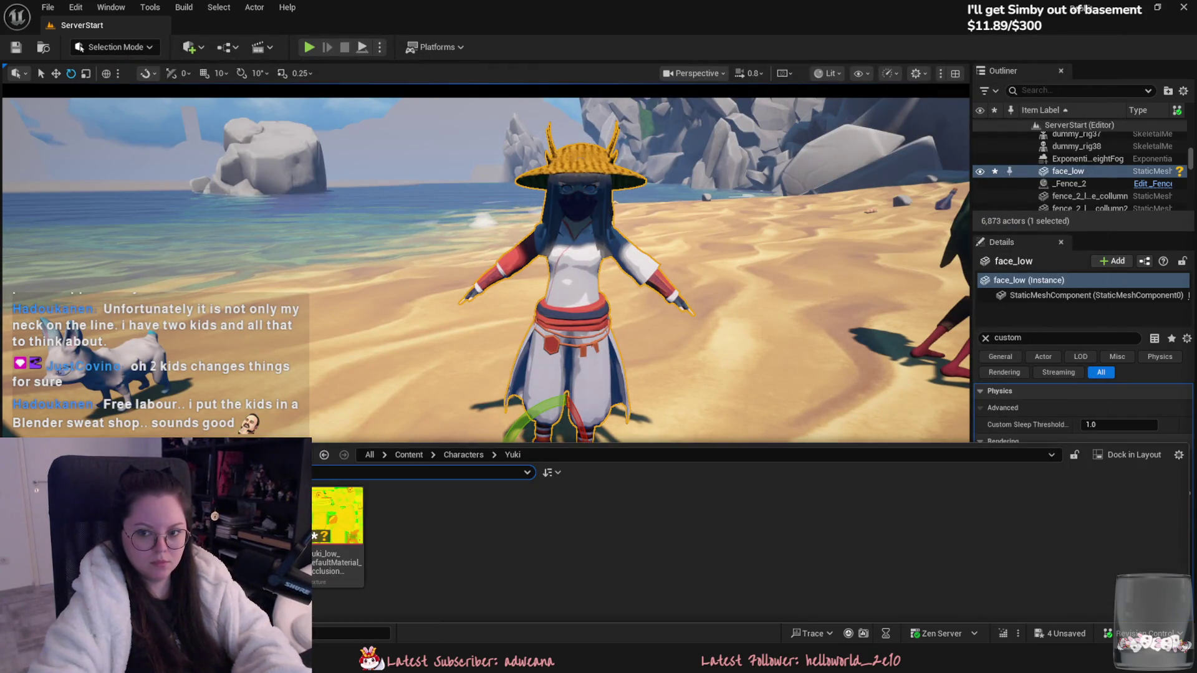
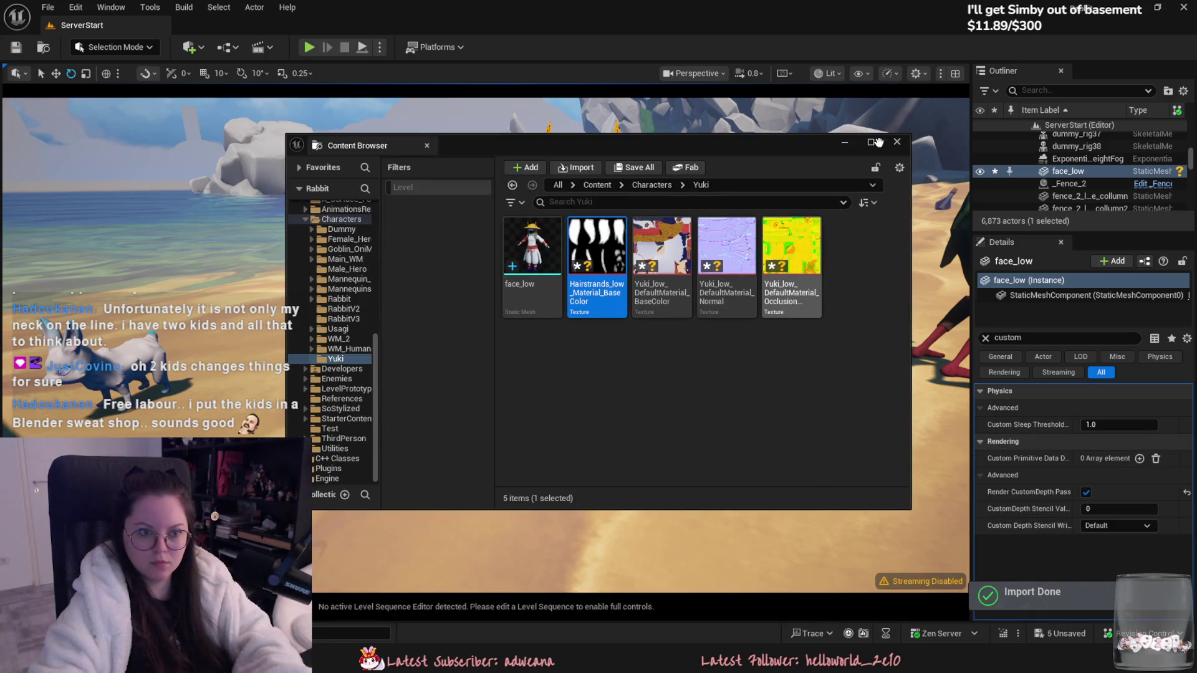
# Step: Browse the Content Drawer to SoStylized > Environment > Foliage > Materials
pyautogui.click(427, 145)
pyautogui.hotkey('ctrl', 'space')
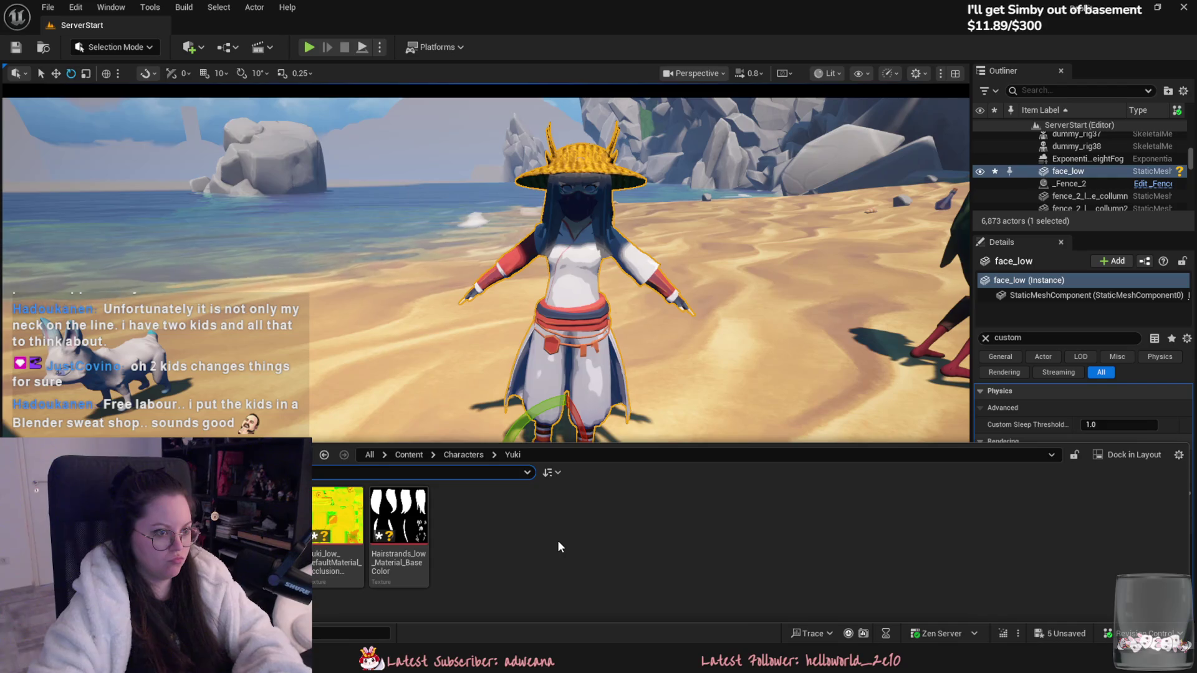
pyautogui.hotkey('alt', 'Left')
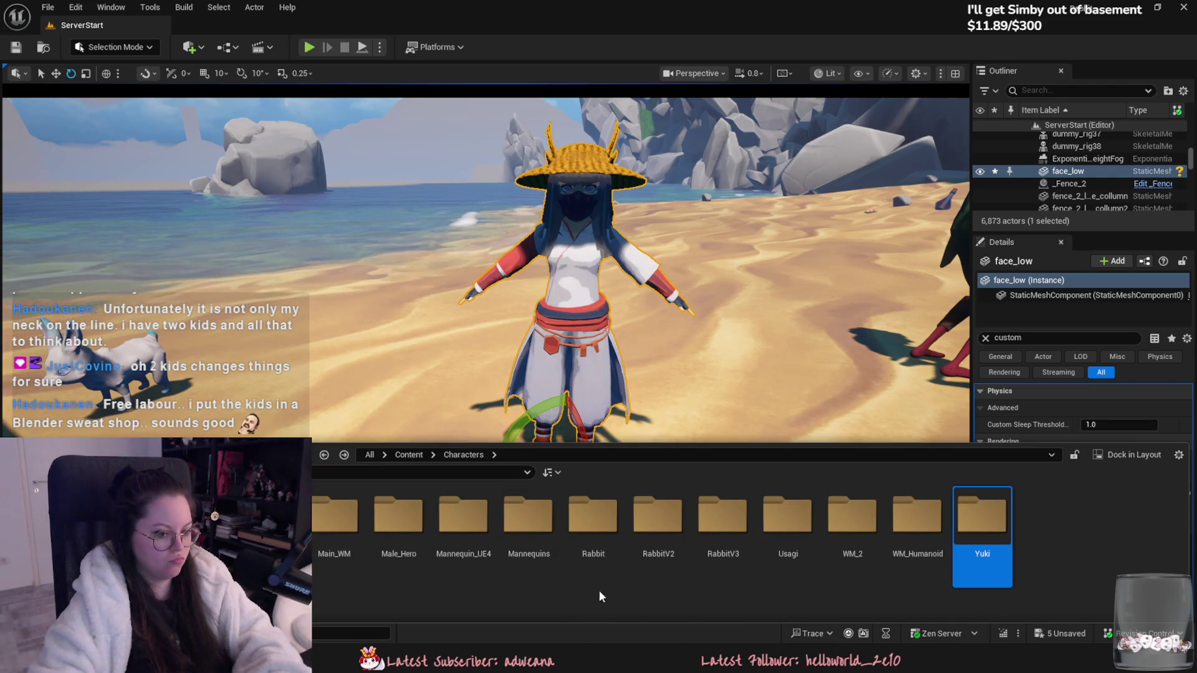
pyautogui.click(408, 455)
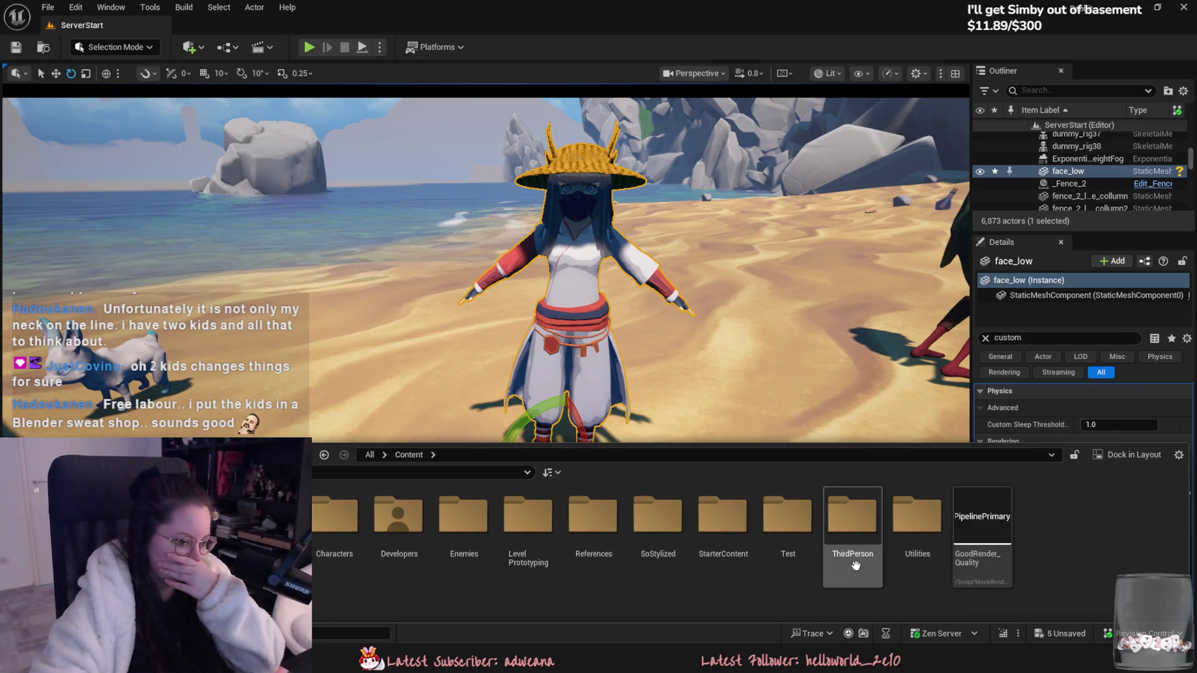
pyautogui.doubleClick(651, 539)
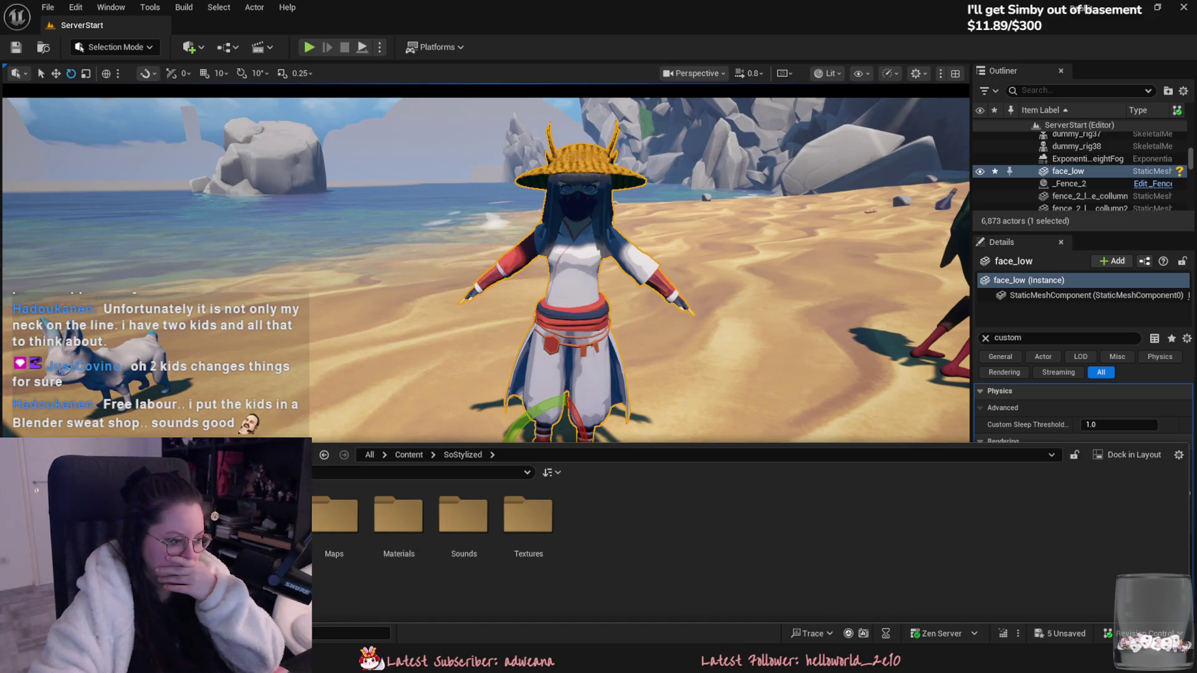
pyautogui.doubleClick(269, 518)
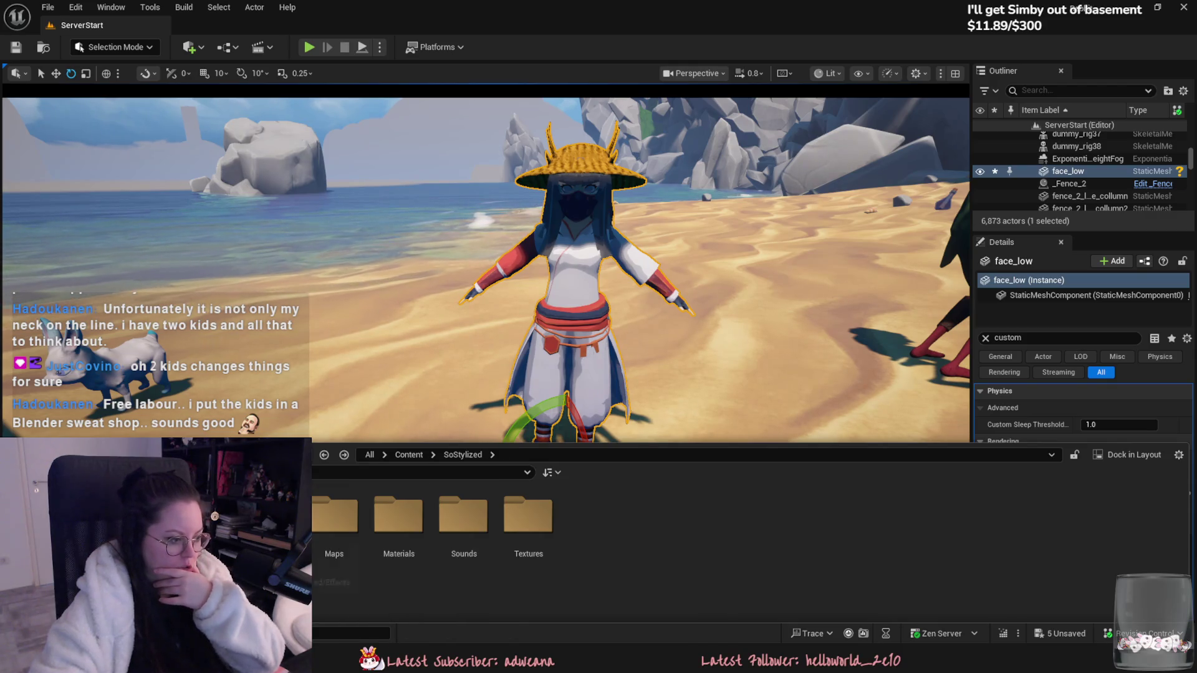
pyautogui.hotkey('alt', 'Left')
pyautogui.doubleClick(339, 564)
pyautogui.doubleClick(340, 564)
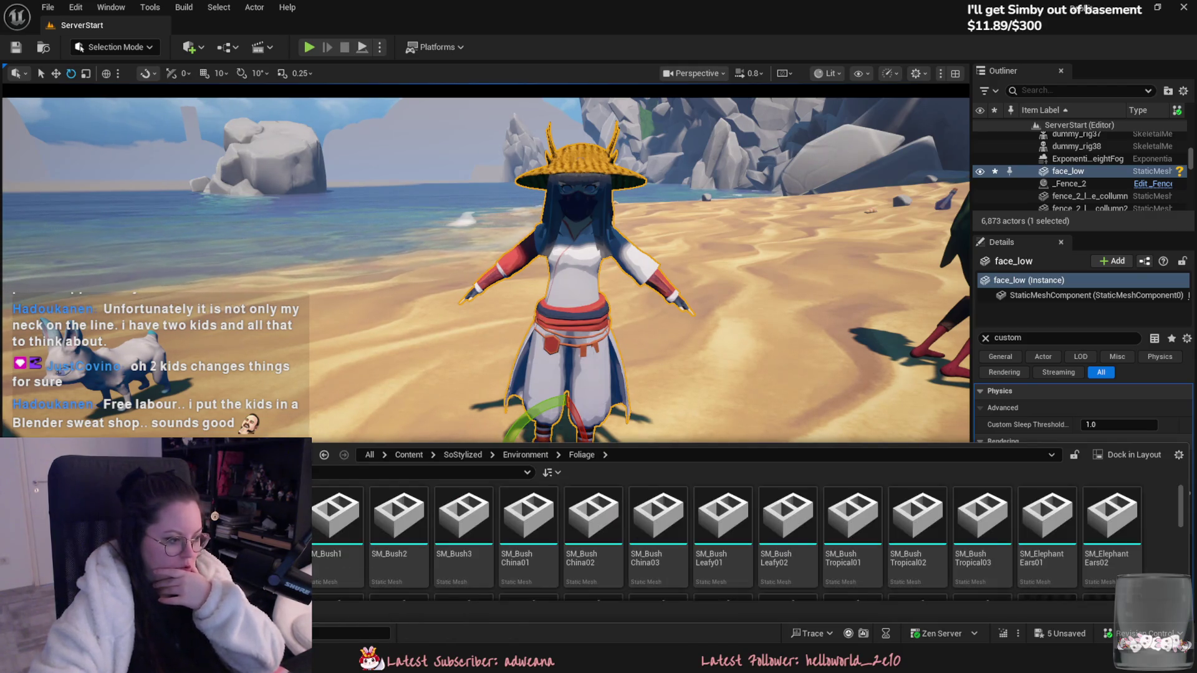
pyautogui.scroll(-1, 342, 582)
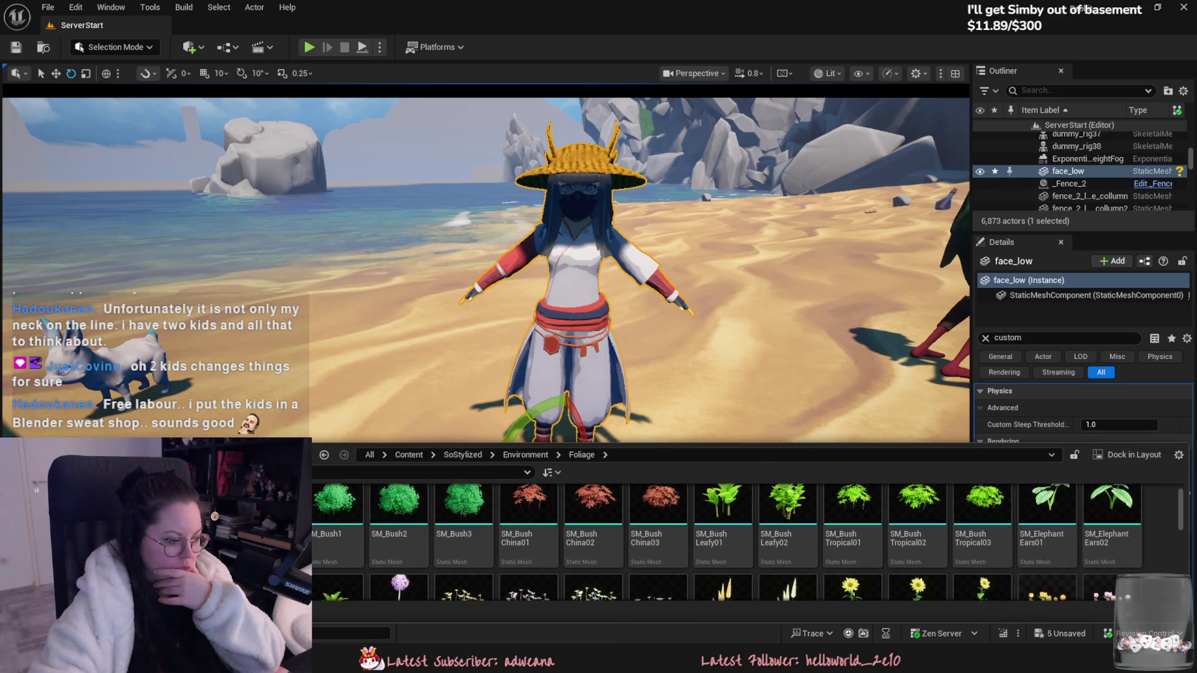
pyautogui.doubleClick(431, 554)
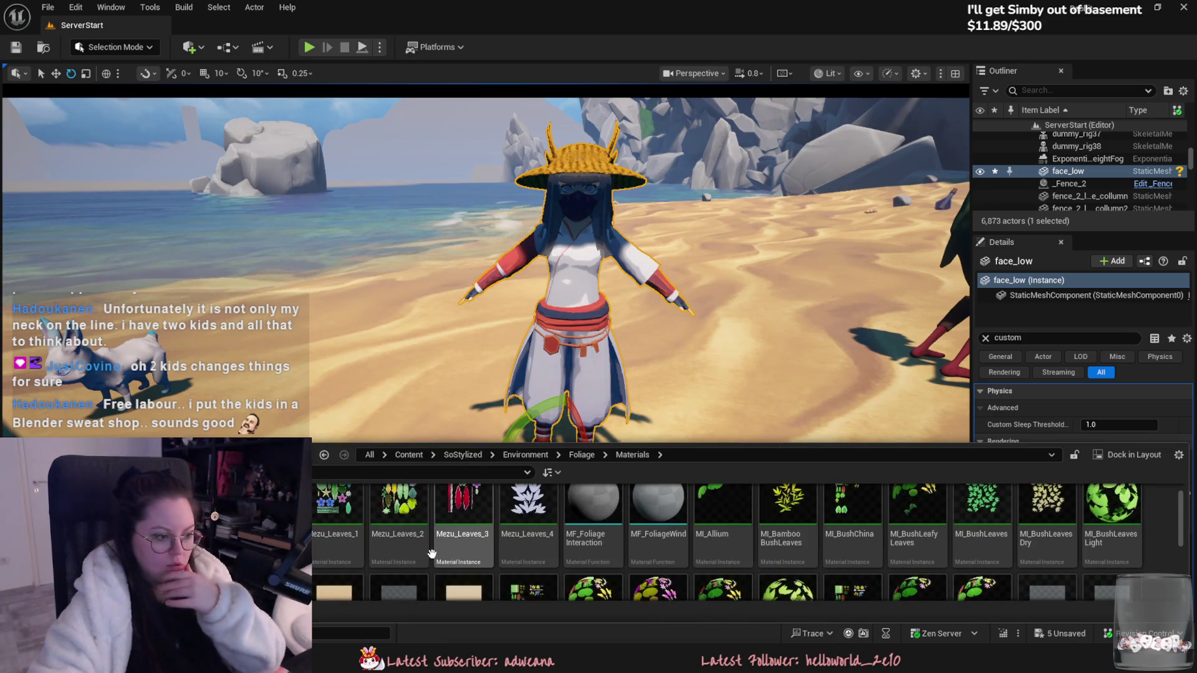
pyautogui.scroll(1, 436, 548)
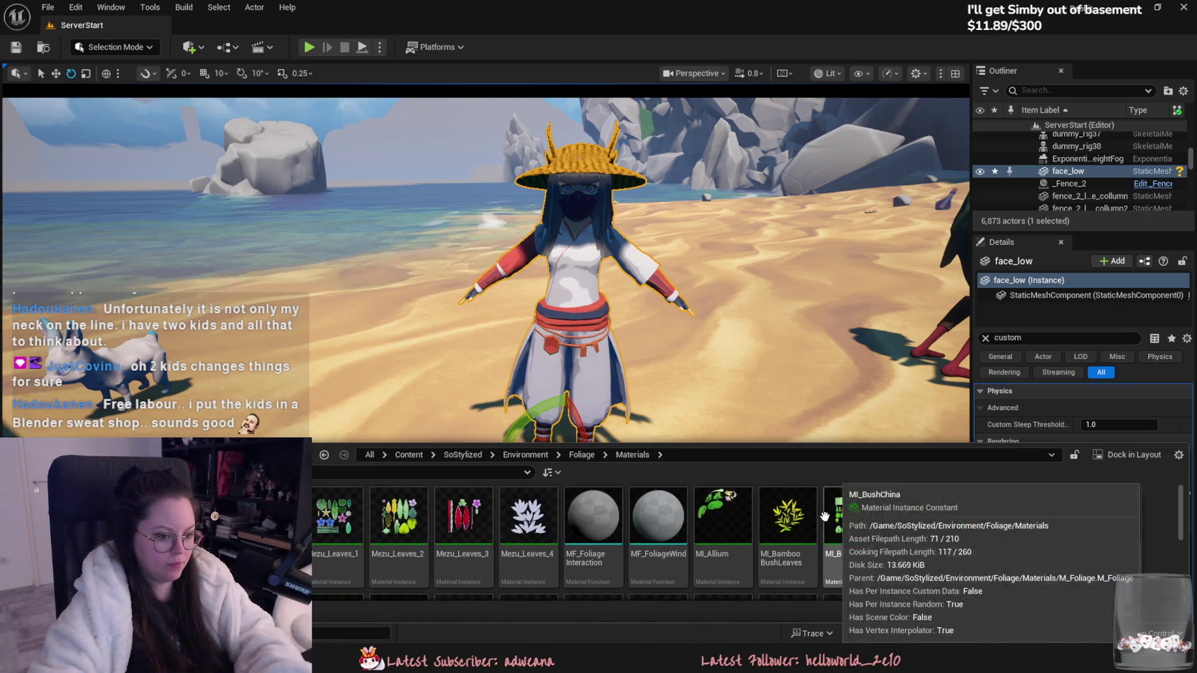
# Step: Inspect the Mezu_Leaves_1 material instance, then save M_Foliage into the Yuki folder
pyautogui.click(333, 531)
pyautogui.doubleClick(335, 537)
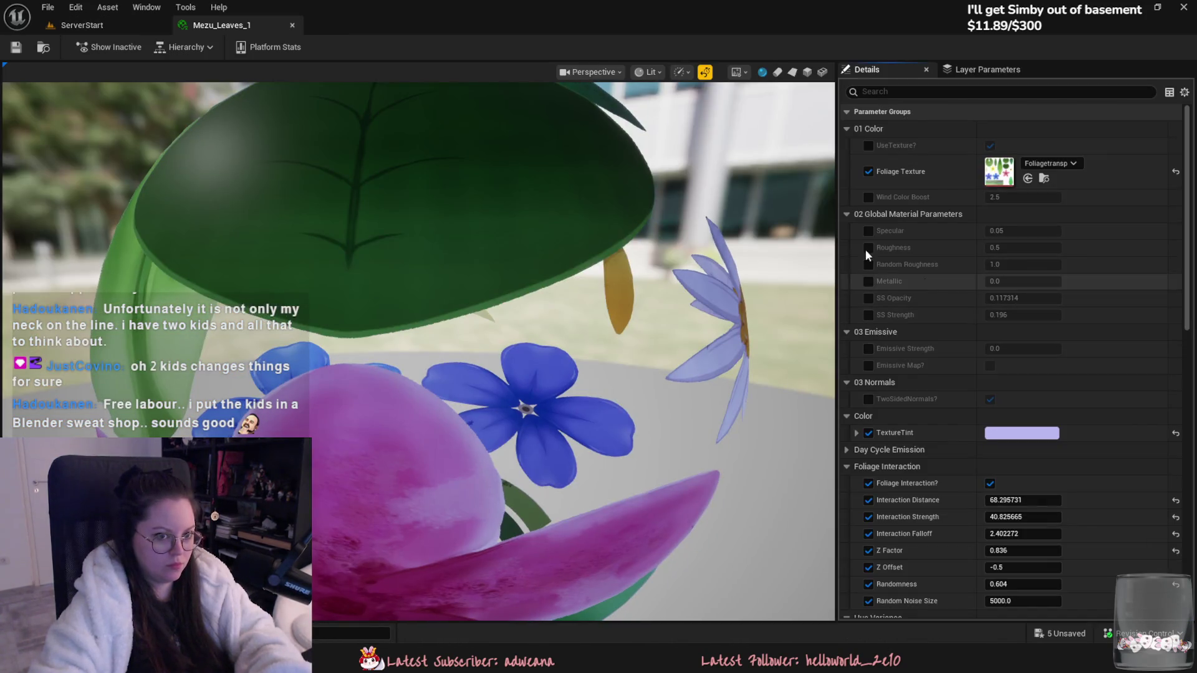
pyautogui.click(292, 26)
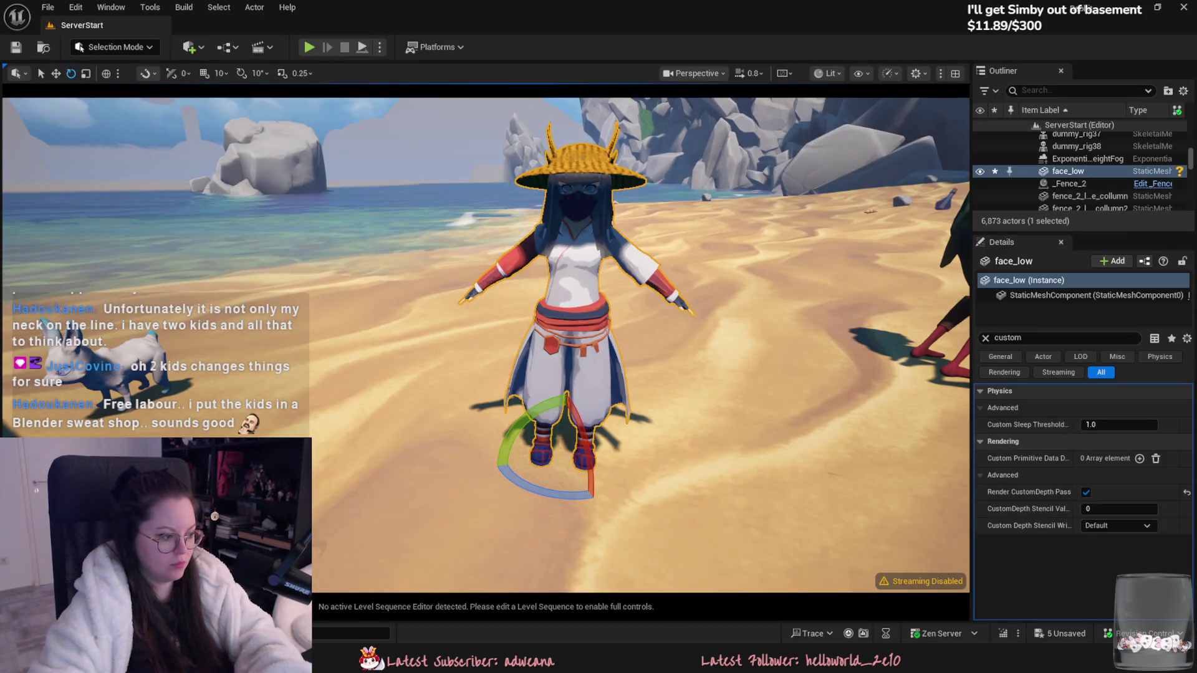
pyautogui.hotkey('ctrl', 'space')
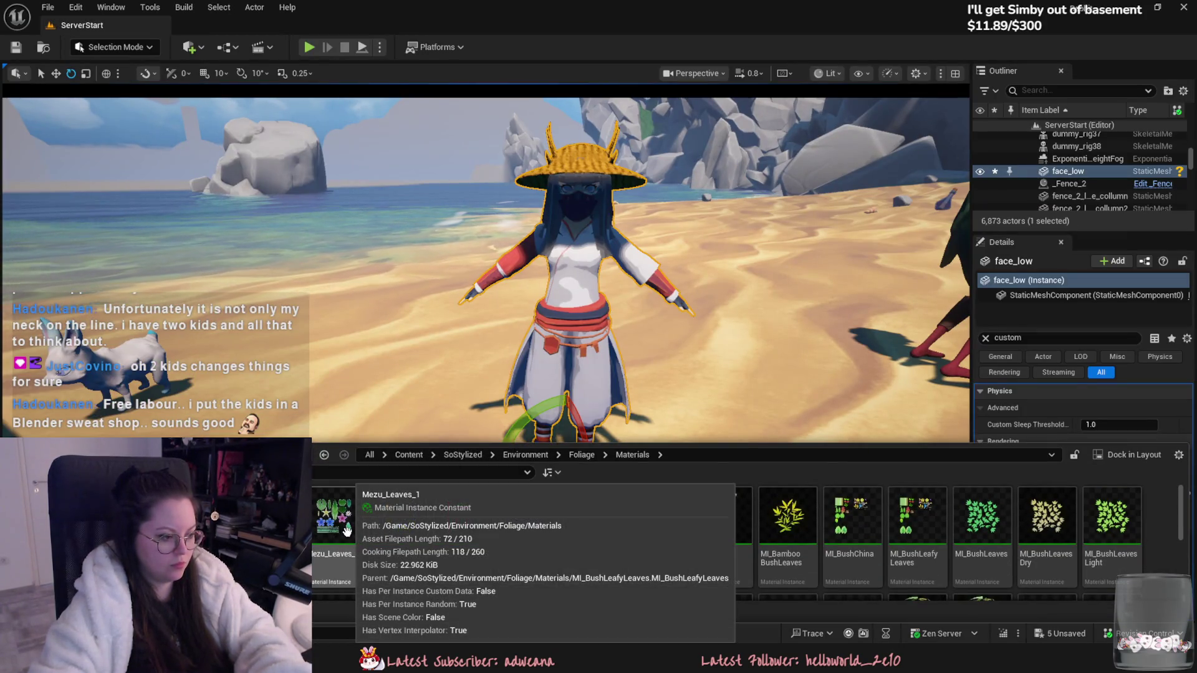
pyautogui.hotkey('alt', 'Left')
pyautogui.hotkey('alt', 'Left')
pyautogui.hotkey('alt', 'Left')
pyautogui.hotkey('alt', 'Left')
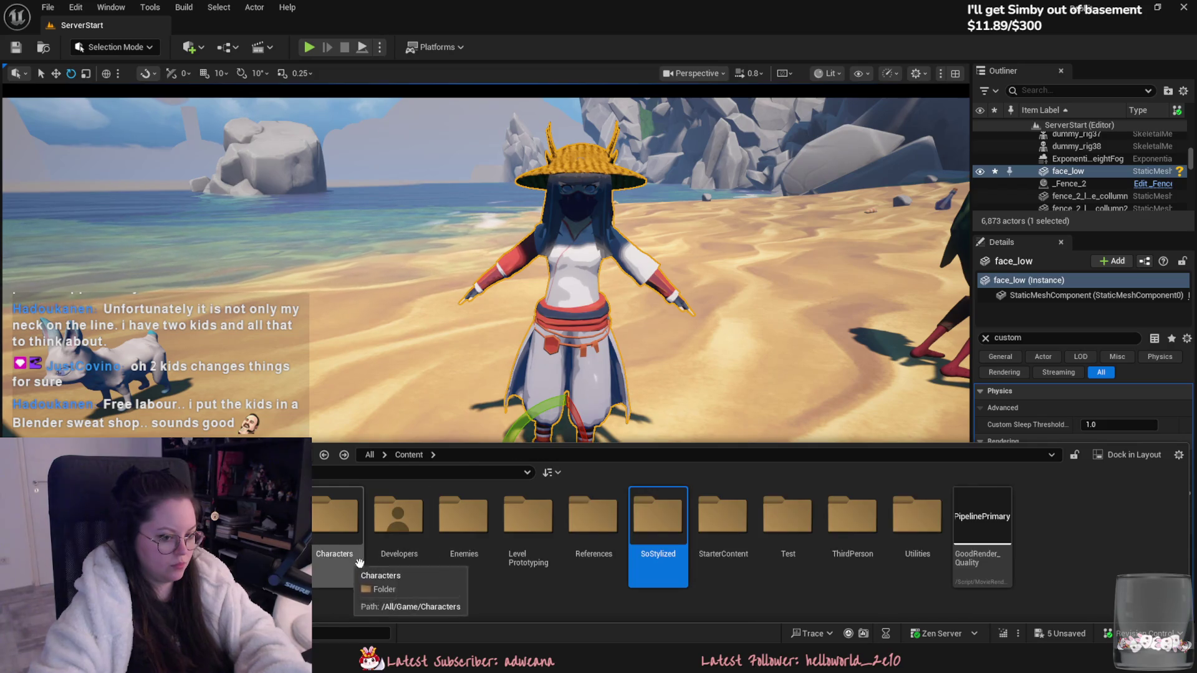
pyautogui.hotkey('alt', 'Left')
pyautogui.hotkey('alt', 'Left')
pyautogui.hotkey('alt', 'Left')
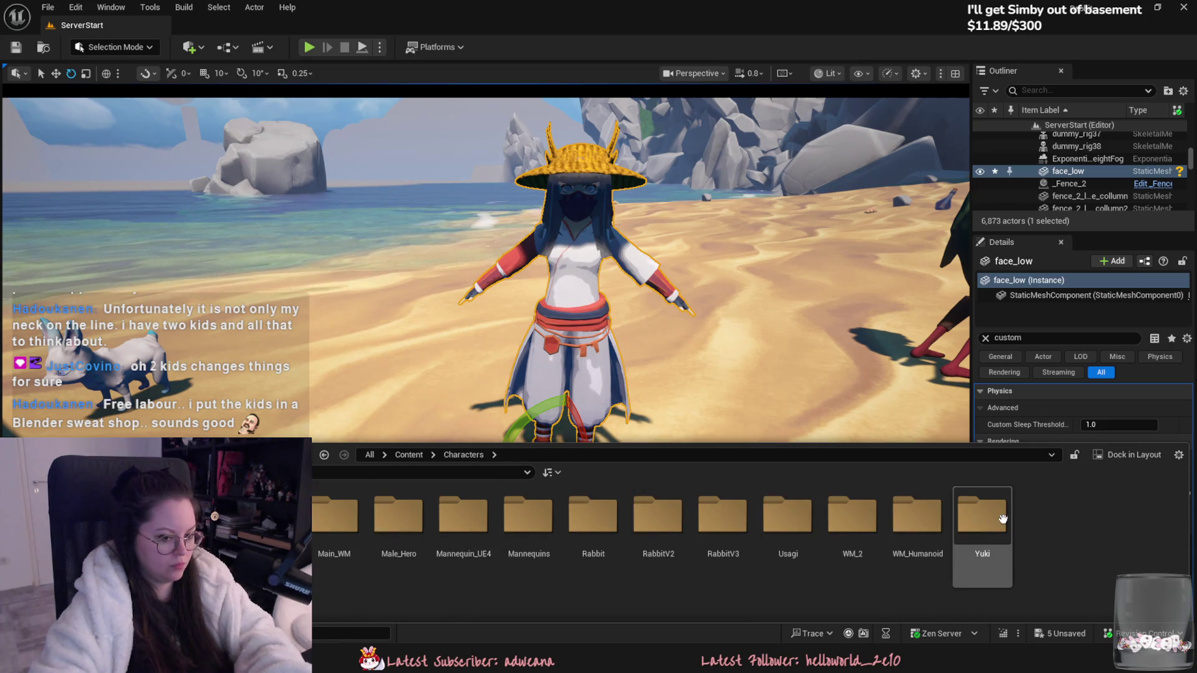
pyautogui.hotkey('ctrl', 'shift', 's')
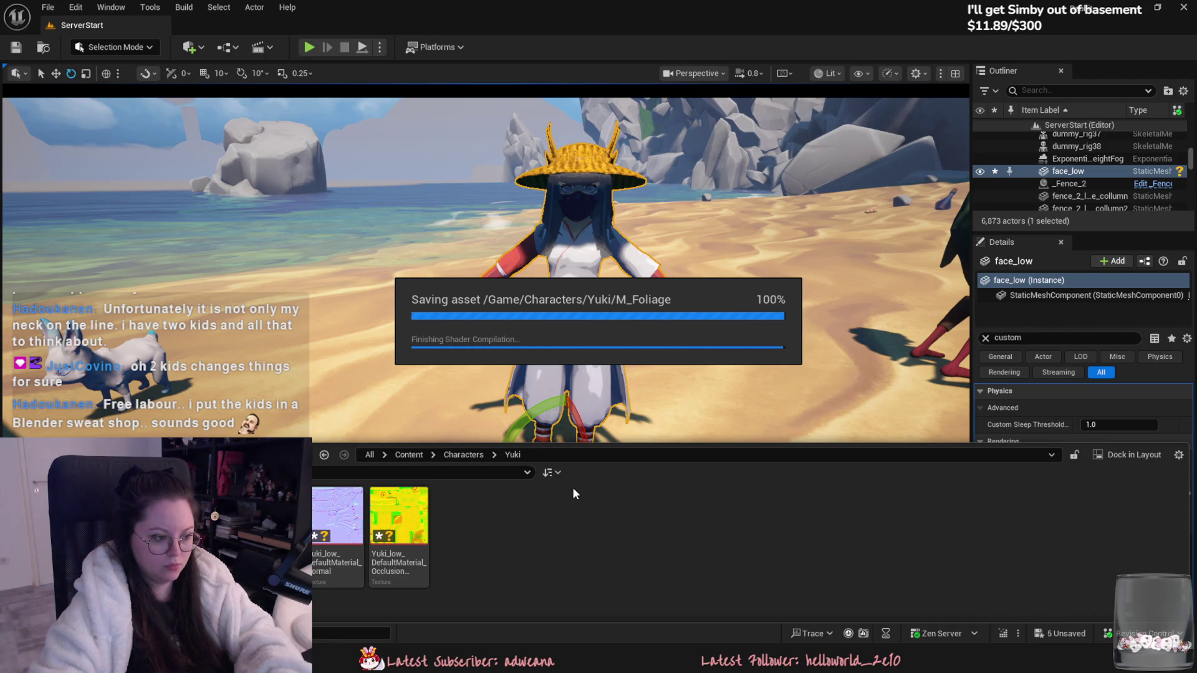
# Step: Create a material instance of M_Foliage named MI_Foliage and open it
pyautogui.rightClick(497, 503)
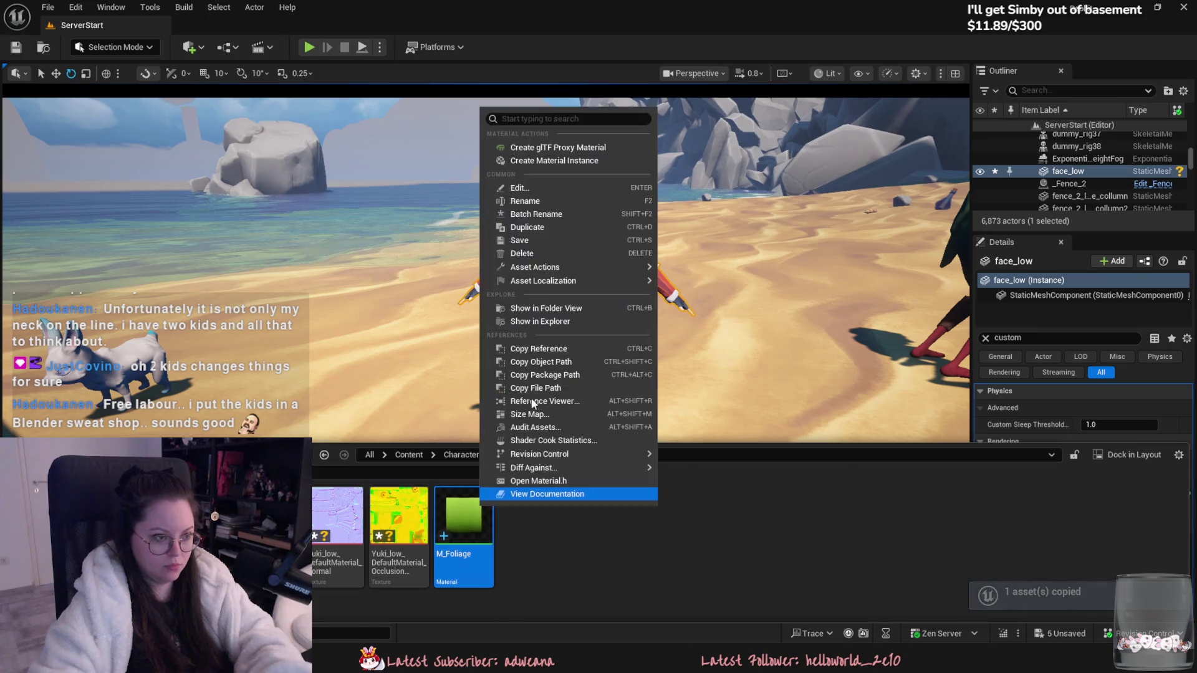
pyautogui.click(554, 160)
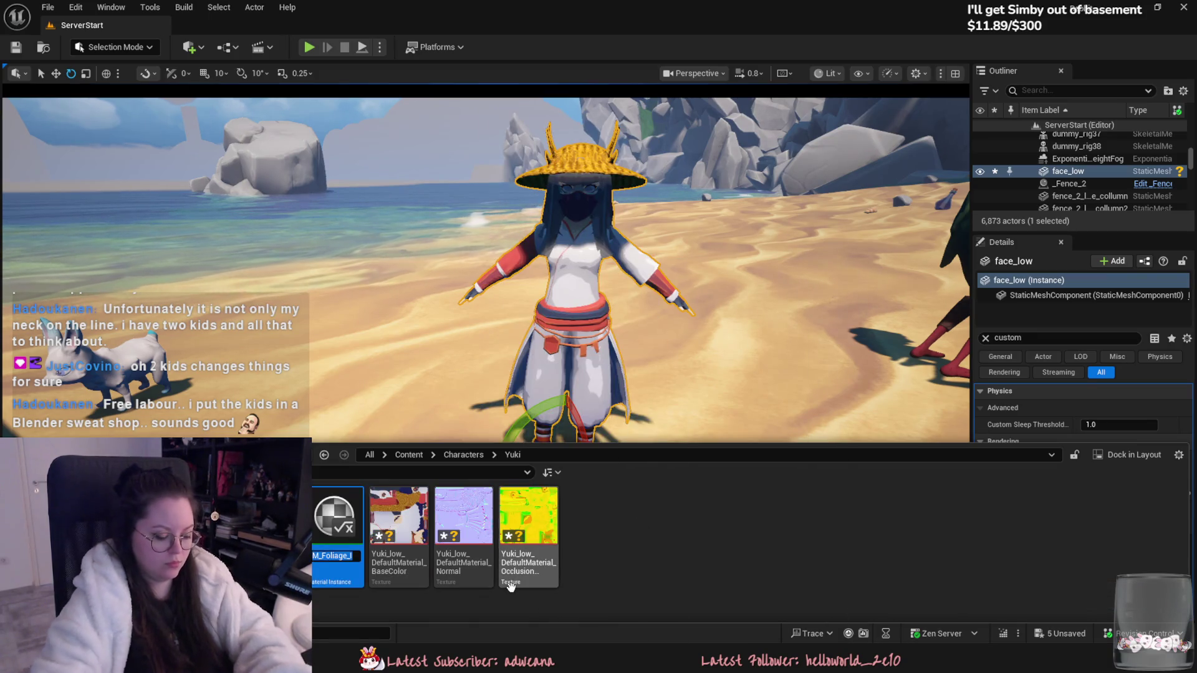
pyautogui.write('MI_Foliage')
pyautogui.press('Return')
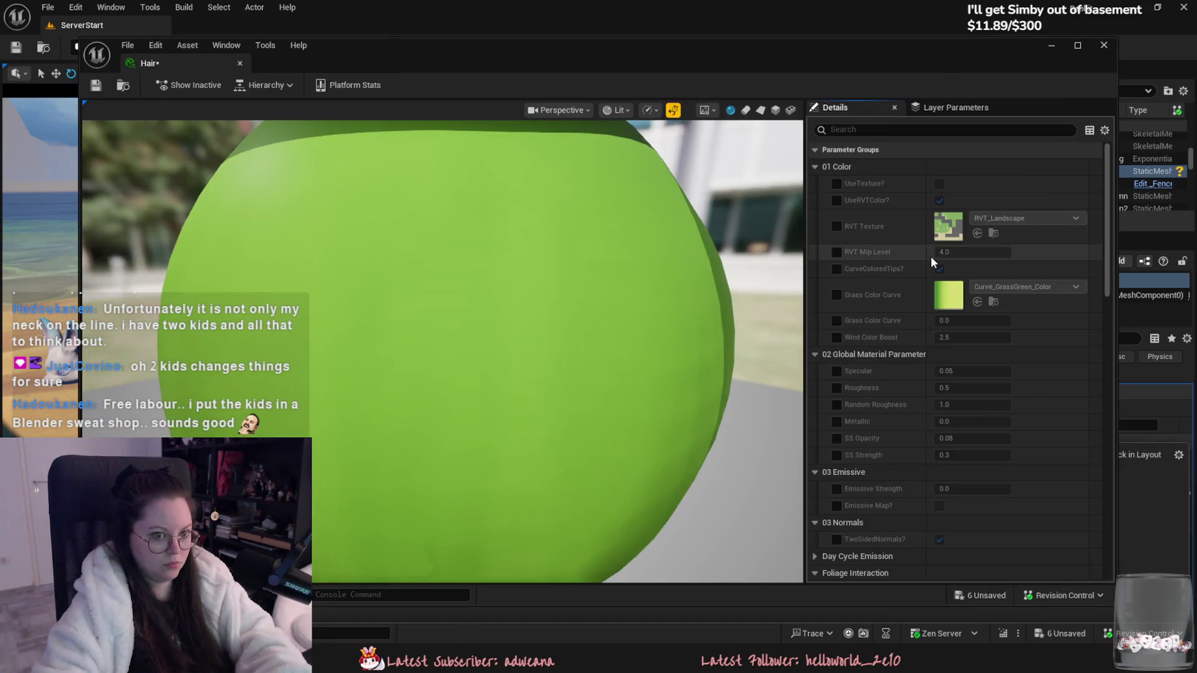
pyautogui.click(837, 295)
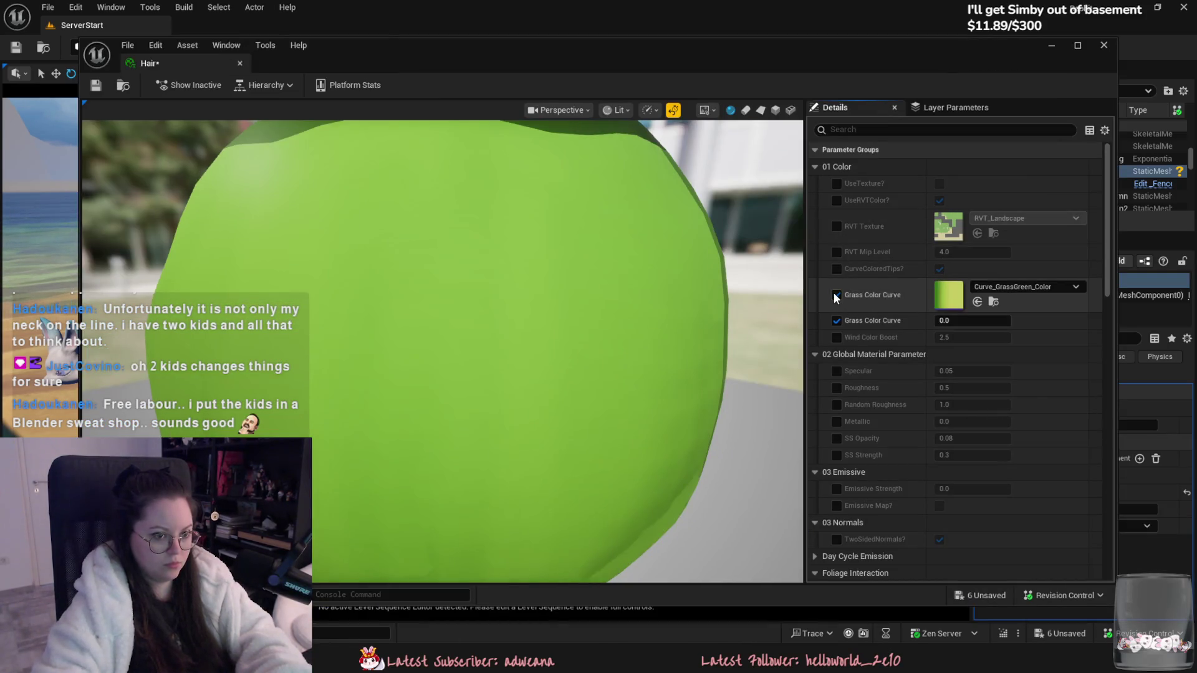
# Step: Disable the Grass Color Curve overrides, enable UseTexture?, and use the hair-strands texture as Foliage Texture
pyautogui.click(836, 295)
pyautogui.click(837, 183)
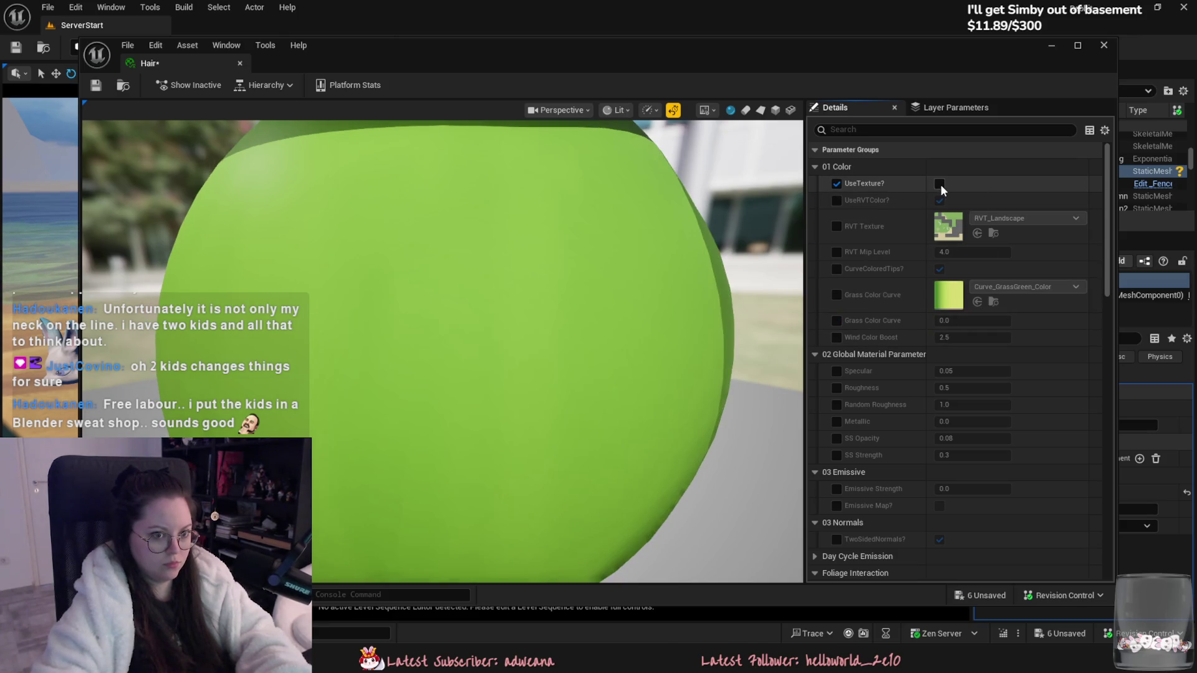
pyautogui.click(939, 185)
pyautogui.click(836, 209)
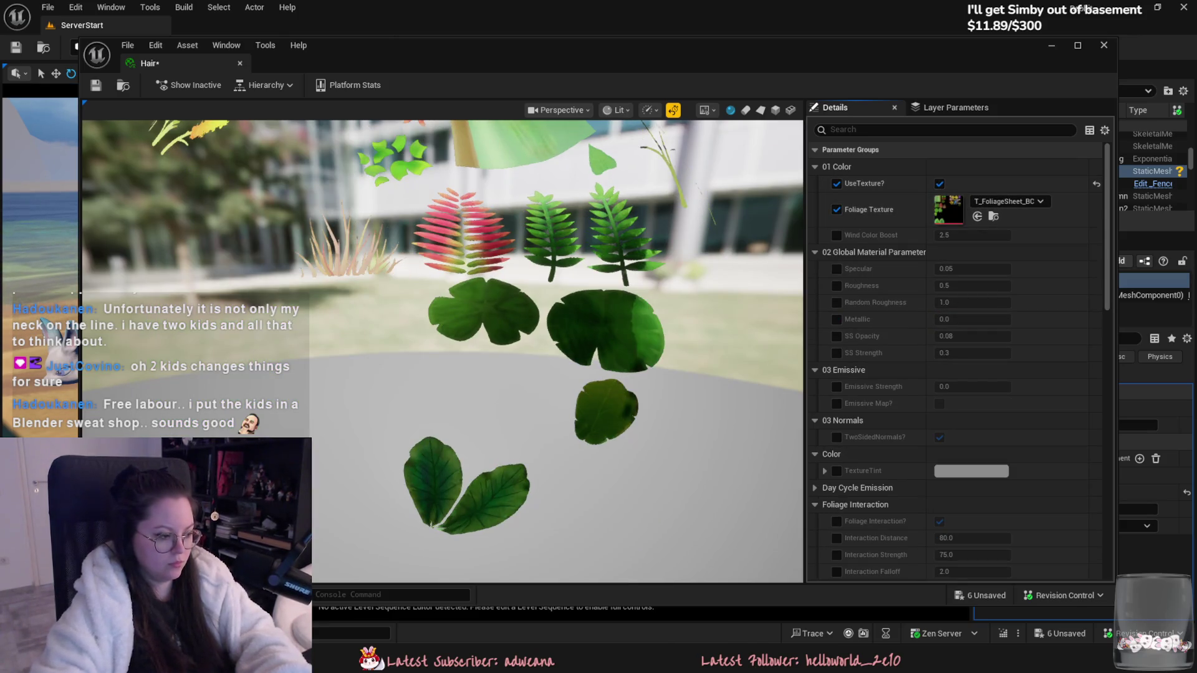
pyautogui.hotkey('ctrl', 'space')
pyautogui.moveTo(349, 486); pyautogui.dragTo(946, 210)
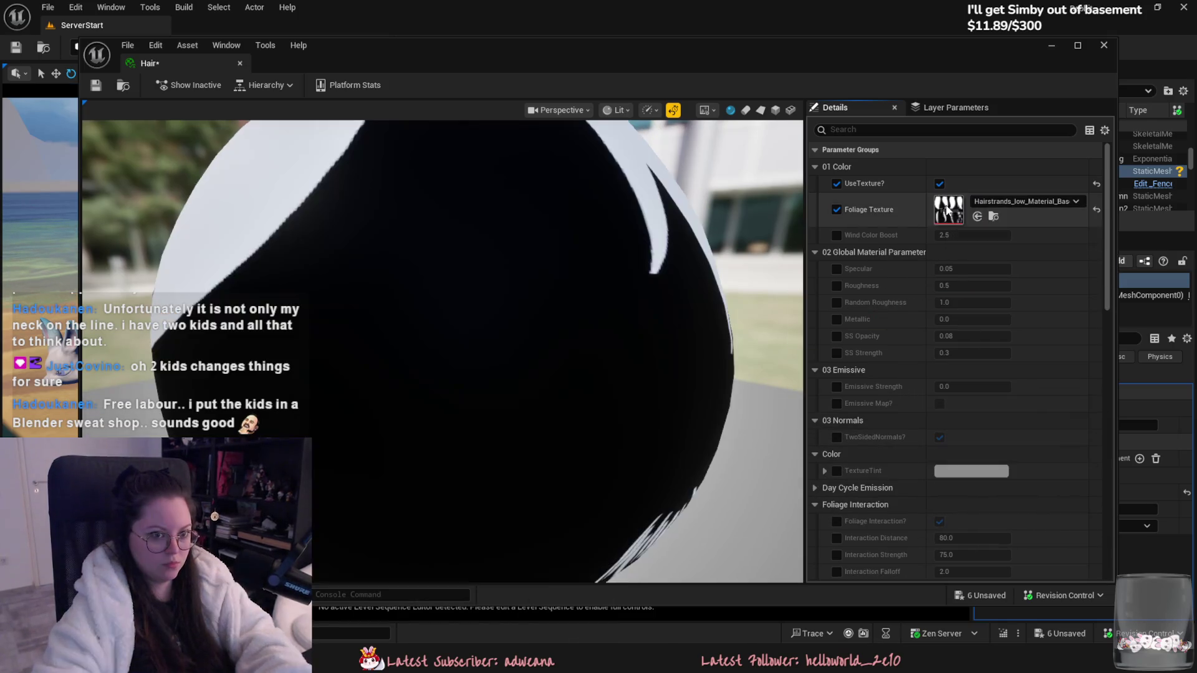
# Step: Save the Hair material instance and dock its editor beside the beach level
pyautogui.hotkey('ctrl', 's')
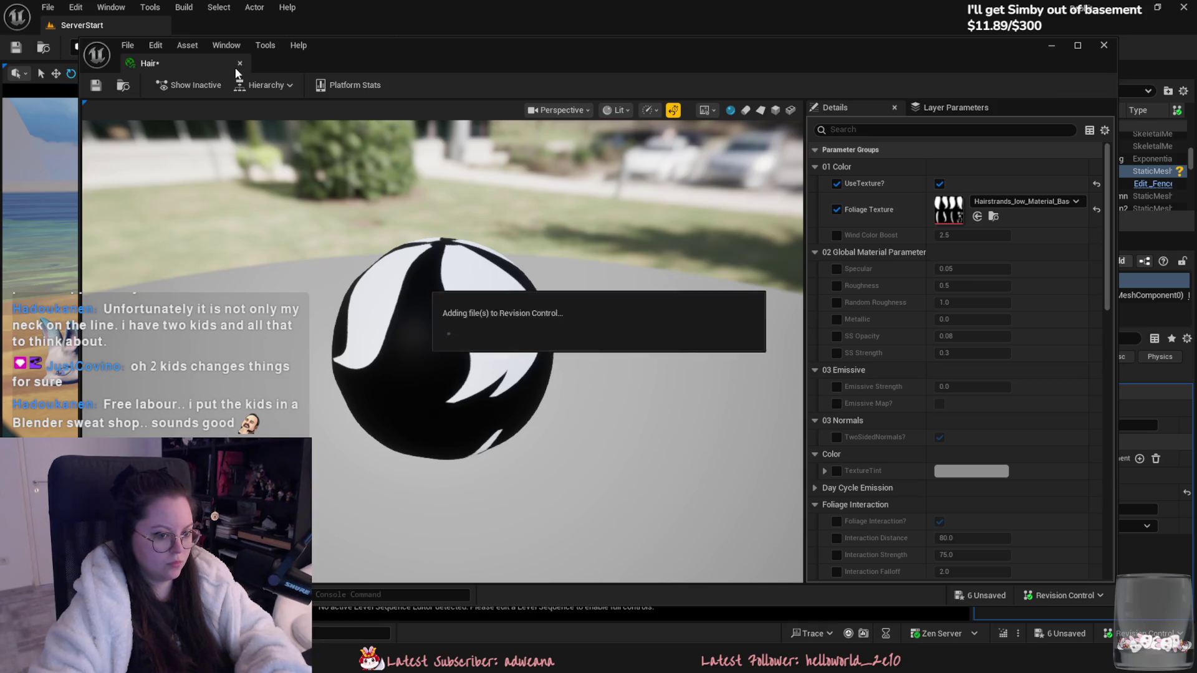
pyautogui.moveTo(230, 60); pyautogui.dragTo(232, 25)
pyautogui.click(116, 30)
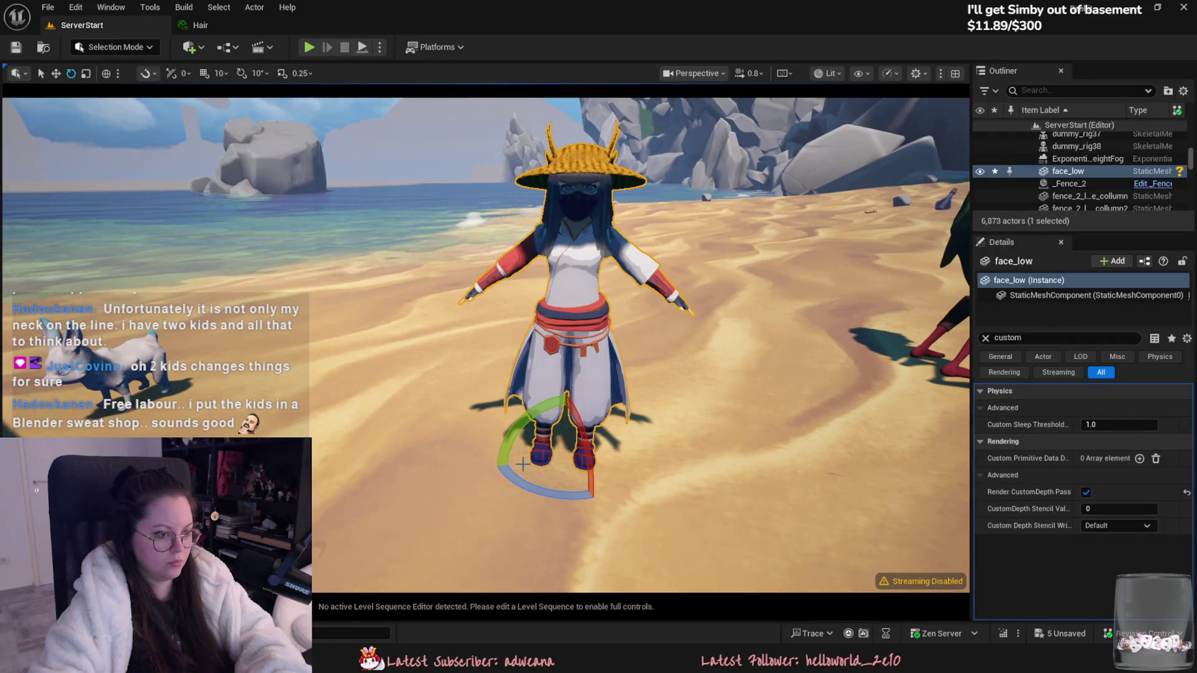
# Step: Assign the Hair material to the face_low mesh's first slot and save the mesh
pyautogui.hotkey('ctrl', 'space')
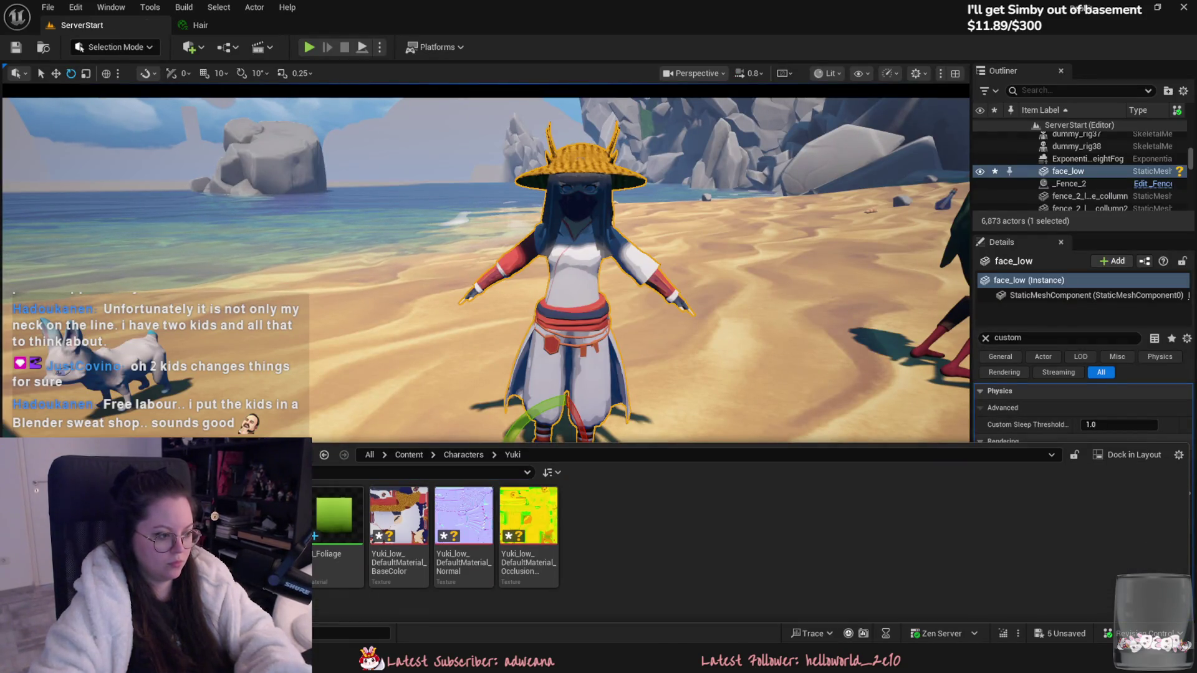
pyautogui.hotkey('ctrl', 'e')
pyautogui.click(1080, 146)
pyautogui.write('hair')
pyautogui.click(1079, 352)
pyautogui.scroll(5, 470, 226)
pyautogui.hotkey('ctrl', 's')
pyautogui.scroll(-5, 470, 226)
pyautogui.moveTo(474, 223); pyautogui.dragTo(535, 239)
# Step: Override Wind Color Boost to 0 on the Hair material instance and save it
pyautogui.click(239, 28)
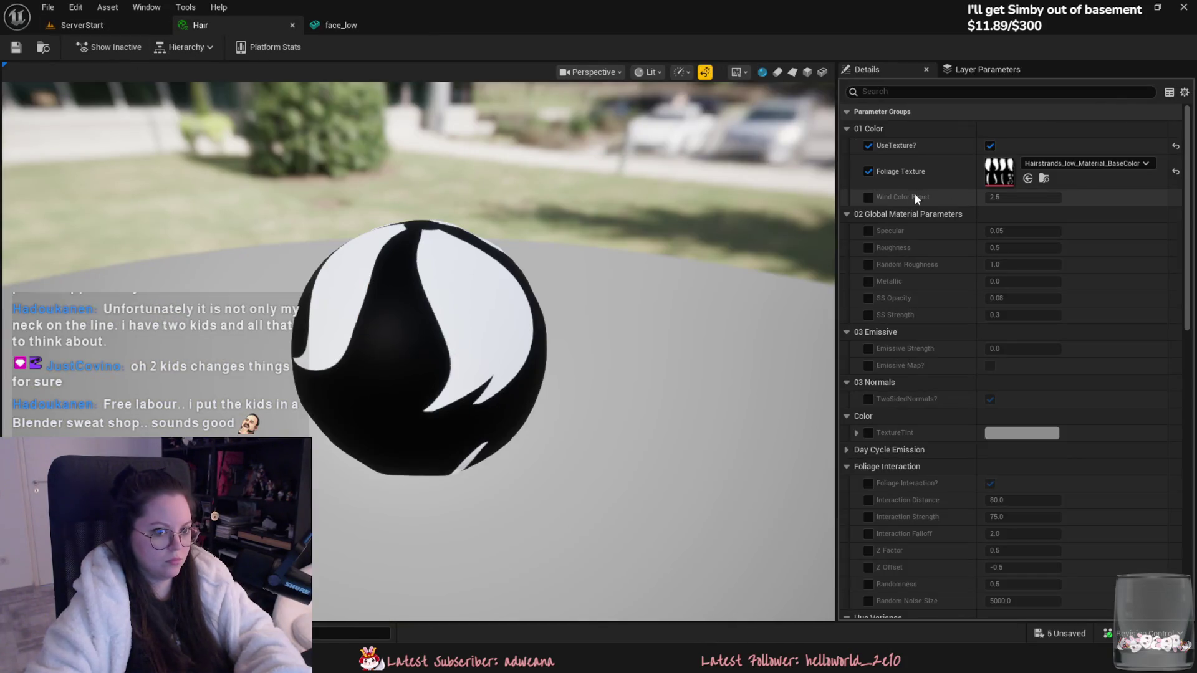
pyautogui.click(868, 197)
pyautogui.click(995, 197)
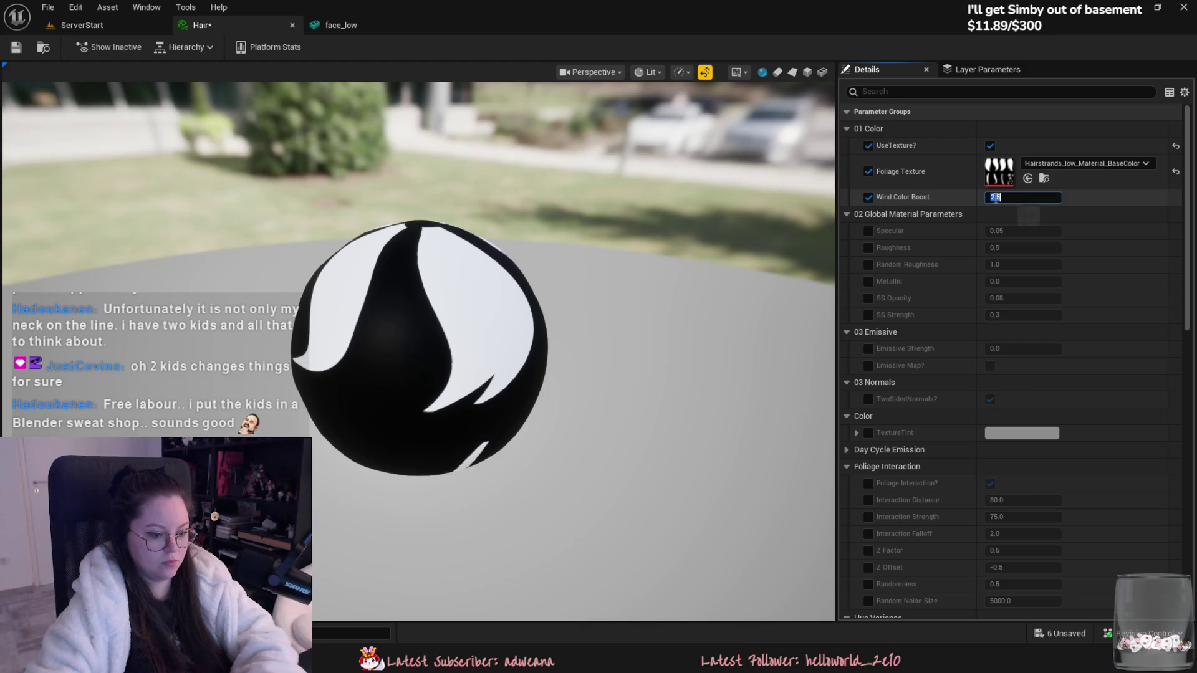
pyautogui.write('0')
pyautogui.moveTo(237, 25); pyautogui.dragTo(462, 115)
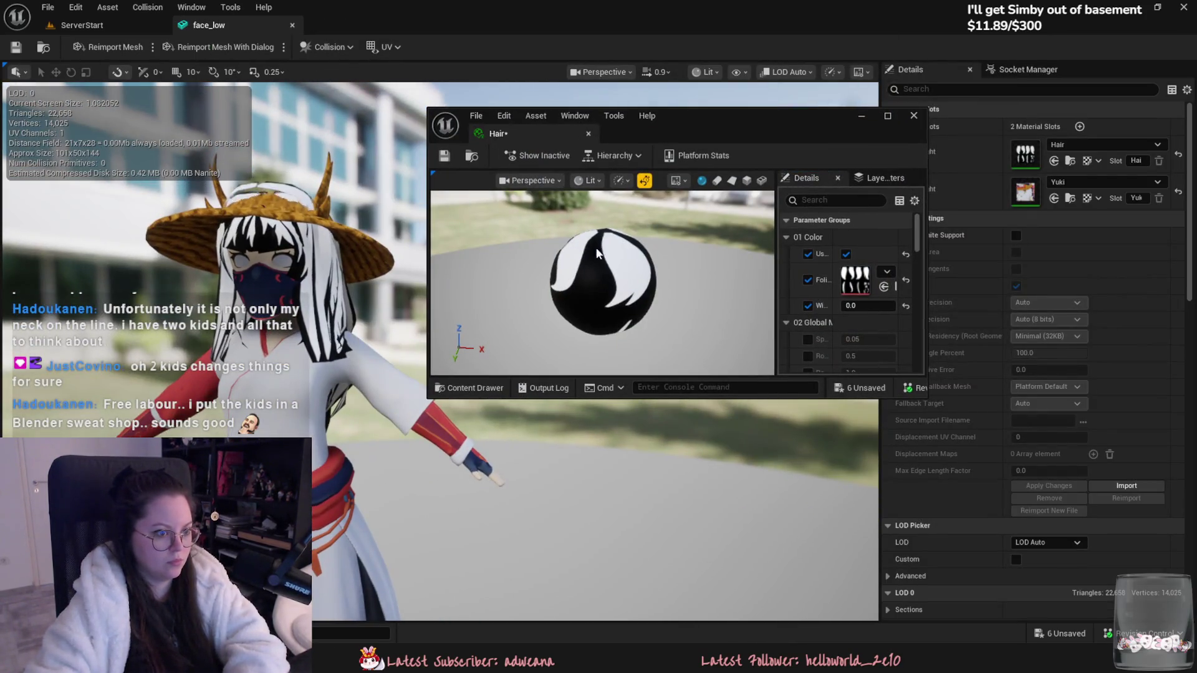
pyautogui.hotkey('ctrl', 's')
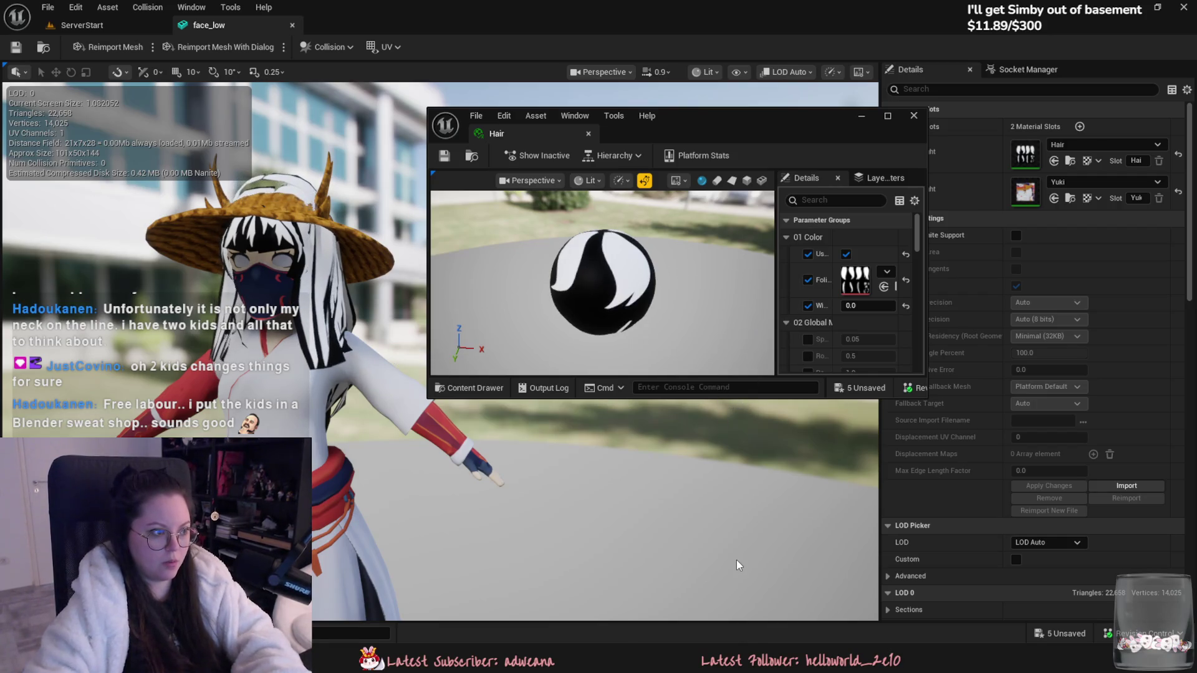
# Step: Uncheck UseWind? on the Hair material and save
pyautogui.moveTo(703, 399); pyautogui.dragTo(738, 614)
pyautogui.scroll(-2, 819, 486)
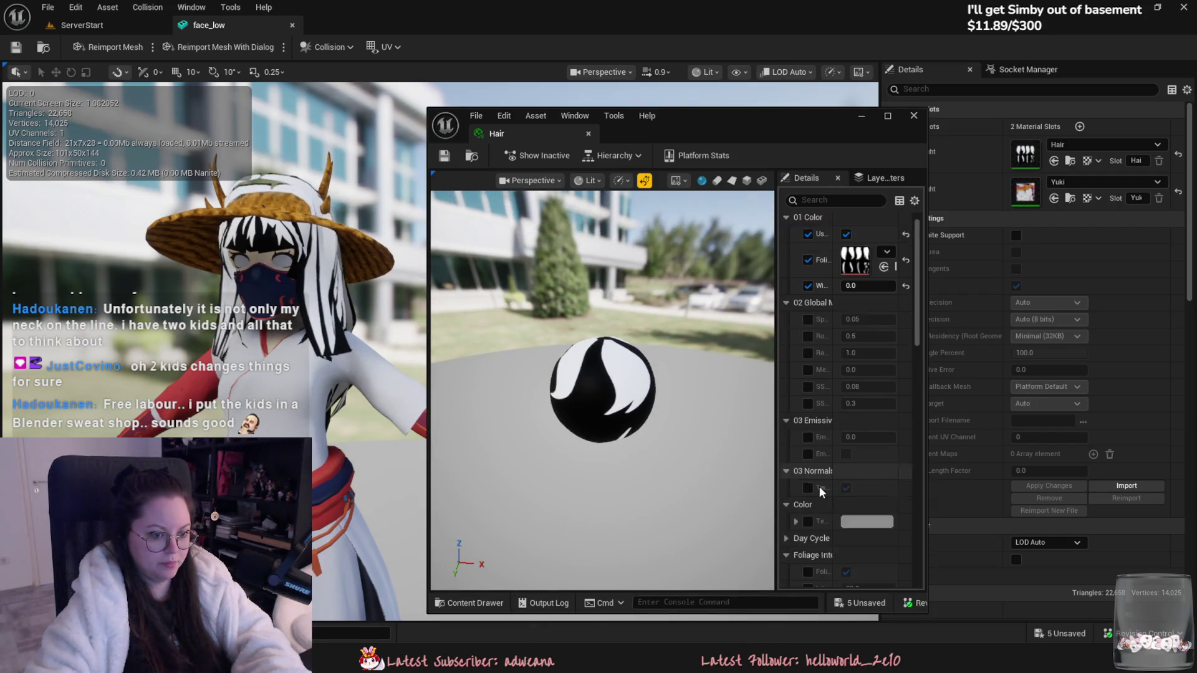
pyautogui.scroll(-2, 833, 499)
pyautogui.moveTo(428, 356); pyautogui.dragTo(333, 356)
pyautogui.moveTo(746, 495); pyautogui.dragTo(552, 461)
pyautogui.scroll(-3, 679, 477)
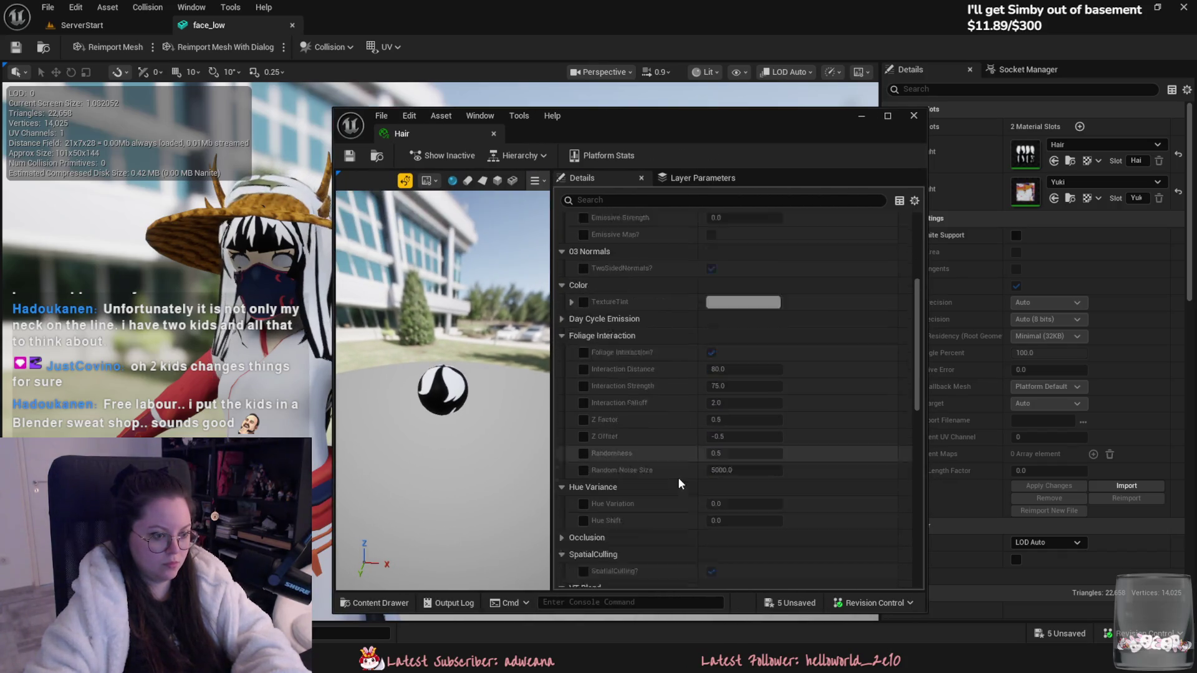
pyautogui.scroll(-5, 662, 493)
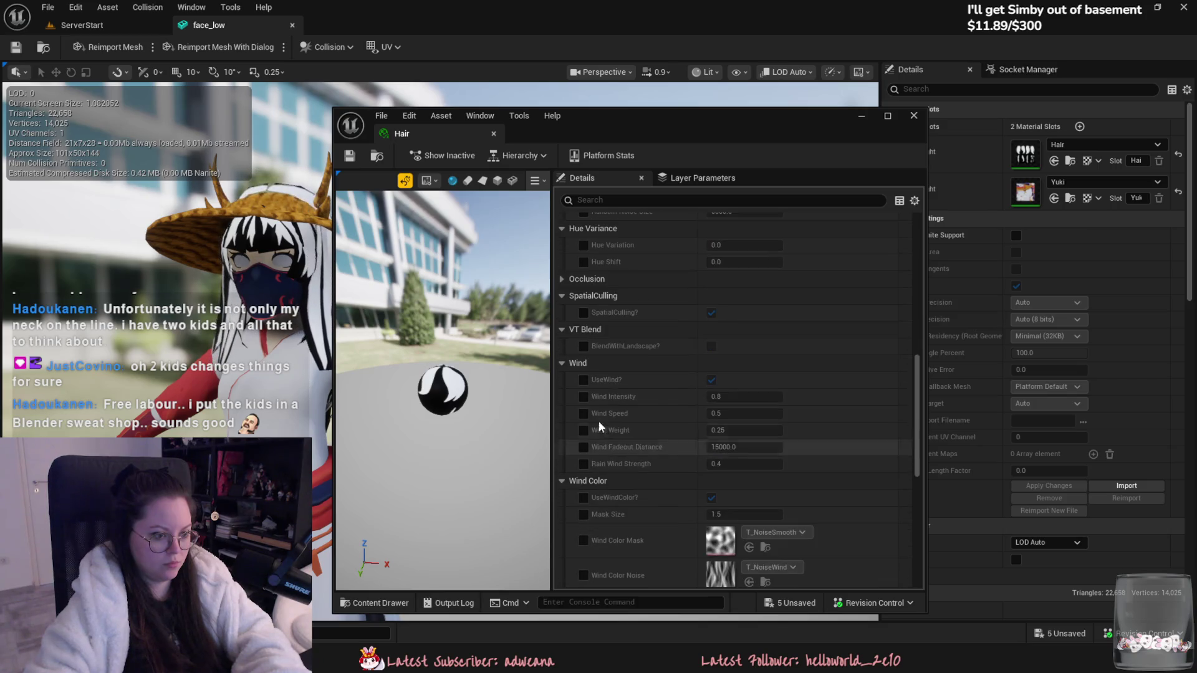
pyautogui.click(711, 380)
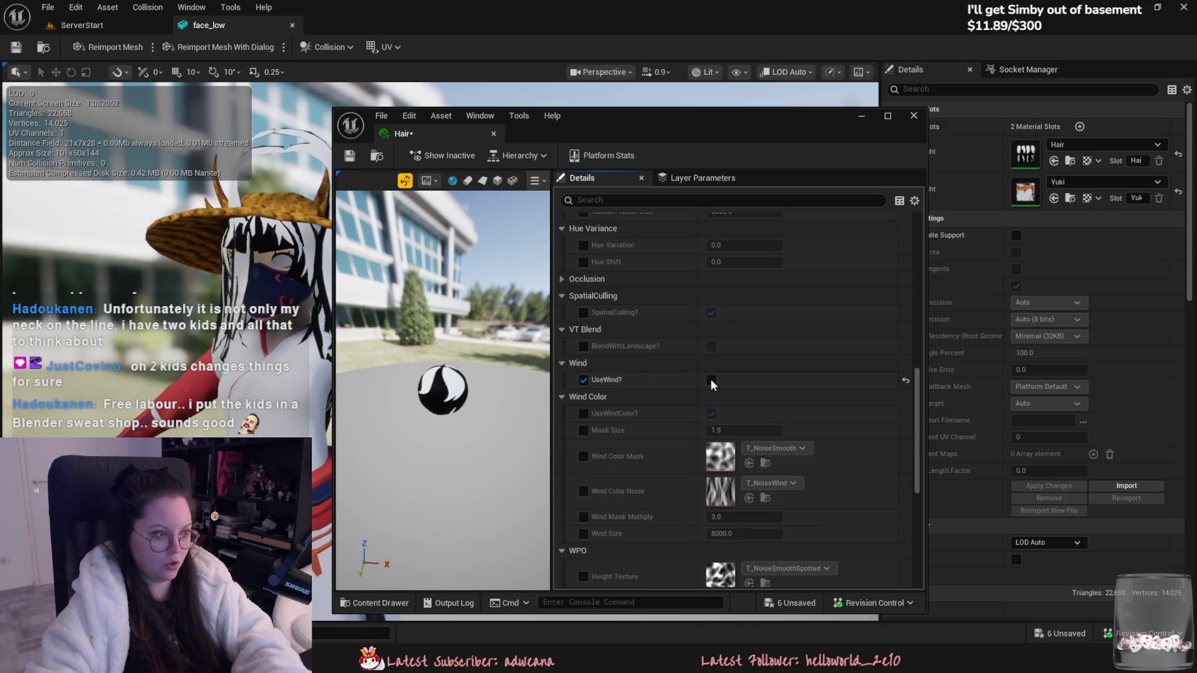
pyautogui.hotkey('ctrl', 's')
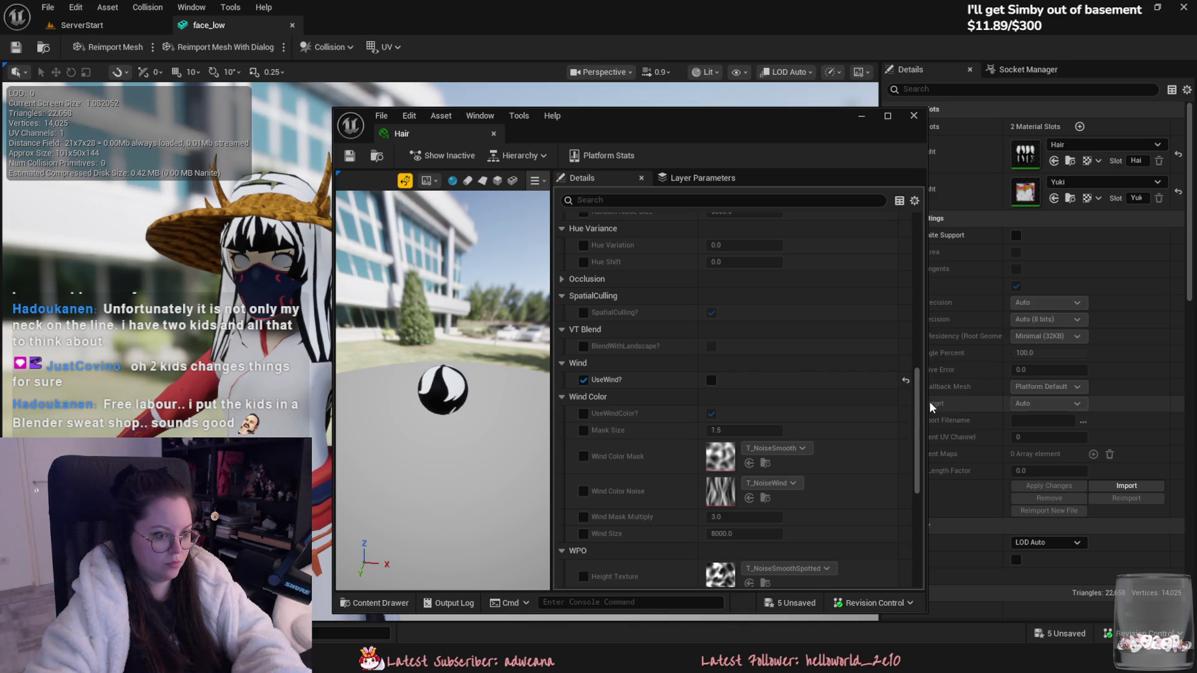
# Step: Uncheck UseWindColor?, save the Hair material, and close its editor
pyautogui.moveTo(915, 406); pyautogui.dragTo(917, 409)
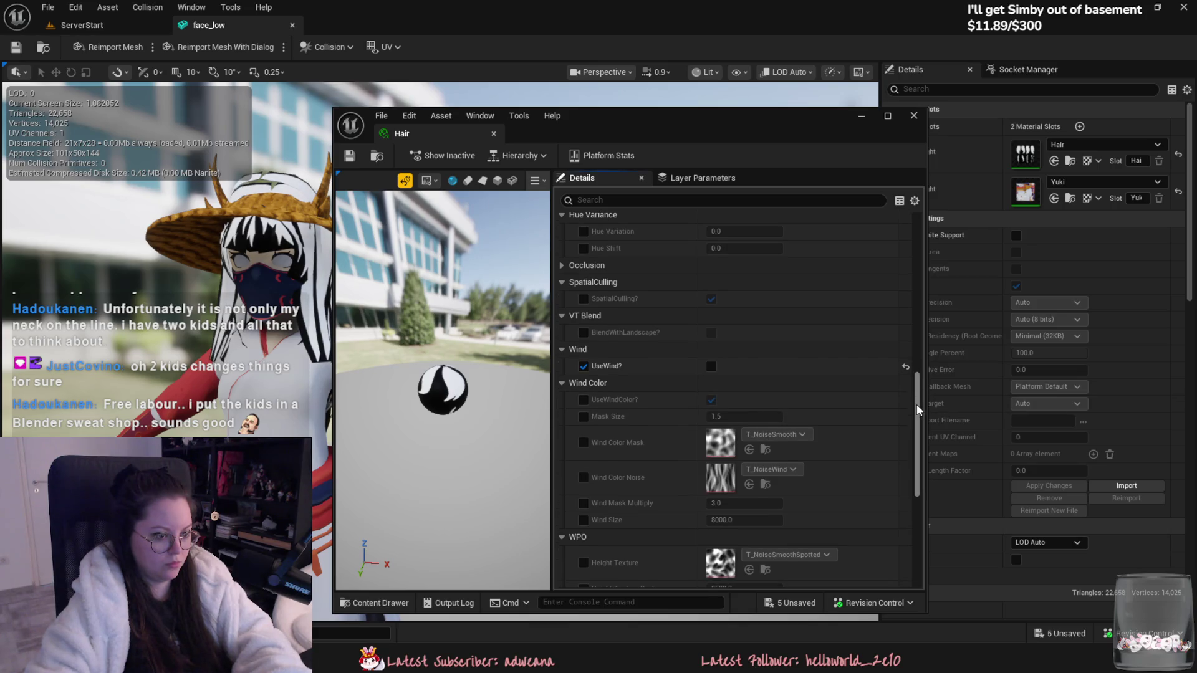
pyautogui.click(711, 401)
pyautogui.moveTo(918, 427); pyautogui.dragTo(914, 460)
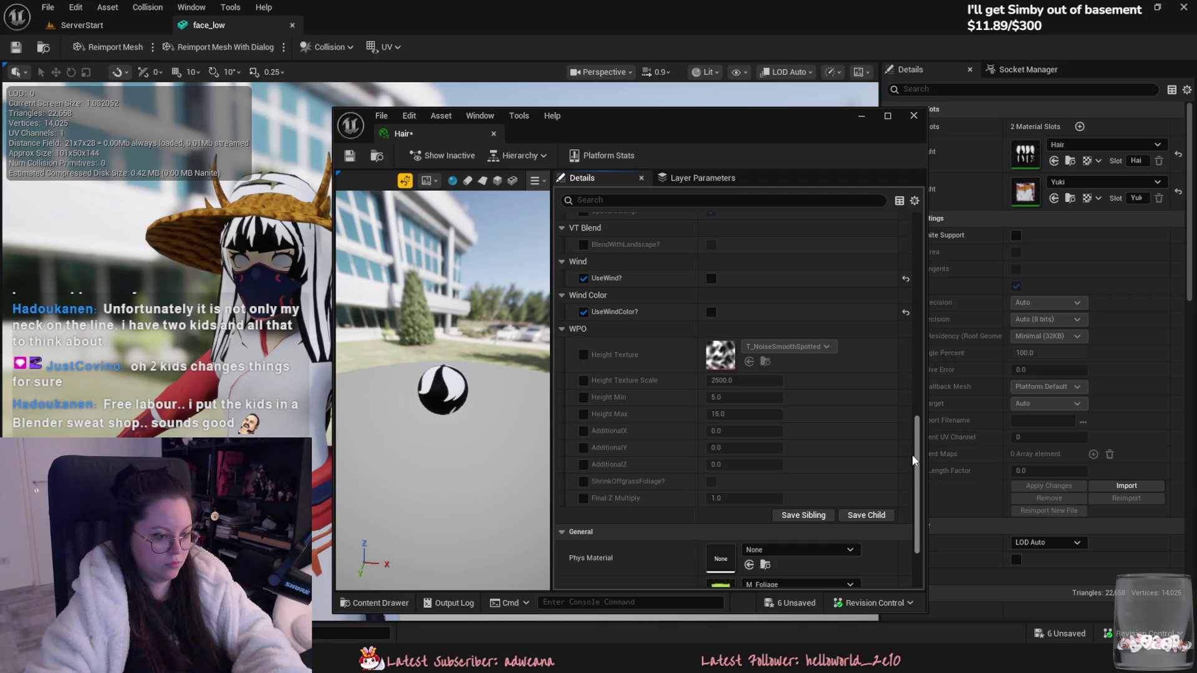
pyautogui.scroll(-2, 912, 460)
pyautogui.scroll(10, 877, 342)
pyautogui.scroll(8, 873, 342)
pyautogui.scroll(2, 881, 267)
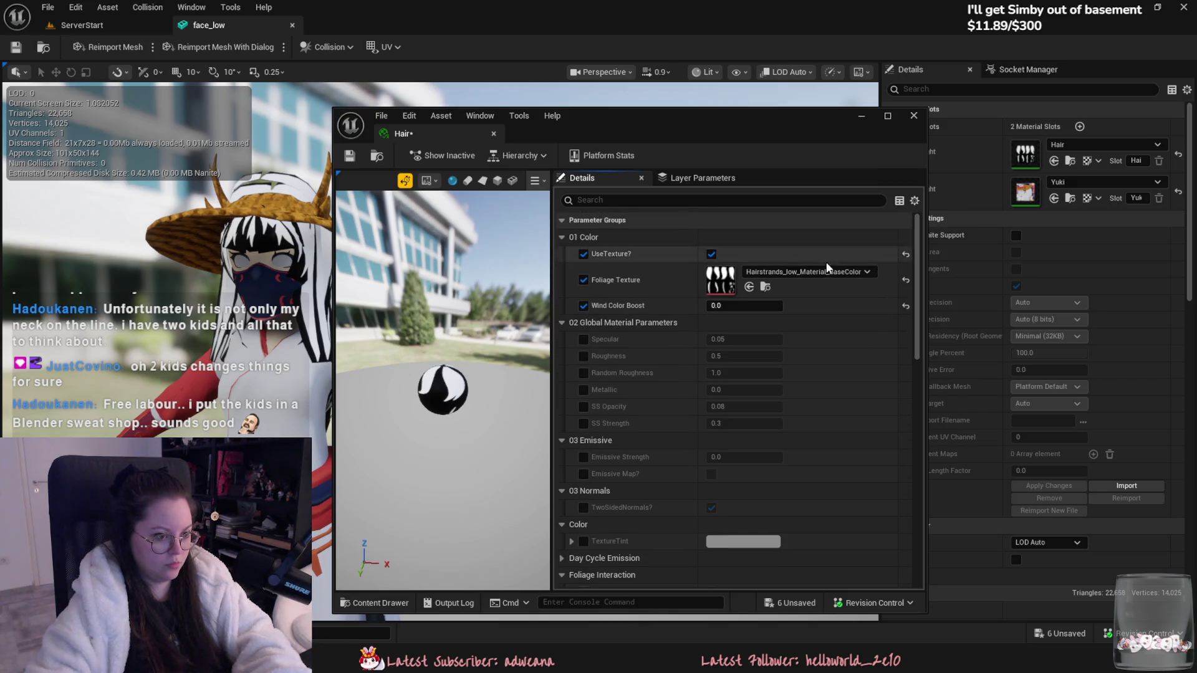
pyautogui.hotkey('ctrl', 's')
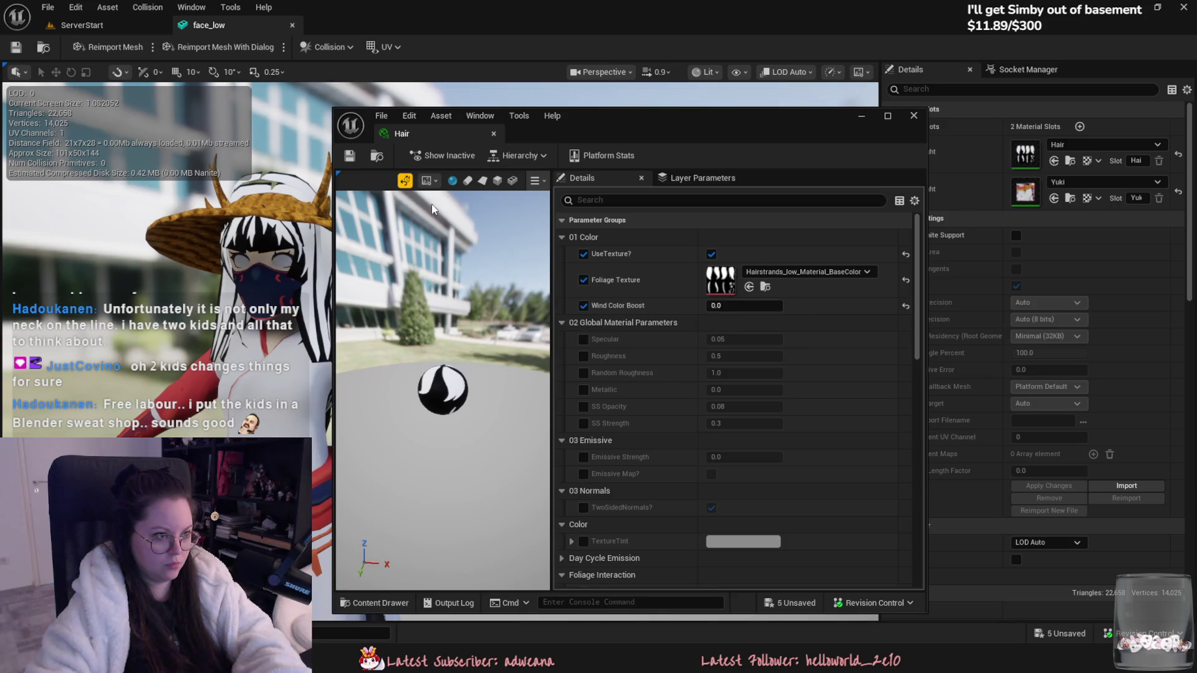
pyautogui.click(492, 133)
pyautogui.click(139, 22)
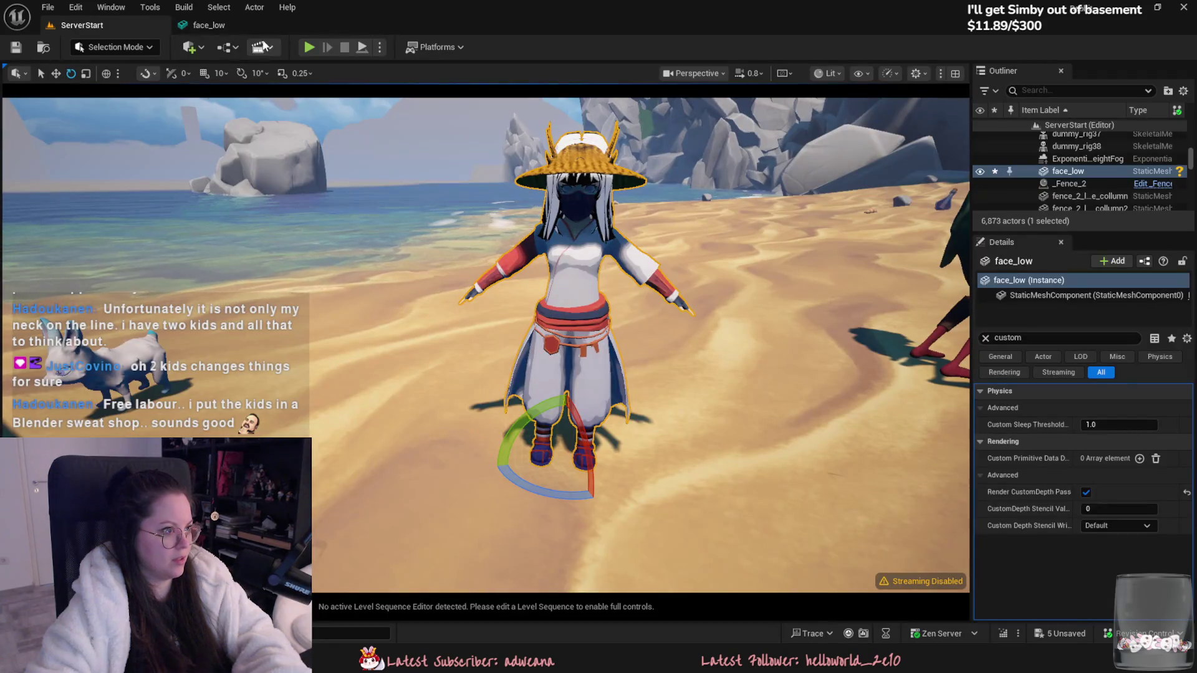
# Step: Create a new material Hair_Yuki in the Yuki folder with Masked blend mode
pyautogui.hotkey('ctrl', 'space')
pyautogui.rightClick(619, 508)
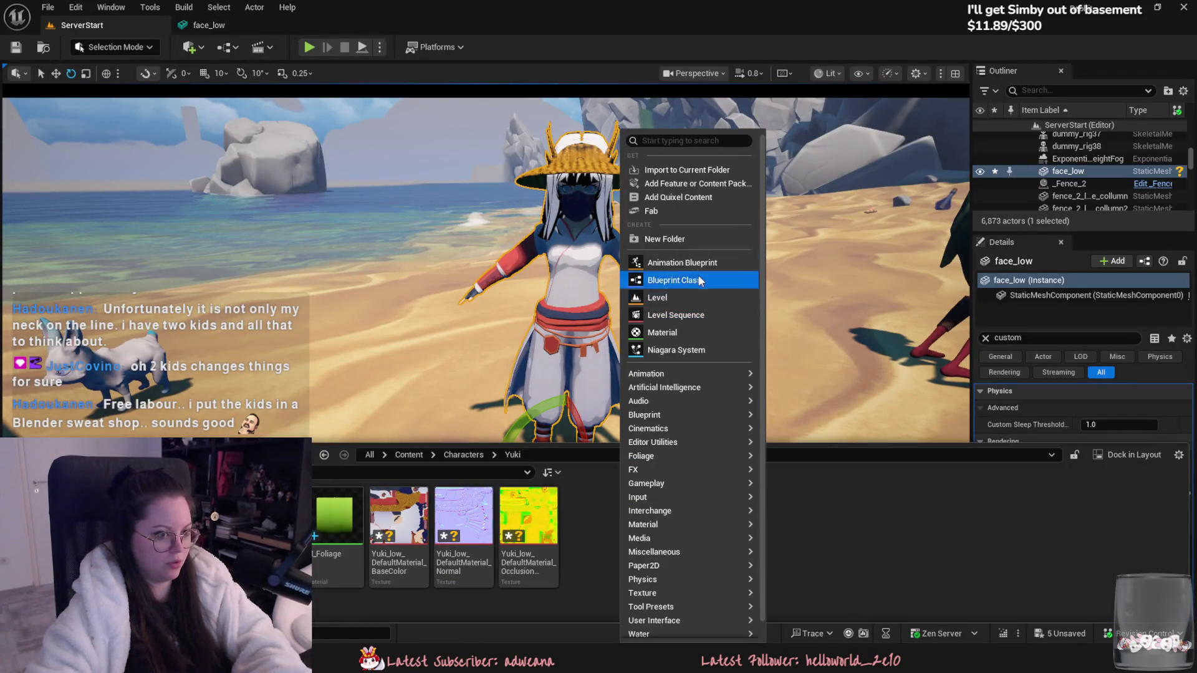
pyautogui.click(683, 332)
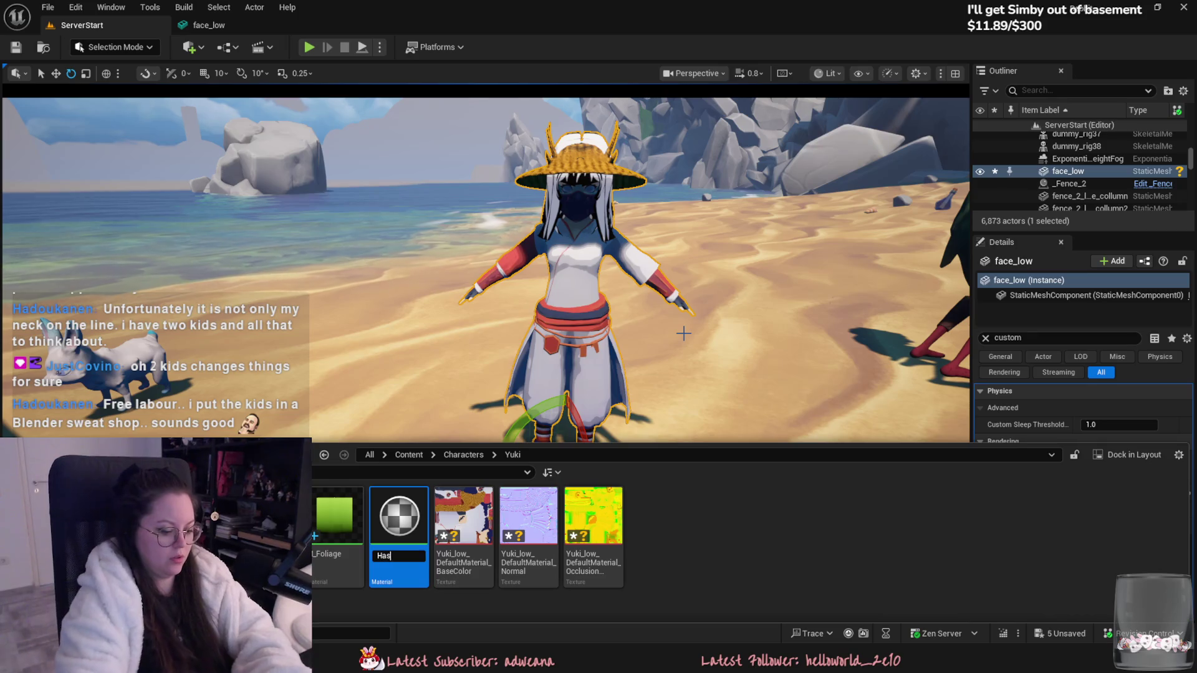
pyautogui.write('Hashair')
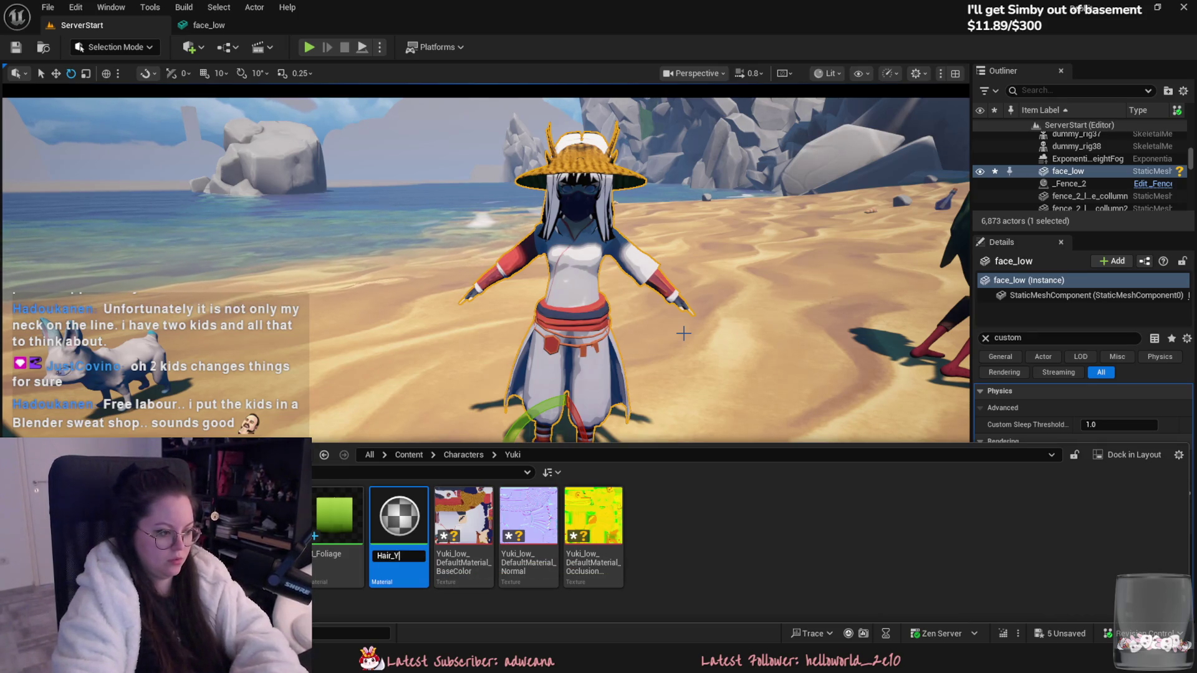
pyautogui.press('Return')
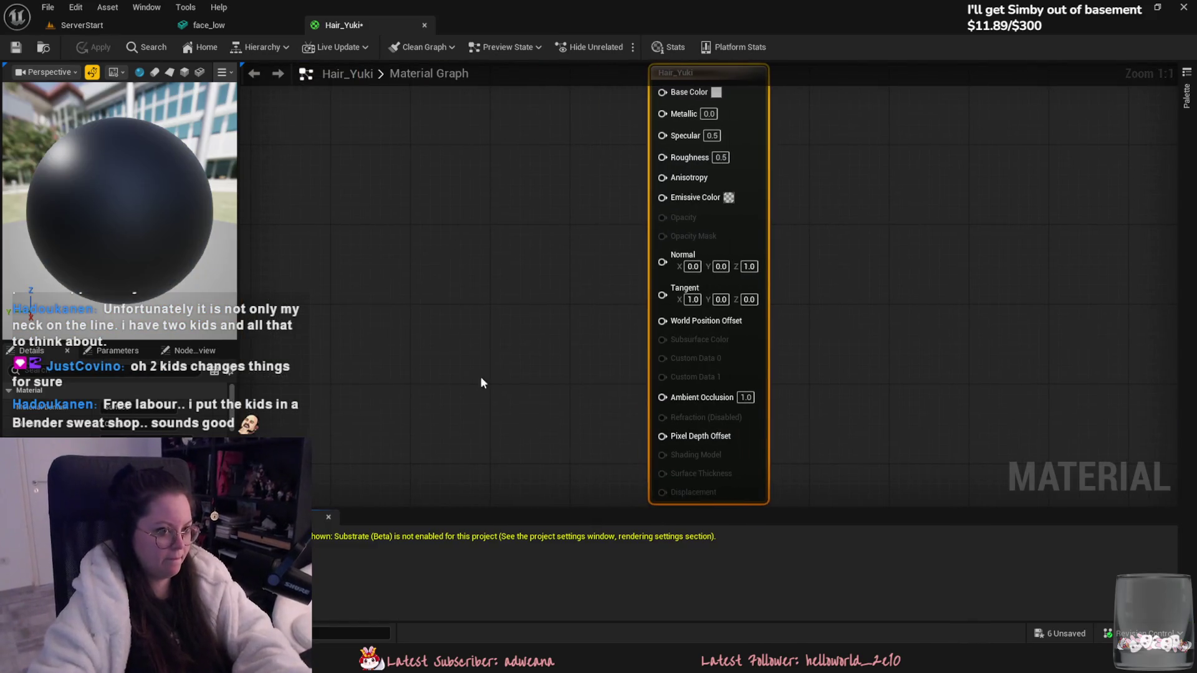
pyautogui.click(116, 447)
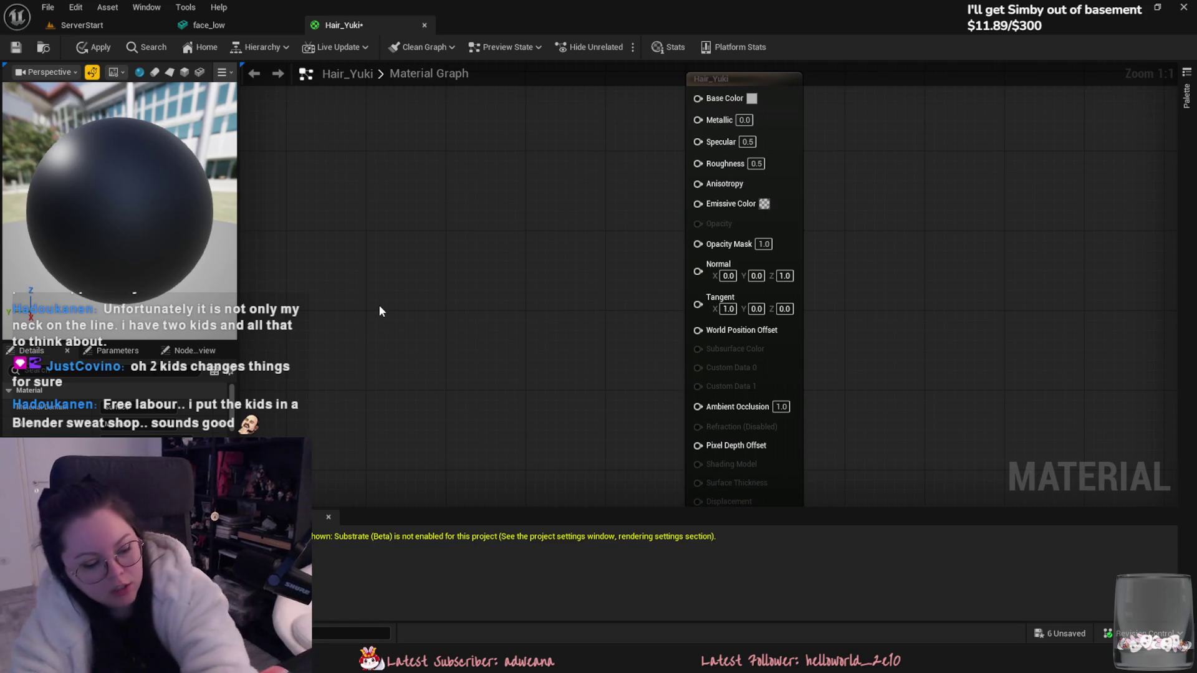
# Step: Add the hair-strands texture as a Texture Sample node in the Hair_Yuki graph
pyautogui.hotkey('ctrl', 'space')
pyautogui.moveTo(336, 523)
pyautogui.mouseDown()
pyautogui.moveTo(399, 498)
pyautogui.moveTo(328, 246)
pyautogui.mouseUp()
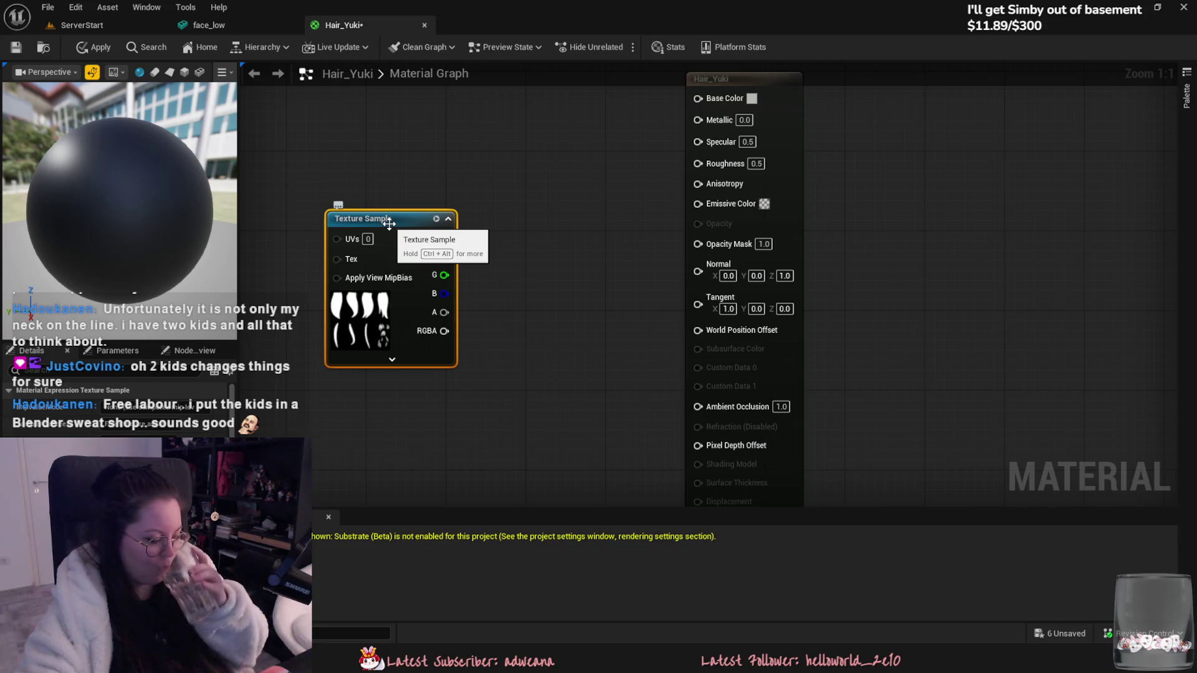
pyautogui.moveTo(513, 281); pyautogui.dragTo(652, 329, button='right')
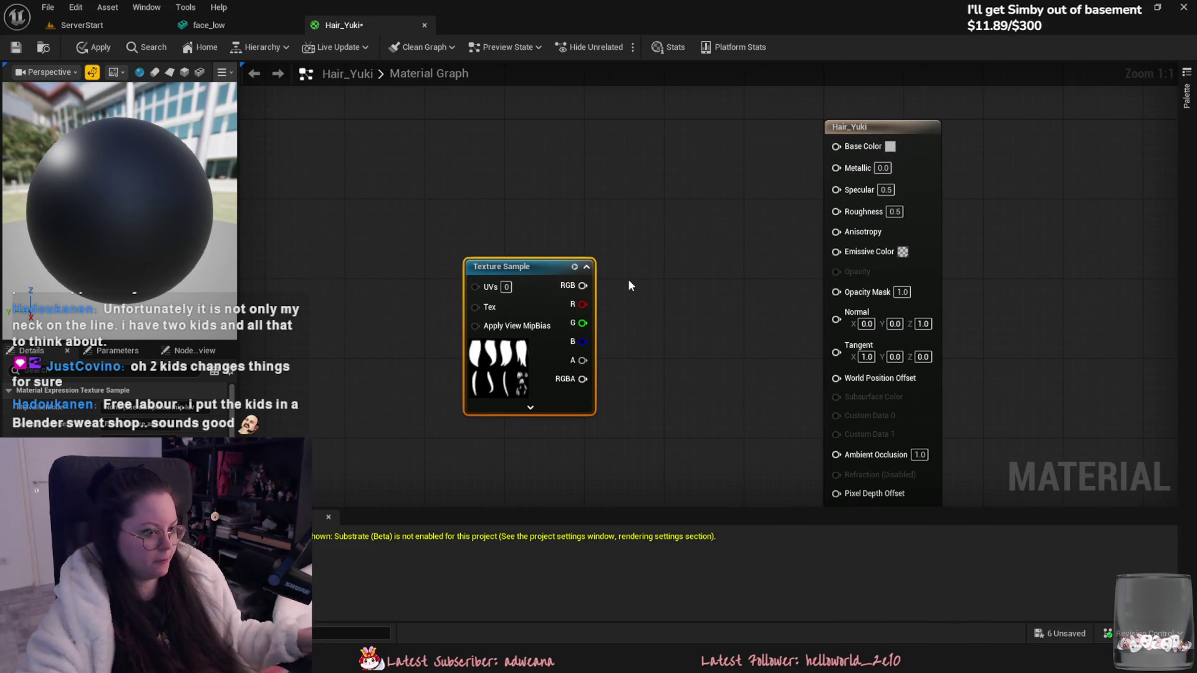
# Step: Connect the texture's alpha to Opacity Mask and preview the material on a plane
pyautogui.moveTo(499, 268); pyautogui.dragTo(429, 278)
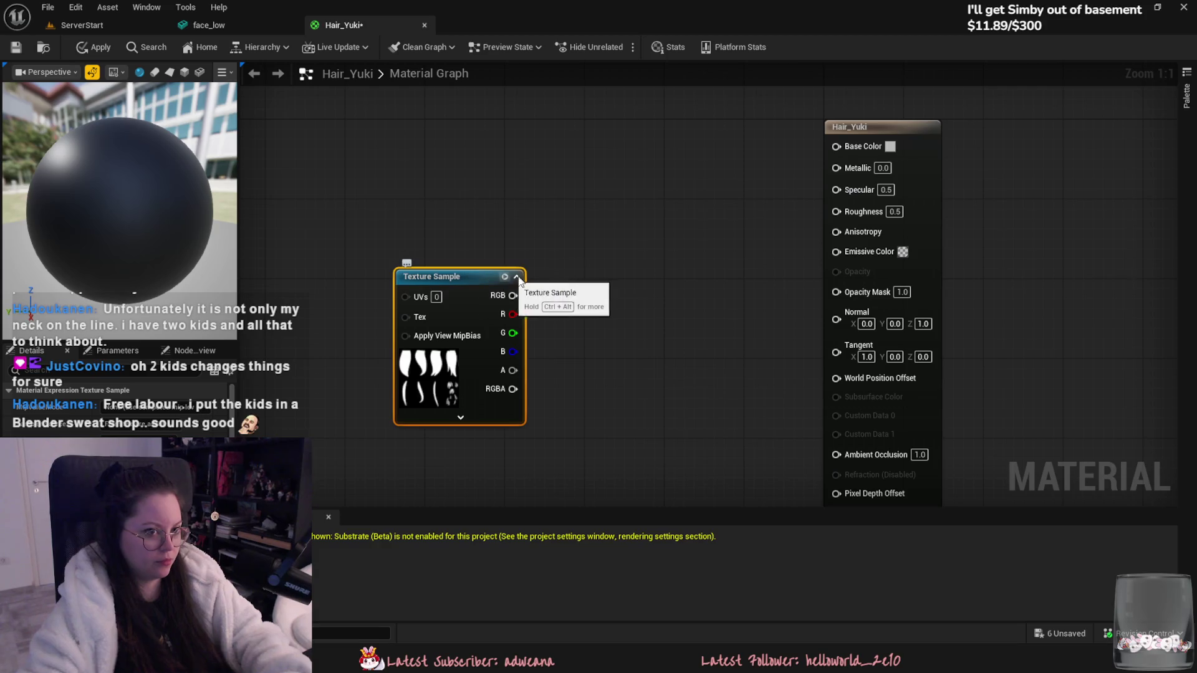
pyautogui.moveTo(512, 294); pyautogui.dragTo(442, 219)
pyautogui.click(426, 201)
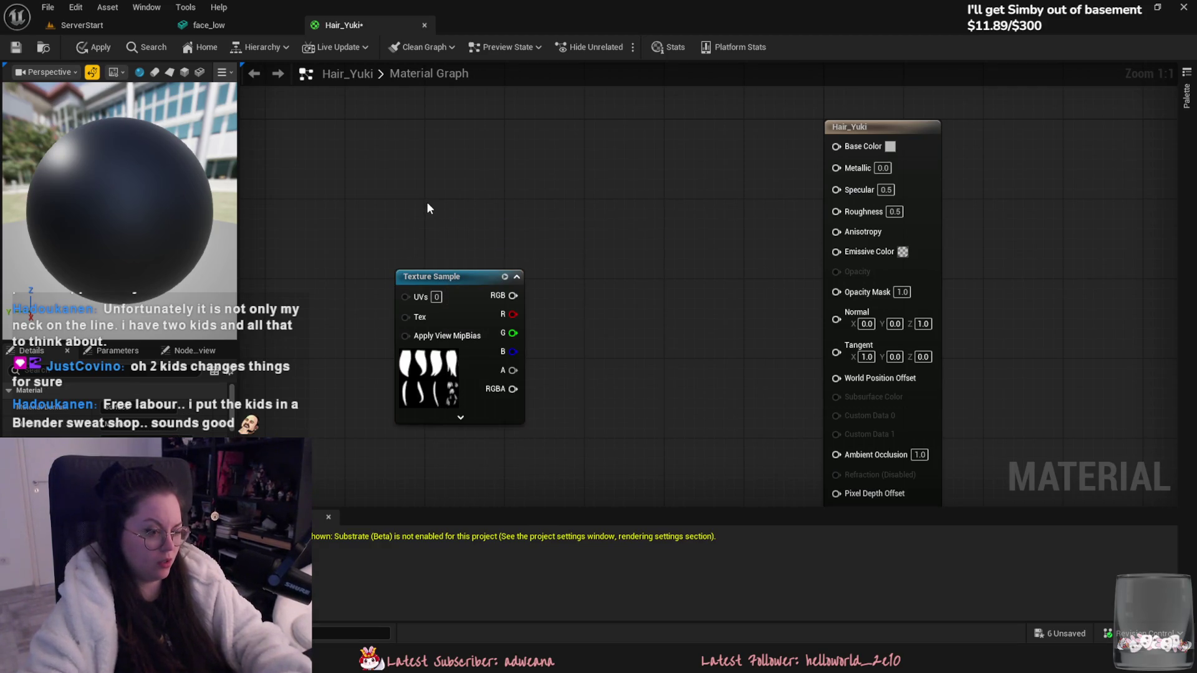
pyautogui.moveTo(513, 370)
pyautogui.mouseDown()
pyautogui.moveTo(690, 349)
pyautogui.moveTo(837, 291)
pyautogui.mouseUp()
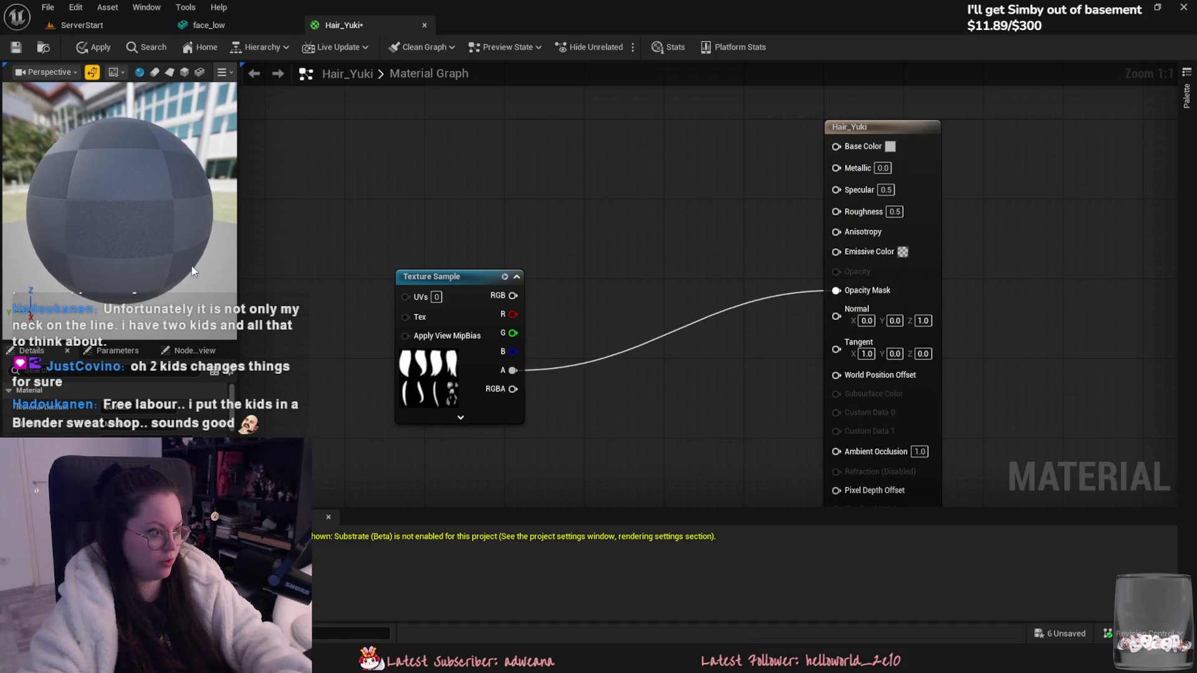
pyautogui.click(169, 73)
# Step: Multiply a black Constant3Vector by the texture RGB and wire the result into Base Color
pyautogui.moveTo(600, 255)
pyautogui.mouseDown()
pyautogui.moveTo(835, 147)
pyautogui.moveTo(547, 208)
pyautogui.moveTo(504, 141)
pyautogui.moveTo(534, 130)
pyautogui.mouseUp()
pyautogui.click(505, 141)
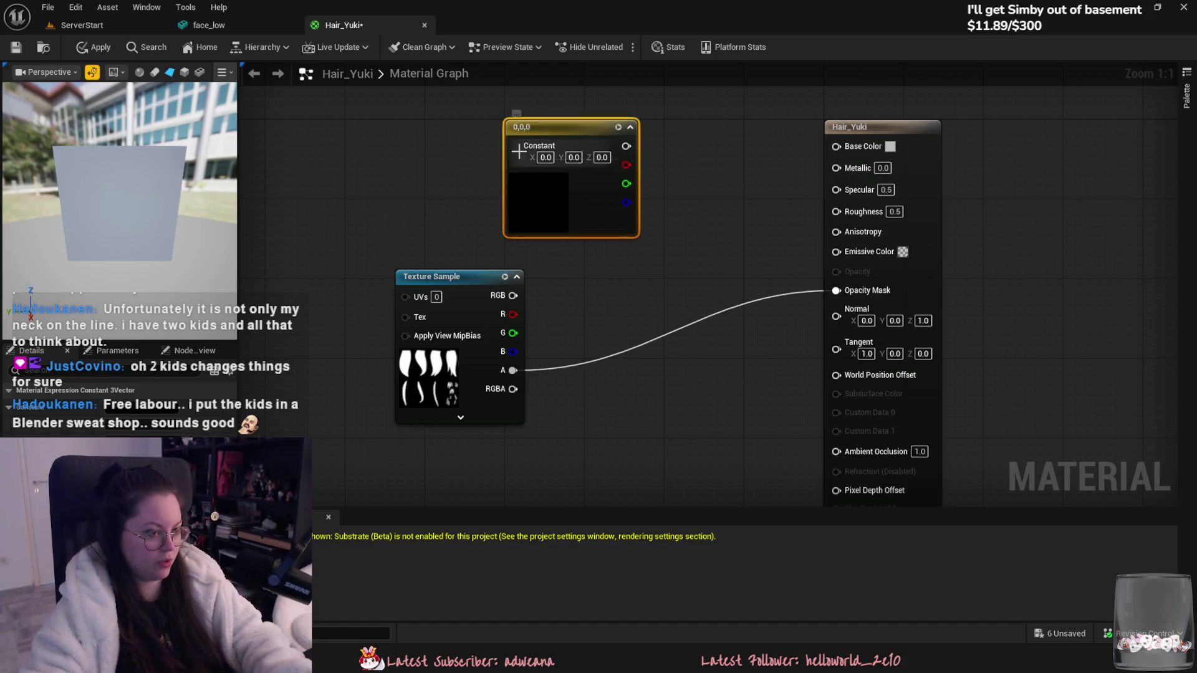
pyautogui.click(547, 278)
pyautogui.click(710, 221)
pyautogui.moveTo(512, 295); pyautogui.dragTo(714, 267)
pyautogui.moveTo(625, 146)
pyautogui.mouseDown()
pyautogui.moveTo(677, 187)
pyautogui.moveTo(714, 247)
pyautogui.moveTo(837, 146)
pyautogui.mouseUp()
pyautogui.moveTo(683, 193); pyautogui.dragTo(517, 277)
pyautogui.moveTo(730, 235); pyautogui.dragTo(700, 186)
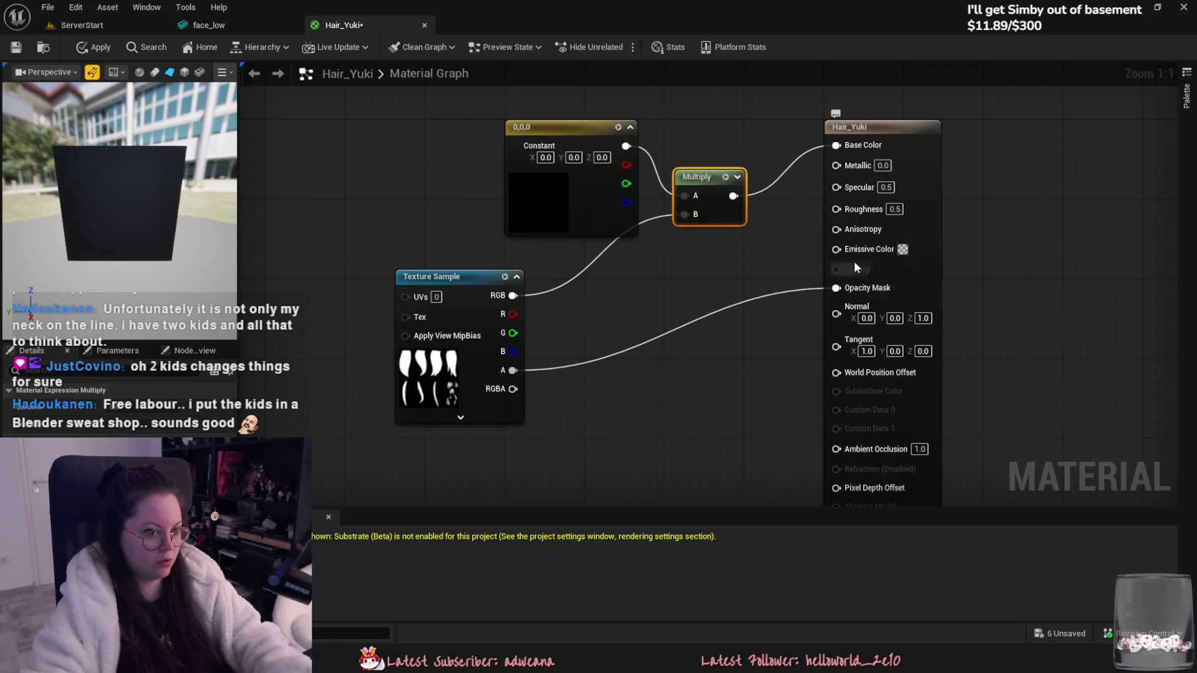
# Step: Try other blend modes, feed the texture RGB into Opacity Mask, and apply the changes
pyautogui.click(932, 154)
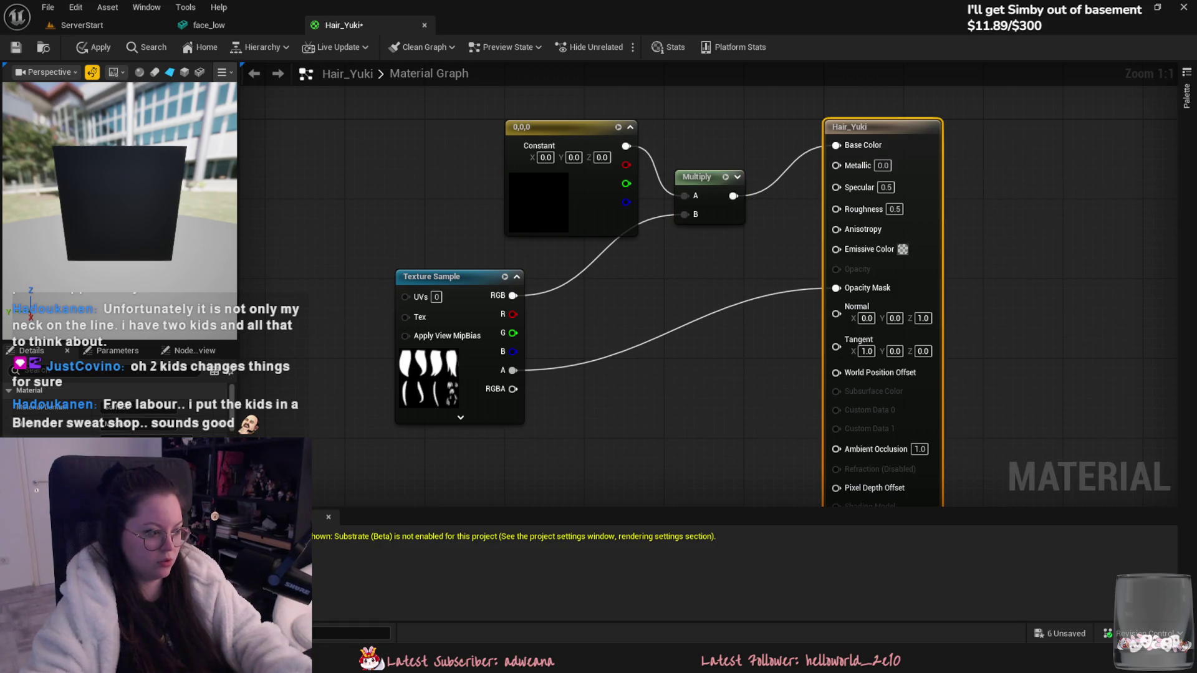
pyautogui.moveTo(118, 206)
pyautogui.mouseDown()
pyautogui.moveTo(140, 212)
pyautogui.moveTo(152, 426)
pyautogui.mouseUp()
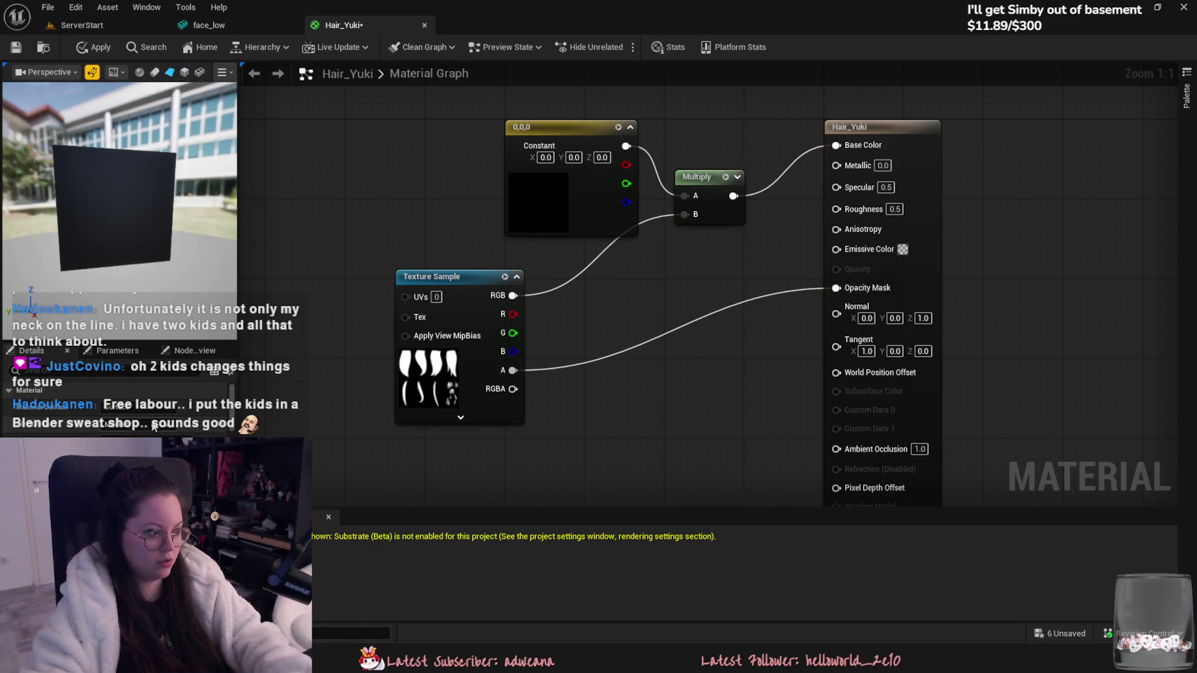
pyautogui.click(142, 430)
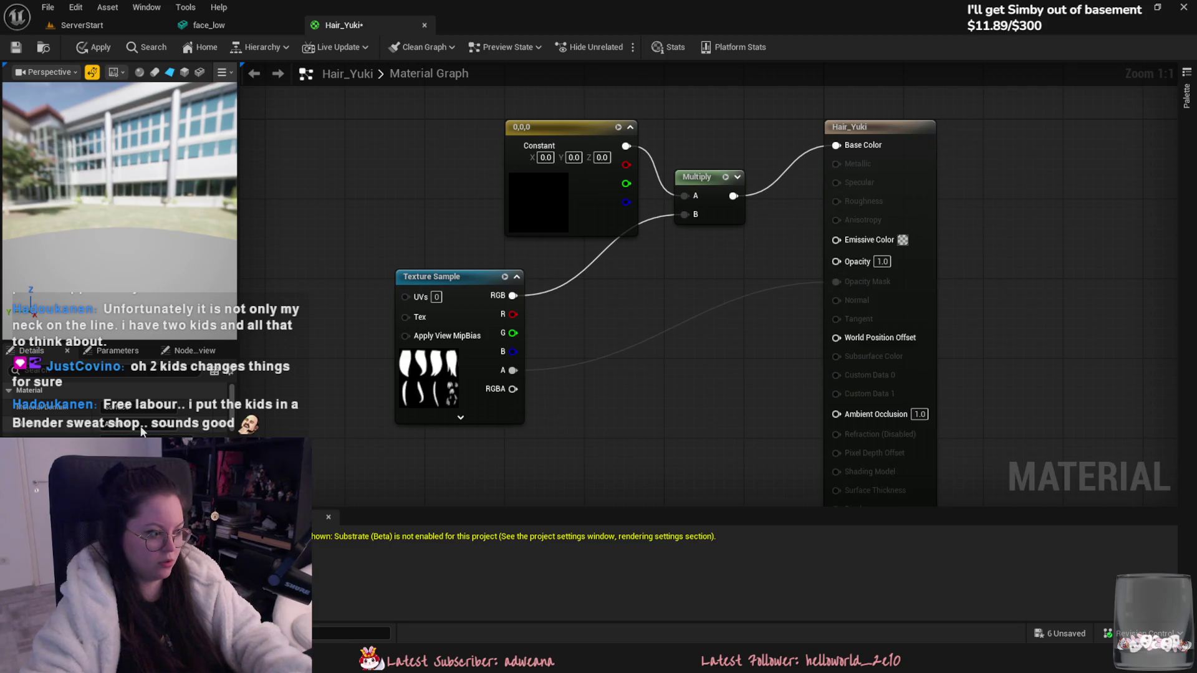
pyautogui.click(119, 436)
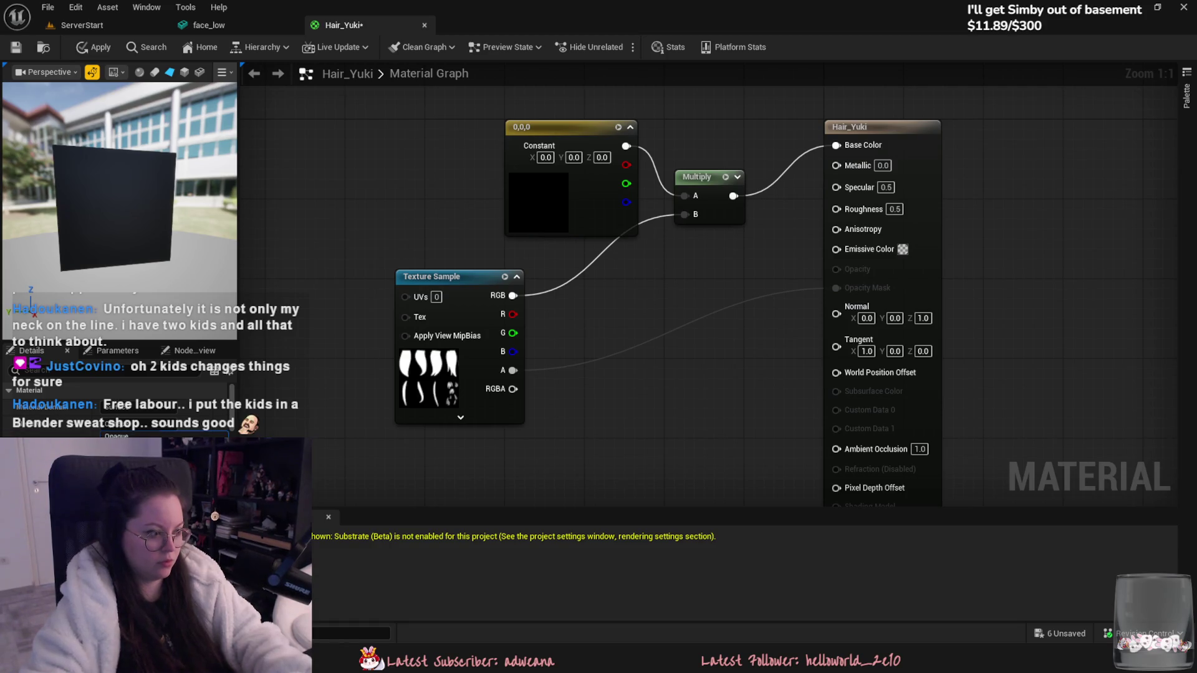
pyautogui.moveTo(512, 295)
pyautogui.mouseDown()
pyautogui.moveTo(759, 301)
pyautogui.moveTo(835, 287)
pyautogui.mouseUp()
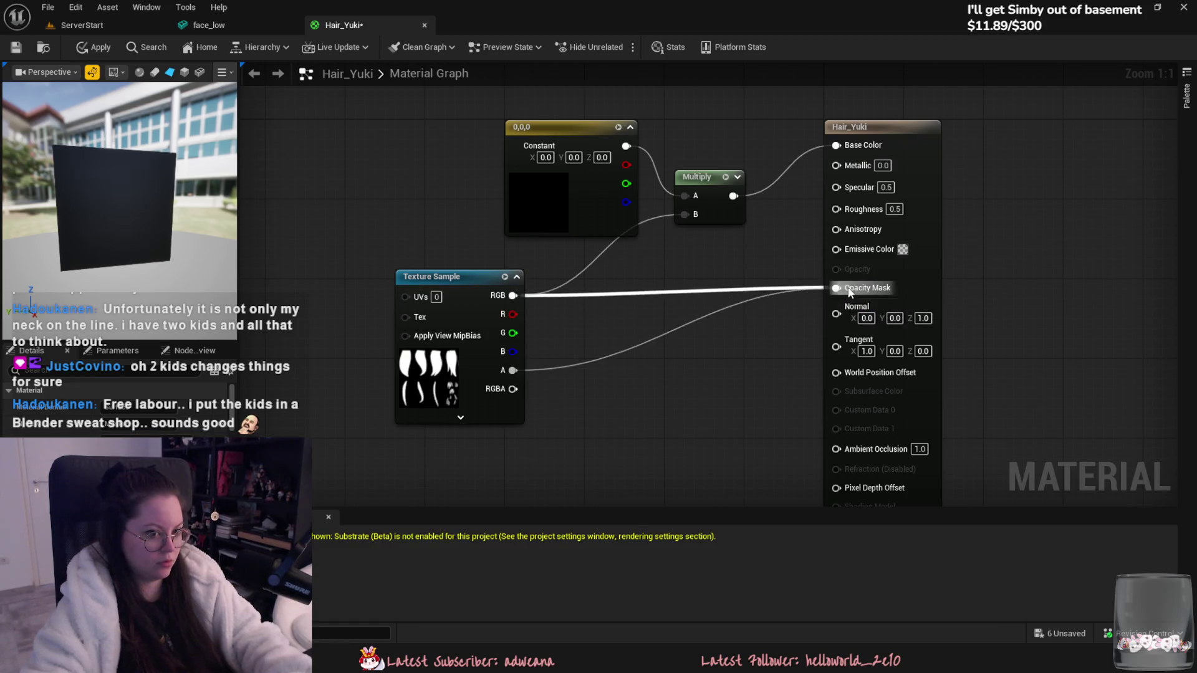
pyautogui.moveTo(119, 187)
pyautogui.mouseDown()
pyautogui.moveTo(187, 187)
pyautogui.moveTo(186, 221)
pyautogui.mouseUp()
pyautogui.hotkey('ctrl', 's')
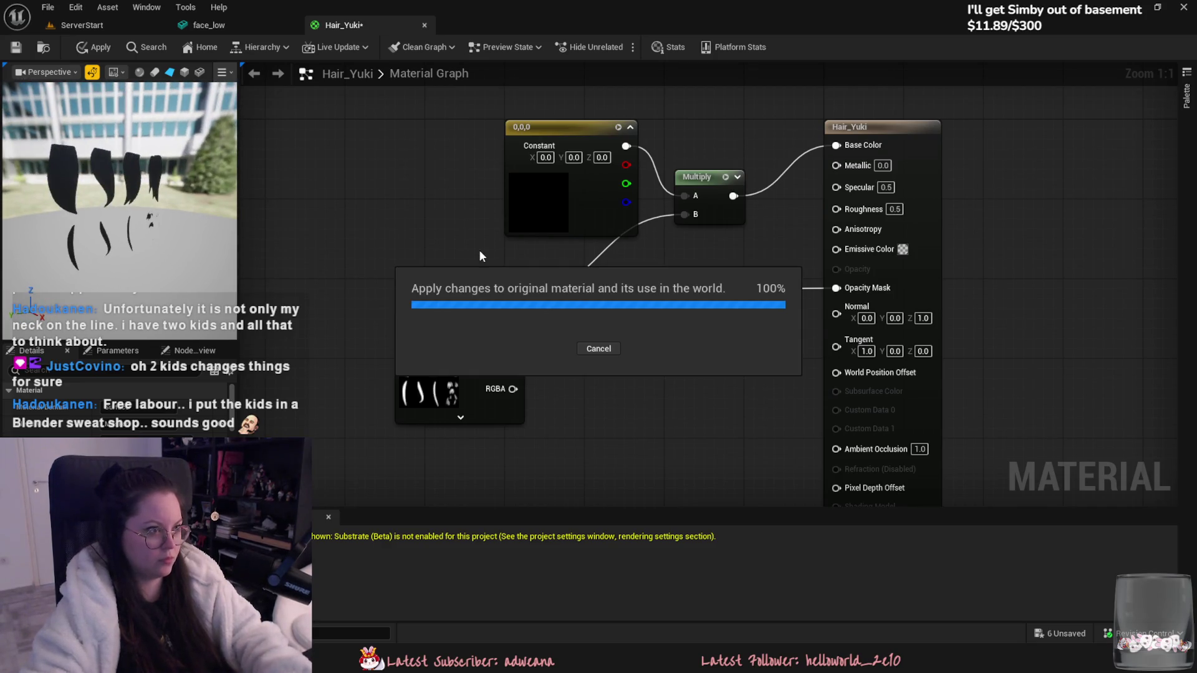
# Step: Convert the constant colour into a parameter named Color_Hair and rearrange the graph
pyautogui.rightClick(554, 198)
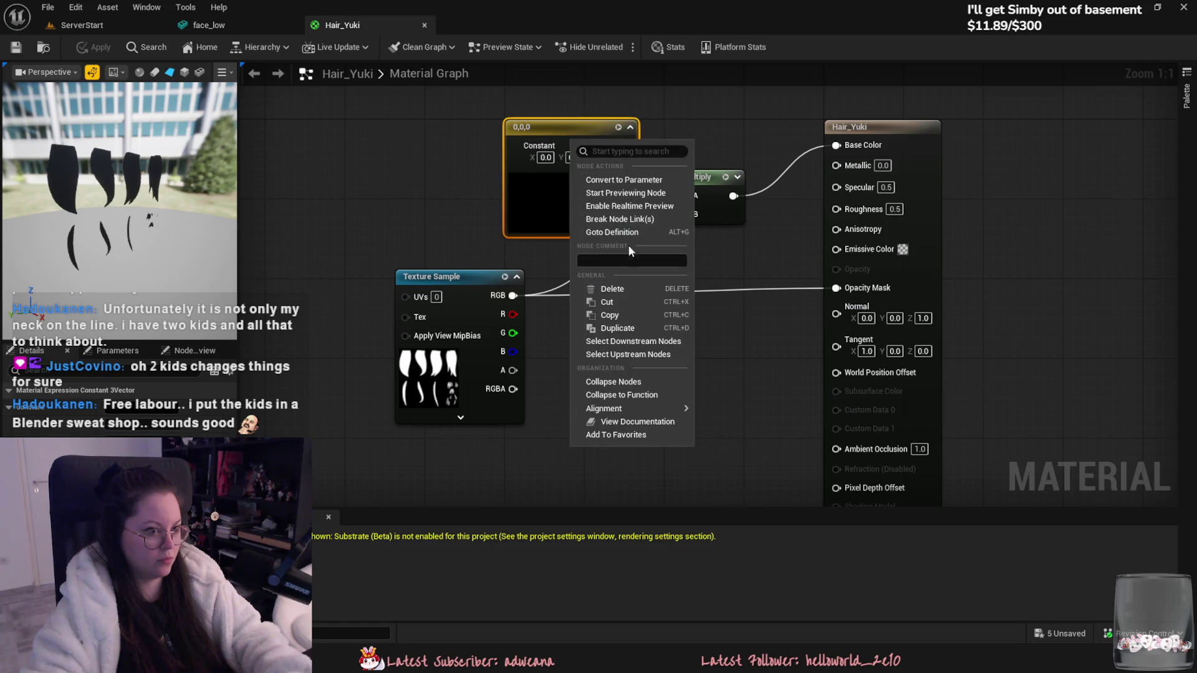
pyautogui.click(630, 180)
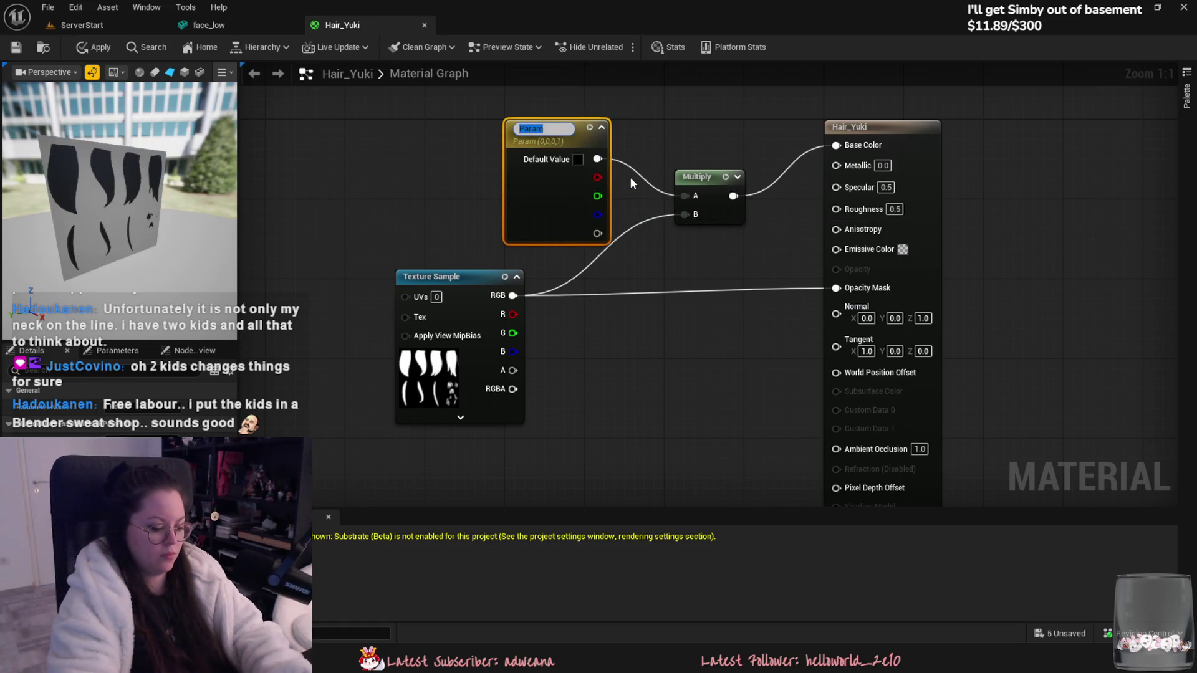
pyautogui.write('Color_Hair')
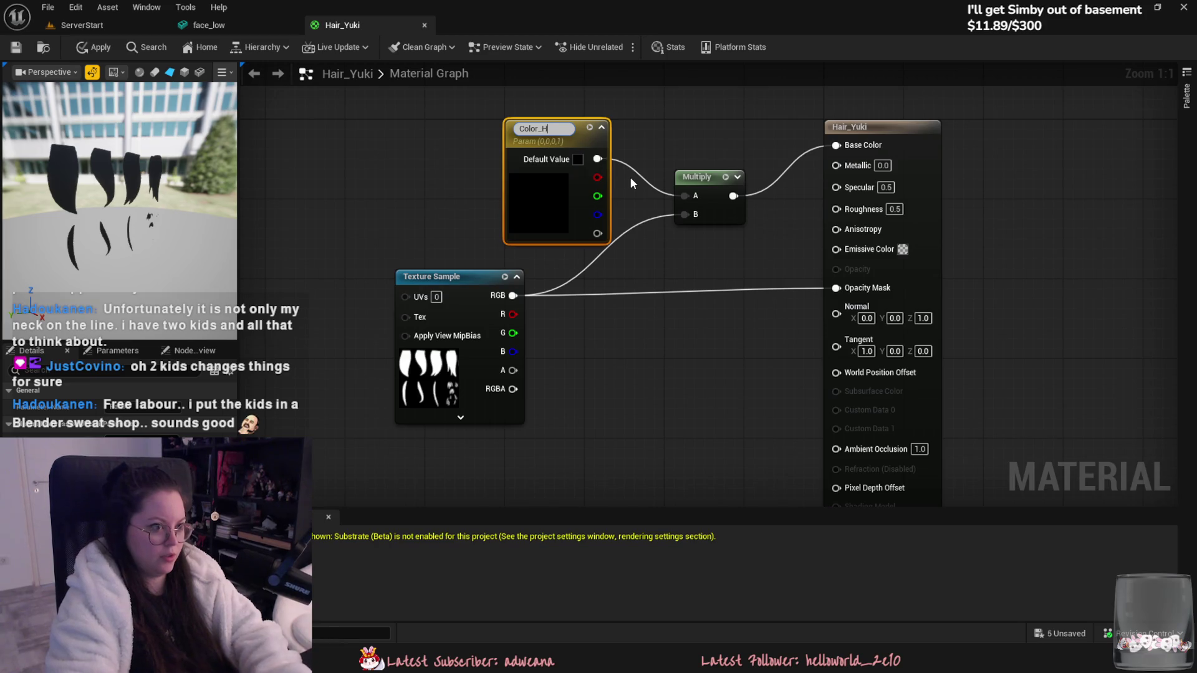
pyautogui.press('Return')
pyautogui.moveTo(622, 236); pyautogui.dragTo(695, 309, button='right')
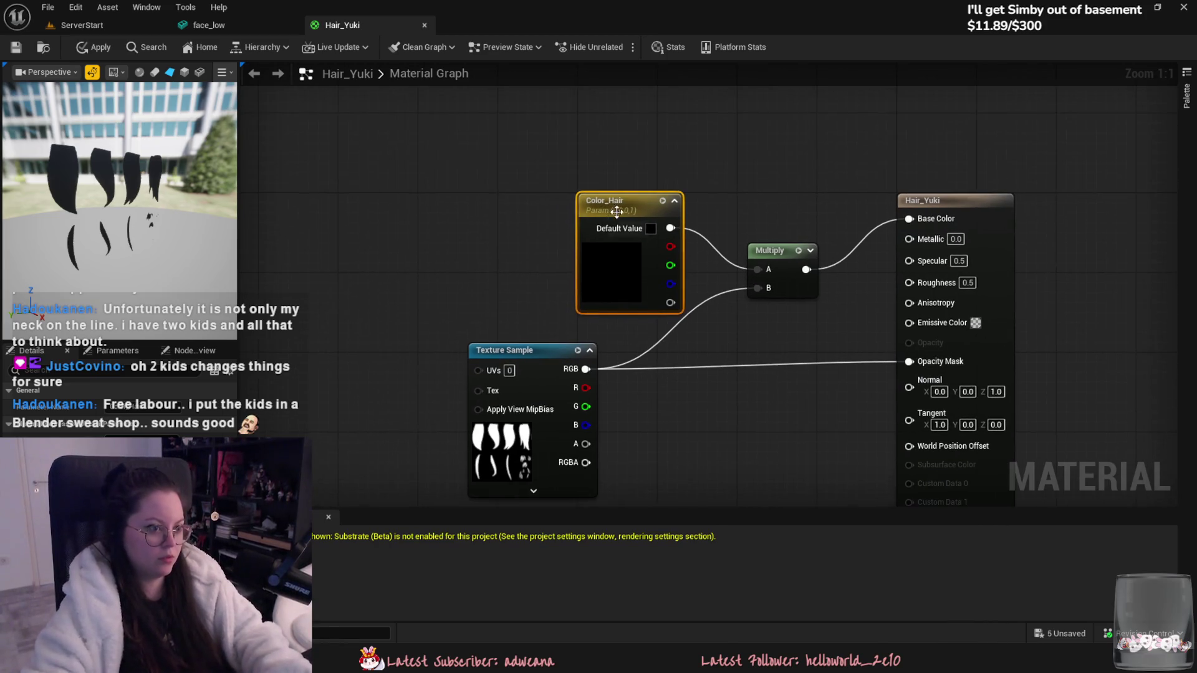
pyautogui.moveTo(617, 199); pyautogui.dragTo(467, 150)
pyautogui.moveTo(582, 300); pyautogui.dragTo(676, 338, button='right')
pyautogui.moveTo(598, 387); pyautogui.dragTo(557, 445)
pyautogui.moveTo(556, 407); pyautogui.dragTo(555, 404, button='right')
# Step: Add a second Texture Sample node that uses the noise texture
pyautogui.rightClick(478, 377)
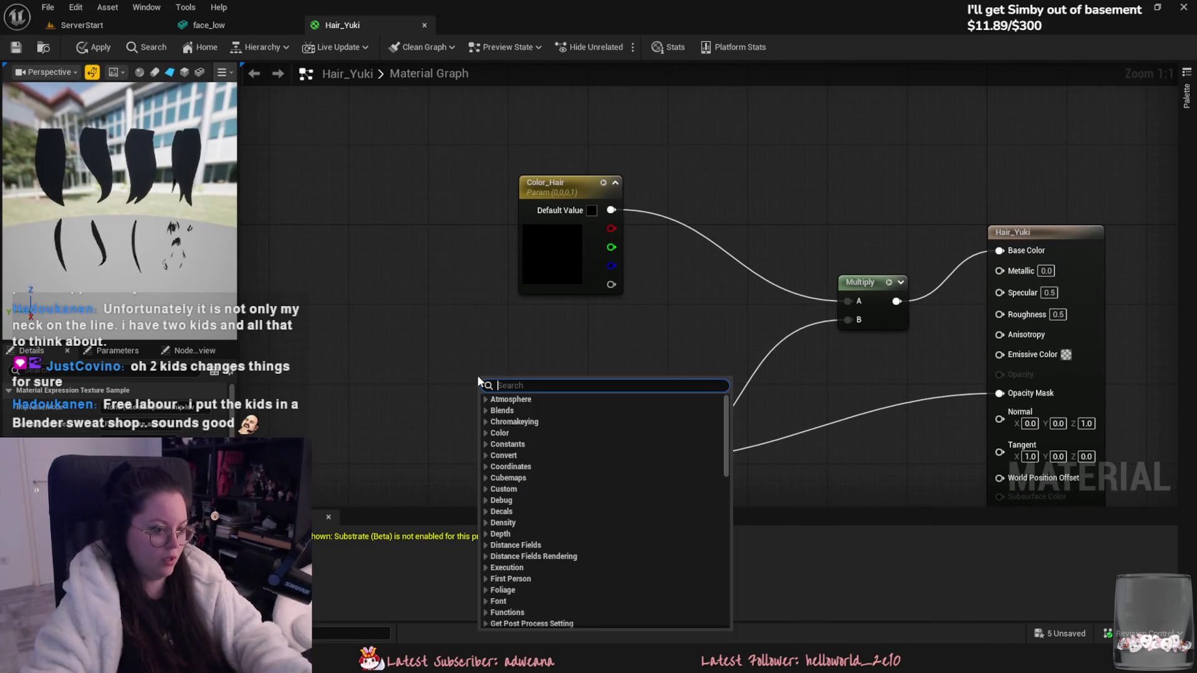
pyautogui.write('noise')
pyautogui.press('BackSpace')
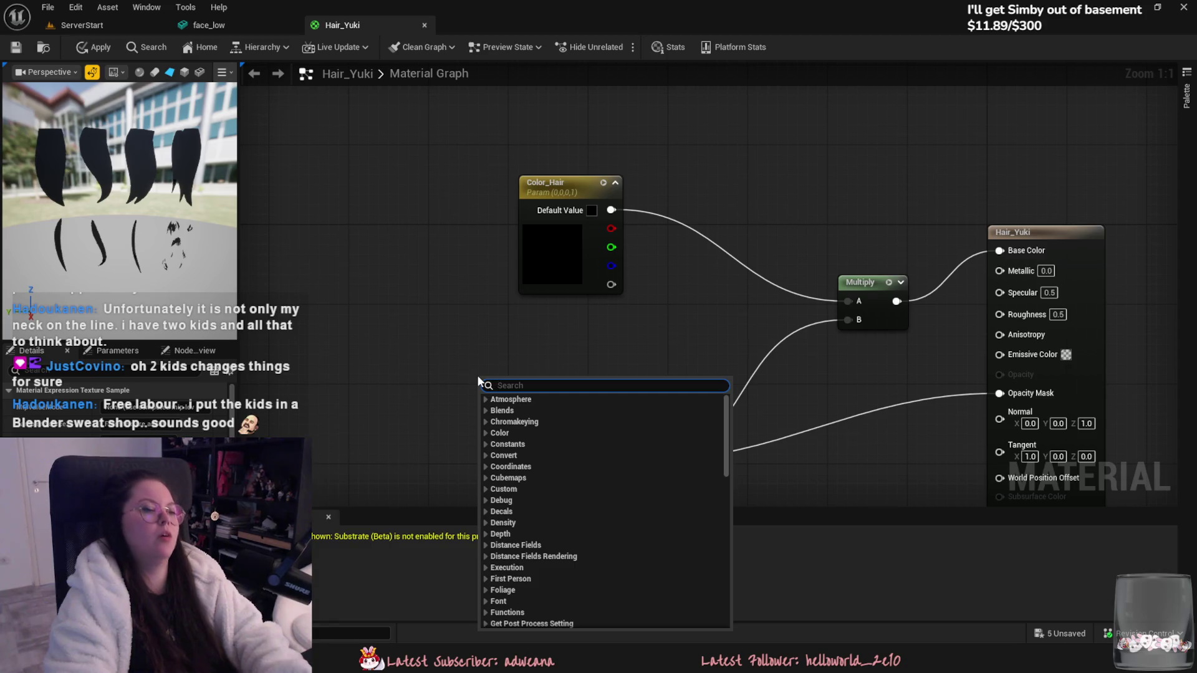
pyautogui.write('texture sample')
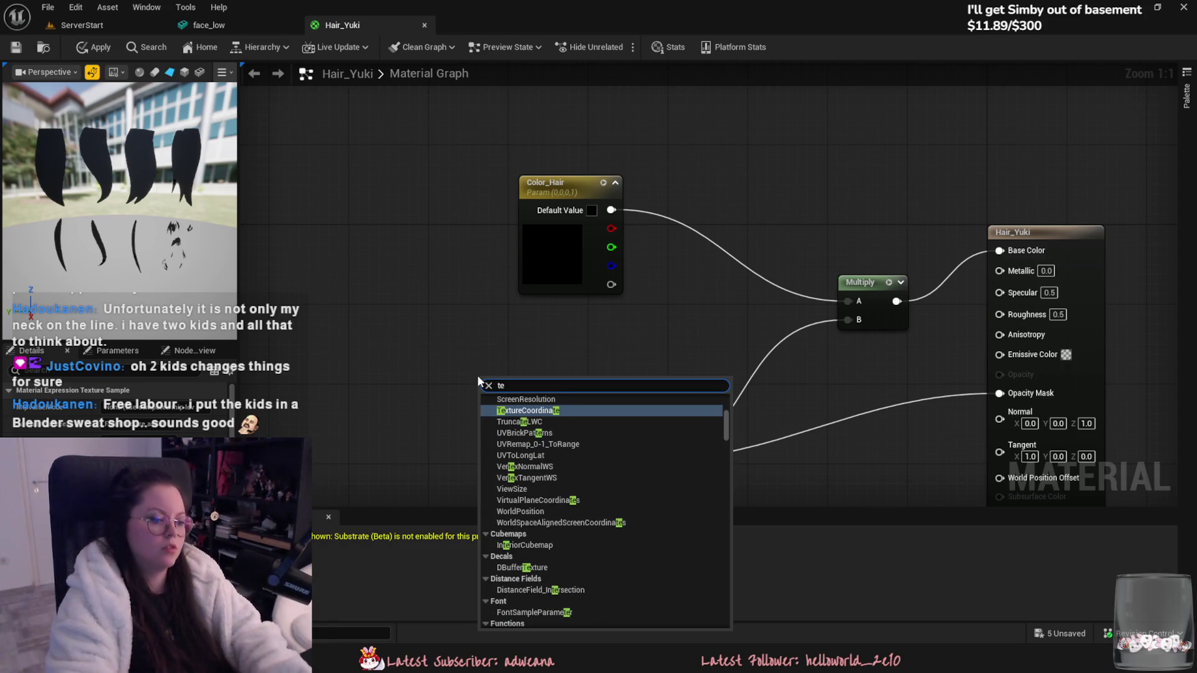
pyautogui.press('Return')
pyautogui.moveTo(478, 381); pyautogui.dragTo(379, 312)
pyautogui.click(205, 414)
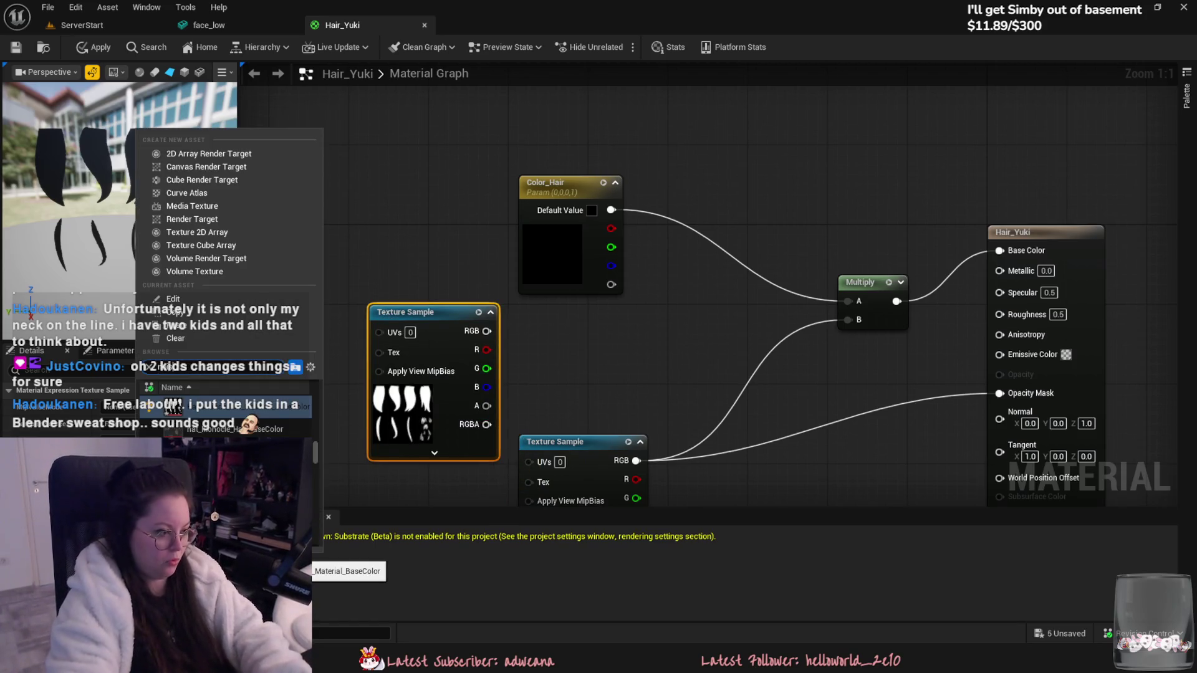
pyautogui.write('noise')
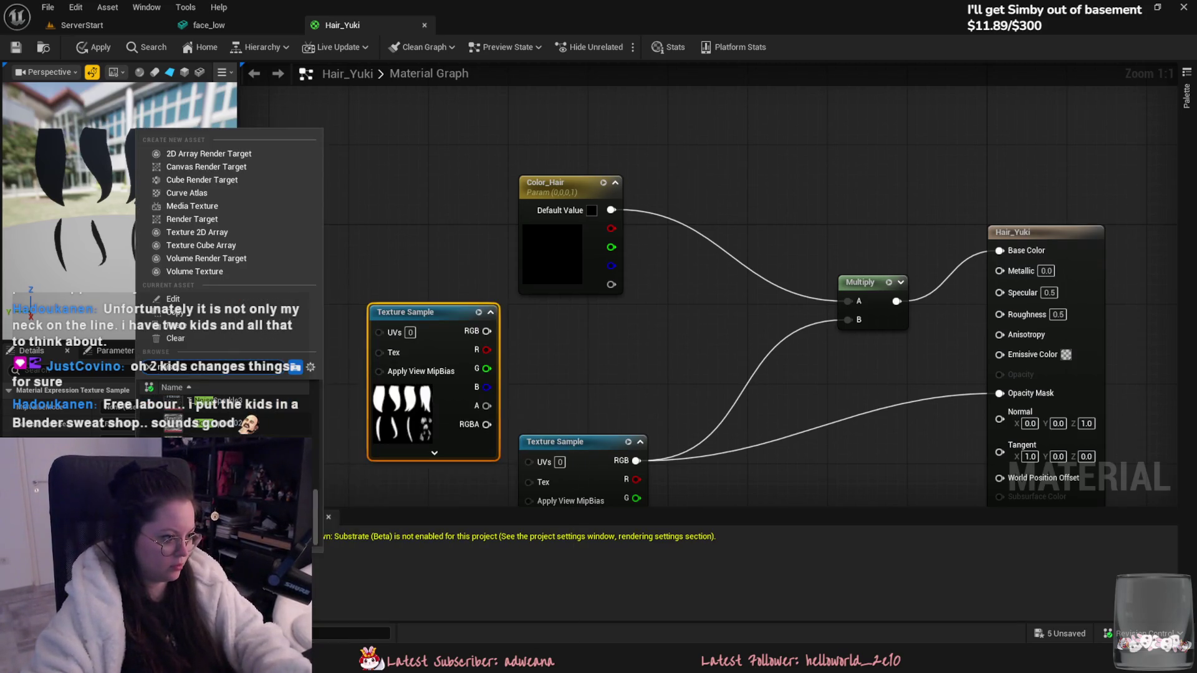
pyautogui.click(212, 400)
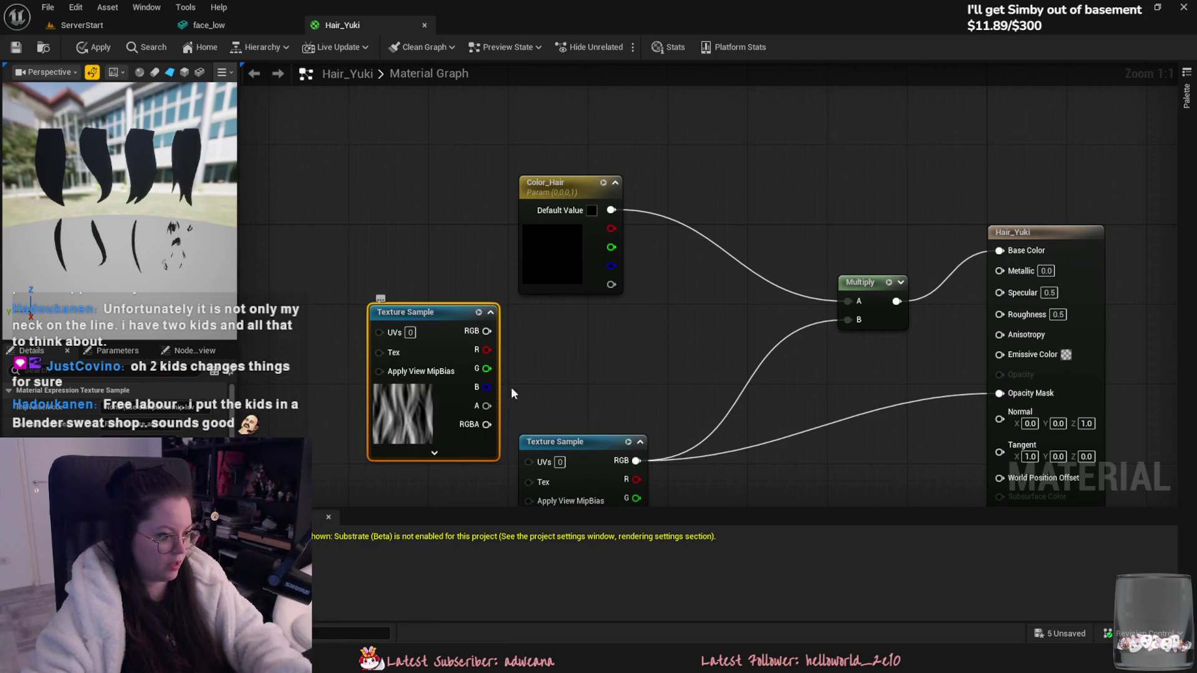
pyautogui.moveTo(514, 364); pyautogui.dragTo(476, 345, button='right')
pyautogui.click(511, 346)
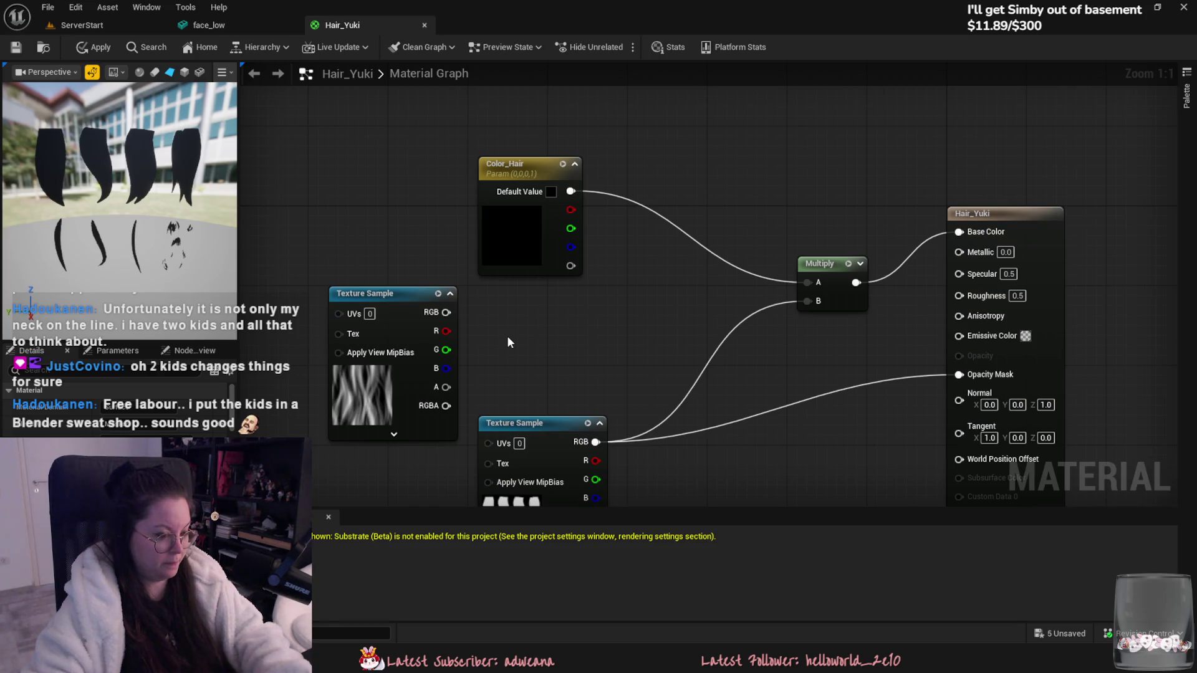
# Step: Multiply the first Multiply's output by the noise texture in a new Multiply node and preview it
pyautogui.moveTo(809, 266); pyautogui.dragTo(691, 217)
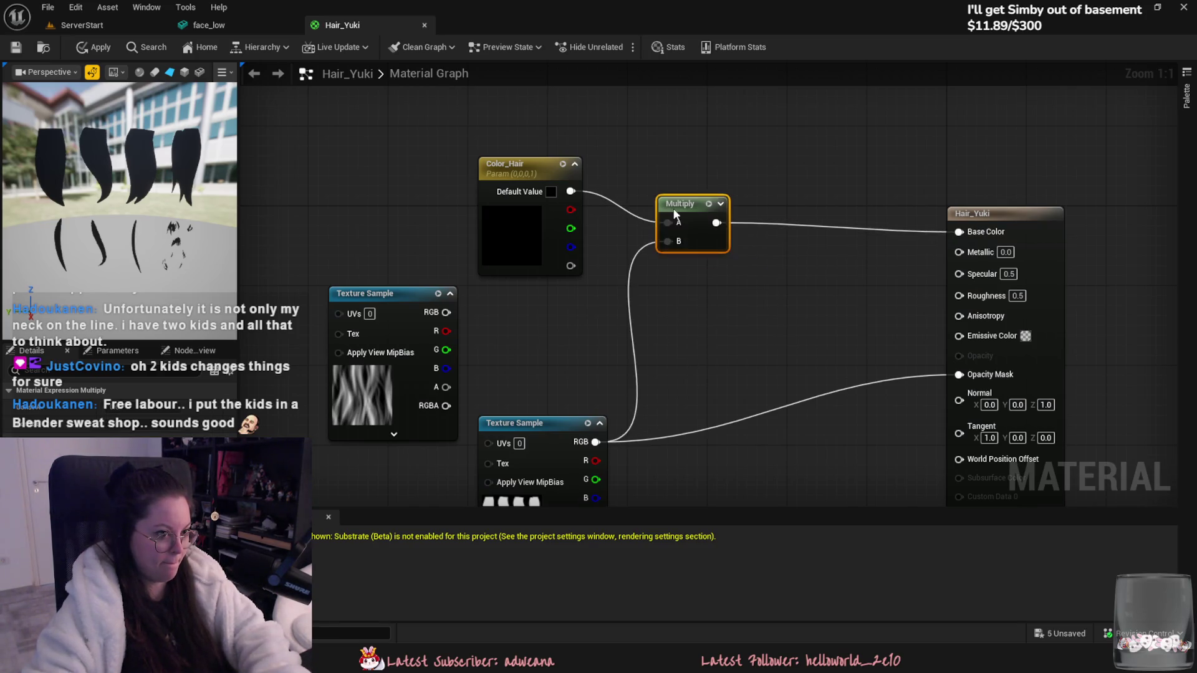
pyautogui.click(499, 337)
pyautogui.moveTo(505, 337); pyautogui.dragTo(546, 317)
pyautogui.moveTo(447, 313); pyautogui.dragTo(505, 328)
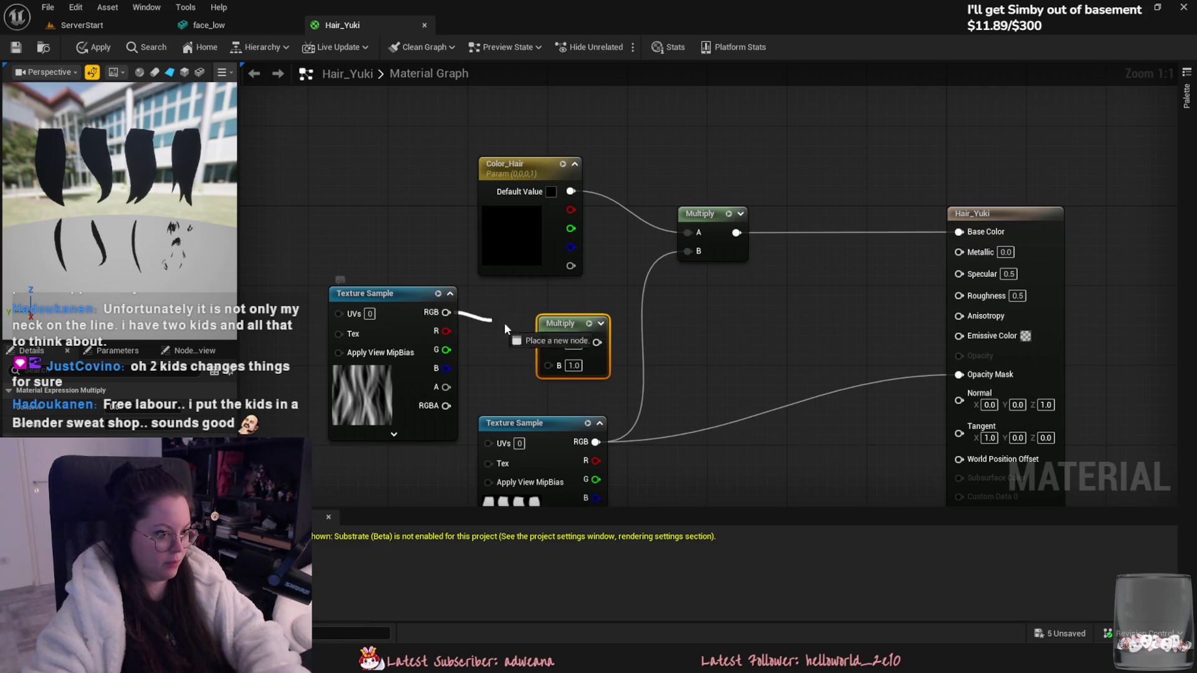
pyautogui.moveTo(548, 366); pyautogui.dragTo(549, 366)
pyautogui.moveTo(736, 233)
pyautogui.mouseDown()
pyautogui.moveTo(549, 344)
pyautogui.moveTo(641, 341)
pyautogui.moveTo(802, 294)
pyautogui.mouseUp()
pyautogui.press('space')
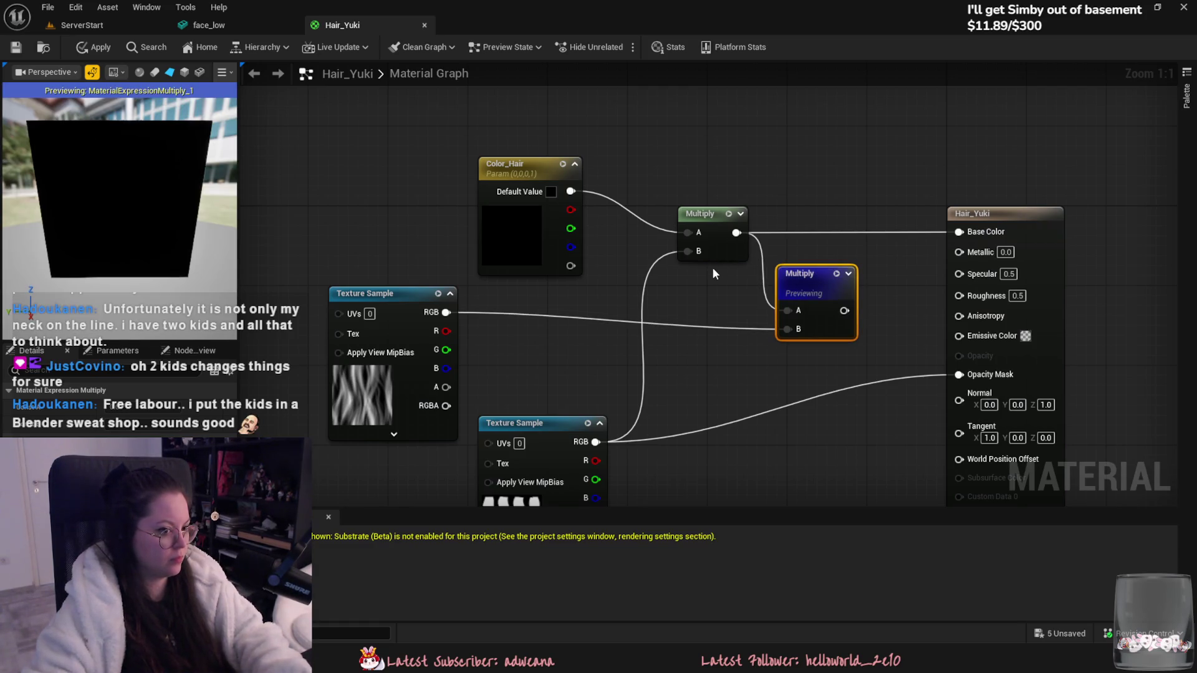
# Step: Set the Color_Hair default colour to pink
pyautogui.doubleClick(530, 243)
pyautogui.moveTo(595, 324)
pyautogui.mouseDown()
pyautogui.moveTo(608, 316)
pyautogui.moveTo(636, 336)
pyautogui.mouseUp()
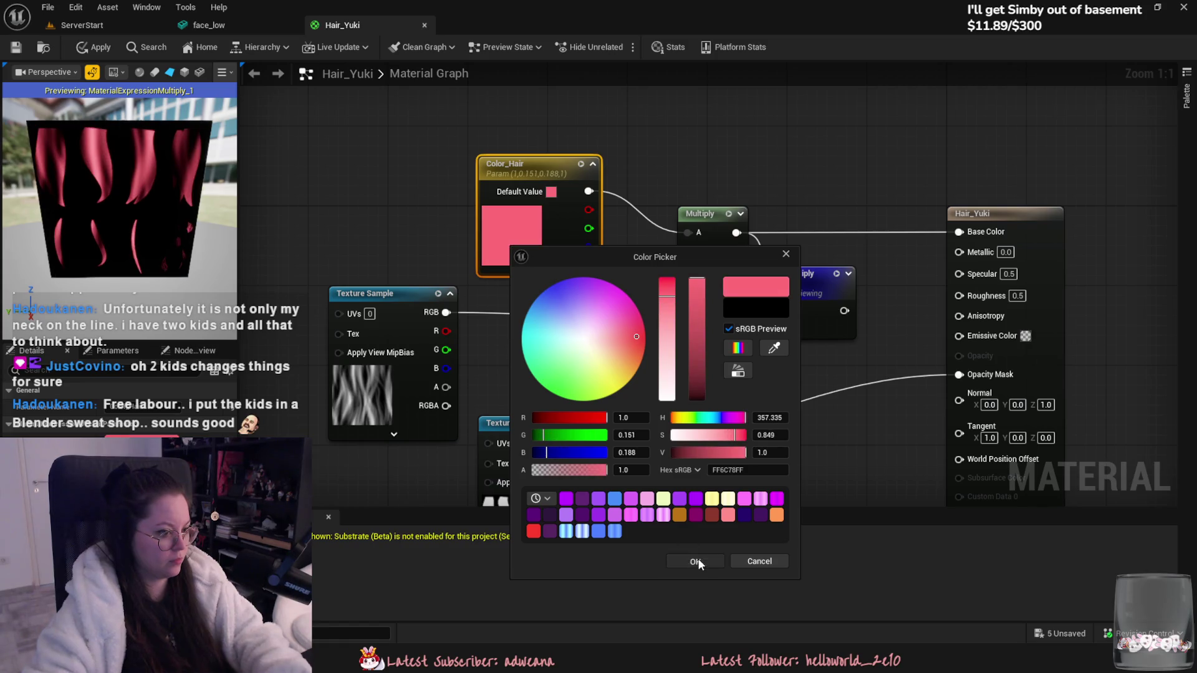
pyautogui.click(697, 559)
# Step: Reposition the noise texture and search for a TextureCoordinate node to add
pyautogui.moveTo(372, 299)
pyautogui.mouseDown()
pyautogui.moveTo(383, 370)
pyautogui.moveTo(389, 341)
pyautogui.mouseUp()
pyautogui.moveTo(271, 324); pyautogui.dragTo(372, 294, button='right')
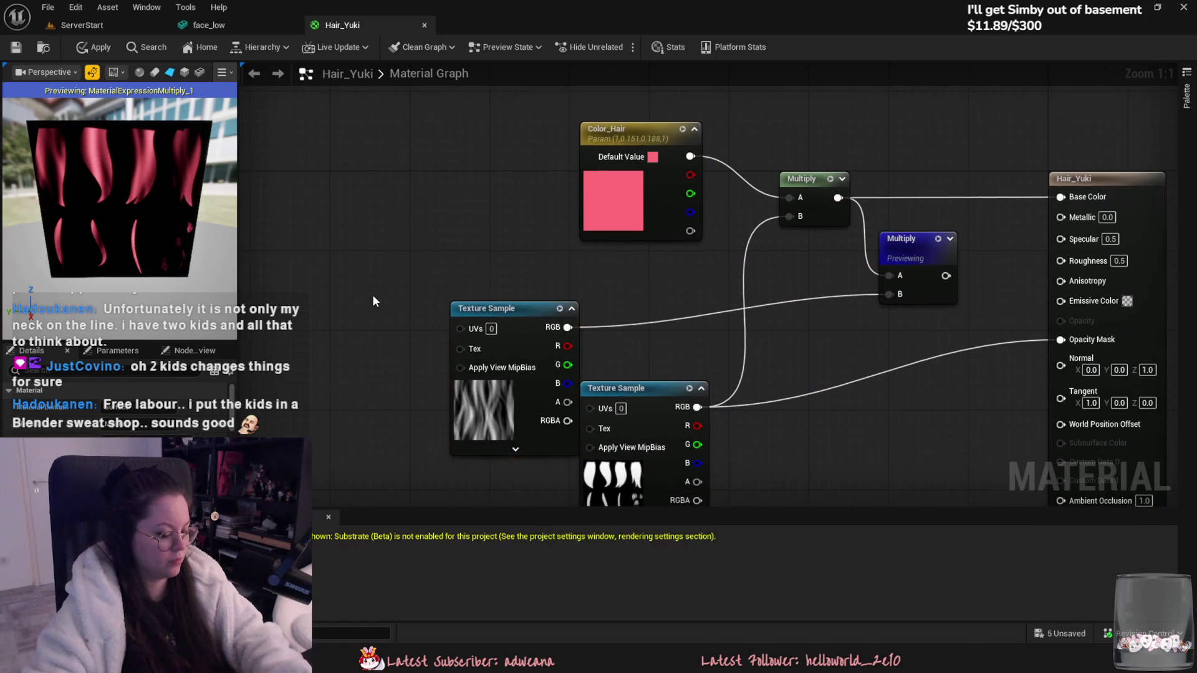
pyautogui.rightClick(372, 294)
pyautogui.write('texture')
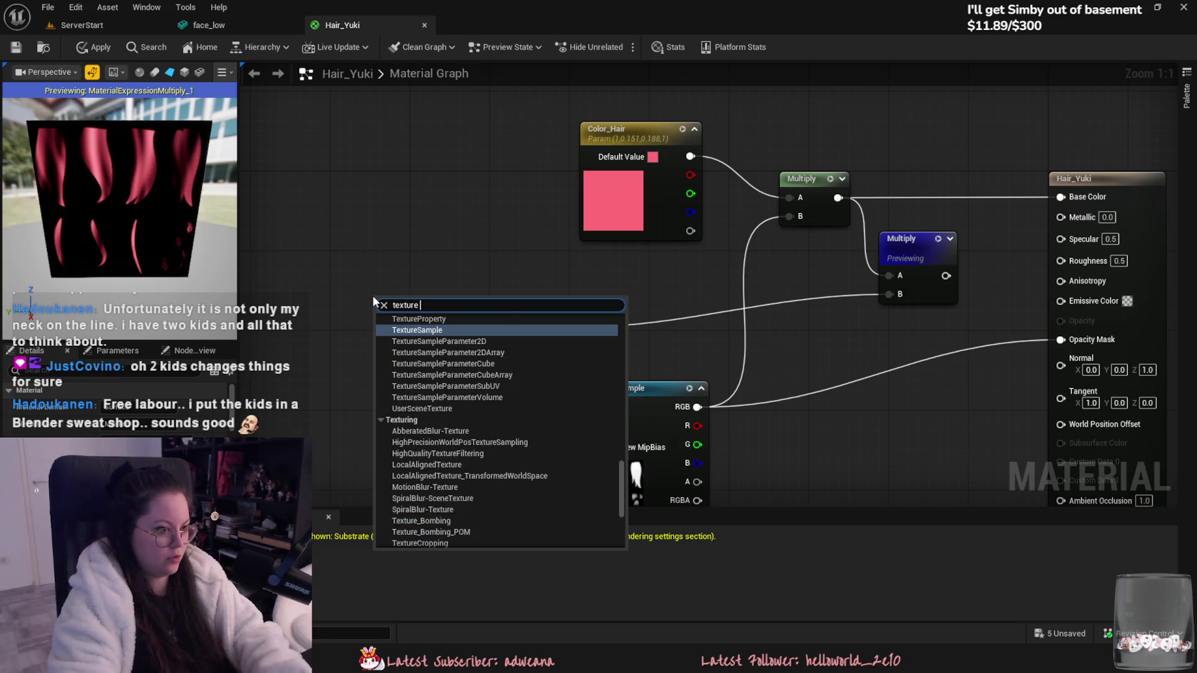
pyautogui.write('coord')
# Step: Add a TexCoord node feeding the noise Texture Sample's UVs
pyautogui.press('Return')
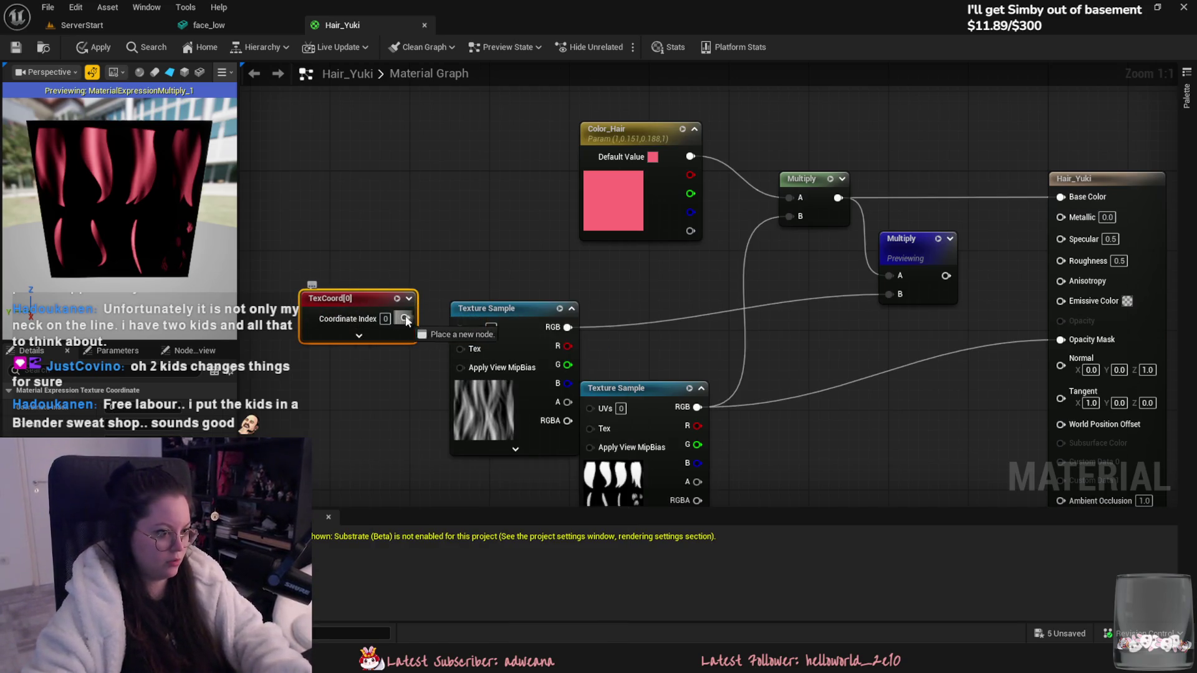
pyautogui.moveTo(405, 320); pyautogui.dragTo(513, 355)
pyautogui.click(370, 337)
# Step: Try UTiling values 3, 5, 6 and 8, then move the TexCoord and noise nodes left
pyautogui.click(355, 340)
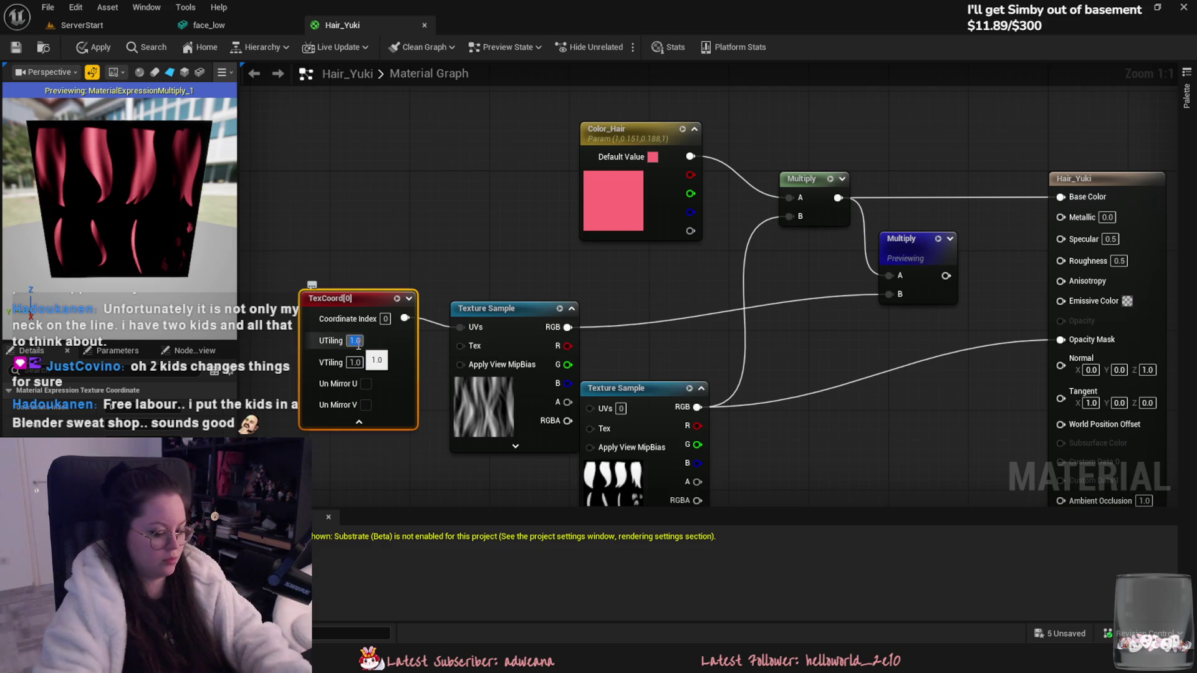
pyautogui.write('3')
pyautogui.press('Return')
pyautogui.write('5')
pyautogui.press('Return')
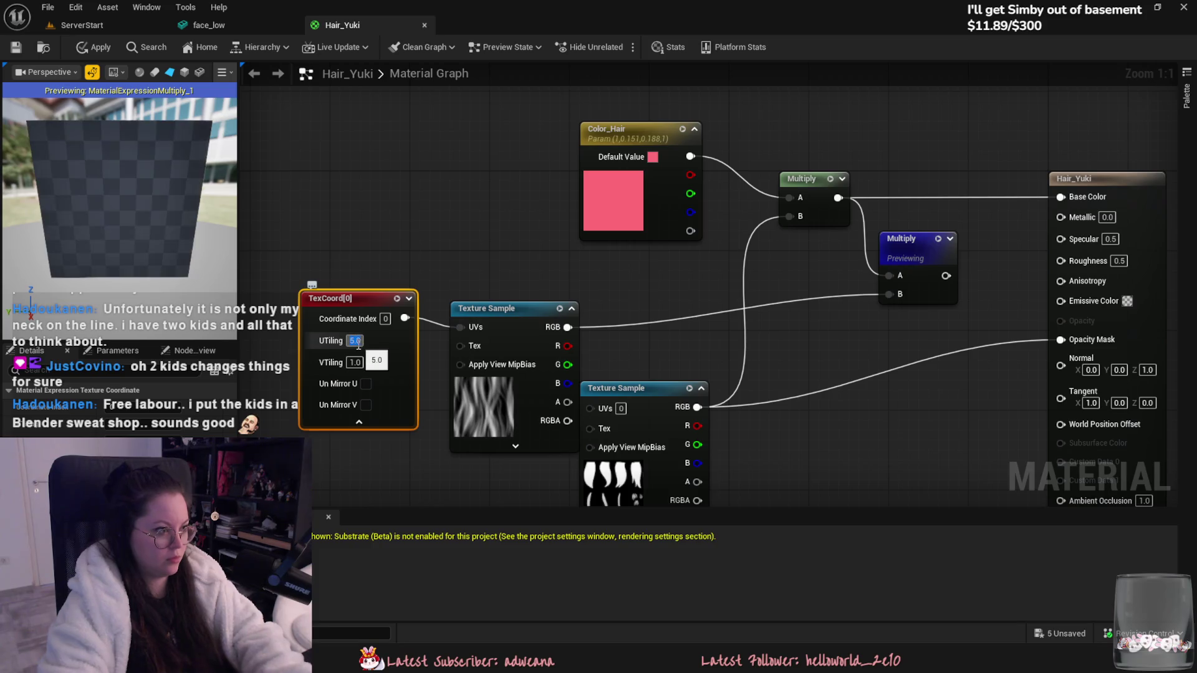
pyautogui.write('6')
pyautogui.press('Return')
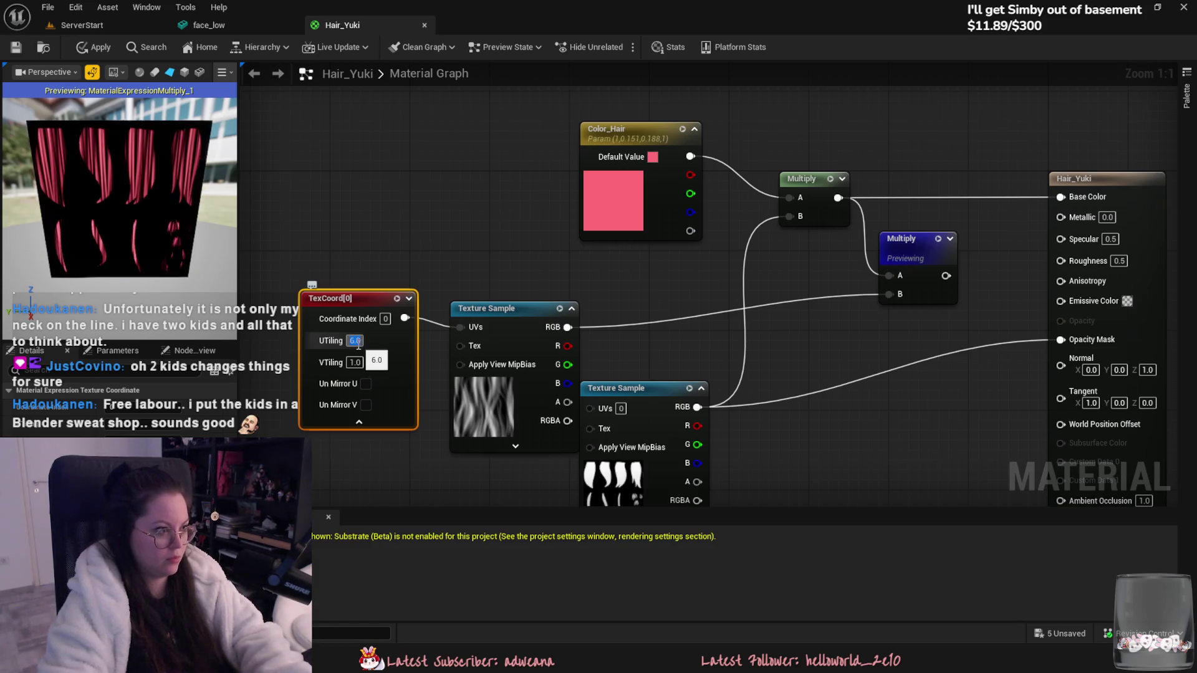
pyautogui.write('8')
pyautogui.press('Return')
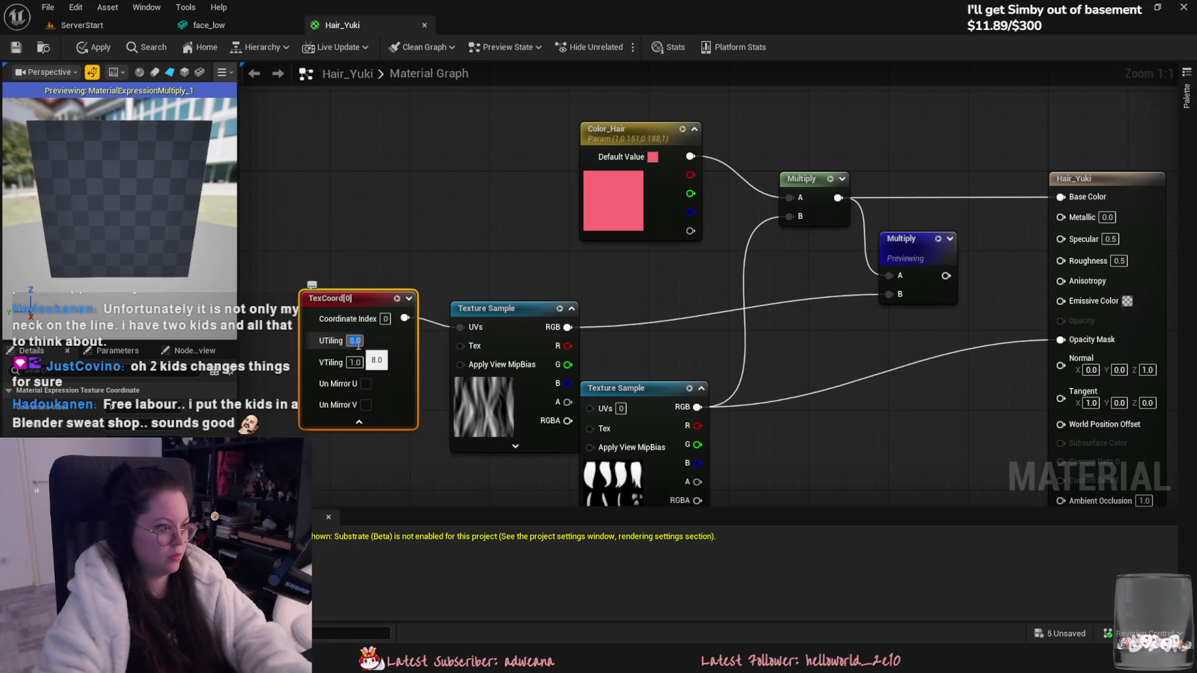
pyautogui.moveTo(143, 250); pyautogui.dragTo(167, 249)
pyautogui.moveTo(405, 306); pyautogui.dragTo(375, 296)
pyautogui.moveTo(504, 311); pyautogui.dragTo(465, 292)
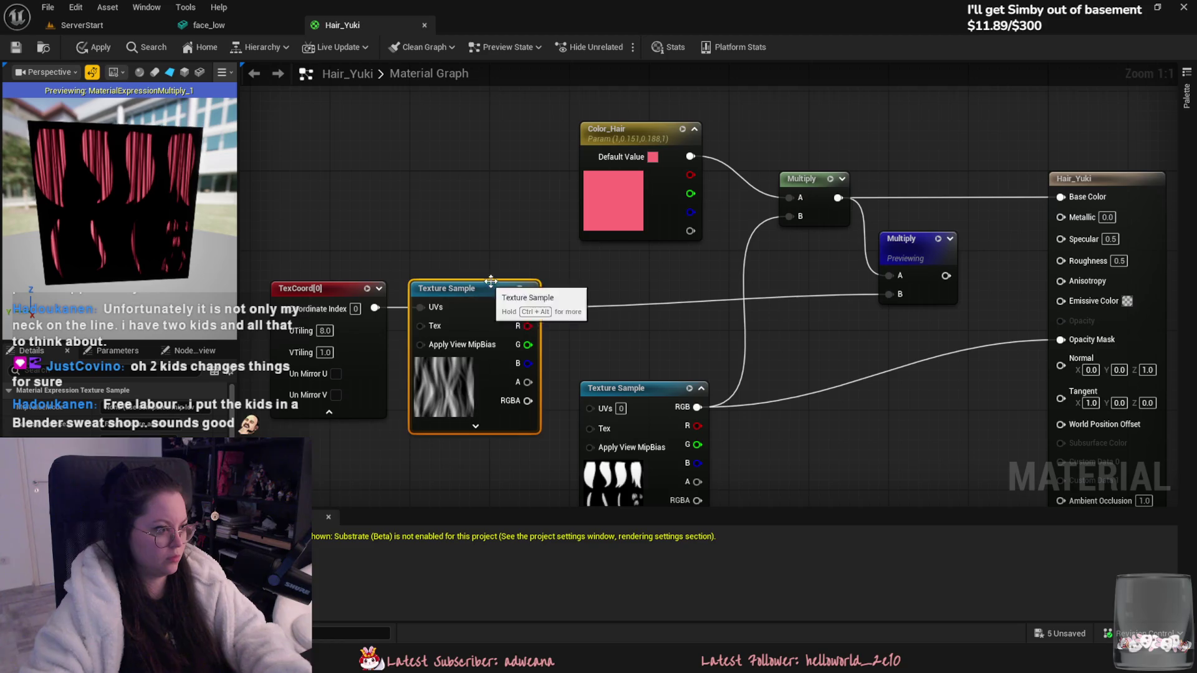
# Step: Add a SmoothStep node beside the noise sample, then delete it
pyautogui.rightClick(555, 298)
pyautogui.write('sm')
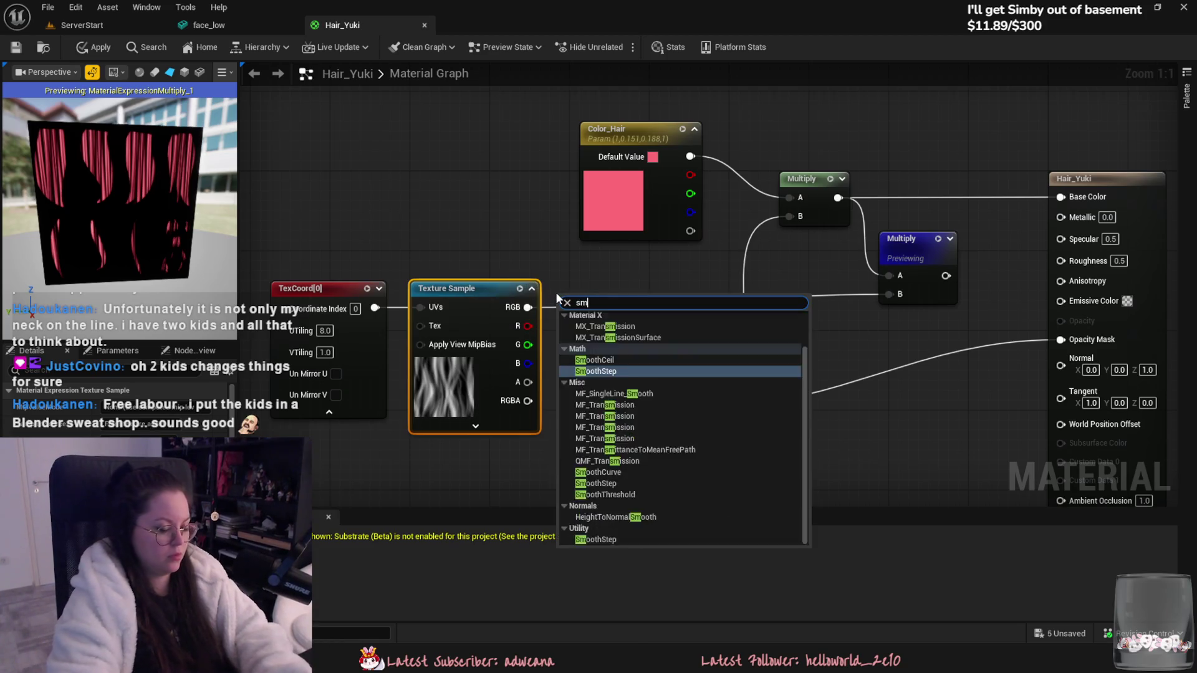
pyautogui.write('ooth')
pyautogui.press('Return')
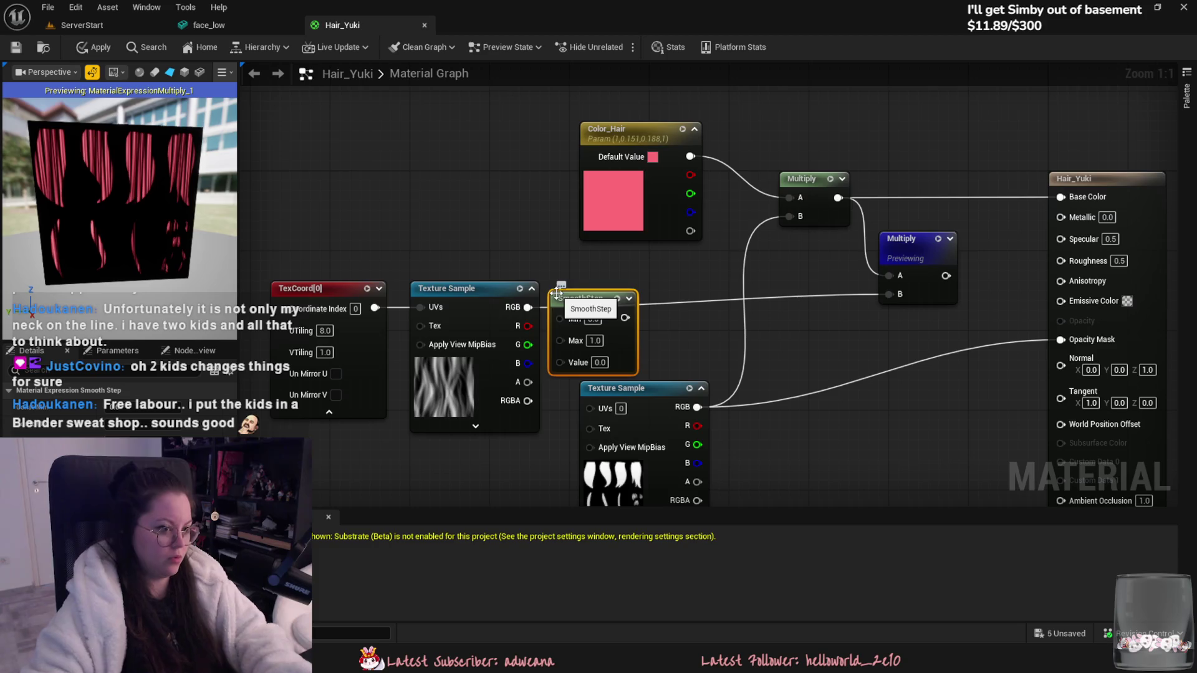
pyautogui.moveTo(576, 303); pyautogui.dragTo(605, 302)
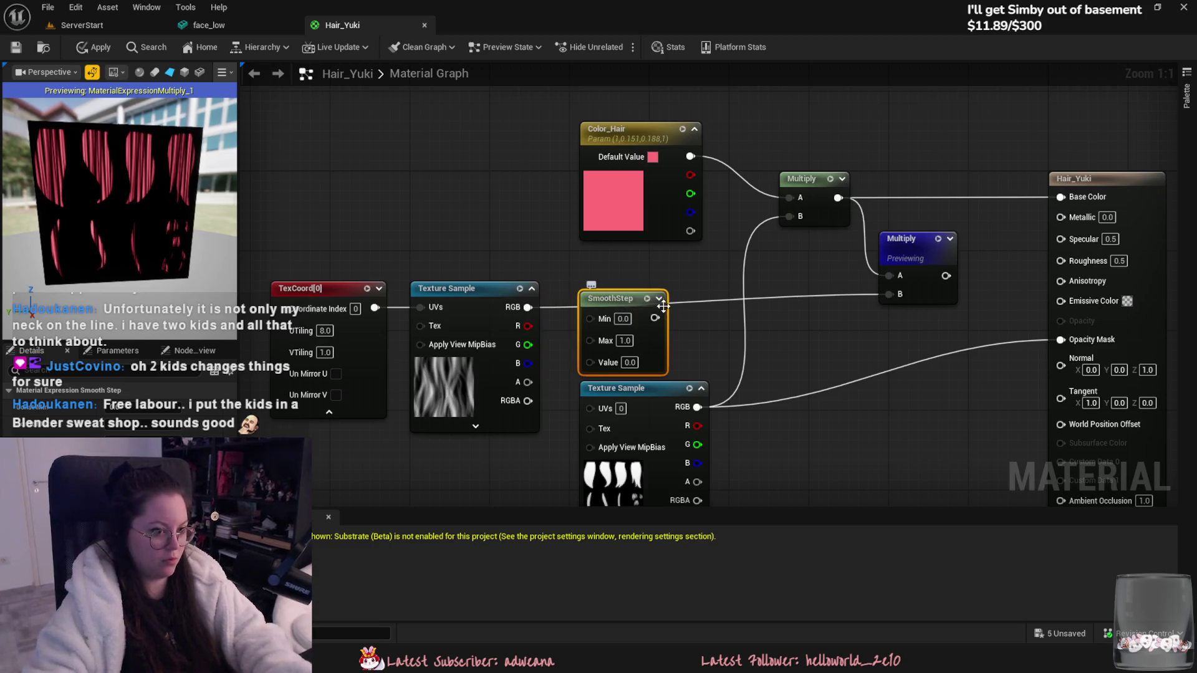
pyautogui.press('Delete')
# Step: Search the node list for a Blend node, then dismiss it without adding anything
pyautogui.rightClick(604, 315)
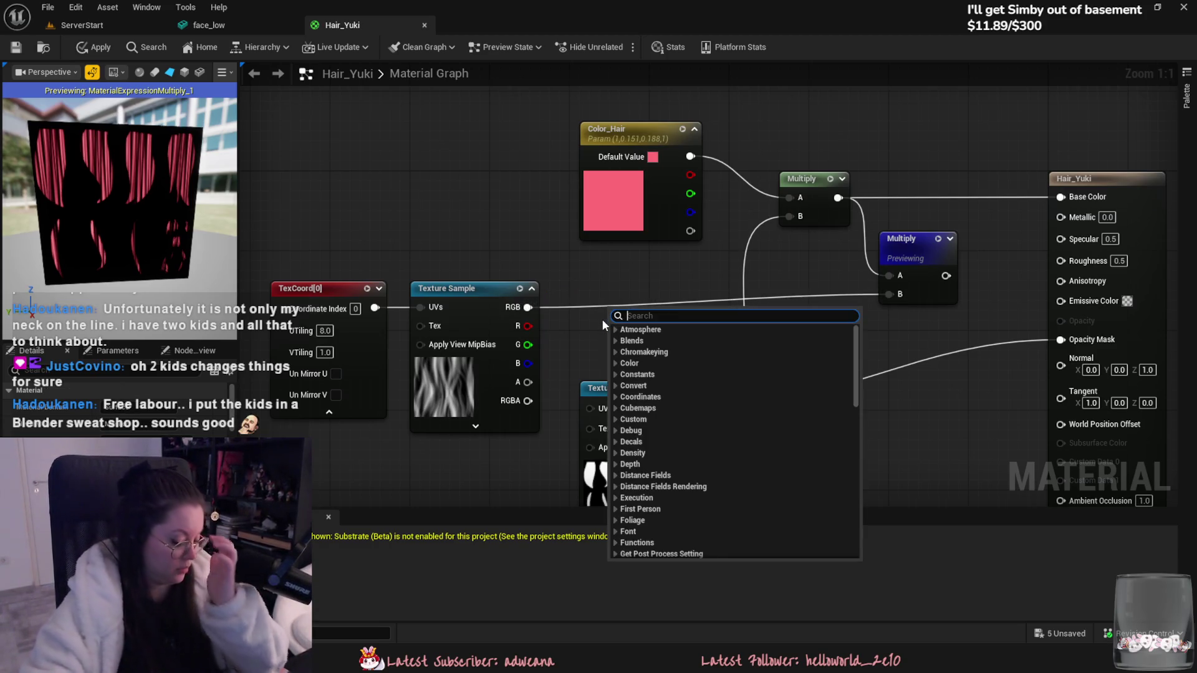
pyautogui.write('blend')
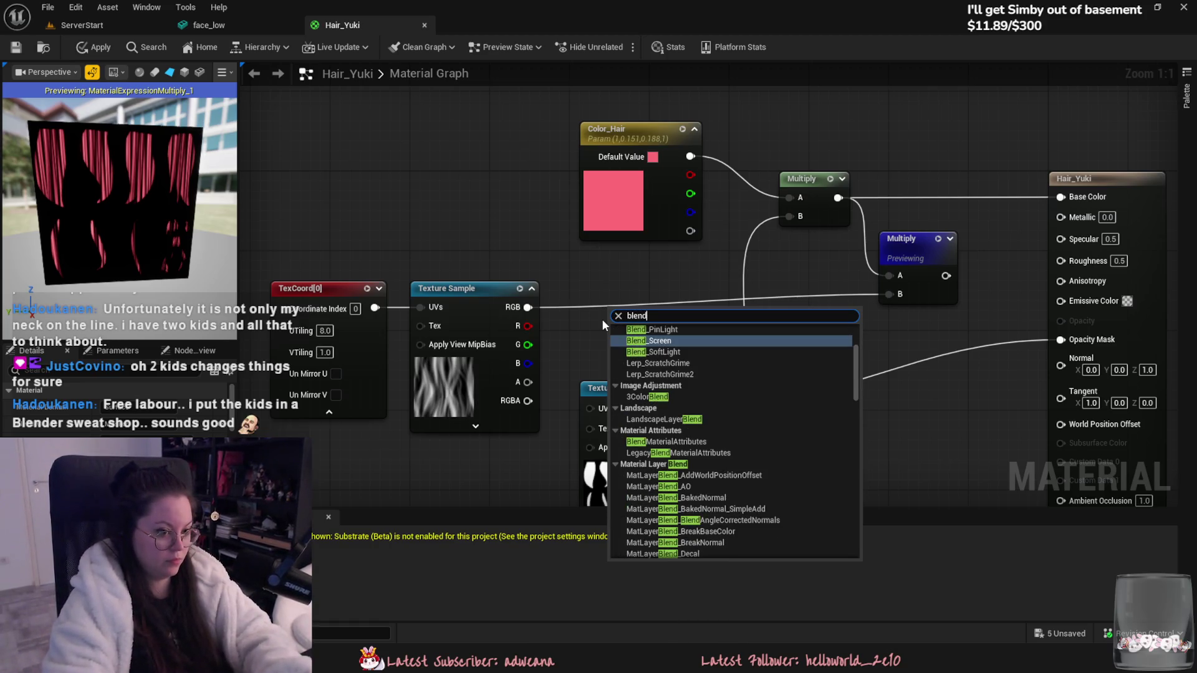
pyautogui.scroll(3, 776, 485)
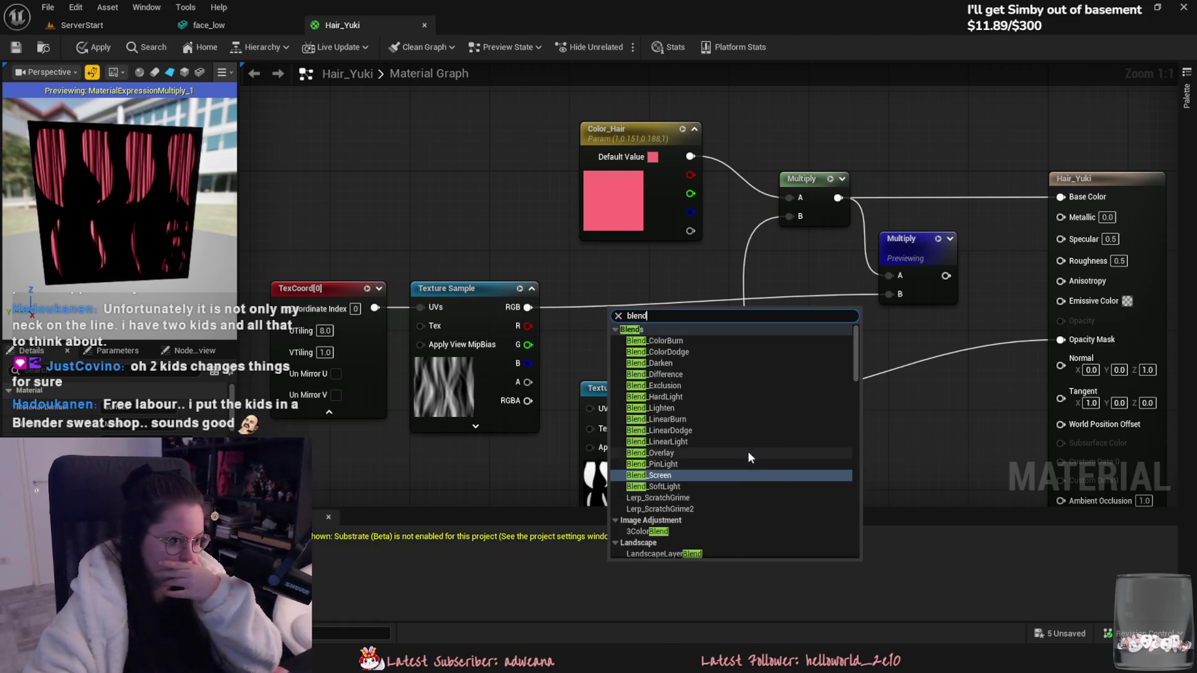
pyautogui.scroll(-3, 746, 479)
pyautogui.scroll(-10, 734, 480)
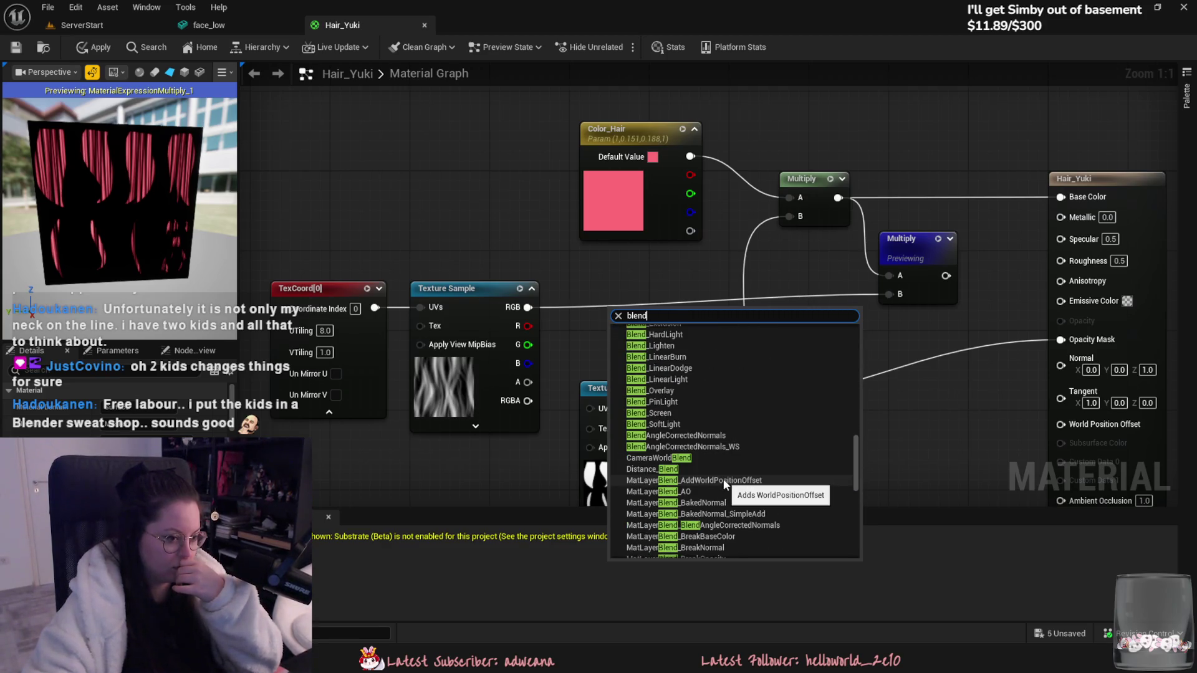
pyautogui.scroll(-2, 725, 483)
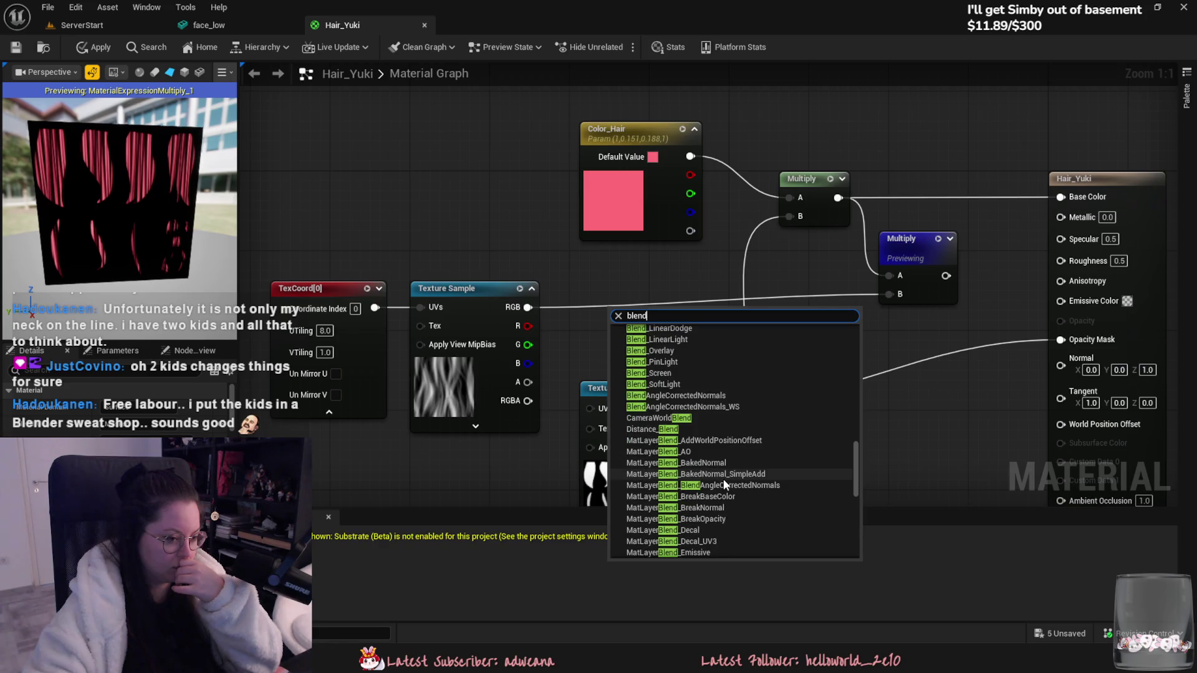
pyautogui.click(600, 272)
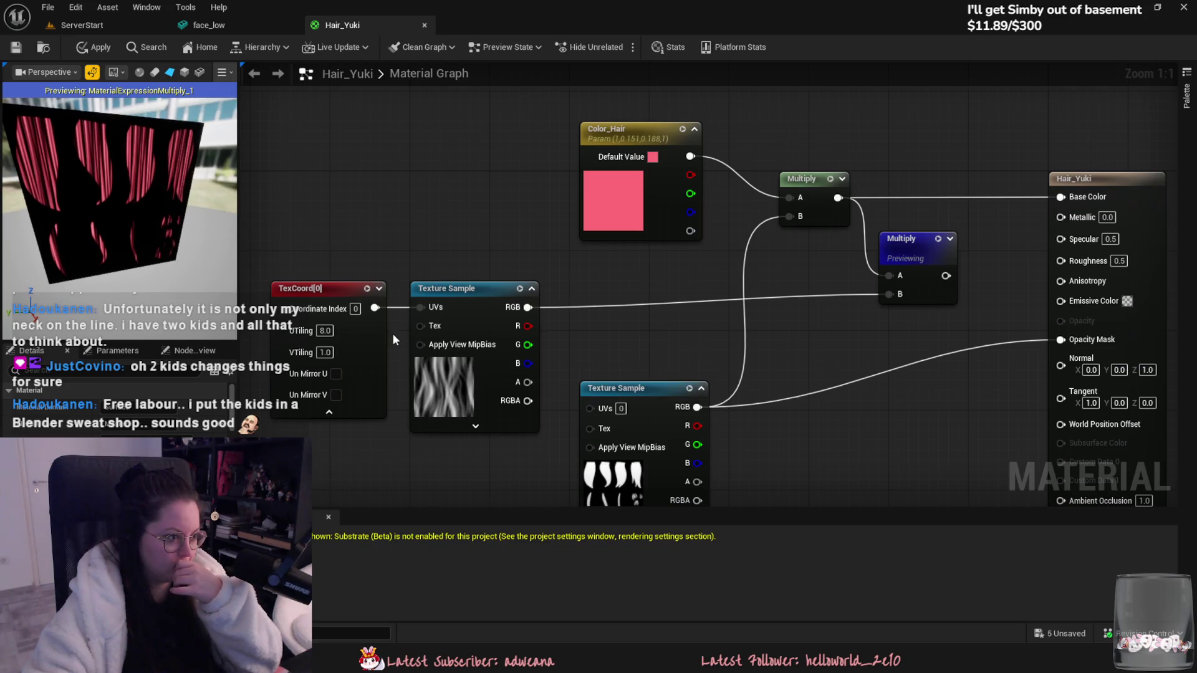
# Step: Set the TexCoord UTiling to 3.0 and nudge the striped Texture Sample right
pyautogui.click(328, 331)
pyautogui.write('3')
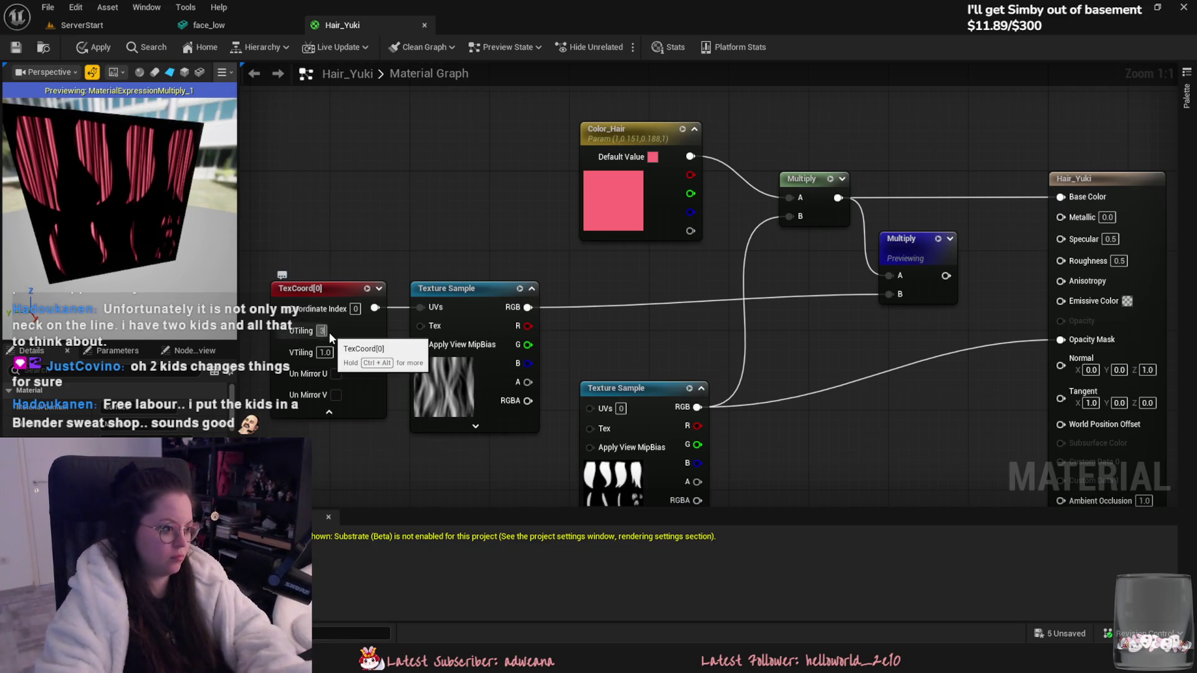
pyautogui.press('Return')
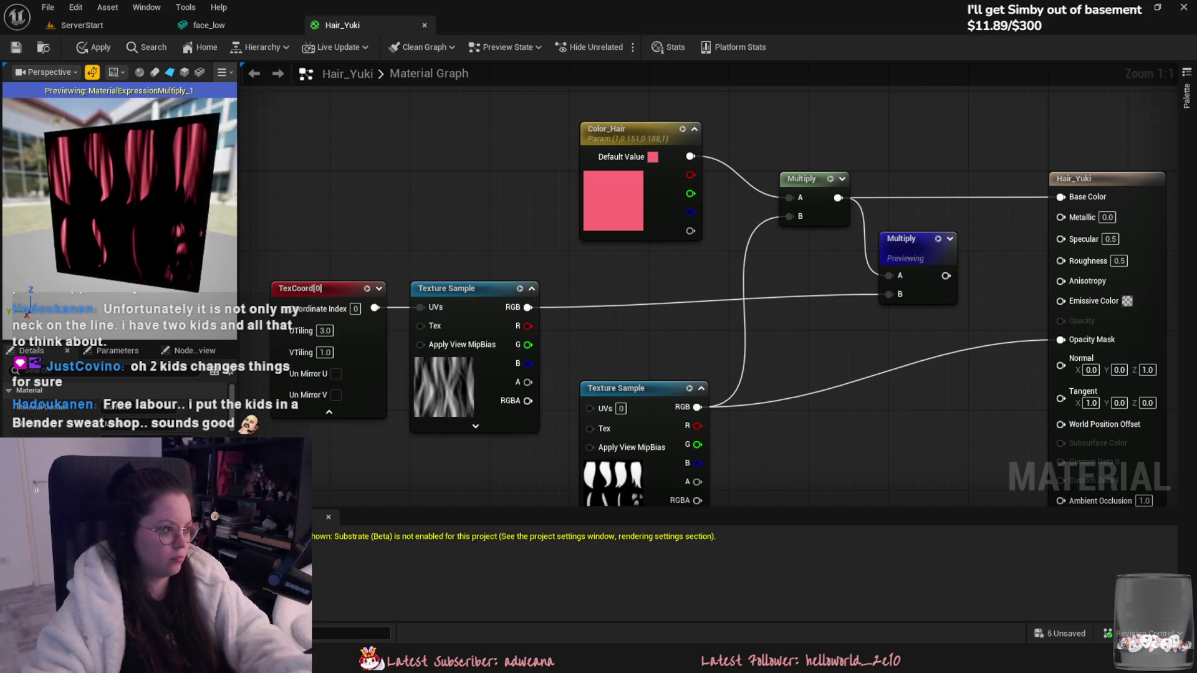
pyautogui.moveTo(503, 316); pyautogui.dragTo(513, 316)
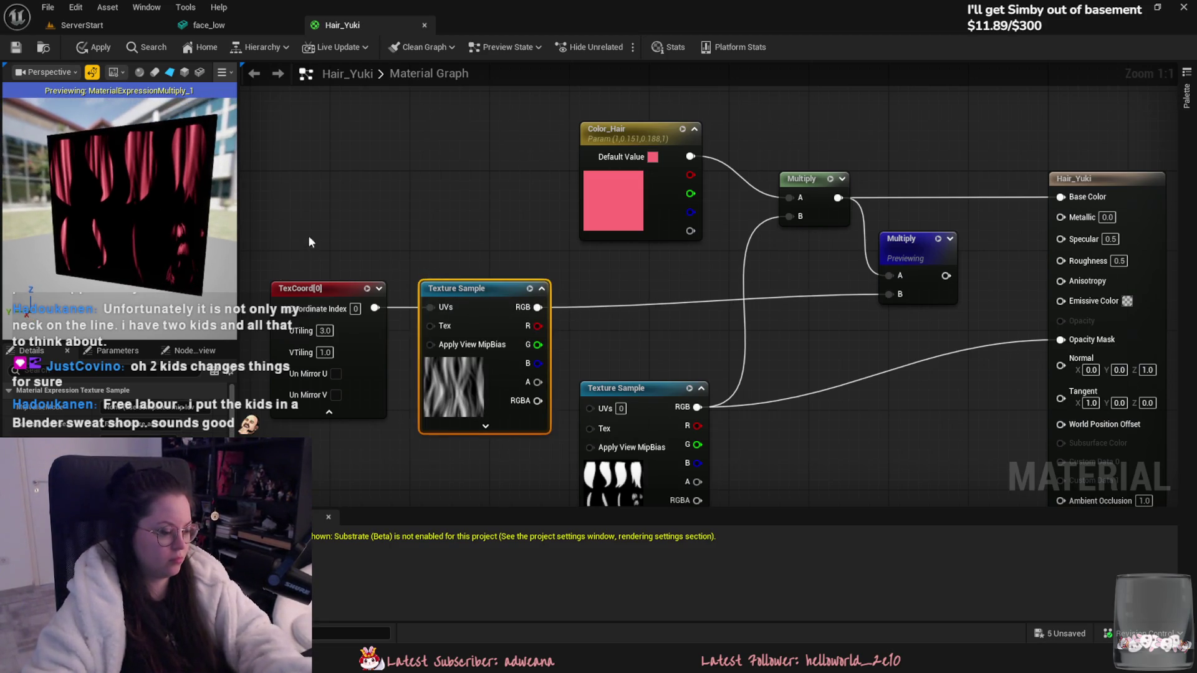
# Step: Connect the second Multiply's output to Base Color
pyautogui.click(767, 281)
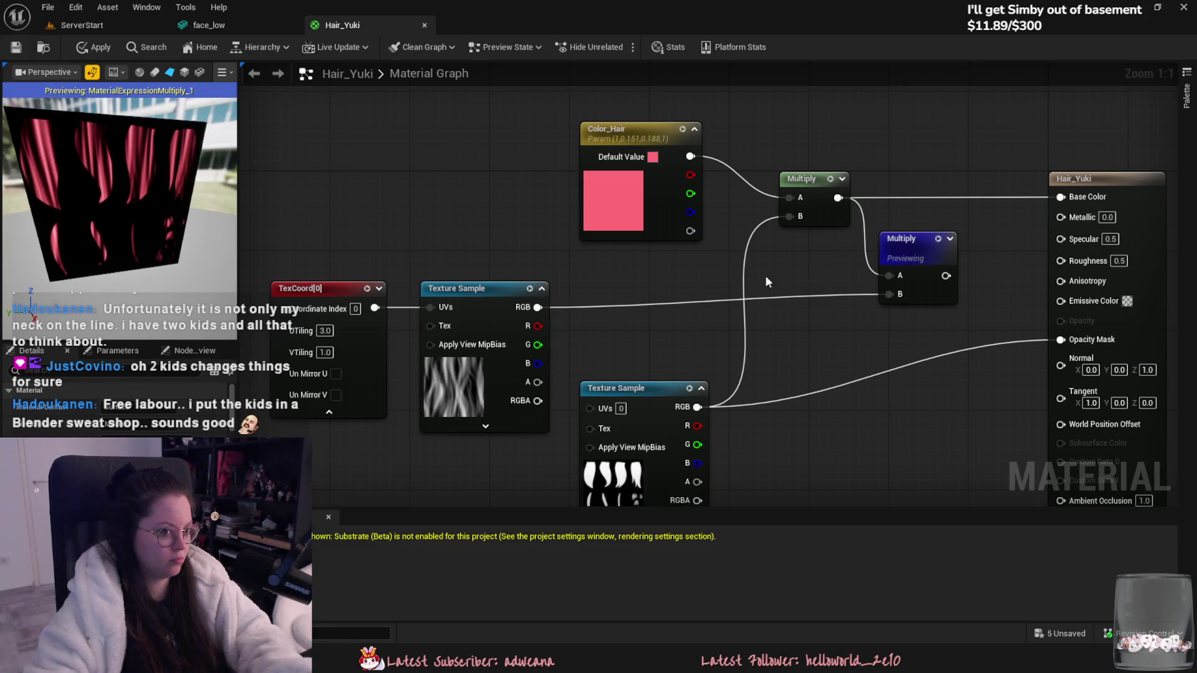
pyautogui.moveTo(946, 275); pyautogui.dragTo(1060, 197)
pyautogui.moveTo(904, 239); pyautogui.dragTo(914, 230)
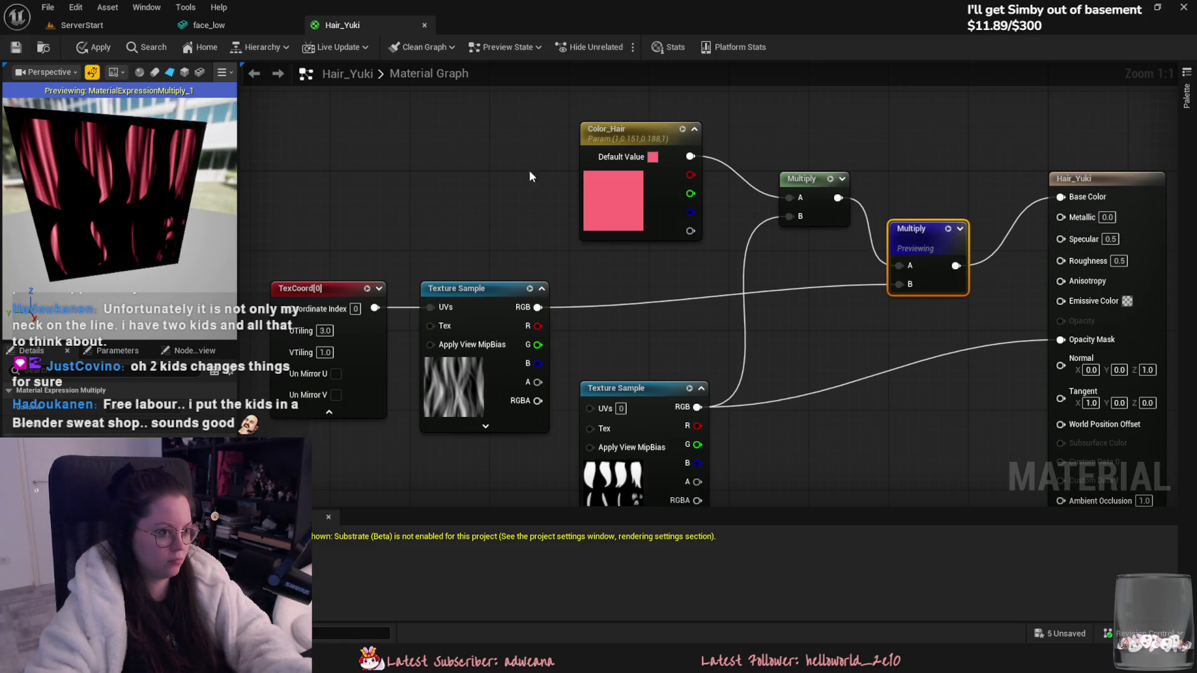
# Step: Darken Color_Hair from pink to a deep red (about 0.104, 0.009, 0.012)
pyautogui.doubleClick(581, 192)
pyautogui.moveTo(767, 230)
pyautogui.mouseDown()
pyautogui.moveTo(767, 348)
pyautogui.moveTo(770, 337)
pyautogui.mouseUp()
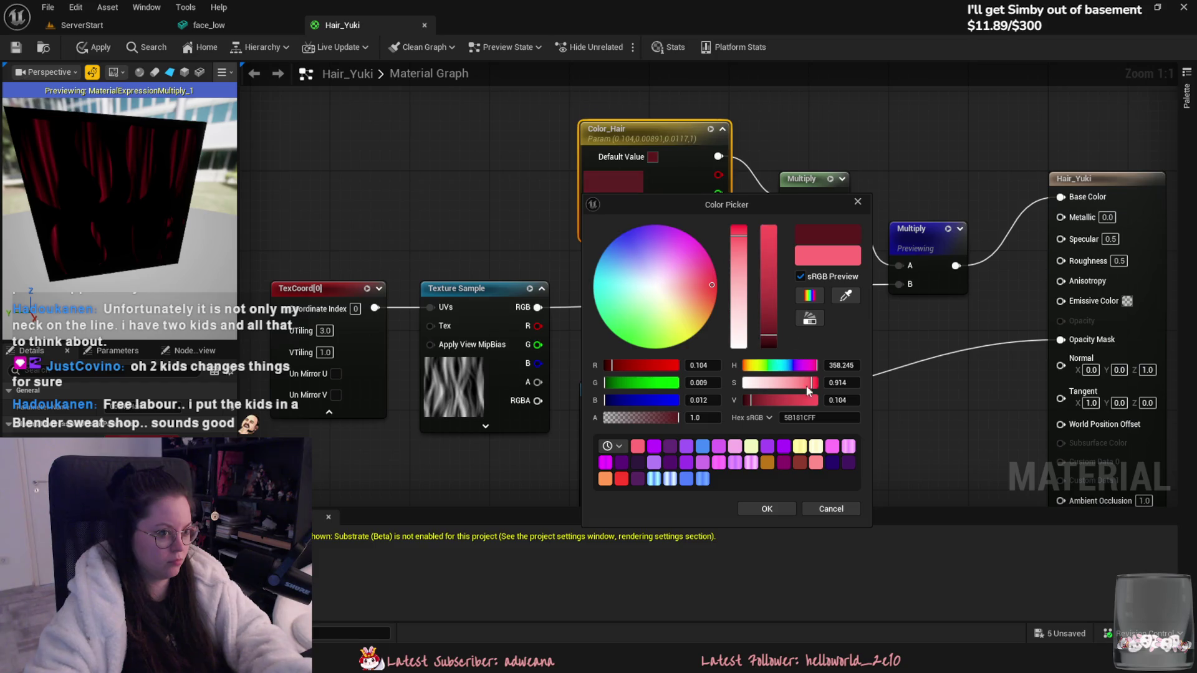
pyautogui.click(780, 506)
pyautogui.moveTo(696, 273); pyautogui.dragTo(631, 271, button='right')
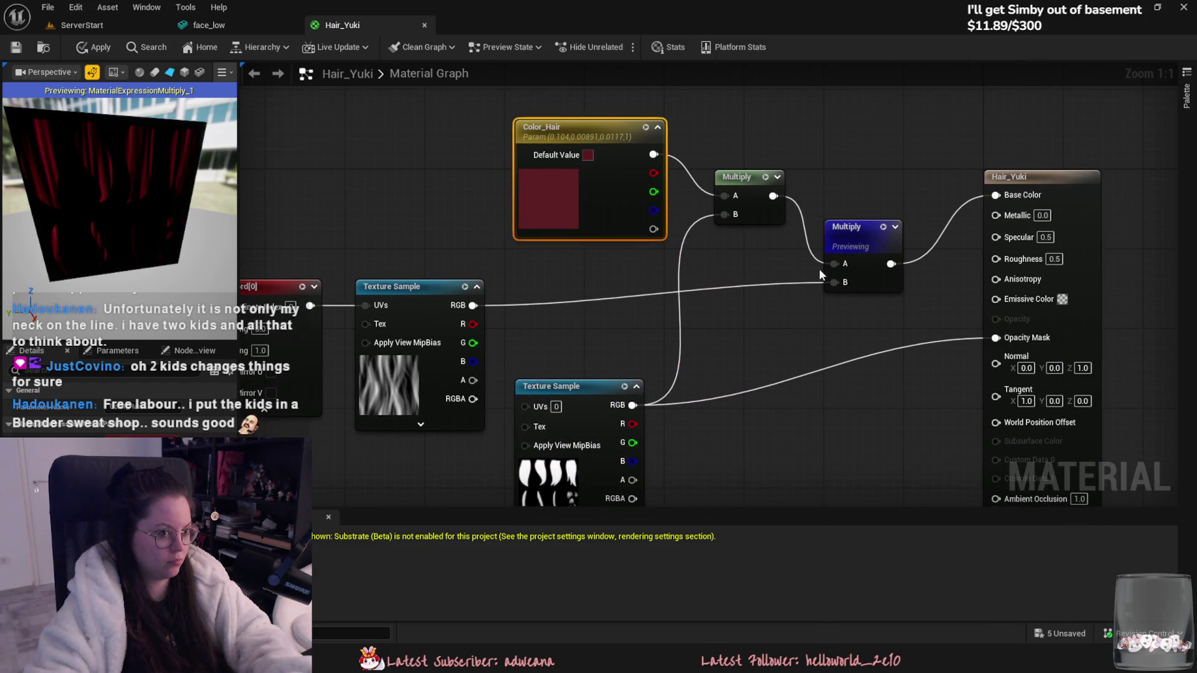
# Step: Break the Multiply links, route the first Multiply to Base Color, and add a Multiply fed by the striped texture
pyautogui.keyDown('alt'); pyautogui.click(834, 264); pyautogui.keyUp('alt')
pyautogui.moveTo(772, 196); pyautogui.dragTo(995, 194)
pyautogui.moveTo(869, 236)
pyautogui.mouseDown()
pyautogui.moveTo(617, 265)
pyautogui.moveTo(682, 256)
pyautogui.moveTo(698, 237)
pyautogui.moveTo(649, 275)
pyautogui.mouseUp()
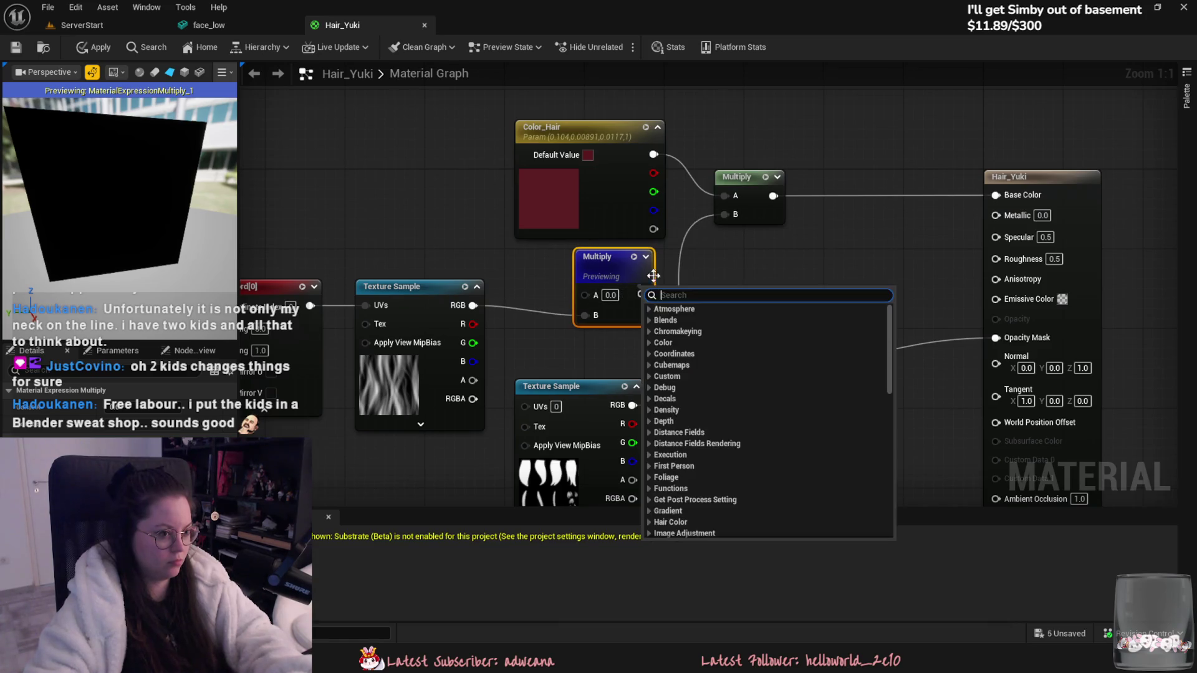
pyautogui.moveTo(746, 178); pyautogui.dragTo(776, 168)
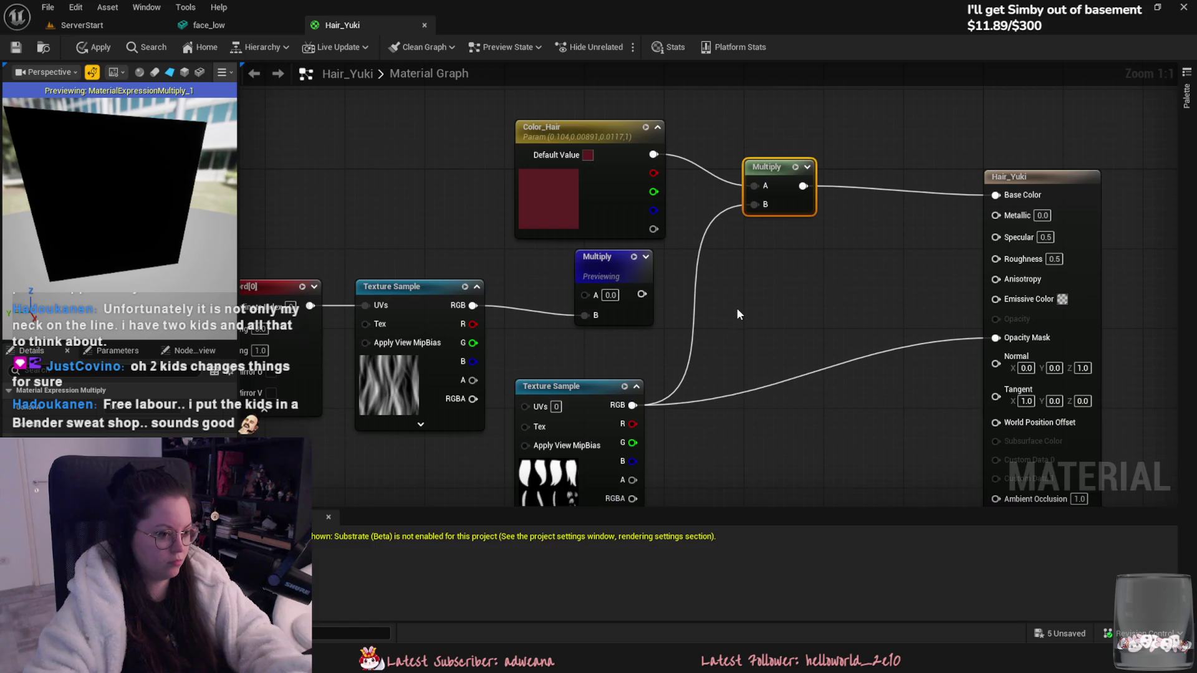
pyautogui.moveTo(617, 271)
pyautogui.mouseDown()
pyautogui.moveTo(557, 279)
pyautogui.moveTo(645, 315)
pyautogui.mouseUp()
pyautogui.click(635, 292)
pyautogui.moveTo(633, 405)
pyautogui.mouseDown()
pyautogui.moveTo(644, 336)
pyautogui.moveTo(748, 209)
pyautogui.moveTo(821, 159)
pyautogui.mouseUp()
# Step: Wire the hair mask texture into the upper Multiply, then straight into Base Color, and preview the full material
pyautogui.click(772, 168)
pyautogui.press('space')
pyautogui.moveTo(632, 405); pyautogui.dragTo(794, 205)
pyautogui.moveTo(663, 301); pyautogui.dragTo(652, 282)
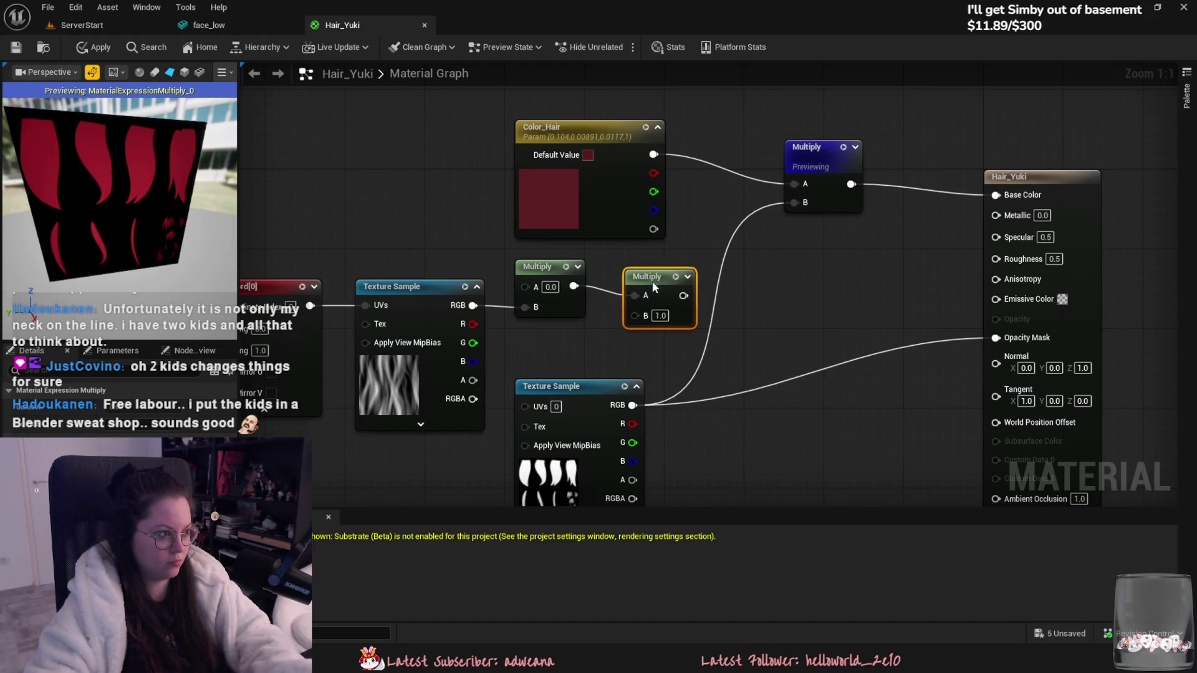
pyautogui.moveTo(234, 209); pyautogui.dragTo(228, 211)
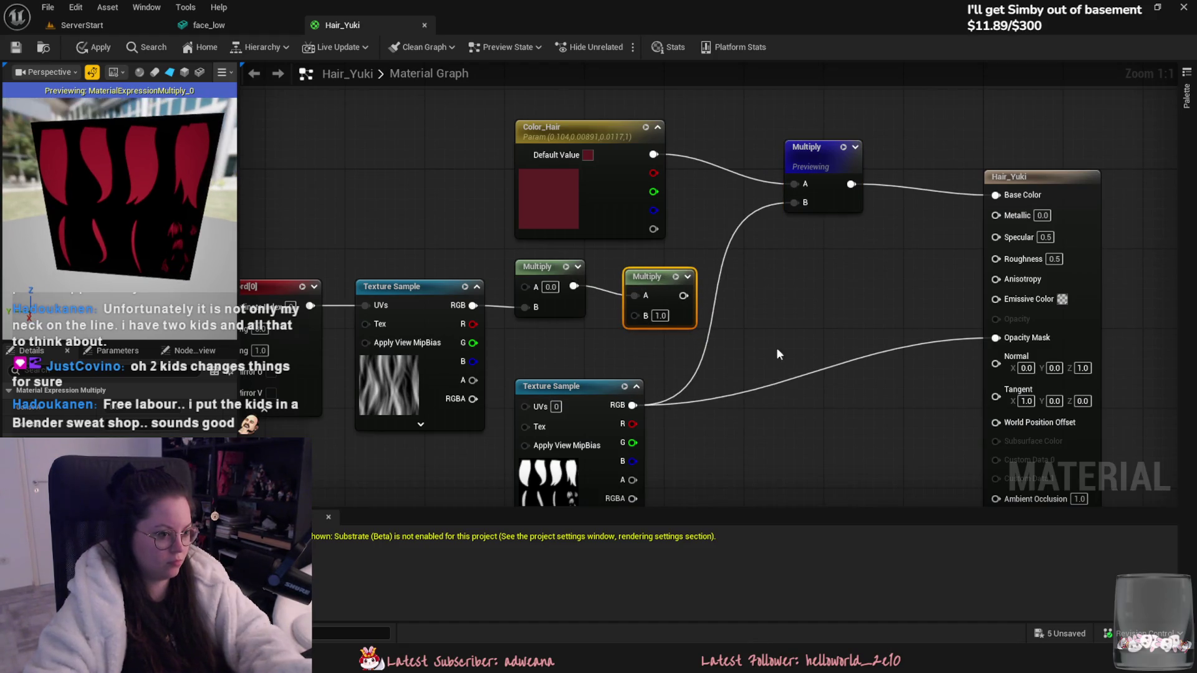
pyautogui.moveTo(777, 353); pyautogui.dragTo(737, 286, button='right')
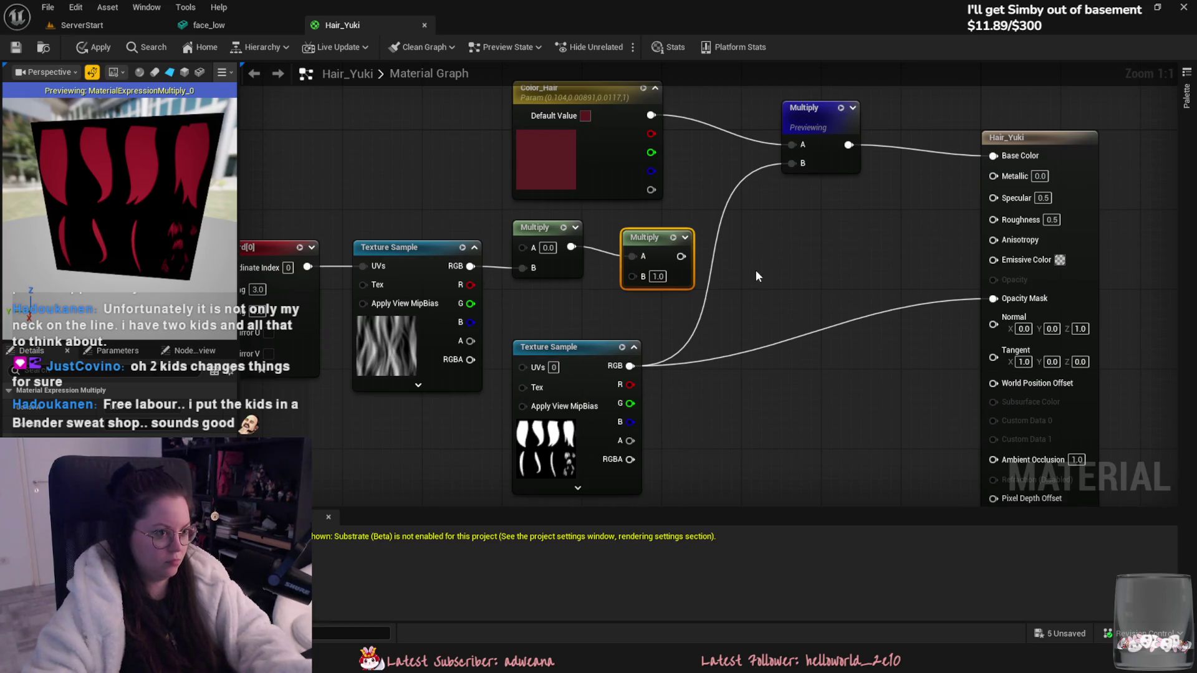
pyautogui.moveTo(734, 284); pyautogui.dragTo(724, 322, button='right')
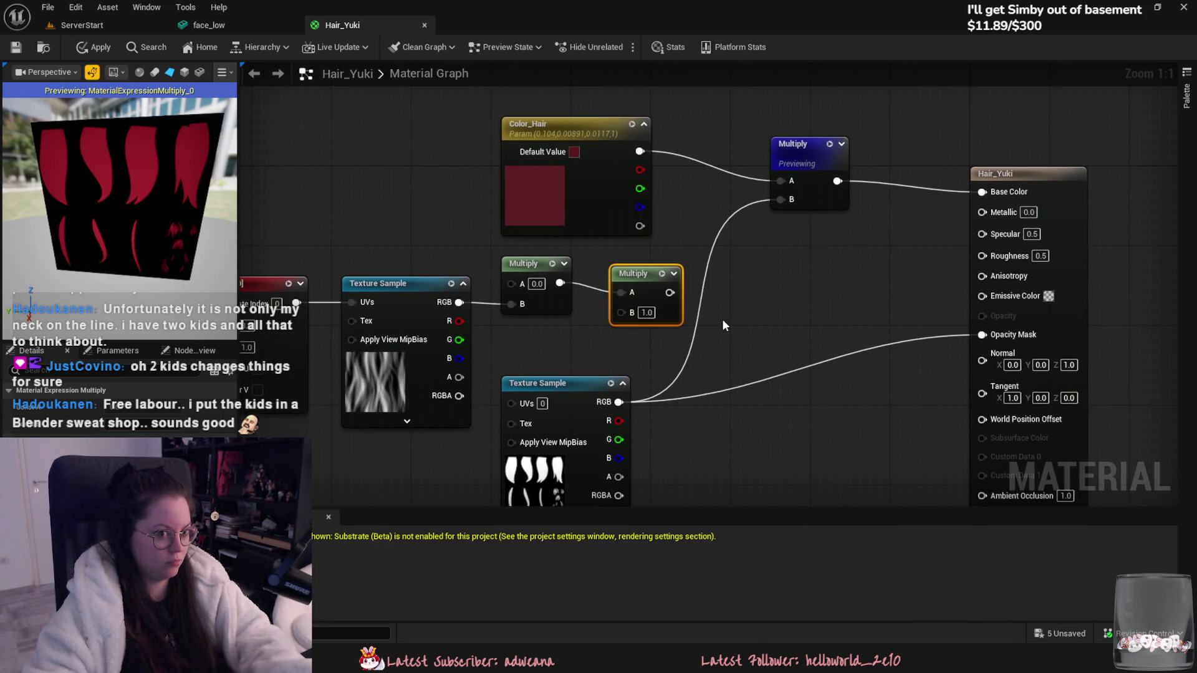
pyautogui.moveTo(619, 402); pyautogui.dragTo(982, 192)
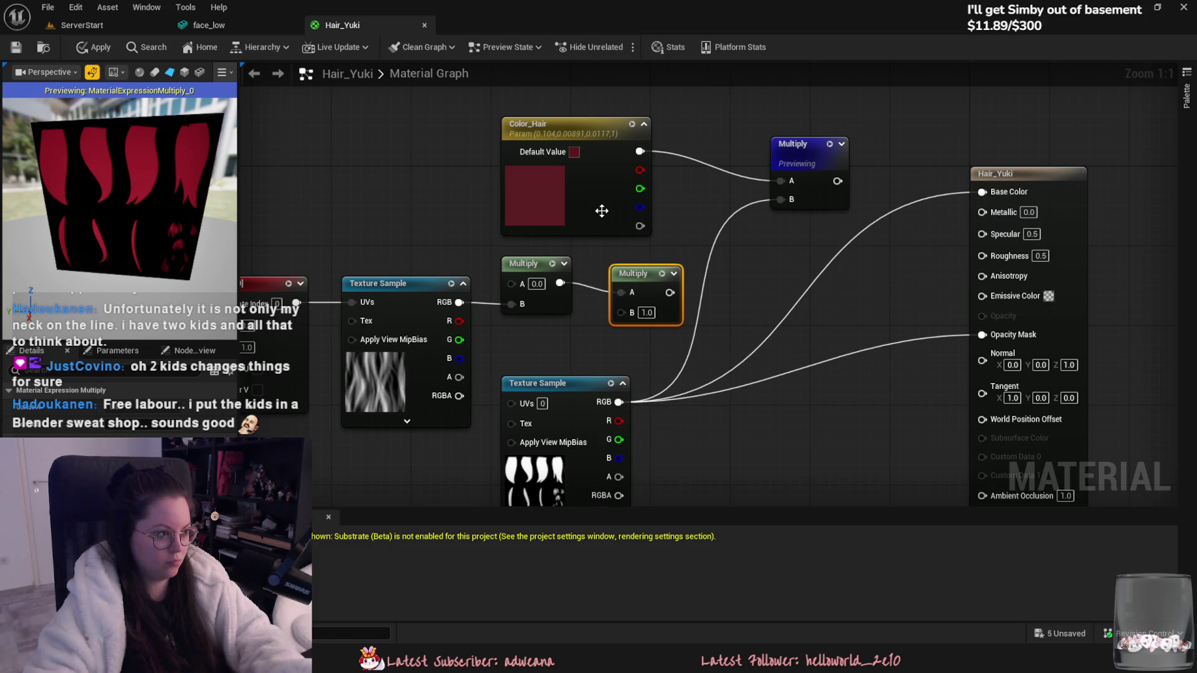
pyautogui.click(1037, 196)
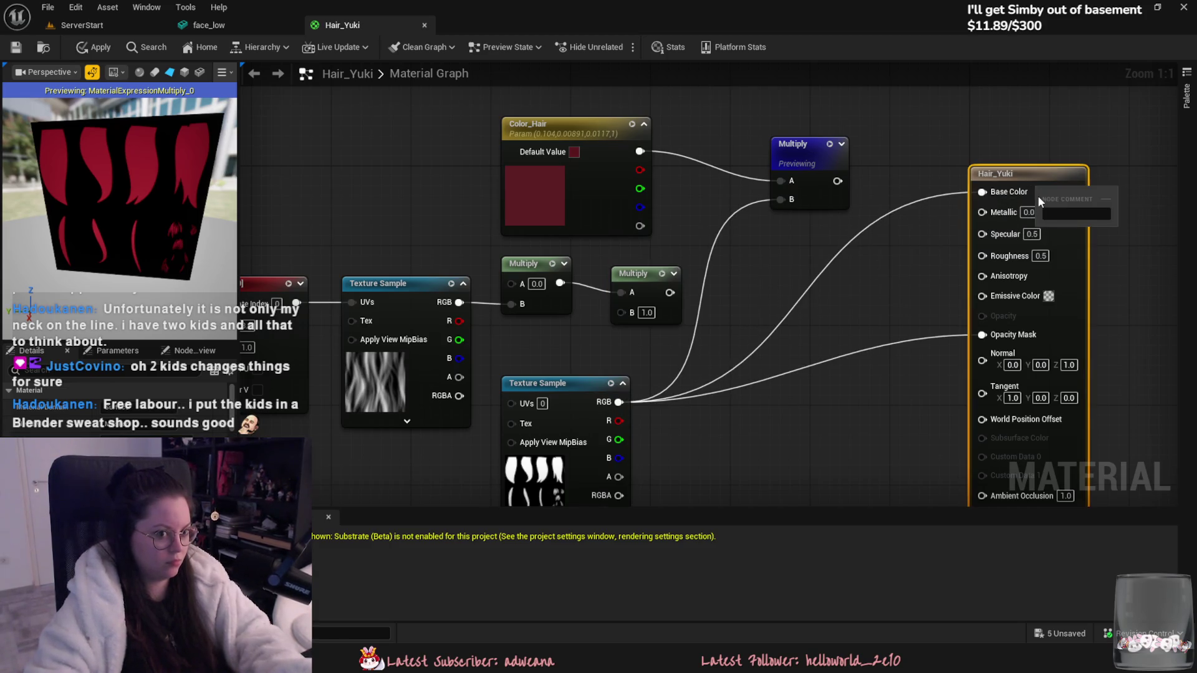
pyautogui.click(829, 144)
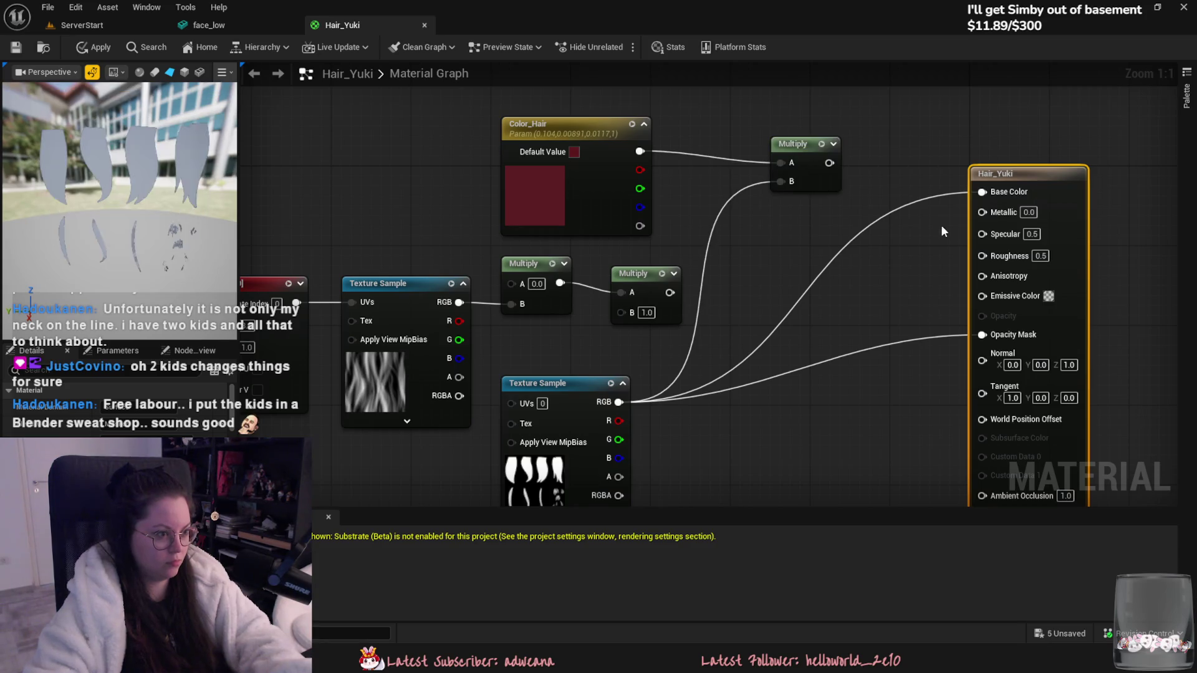
# Step: Feed the Color_Hair-times-mask Multiply into Base Color to turn the hair dark red
pyautogui.moveTo(828, 162); pyautogui.dragTo(982, 192)
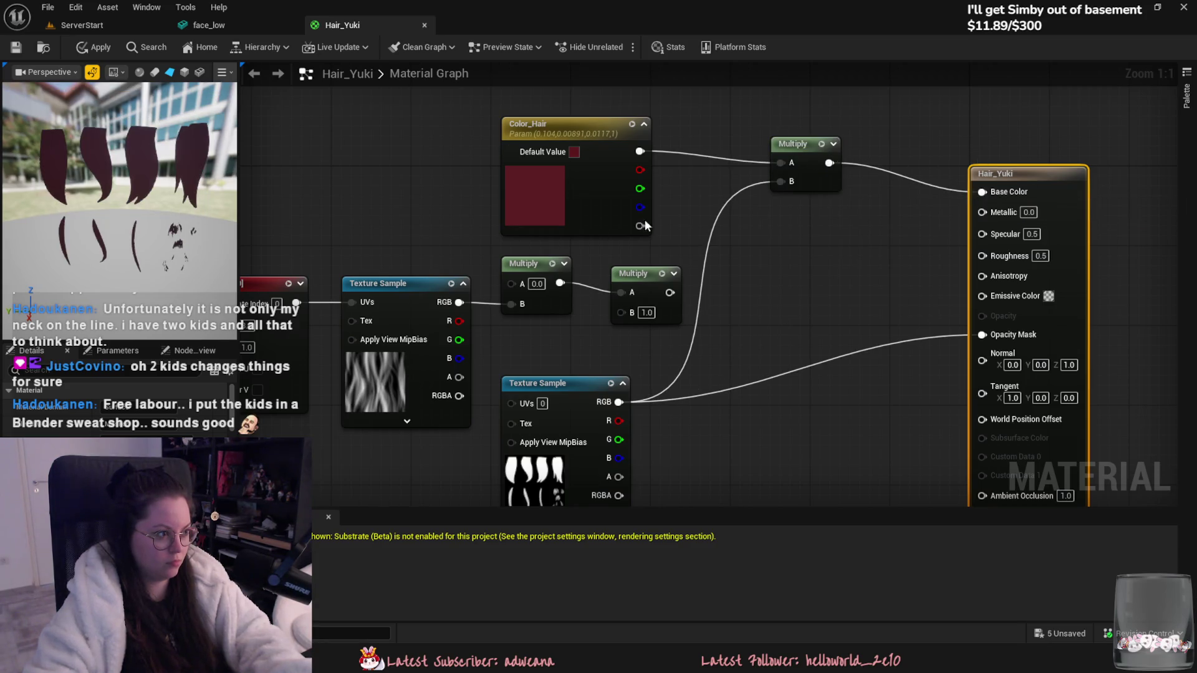
pyautogui.moveTo(137, 151); pyautogui.dragTo(134, 162)
pyautogui.scroll(-2, 783, 290)
pyautogui.scroll(2, 795, 280)
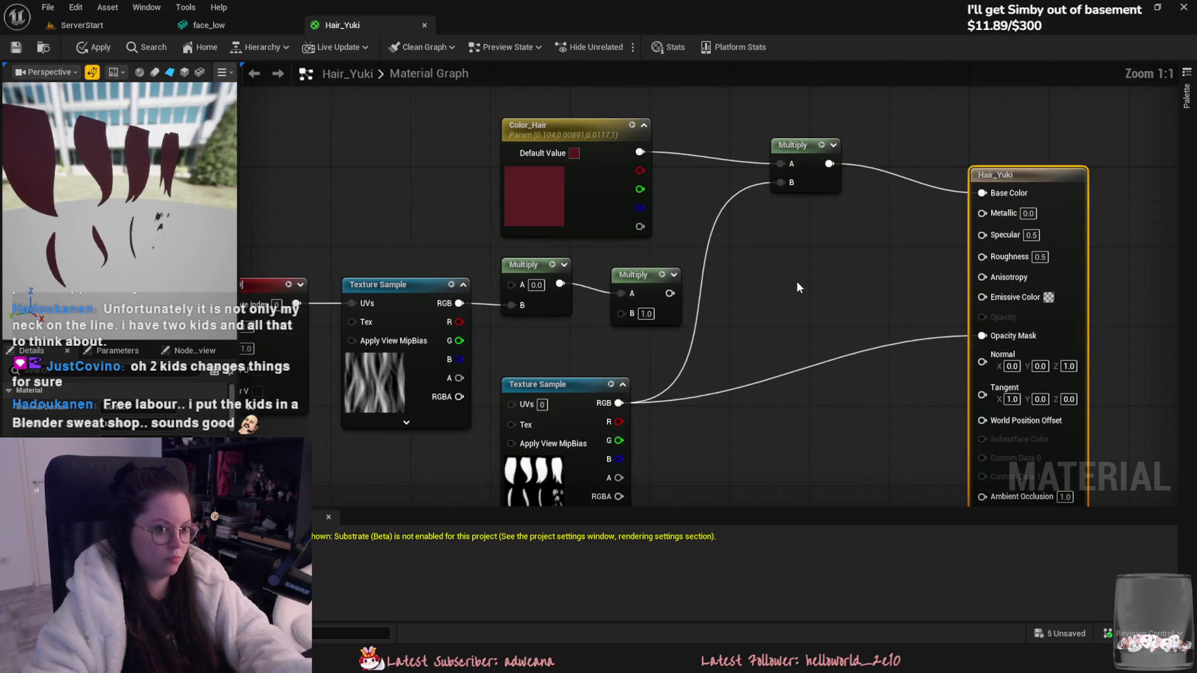
pyautogui.scroll(-2, 742, 247)
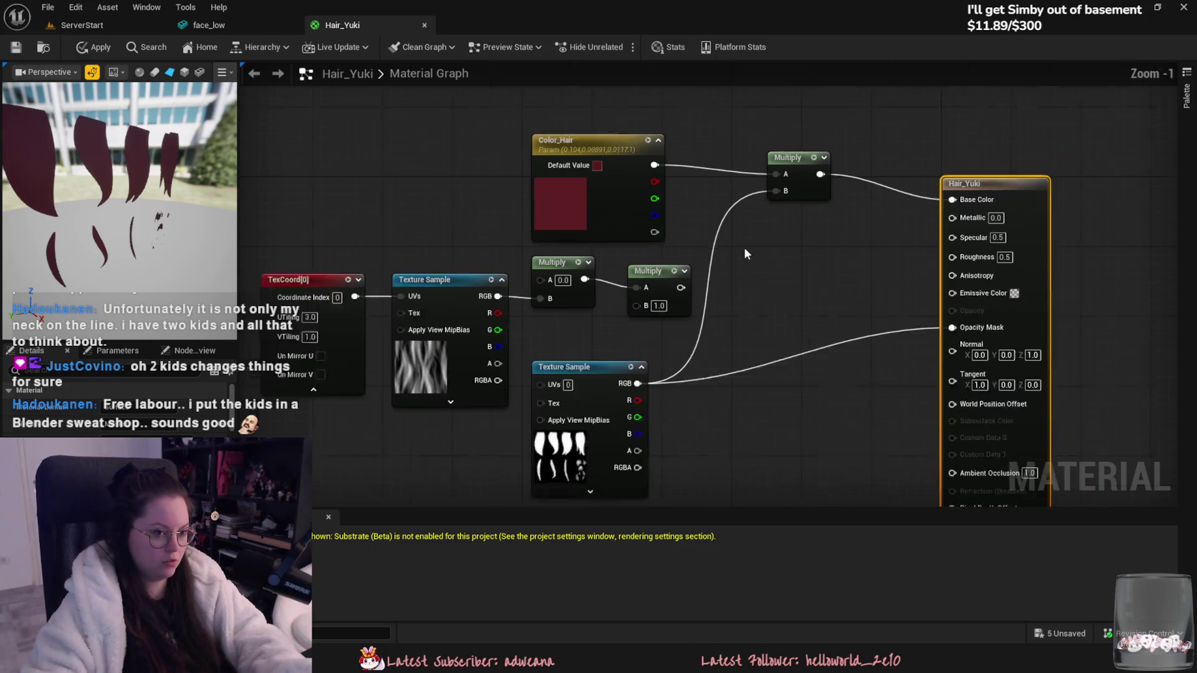
# Step: Move the striped texture nodes left and Color_Hair up-right, then place a Lerp node
pyautogui.moveTo(332, 245); pyautogui.dragTo(591, 327)
pyautogui.moveTo(501, 293)
pyautogui.mouseDown()
pyautogui.moveTo(416, 241)
pyautogui.moveTo(533, 304)
pyautogui.mouseUp()
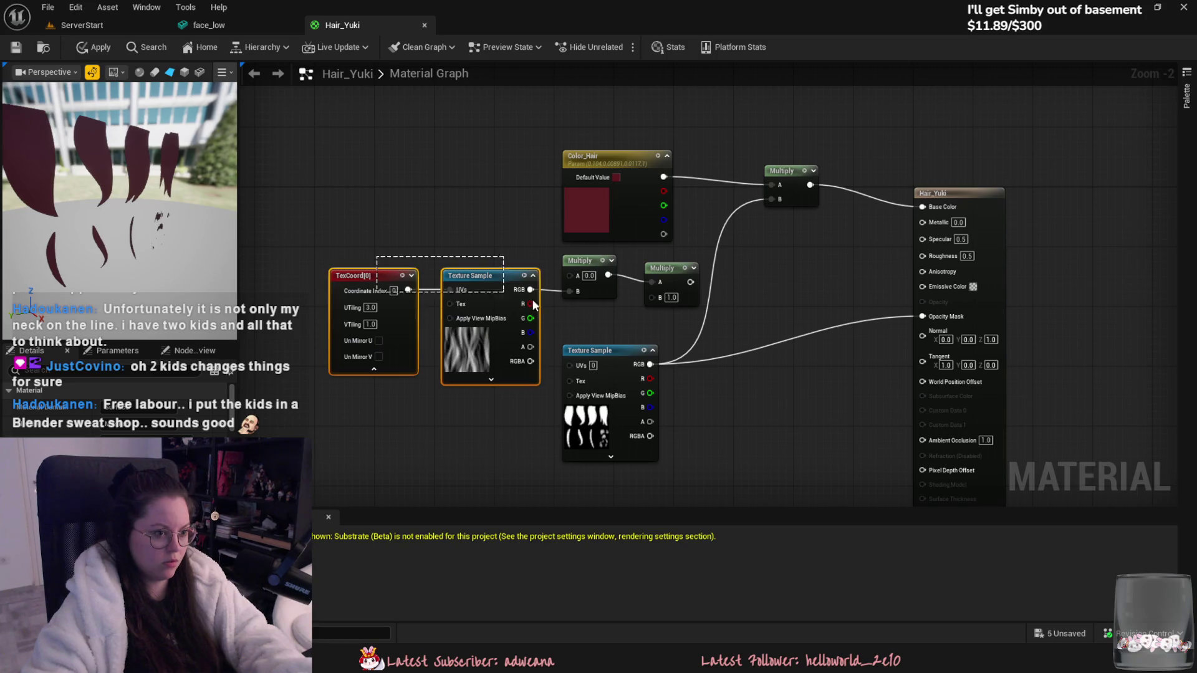
pyautogui.moveTo(671, 273)
pyautogui.mouseDown()
pyautogui.moveTo(477, 205)
pyautogui.moveTo(496, 248)
pyautogui.moveTo(548, 264)
pyautogui.mouseUp()
pyautogui.click(492, 243)
pyautogui.moveTo(599, 212); pyautogui.dragTo(647, 117)
pyautogui.click(700, 259)
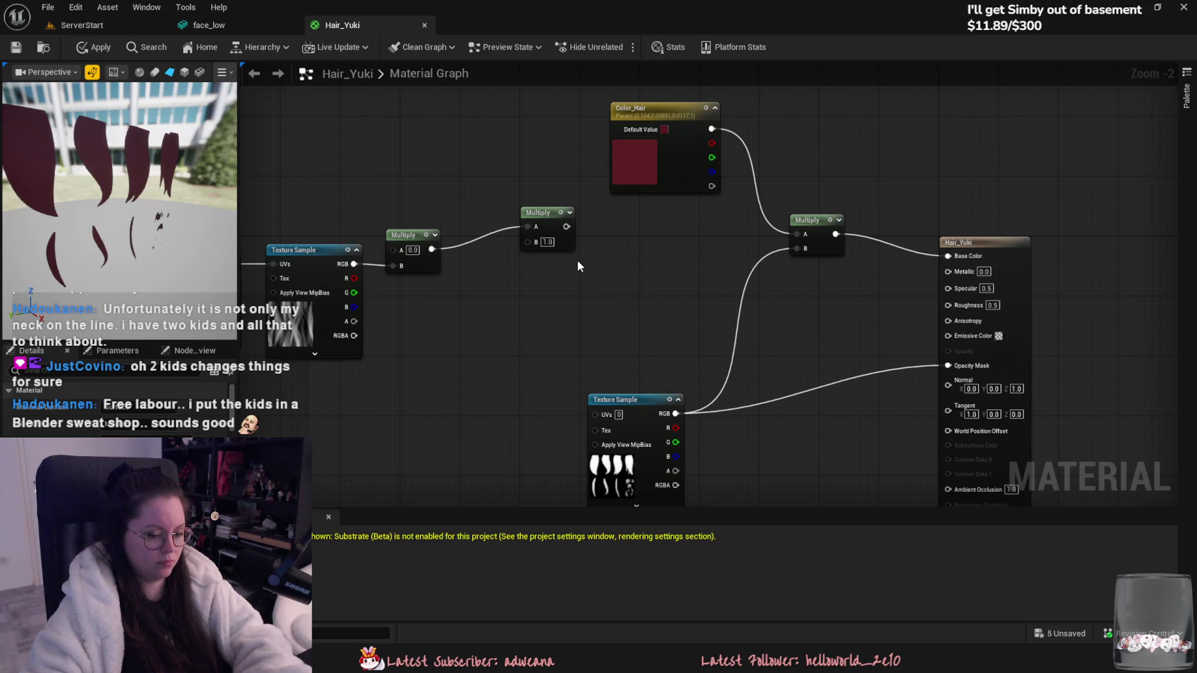
pyautogui.click(641, 239)
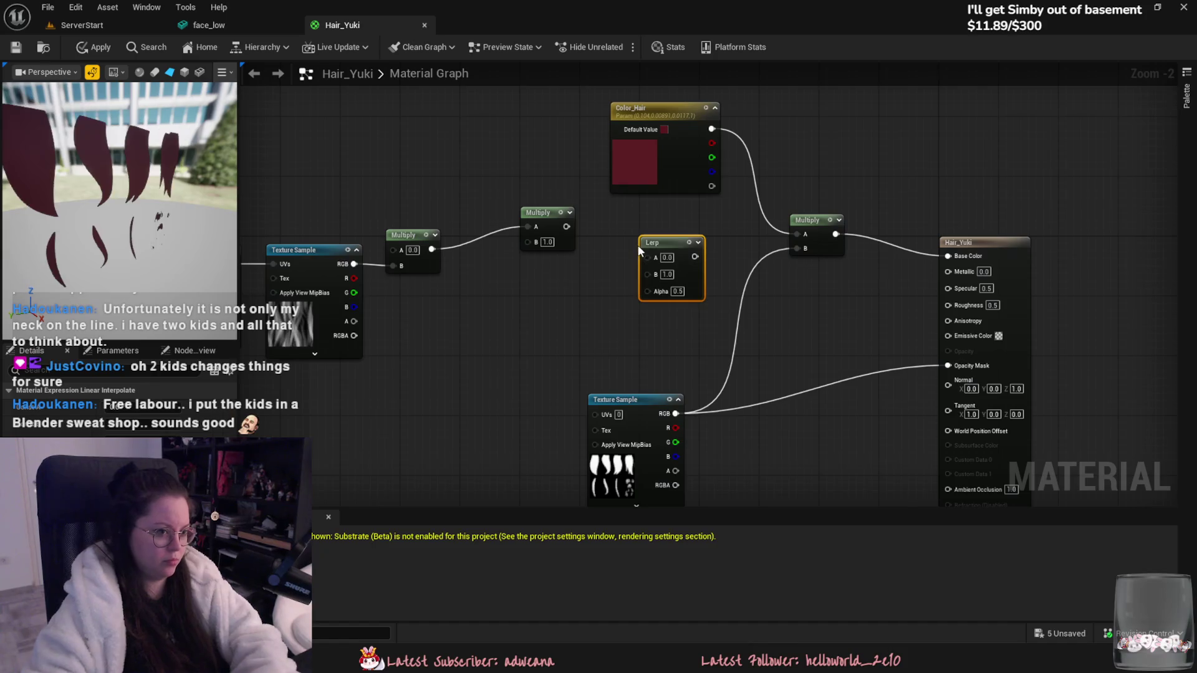
# Step: Delete the Lerp and the extra Multiply nodes, keeping one Multiply
pyautogui.press('Delete')
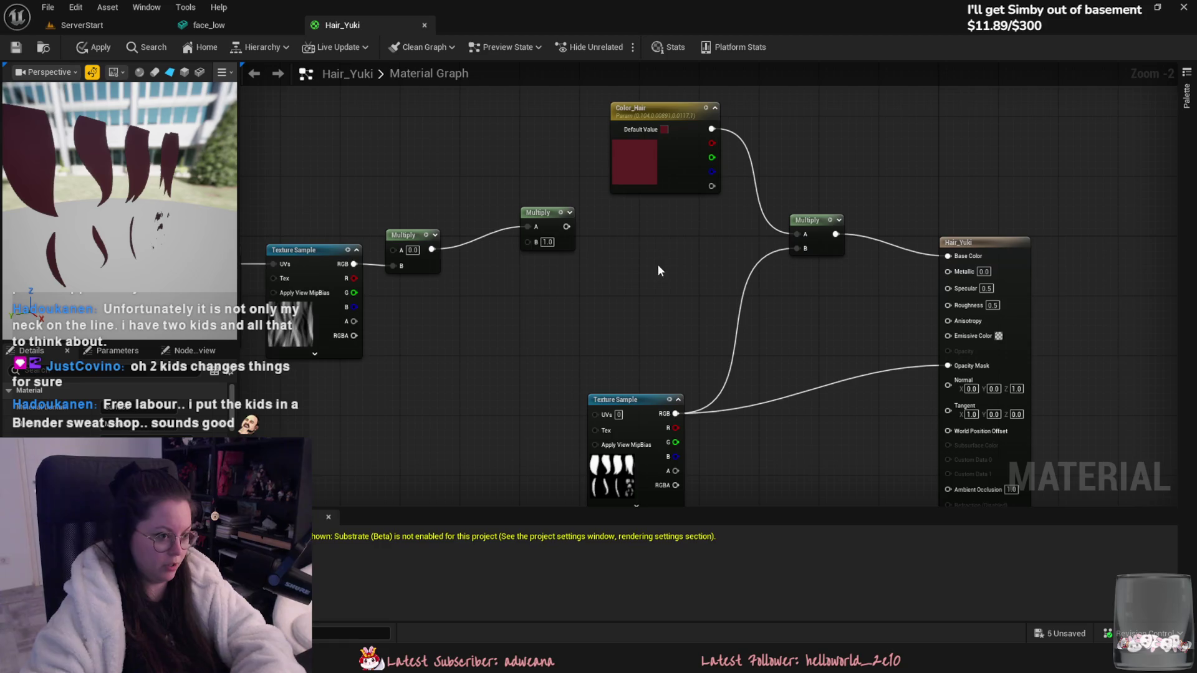
pyautogui.moveTo(546, 212); pyautogui.dragTo(628, 225)
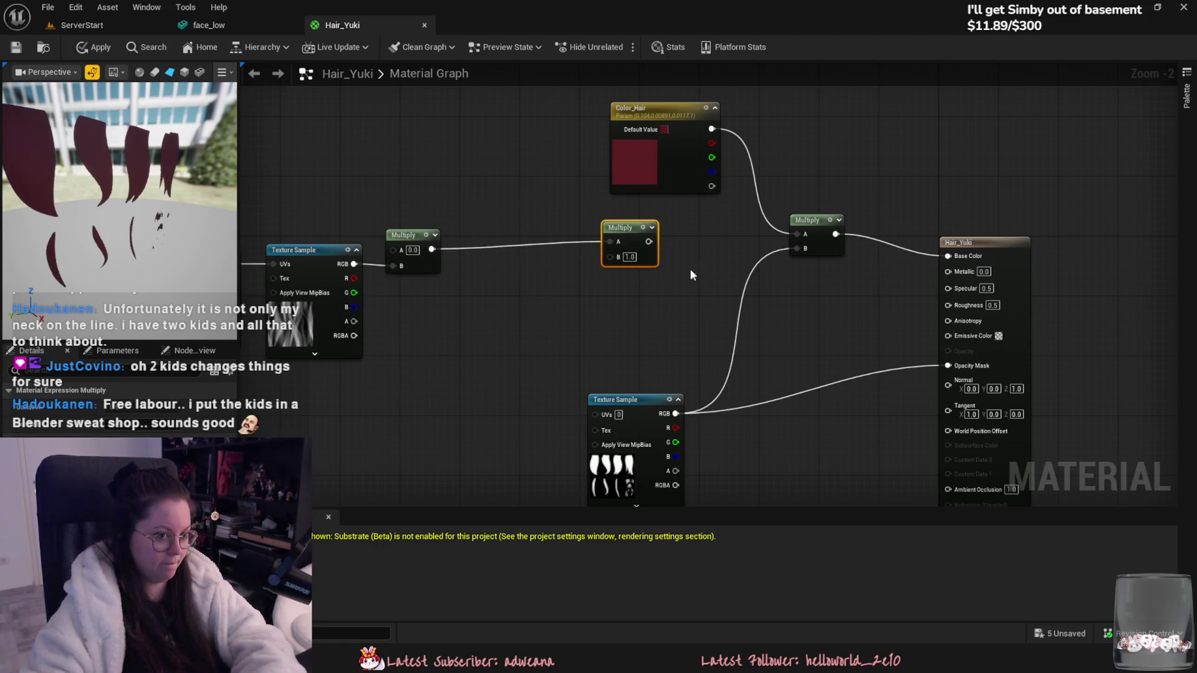
pyautogui.moveTo(635, 321); pyautogui.dragTo(727, 294, button='right')
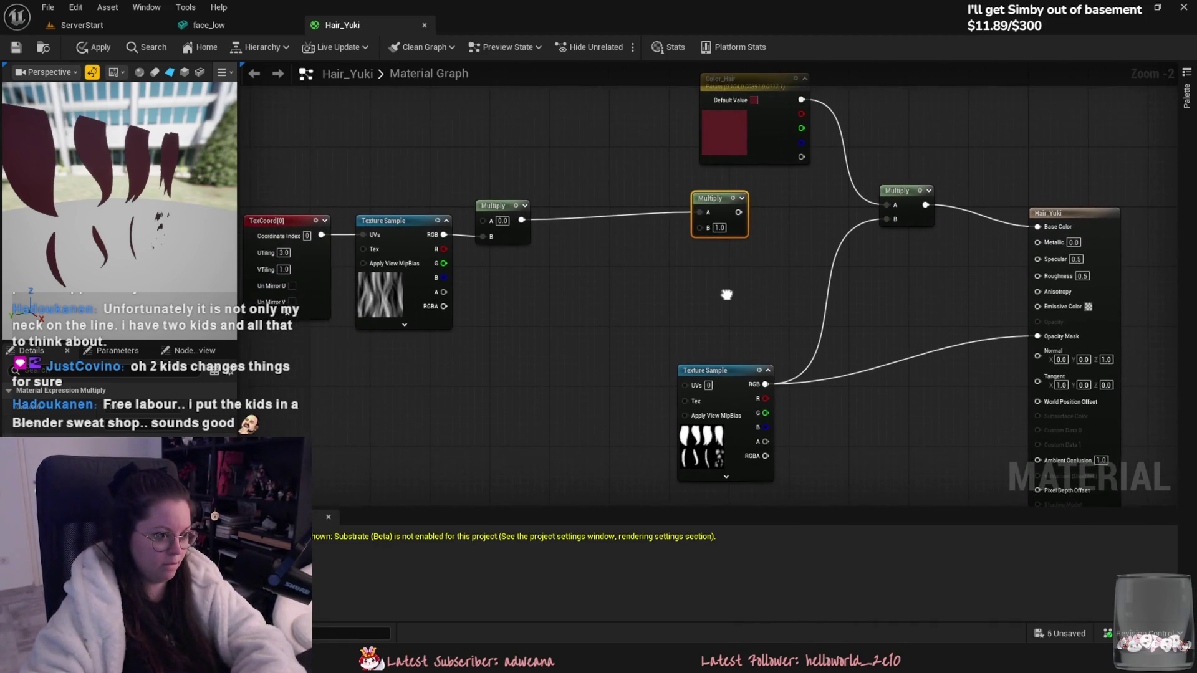
pyautogui.press('Delete')
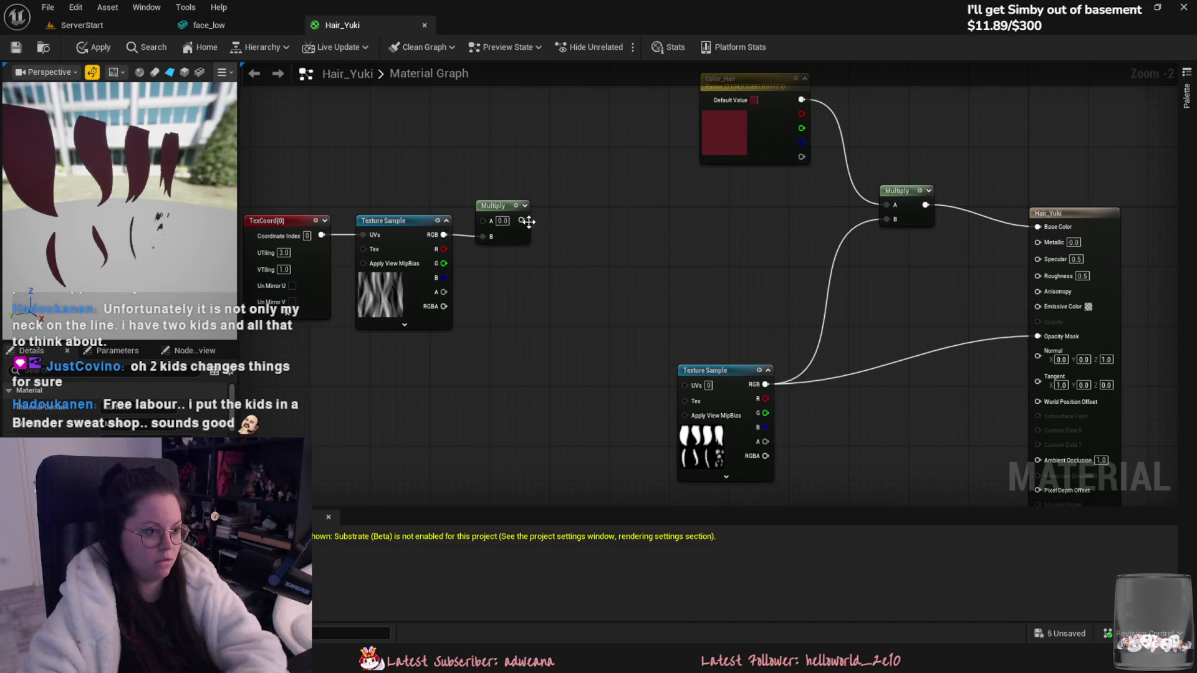
pyautogui.moveTo(510, 206); pyautogui.dragTo(618, 208)
pyautogui.moveTo(683, 261); pyautogui.dragTo(689, 316, button='right')
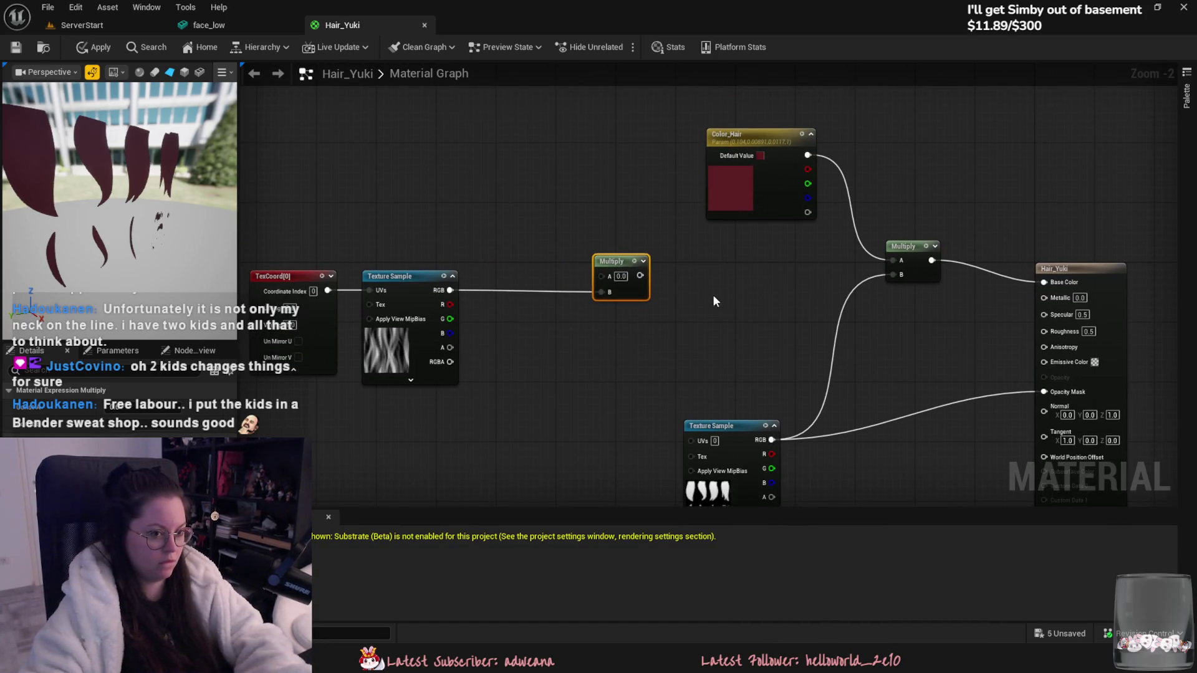
pyautogui.moveTo(639, 279); pyautogui.dragTo(654, 279)
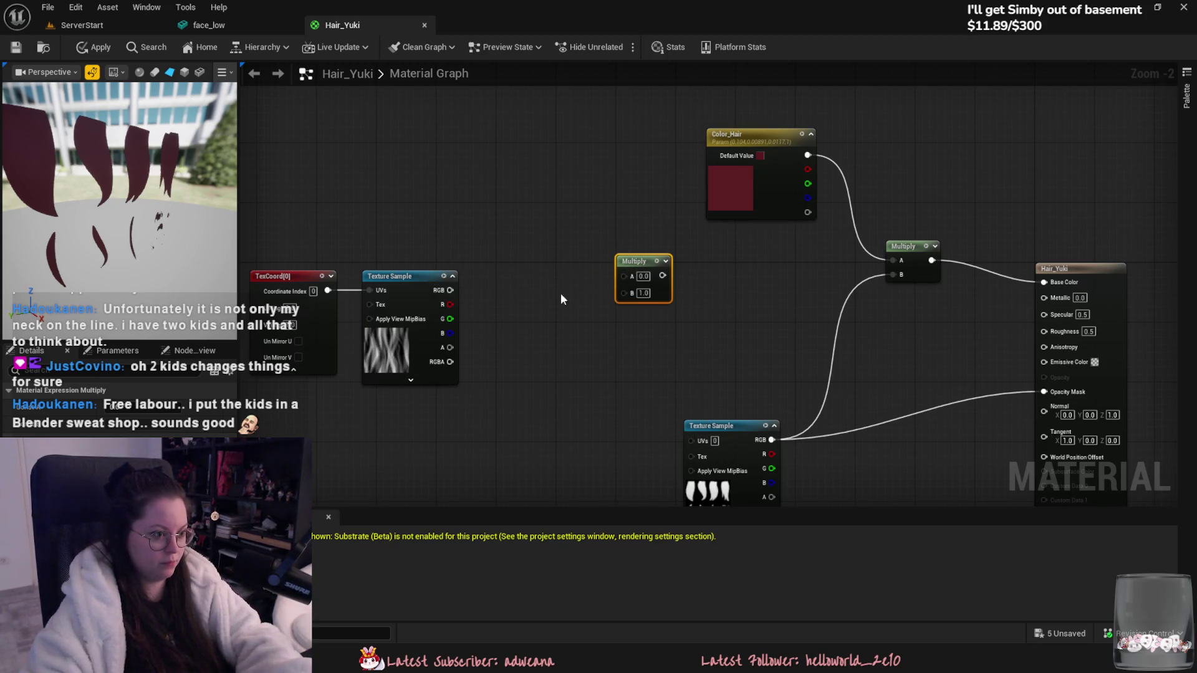
# Step: Wire Color_Hair into Multiply A and the streak Texture Sample RGB into Multiply B
pyautogui.moveTo(449, 291); pyautogui.dragTo(617, 273)
pyautogui.click(491, 300)
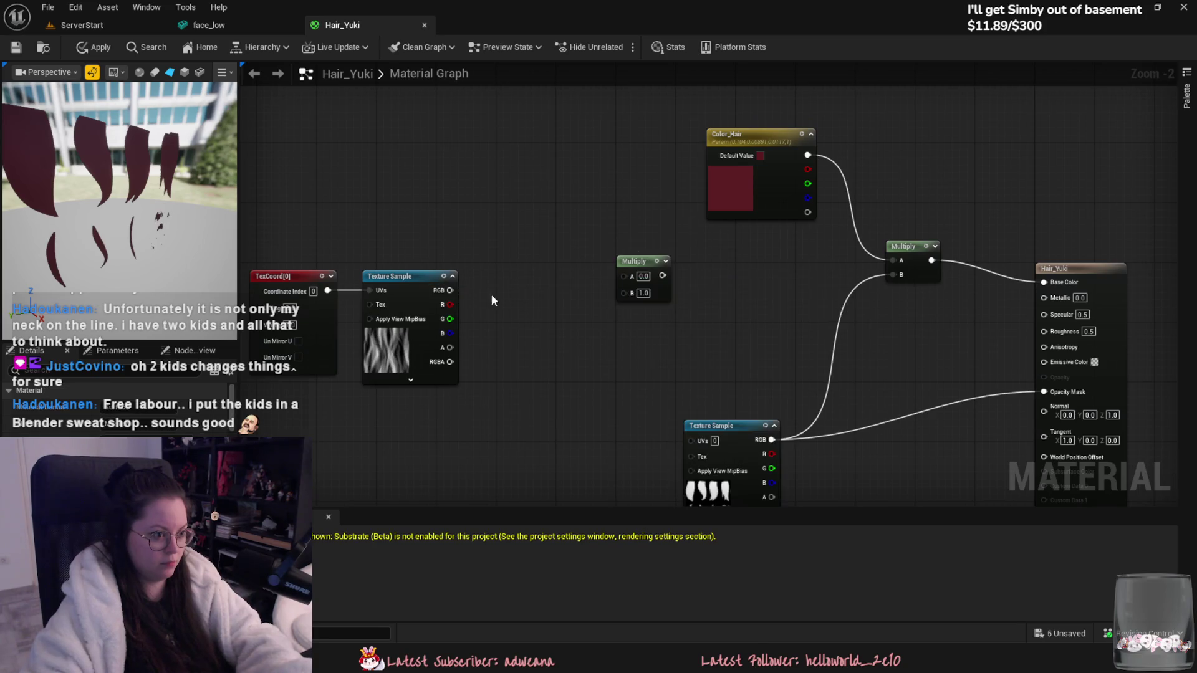
pyautogui.moveTo(450, 290); pyautogui.dragTo(645, 281)
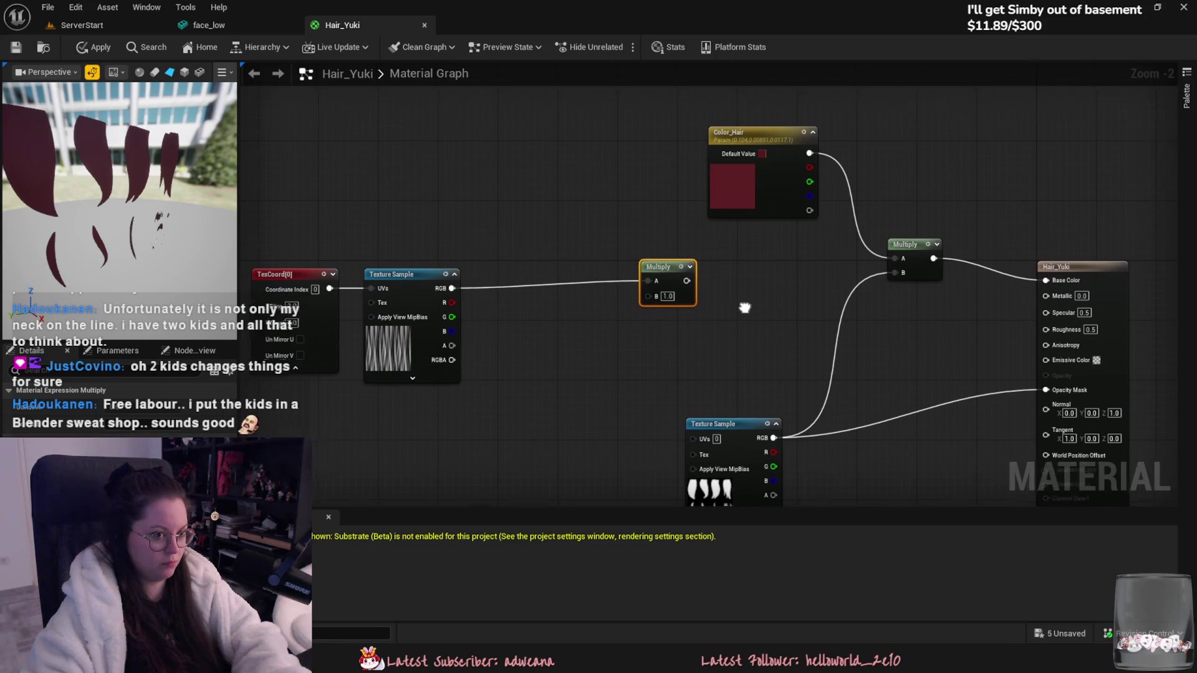
pyautogui.moveTo(767, 293); pyautogui.dragTo(773, 278, button='right')
pyautogui.moveTo(813, 140); pyautogui.dragTo(652, 267)
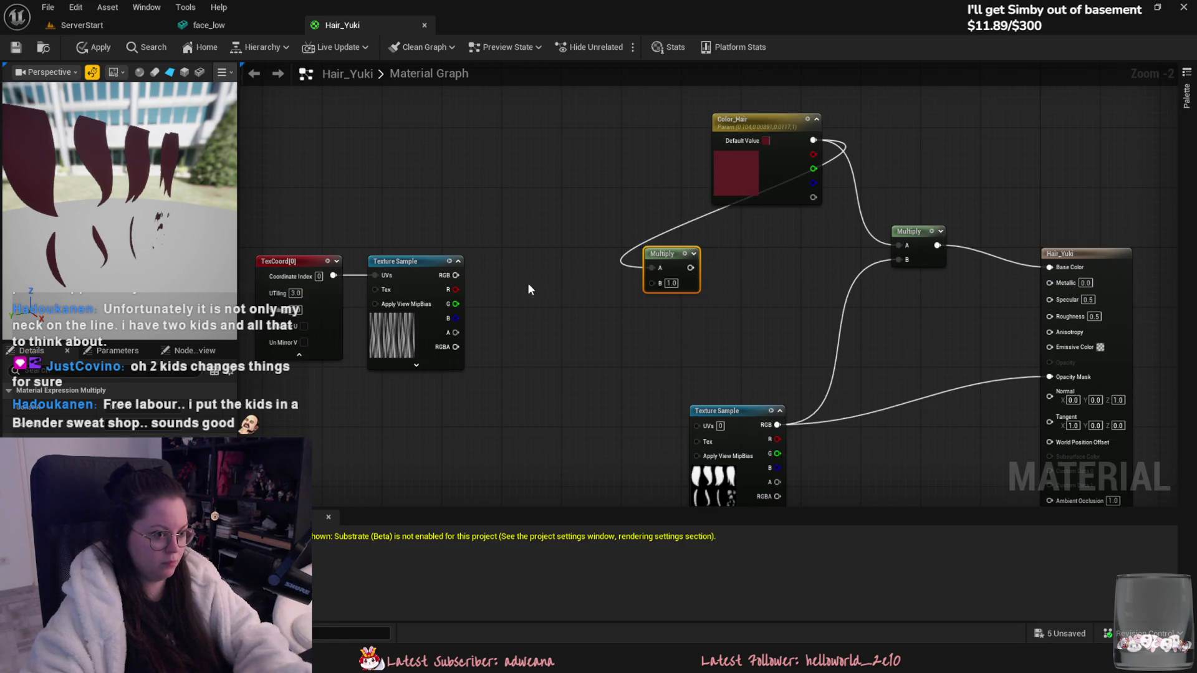
pyautogui.moveTo(456, 275)
pyautogui.mouseDown()
pyautogui.moveTo(652, 282)
pyautogui.moveTo(898, 250)
pyautogui.mouseUp()
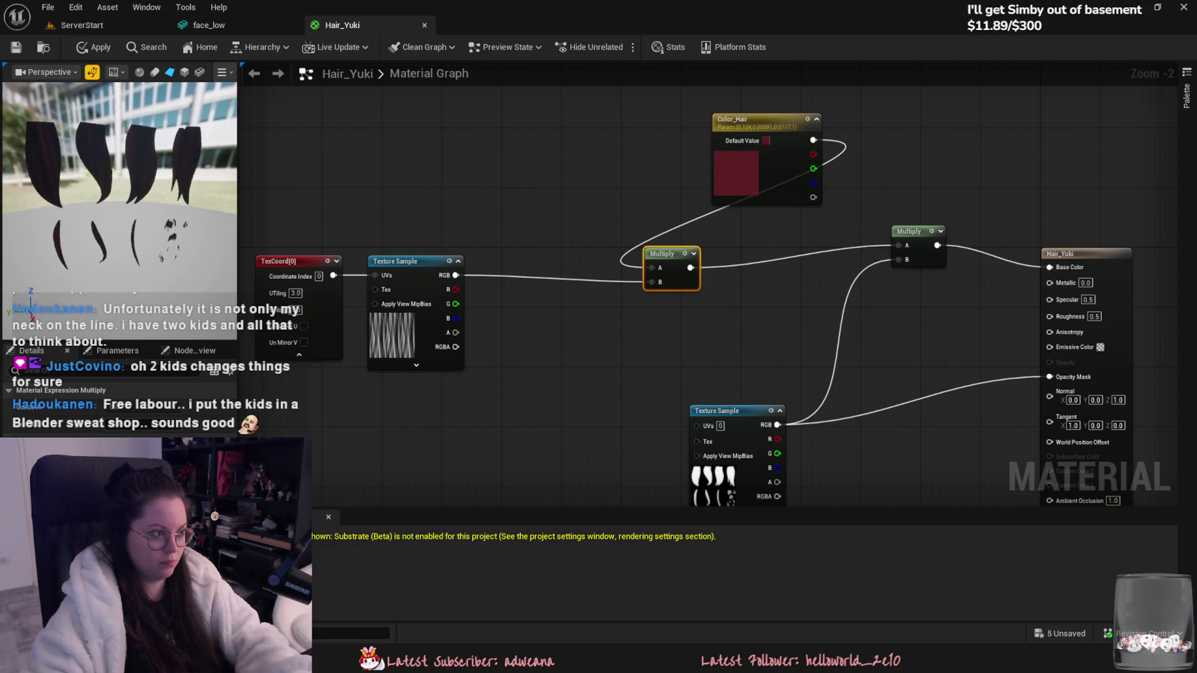
# Step: Set the TexCoord UTiling to 4.0 and apply the Hair_Yuki material with Ctrl+S
pyautogui.moveTo(279, 215); pyautogui.dragTo(507, 249, button='right')
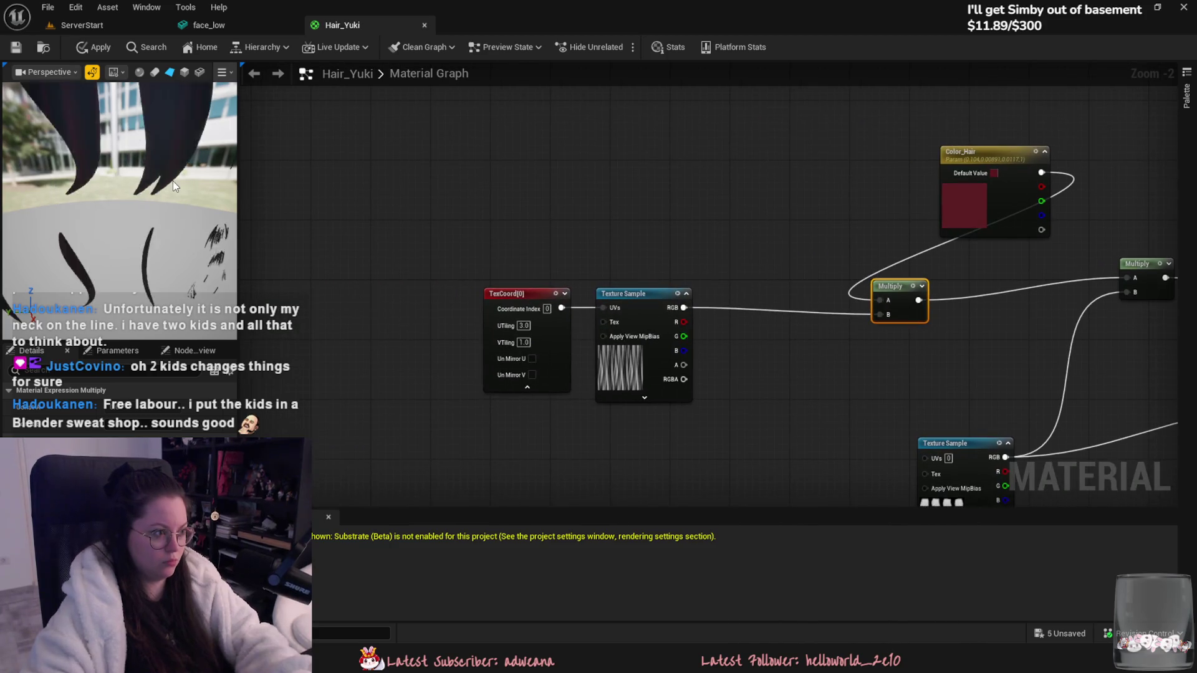
pyautogui.click(523, 326)
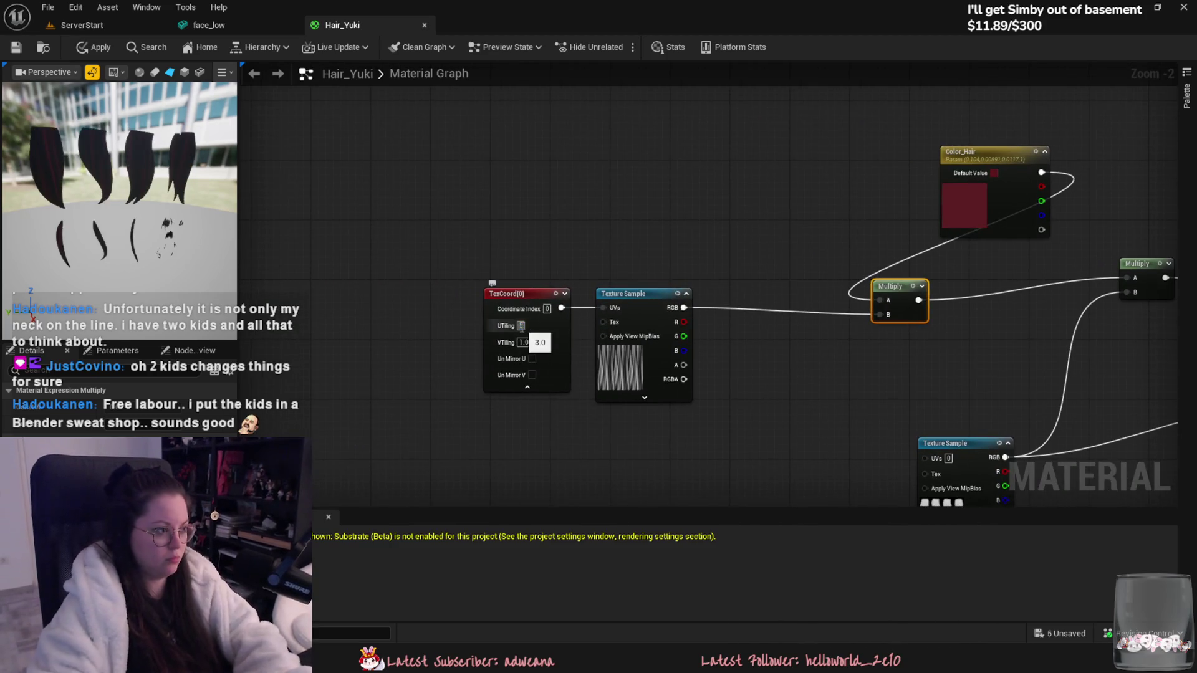
pyautogui.write('4')
pyautogui.press('Return')
pyautogui.click(581, 177)
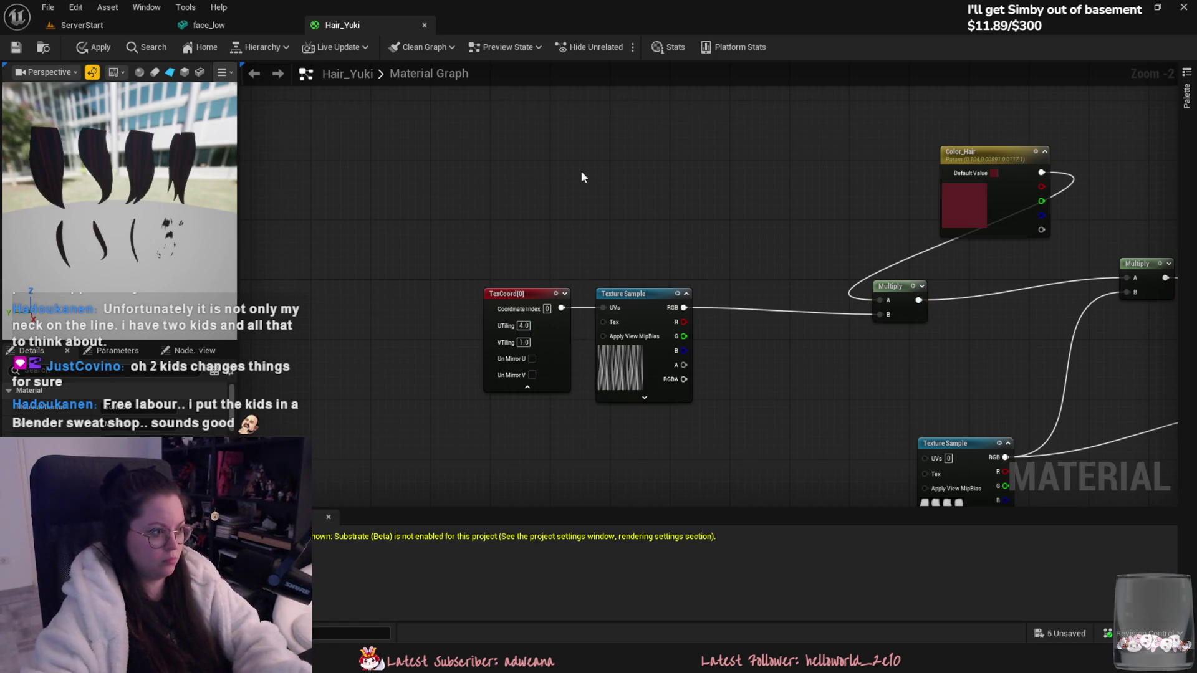
pyautogui.hotkey('ctrl', 's')
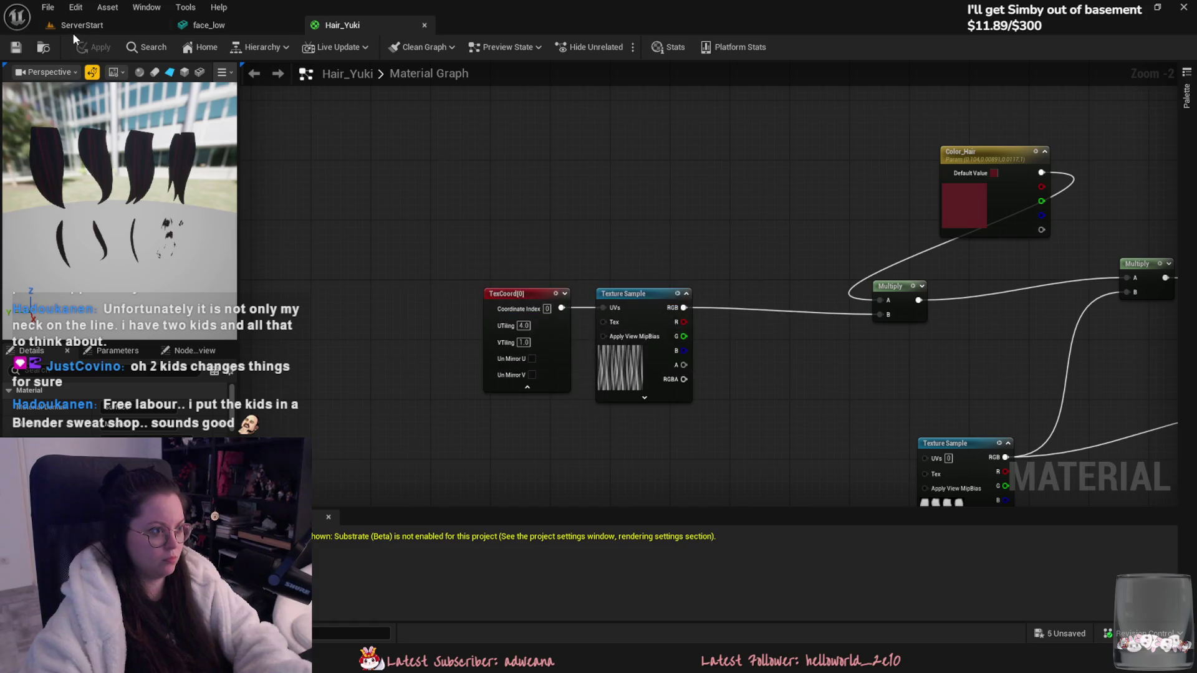
pyautogui.click(75, 26)
# Step: Create a Hair_Yuki_Inst material instance from Hair_Yuki in the content drawer
pyautogui.hotkey('ctrl', 'space')
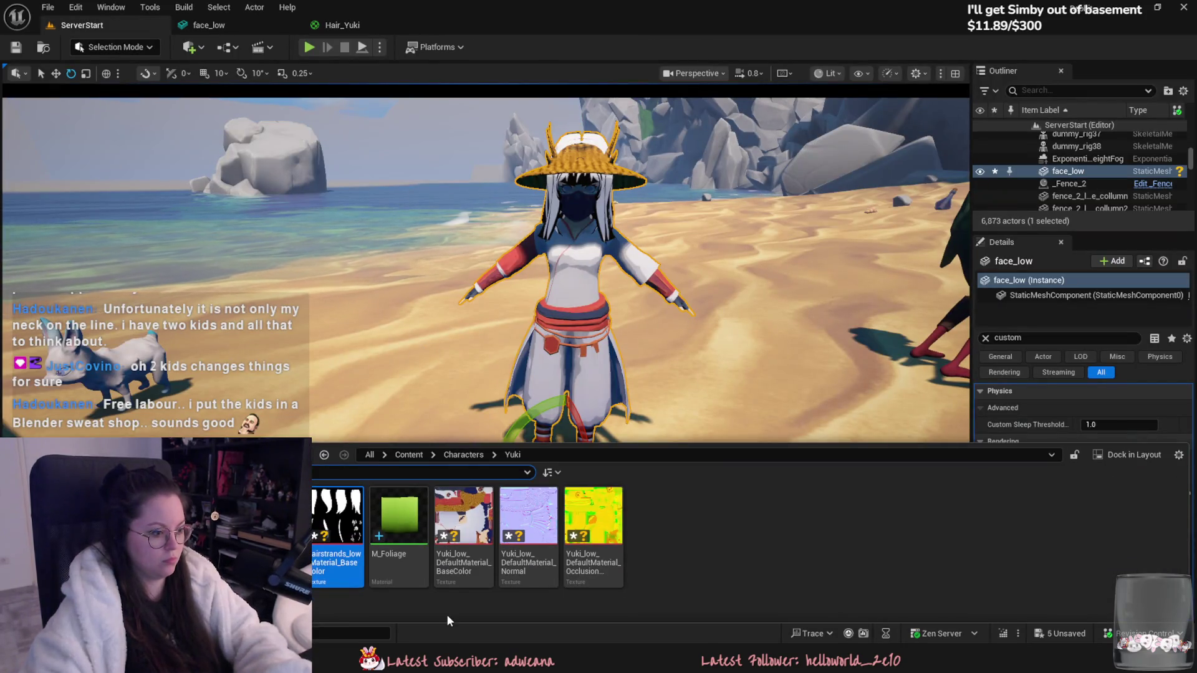
pyautogui.rightClick(290, 518)
pyautogui.click(349, 165)
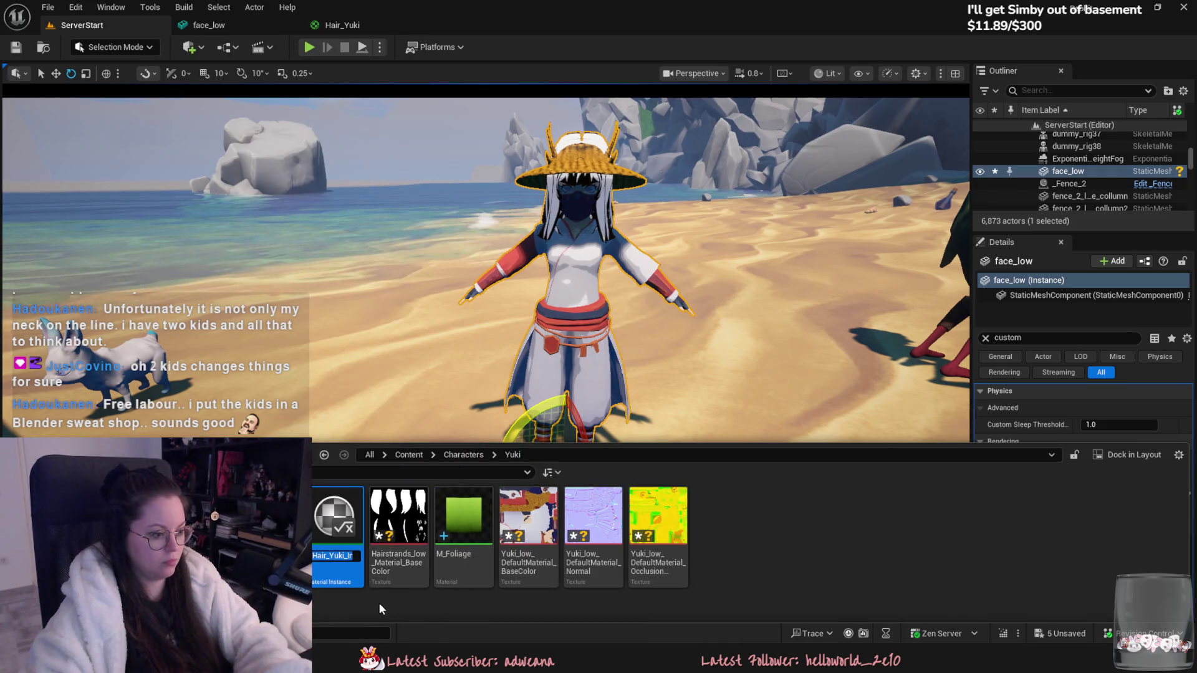
# Step: Assign Hair_Yuki_Inst to face_low's Element 0 hair slot and return to the Hair_Yuki graph
pyautogui.click(209, 25)
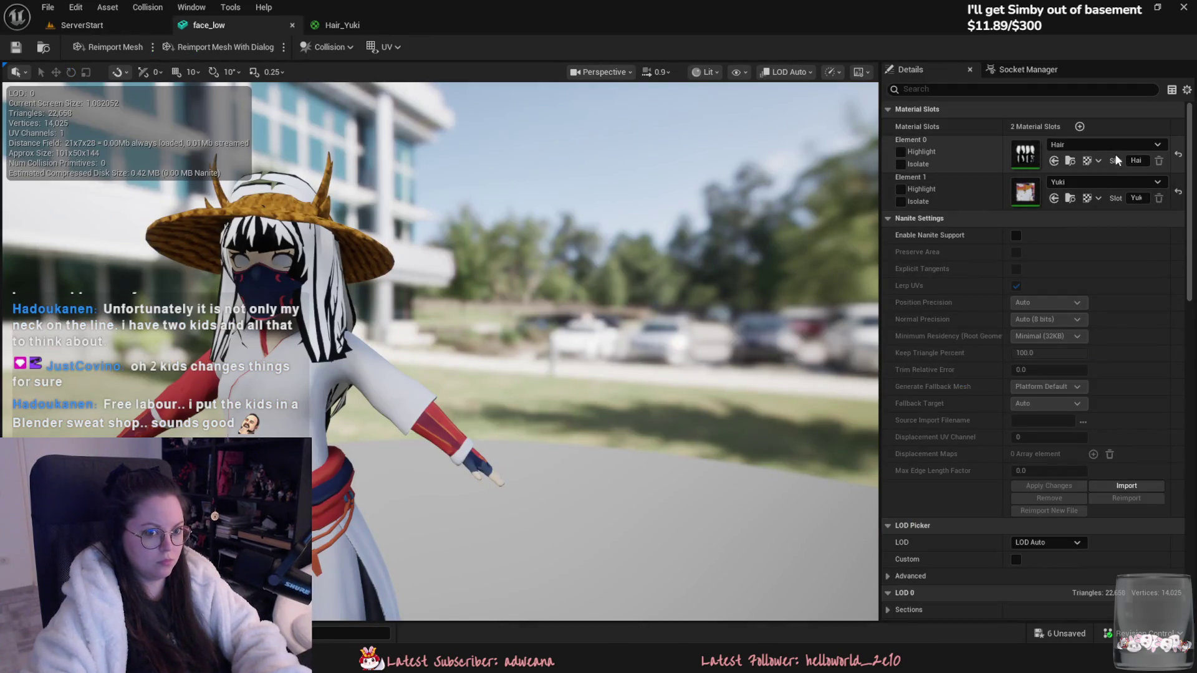
pyautogui.click(1096, 146)
pyautogui.click(1083, 318)
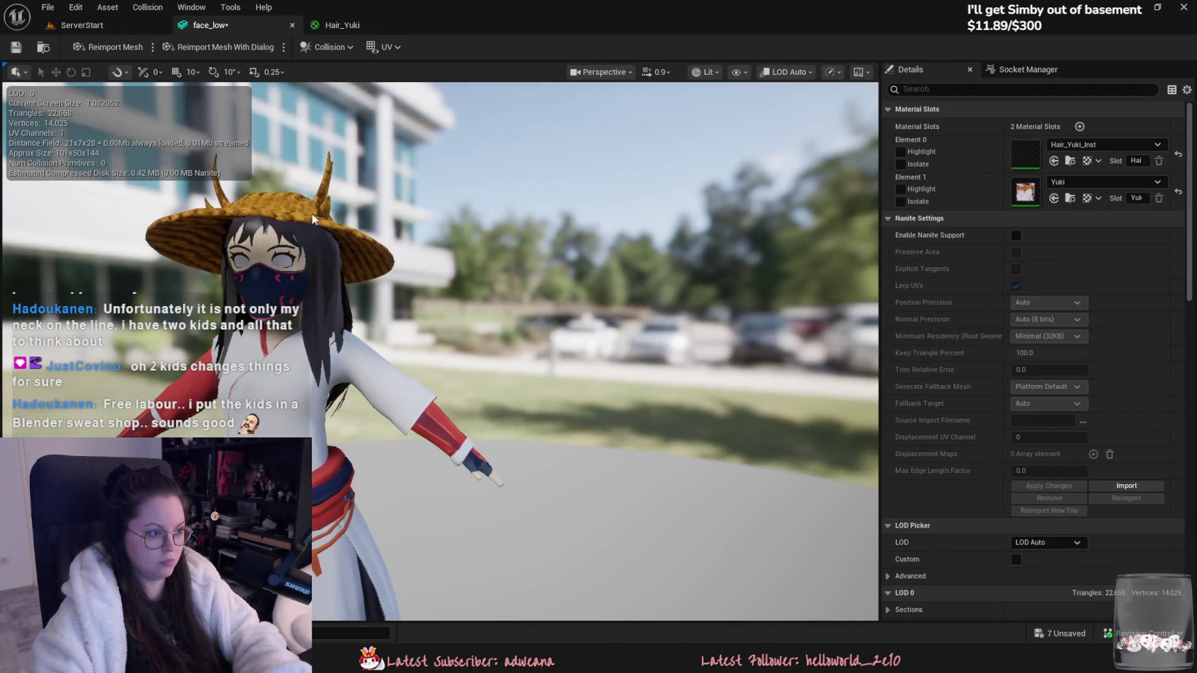
pyautogui.moveTo(316, 272); pyautogui.dragTo(444, 323)
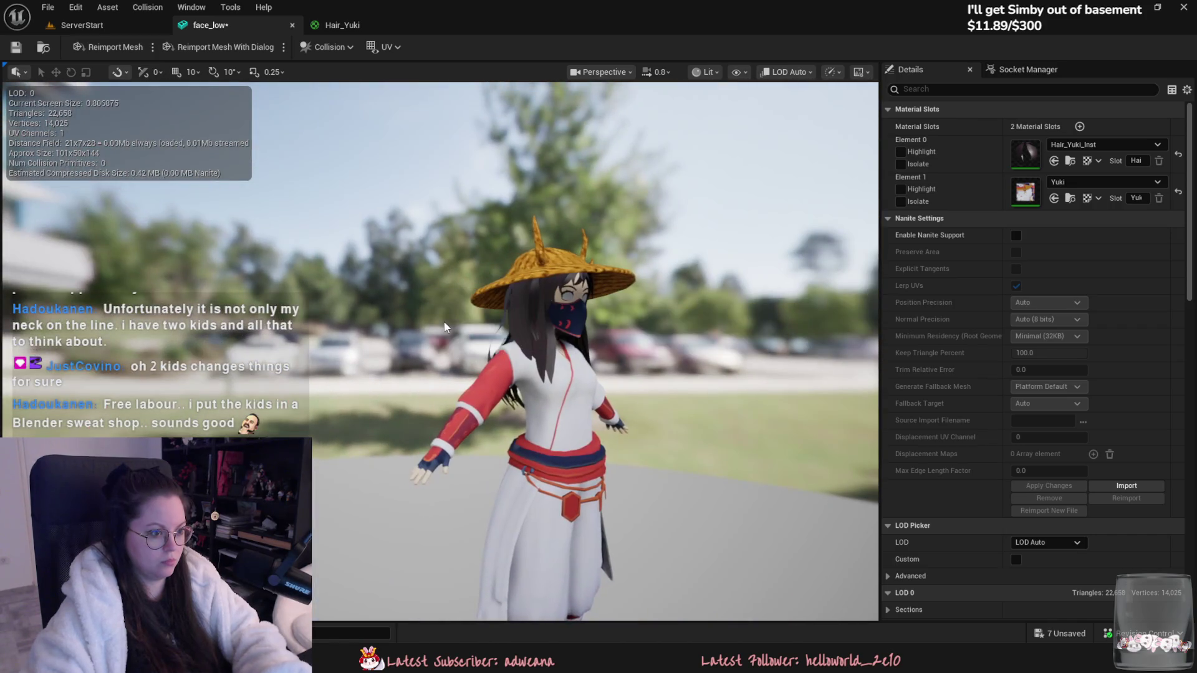
pyautogui.click(83, 25)
pyautogui.click(342, 25)
pyautogui.scroll(3, 694, 206)
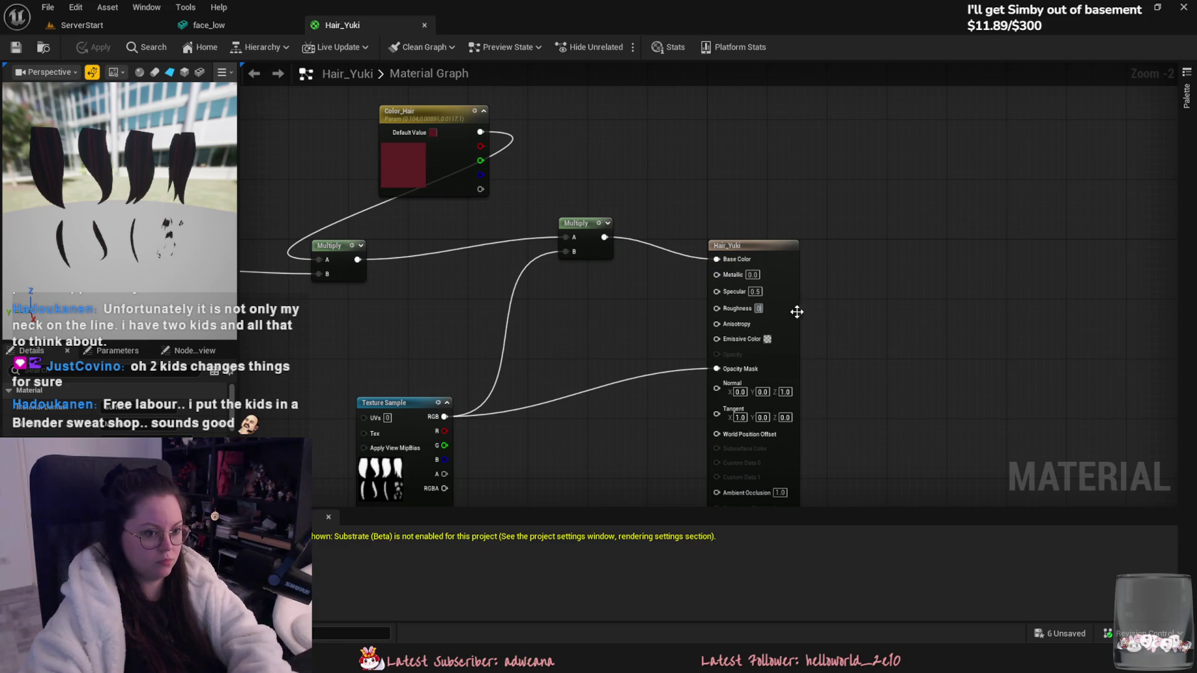
# Step: Set Roughness to 0.0, apply, and check Yuki's hair in the beach level
pyautogui.hotkey('shift', 'Tab')
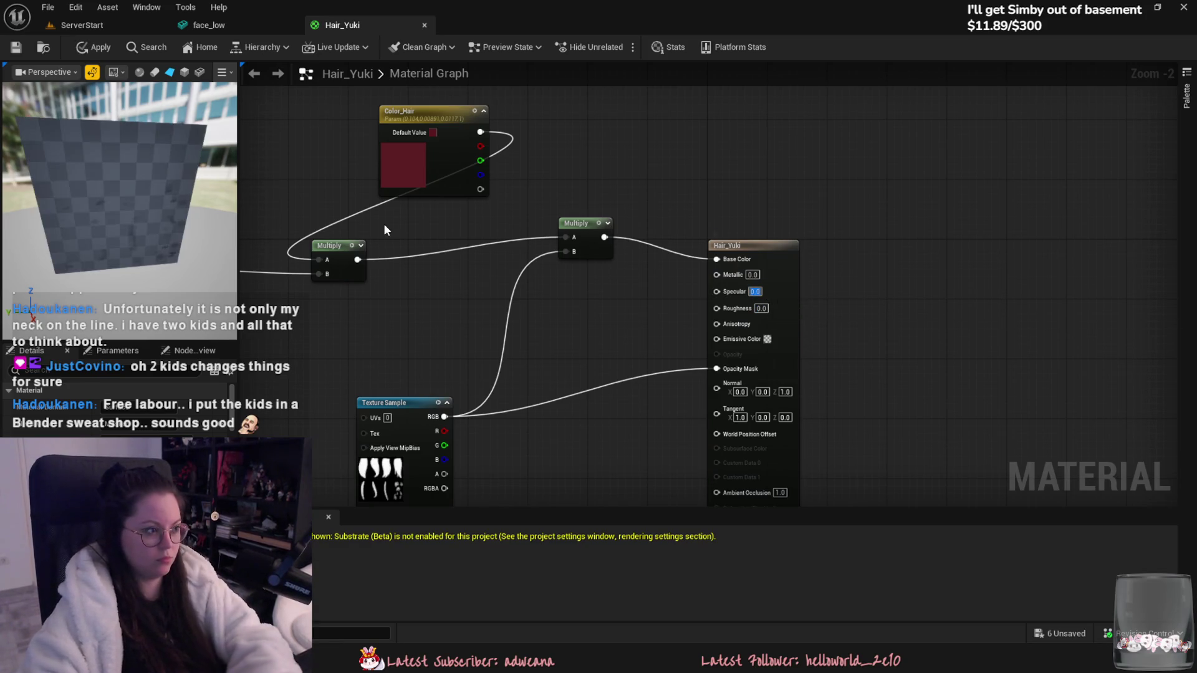
pyautogui.hotkey('ctrl', 's')
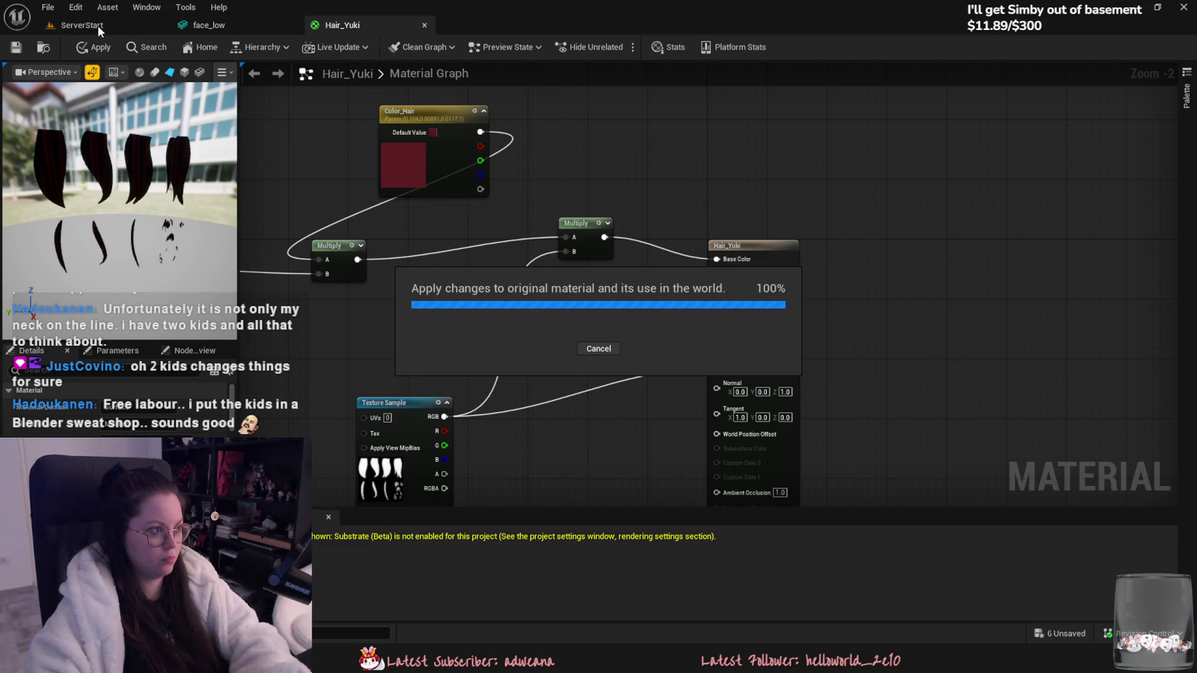
pyautogui.click(97, 25)
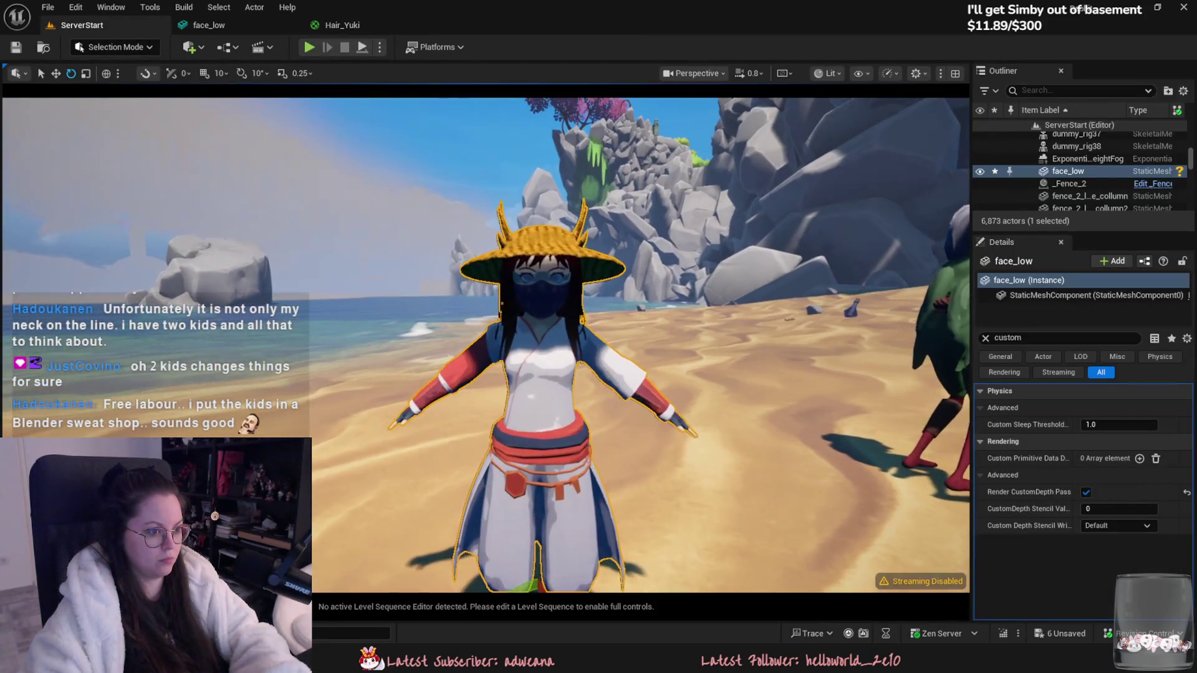
pyautogui.moveTo(642, 343)
pyautogui.mouseDown(button='right')
pyautogui.moveTo(611, 340)
pyautogui.moveTo(654, 340)
pyautogui.moveTo(611, 340)
pyautogui.moveTo(623, 340)
pyautogui.mouseUp(button='right')
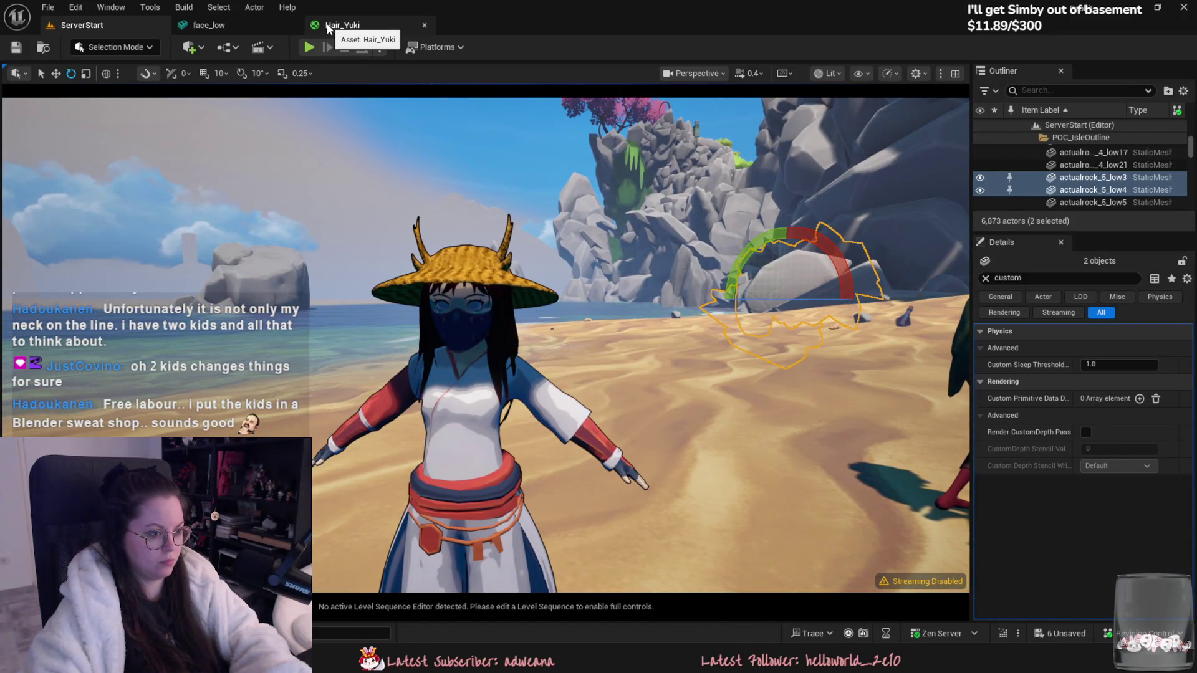
# Step: Back in Hair_Yuki, move the Multiply up-right and the Color_Hair node left
pyautogui.click(259, 27)
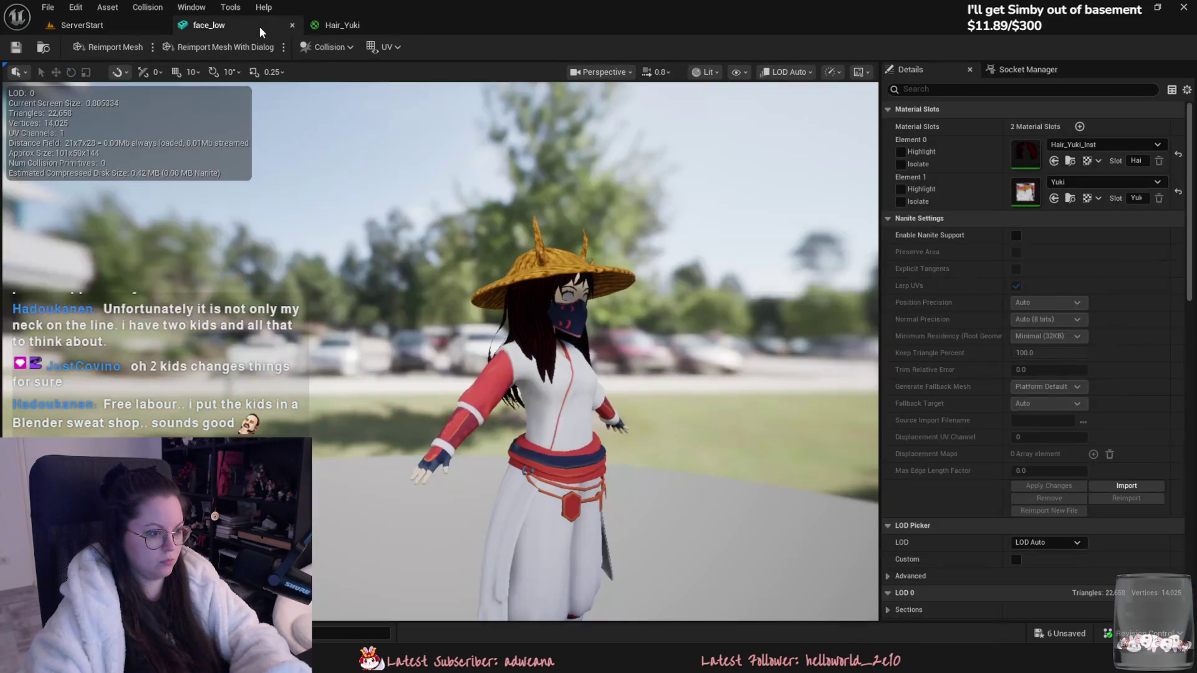
pyautogui.click(323, 24)
pyautogui.moveTo(497, 265); pyautogui.dragTo(488, 204, button='right')
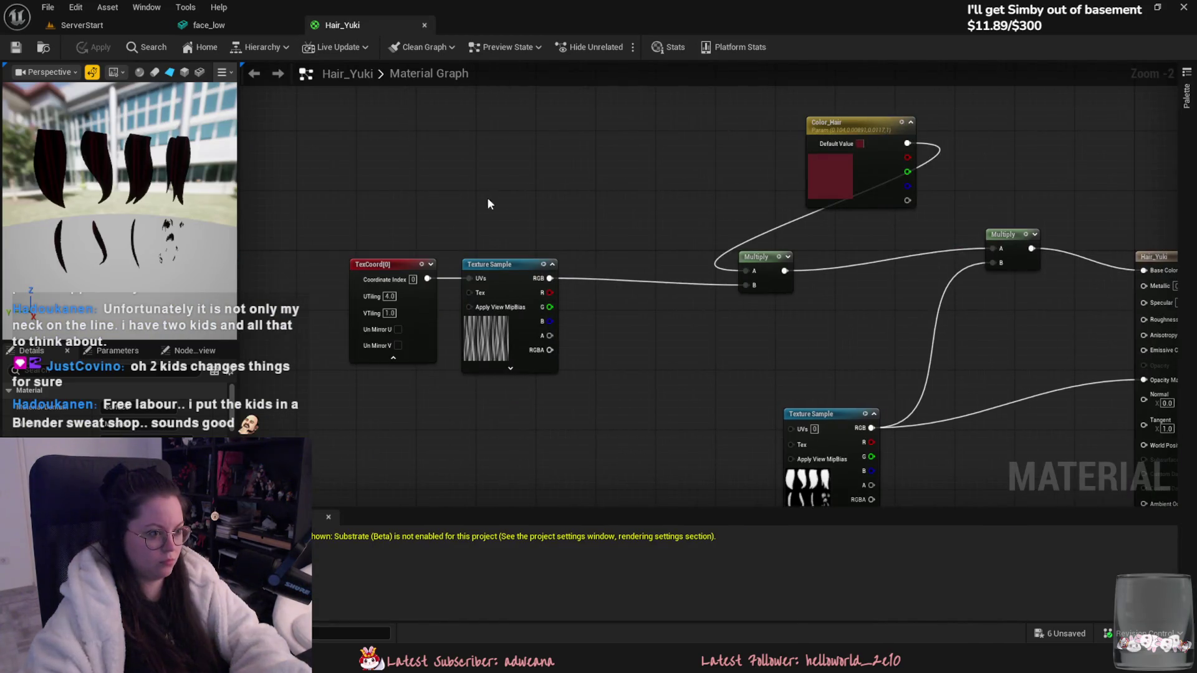
pyautogui.moveTo(762, 259); pyautogui.dragTo(869, 256)
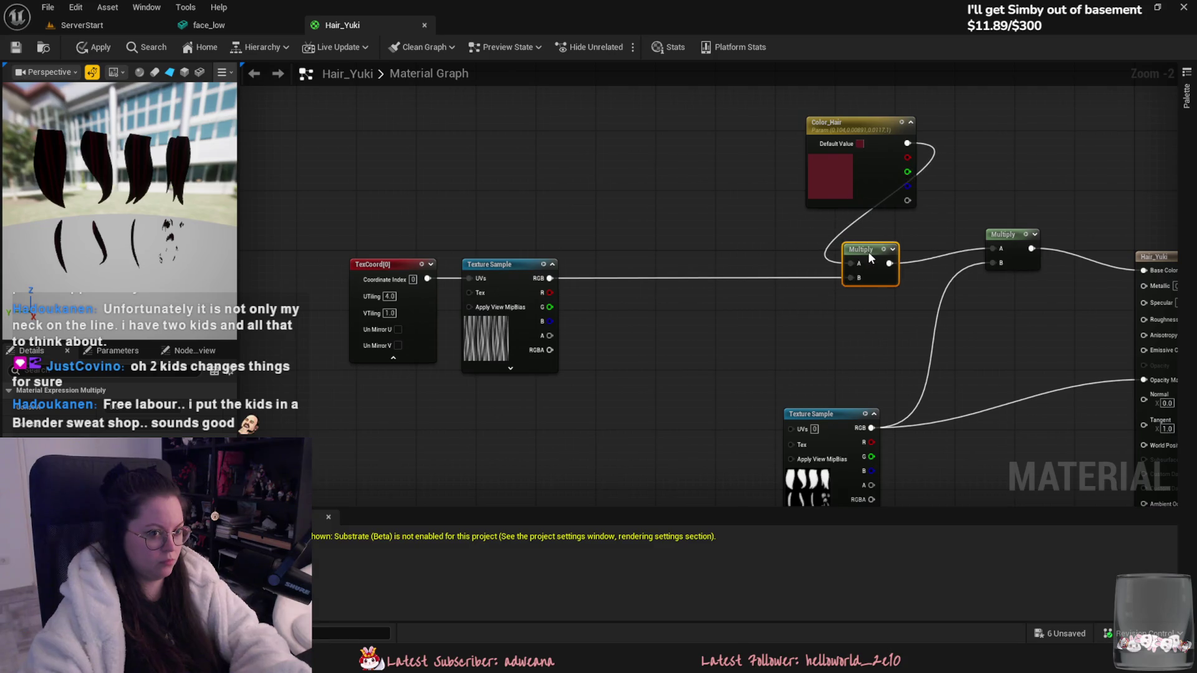
pyautogui.moveTo(850, 143); pyautogui.dragTo(739, 132)
pyautogui.moveTo(790, 279); pyautogui.dragTo(638, 316, button='right')
# Step: Add a Multiply_Diffuse scalar parameter wired into the Multiply's B input
pyautogui.scroll(1, 644, 324)
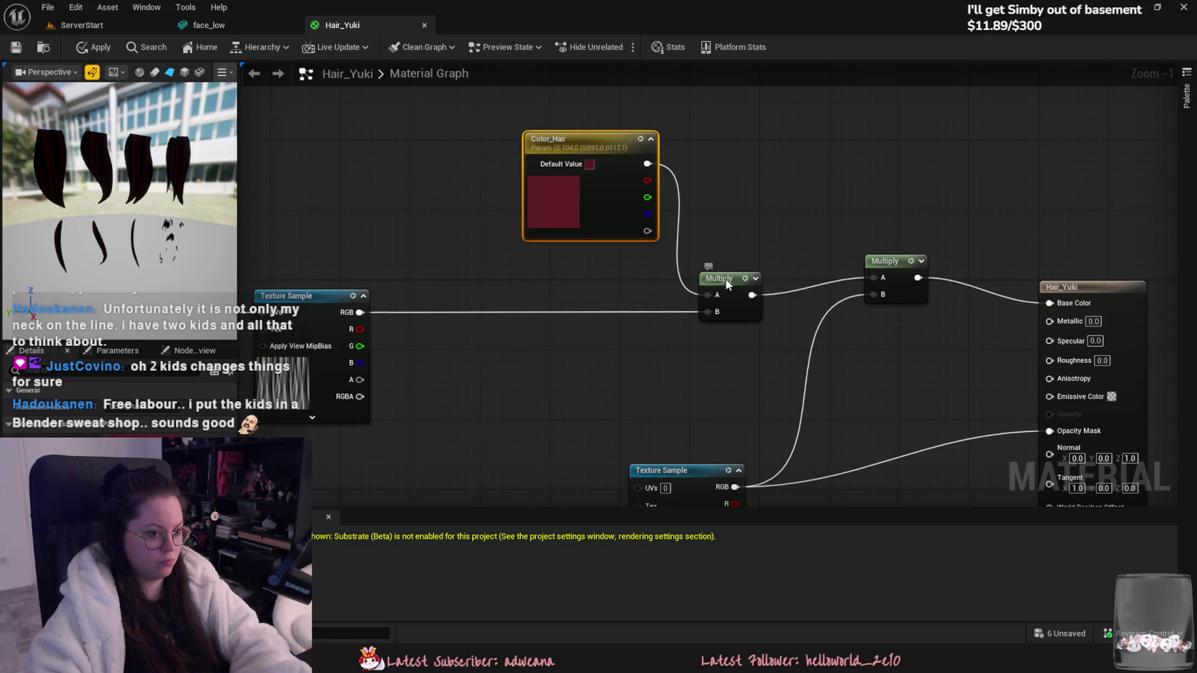
pyautogui.moveTo(726, 285); pyautogui.dragTo(726, 267)
pyautogui.moveTo(627, 332); pyautogui.dragTo(677, 311, button='right')
pyautogui.click(671, 308)
pyautogui.write('Multiply_Diff')
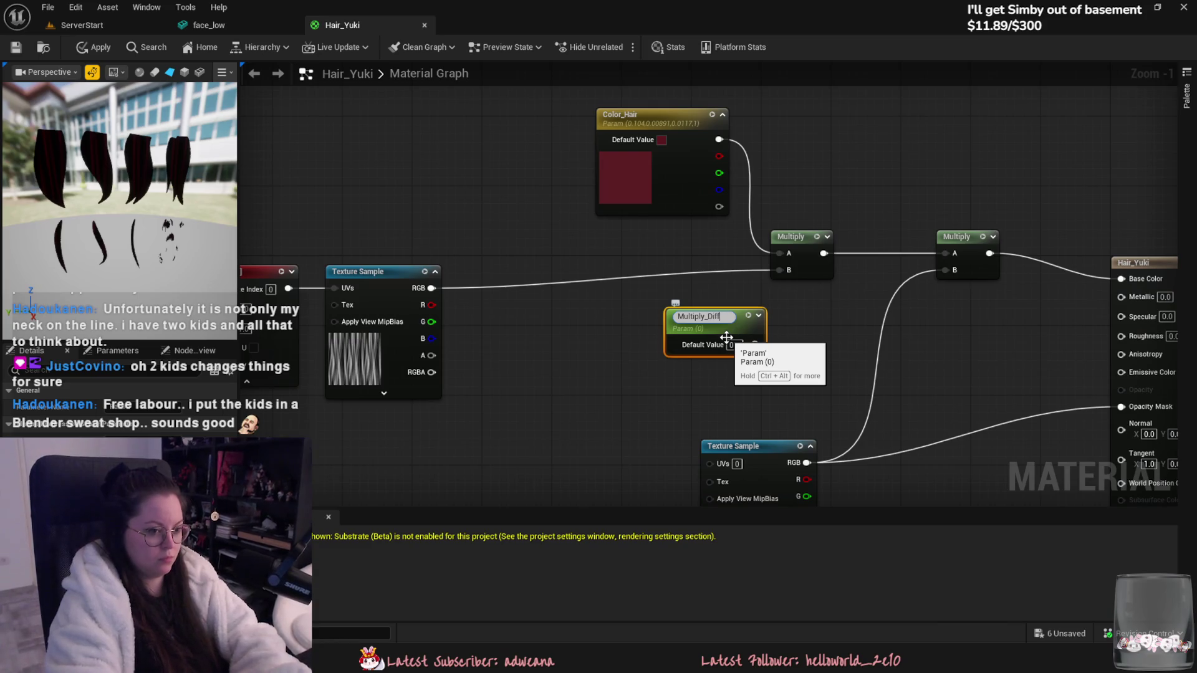
pyautogui.write('use')
pyautogui.press('Return')
pyautogui.moveTo(755, 341); pyautogui.dragTo(779, 269)
pyautogui.moveTo(741, 318); pyautogui.dragTo(742, 300)
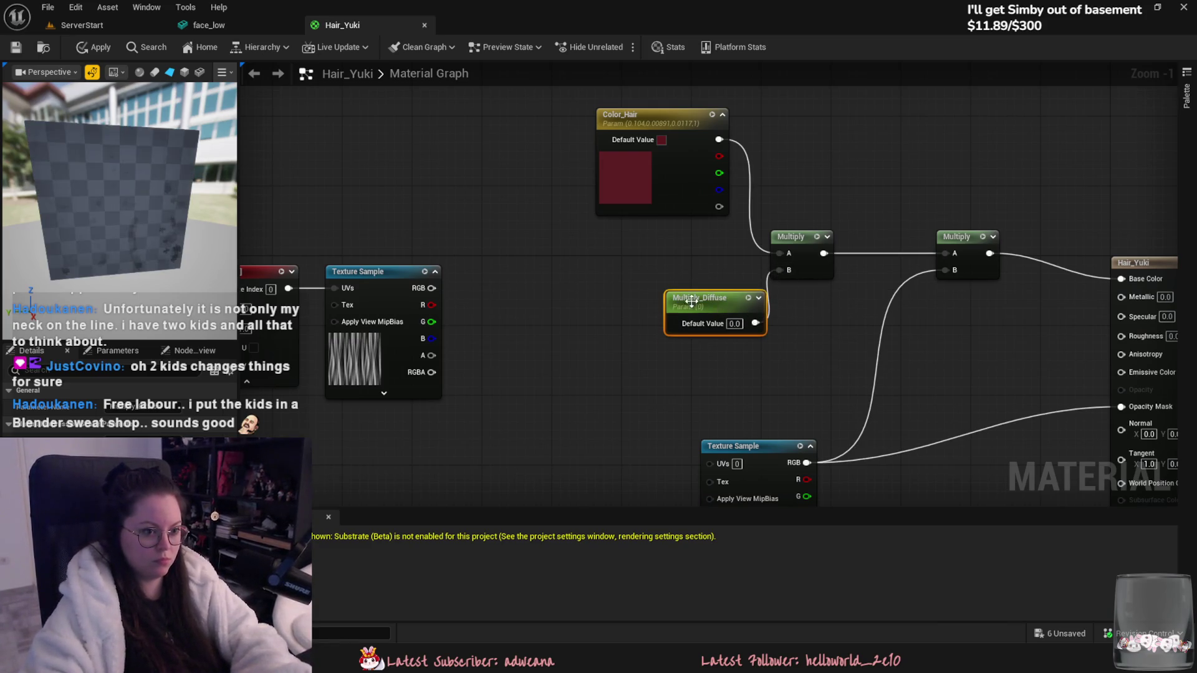
# Step: Add a Multiply fed by the texture RGB and swap the Texture Sample to a noise texture
pyautogui.click(540, 273)
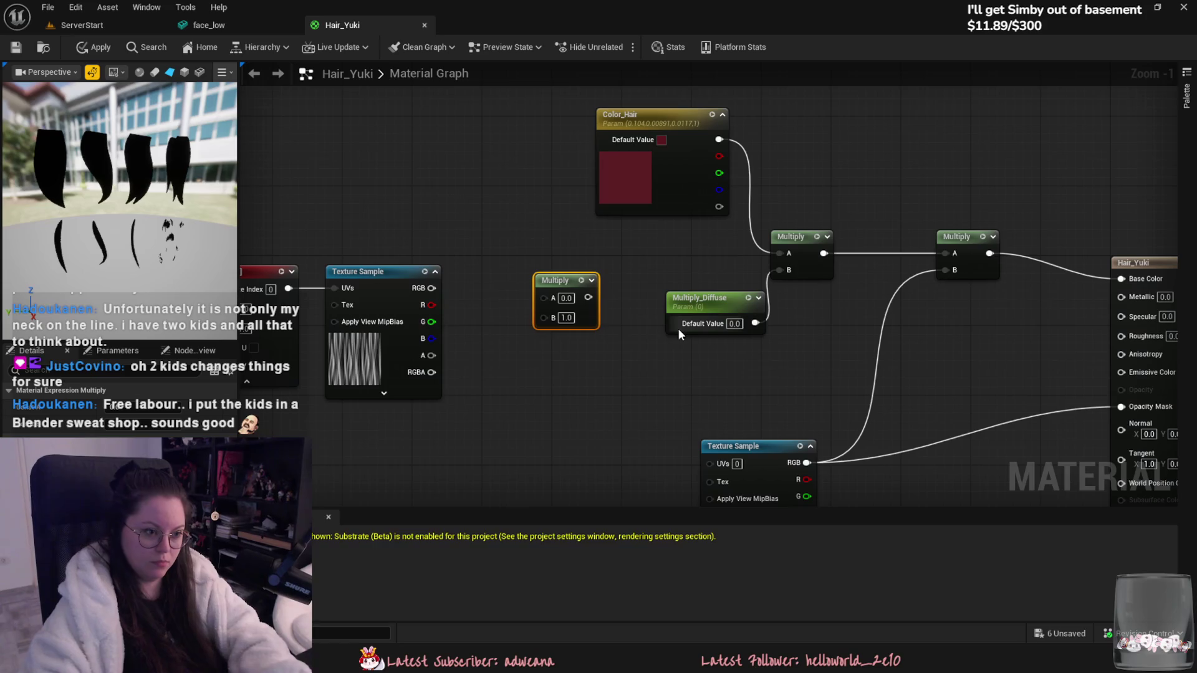
pyautogui.moveTo(432, 288); pyautogui.dragTo(540, 299)
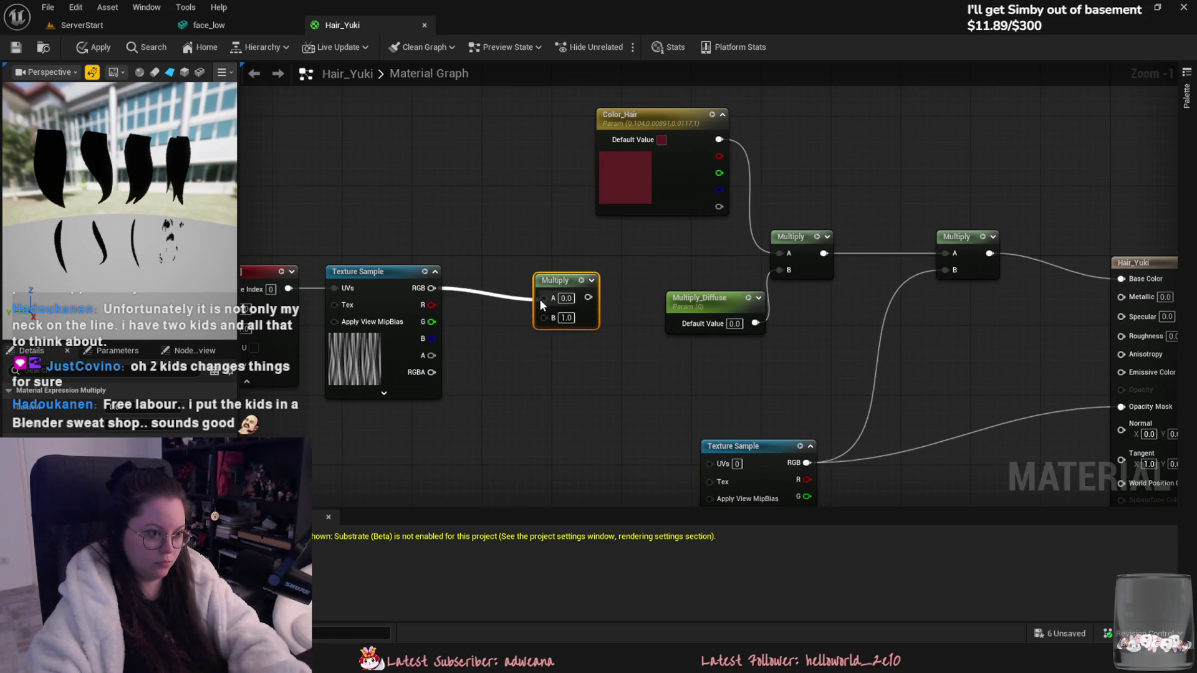
pyautogui.moveTo(528, 354)
pyautogui.mouseDown(button='right')
pyautogui.moveTo(682, 340)
pyautogui.moveTo(582, 342)
pyautogui.mouseUp(button='right')
pyautogui.click(419, 375)
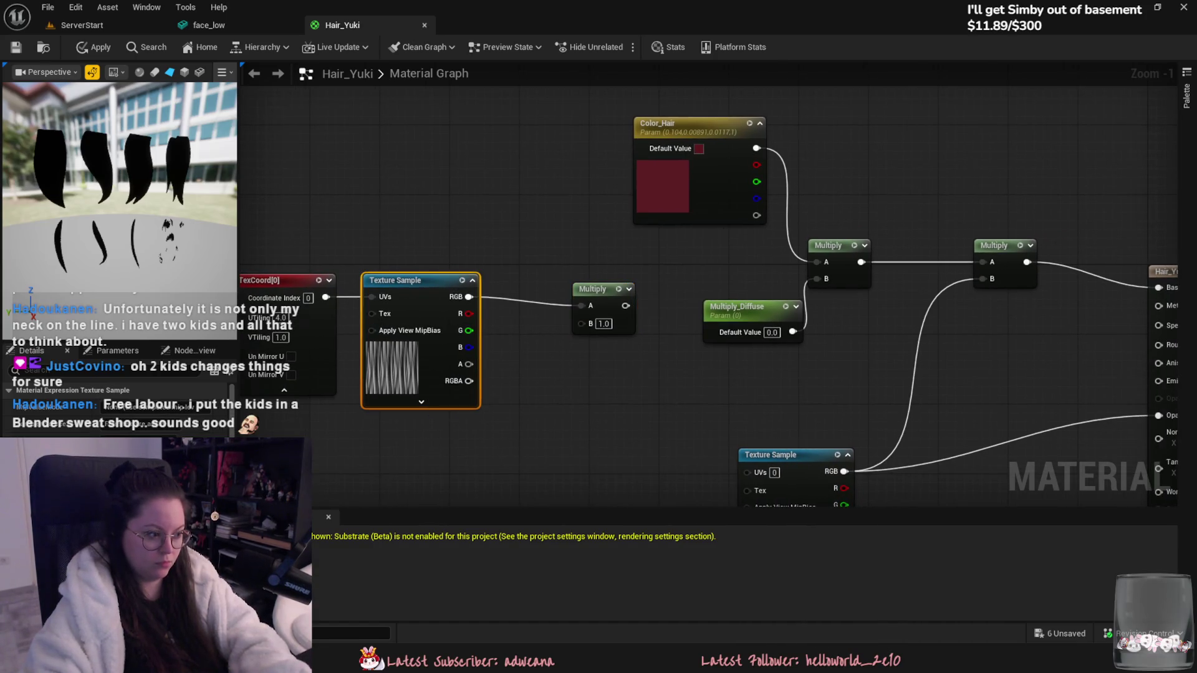
pyautogui.click(211, 432)
pyautogui.write('noise')
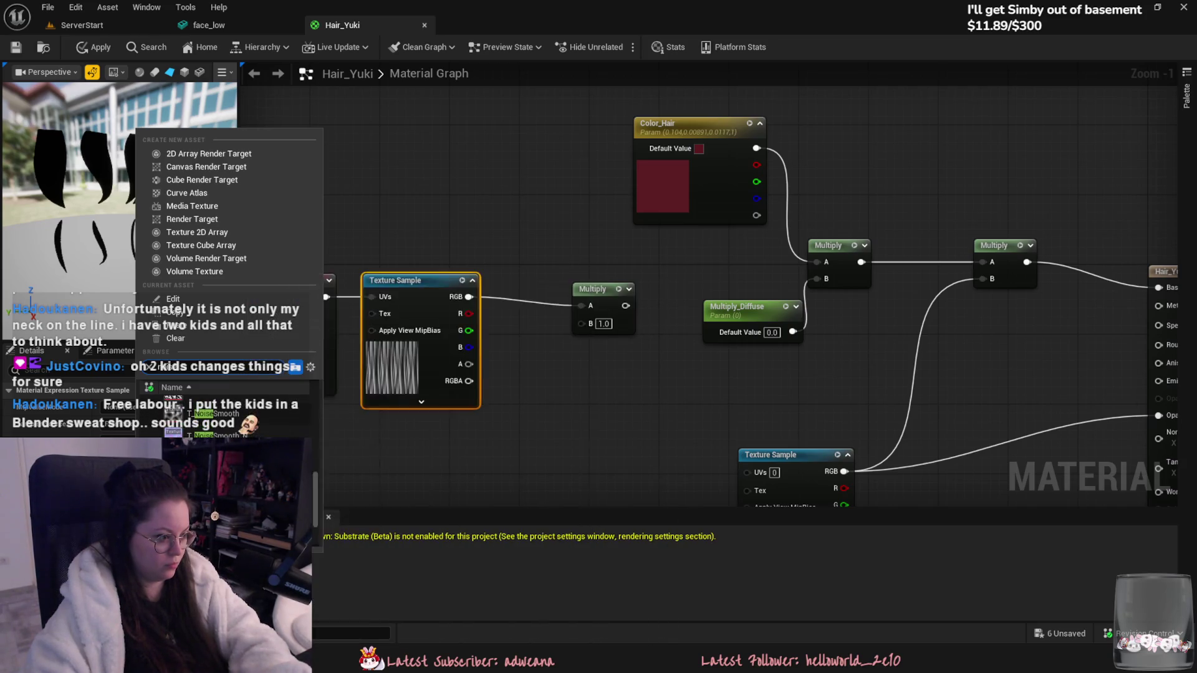
pyautogui.click(231, 429)
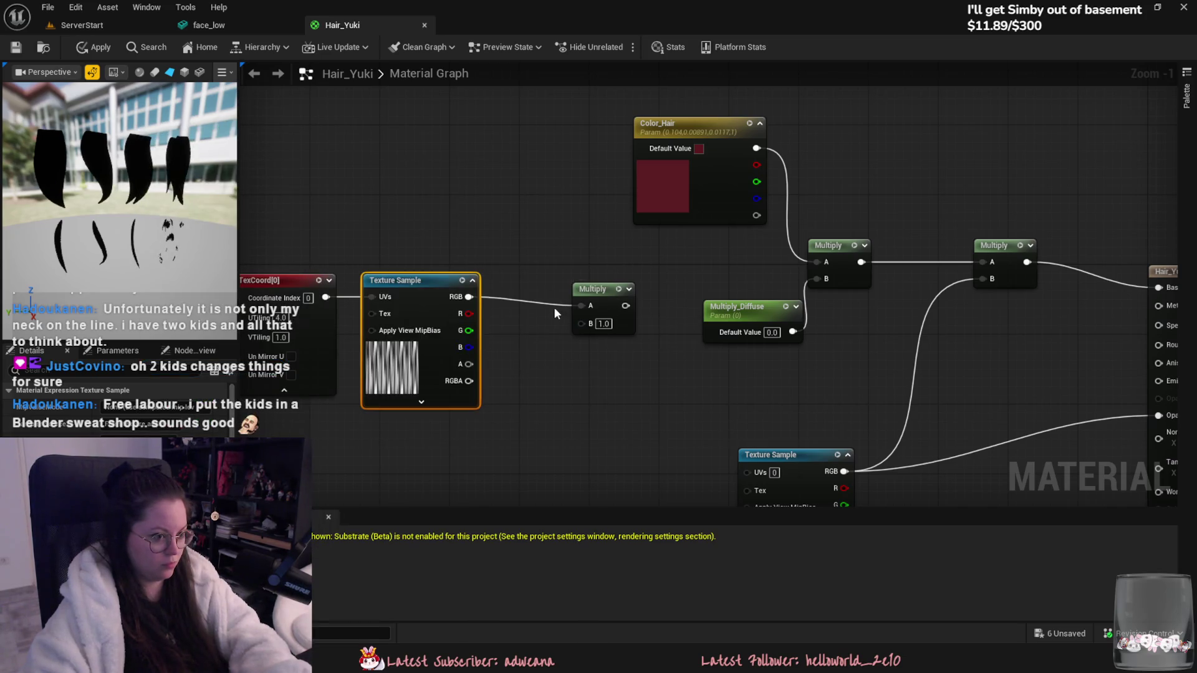
# Step: Connect the hair texture to the top Multiply's B input and move the unused Multiply aside
pyautogui.moveTo(470, 297); pyautogui.dragTo(817, 279)
pyautogui.moveTo(610, 286); pyautogui.dragTo(636, 329)
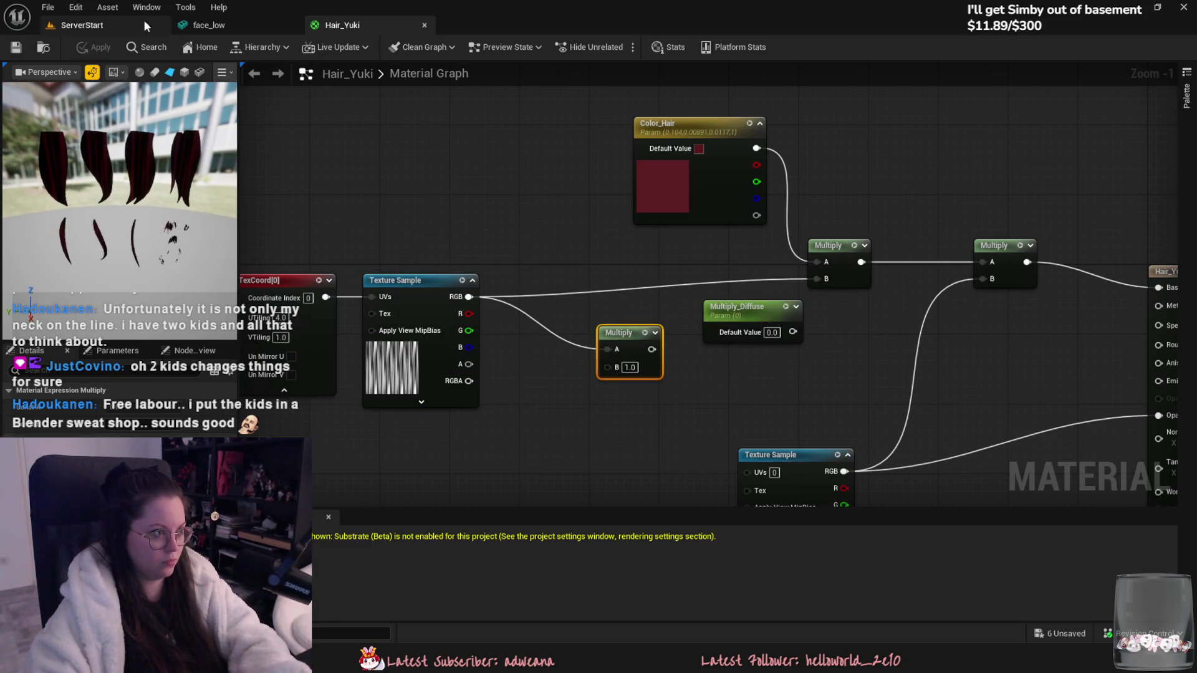
pyautogui.click(115, 24)
# Step: Open Hair_Yuki_Inst from face_low's hair slot and float its editor over the ServerStart level
pyautogui.click(212, 25)
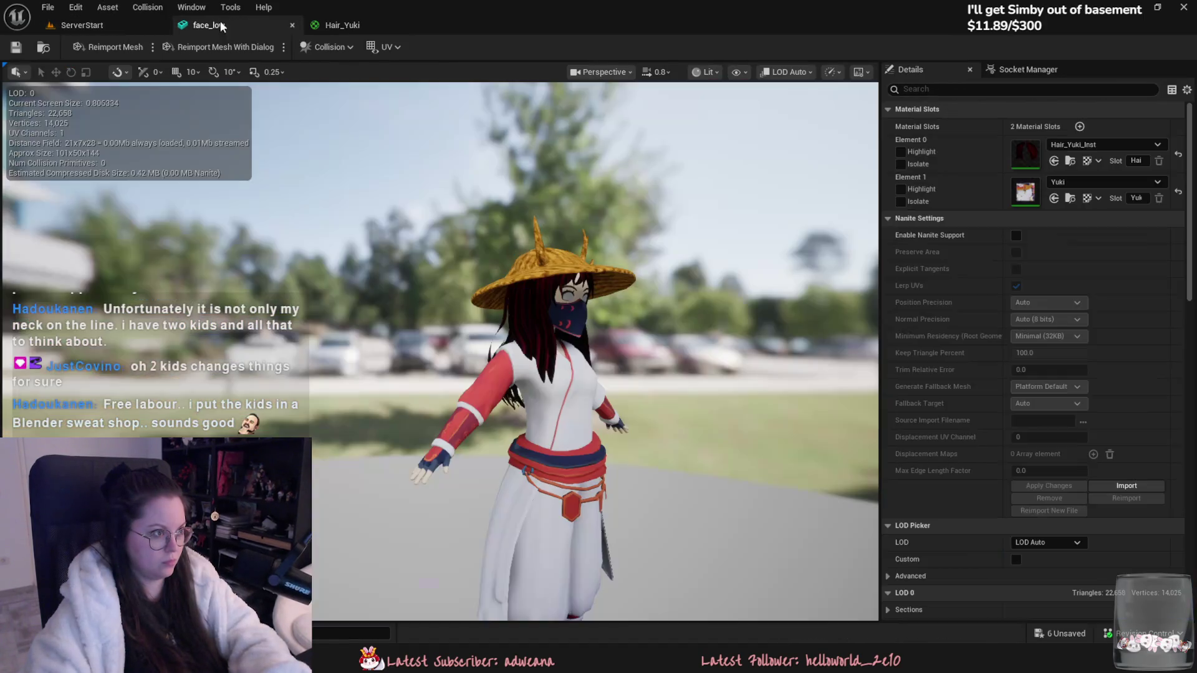
pyautogui.doubleClick(1025, 152)
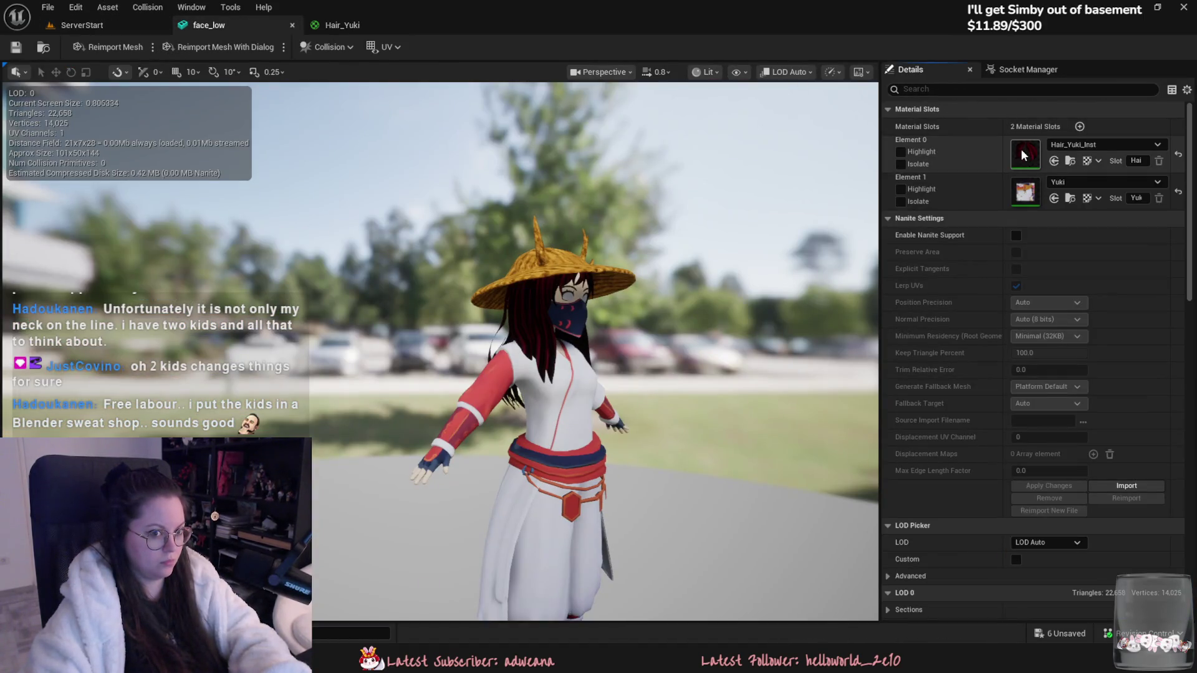
pyautogui.click(120, 24)
pyautogui.click(370, 24)
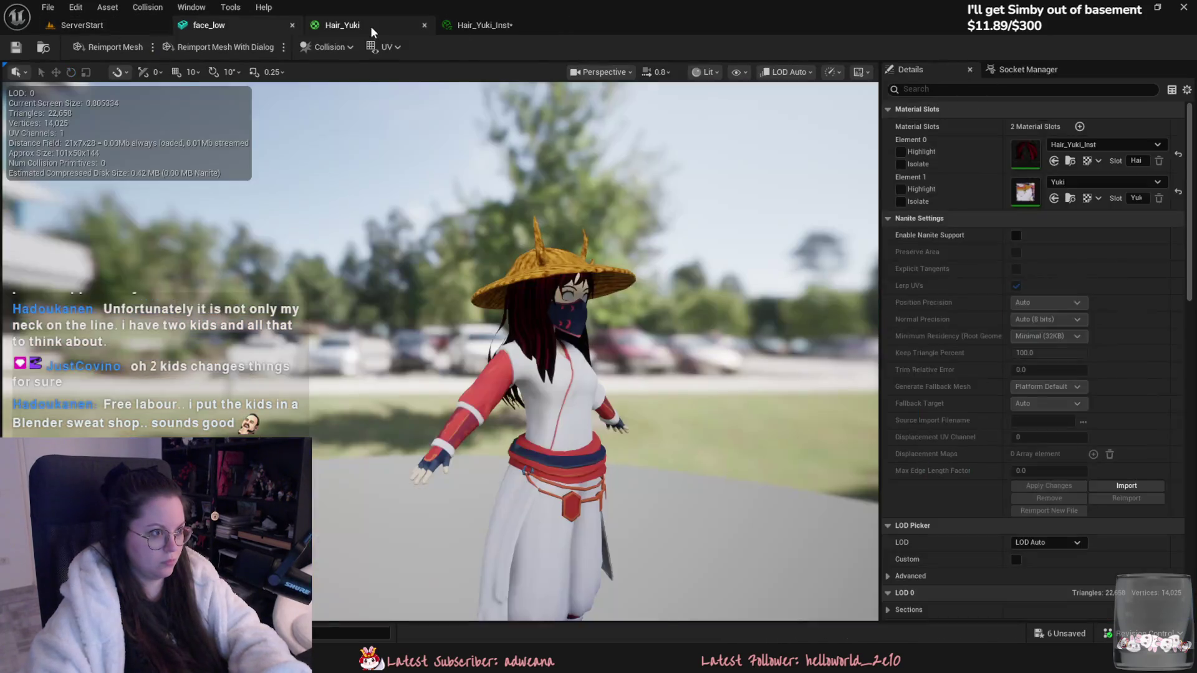
pyautogui.click(472, 24)
pyautogui.moveTo(473, 25)
pyautogui.mouseDown()
pyautogui.moveTo(550, 64)
pyautogui.moveTo(685, 101)
pyautogui.mouseUp()
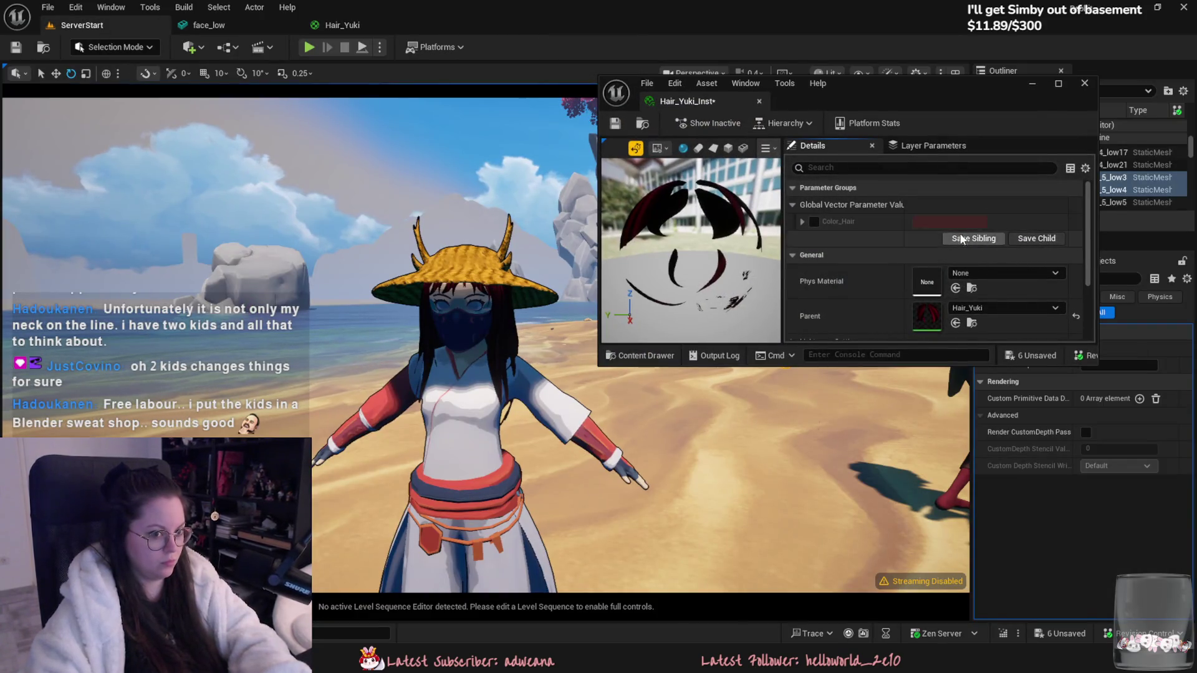
# Step: Override Color_Hair to a near-black red (0.026, 0.007, 0.004)
pyautogui.click(802, 222)
pyautogui.click(949, 222)
pyautogui.moveTo(835, 344)
pyautogui.mouseDown()
pyautogui.moveTo(836, 290)
pyautogui.moveTo(838, 356)
pyautogui.mouseUp()
pyautogui.moveTo(772, 313); pyautogui.dragTo(765, 318)
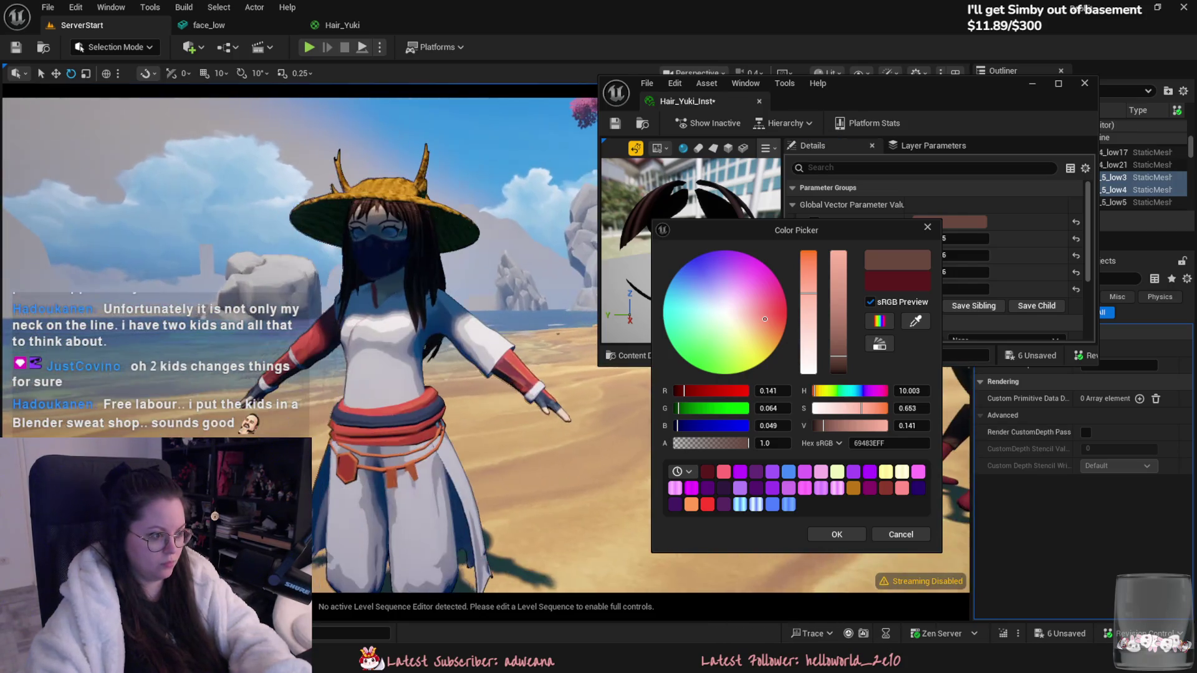
pyautogui.moveTo(772, 319)
pyautogui.mouseDown()
pyautogui.moveTo(760, 319)
pyautogui.moveTo(839, 318)
pyautogui.moveTo(841, 366)
pyautogui.mouseUp()
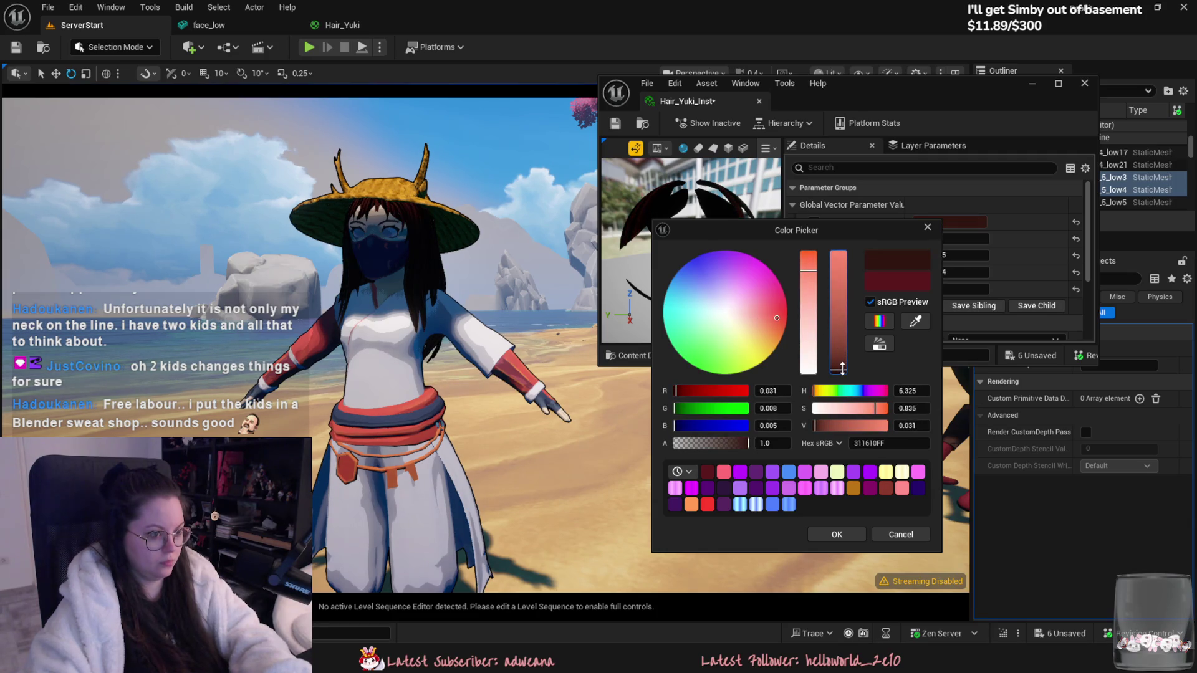
pyautogui.click(846, 538)
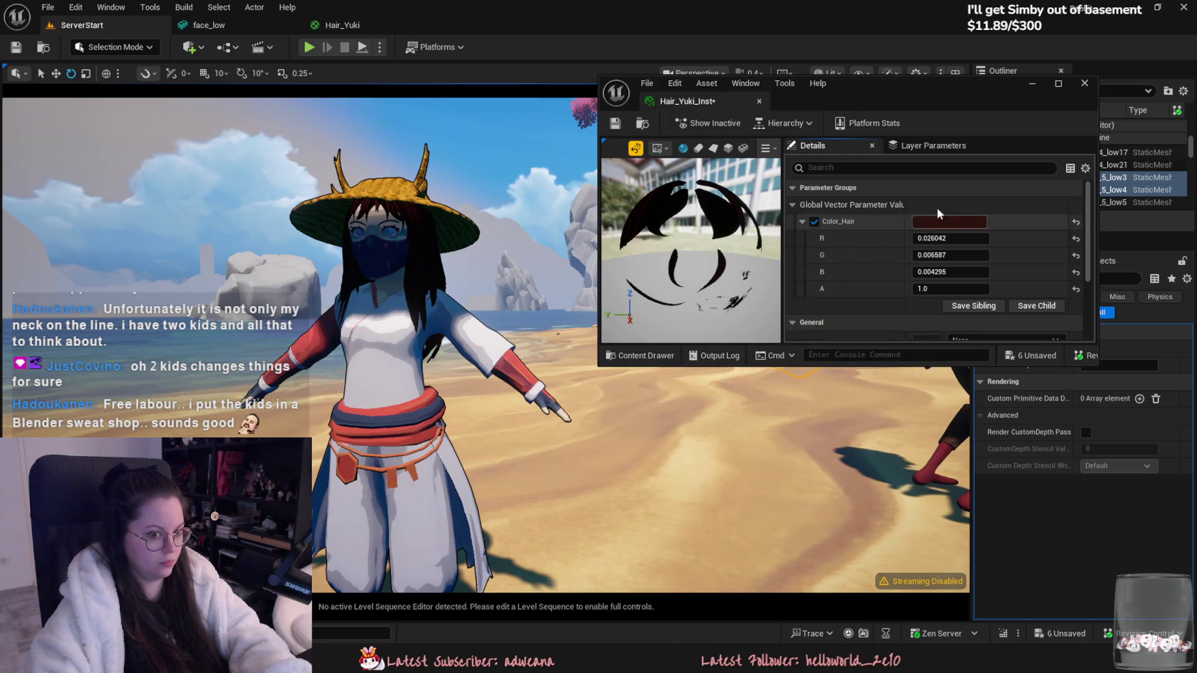
# Step: Close the instance editor and select Yuki's face_low mesh in the level
pyautogui.click(759, 101)
pyautogui.moveTo(616, 225)
pyautogui.mouseDown(button='right')
pyautogui.moveTo(773, 231)
pyautogui.moveTo(698, 233)
pyautogui.mouseUp(button='right')
pyautogui.click(531, 318)
pyautogui.moveTo(532, 318); pyautogui.dragTo(506, 319, button='right')
pyautogui.moveTo(458, 528); pyautogui.dragTo(474, 523, button='right')
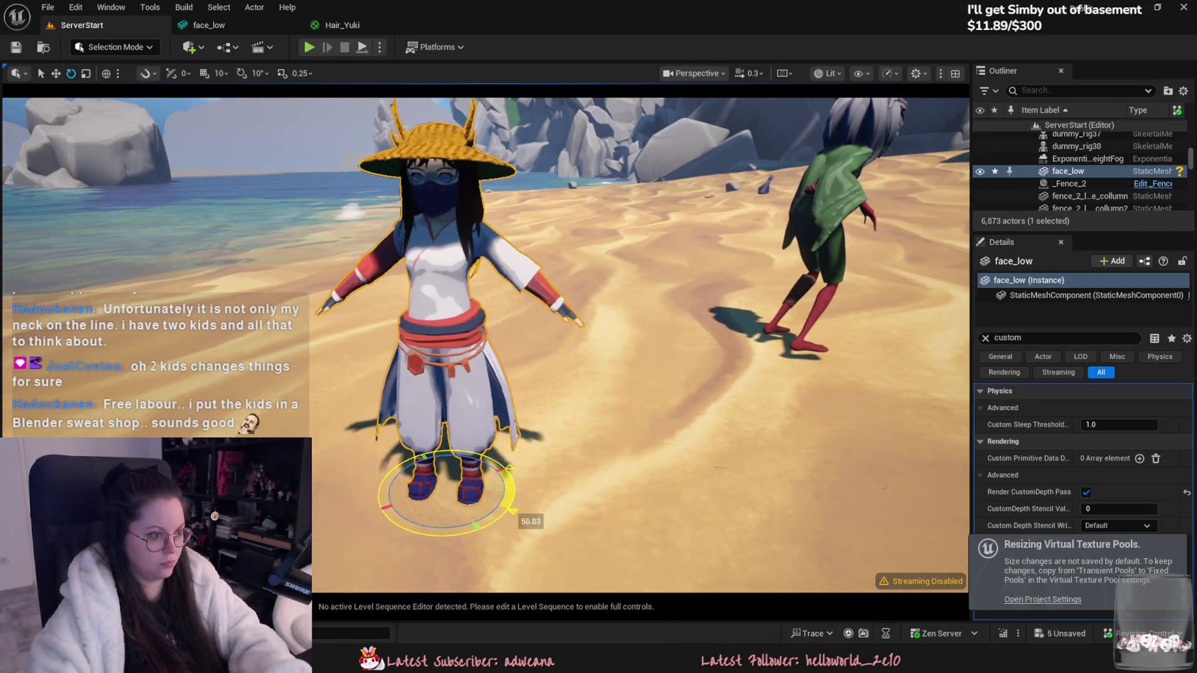
pyautogui.click(779, 206)
pyautogui.moveTo(659, 289); pyautogui.dragTo(658, 289, button='right')
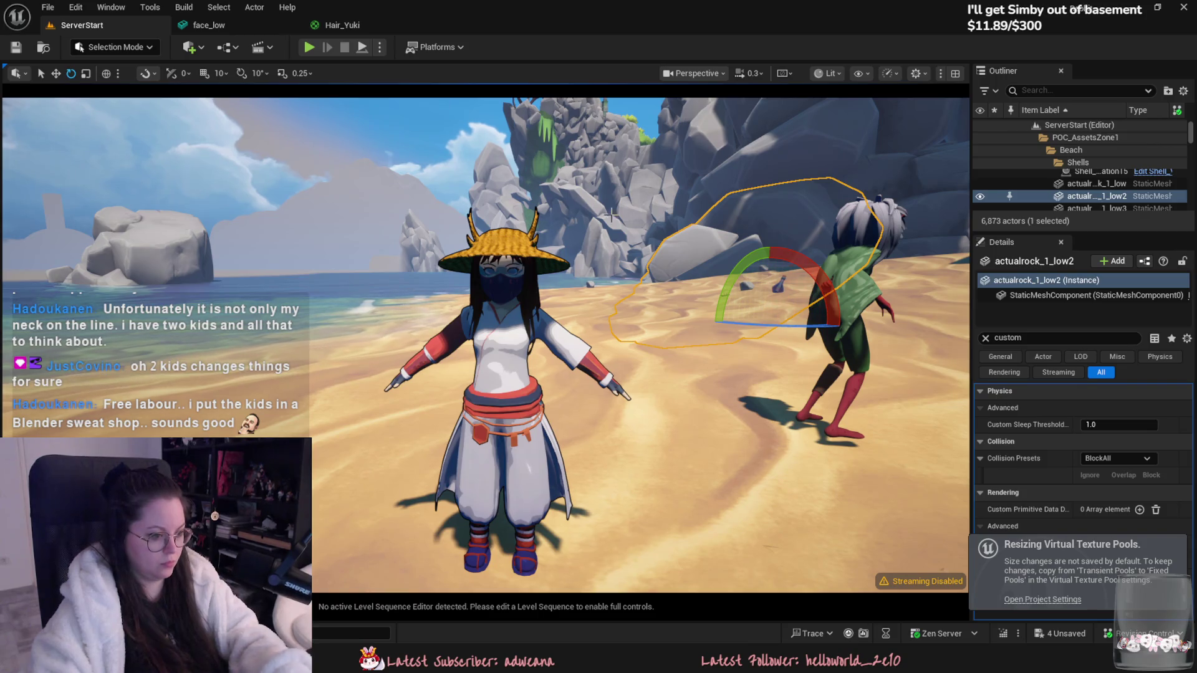
pyautogui.press('super+shift+s')
pyautogui.moveTo(286, 171)
pyautogui.mouseDown()
pyautogui.moveTo(609, 506)
pyautogui.moveTo(708, 588)
pyautogui.moveTo(697, 577)
pyautogui.mouseUp()
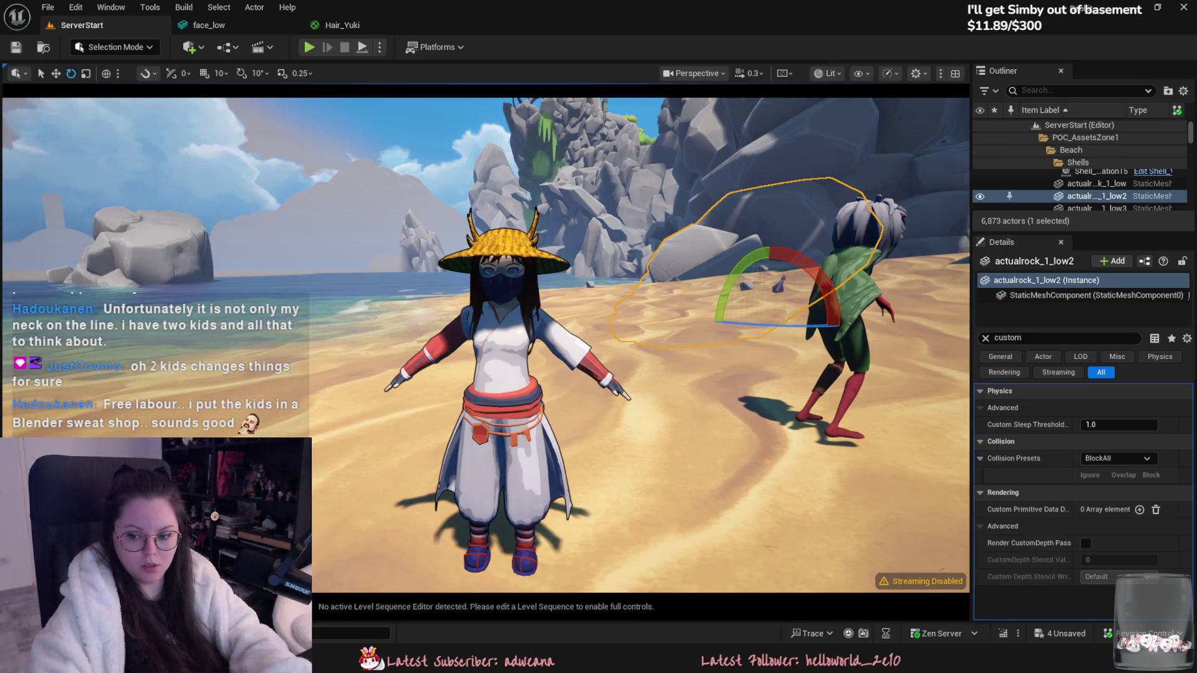
pyautogui.hotkey('alt', 'Tab')
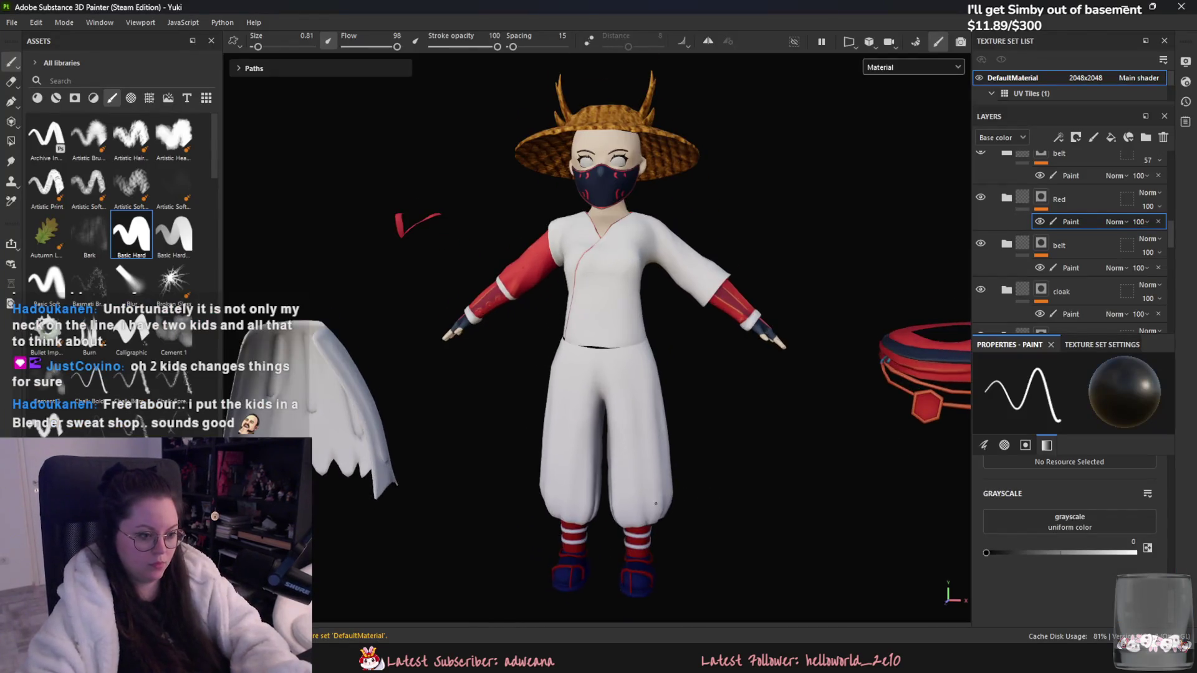
# Step: Select the Shoes layer and set up Polygon Fill with a full white fill value
pyautogui.scroll(3, 1097, 237)
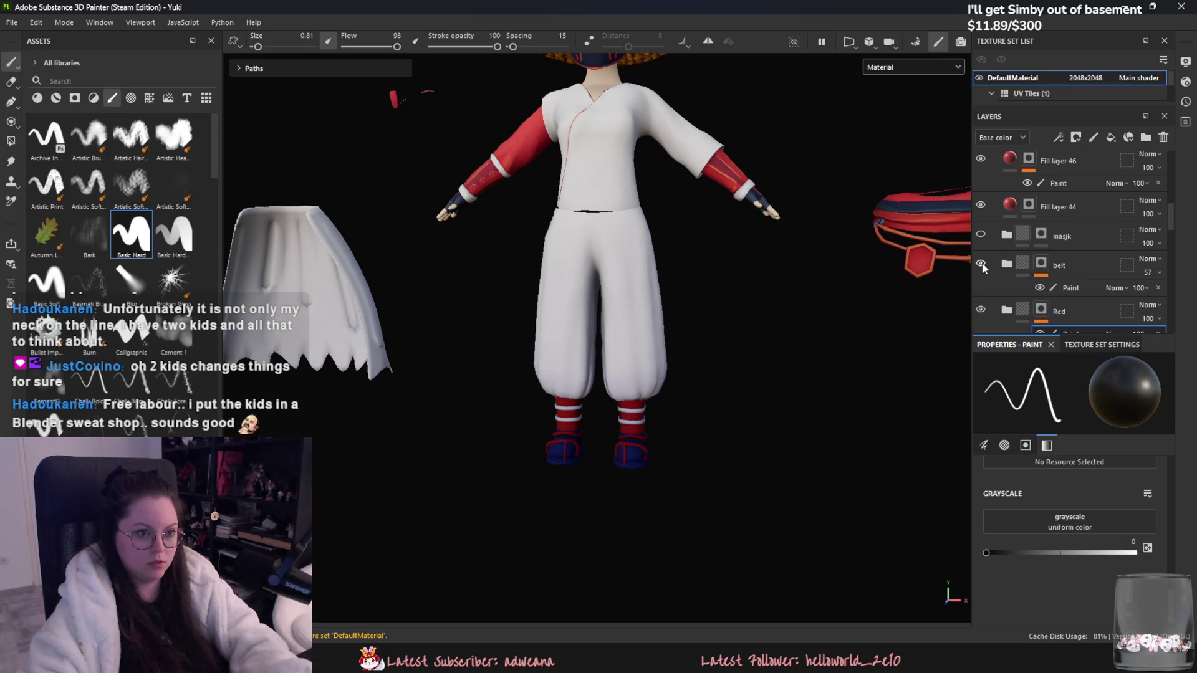
pyautogui.scroll(-3, 1016, 265)
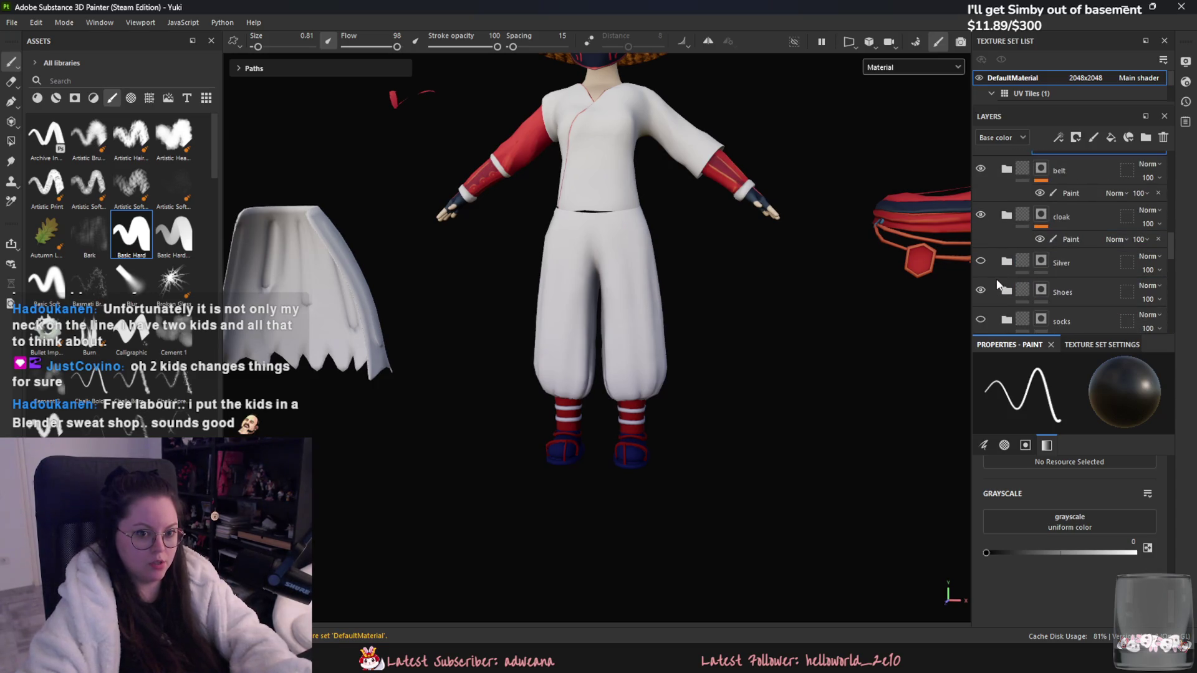
pyautogui.scroll(-2, 993, 275)
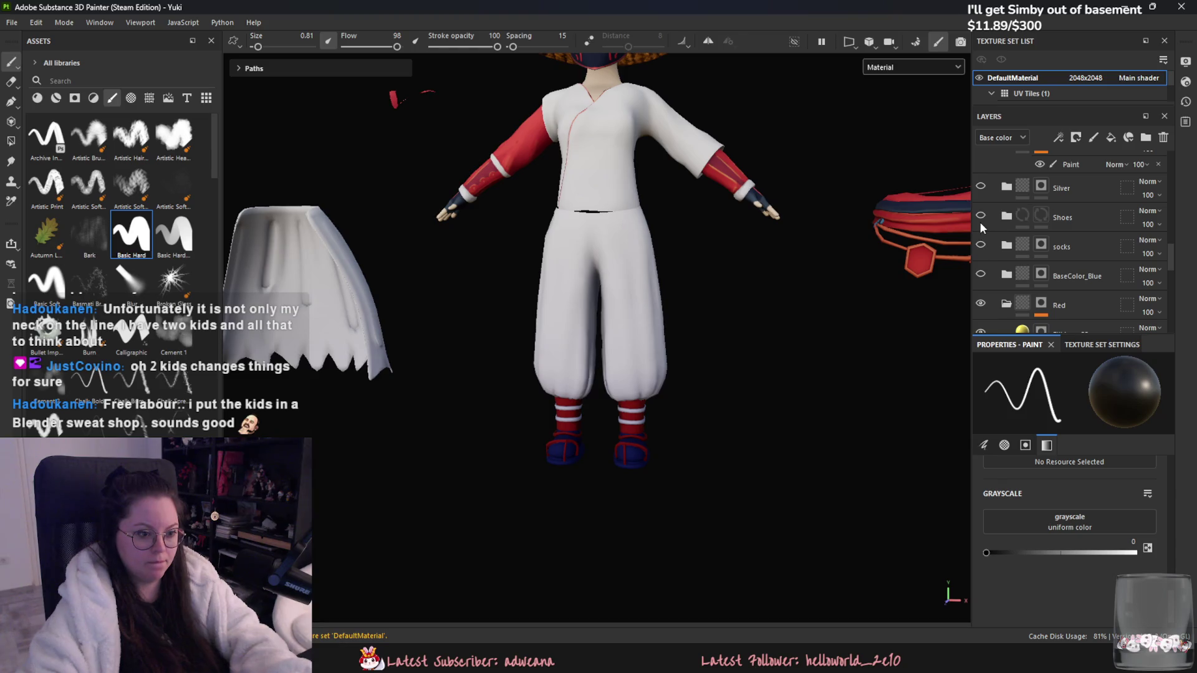
pyautogui.click(1035, 220)
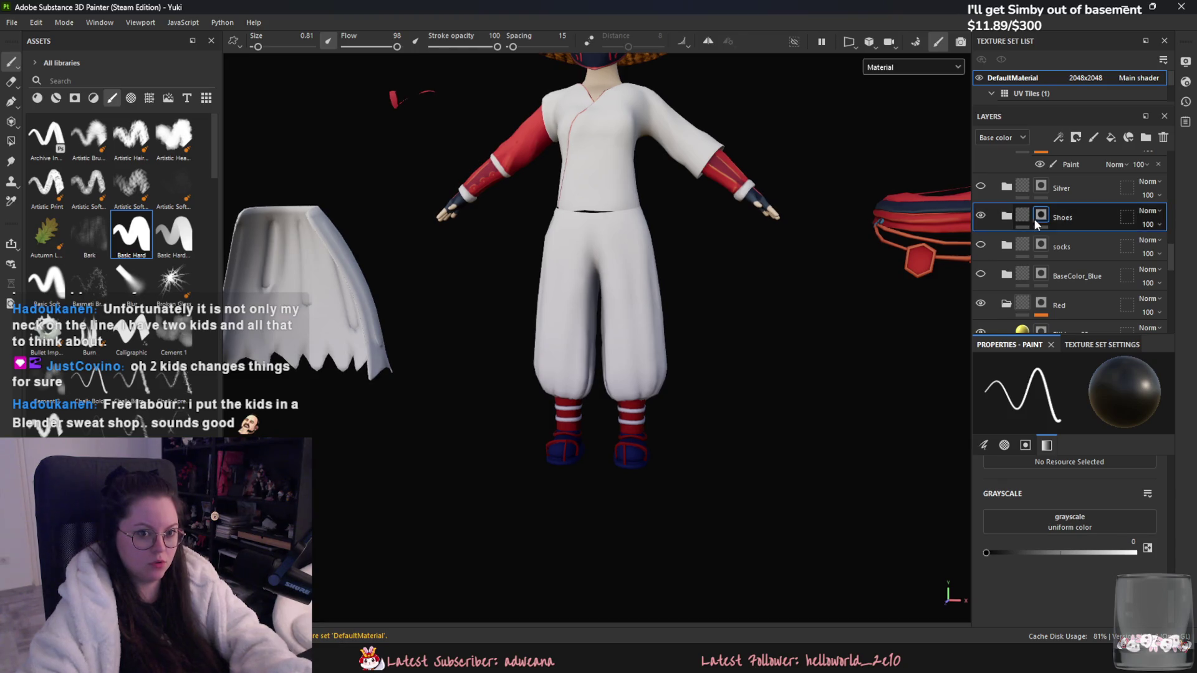
pyautogui.click(1134, 552)
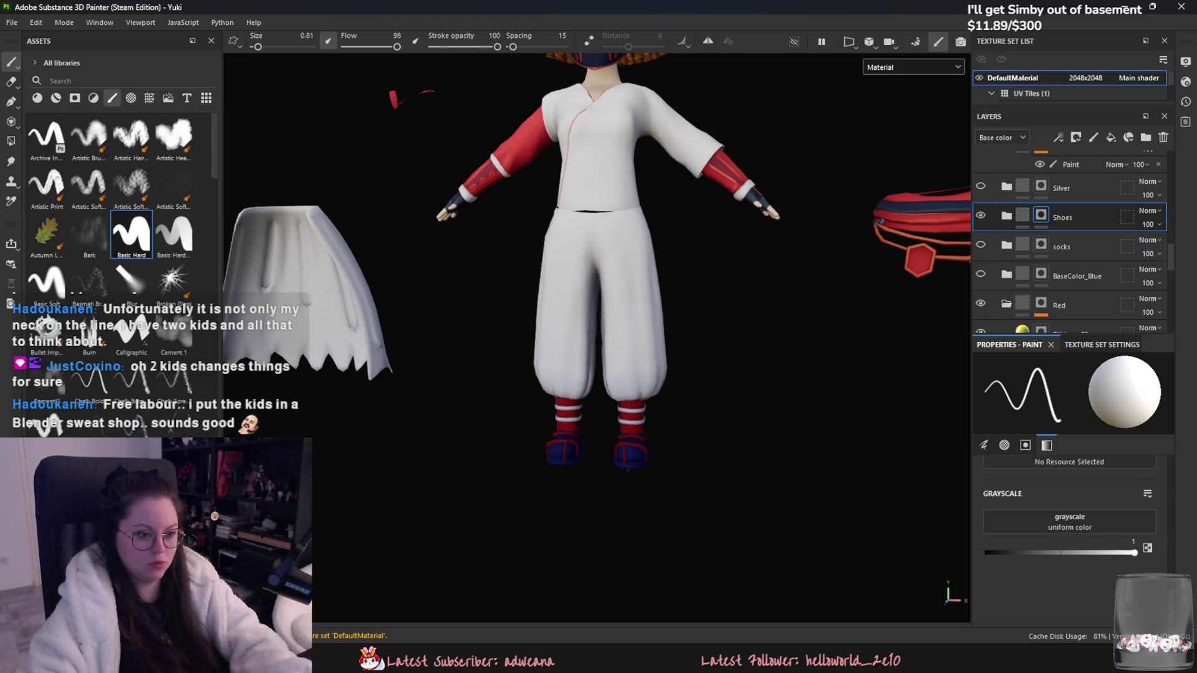
pyautogui.click(11, 140)
pyautogui.press('x')
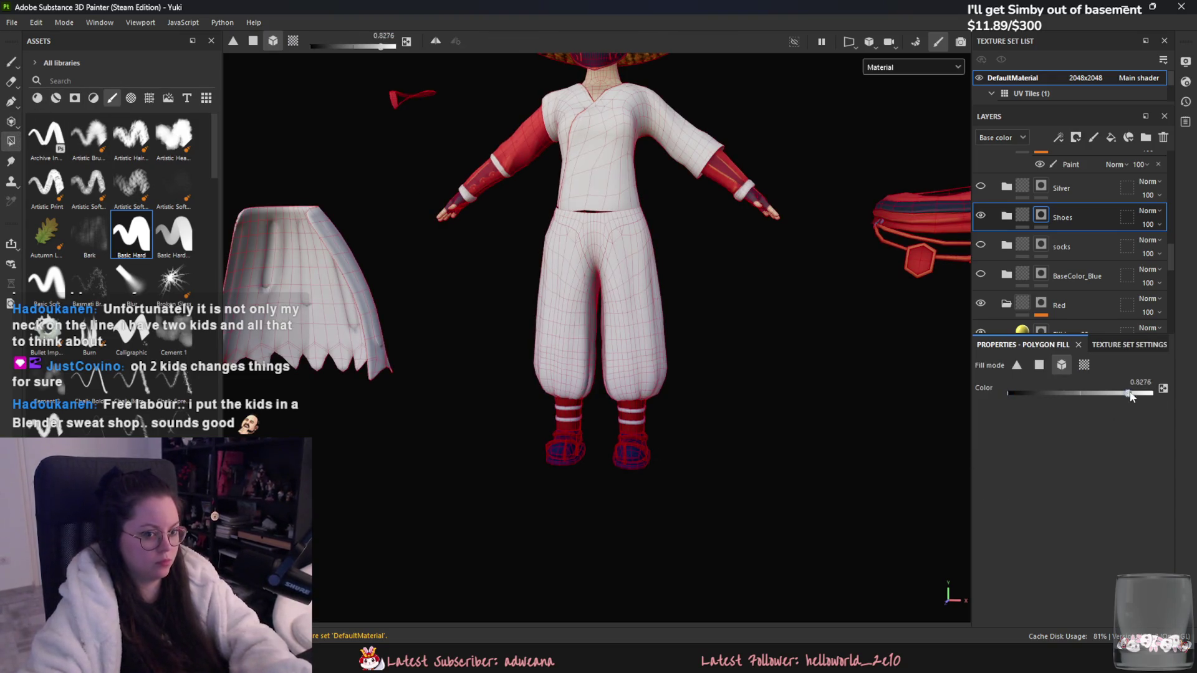
# Step: Hide the belt layer and toggle the masjk layer while viewing the shoes from above
pyautogui.scroll(5, 640, 475)
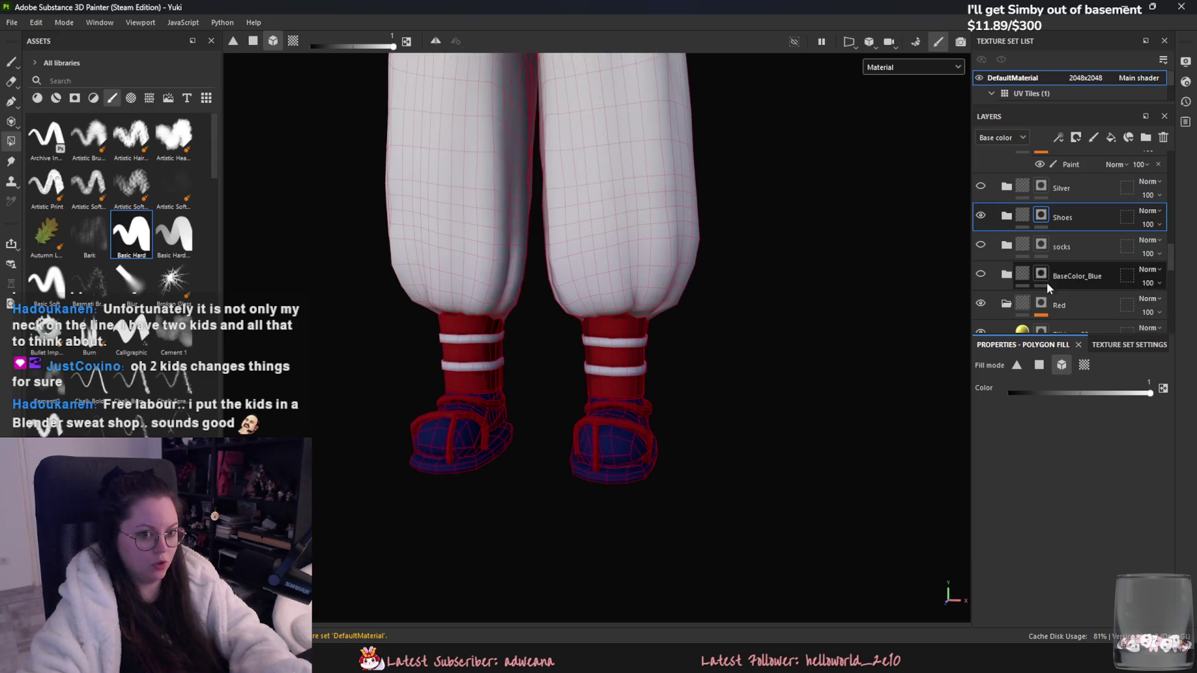
pyautogui.scroll(2, 989, 267)
pyautogui.scroll(2, 990, 268)
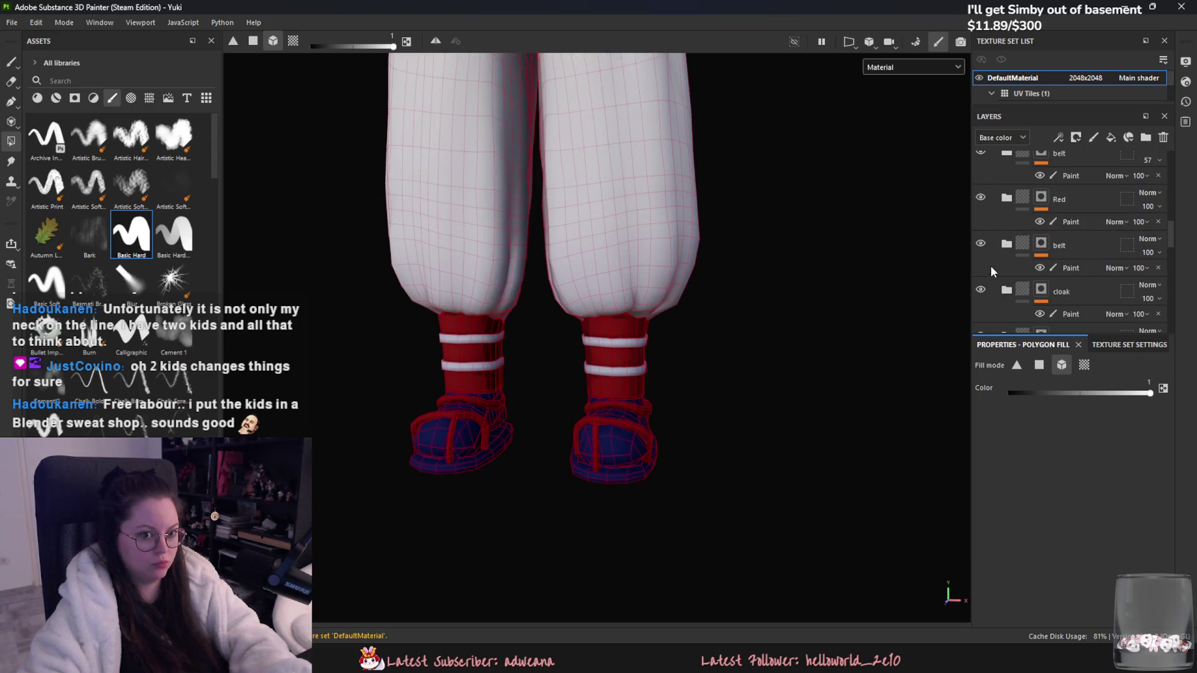
pyautogui.click(980, 245)
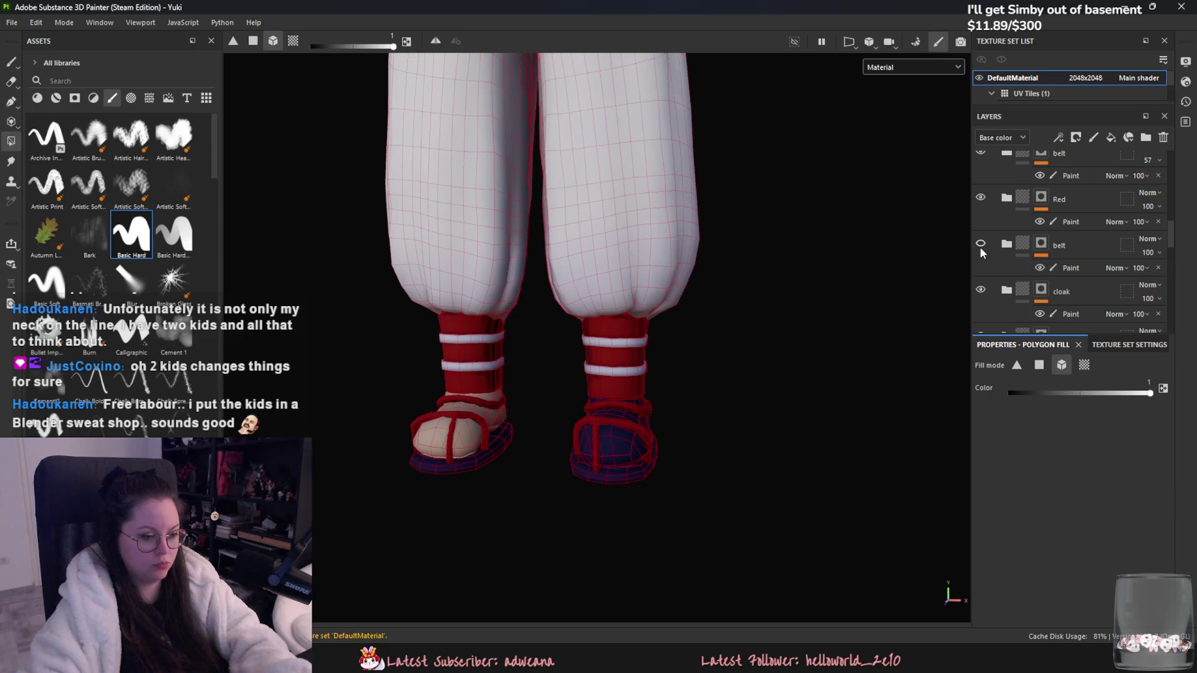
pyautogui.moveTo(476, 504)
pyautogui.keyDown('alt'); pyautogui.mouseDown()
pyautogui.moveTo(553, 489)
pyautogui.moveTo(633, 433)
pyautogui.mouseUp(); pyautogui.keyUp('alt')
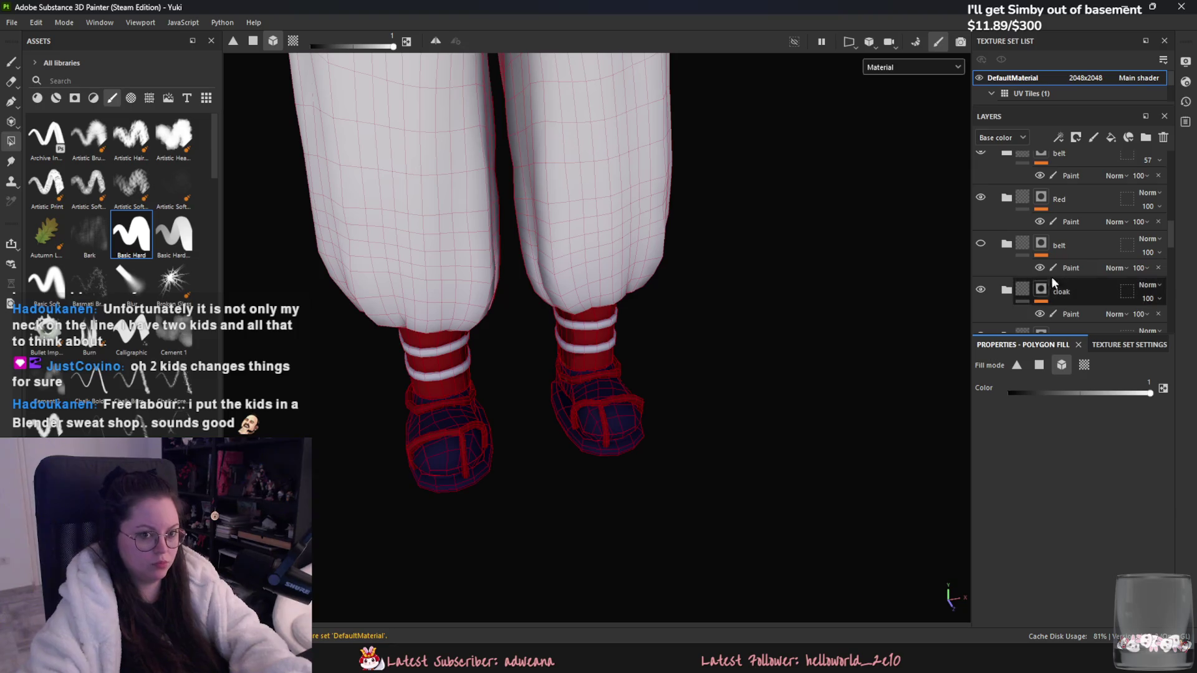
pyautogui.scroll(3, 1051, 282)
pyautogui.click(980, 235)
pyautogui.click(1041, 235)
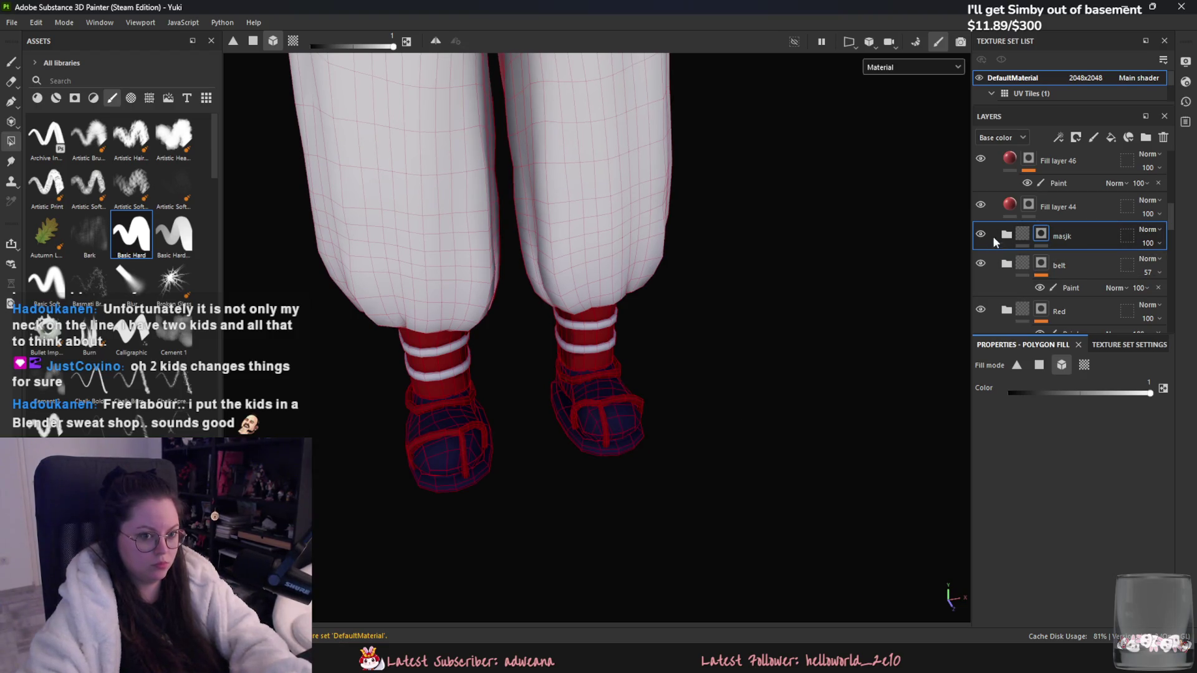
pyautogui.click(981, 264)
# Step: Select the belt layer and inspect the legs and shoes from several angles
pyautogui.moveTo(704, 266)
pyautogui.keyDown('alt'); pyautogui.mouseDown()
pyautogui.moveTo(692, 252)
pyautogui.moveTo(716, 255)
pyautogui.mouseUp(); pyautogui.keyUp('alt')
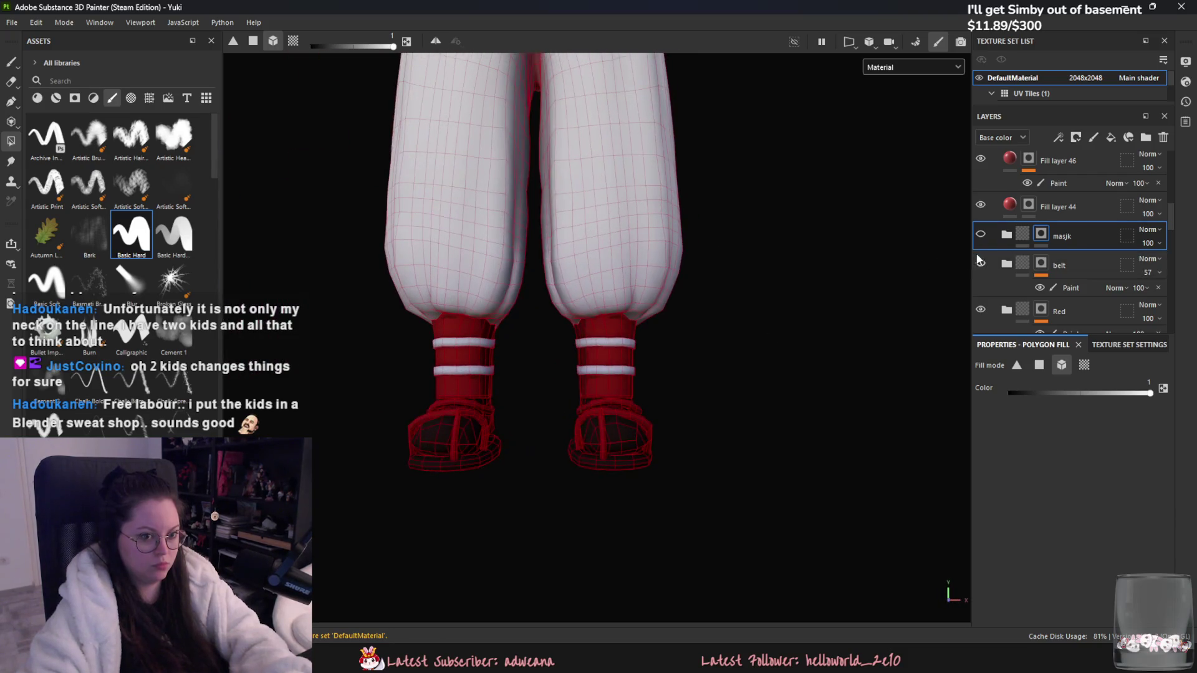
pyautogui.click(1079, 274)
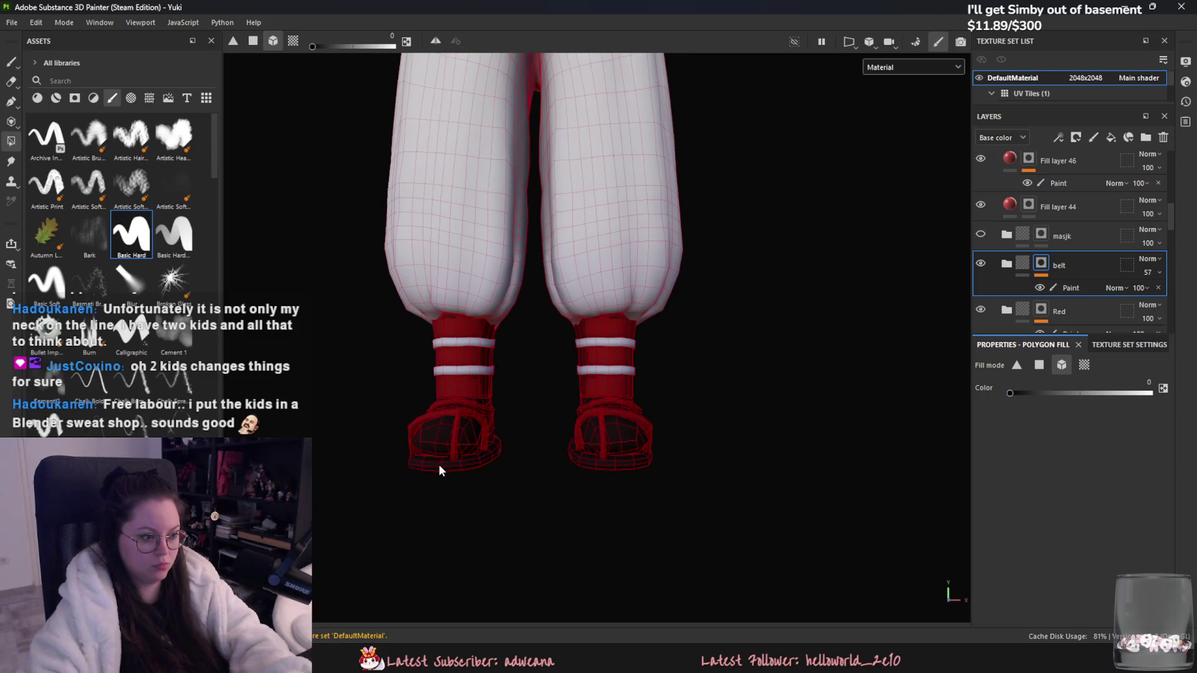
pyautogui.keyDown('alt'); pyautogui.moveTo(440, 470); pyautogui.dragTo(655, 491); pyautogui.keyUp('alt')
pyautogui.click(1148, 392)
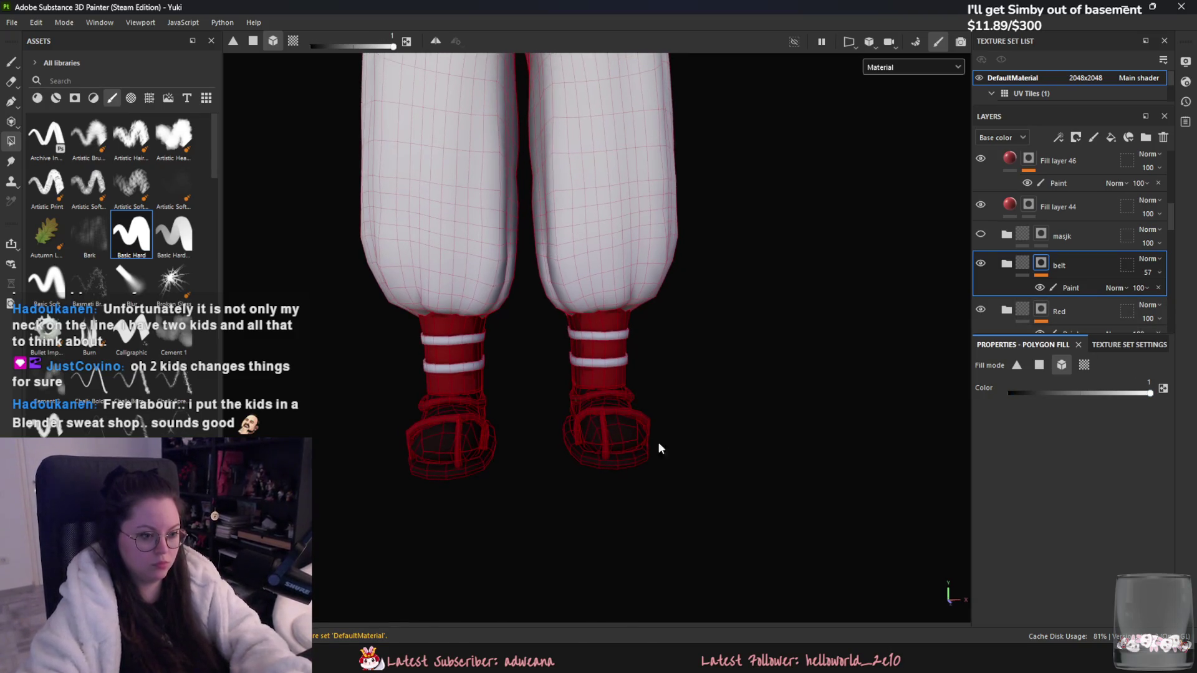
pyautogui.moveTo(443, 449)
pyautogui.keyDown('alt'); pyautogui.mouseDown()
pyautogui.moveTo(589, 489)
pyautogui.moveTo(673, 488)
pyautogui.moveTo(542, 502)
pyautogui.moveTo(552, 499)
pyautogui.mouseUp(); pyautogui.keyUp('alt')
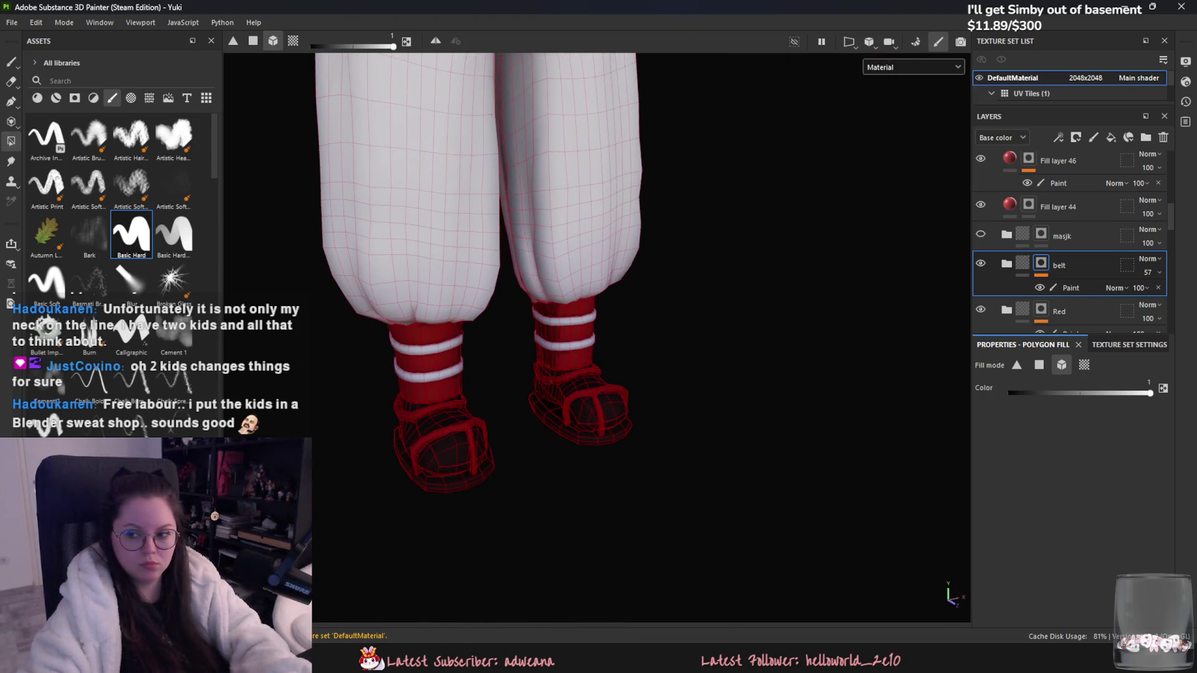
pyautogui.keyDown('alt'); pyautogui.moveTo(767, 398); pyautogui.dragTo(559, 369); pyautogui.keyUp('alt')
pyautogui.keyDown('alt'); pyautogui.moveTo(676, 397); pyautogui.dragTo(582, 362); pyautogui.keyUp('alt')
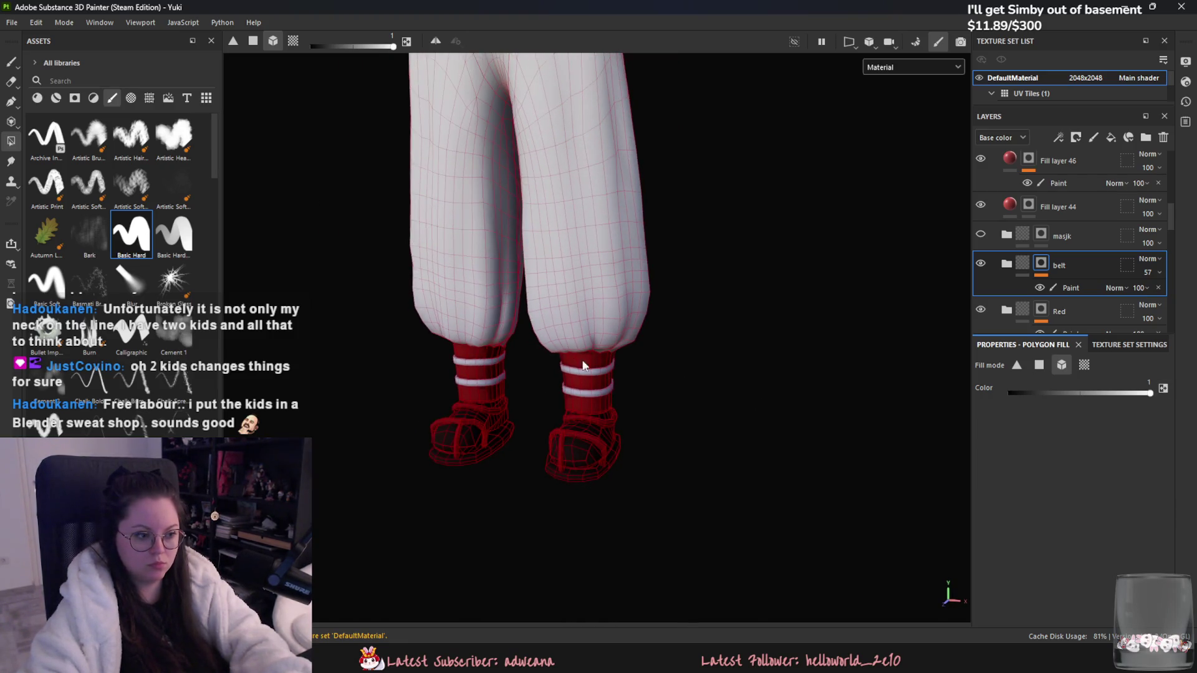
pyautogui.scroll(-5, 586, 401)
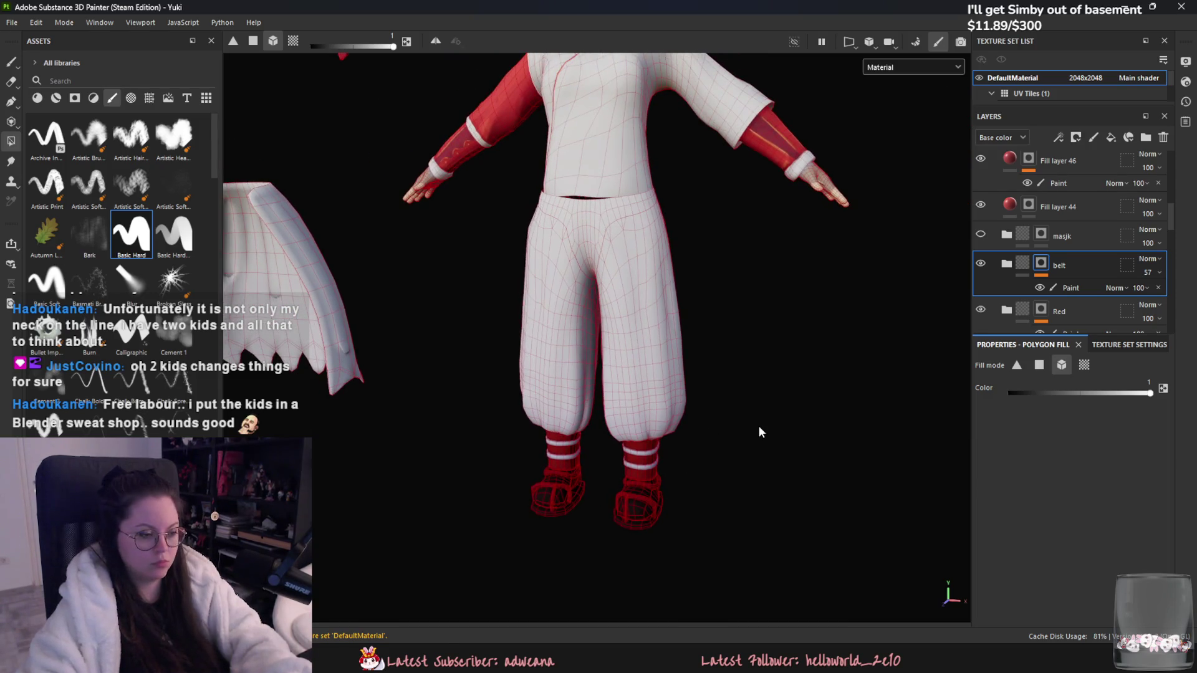
pyautogui.scroll(-5, 758, 425)
pyautogui.click(10, 63)
# Step: Orbit around the character and save the project with Ctrl+S
pyautogui.moveTo(623, 461)
pyautogui.keyDown('alt'); pyautogui.mouseDown()
pyautogui.moveTo(448, 454)
pyautogui.moveTo(741, 466)
pyautogui.mouseUp(); pyautogui.keyUp('alt')
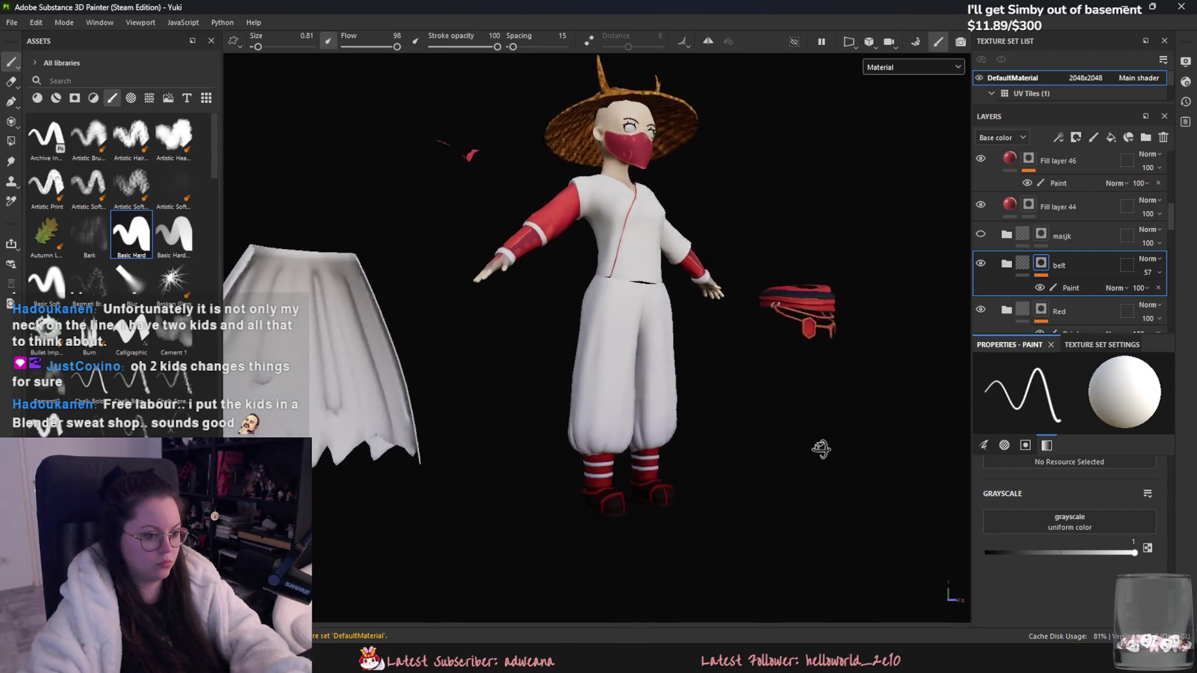
pyautogui.scroll(4, 685, 487)
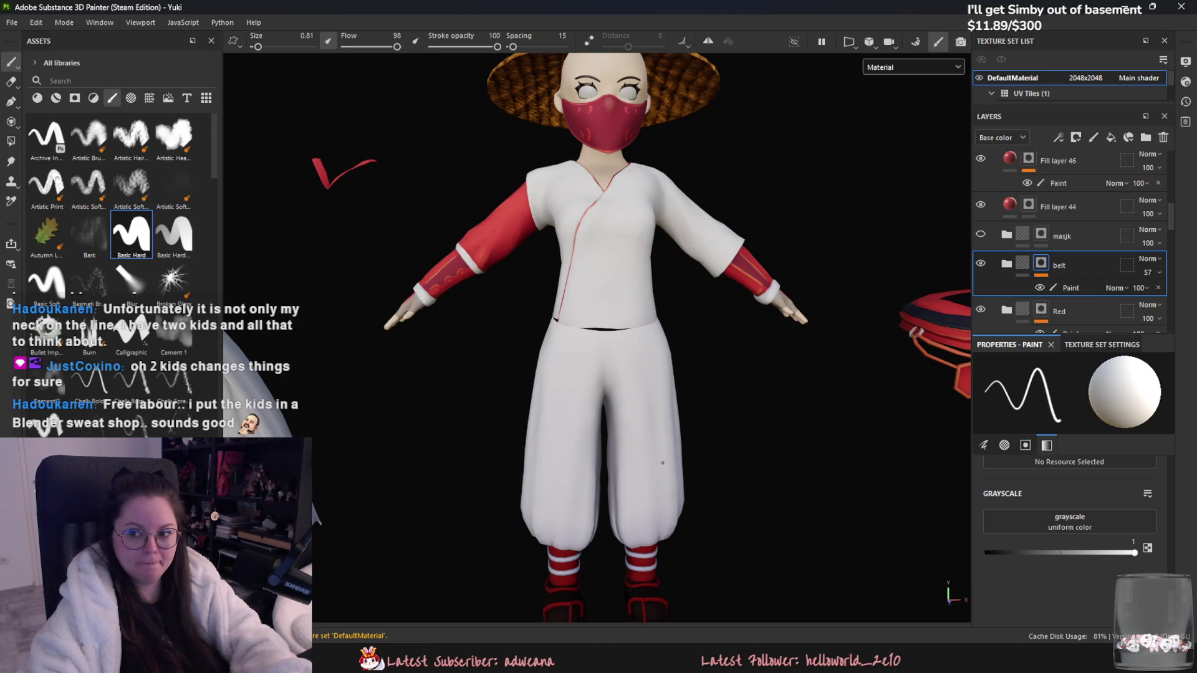
pyautogui.scroll(-2, 1068, 249)
# Step: Set the second belt layer's fill value to 0 with Polygon Fill, then save
pyautogui.scroll(-3, 788, 325)
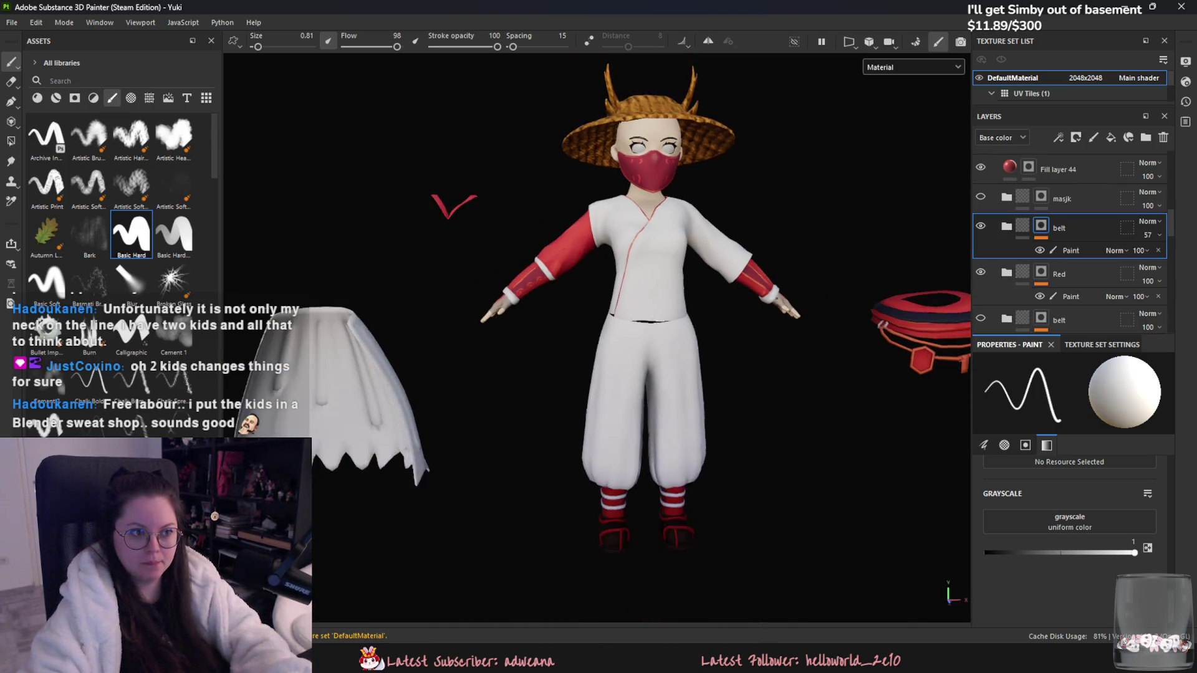
pyautogui.hotkey('ctrl', 's')
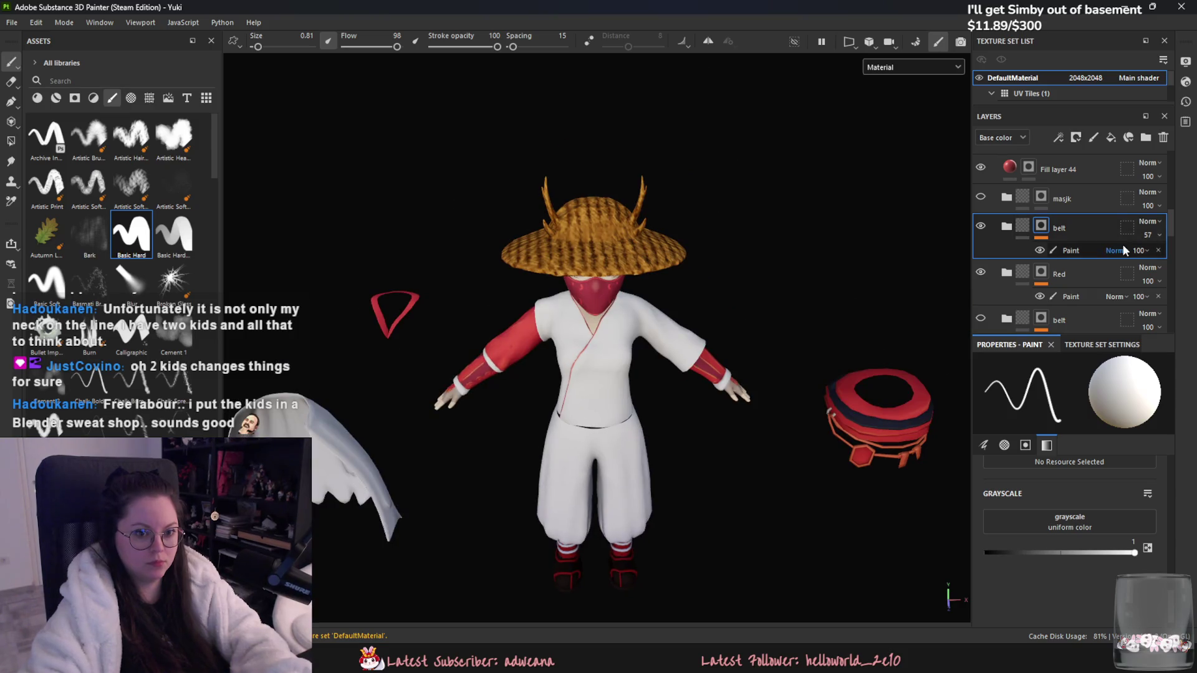
pyautogui.scroll(-3, 984, 248)
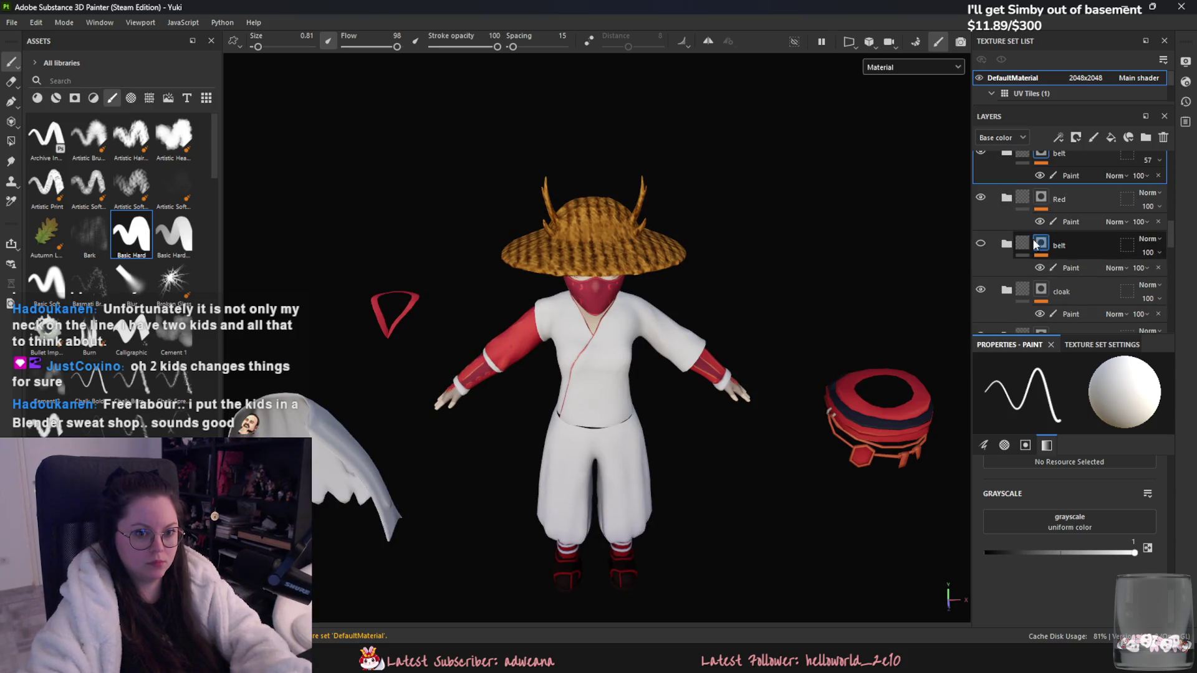
pyautogui.click(1063, 252)
pyautogui.moveTo(1050, 552); pyautogui.dragTo(986, 552)
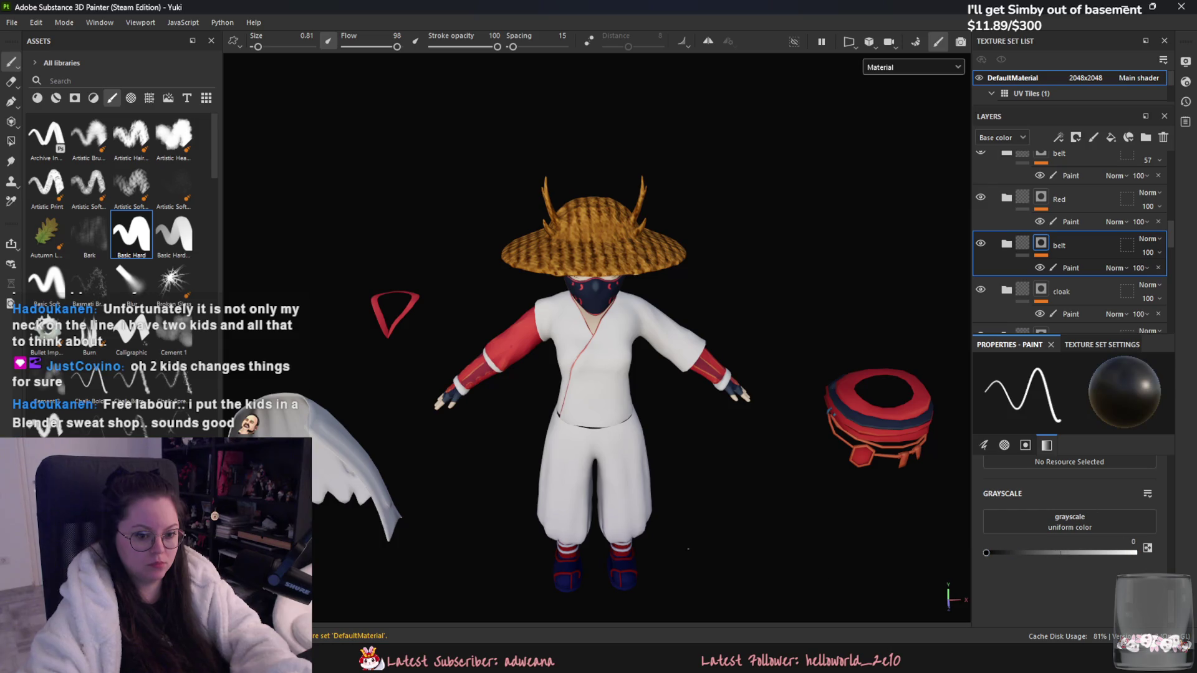
pyautogui.click(11, 141)
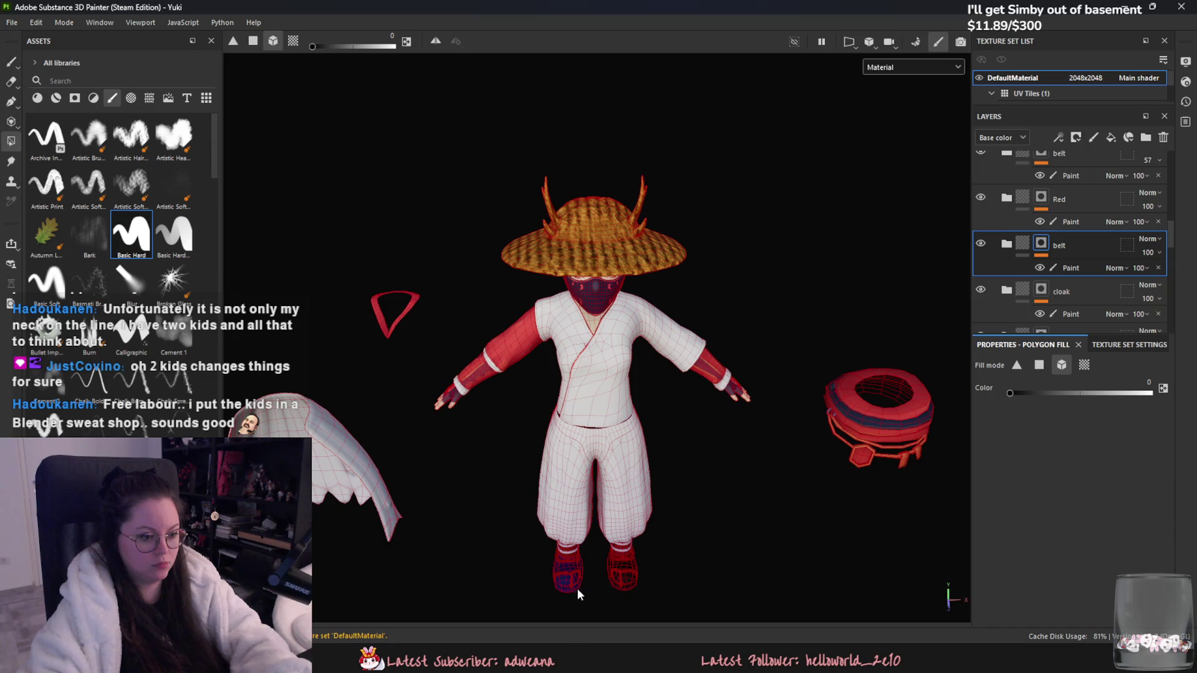
pyautogui.hotkey('ctrl', 's')
# Step: Return to the Paint brush and check the File menu without exporting
pyautogui.press('1')
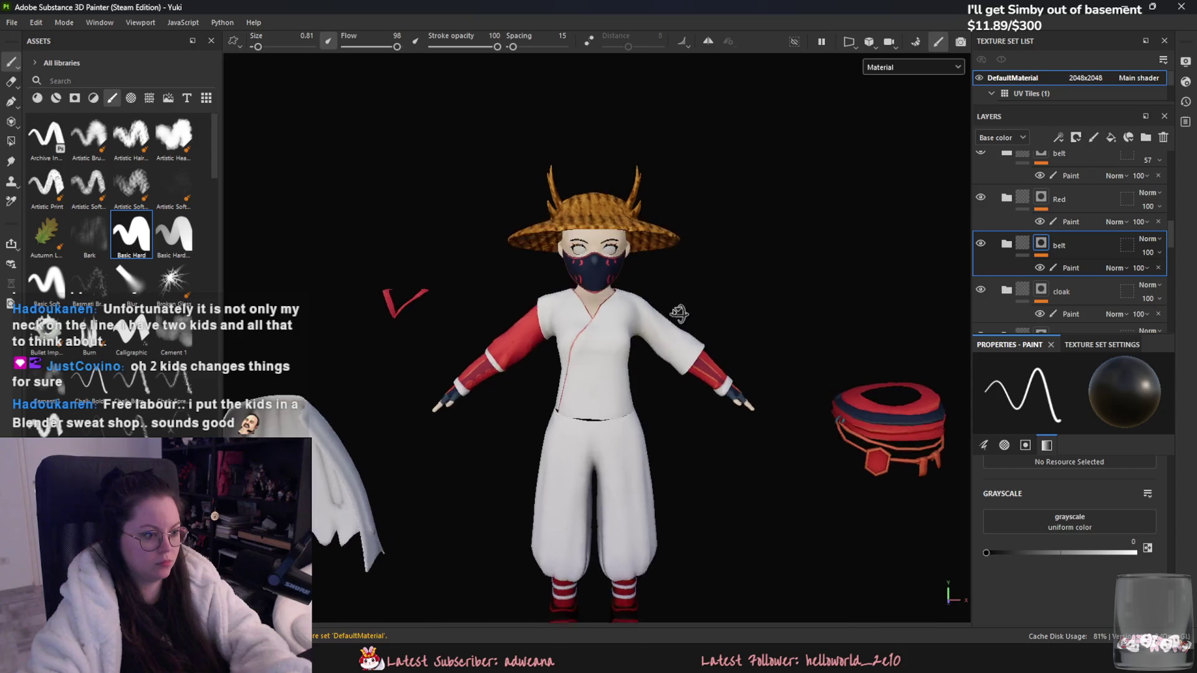
pyautogui.click(66, 25)
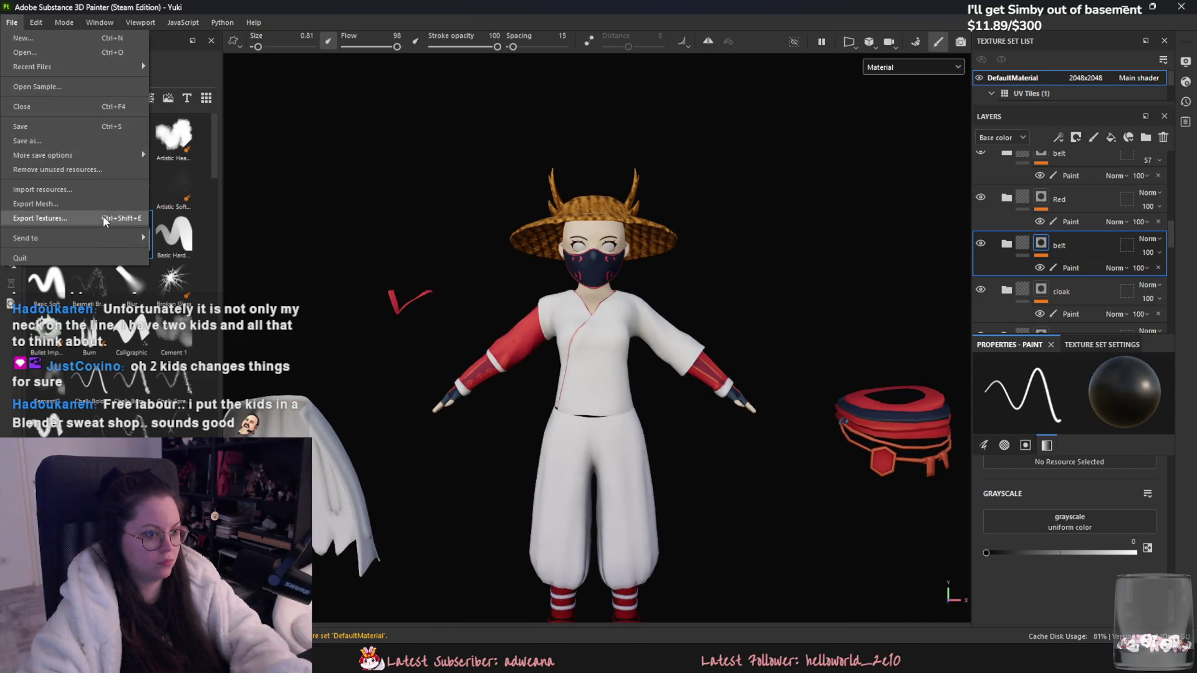
pyautogui.click(1016, 208)
pyautogui.scroll(5, 1058, 249)
pyautogui.scroll(5, 1058, 248)
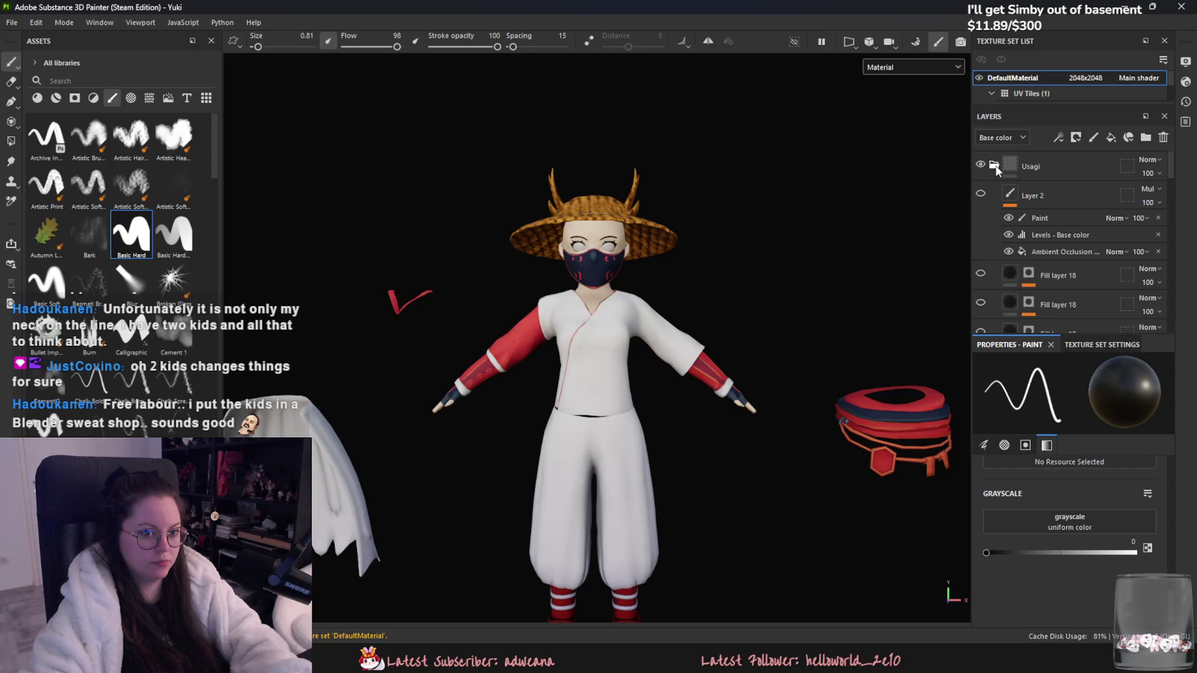
# Step: Add Fill layer 47 above the eyes layer with a paint effect on its mask
pyautogui.click(1016, 223)
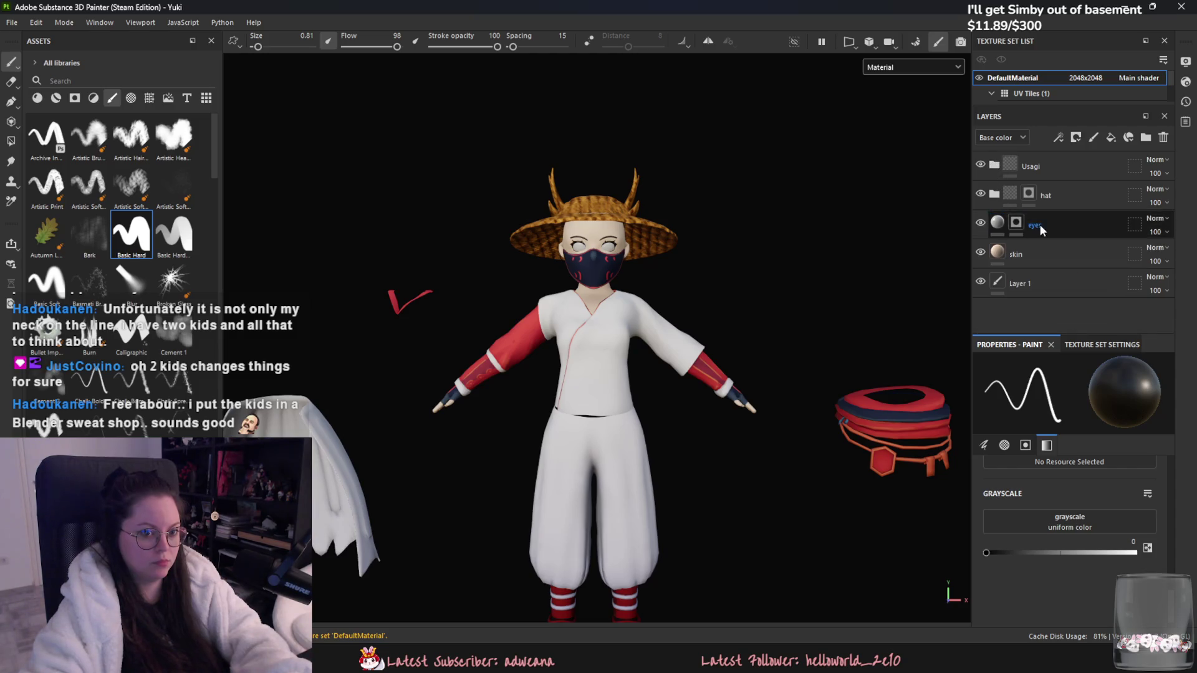
pyautogui.click(1110, 138)
pyautogui.rightClick(1042, 226)
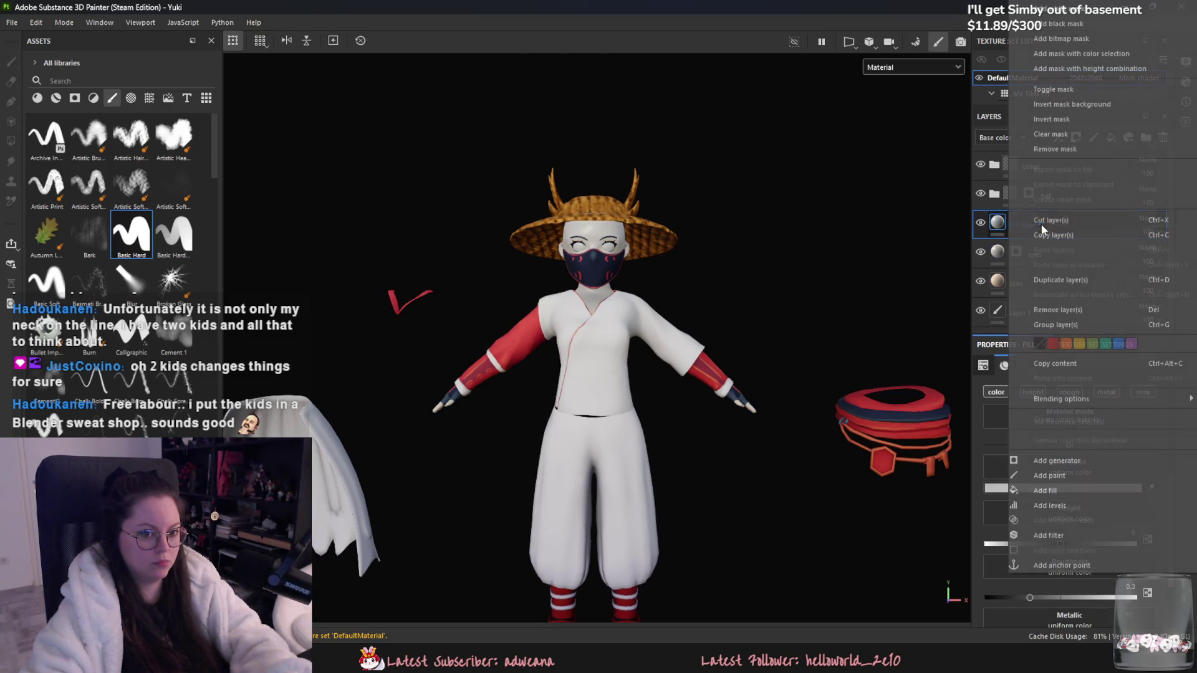
pyautogui.click(1016, 218)
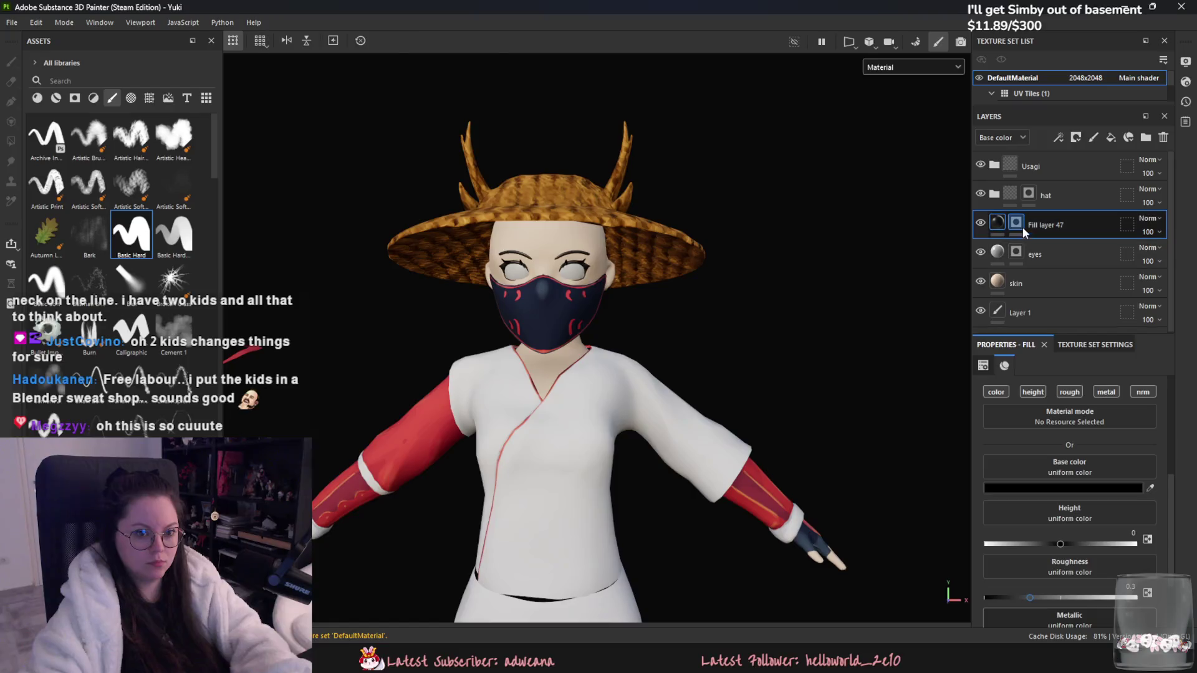
pyautogui.rightClick(1042, 225)
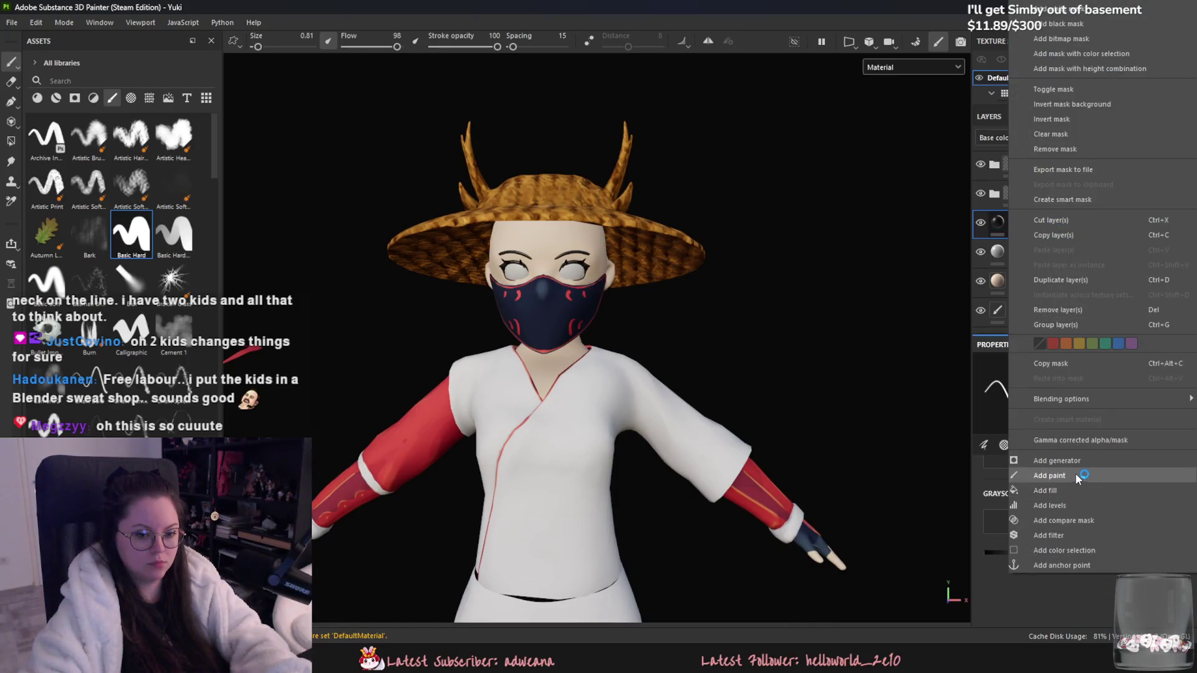
pyautogui.click(1075, 473)
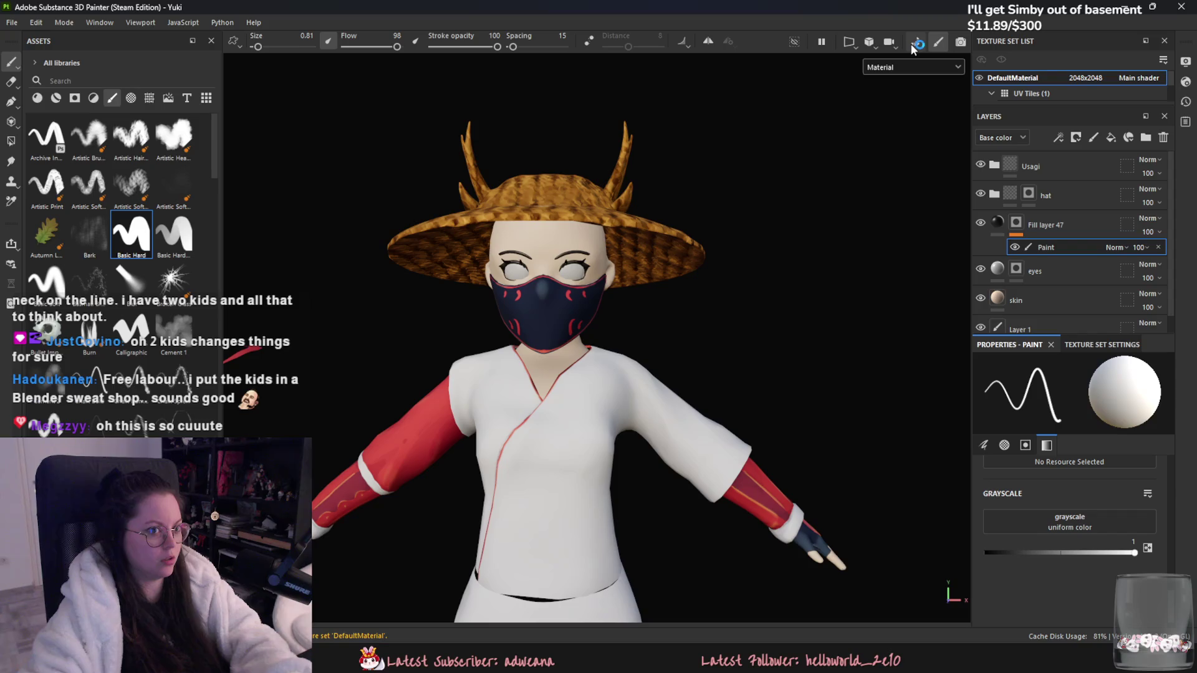
# Step: Enable mirror symmetry, enlarge the brush to 7.2, and select the paint effect
pyautogui.click(708, 41)
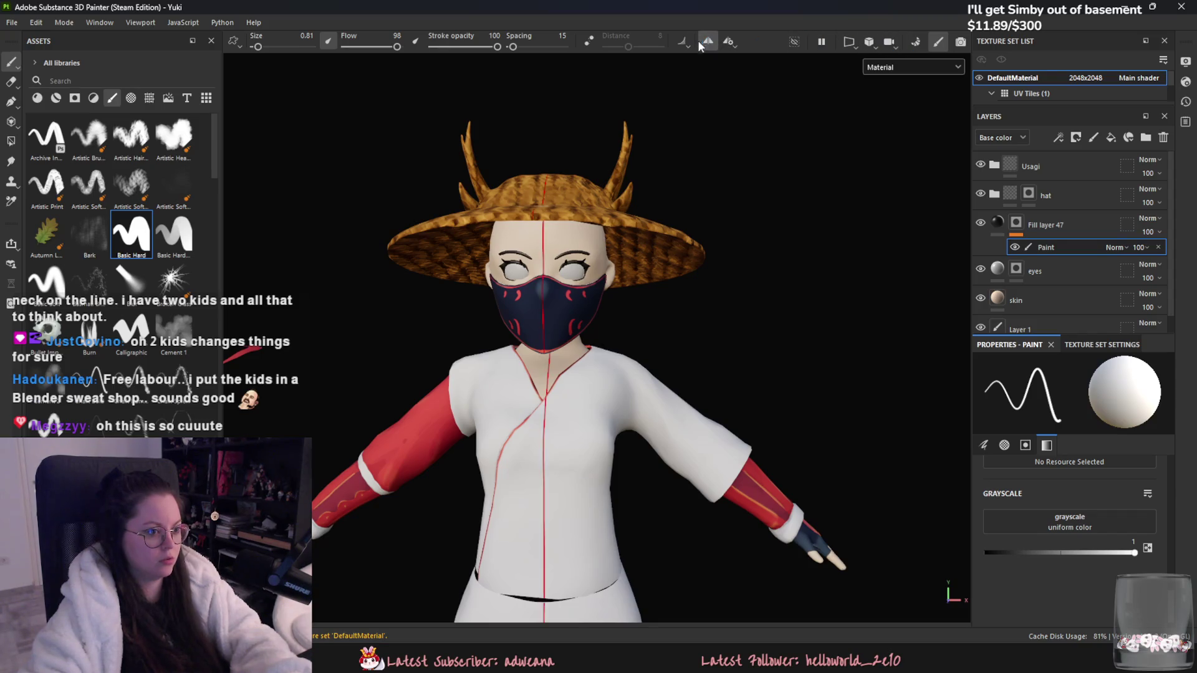
pyautogui.scroll(5, 610, 297)
pyautogui.scroll(2, 610, 297)
pyautogui.keyDown('ctrl'); pyautogui.moveTo(384, 223); pyautogui.dragTo(471, 224, button='right'); pyautogui.keyUp('ctrl')
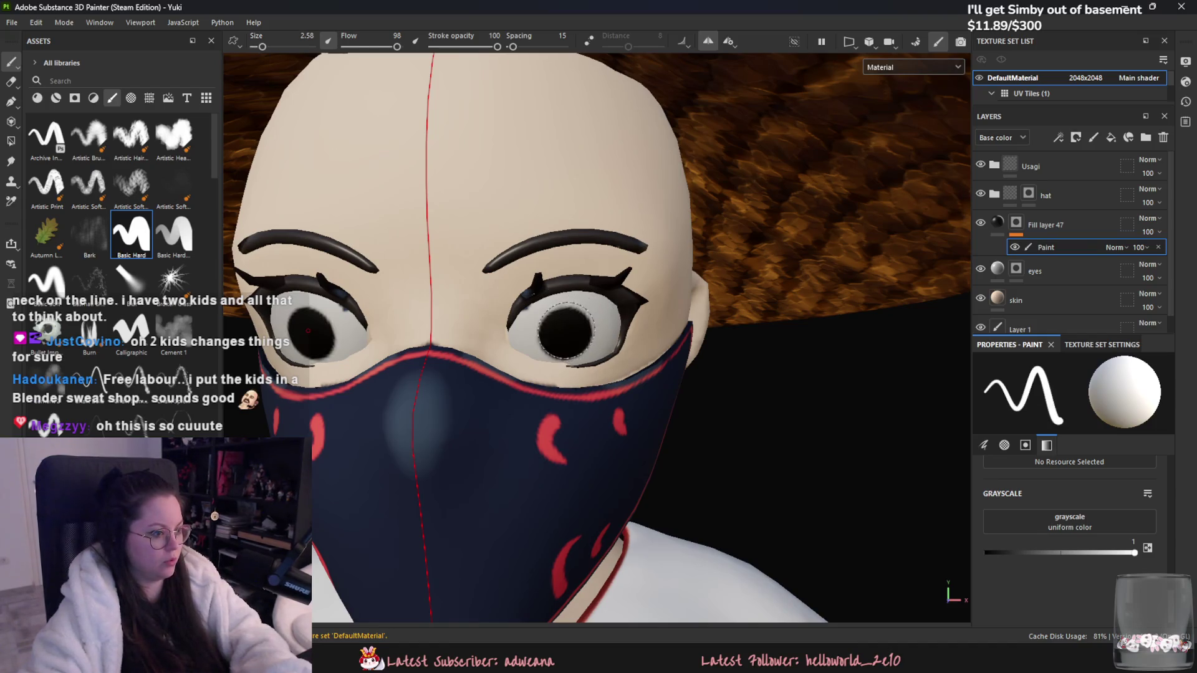
pyautogui.moveTo(263, 47); pyautogui.dragTo(261, 47)
pyautogui.click(1027, 225)
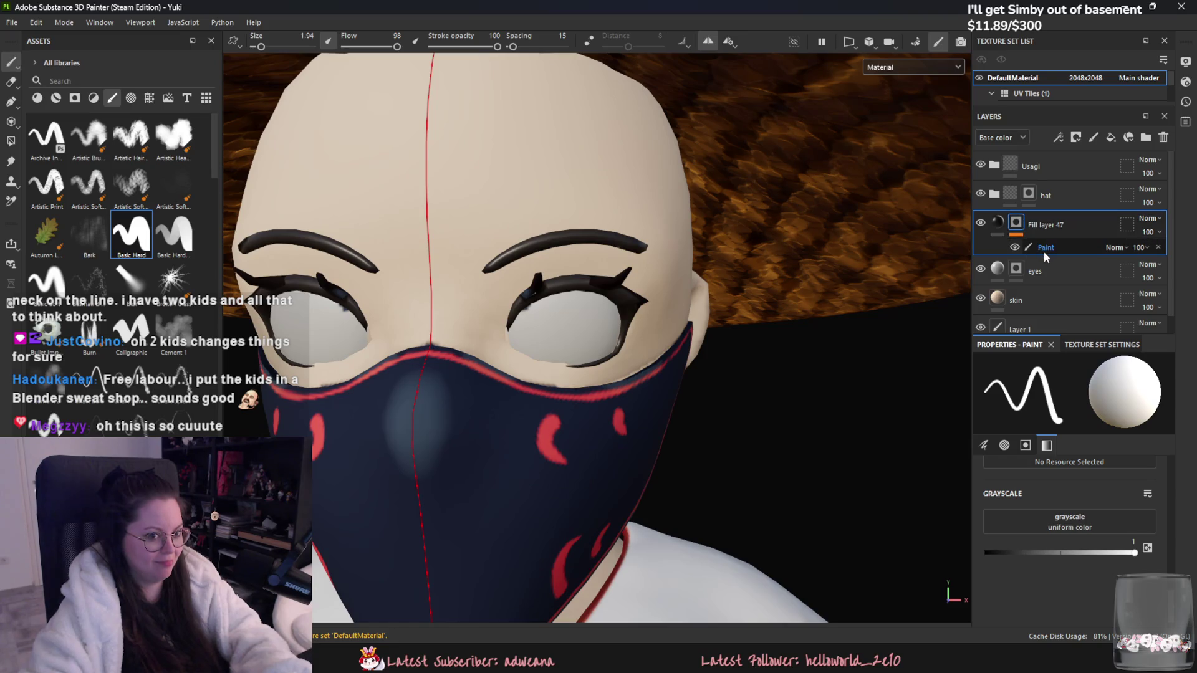
pyautogui.click(1043, 252)
# Step: Stamp mirrored dark pupils into both eyes at brush size 3.32 and soften their edges
pyautogui.moveTo(561, 324)
pyautogui.mouseDown()
pyautogui.moveTo(574, 336)
pyautogui.moveTo(552, 311)
pyautogui.moveTo(561, 305)
pyautogui.moveTo(579, 344)
pyautogui.mouseUp()
pyautogui.hotkey('ctrl', 'z')
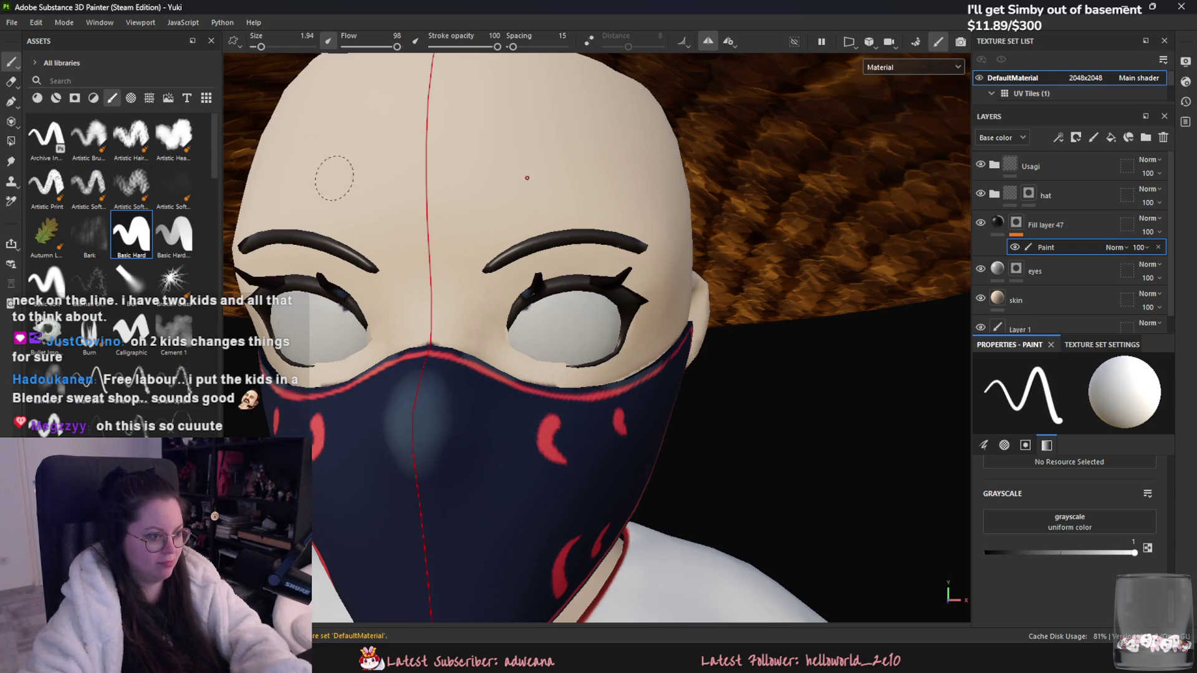
pyautogui.moveTo(261, 47); pyautogui.dragTo(263, 46)
pyautogui.hotkey('ctrl', 'y')
pyautogui.hotkey('ctrl', 'z')
pyautogui.click(561, 328)
pyautogui.click(561, 328)
pyautogui.moveTo(561, 327)
pyautogui.mouseDown()
pyautogui.moveTo(542, 343)
pyautogui.moveTo(586, 330)
pyautogui.moveTo(556, 349)
pyautogui.mouseUp()
pyautogui.scroll(-10, 555, 349)
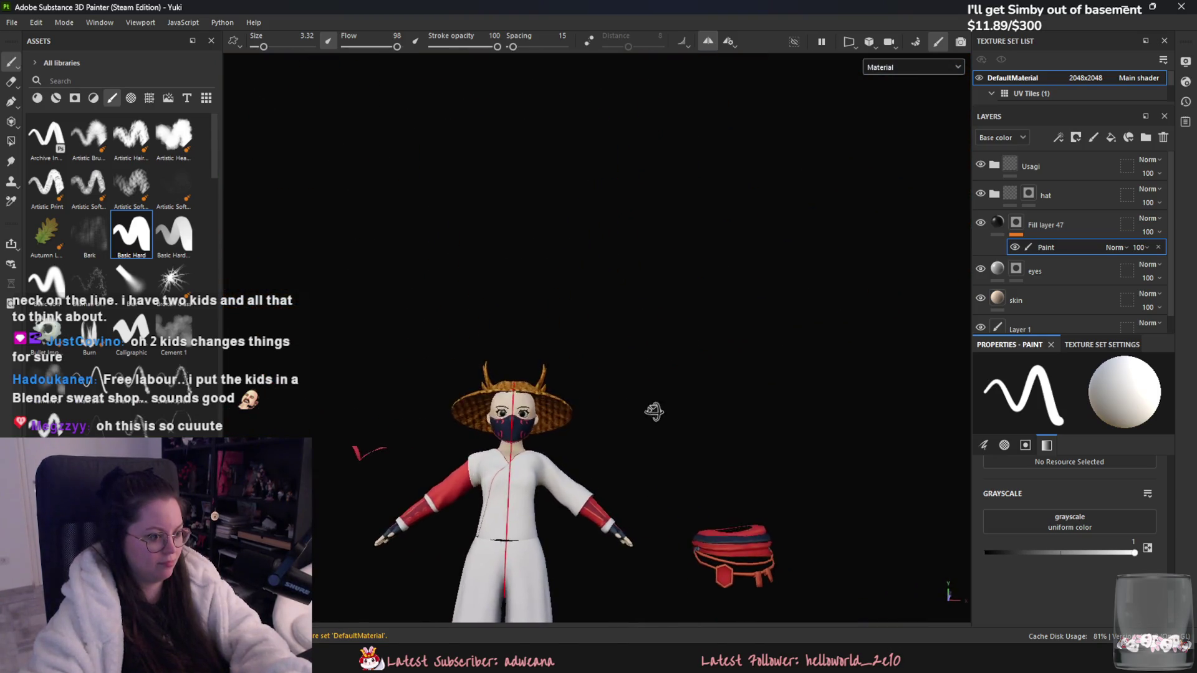
pyautogui.scroll(10, 500, 397)
pyautogui.keyDown('alt'); pyautogui.moveTo(573, 426); pyautogui.dragTo(576, 362); pyautogui.keyUp('alt')
pyautogui.click(1042, 225)
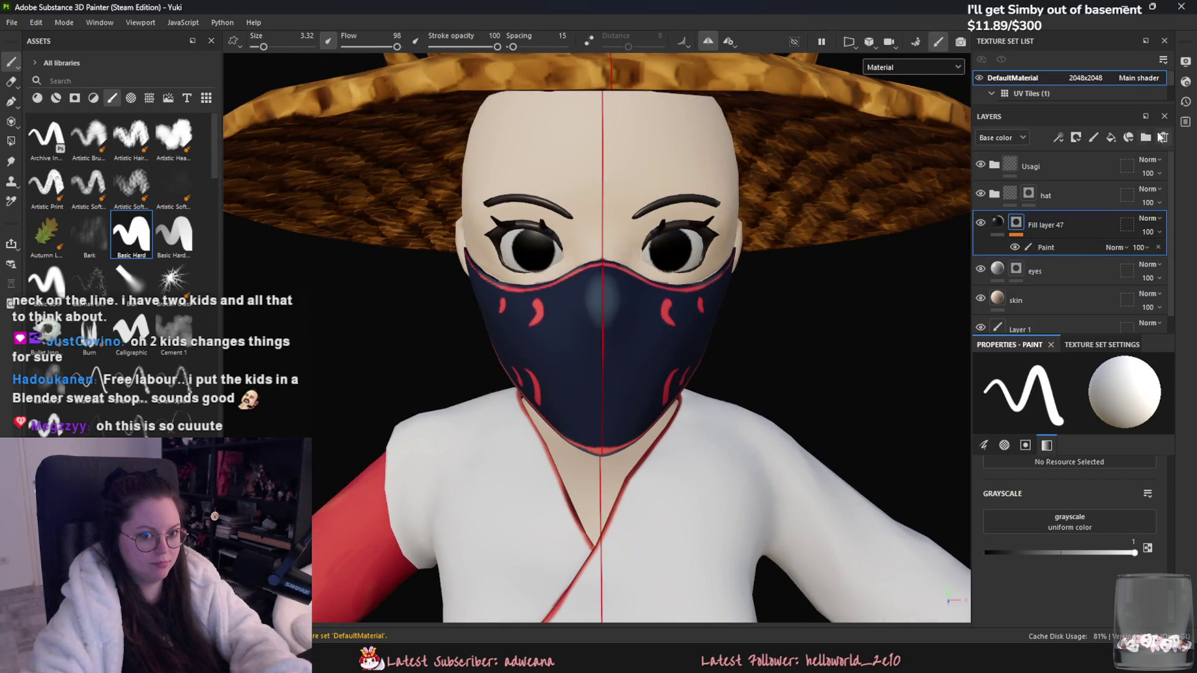
# Step: Create a layer group named 'eye' holding Fill layer 47, with a black mask
pyautogui.click(1145, 137)
pyautogui.doubleClick(1035, 225)
pyautogui.write('eye')
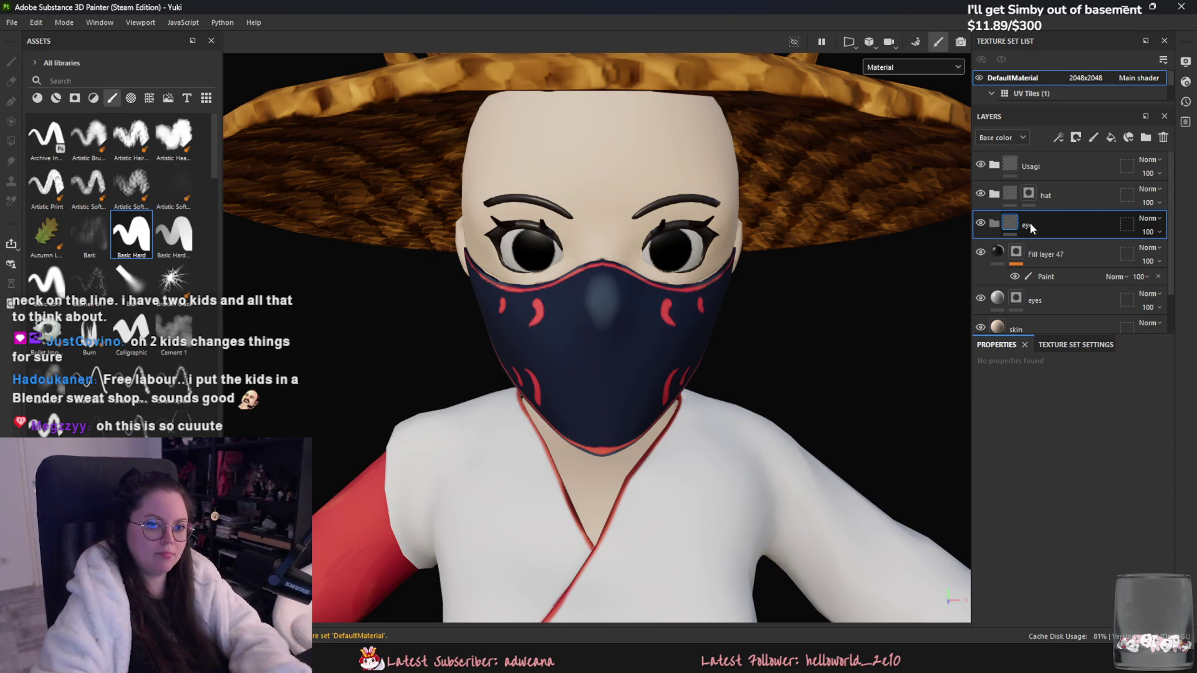
pyautogui.press('Return')
pyautogui.moveTo(1040, 243)
pyautogui.mouseDown()
pyautogui.moveTo(1019, 226)
pyautogui.moveTo(1038, 222)
pyautogui.mouseUp()
pyautogui.rightClick(1037, 223)
pyautogui.click(1010, 37)
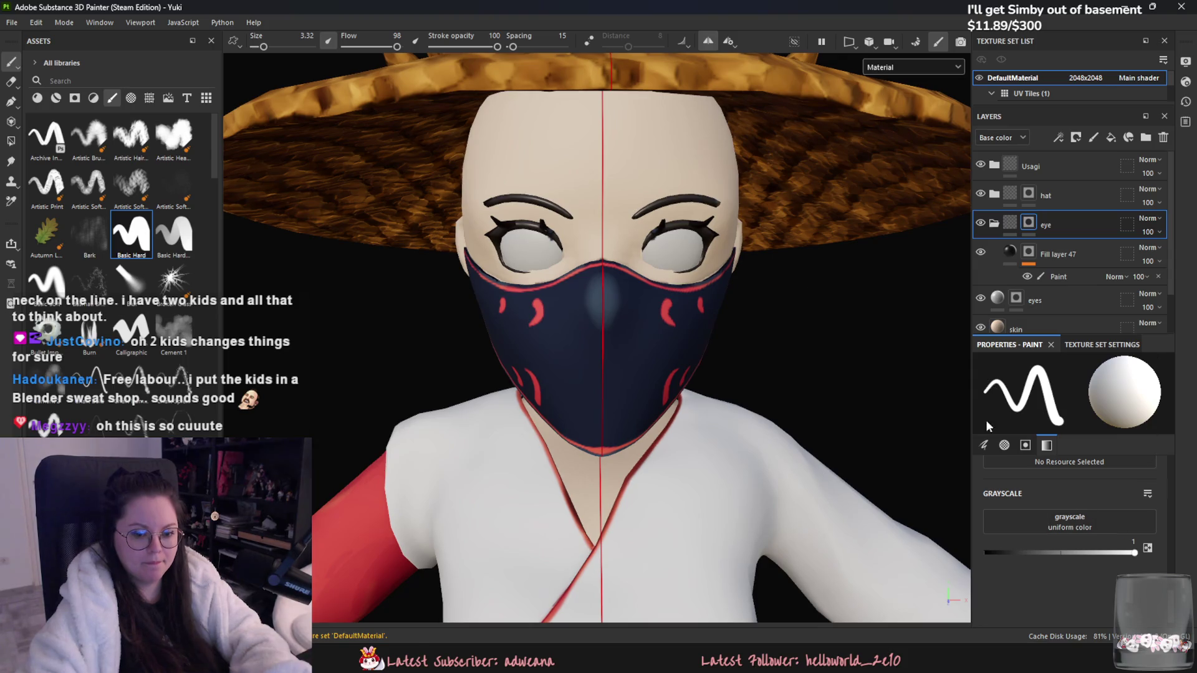
# Step: Fill both irises into the eye group's mask and move the eyes layer into the group
pyautogui.click(11, 140)
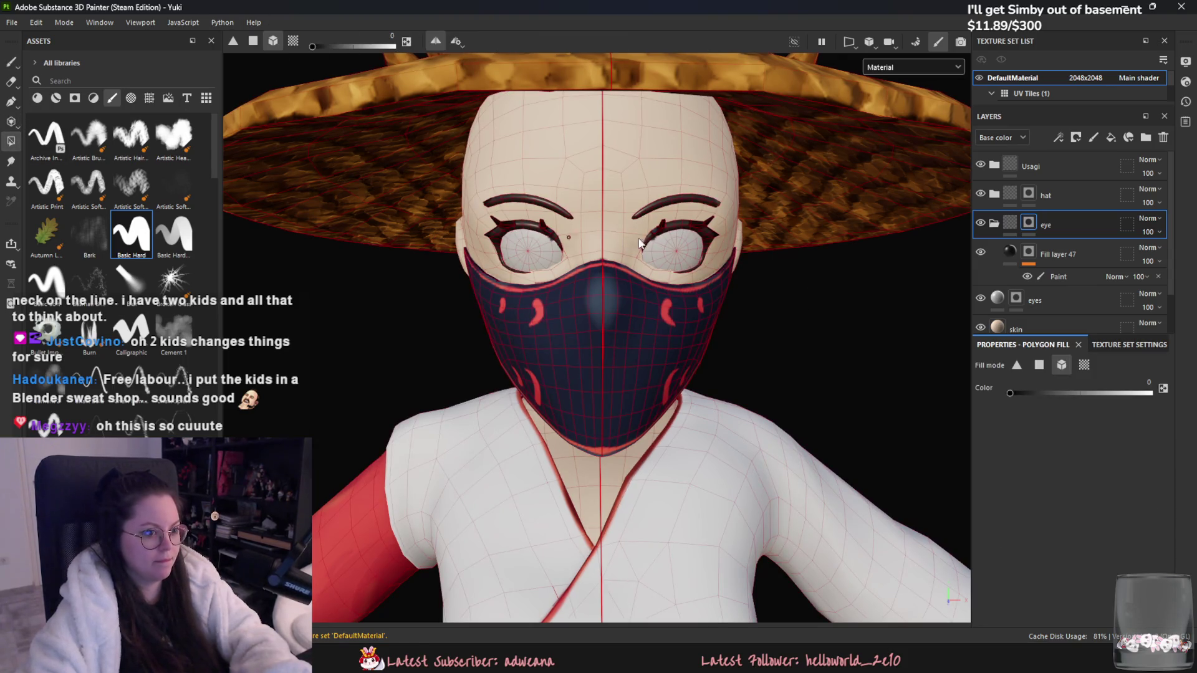
pyautogui.click(683, 245)
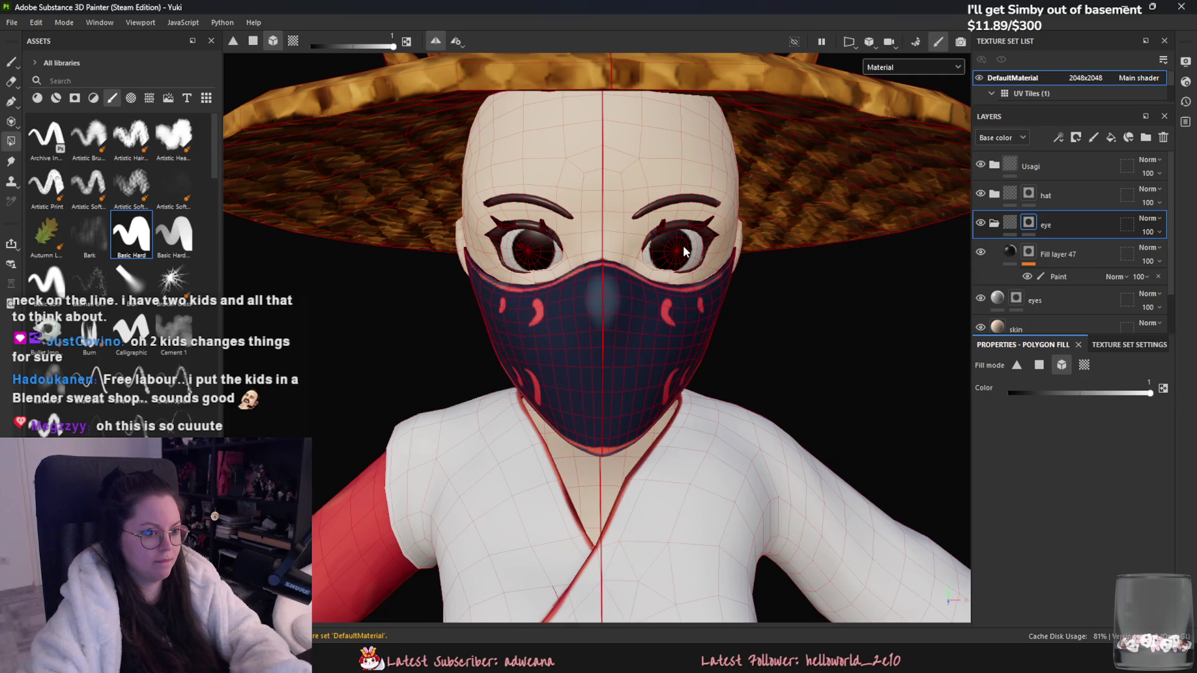
pyautogui.moveTo(1034, 300)
pyautogui.mouseDown()
pyautogui.moveTo(1048, 220)
pyautogui.moveTo(1068, 305)
pyautogui.mouseUp()
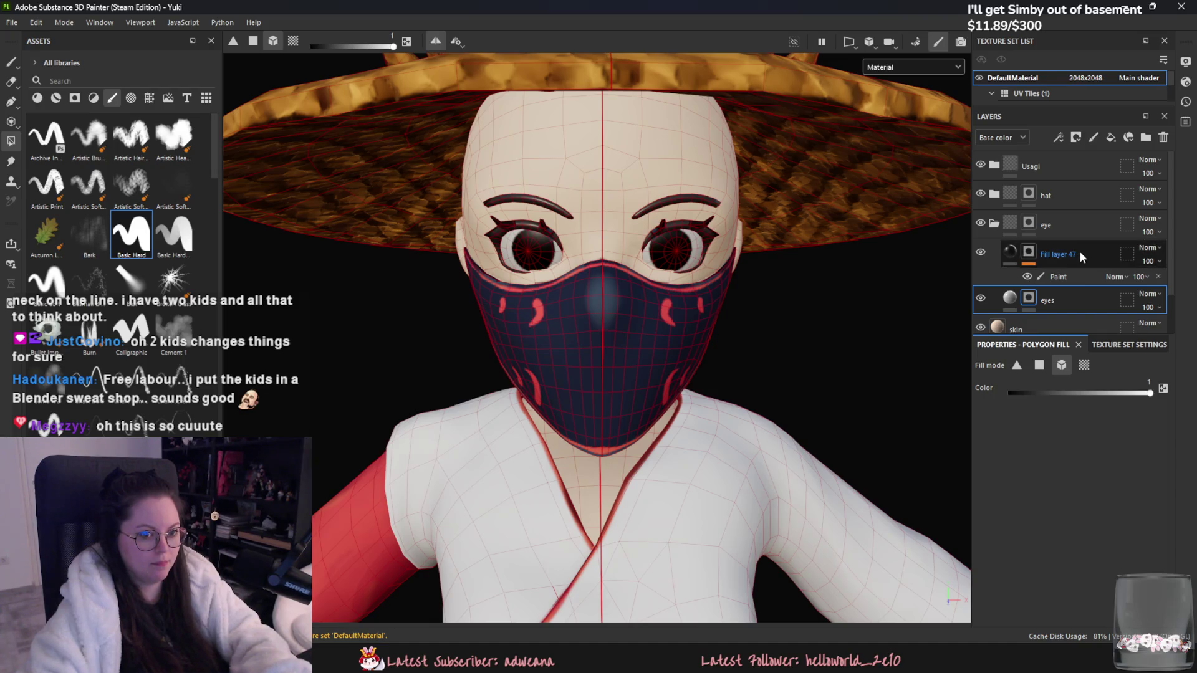
pyautogui.scroll(-3, 724, 299)
pyautogui.click(1060, 195)
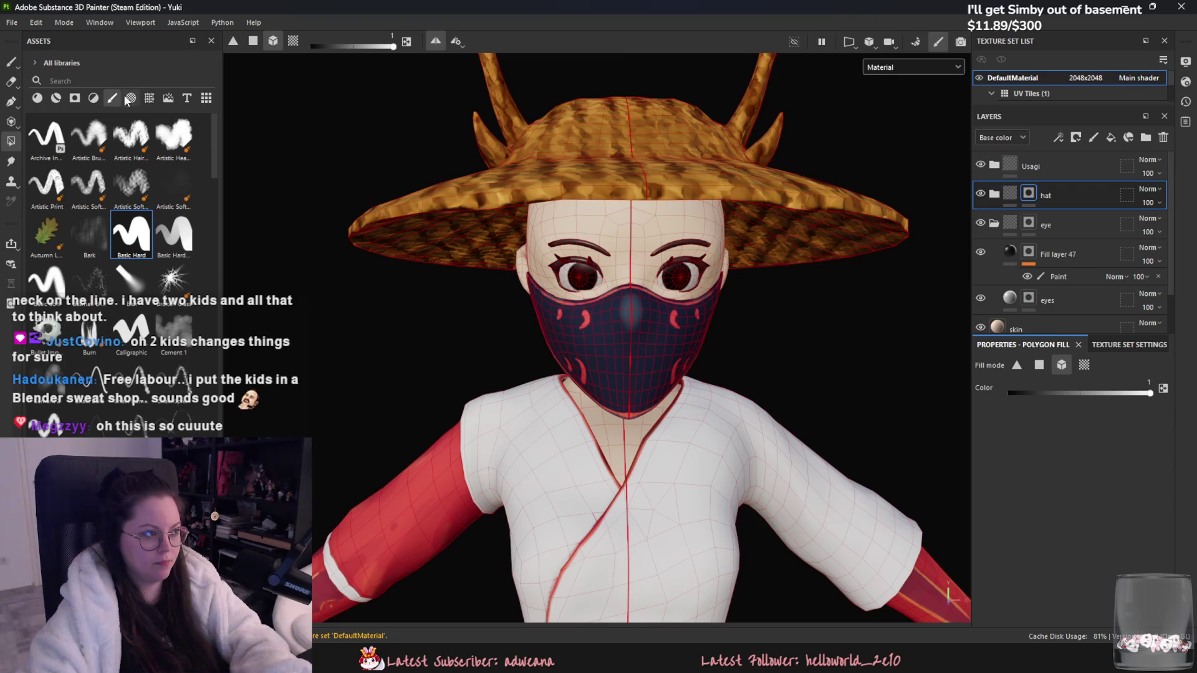
pyautogui.click(11, 61)
pyautogui.scroll(-5, 333, 341)
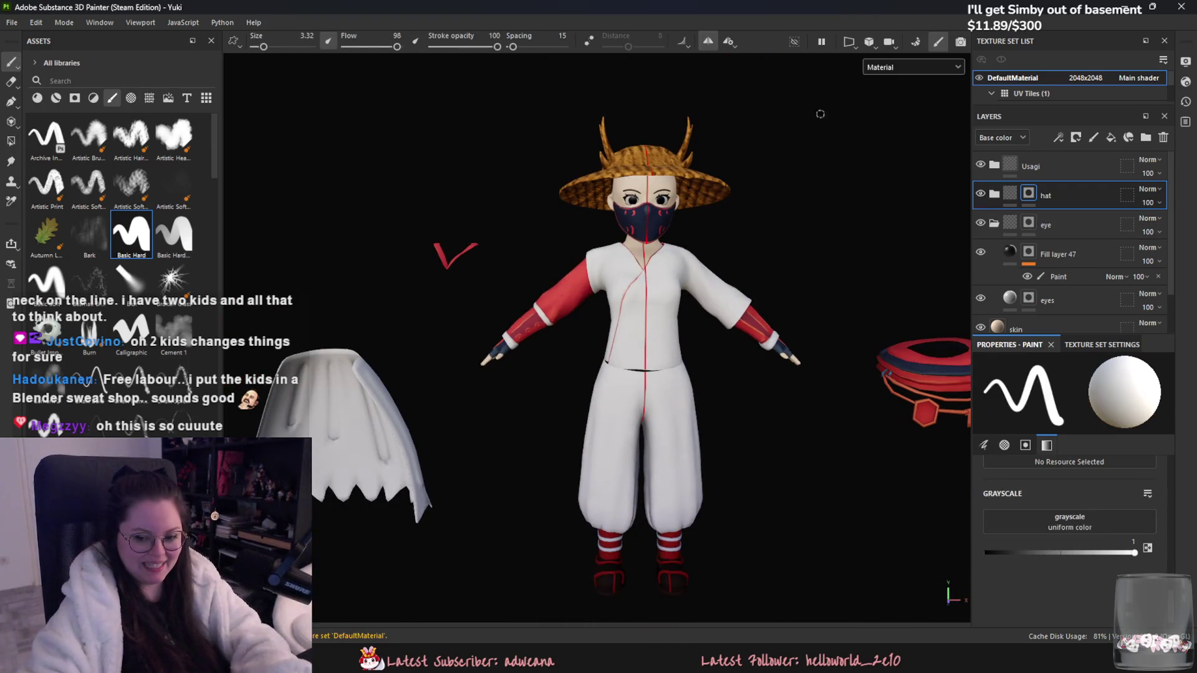
# Step: Export the textures via File > Export Textures with the current settings
pyautogui.click(11, 22)
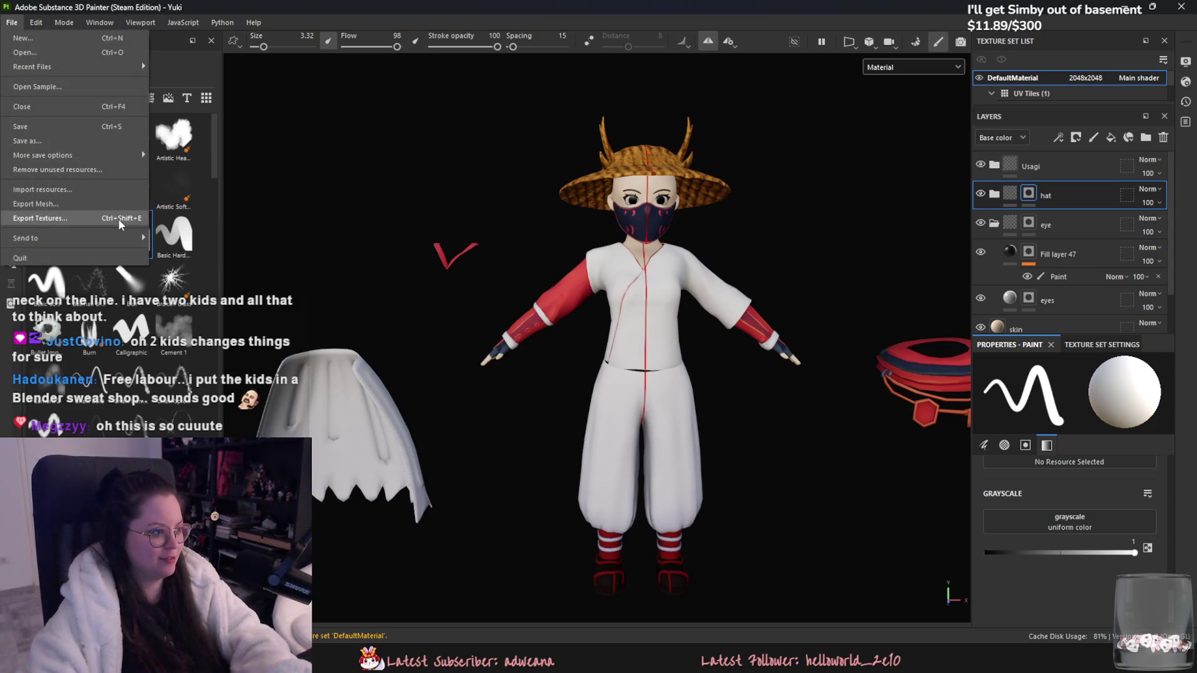
pyautogui.click(75, 220)
pyautogui.click(875, 540)
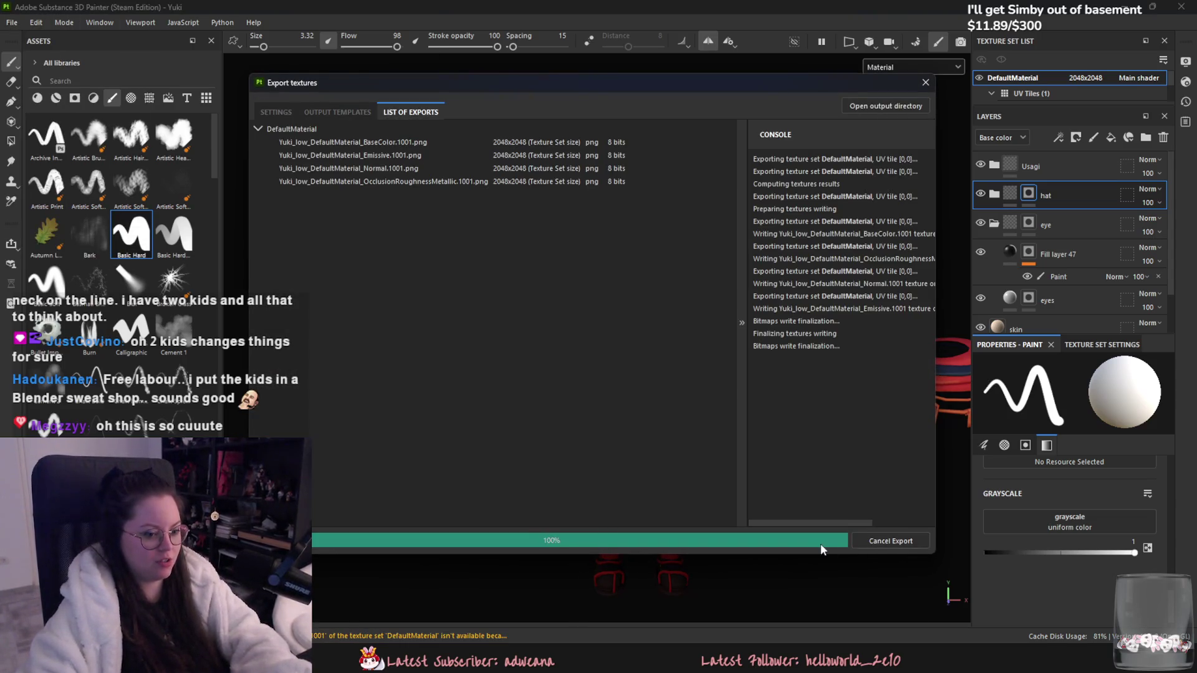
pyautogui.click(808, 540)
pyautogui.hotkey('alt', 'Tab')
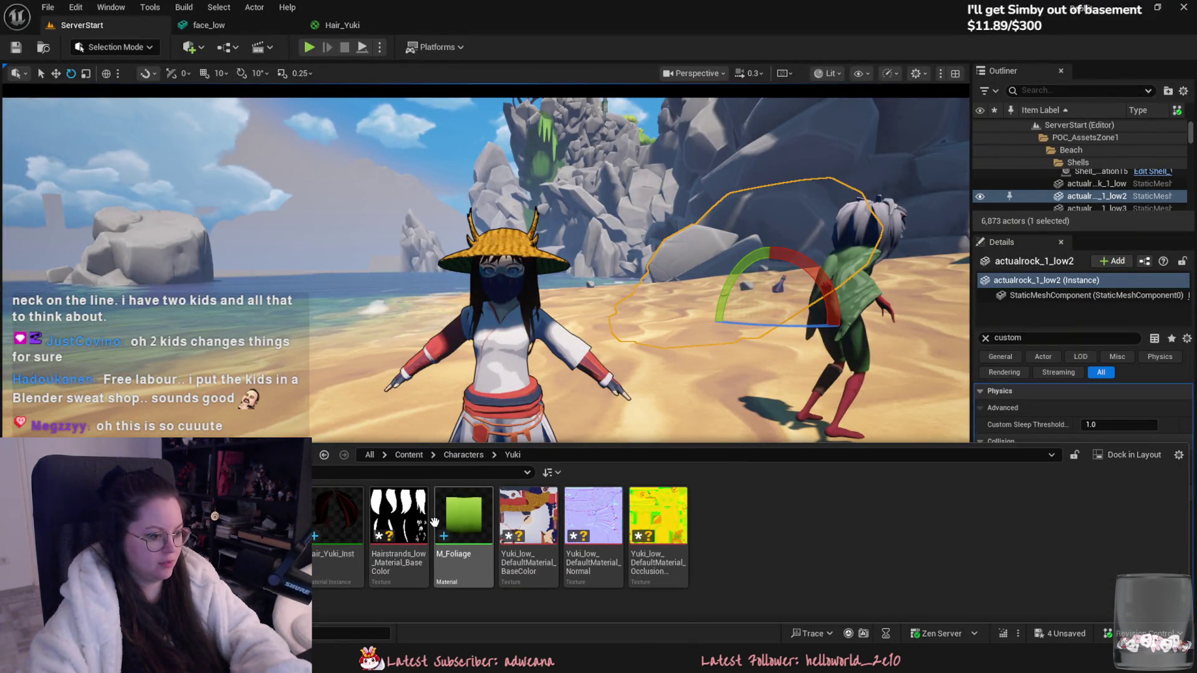
# Step: Reimport the Yuki_low BaseColor, Normal and Occlusion textures from their source files
pyautogui.click(528, 523)
pyautogui.keyDown('shift'); pyautogui.click(660, 524); pyautogui.keyUp('shift')
pyautogui.rightClick(676, 536)
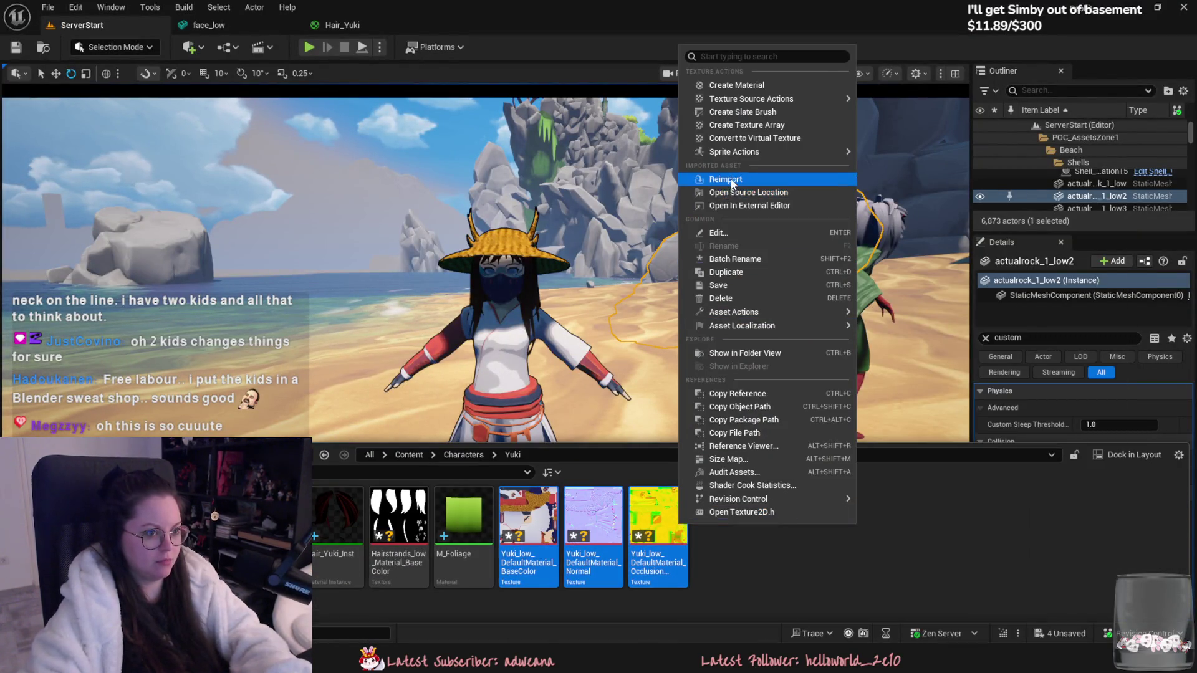
pyautogui.click(725, 178)
pyautogui.click(651, 231)
# Step: Fly the camera around behind the straw-hat Yuki and capture a screenshot region
pyautogui.moveTo(651, 231); pyautogui.dragTo(722, 225, button='right')
pyautogui.click(788, 178)
pyautogui.moveTo(787, 178); pyautogui.dragTo(742, 187, button='right')
pyautogui.press('w')
pyautogui.scroll(2, 717, 337)
pyautogui.moveTo(747, 335)
pyautogui.mouseDown(button='right')
pyautogui.moveTo(642, 336)
pyautogui.moveTo(742, 338)
pyautogui.mouseUp(button='right')
pyautogui.press('w')
pyautogui.moveTo(574, 380); pyautogui.dragTo(311, 383, button='right')
pyautogui.press('super+shift+s')
pyautogui.moveTo(309, 161)
pyautogui.mouseDown()
pyautogui.moveTo(633, 560)
pyautogui.moveTo(627, 552)
pyautogui.mouseUp()
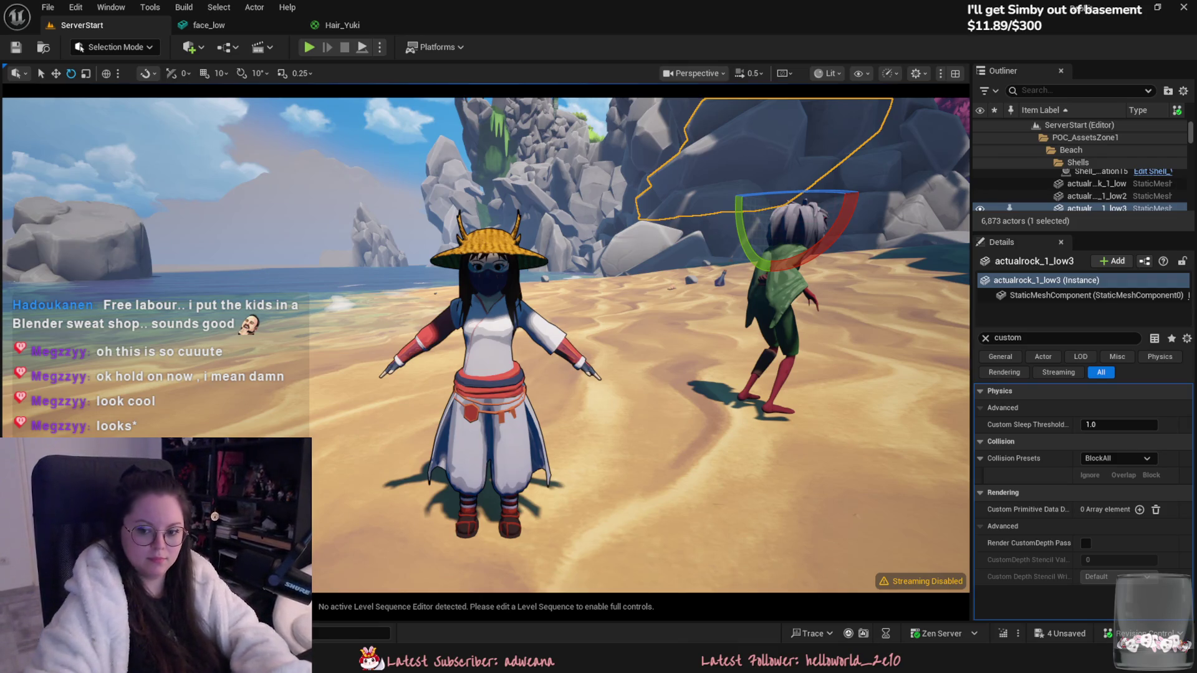
pyautogui.moveTo(599, 373); pyautogui.dragTo(598, 372, button='right')
pyautogui.scroll(1, 598, 372)
pyautogui.moveTo(379, 187); pyautogui.dragTo(379, 187, button='right')
pyautogui.moveTo(306, 146)
pyautogui.keyDown('ctrl'); pyautogui.keyDown('alt'); pyautogui.mouseDown()
pyautogui.moveTo(411, 222)
pyautogui.moveTo(804, 572)
pyautogui.mouseUp(); pyautogui.keyUp('alt'); pyautogui.keyUp('ctrl')
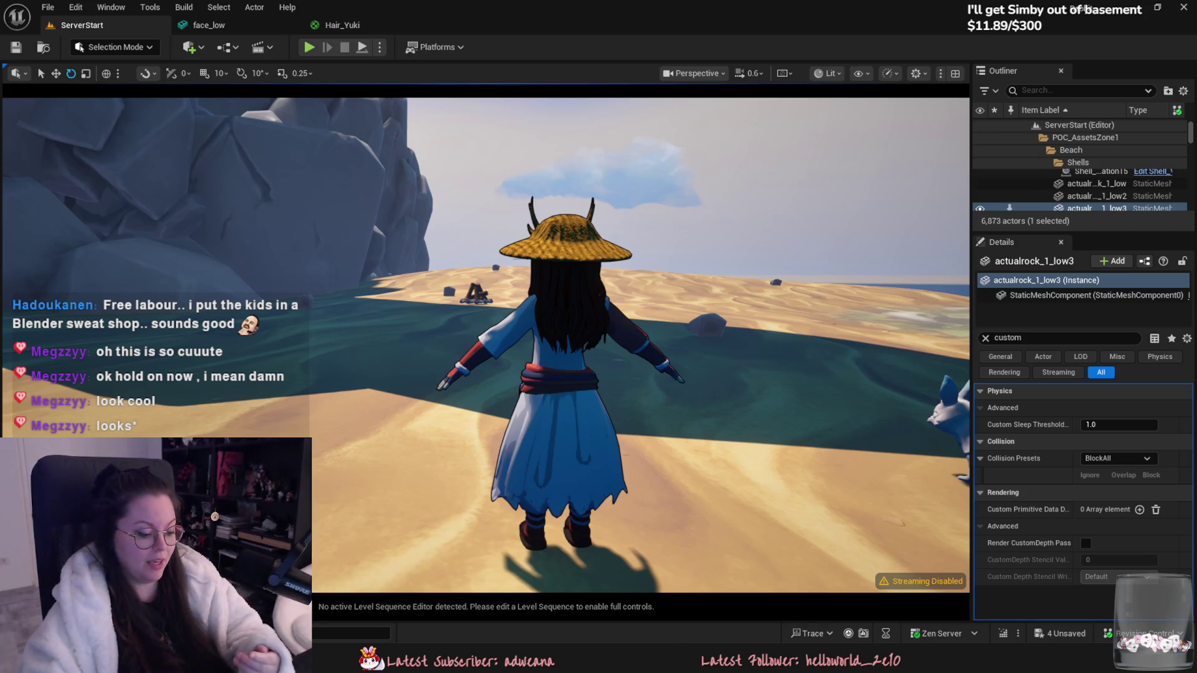
pyautogui.moveTo(486, 343); pyautogui.dragTo(473, 274)
pyautogui.scroll(-3, 598, 249)
pyautogui.moveTo(577, 249)
pyautogui.mouseDown()
pyautogui.moveTo(498, 249)
pyautogui.moveTo(539, 330)
pyautogui.mouseUp()
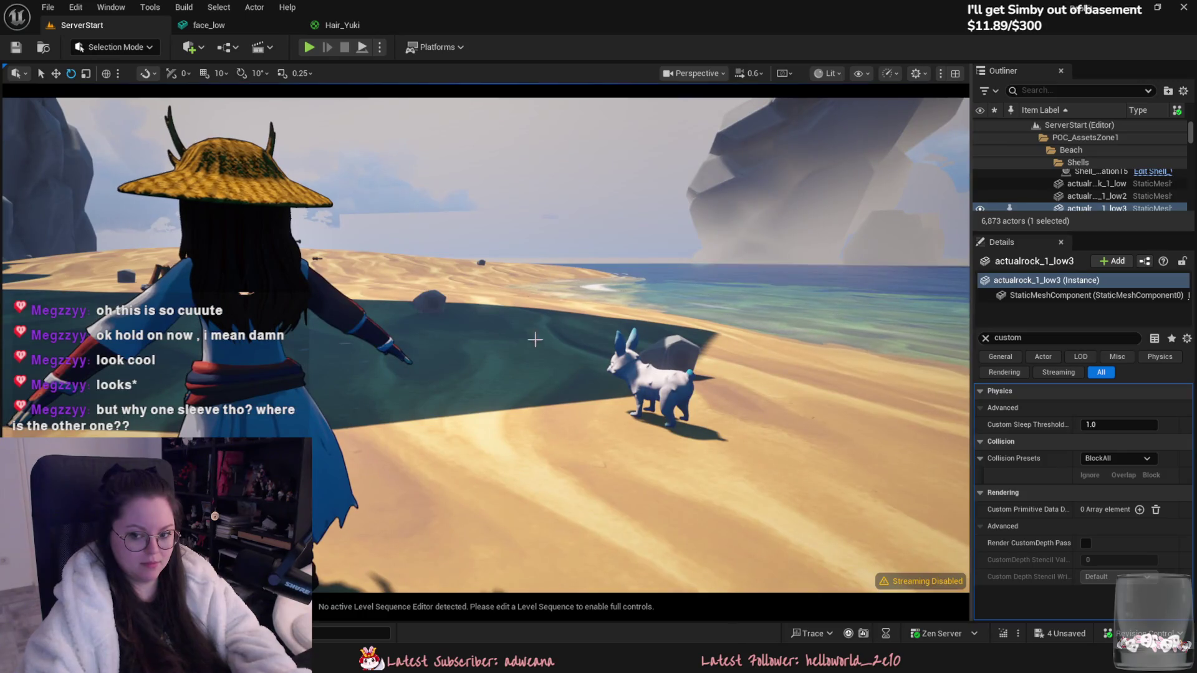
pyautogui.moveTo(539, 331)
pyautogui.mouseDown(button='right')
pyautogui.moveTo(436, 333)
pyautogui.moveTo(404, 321)
pyautogui.mouseUp(button='right')
pyautogui.click(561, 162)
pyautogui.moveTo(561, 162)
pyautogui.mouseDown(button='right')
pyautogui.moveTo(561, 261)
pyautogui.moveTo(633, 160)
pyautogui.moveTo(624, 169)
pyautogui.mouseUp(button='right')
pyautogui.click(633, 160)
pyautogui.moveTo(585, 242); pyautogui.dragTo(574, 243, button='right')
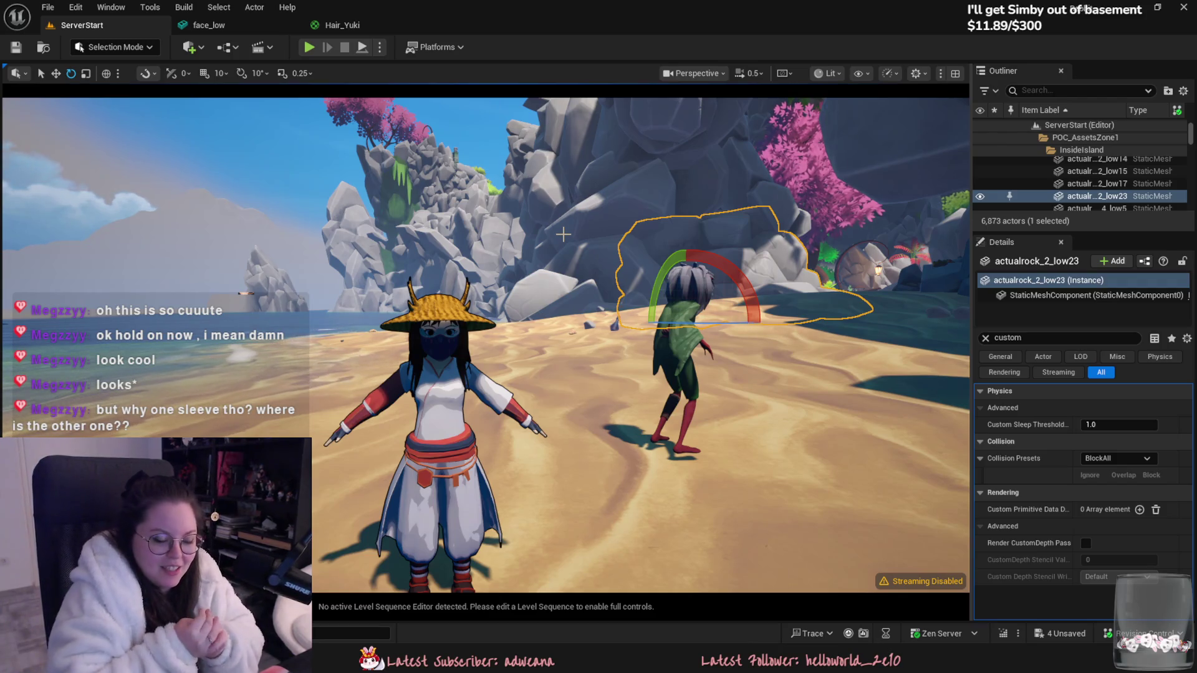
pyautogui.moveTo(563, 233); pyautogui.dragTo(562, 233, button='right')
pyautogui.hotkey('alt', 'Tab')
# Step: Switch Blender's viewport to Material Preview shading and orbit Yuki from front and side
pyautogui.moveTo(589, 530)
pyautogui.mouseDown(button='middle')
pyautogui.moveTo(526, 494)
pyautogui.moveTo(619, 416)
pyautogui.mouseUp(button='middle')
pyautogui.click(951, 38)
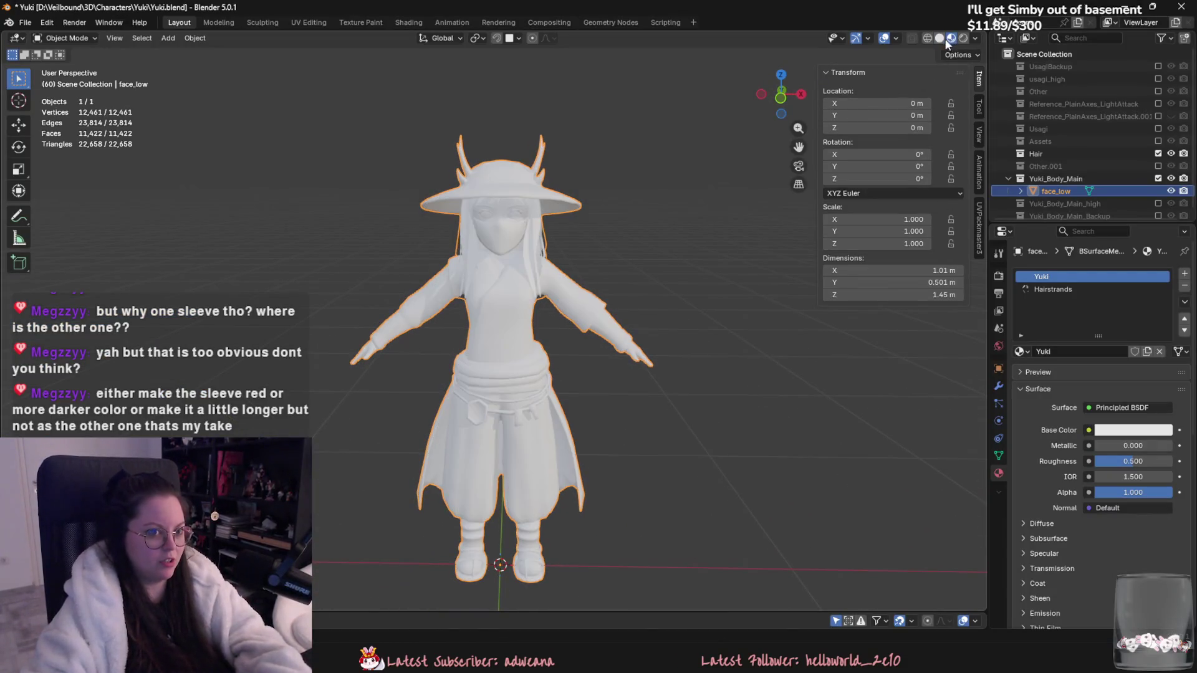
pyautogui.moveTo(592, 246); pyautogui.dragTo(701, 277, button='middle')
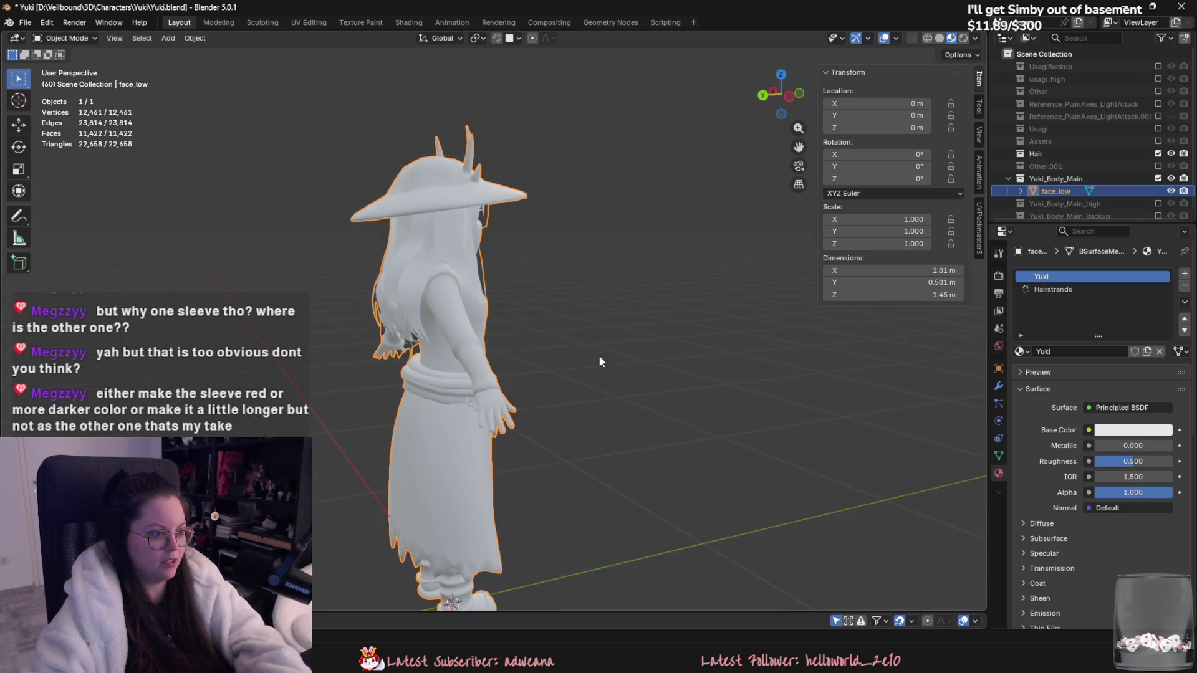
pyautogui.moveTo(598, 349); pyautogui.dragTo(616, 501, button='middle')
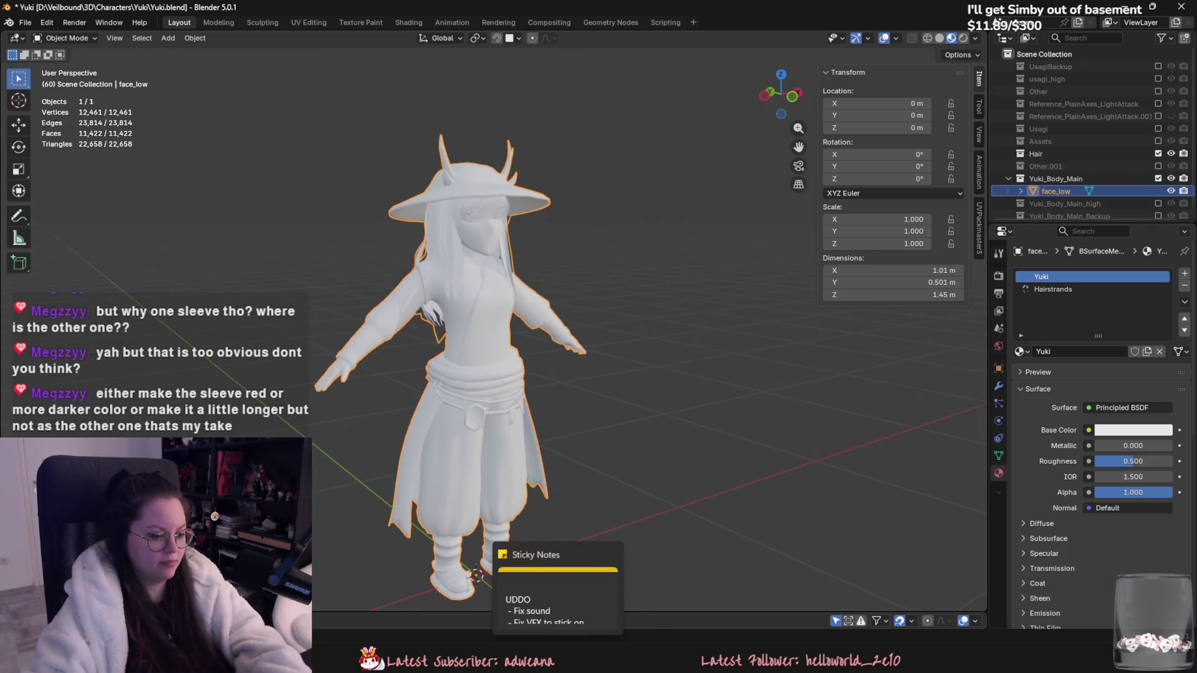
pyautogui.hotkey('alt', 'Tab')
pyautogui.hotkey('alt', 'Tab')
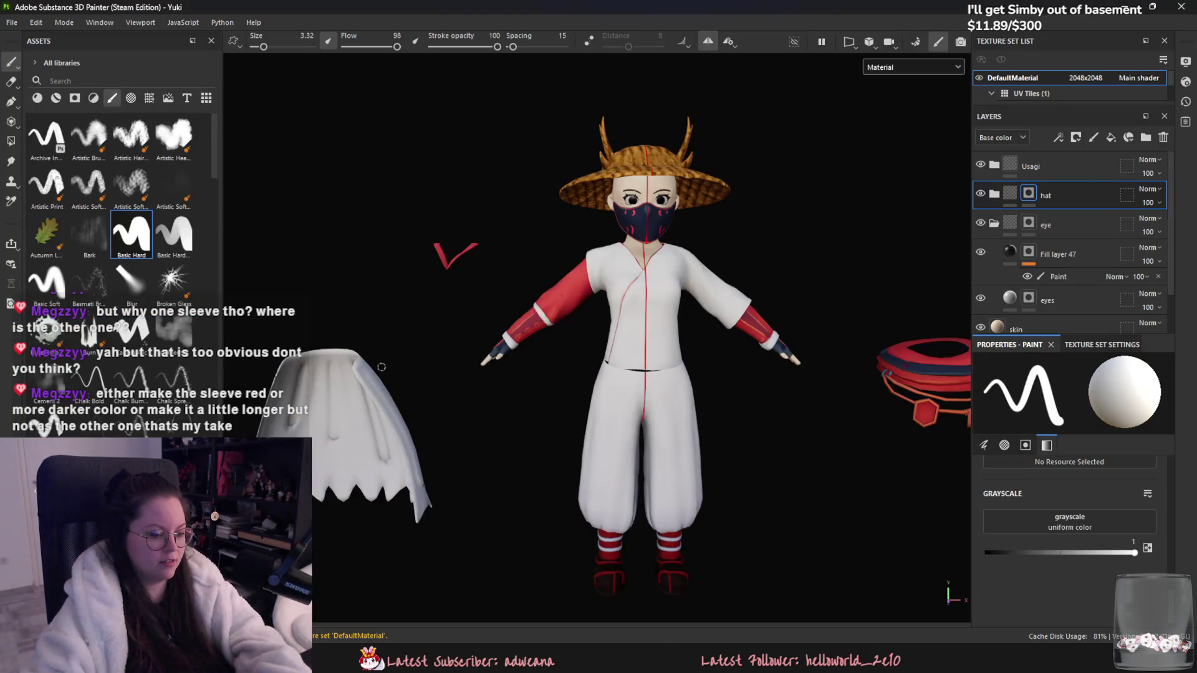
# Step: Toggle Fill layer 32's visibility on and off to compare the sleeve
pyautogui.scroll(5, 598, 340)
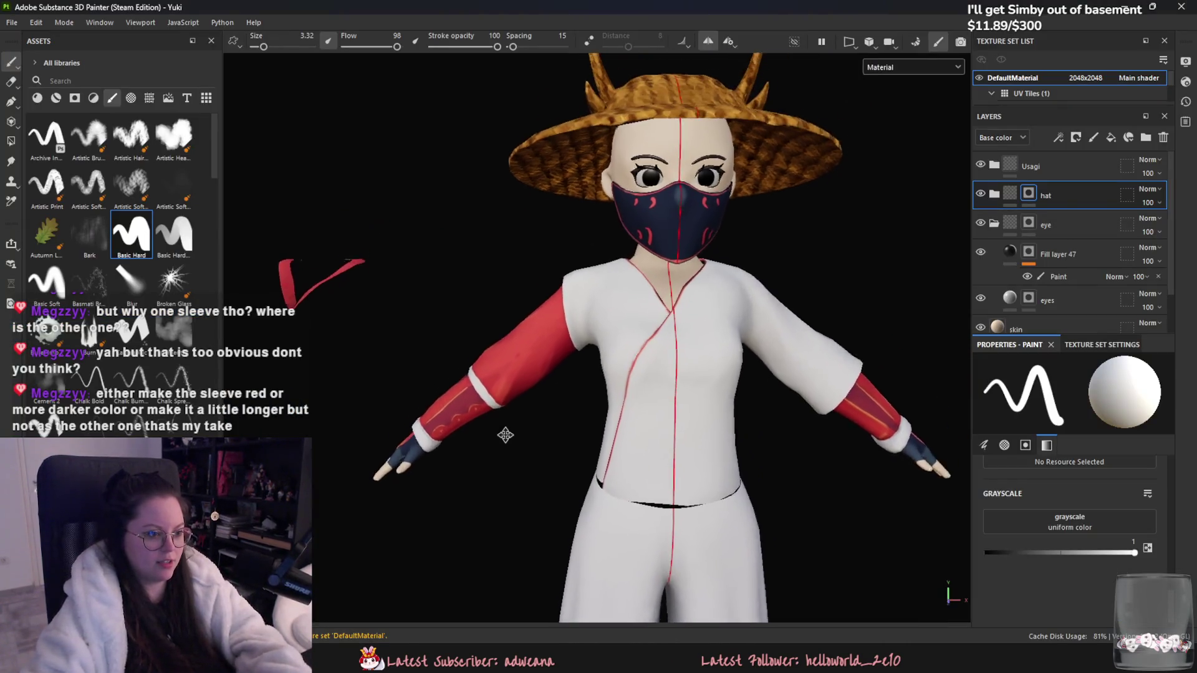
pyautogui.scroll(4, 540, 428)
pyautogui.scroll(-2, 1082, 261)
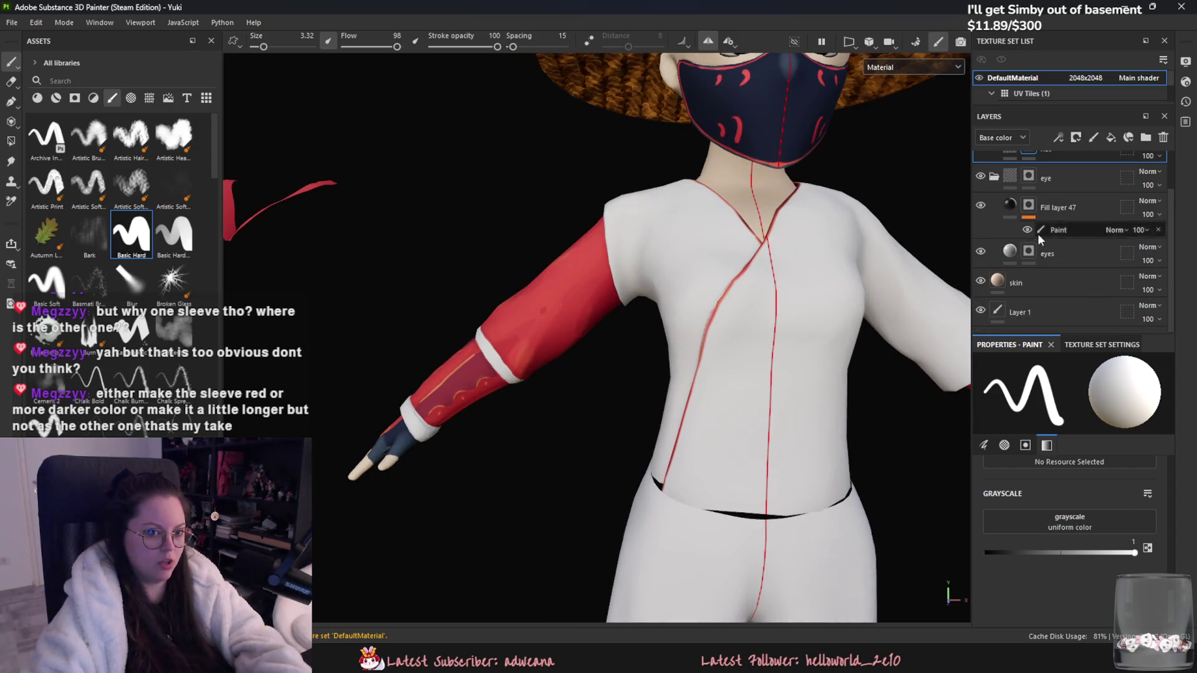
pyautogui.scroll(5, 1031, 236)
pyautogui.scroll(-3, 1009, 218)
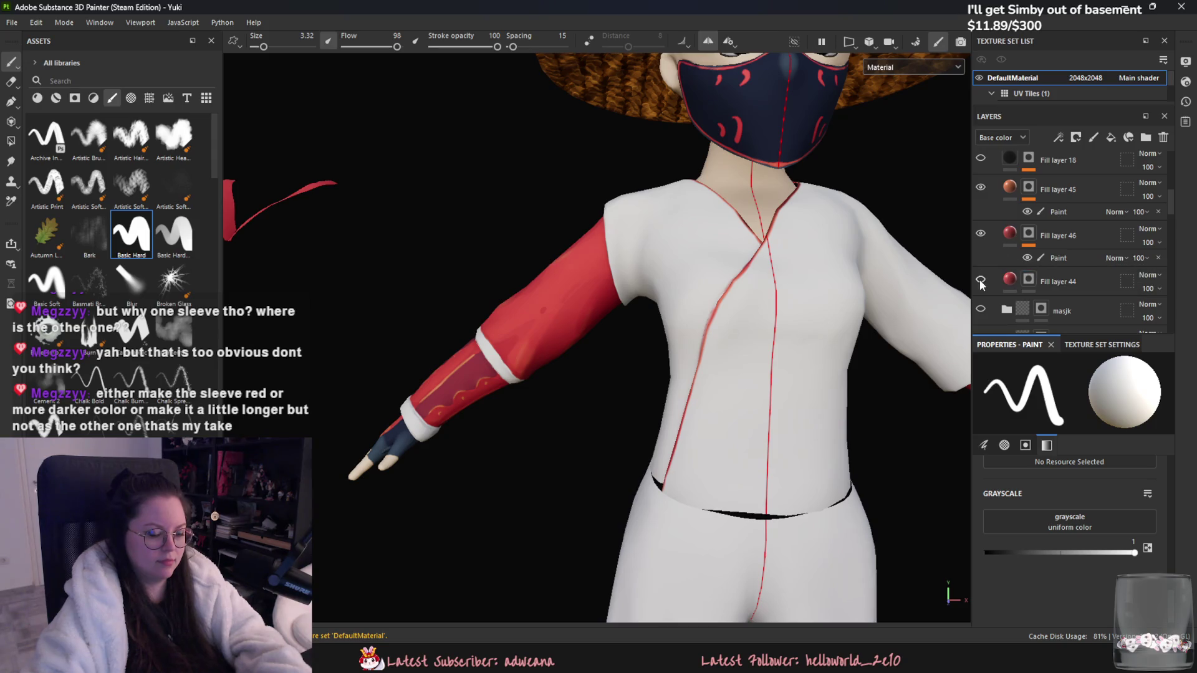
pyautogui.scroll(-5, 991, 283)
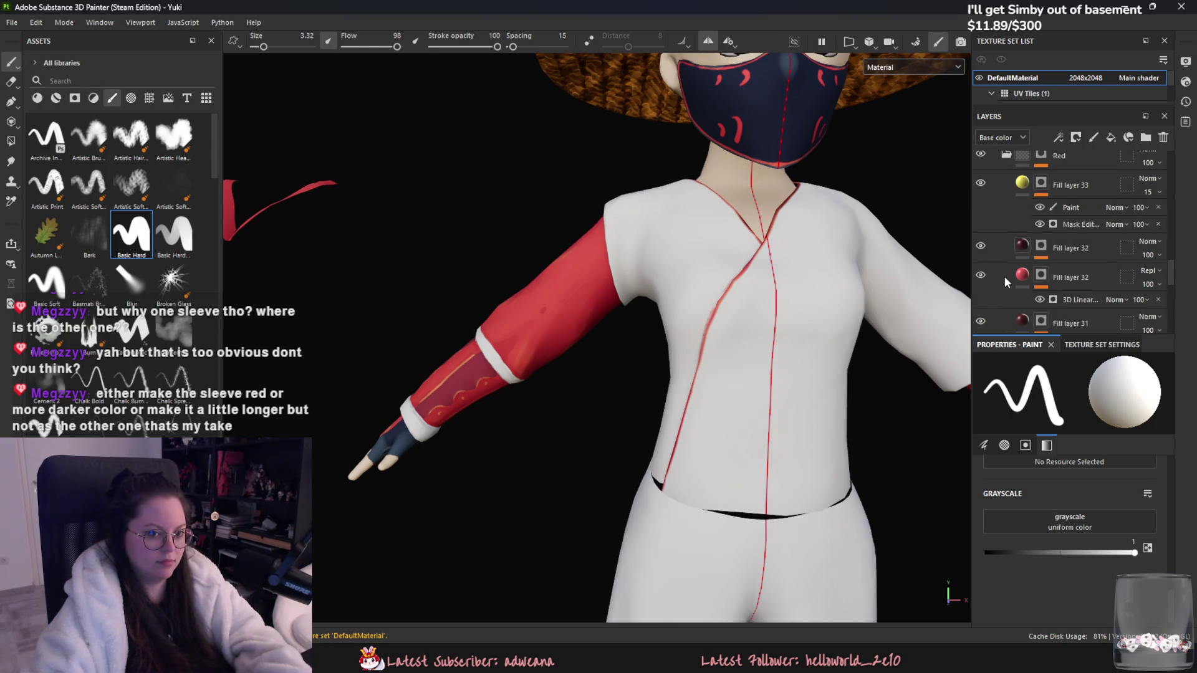
pyautogui.click(981, 275)
pyautogui.click(981, 275)
pyautogui.click(981, 275)
pyautogui.click(981, 274)
# Step: Set the second Fill layer 32's opacity to 48 and check the sleeve from several angles
pyautogui.click(1147, 285)
pyautogui.moveTo(1184, 308); pyautogui.dragTo(1167, 315)
pyautogui.press('f')
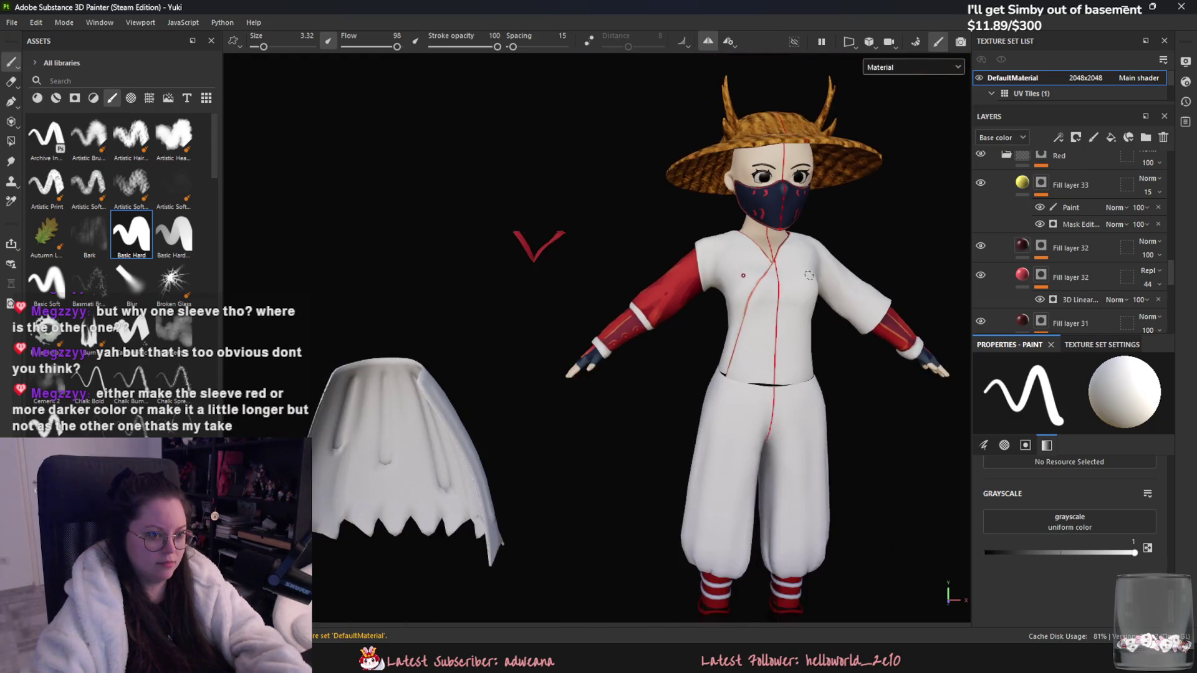
pyautogui.press('f')
pyautogui.click(1148, 284)
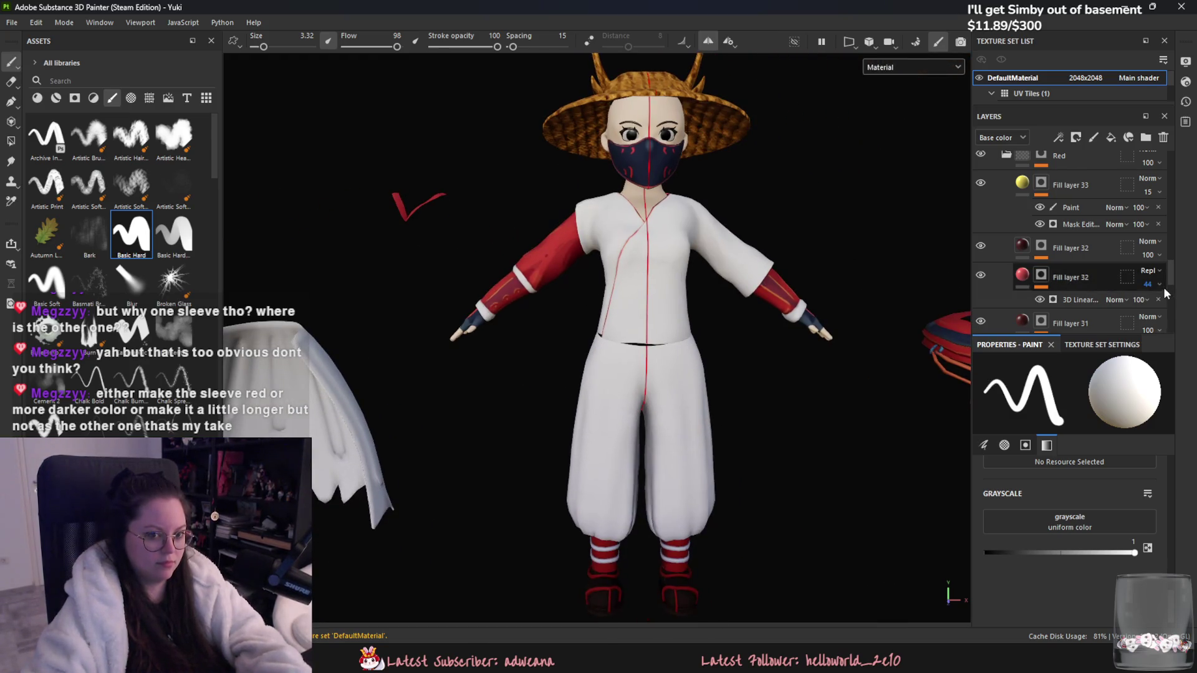
pyautogui.moveTo(1160, 308); pyautogui.dragTo(1163, 308)
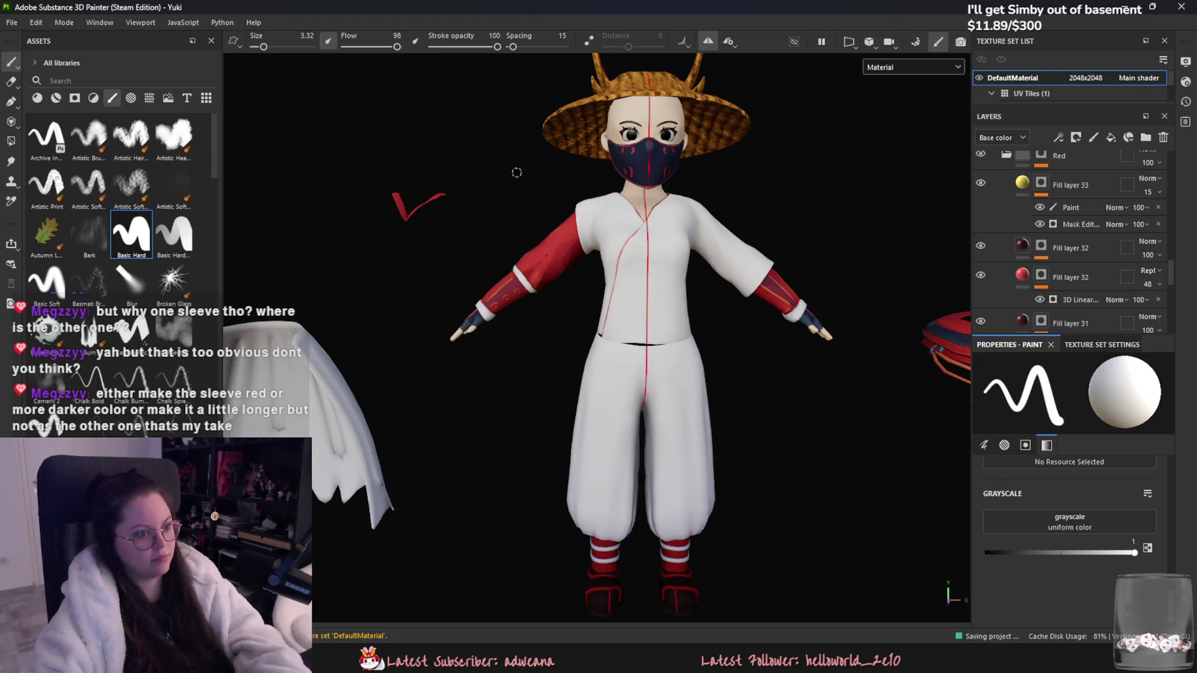
pyautogui.scroll(3, 685, 237)
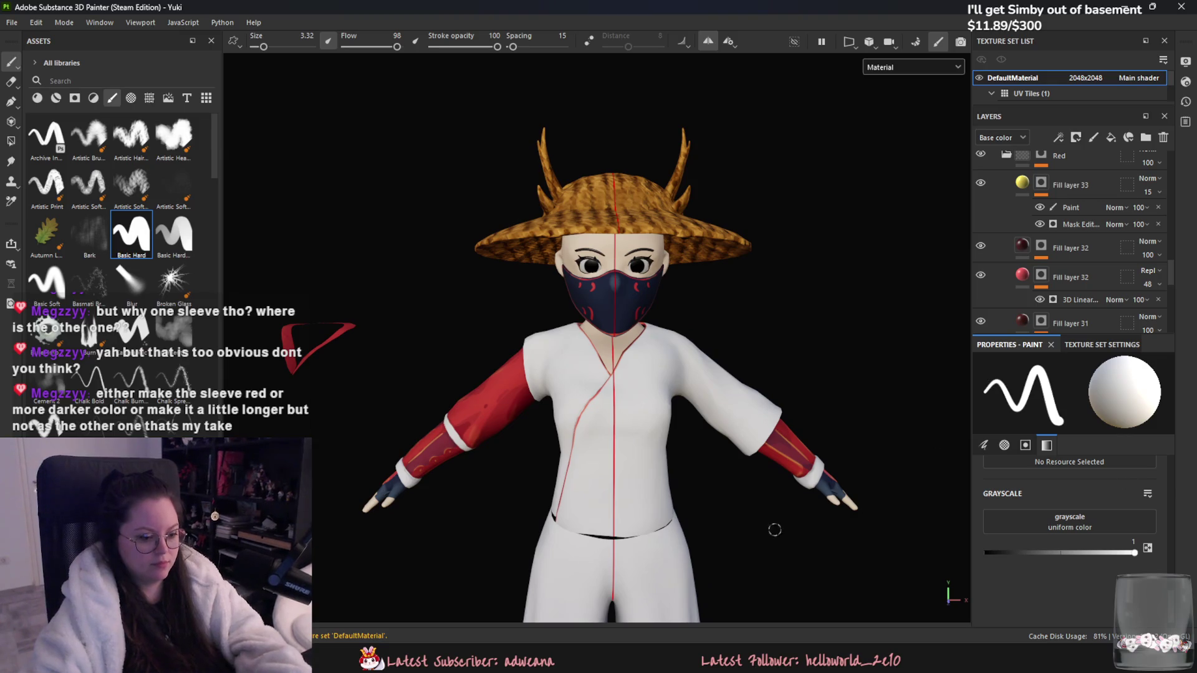
pyautogui.scroll(-2, 798, 524)
pyautogui.keyDown('alt'); pyautogui.moveTo(799, 523); pyautogui.dragTo(719, 304, button='middle'); pyautogui.keyUp('alt')
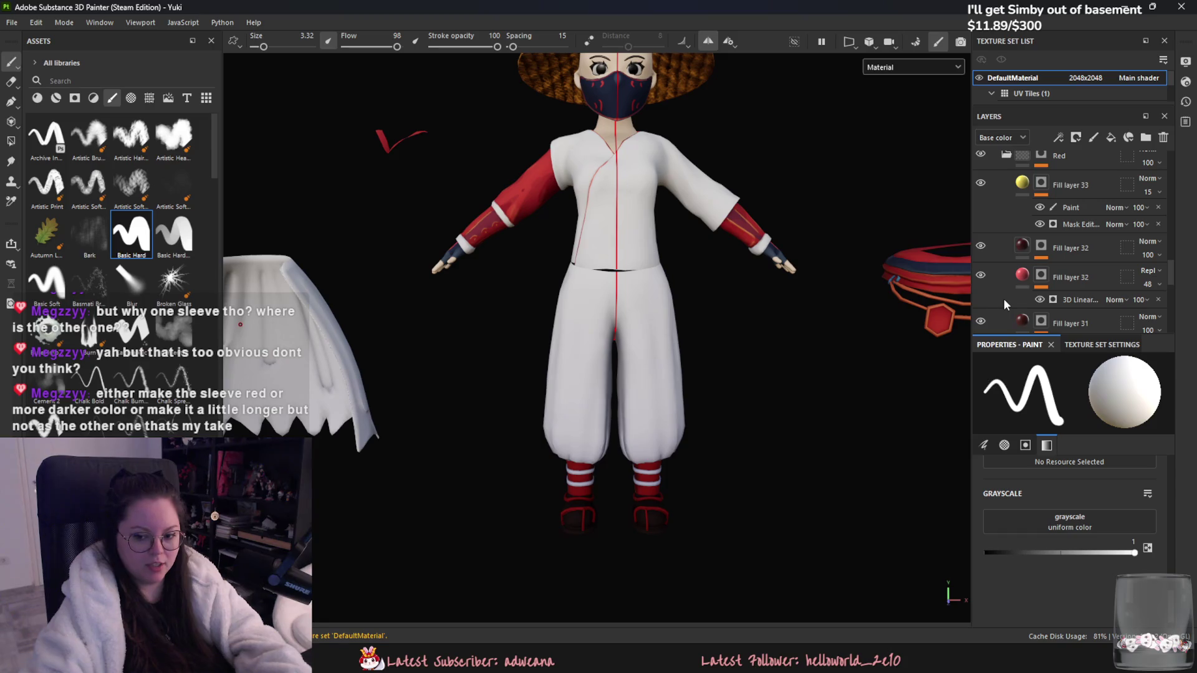
pyautogui.scroll(3, 767, 322)
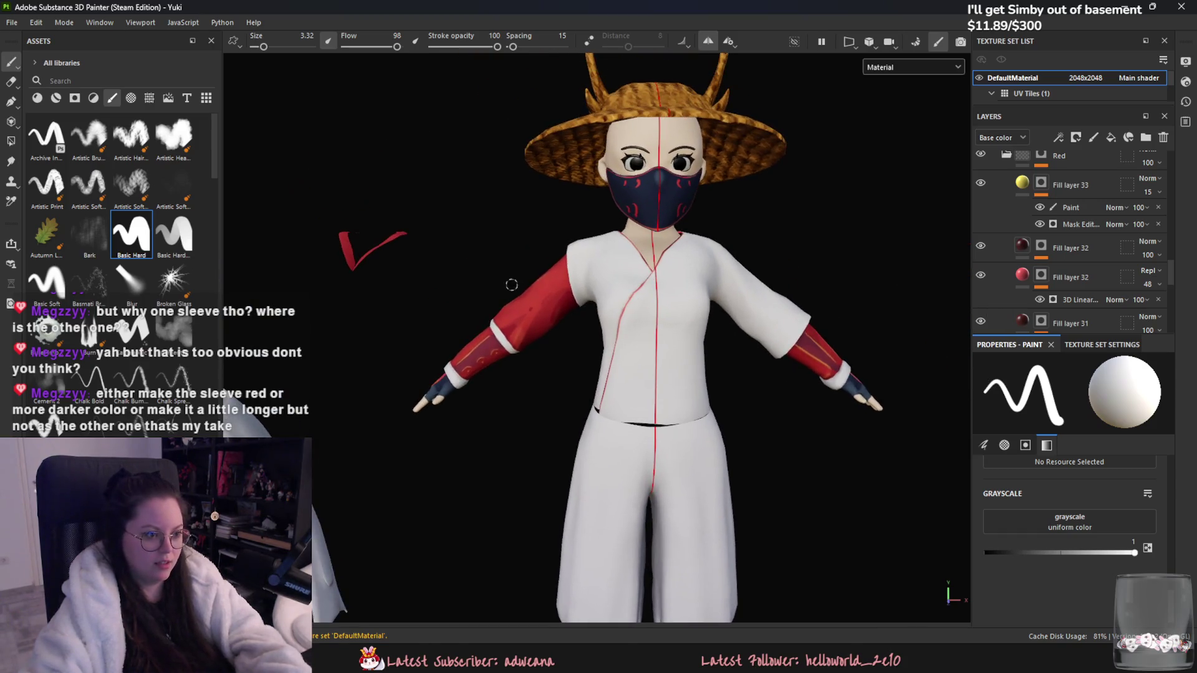
pyautogui.moveTo(511, 285)
pyautogui.keyDown('alt'); pyautogui.mouseDown()
pyautogui.moveTo(761, 254)
pyautogui.moveTo(687, 286)
pyautogui.moveTo(562, 268)
pyautogui.mouseUp(); pyautogui.keyUp('alt')
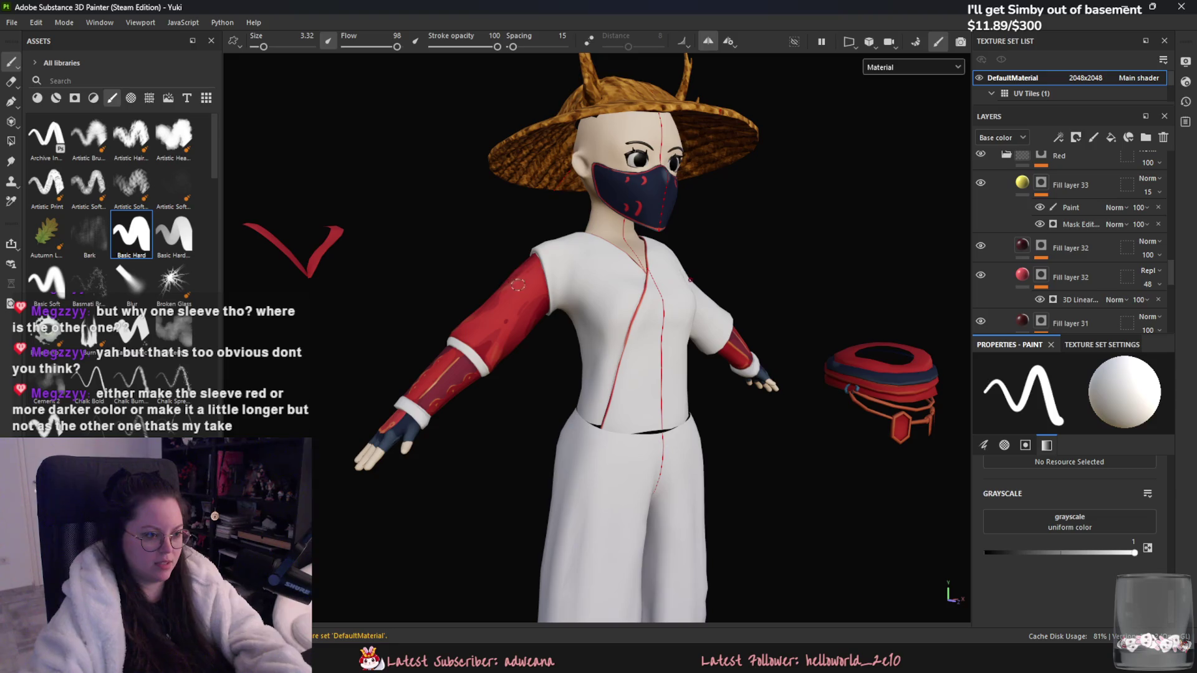
pyautogui.keyDown('alt'); pyautogui.moveTo(434, 386); pyautogui.dragTo(392, 347); pyautogui.keyUp('alt')
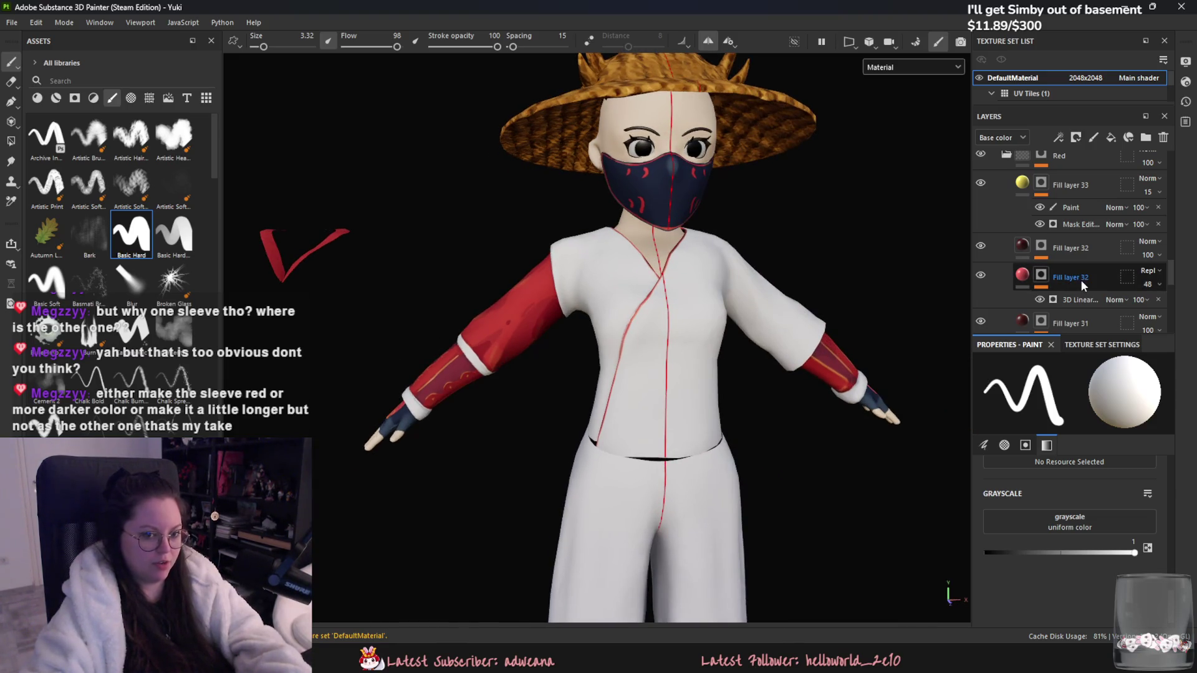
# Step: Re-export the updated textures via File > Export Textures
pyautogui.click(11, 22)
pyautogui.click(86, 229)
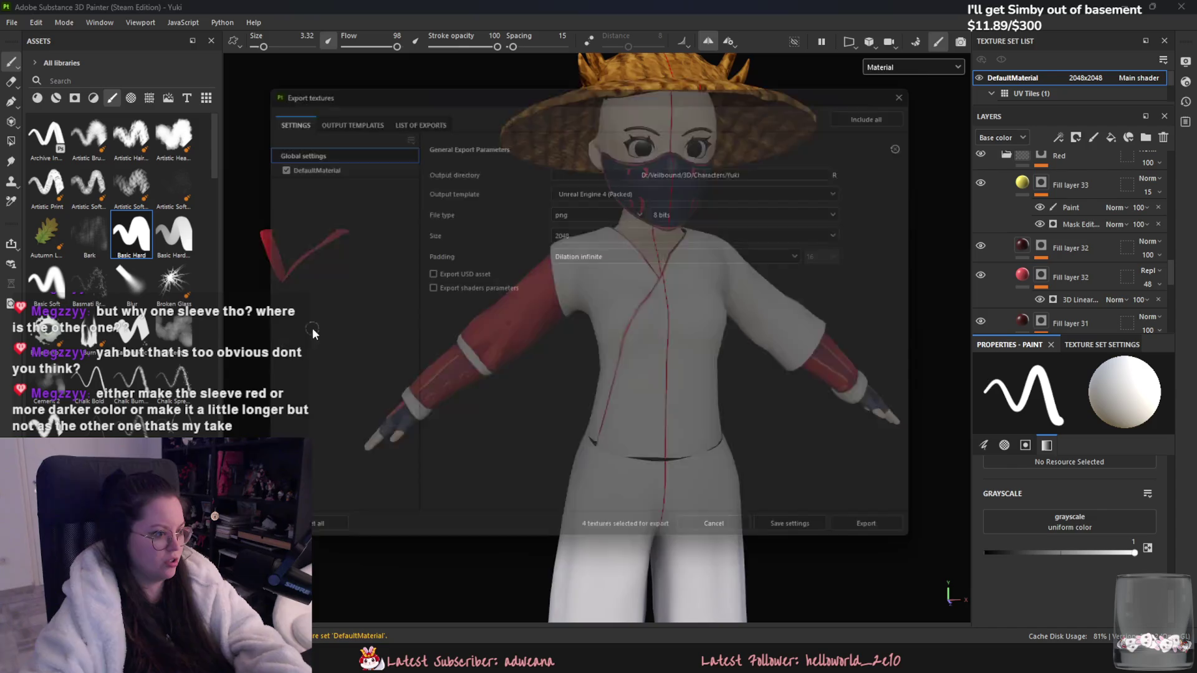
pyautogui.click(914, 540)
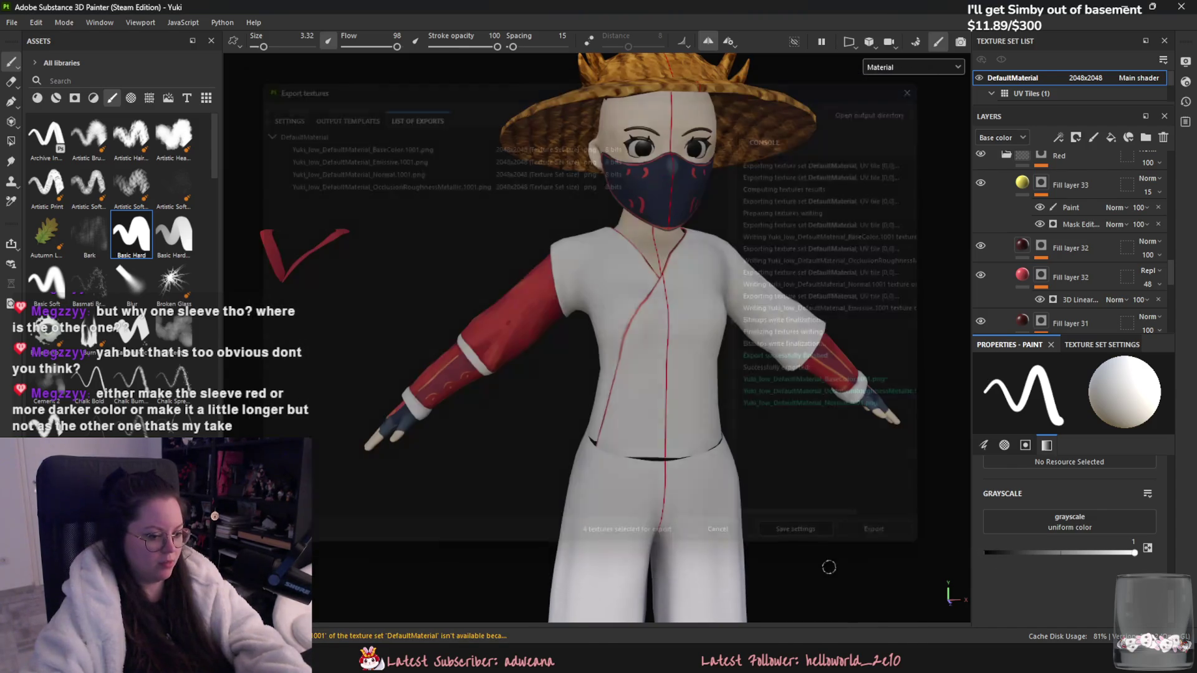
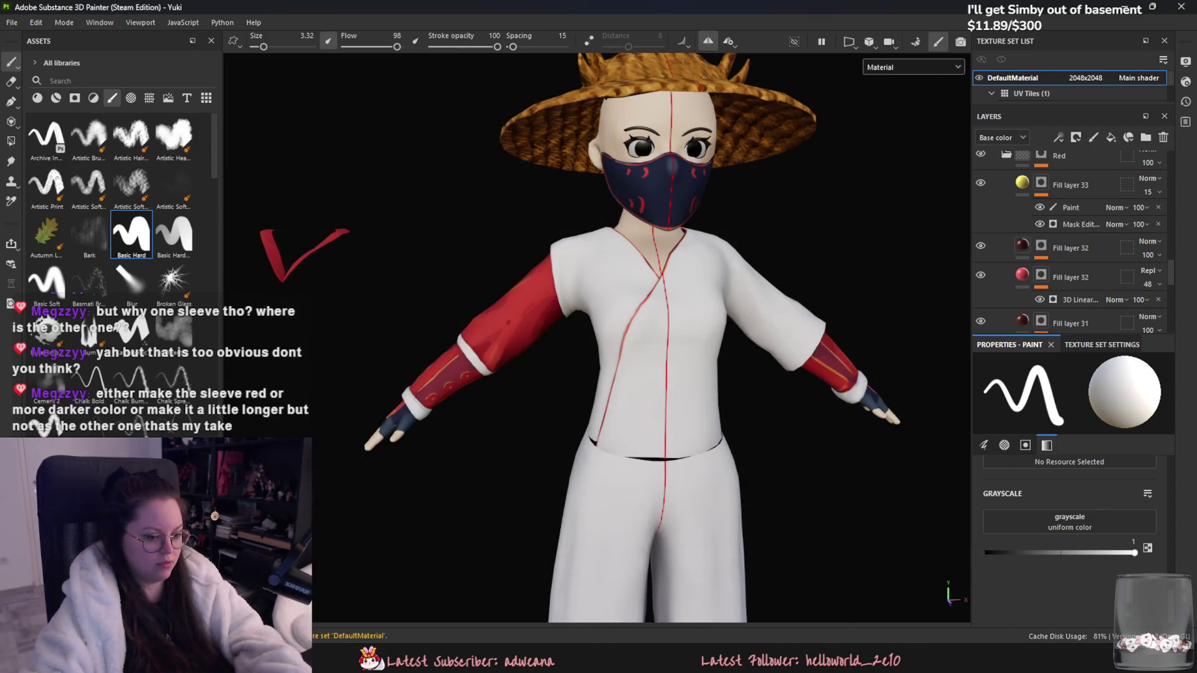
# Step: Glance at Yuki in Blender, then bring up the Unreal Engine beach level
pyautogui.hotkey('alt', 'Tab')
pyautogui.moveTo(466, 495); pyautogui.dragTo(393, 436, button='middle')
pyautogui.hotkey('alt', 'Tab')
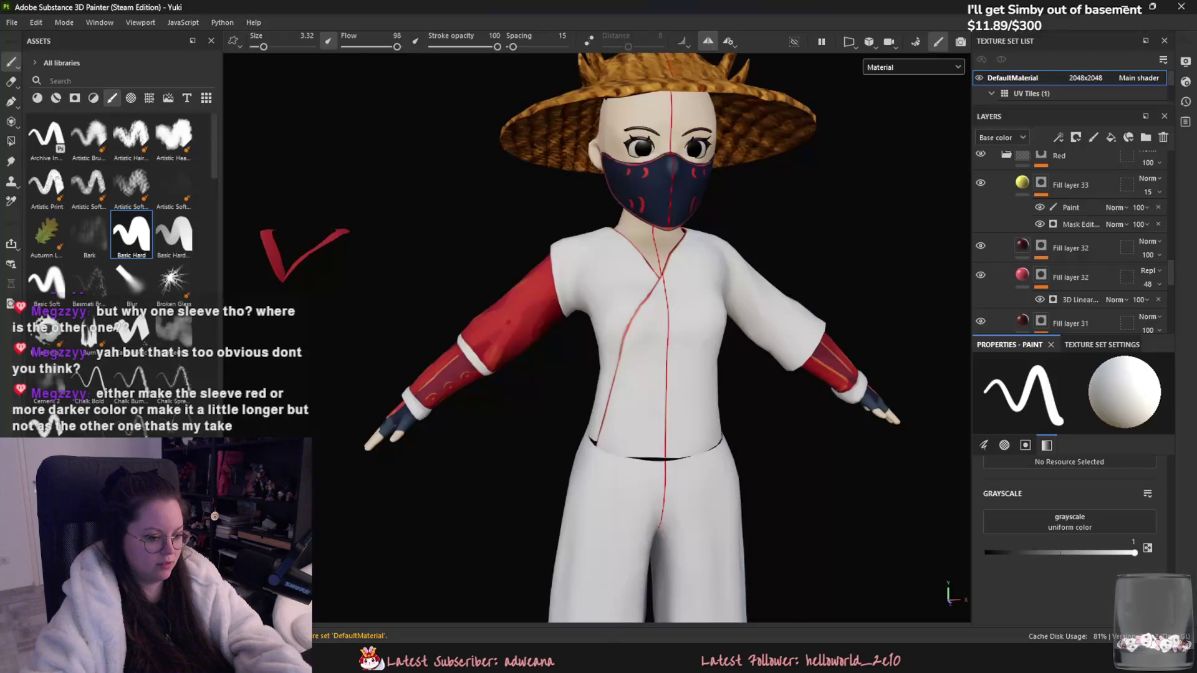
pyautogui.hotkey('alt', 'Tab')
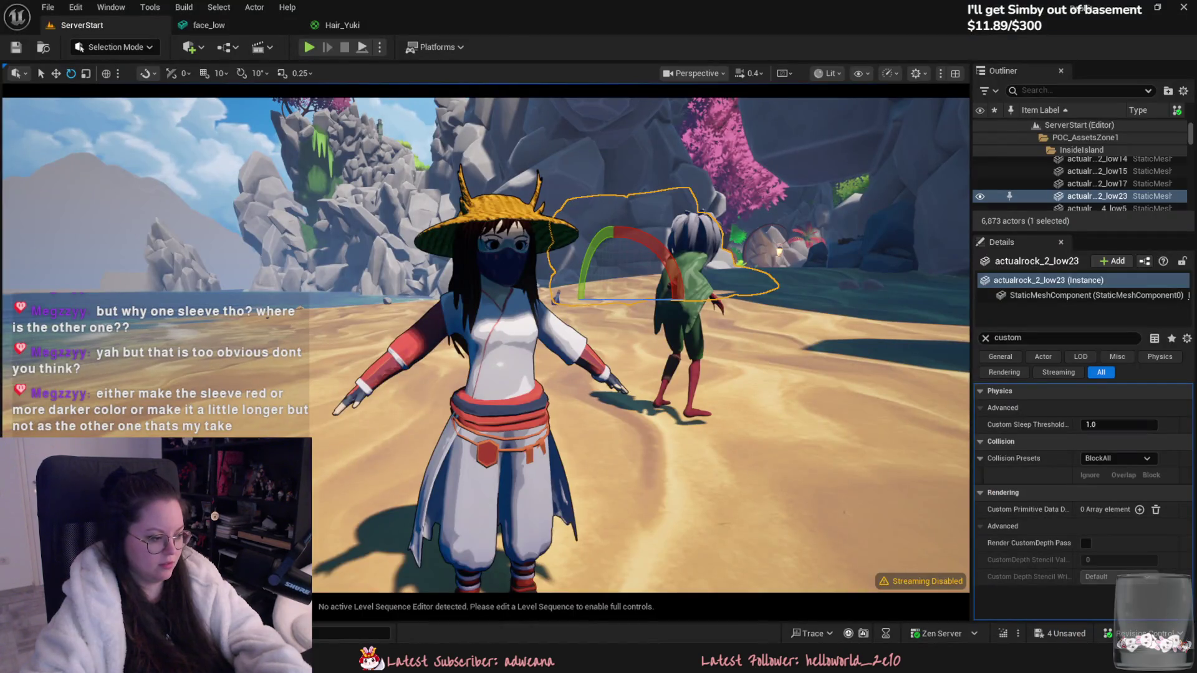
# Step: Reimport the updated Yuki textures from the Content Drawer
pyautogui.hotkey('ctrl', 'space')
pyautogui.rightClick(592, 512)
pyautogui.click(630, 219)
# Step: Fly the camera around the retextured Yuki, then return to Blender
pyautogui.moveTo(570, 335); pyautogui.dragTo(548, 337, button='right')
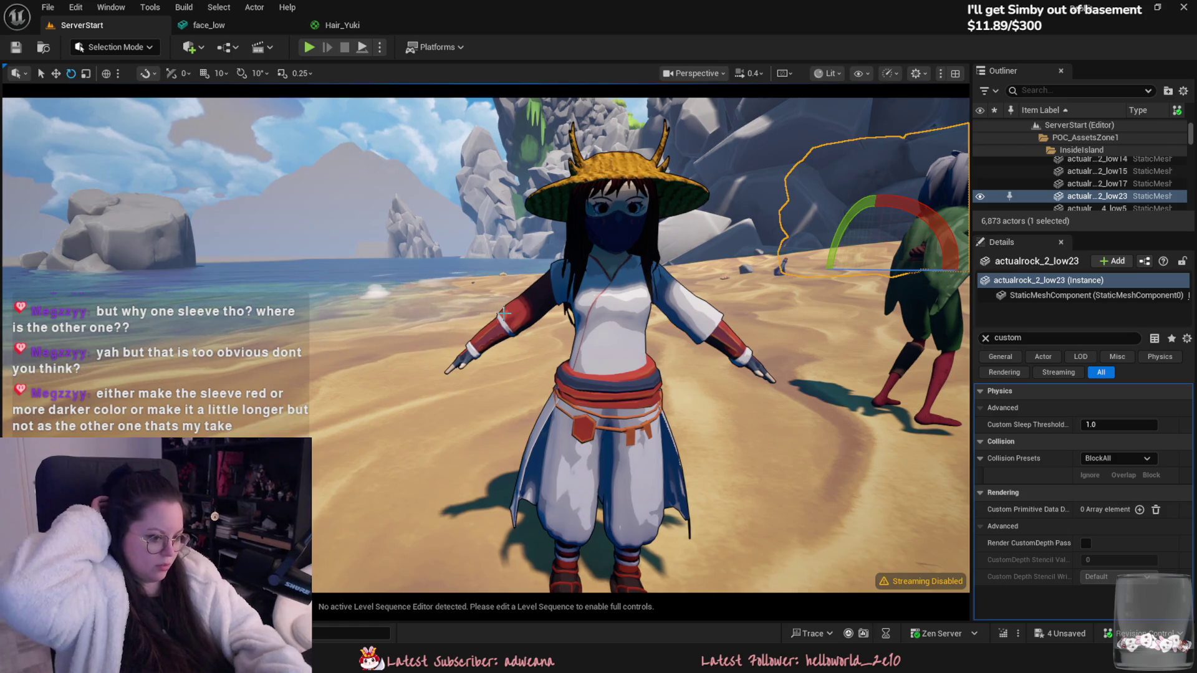
pyautogui.moveTo(613, 208); pyautogui.dragTo(614, 181, button='right')
pyautogui.press('s')
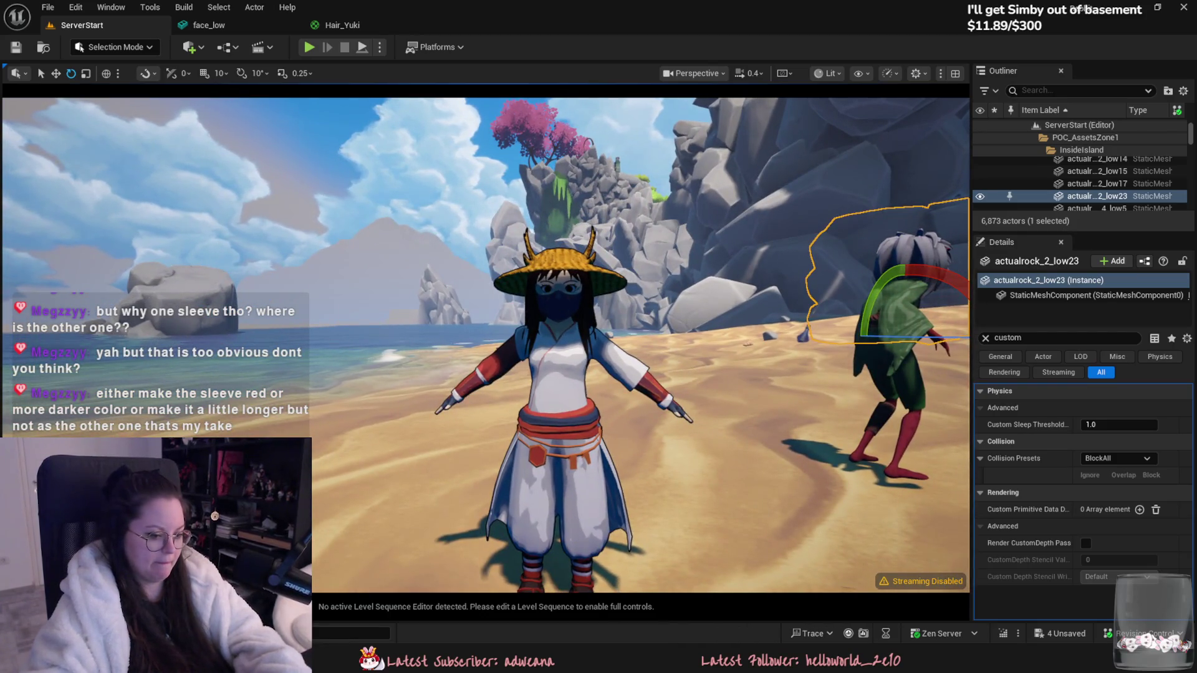
pyautogui.hotkey('alt', 'Tab')
pyautogui.scroll(6, 600, 238)
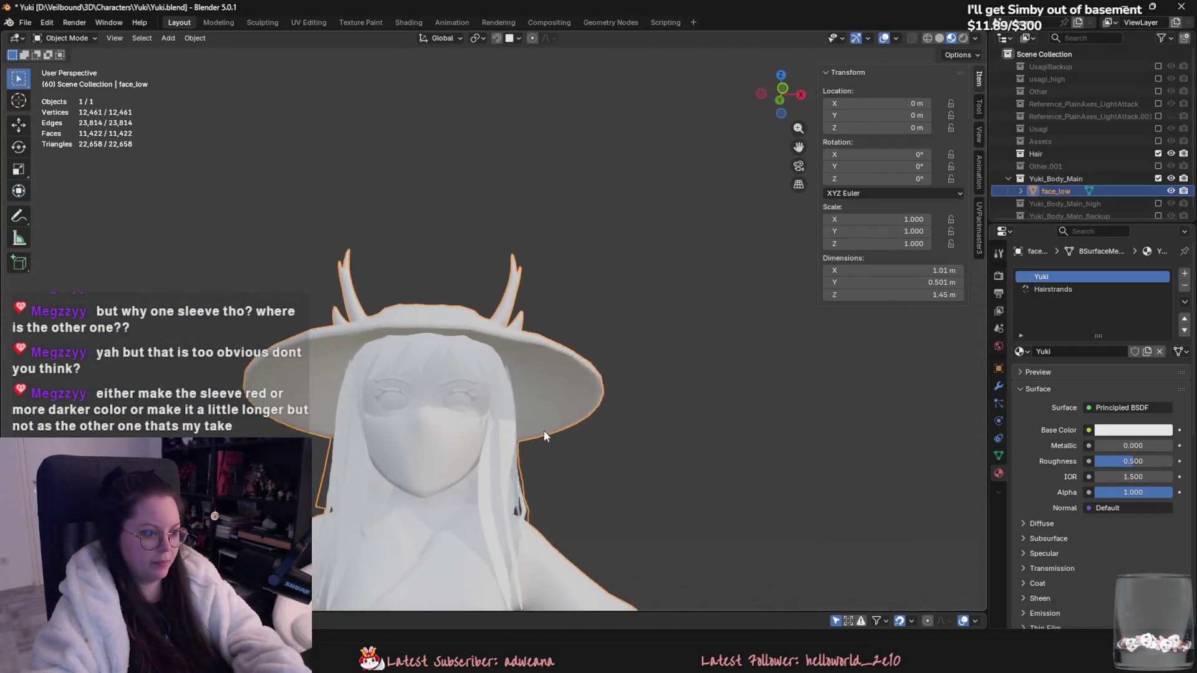
# Step: Select only the Hair object on Yuki's head
pyautogui.scroll(2, 540, 437)
pyautogui.press('h')
pyautogui.hotkey('alt', 'h')
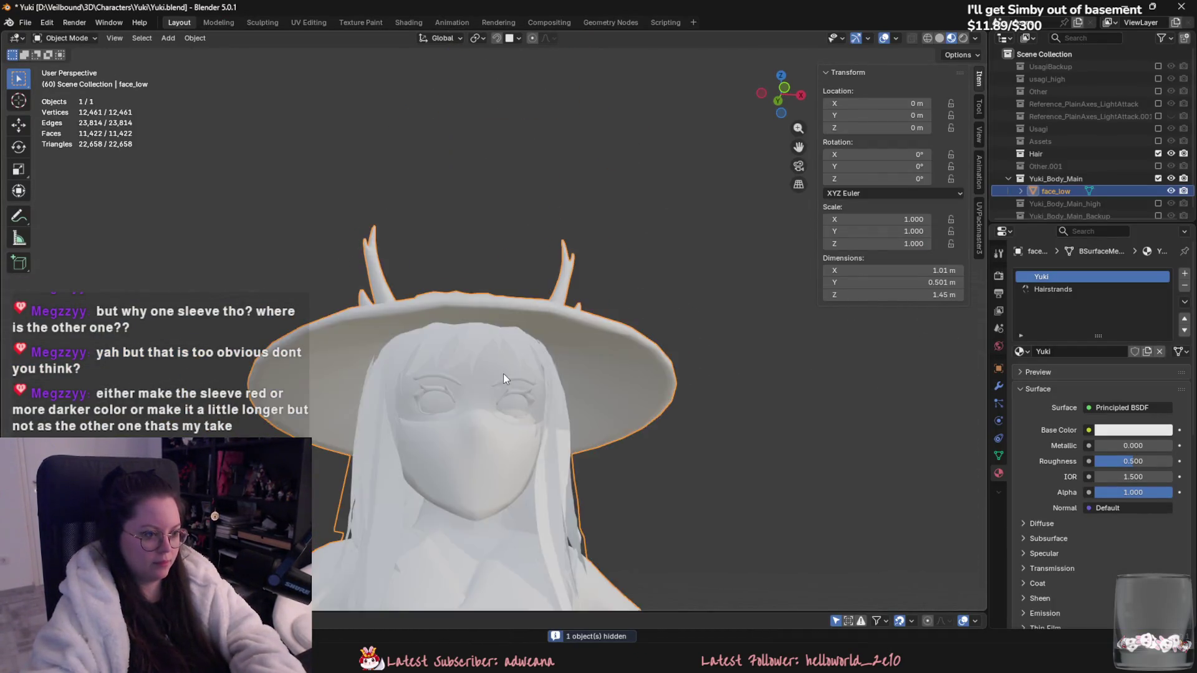
pyautogui.scroll(-1, 502, 372)
pyautogui.click(1109, 155)
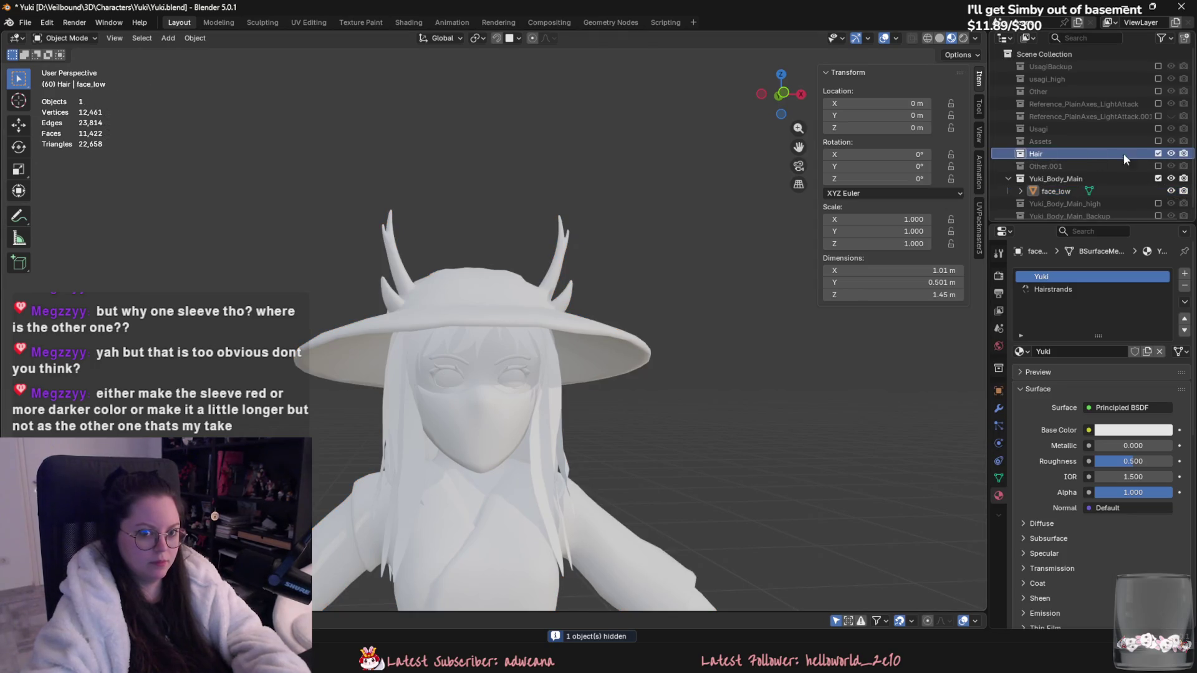
pyautogui.scroll(-1, 1053, 175)
pyautogui.click(1052, 184)
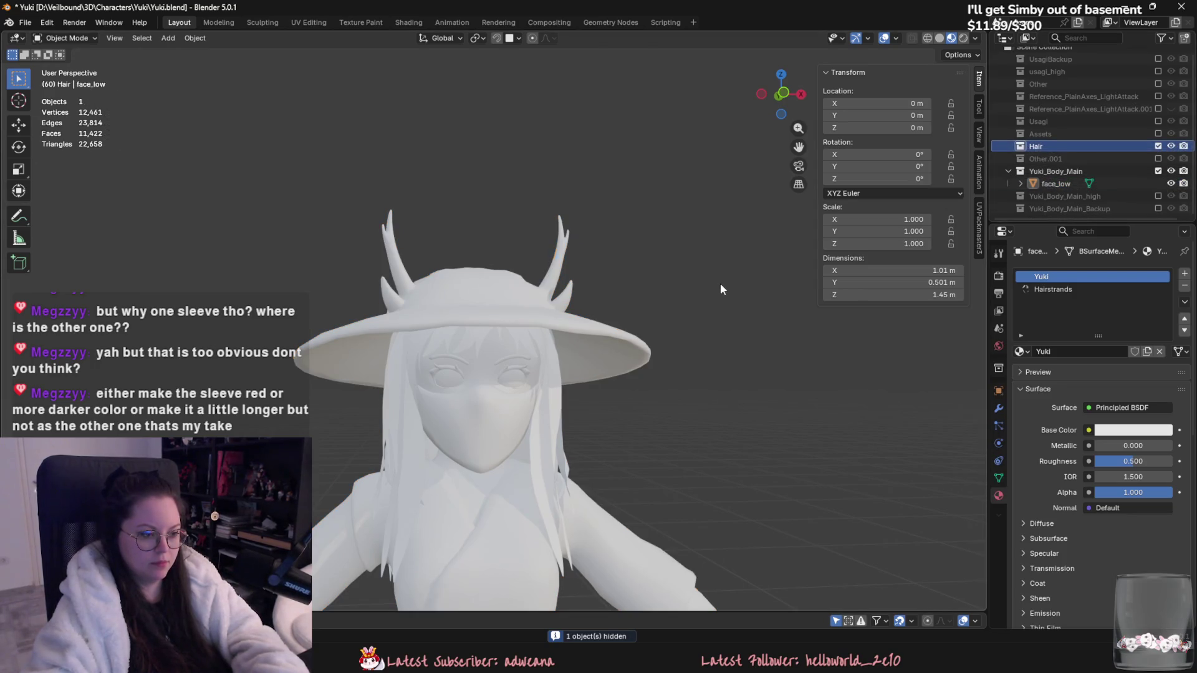
pyautogui.press('a')
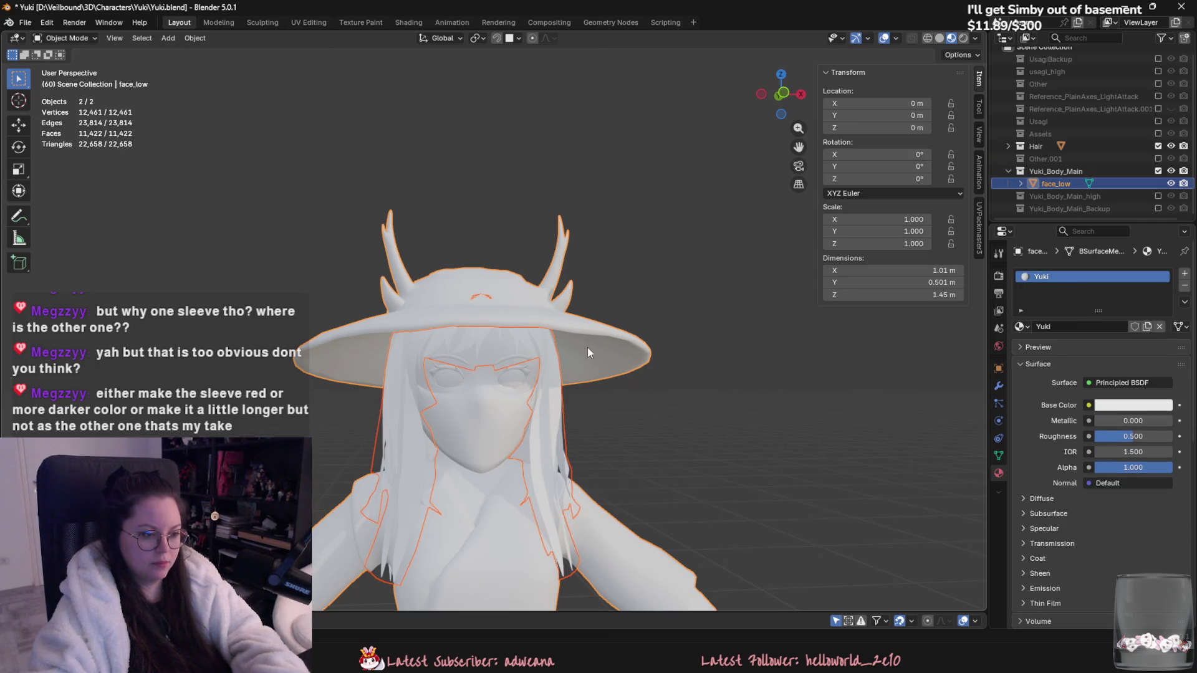
pyautogui.click(507, 346)
pyautogui.moveTo(506, 347); pyautogui.dragTo(597, 317, button='middle')
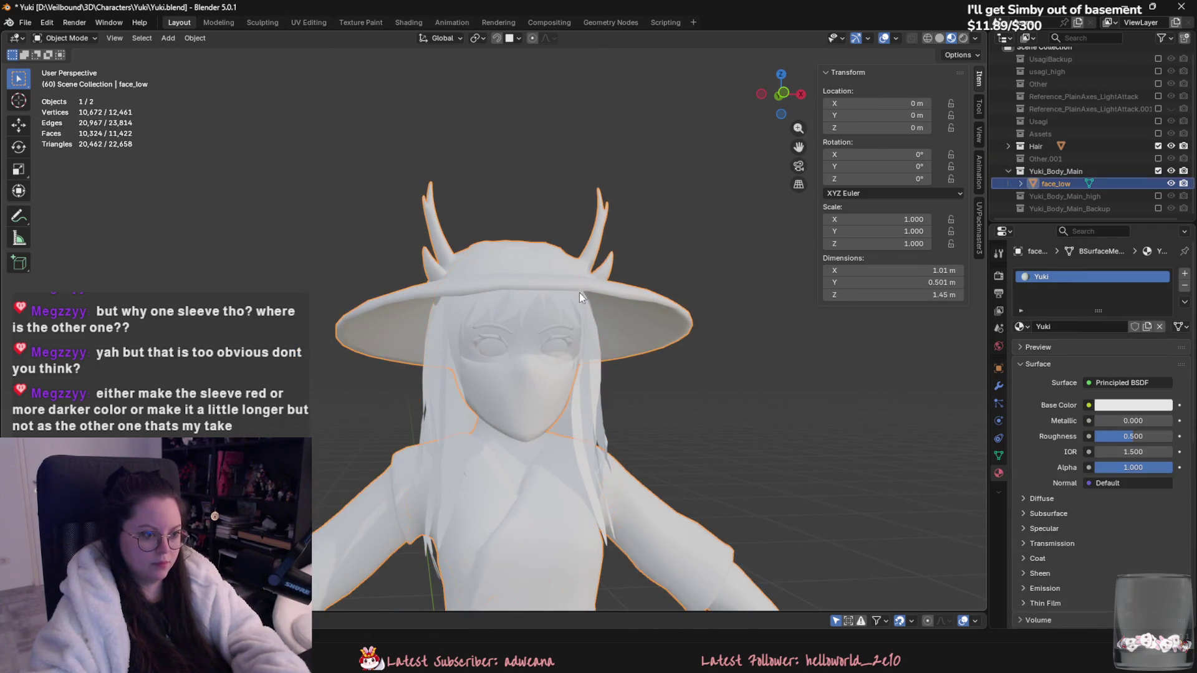
# Step: Hide the body and delete the selected hair strand faces from the Hair mesh
pyautogui.press('Tab')
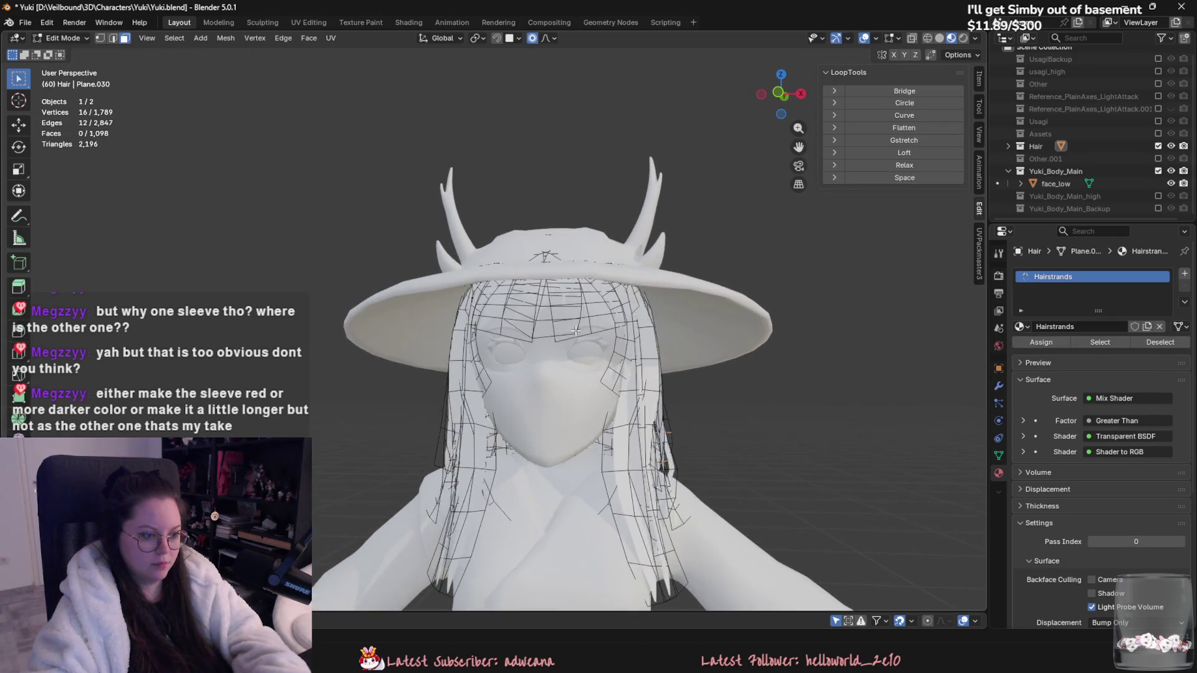
pyautogui.press('Tab')
pyautogui.hotkey('shift', 'h')
pyautogui.moveTo(589, 342)
pyautogui.mouseDown(button='middle')
pyautogui.moveTo(634, 352)
pyautogui.moveTo(563, 309)
pyautogui.mouseUp(button='middle')
pyautogui.press('Tab')
pyautogui.press('Tab')
pyautogui.press('Tab')
pyautogui.click(533, 287)
pyautogui.press('l')
pyautogui.moveTo(555, 273); pyautogui.dragTo(608, 254, button='middle')
pyautogui.moveTo(563, 286)
pyautogui.mouseDown(button='middle')
pyautogui.moveTo(673, 299)
pyautogui.moveTo(565, 299)
pyautogui.mouseUp(button='middle')
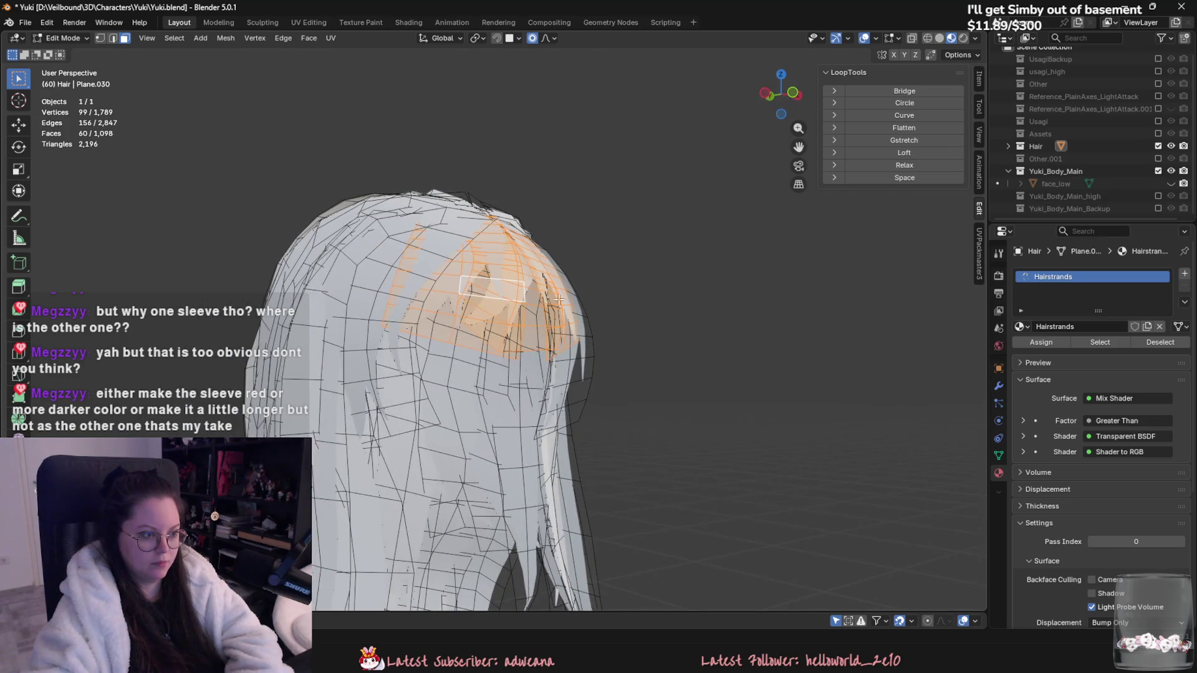
pyautogui.moveTo(460, 306); pyautogui.dragTo(488, 307, button='middle')
pyautogui.rightClick(488, 307)
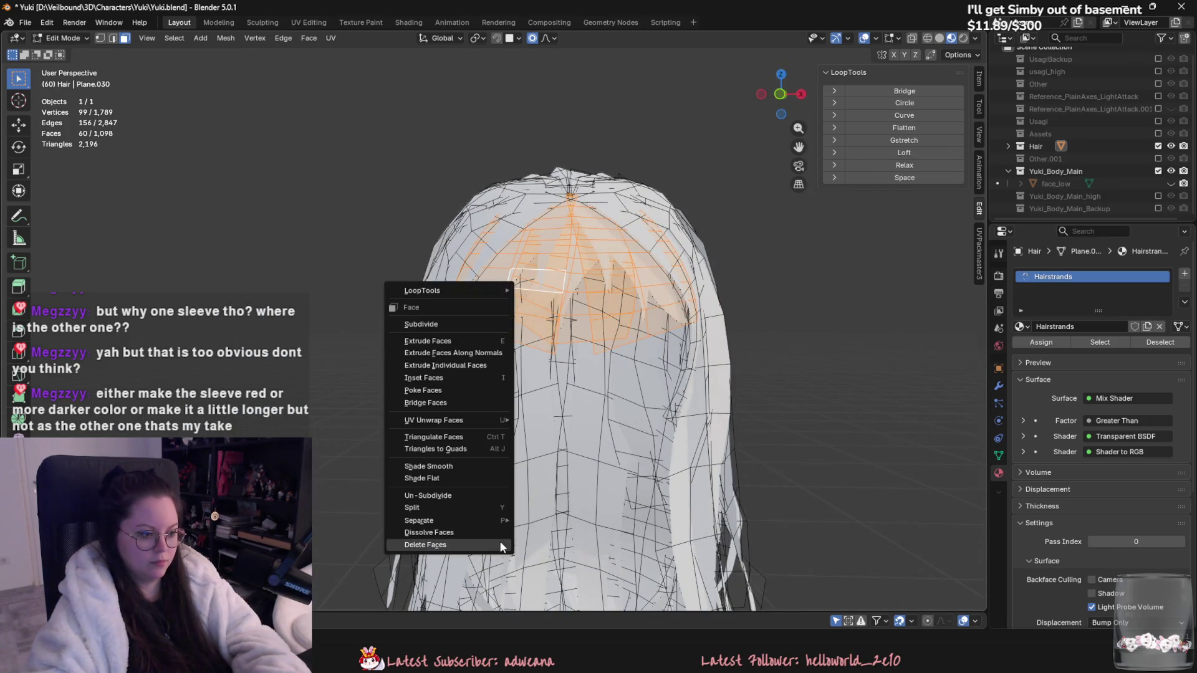
pyautogui.click(499, 541)
# Step: Unhide the face_low body, save Yuki.blend, and select face_low with the hair
pyautogui.press('Tab')
pyautogui.moveTo(598, 474)
pyautogui.mouseDown(button='middle')
pyautogui.moveTo(633, 443)
pyautogui.moveTo(701, 435)
pyautogui.moveTo(539, 480)
pyautogui.moveTo(577, 464)
pyautogui.moveTo(600, 473)
pyautogui.moveTo(401, 465)
pyautogui.moveTo(499, 496)
pyautogui.moveTo(859, 422)
pyautogui.moveTo(792, 347)
pyautogui.moveTo(761, 439)
pyautogui.moveTo(790, 418)
pyautogui.moveTo(668, 448)
pyautogui.moveTo(826, 454)
pyautogui.moveTo(484, 328)
pyautogui.moveTo(638, 444)
pyautogui.moveTo(611, 453)
pyautogui.moveTo(633, 417)
pyautogui.moveTo(655, 484)
pyautogui.moveTo(568, 446)
pyautogui.moveTo(687, 463)
pyautogui.moveTo(511, 317)
pyautogui.mouseUp(button='middle')
pyautogui.hotkey('alt', 'h')
pyautogui.click(483, 327)
pyautogui.hotkey('ctrl', 's')
pyautogui.keyDown('shift'); pyautogui.click(537, 308); pyautogui.keyUp('shift')
pyautogui.click(25, 22)
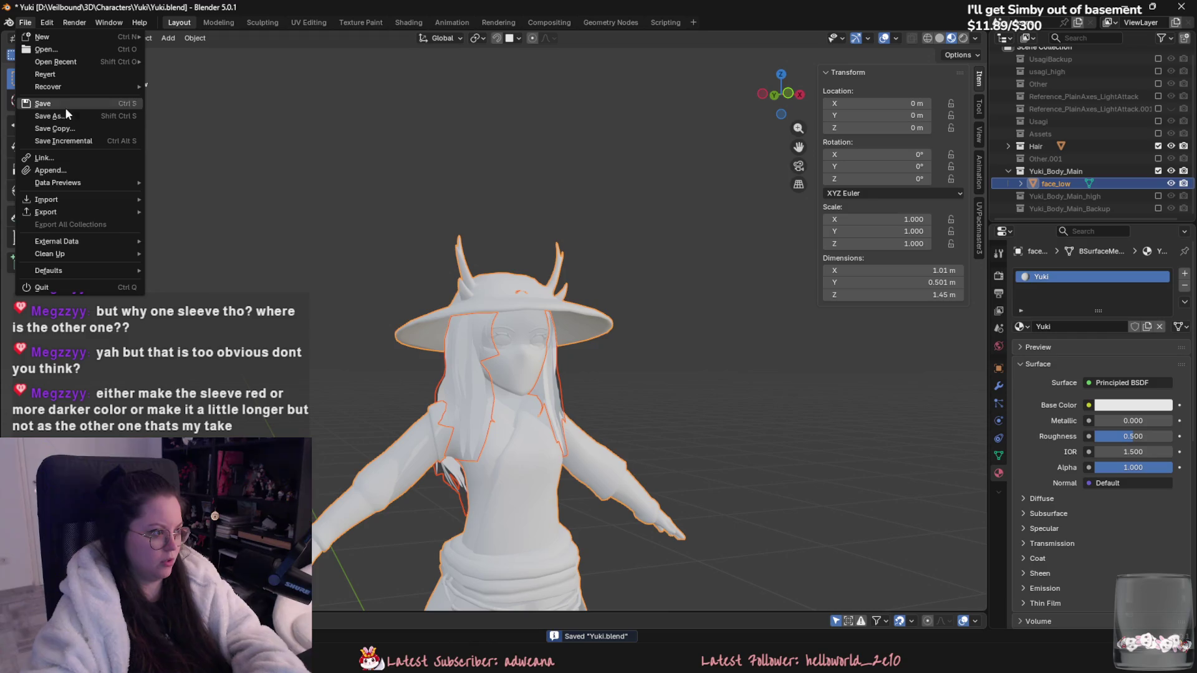
# Step: Export the model from Blender and reimport the Yuki mesh in Unreal Engine
pyautogui.moveTo(92, 213)
pyautogui.click(205, 286)
pyautogui.click(607, 383)
pyautogui.hotkey('alt', 'Tab')
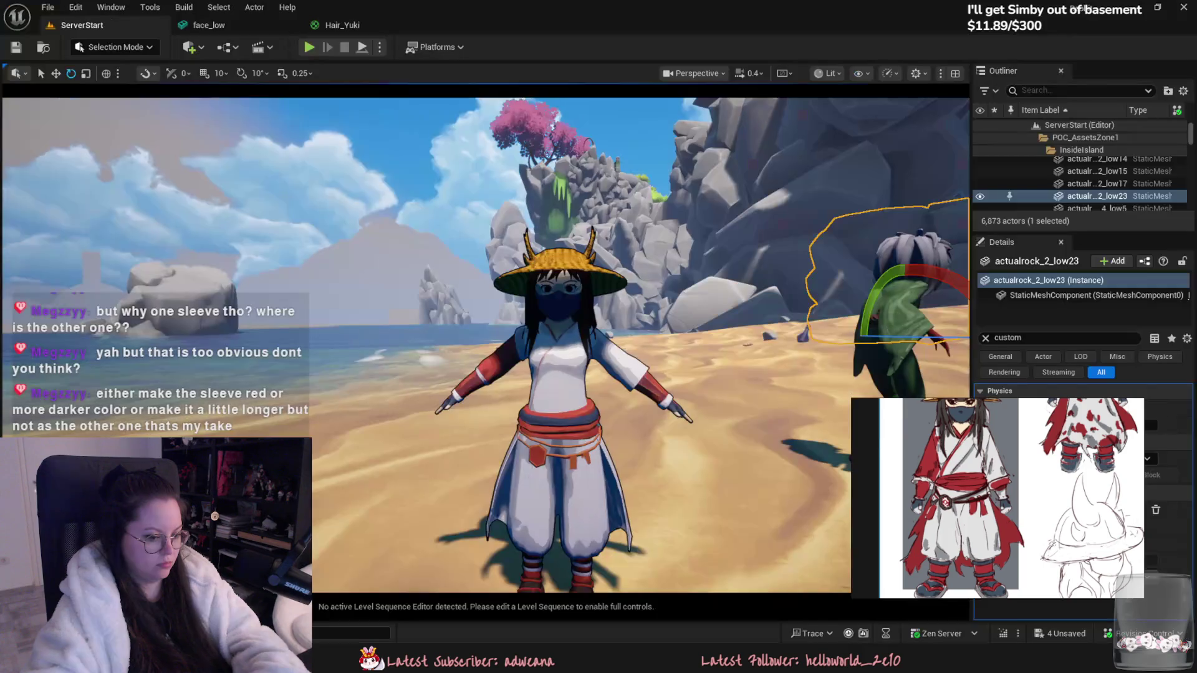
pyautogui.hotkey('ctrl', 'space')
pyautogui.rightClick(530, 548)
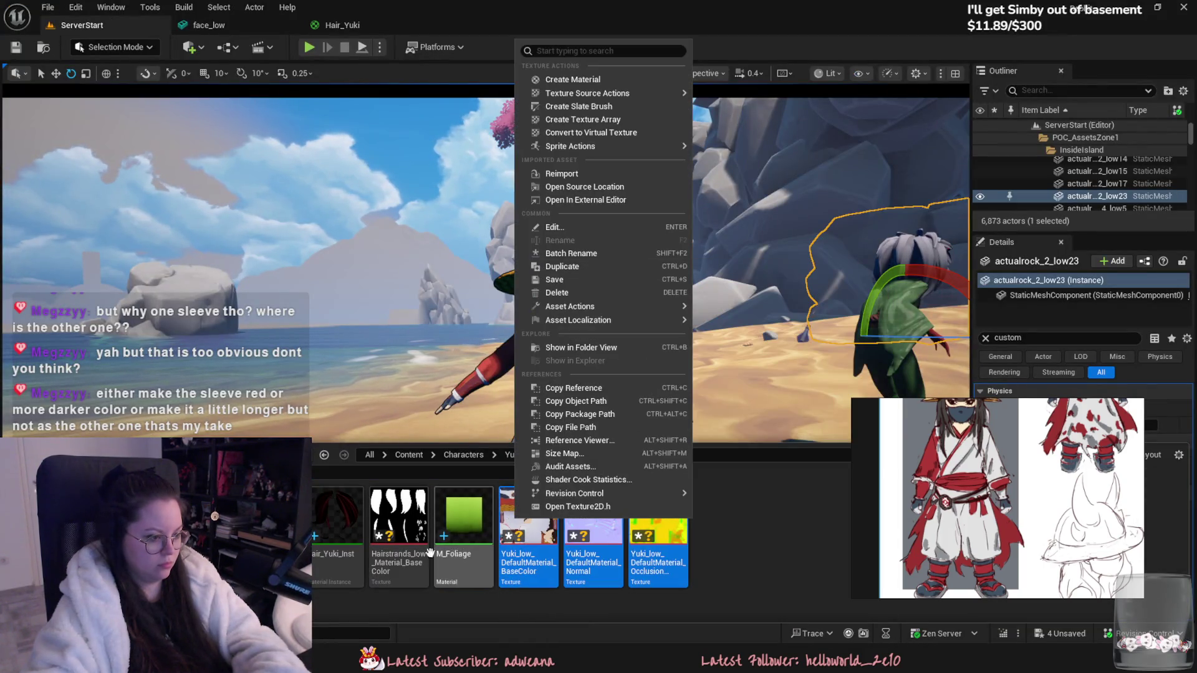
pyautogui.click(424, 589)
pyautogui.rightClick(155, 536)
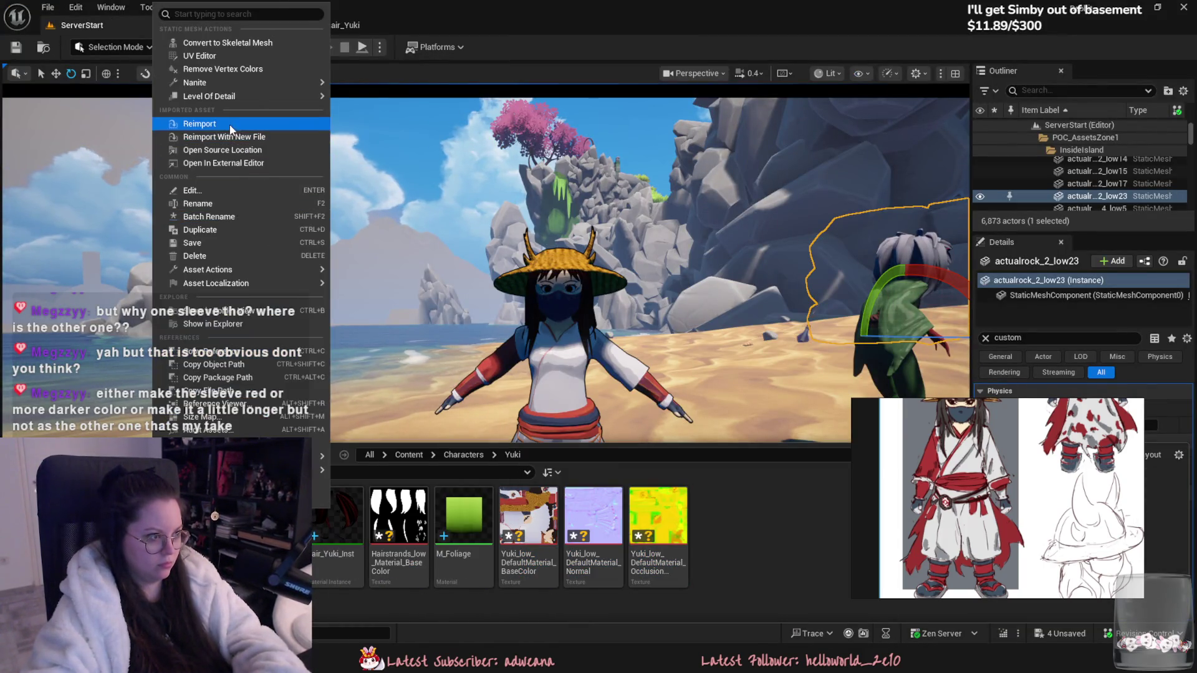
pyautogui.click(230, 125)
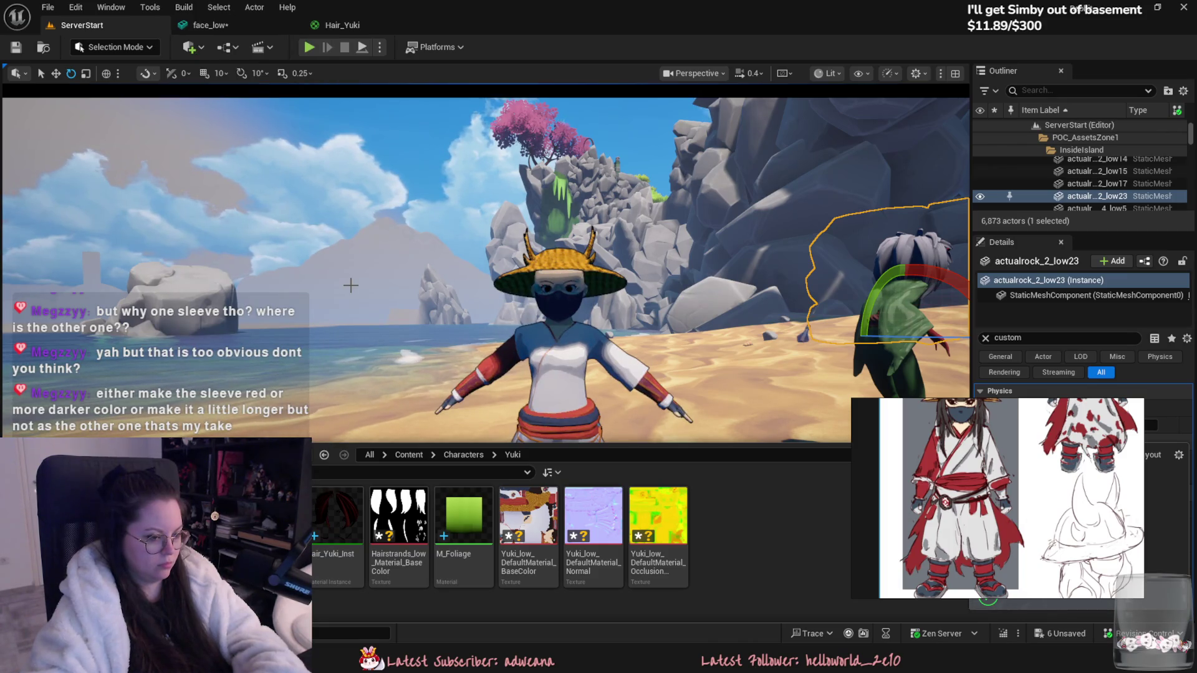
# Step: Join Hair into face_low and export the joined mesh again
pyautogui.hotkey('alt', 'Tab')
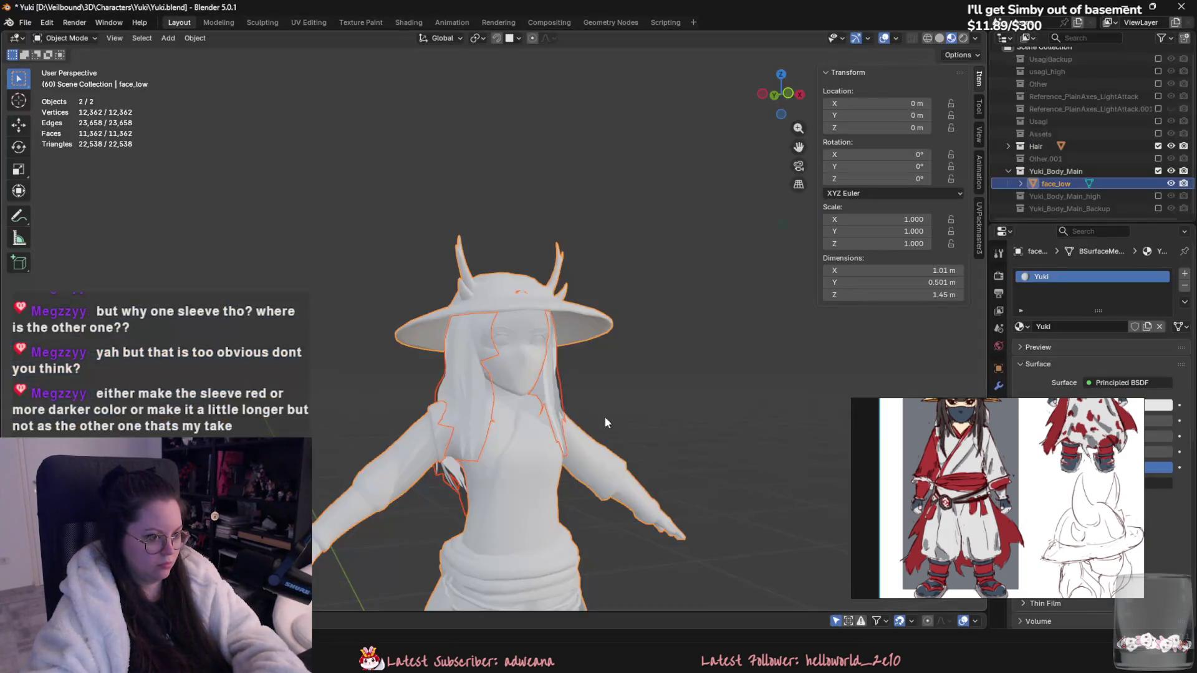
pyautogui.hotkey('ctrl', 'j')
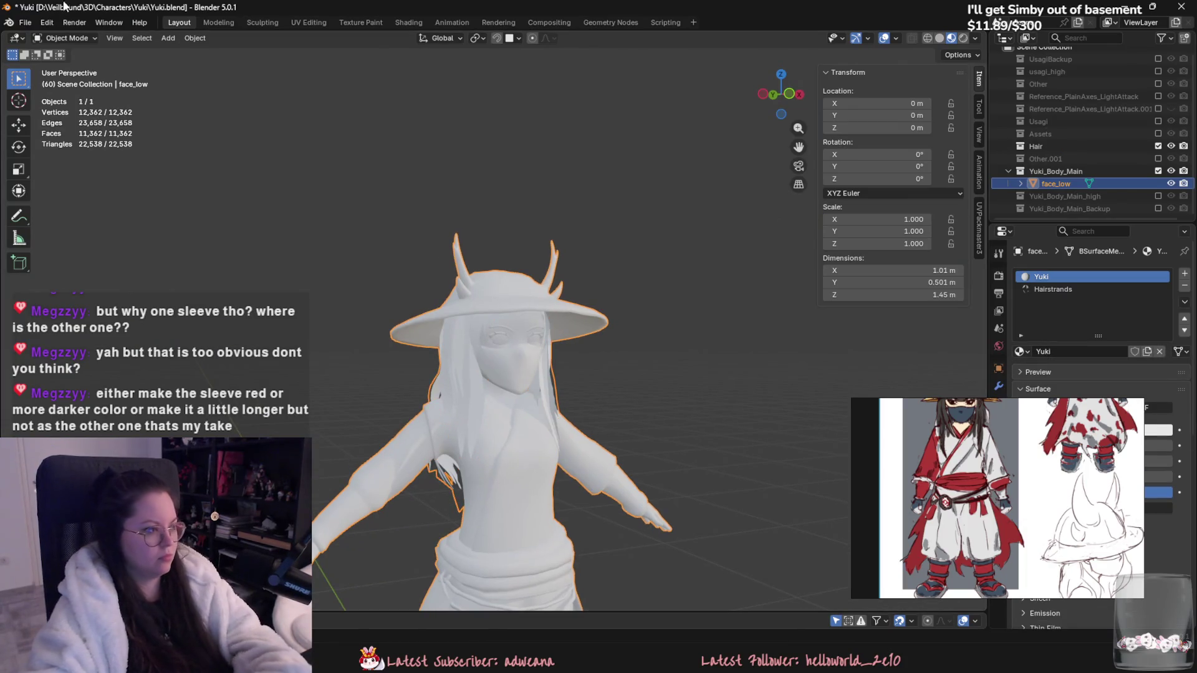
pyautogui.click(25, 22)
pyautogui.moveTo(95, 211)
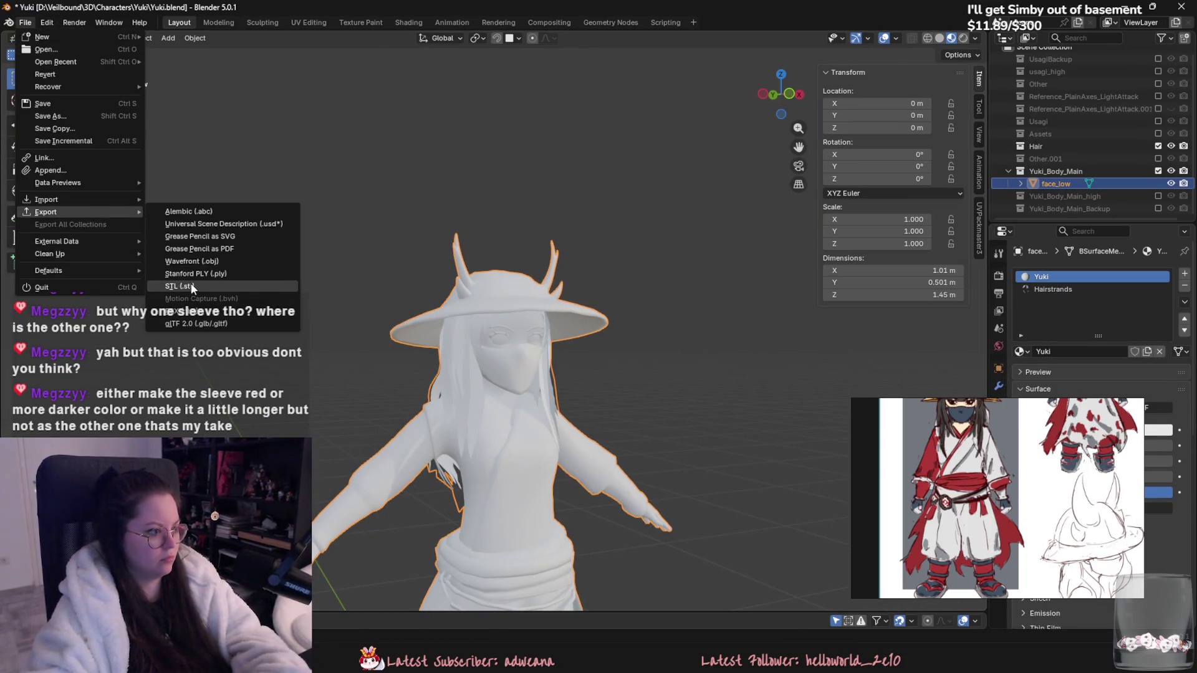
pyautogui.click(201, 321)
pyautogui.click(592, 382)
# Step: Reimport the updated Yuki mesh and fly the camera in close
pyautogui.hotkey('alt', 'Tab')
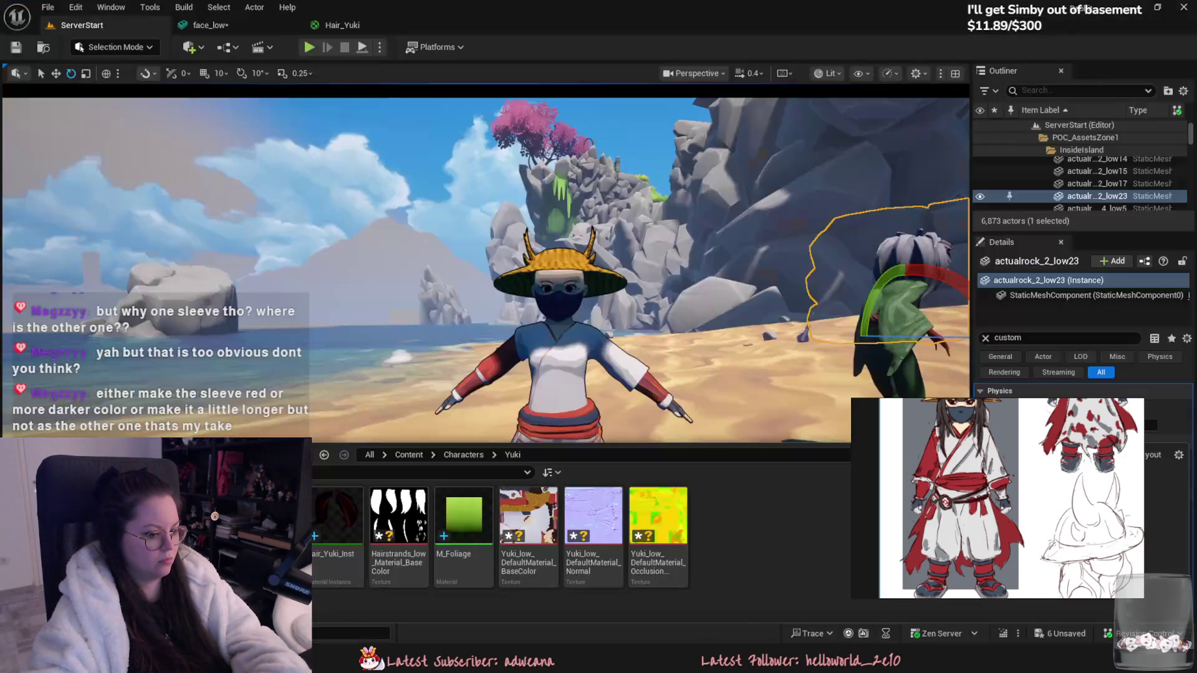
pyautogui.rightClick(155, 516)
pyautogui.click(193, 132)
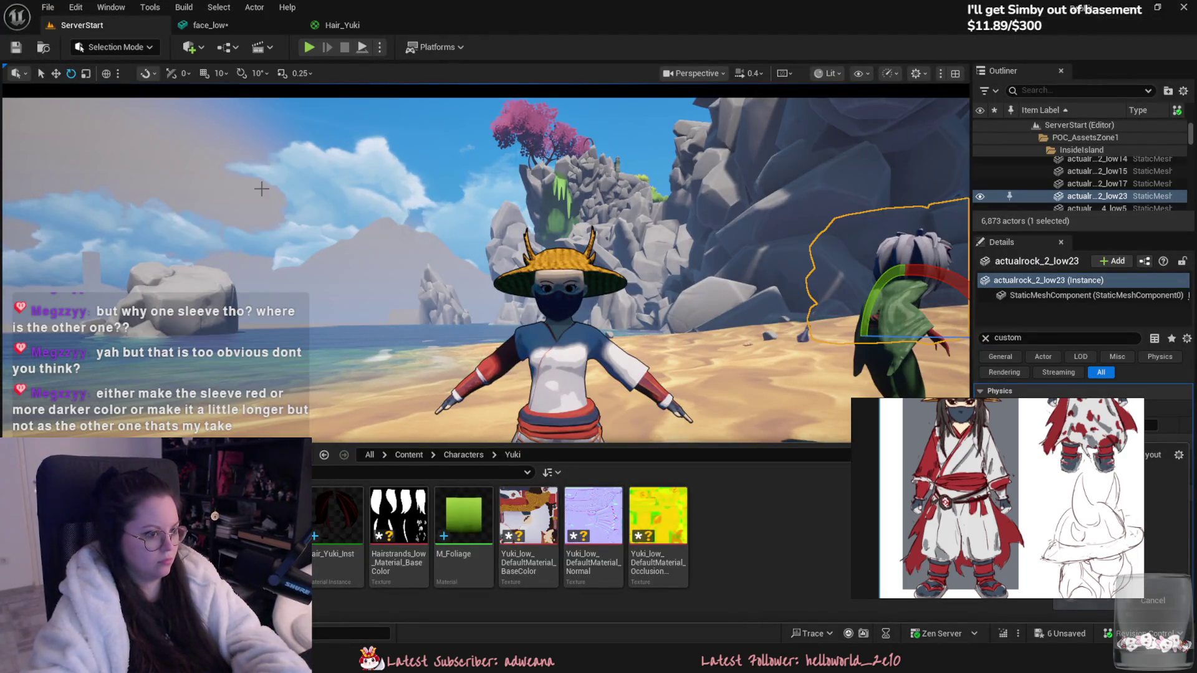
pyautogui.click(261, 222)
pyautogui.moveTo(260, 221)
pyautogui.mouseDown(button='right')
pyautogui.moveTo(280, 226)
pyautogui.moveTo(227, 227)
pyautogui.moveTo(249, 231)
pyautogui.moveTo(249, 249)
pyautogui.moveTo(248, 236)
pyautogui.mouseUp(button='right')
# Step: Select face_low and rotate Yuki to about 0° so she faces the camera
pyautogui.scroll(2, 249, 240)
pyautogui.click(441, 292)
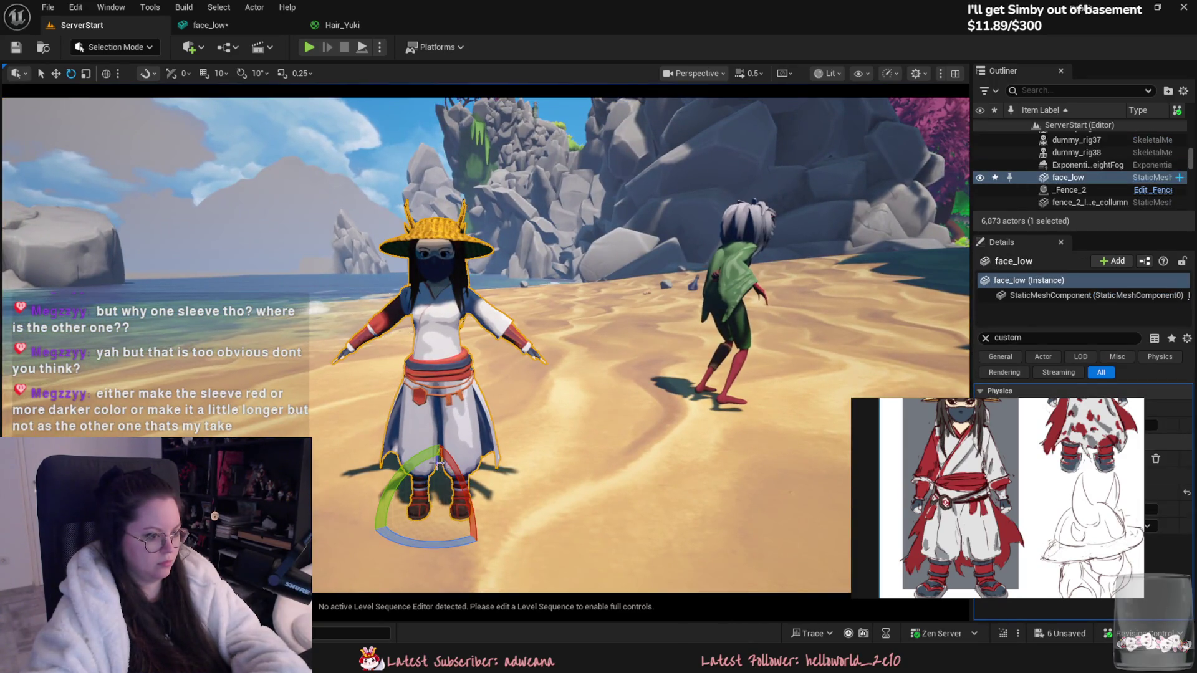
pyautogui.moveTo(248, 235)
pyautogui.mouseDown(button='right')
pyautogui.moveTo(262, 230)
pyautogui.moveTo(250, 237)
pyautogui.mouseUp(button='right')
pyautogui.moveTo(549, 374); pyautogui.dragTo(557, 395)
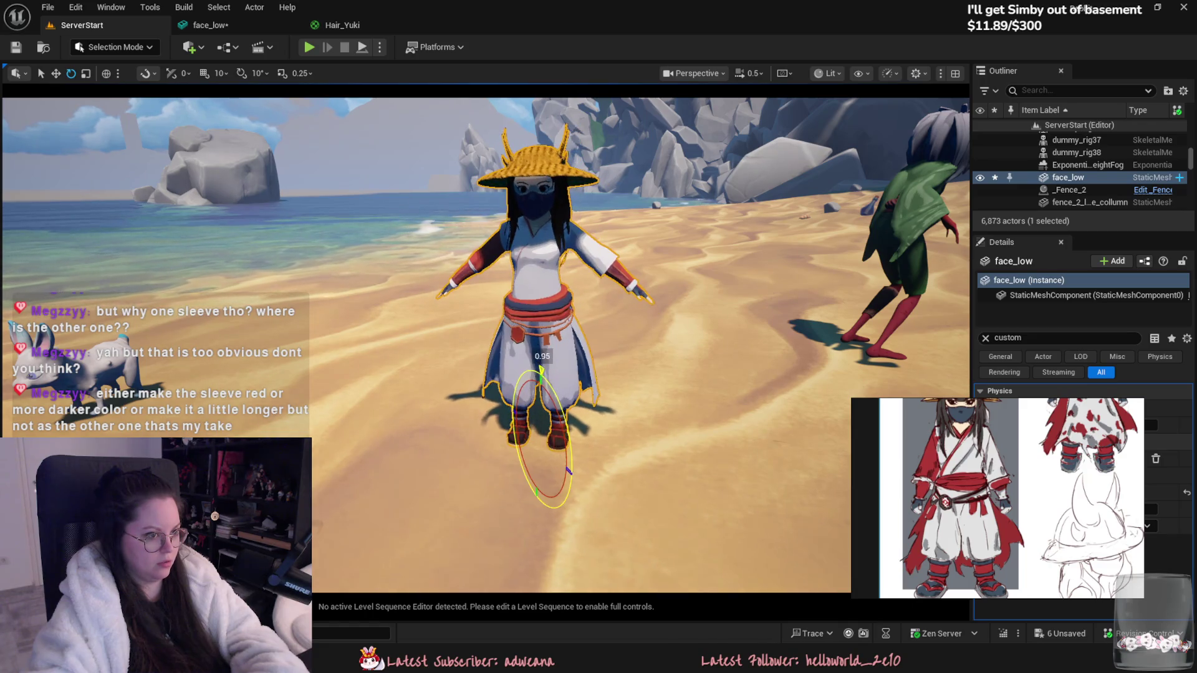
pyautogui.scroll(6, 667, 542)
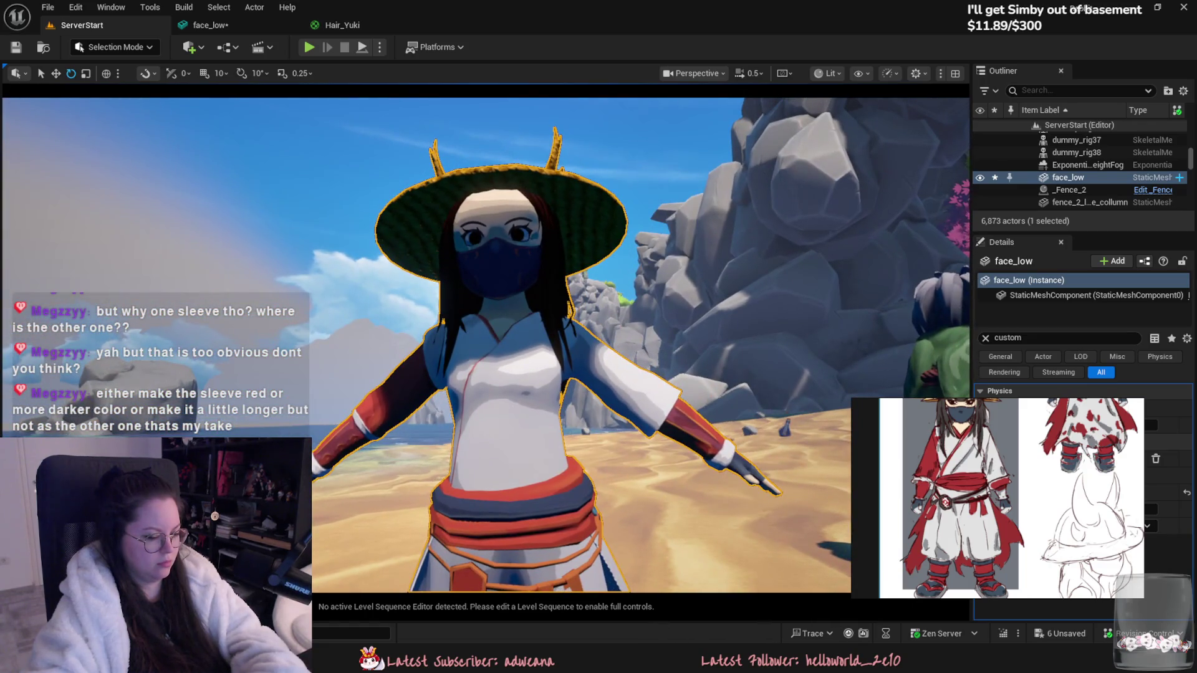
# Step: Return to Blender and enter Edit Mode on face_low
pyautogui.hotkey('alt', 'Tab')
pyautogui.scroll(3, 549, 299)
pyautogui.press('Tab')
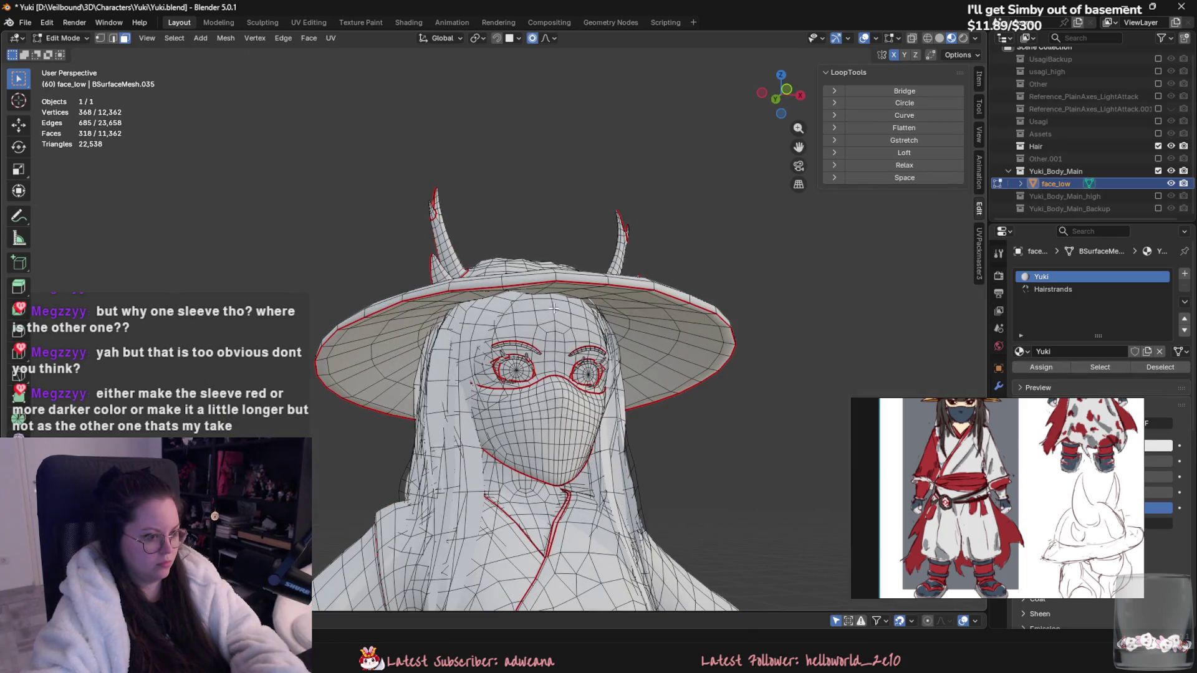
# Step: Isolate the hat and inspect its open top from below and above
pyautogui.hotkey('ctrl', 'l')
pyautogui.hotkey('shift', 'h')
pyautogui.moveTo(523, 284)
pyautogui.mouseDown(button='middle')
pyautogui.moveTo(702, 399)
pyautogui.moveTo(623, 387)
pyautogui.mouseUp(button='middle')
pyautogui.press('2')
pyautogui.scroll(5, 450, 379)
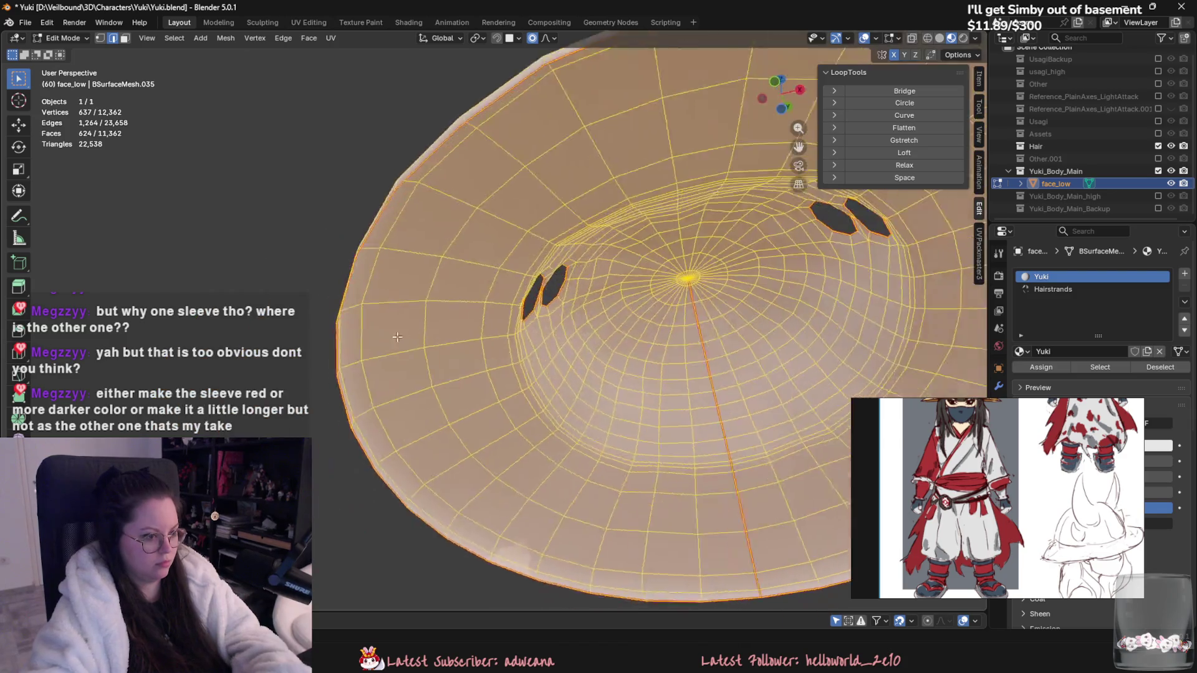
pyautogui.scroll(-5, 450, 379)
pyautogui.moveTo(450, 379); pyautogui.dragTo(636, 375, button='middle')
pyautogui.press('3')
pyautogui.hotkey('alt', 'h')
# Step: Fill the hat crown's open edge loop with one face, bringing face_low to 11,363 faces
pyautogui.click(450, 317)
pyautogui.press('l')
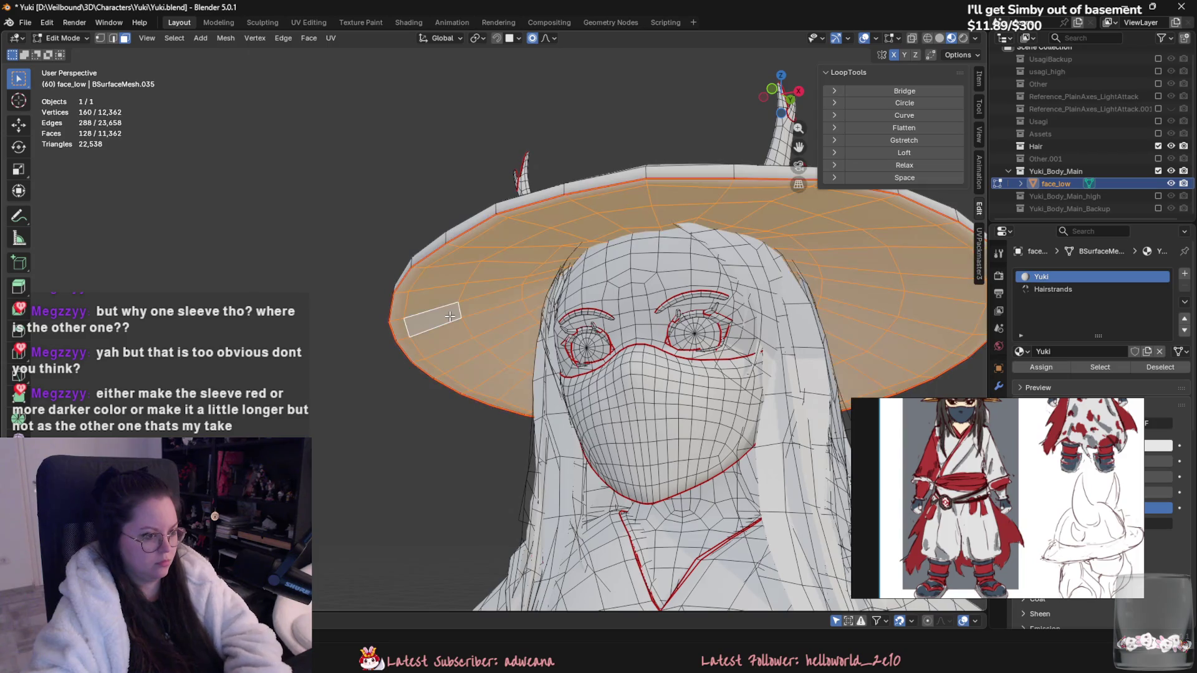
pyautogui.hotkey('shift', 'h')
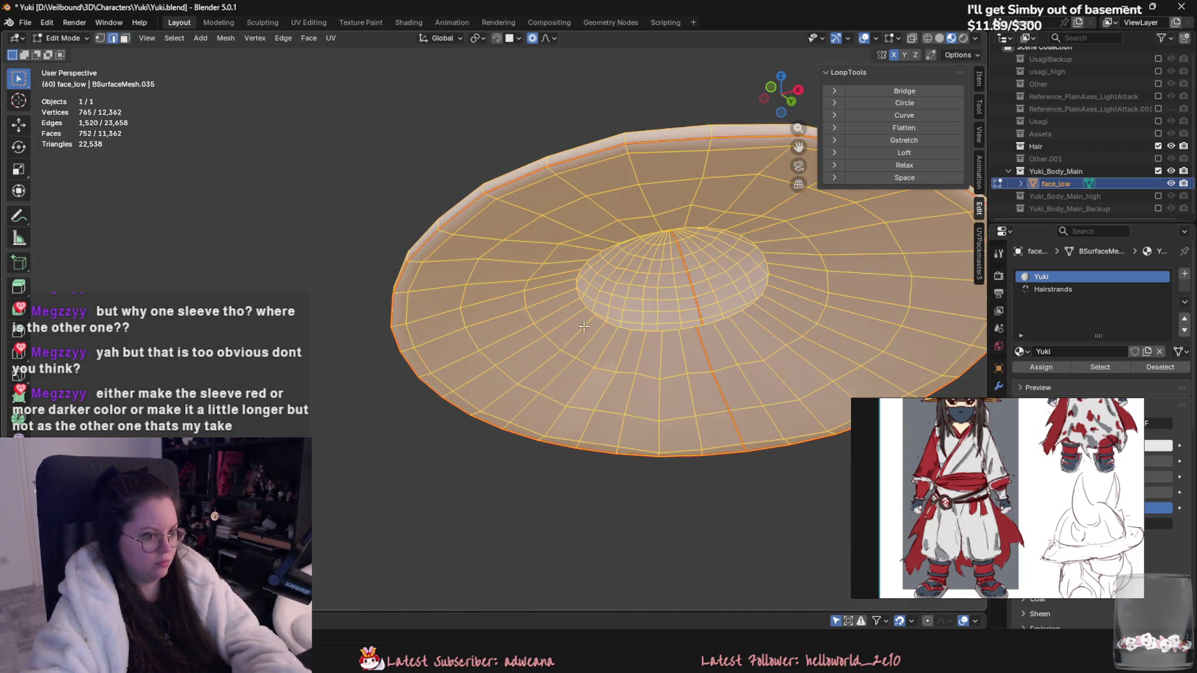
pyautogui.press('2')
pyautogui.keyDown('alt'); pyautogui.click(592, 315); pyautogui.keyUp('alt')
pyautogui.press('f')
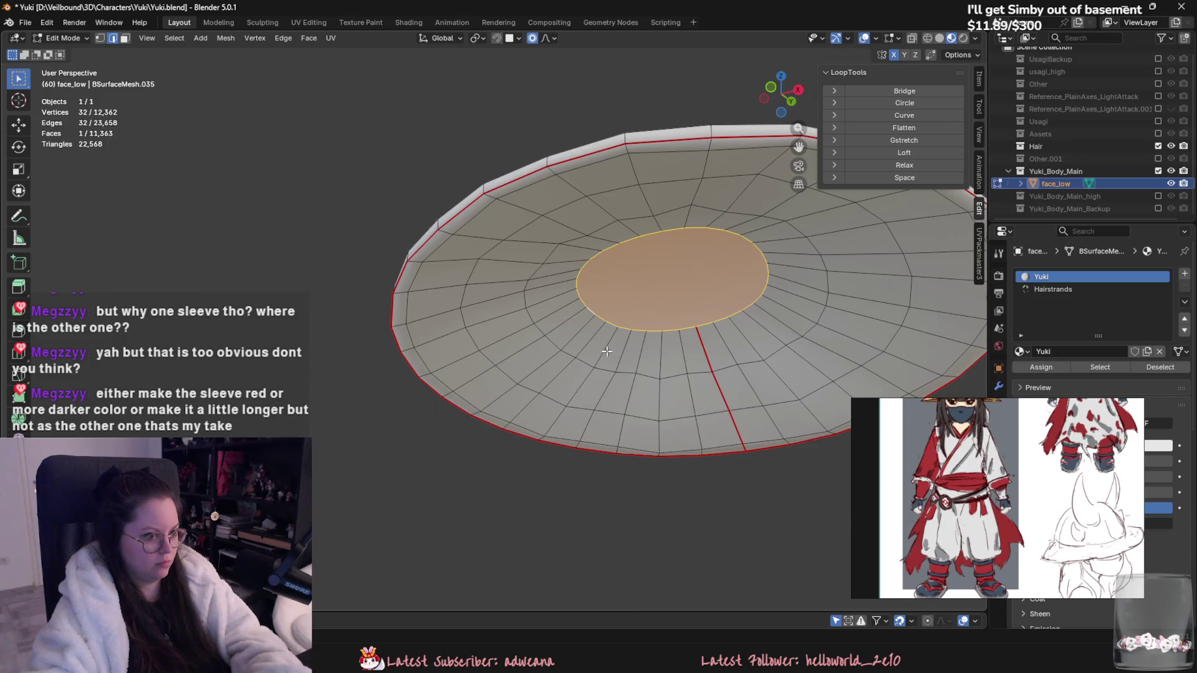
pyautogui.press('Tab')
pyautogui.moveTo(613, 369); pyautogui.dragTo(602, 410, button='middle')
pyautogui.scroll(-8, 602, 410)
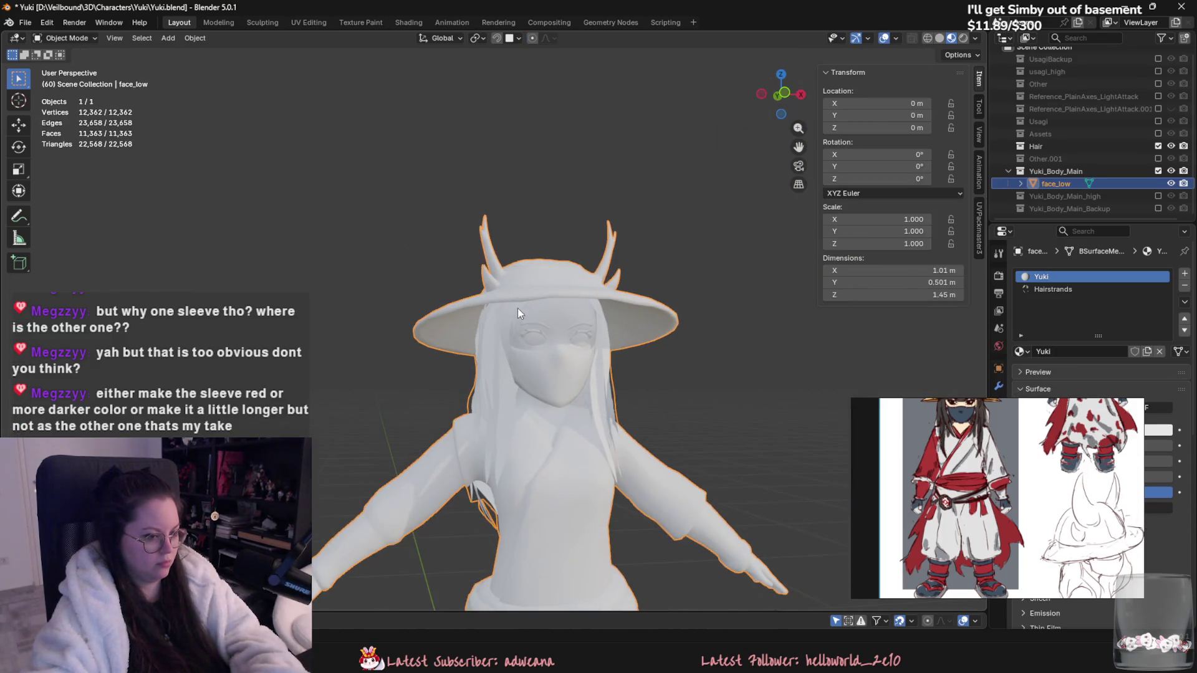
# Step: Export the model as glTF 2.0
pyautogui.click(25, 21)
pyautogui.moveTo(62, 211)
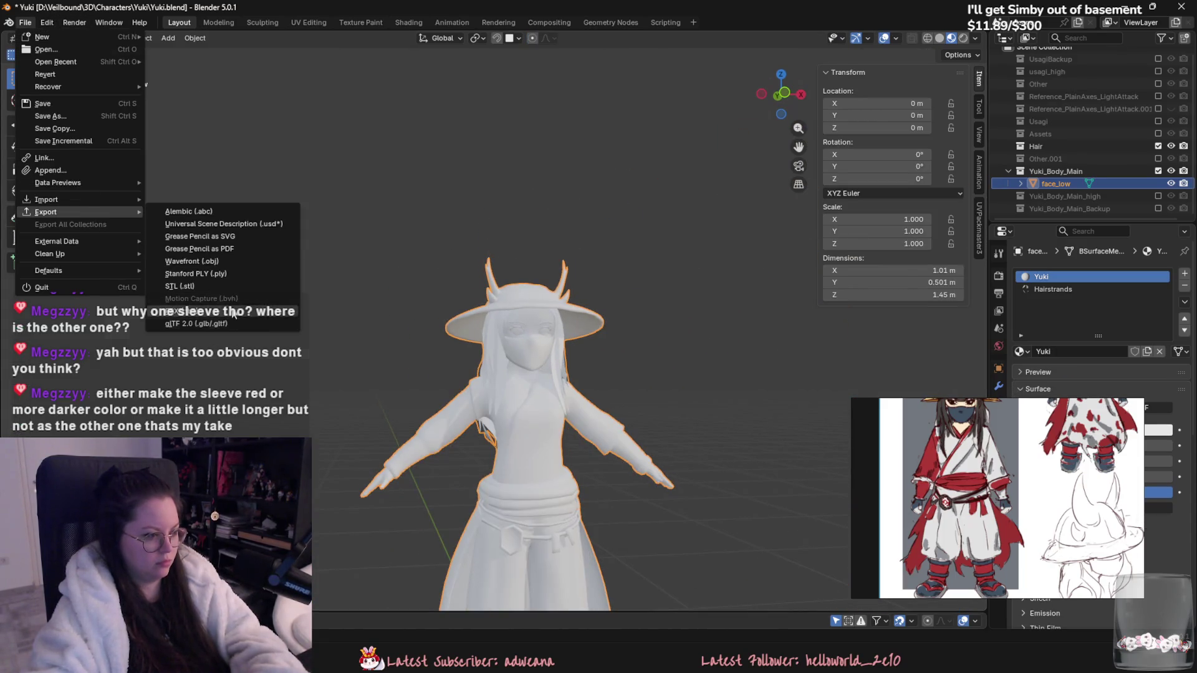
pyautogui.click(232, 313)
pyautogui.press('Return')
# Step: Reimport face_low in Unreal Engine, then return to Blender
pyautogui.hotkey('alt', 'Tab')
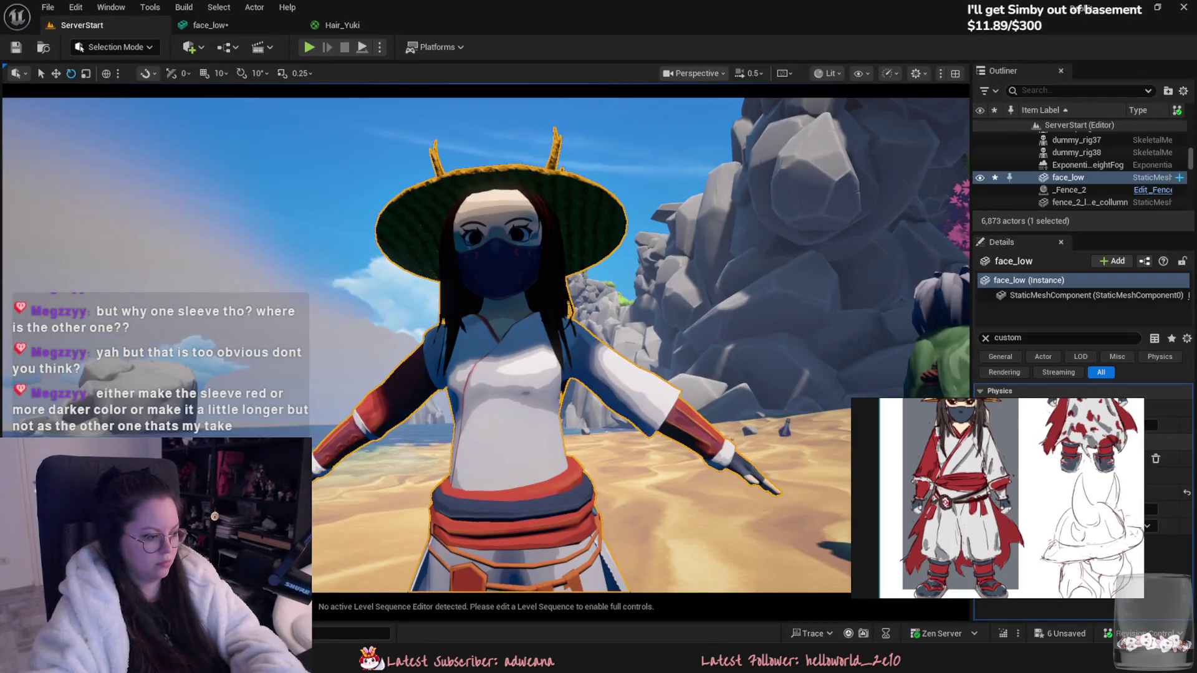
pyautogui.rightClick(215, 301)
pyautogui.click(187, 263)
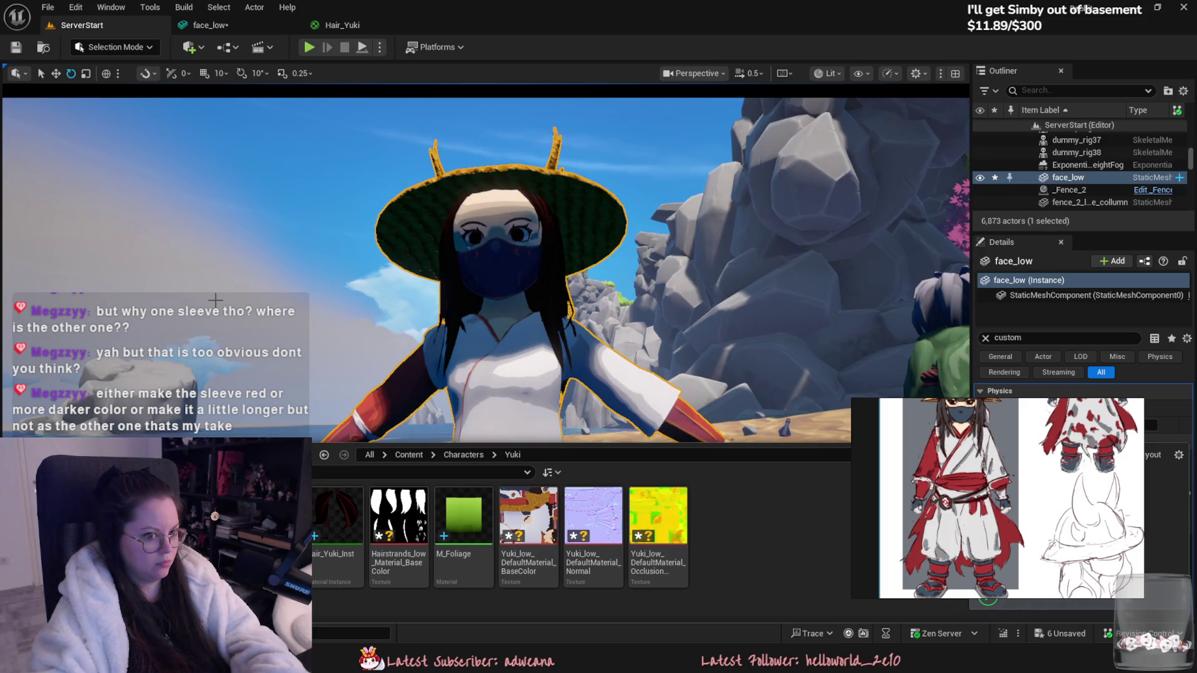
pyautogui.hotkey('alt', 'Tab')
pyautogui.scroll(5, 563, 413)
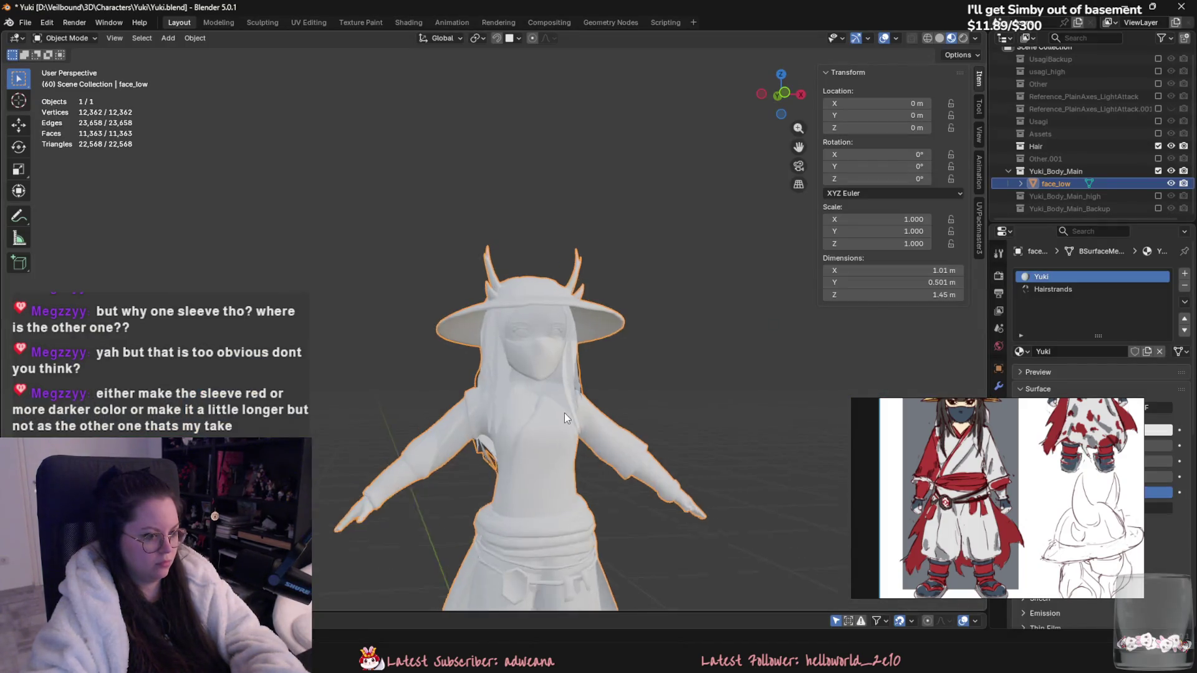
# Step: Inspect the hat brim's mesh and viewport overlays, then switch to Unreal Engine
pyautogui.moveTo(592, 281)
pyautogui.mouseDown(button='middle')
pyautogui.moveTo(580, 291)
pyautogui.moveTo(604, 289)
pyautogui.mouseUp(button='middle')
pyautogui.press('Tab')
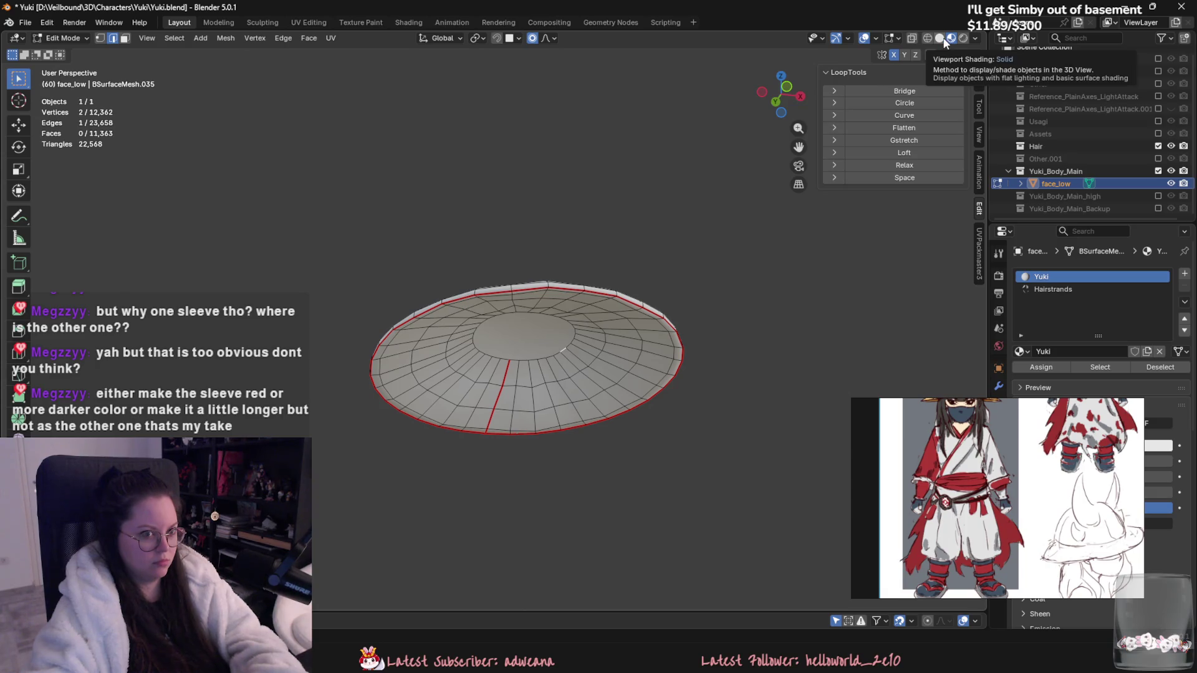
pyautogui.click(874, 38)
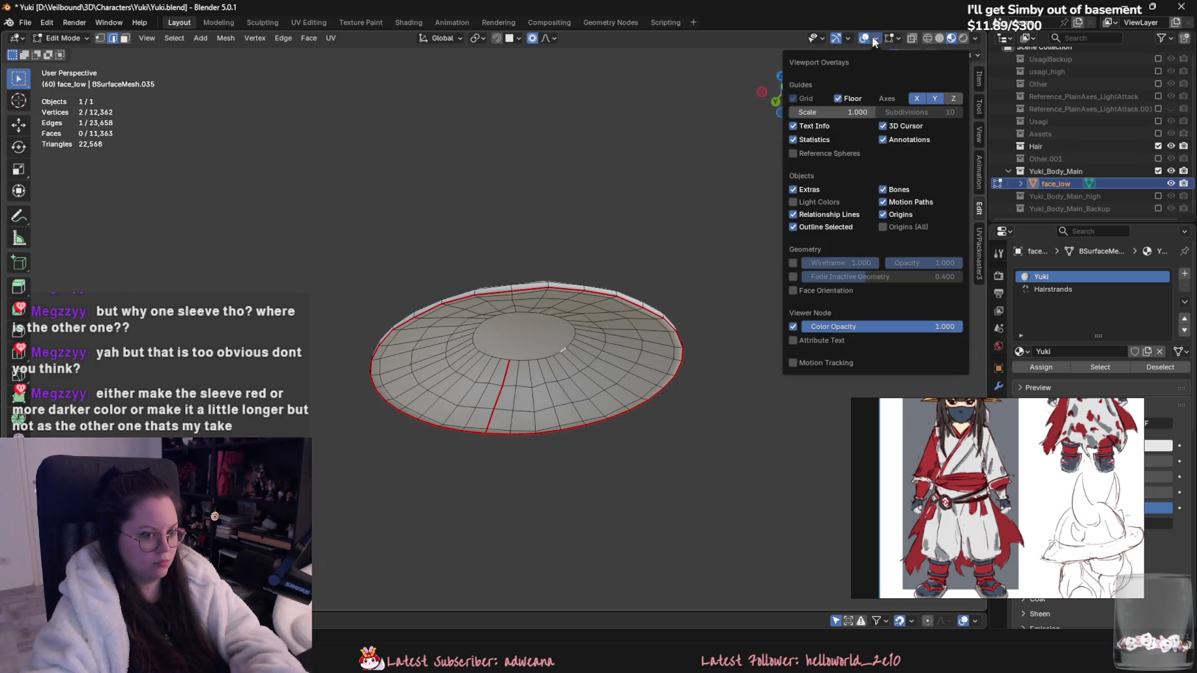
pyautogui.press('Tab')
pyautogui.moveTo(601, 331)
pyautogui.mouseDown(button='middle')
pyautogui.moveTo(616, 336)
pyautogui.moveTo(502, 335)
pyautogui.moveTo(519, 305)
pyautogui.moveTo(692, 409)
pyautogui.moveTo(570, 346)
pyautogui.mouseUp(button='middle')
pyautogui.hotkey('alt', 'Tab')
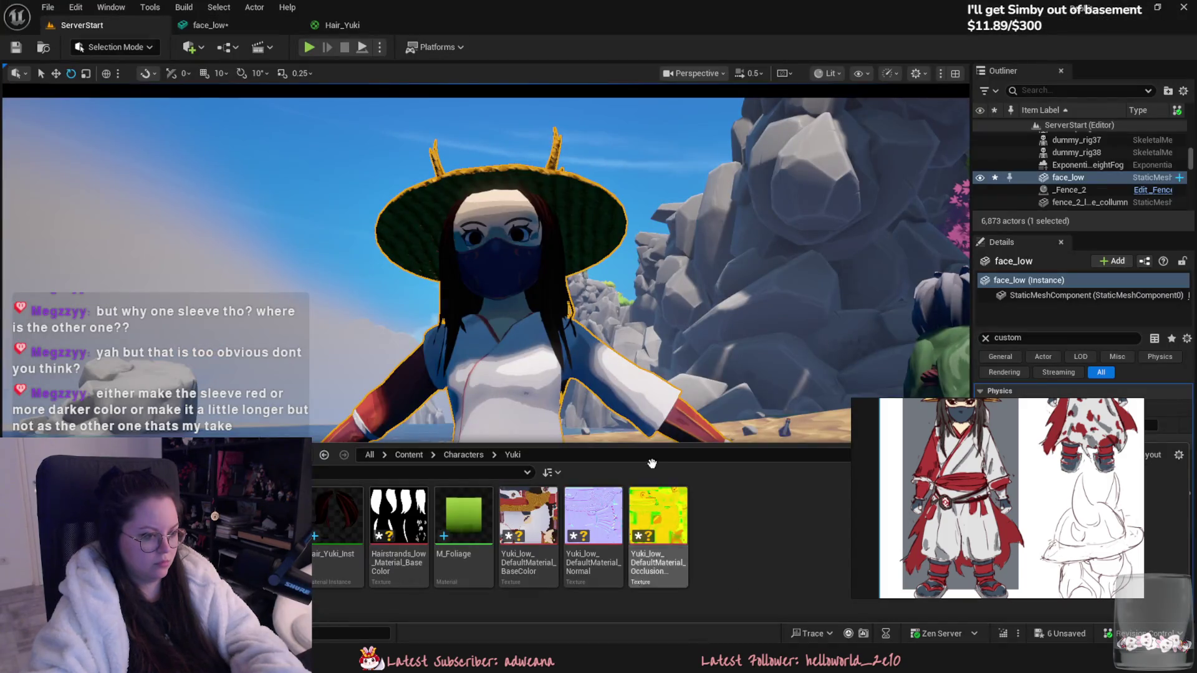
# Step: Fly the camera from a beach overview to a close-up of Yuki, then return to Blender
pyautogui.moveTo(602, 359)
pyautogui.mouseDown()
pyautogui.moveTo(602, 424)
pyautogui.moveTo(579, 427)
pyautogui.moveTo(602, 360)
pyautogui.mouseUp()
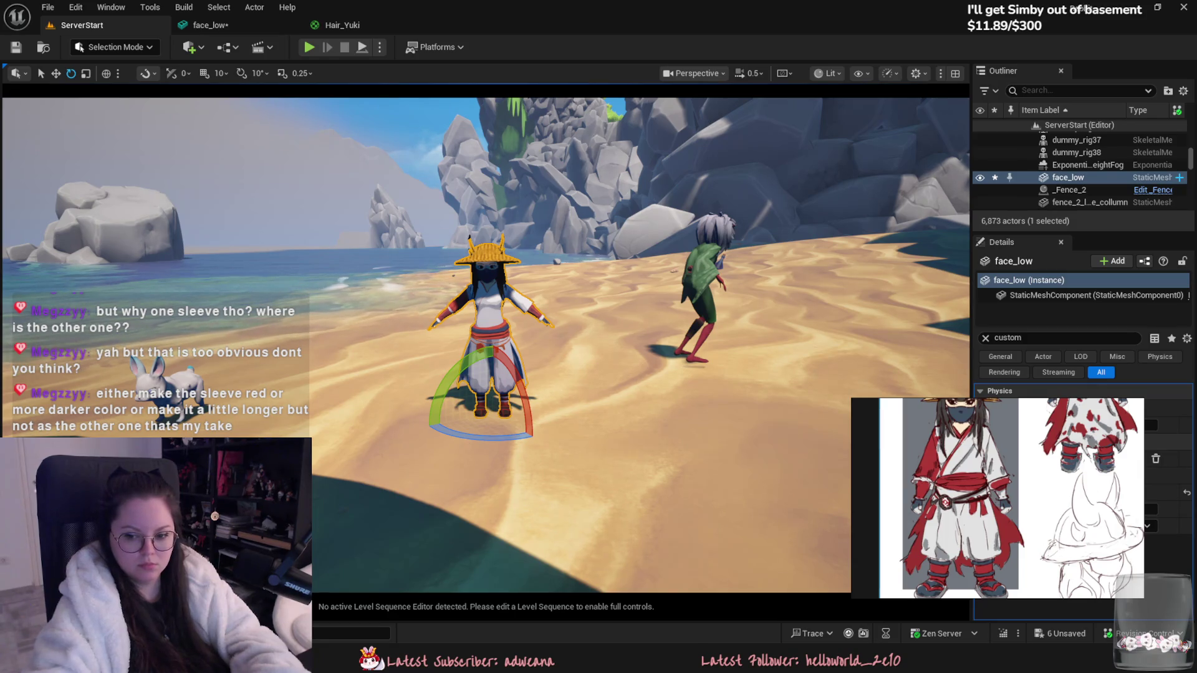
pyautogui.moveTo(417, 236); pyautogui.dragTo(424, 187)
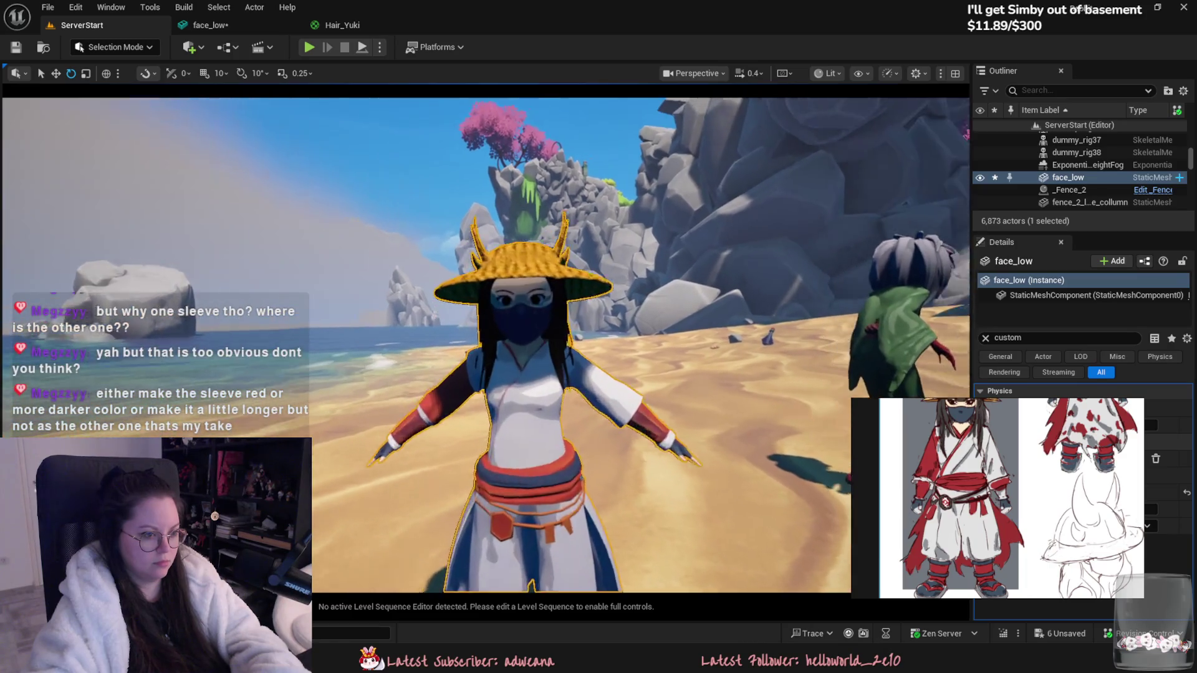
pyautogui.scroll(5, 629, 584)
pyautogui.hotkey('alt', 'Tab')
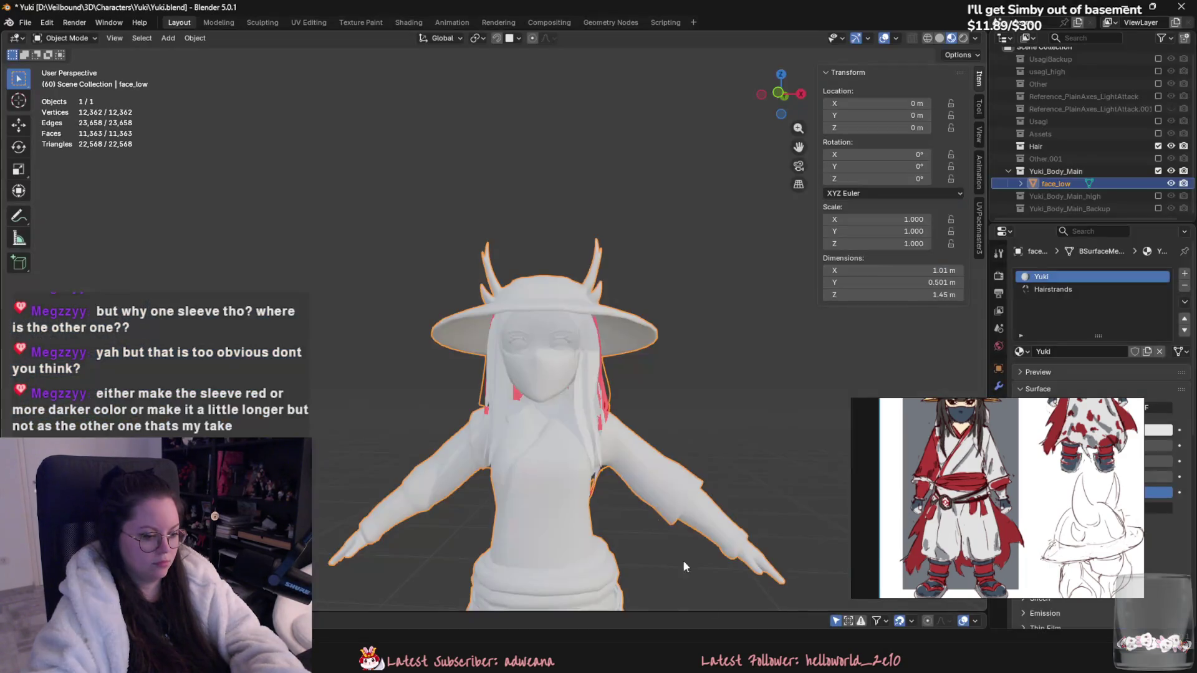
# Step: Reveal hidden parts and inspect the hat's crown faces in Edit Mode
pyautogui.scroll(3, 581, 377)
pyautogui.hotkey('alt', 'h')
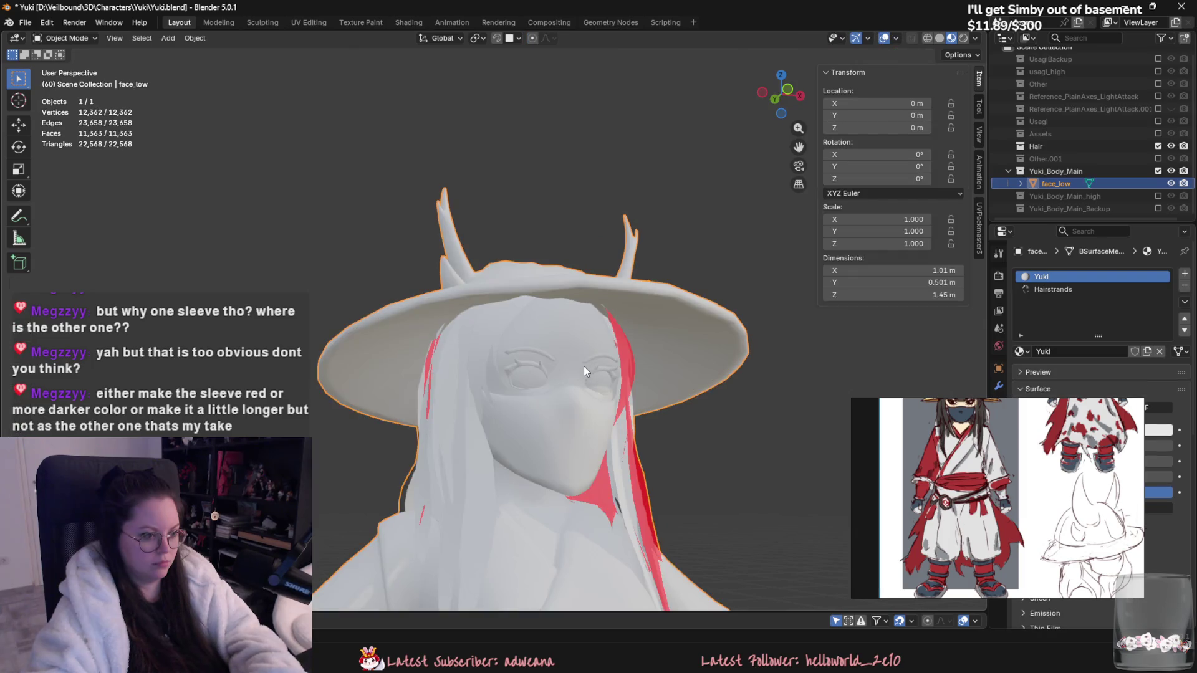
pyautogui.hotkey('ctrl', 'i')
pyautogui.hotkey('shift', 'h')
pyautogui.hotkey('alt', 'h')
pyautogui.press('3')
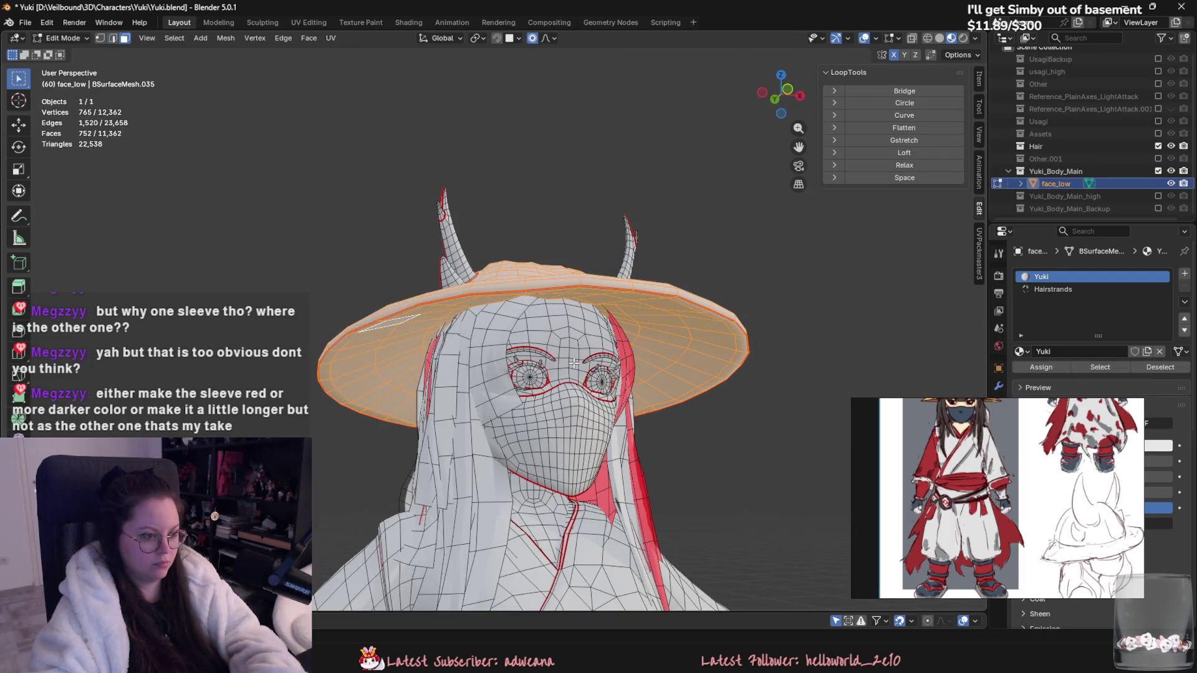
pyautogui.moveTo(572, 363); pyautogui.dragTo(521, 371, button='middle')
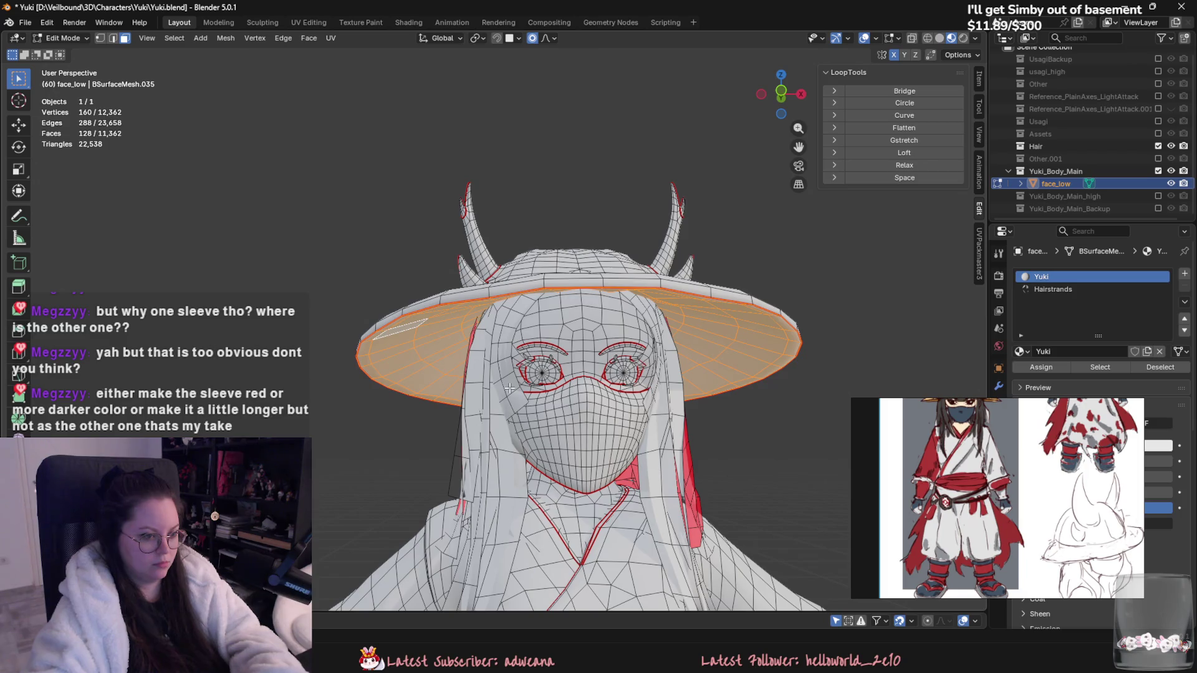
pyautogui.hotkey('ctrl', 'z')
pyautogui.press('Tab')
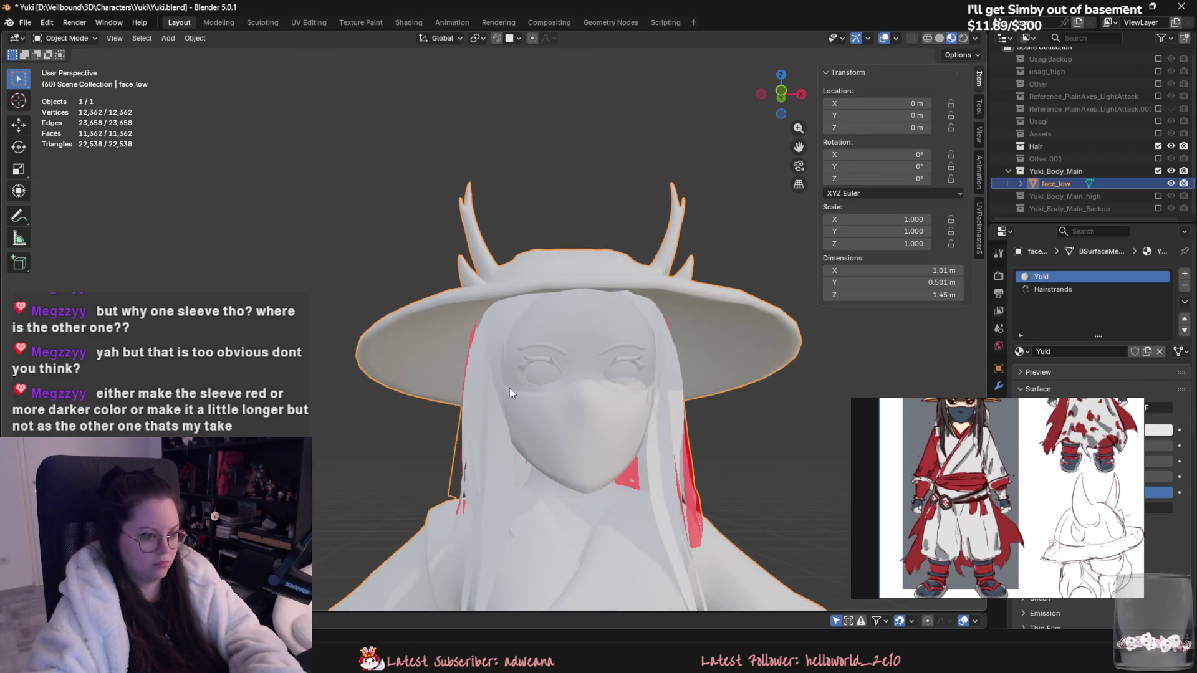
# Step: Select Hair and face_low, toggling face_low's visibility to check underneath
pyautogui.click(510, 387)
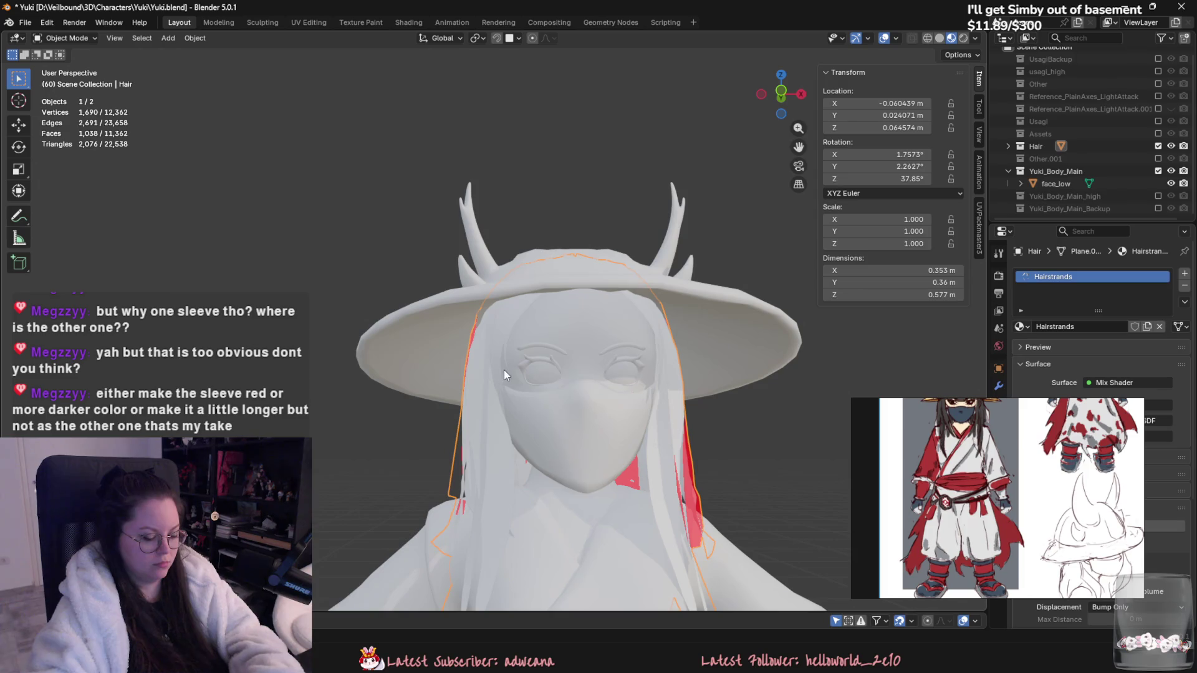
pyautogui.click(526, 289)
pyautogui.press('h')
pyautogui.hotkey('alt', 'h')
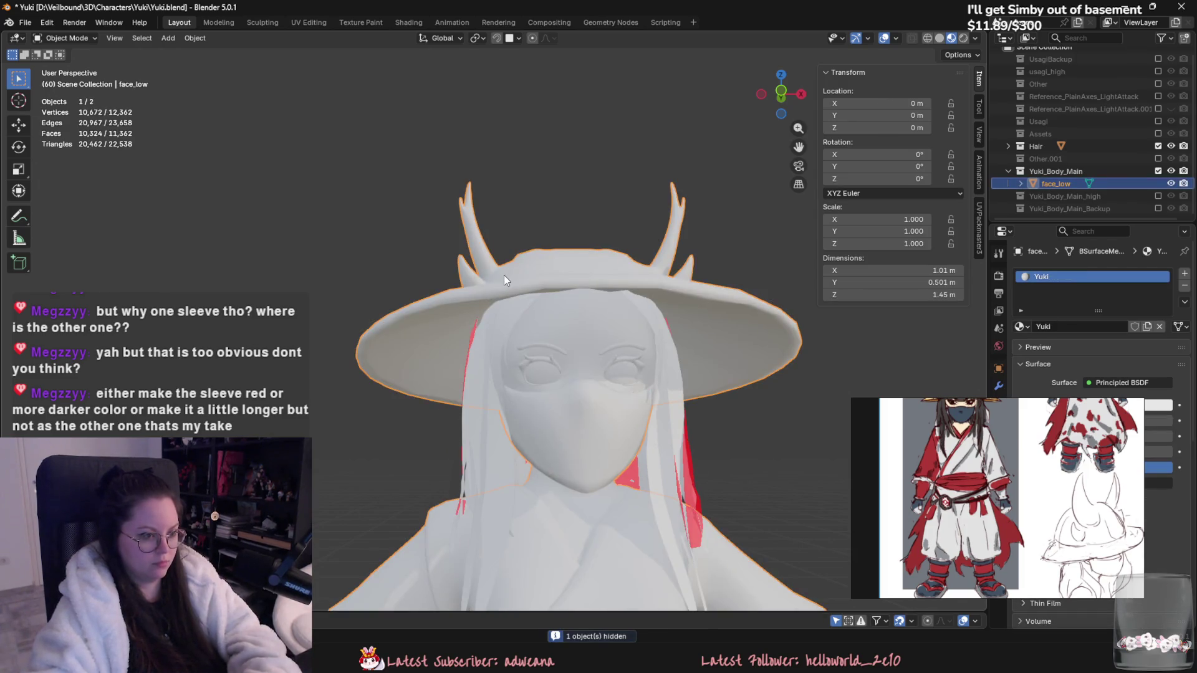
pyautogui.hotkey('alt', 'a')
pyautogui.moveTo(472, 406)
pyautogui.mouseDown(button='middle')
pyautogui.moveTo(425, 451)
pyautogui.moveTo(541, 447)
pyautogui.mouseUp(button='middle')
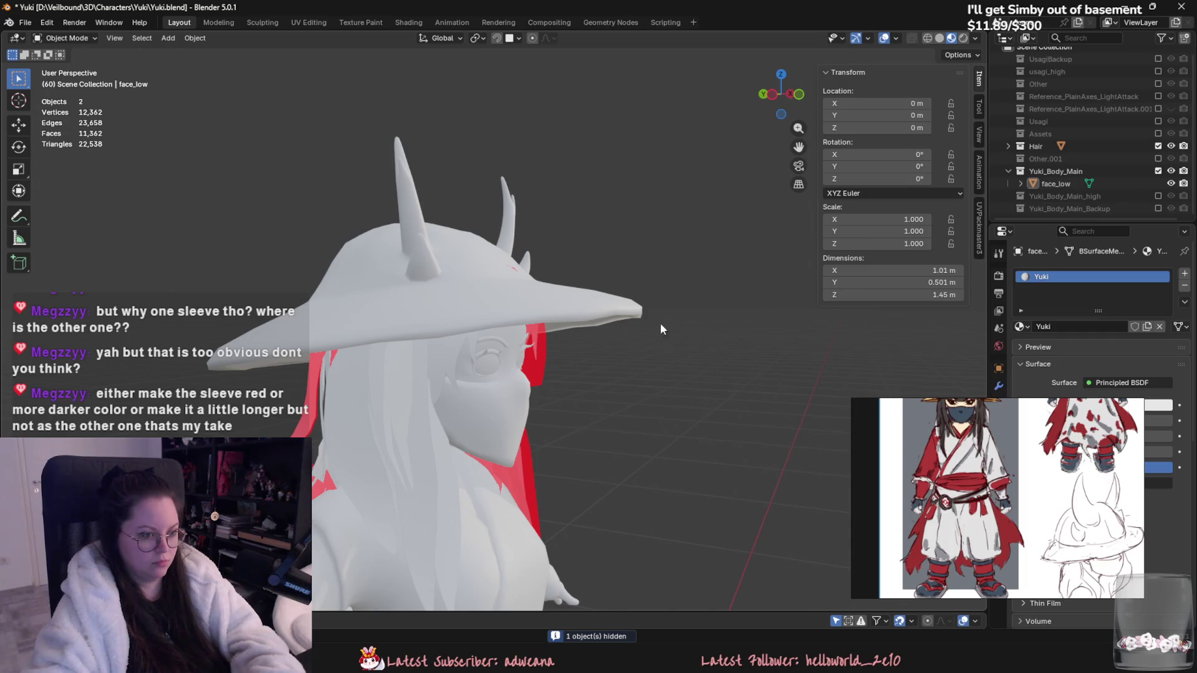
# Step: Check the viewport overlays from a near-front view and open Add > Mesh
pyautogui.click(895, 38)
pyautogui.moveTo(633, 402); pyautogui.dragTo(511, 289, button='middle')
pyautogui.click(169, 38)
pyautogui.moveTo(212, 53)
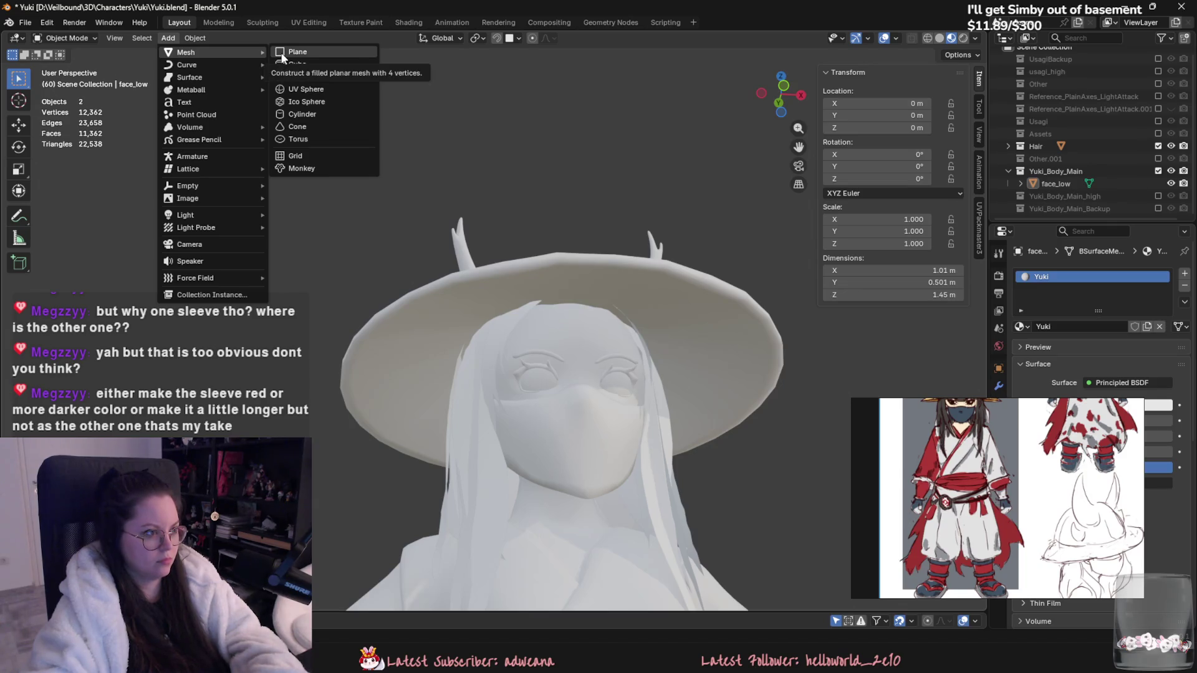
# Step: Add a plane, shrink it to about a quarter size, and raise it to head height
pyautogui.click(282, 52)
pyautogui.scroll(-5, 393, 242)
pyautogui.moveTo(392, 242); pyautogui.dragTo(448, 349, button='middle')
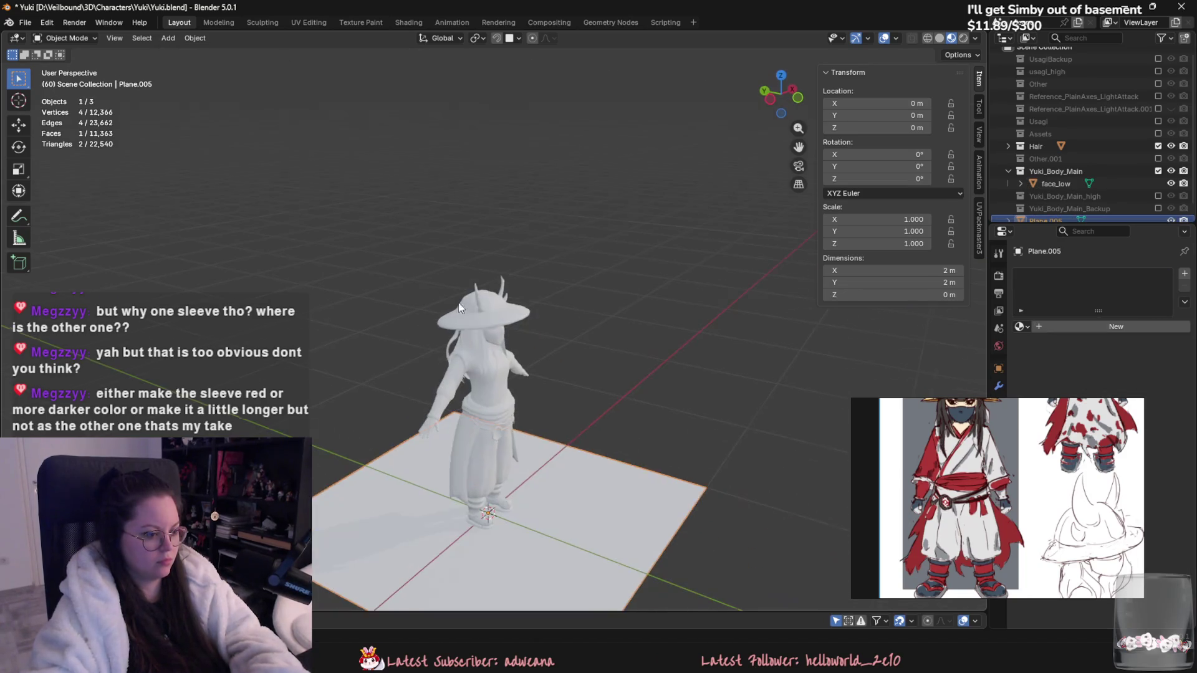
pyautogui.press('s')
pyautogui.click(537, 448)
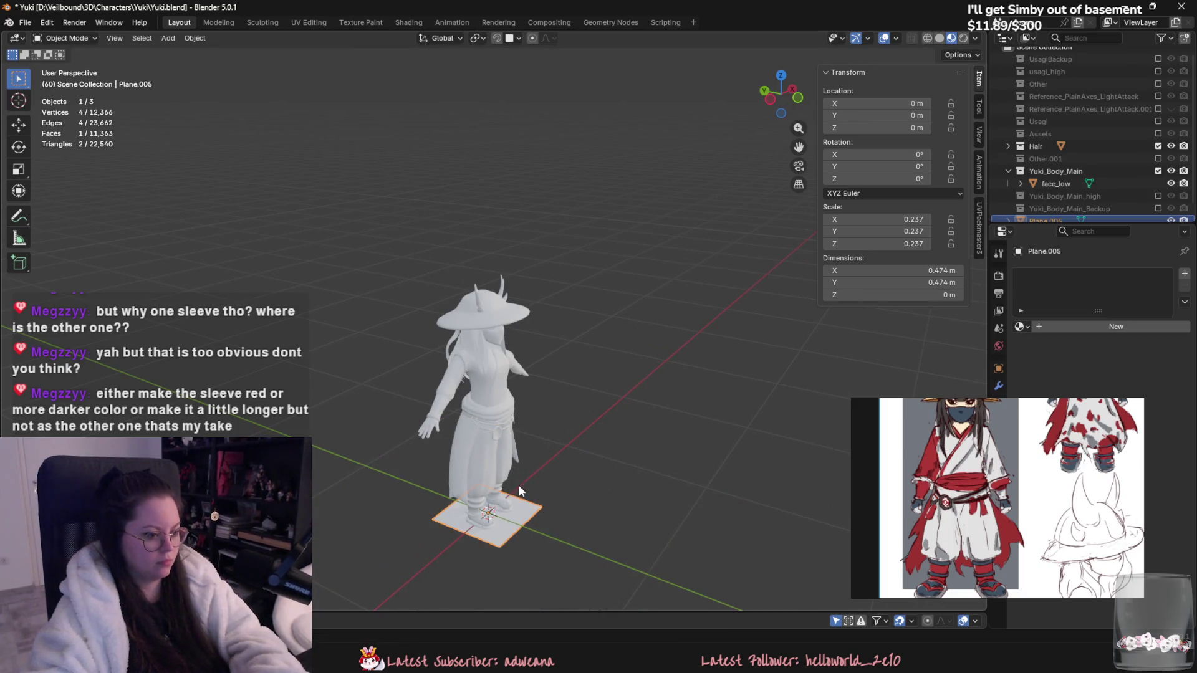
pyautogui.moveTo(518, 484); pyautogui.dragTo(508, 462, button='middle')
pyautogui.press('g')
pyautogui.press('z')
pyautogui.click(506, 313)
# Step: Tilt the plane around X, scale it much smaller, then give it a steeper X tilt
pyautogui.scroll(4, 506, 313)
pyautogui.press('r')
pyautogui.press('x')
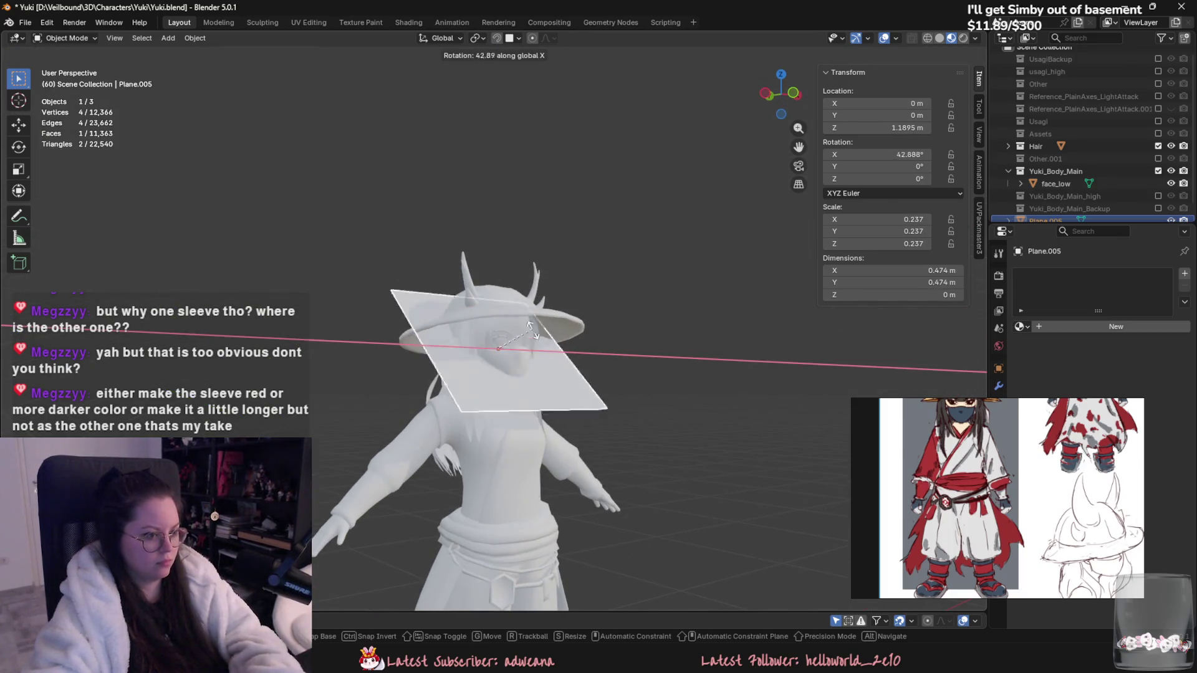
pyautogui.click(624, 330)
pyautogui.press('s')
pyautogui.click(564, 346)
pyautogui.moveTo(564, 346); pyautogui.dragTo(624, 336, button='middle')
pyautogui.press('r')
pyautogui.press('x')
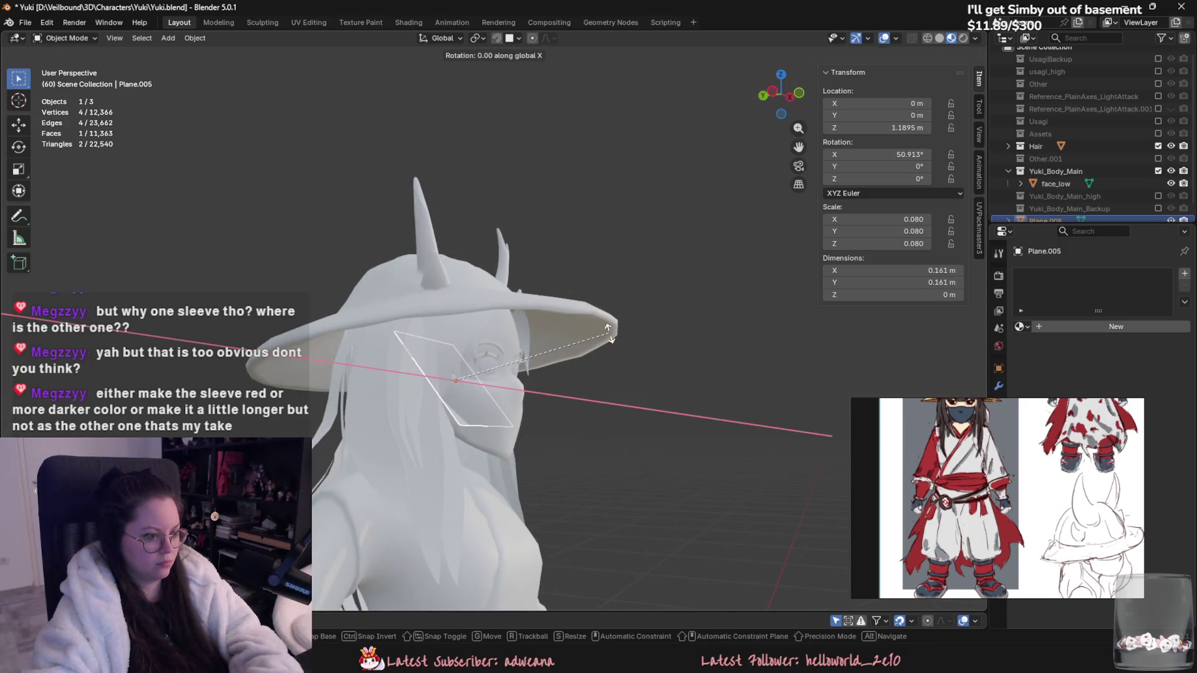
pyautogui.click(492, 299)
# Step: Move the plane along Y in front of the face, narrow it along X, and rescale it
pyautogui.press('g')
pyautogui.press('y')
pyautogui.click(580, 373)
pyautogui.moveTo(580, 374); pyautogui.dragTo(619, 382, button='middle')
pyautogui.press('s')
pyautogui.press('x')
pyautogui.click(579, 373)
pyautogui.press('s')
pyautogui.click(566, 303)
# Step: Add loop cuts to the plane and raise it up against the hat brim
pyautogui.press('Tab')
pyautogui.moveTo(566, 303)
pyautogui.mouseDown(button='middle')
pyautogui.moveTo(648, 395)
pyautogui.moveTo(572, 374)
pyautogui.moveTo(523, 406)
pyautogui.mouseUp(button='middle')
pyautogui.rightClick(520, 414)
pyautogui.press('a')
pyautogui.press('g')
pyautogui.press('z')
pyautogui.click(544, 324)
pyautogui.moveTo(544, 324); pyautogui.dragTo(717, 388, button='middle')
pyautogui.press('Tab')
# Step: Select the hat in face_low and hide it to uncover the forehead
pyautogui.click(535, 338)
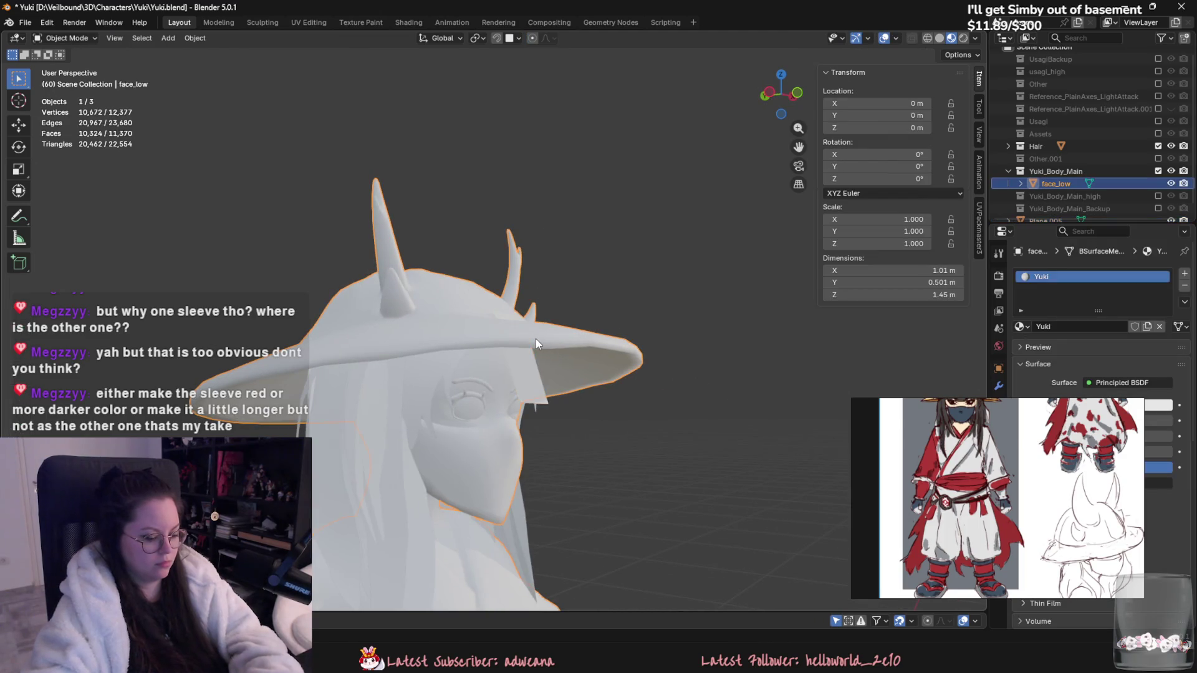
pyautogui.press('Tab')
pyautogui.press('l')
pyautogui.moveTo(536, 339)
pyautogui.mouseDown(button='middle')
pyautogui.moveTo(527, 422)
pyautogui.moveTo(523, 386)
pyautogui.mouseUp(button='middle')
pyautogui.press('h')
pyautogui.press('Tab')
pyautogui.press('Tab')
pyautogui.press('Tab')
pyautogui.press('Tab')
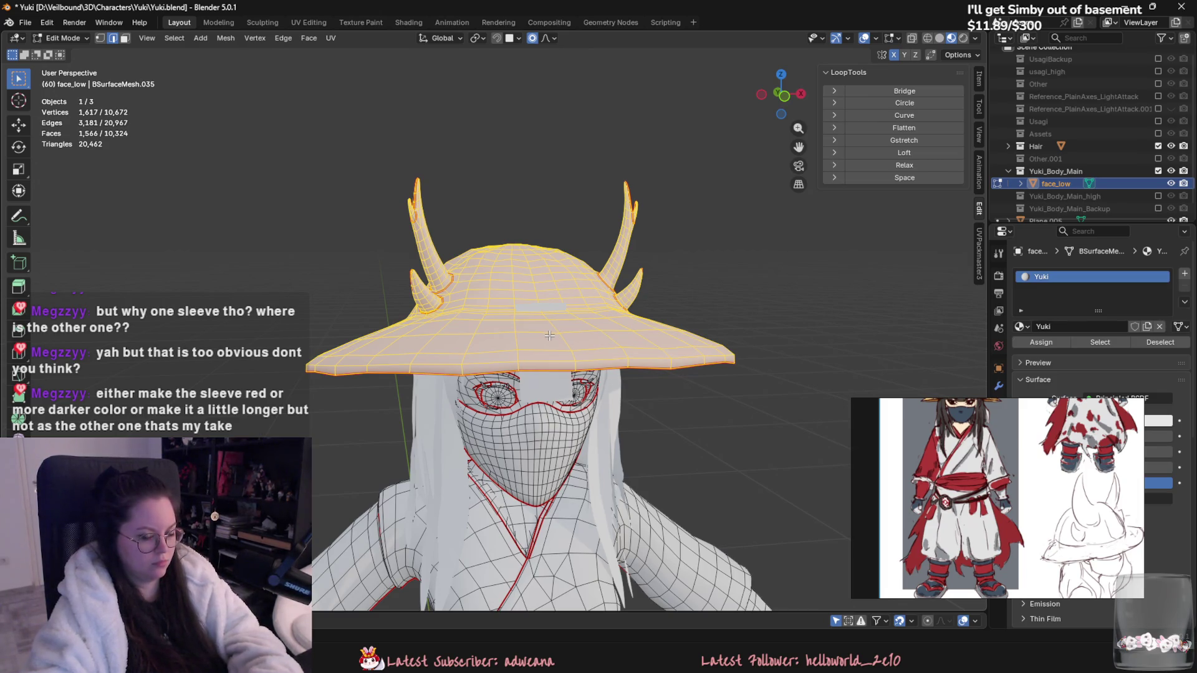
# Step: Select the bang plane and nudge it slightly along X
pyautogui.scroll(-4, 549, 336)
pyautogui.moveTo(549, 336)
pyautogui.mouseDown(button='middle')
pyautogui.moveTo(433, 405)
pyautogui.moveTo(654, 401)
pyautogui.moveTo(569, 371)
pyautogui.moveTo(505, 379)
pyautogui.moveTo(539, 396)
pyautogui.mouseUp(button='middle')
pyautogui.press('Tab')
pyautogui.scroll(4, 511, 393)
pyautogui.click(569, 371)
pyautogui.press('g')
pyautogui.press('x')
pyautogui.click(564, 371)
# Step: In edit mode, try moving the selected bang edge along X and Y, then cancel
pyautogui.press('Tab')
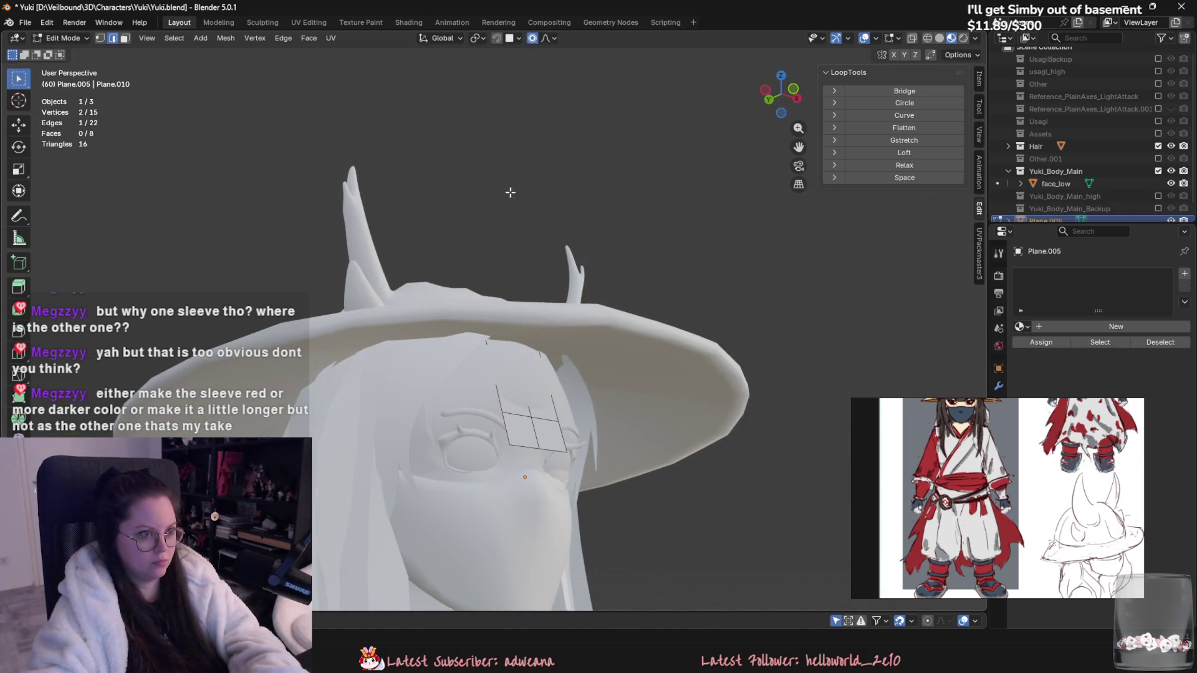
pyautogui.moveTo(510, 193); pyautogui.dragTo(599, 454, button='middle')
pyautogui.press('g')
pyautogui.press('x')
pyautogui.scroll(-8, 611, 450)
pyautogui.press('y')
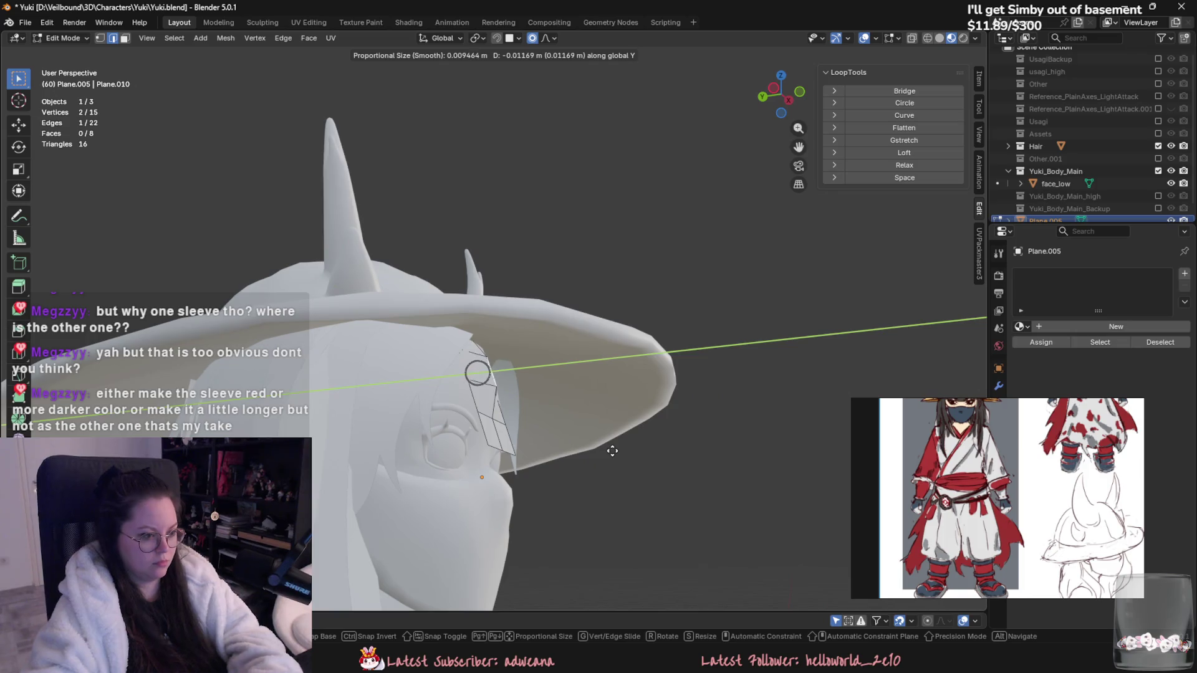
pyautogui.scroll(-2, 641, 460)
pyautogui.press('Escape')
# Step: Select all of the bang's vertices and shift them along Y
pyautogui.moveTo(640, 462)
pyautogui.mouseDown(button='middle')
pyautogui.moveTo(640, 478)
pyautogui.moveTo(554, 467)
pyautogui.moveTo(617, 470)
pyautogui.moveTo(532, 339)
pyautogui.mouseUp(button='middle')
pyautogui.press('a')
pyautogui.press('g')
pyautogui.press('x')
pyautogui.press('y')
pyautogui.click(602, 462)
# Step: Move the whole bang along Y to set its depth under the hat brim
pyautogui.moveTo(484, 295)
pyautogui.mouseDown(button='middle')
pyautogui.moveTo(449, 311)
pyautogui.moveTo(541, 273)
pyautogui.mouseUp(button='middle')
pyautogui.click(541, 273)
pyautogui.press('g')
pyautogui.press('x')
pyautogui.press('y')
pyautogui.press('Escape')
pyautogui.press('a')
pyautogui.moveTo(414, 344)
pyautogui.mouseDown(button='middle')
pyautogui.moveTo(462, 315)
pyautogui.moveTo(536, 312)
pyautogui.moveTo(580, 362)
pyautogui.mouseUp(button='middle')
pyautogui.press('g')
pyautogui.press('y')
pyautogui.click(501, 332)
# Step: Rotate the bang mesh around X to angle it under the brim
pyautogui.press('r')
pyautogui.press('z')
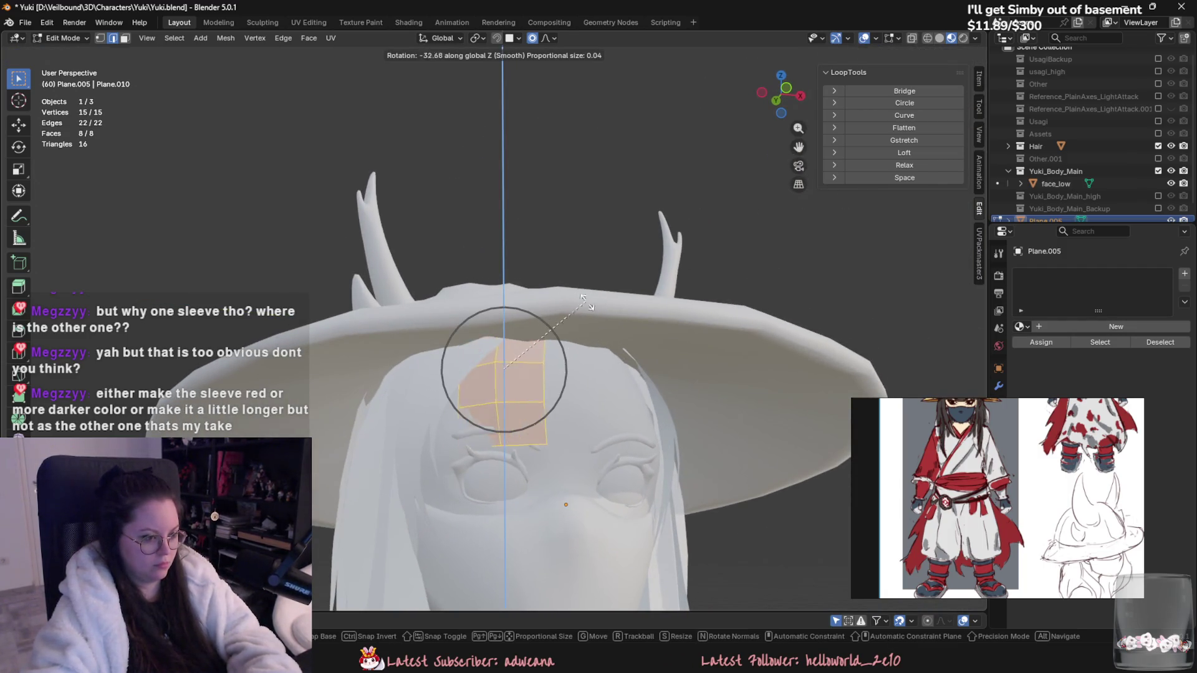
pyautogui.moveTo(593, 319)
pyautogui.keyDown('alt'); pyautogui.mouseDown(button='middle')
pyautogui.moveTo(588, 276)
pyautogui.moveTo(563, 353)
pyautogui.moveTo(543, 343)
pyautogui.moveTo(528, 360)
pyautogui.mouseUp(button='middle'); pyautogui.keyUp('alt')
pyautogui.press('x')
pyautogui.click(586, 297)
pyautogui.press('Tab')
# Step: Circle-select two of the bang's vertices in edit mode
pyautogui.rightClick(542, 335)
pyautogui.click(543, 340)
pyautogui.press('Tab')
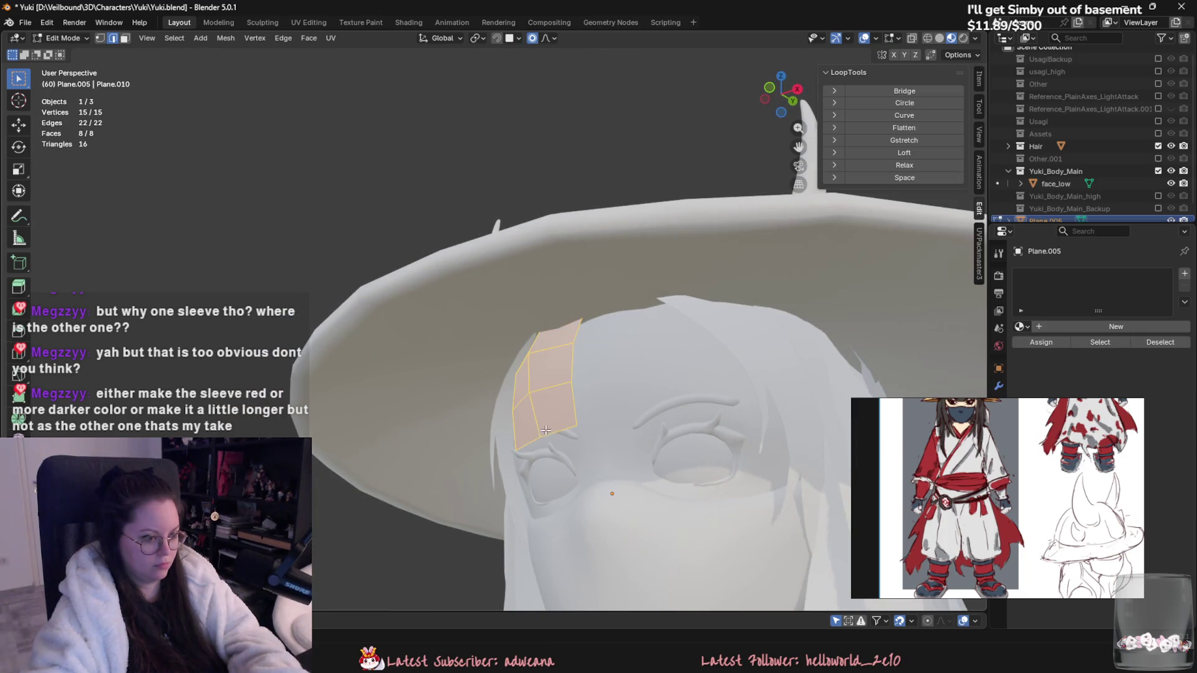
pyautogui.moveTo(542, 436); pyautogui.dragTo(545, 428, button='middle')
pyautogui.press('c')
pyautogui.click(547, 434)
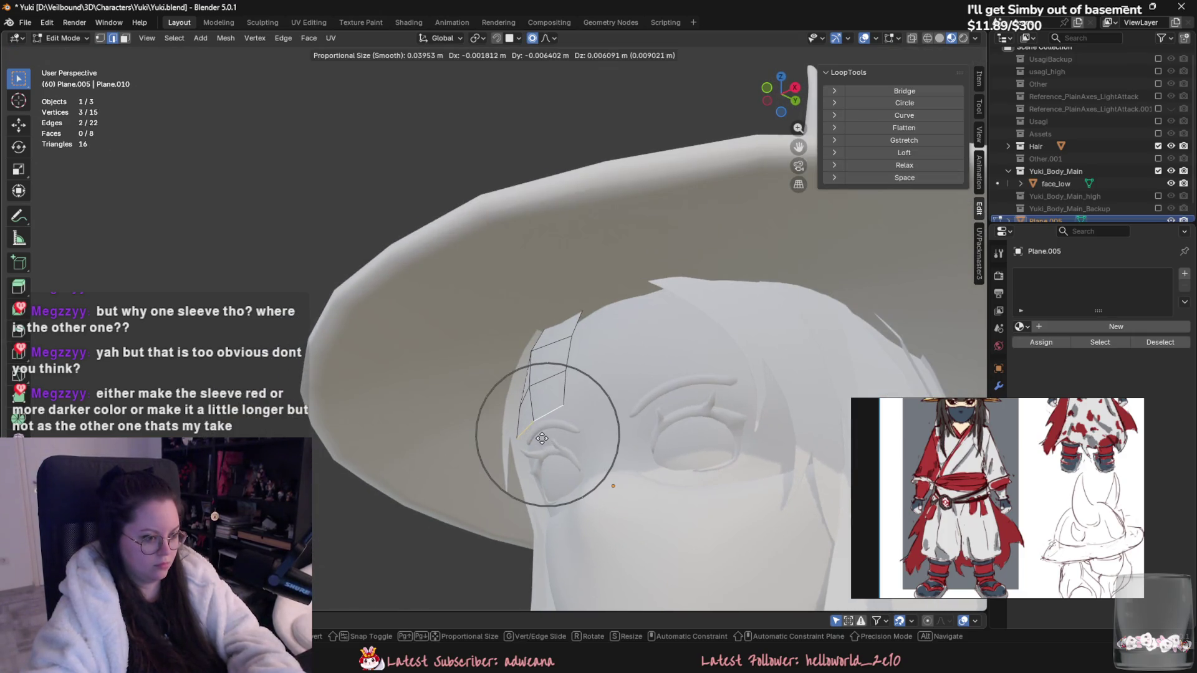
pyautogui.rightClick(543, 390)
pyautogui.press('c')
pyautogui.click(526, 391)
pyautogui.rightClick(527, 392)
# Step: Move the selected vertices along X toward the hat
pyautogui.moveTo(527, 391)
pyautogui.mouseDown(button='middle')
pyautogui.moveTo(564, 299)
pyautogui.moveTo(582, 422)
pyautogui.moveTo(596, 395)
pyautogui.mouseUp(button='middle')
pyautogui.press('g')
pyautogui.press('x')
pyautogui.click(579, 295)
pyautogui.press('Tab')
# Step: Tilt the bang card around X in object mode so it lies along the brow
pyautogui.press('r')
pyautogui.press('z')
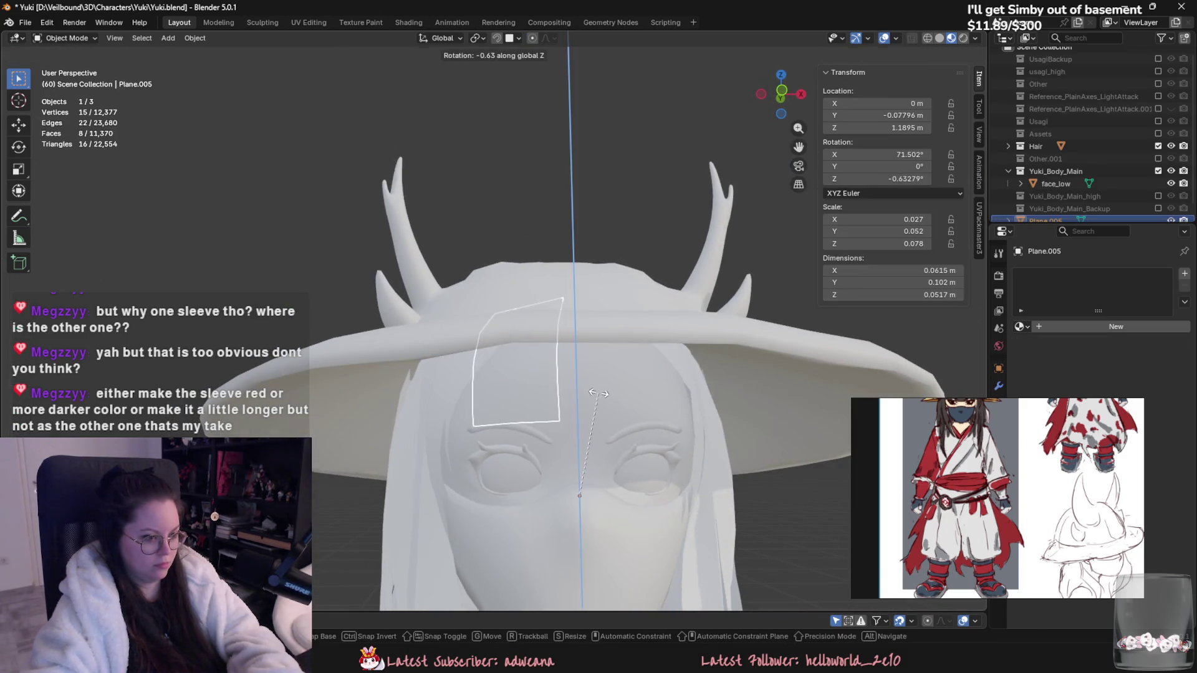
pyautogui.press('x')
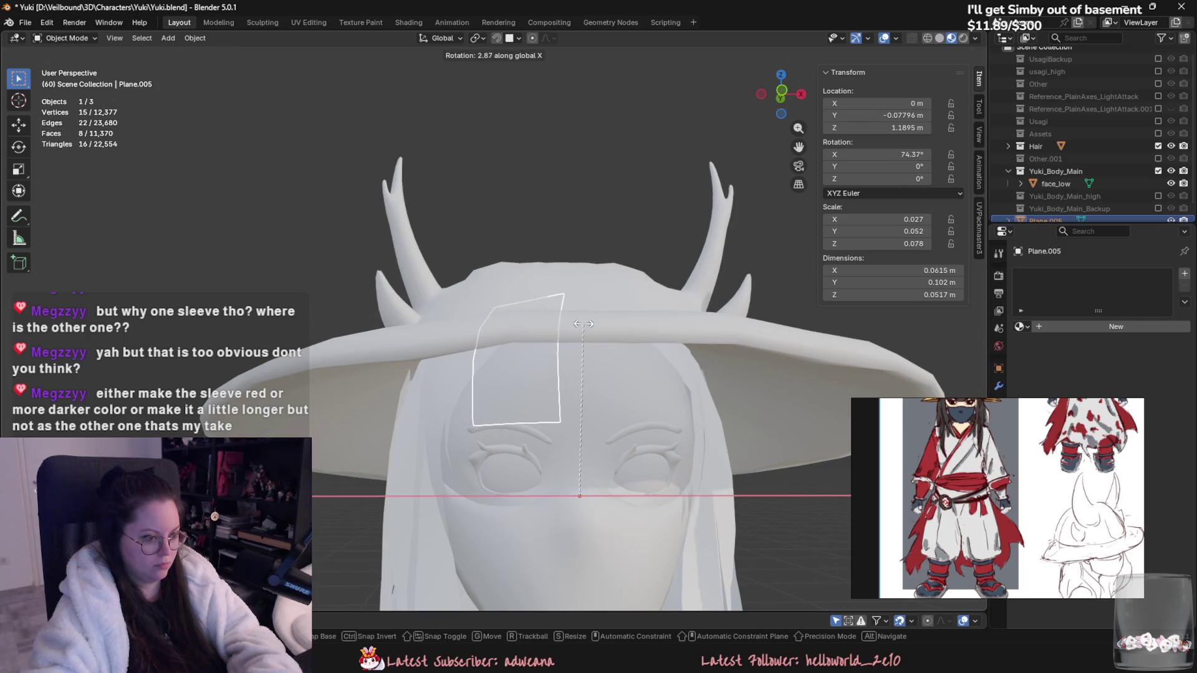
pyautogui.click(589, 346)
pyautogui.moveTo(589, 347)
pyautogui.mouseDown(button='middle')
pyautogui.moveTo(503, 356)
pyautogui.moveTo(683, 374)
pyautogui.mouseUp(button='middle')
# Step: Add a Mirror modifier to the bang card Plane.005
pyautogui.click(997, 386)
pyautogui.click(1083, 271)
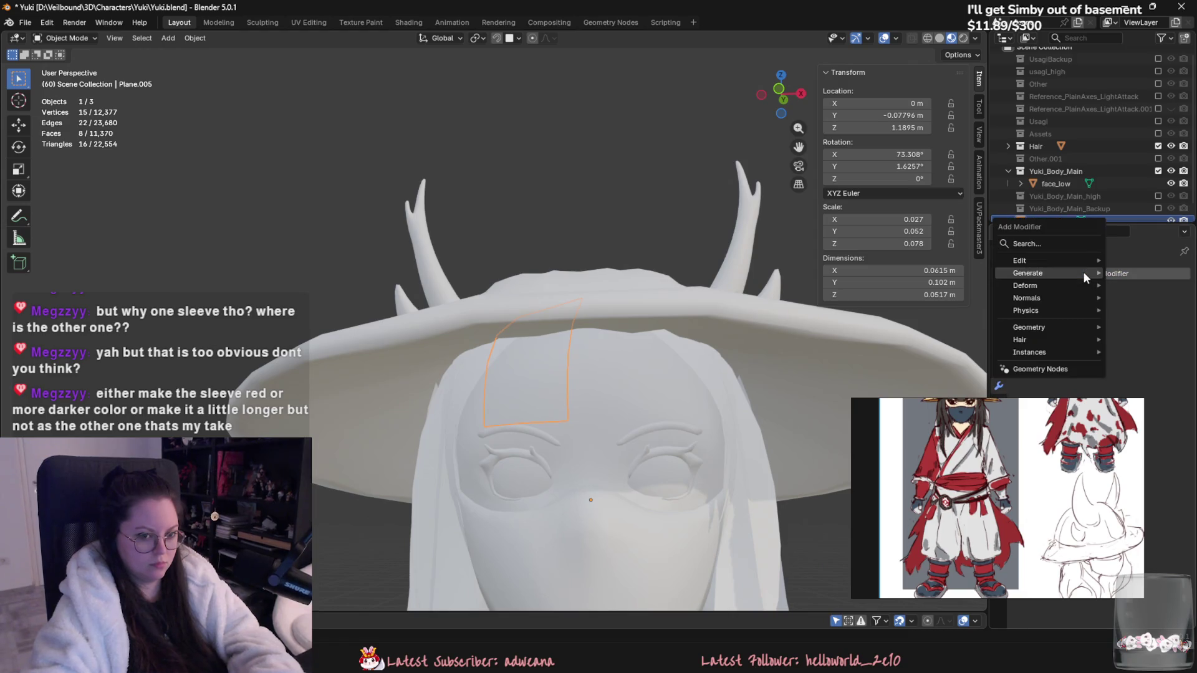
pyautogui.moveTo(1083, 271)
pyautogui.click(947, 381)
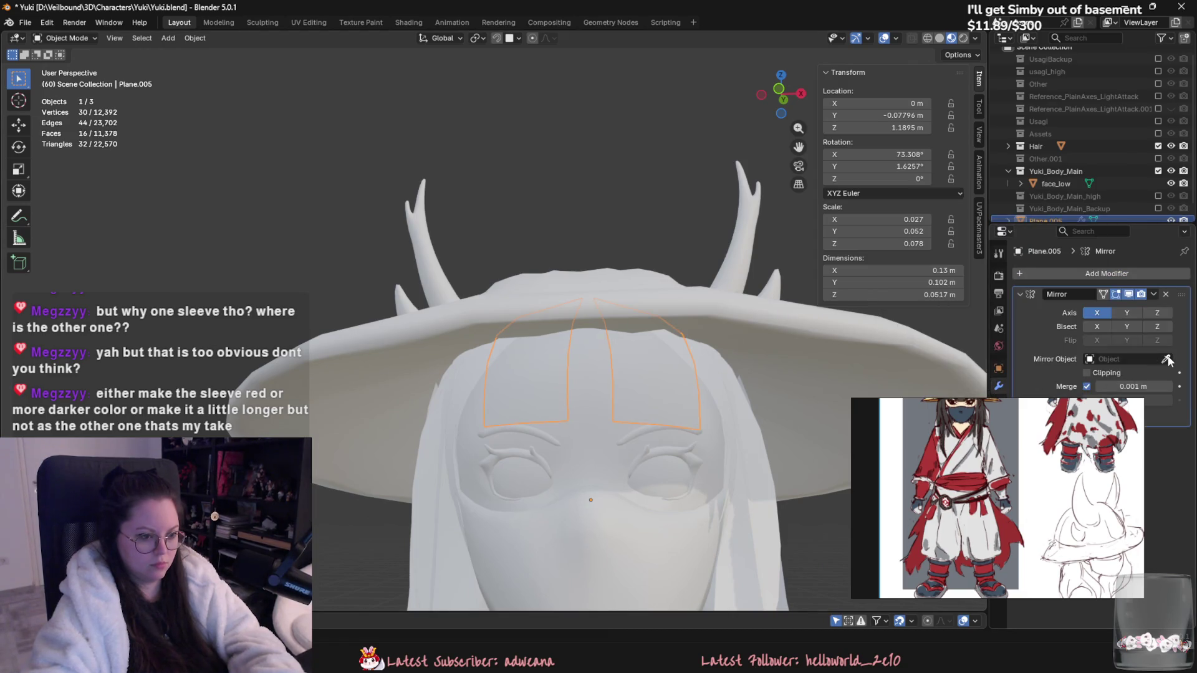
pyautogui.moveTo(673, 387); pyautogui.dragTo(637, 410, button='middle')
pyautogui.scroll(2, 664, 395)
# Step: Duplicate the bang card, rotate the copy around Z, and shift it along X
pyautogui.hotkey('shift', 'd')
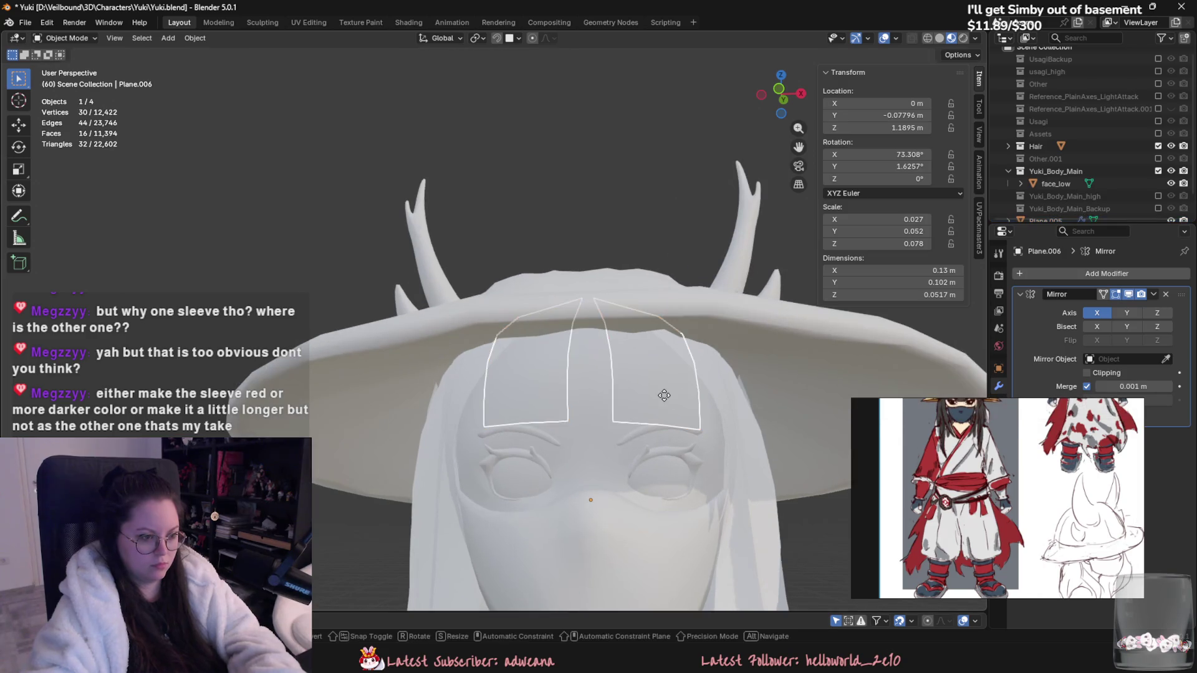
pyautogui.press('r')
pyautogui.press('z')
pyautogui.click(668, 353)
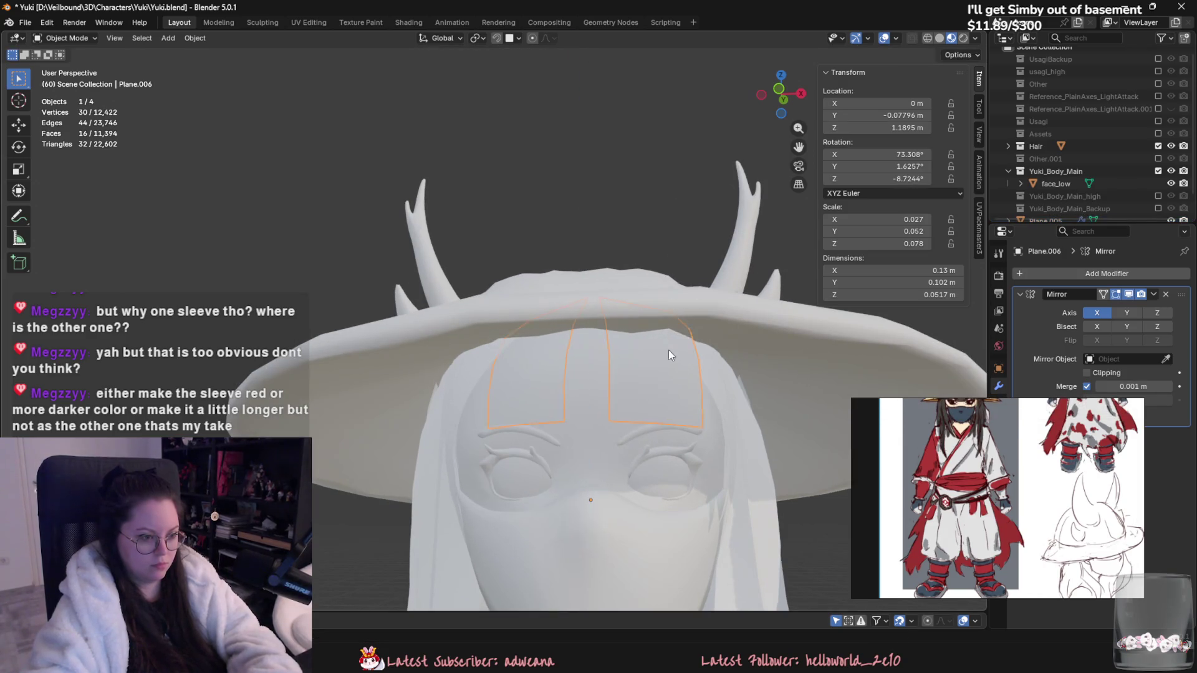
pyautogui.hotkey('shift', 'd')
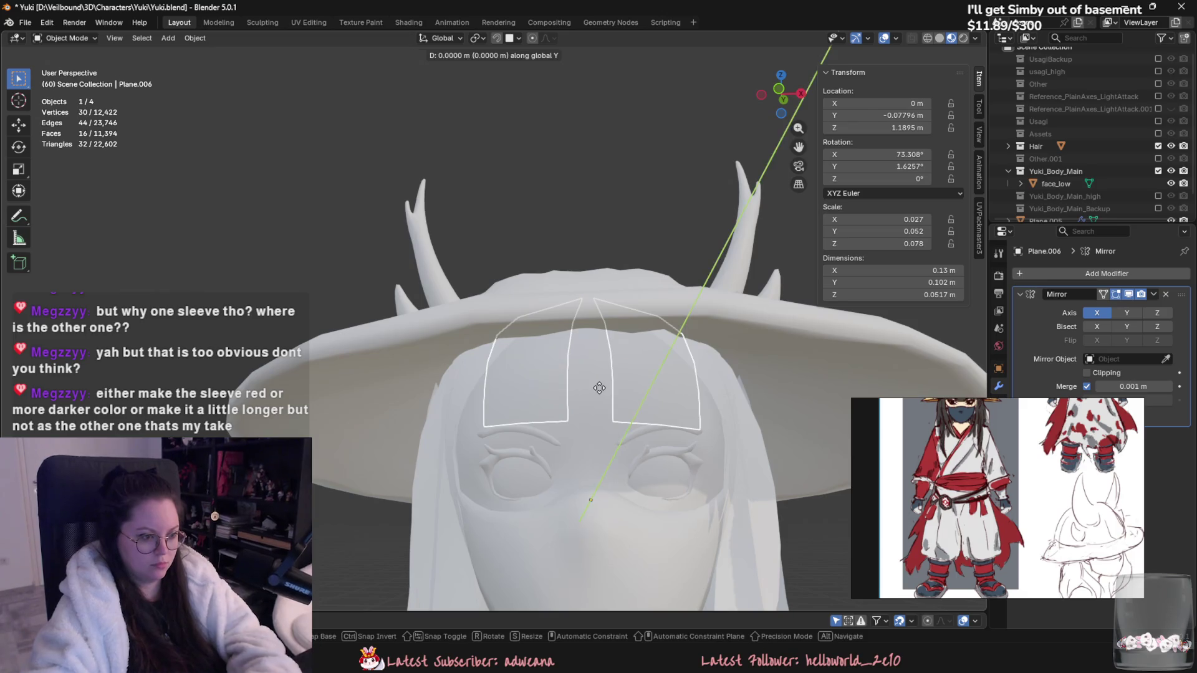
pyautogui.press('x')
pyautogui.click(642, 399)
# Step: Delete the Mirror modifier from the copied card Plane.006
pyautogui.moveTo(642, 399)
pyautogui.mouseDown(button='middle')
pyautogui.moveTo(699, 385)
pyautogui.moveTo(560, 435)
pyautogui.moveTo(622, 404)
pyautogui.moveTo(540, 469)
pyautogui.mouseUp(button='middle')
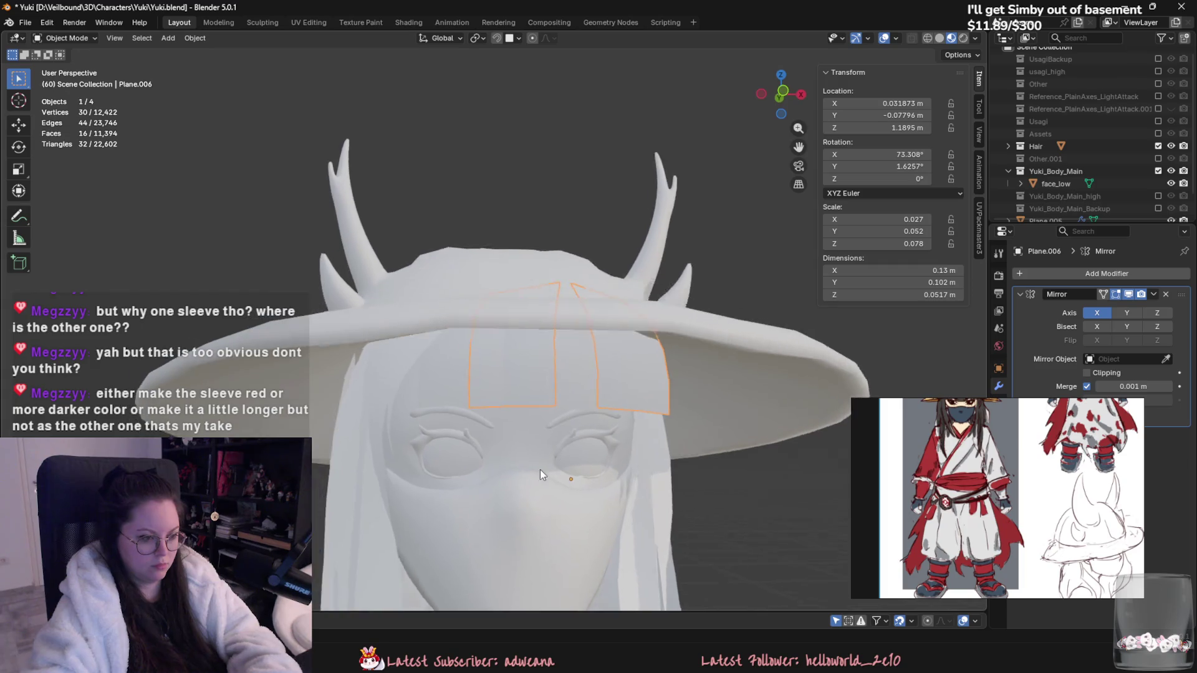
pyautogui.scroll(2, 681, 433)
pyautogui.click(1165, 294)
pyautogui.moveTo(717, 424); pyautogui.dragTo(609, 459, button='middle')
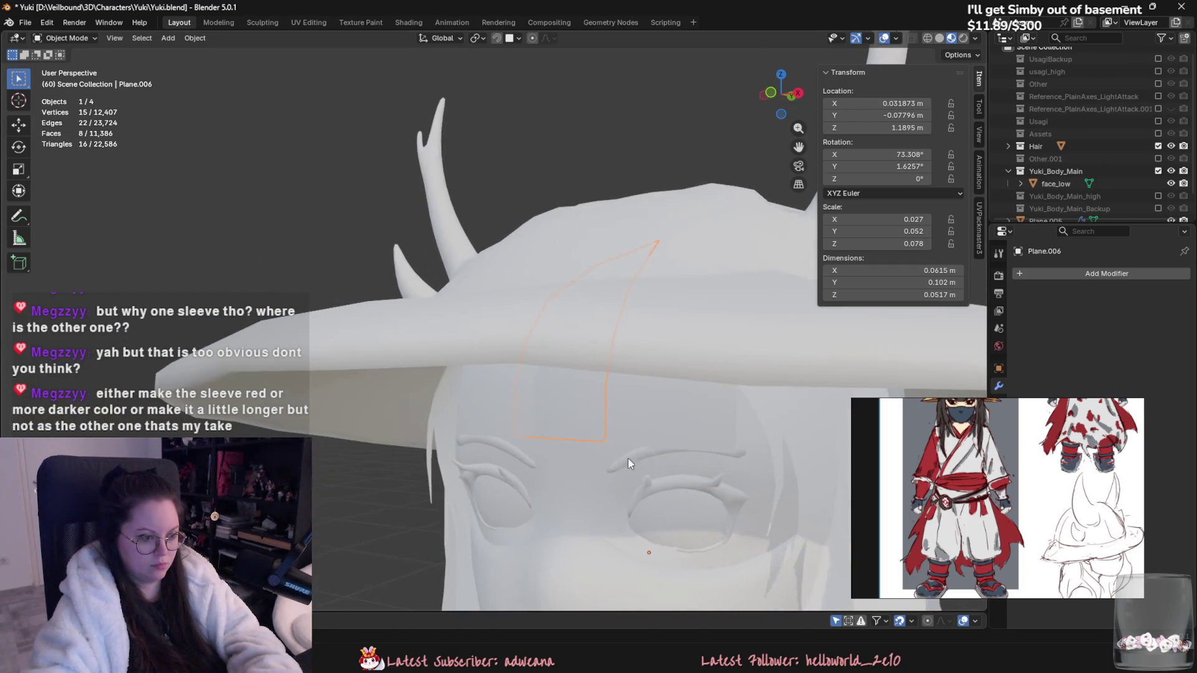
# Step: Rotate Plane.006 around Z and tilt it toward the forehead angle
pyautogui.press('r')
pyautogui.press('z')
pyautogui.click(748, 422)
pyautogui.moveTo(748, 422)
pyautogui.mouseDown(button='middle')
pyautogui.moveTo(788, 387)
pyautogui.moveTo(790, 414)
pyautogui.mouseUp(button='middle')
pyautogui.press('r')
pyautogui.click(750, 365)
pyautogui.press('r')
pyautogui.click(717, 390)
pyautogui.moveTo(717, 390)
pyautogui.mouseDown(button='middle')
pyautogui.moveTo(622, 419)
pyautogui.moveTo(586, 411)
pyautogui.moveTo(736, 424)
pyautogui.mouseUp(button='middle')
# Step: Move Plane.006 front-to-back and vertically so it sits mid-forehead between the mirrored bangs
pyautogui.press('g')
pyautogui.press('y')
pyautogui.click(624, 420)
pyautogui.press('r')
pyautogui.press('z')
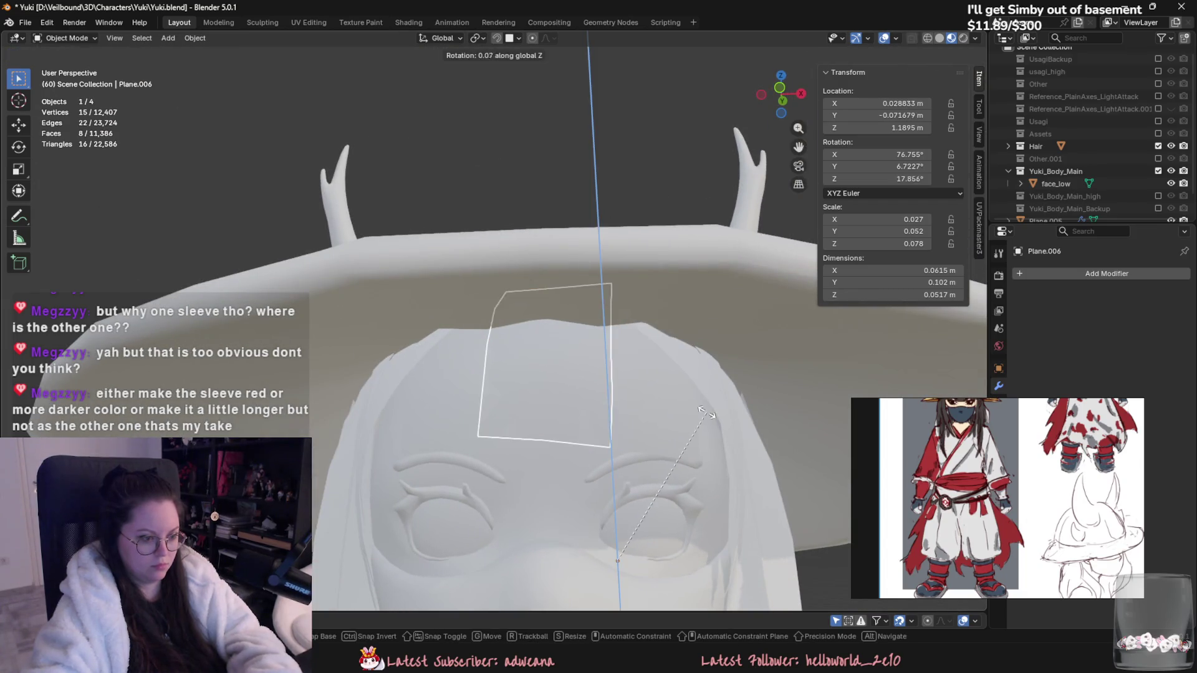
pyautogui.press('x')
pyautogui.press('y')
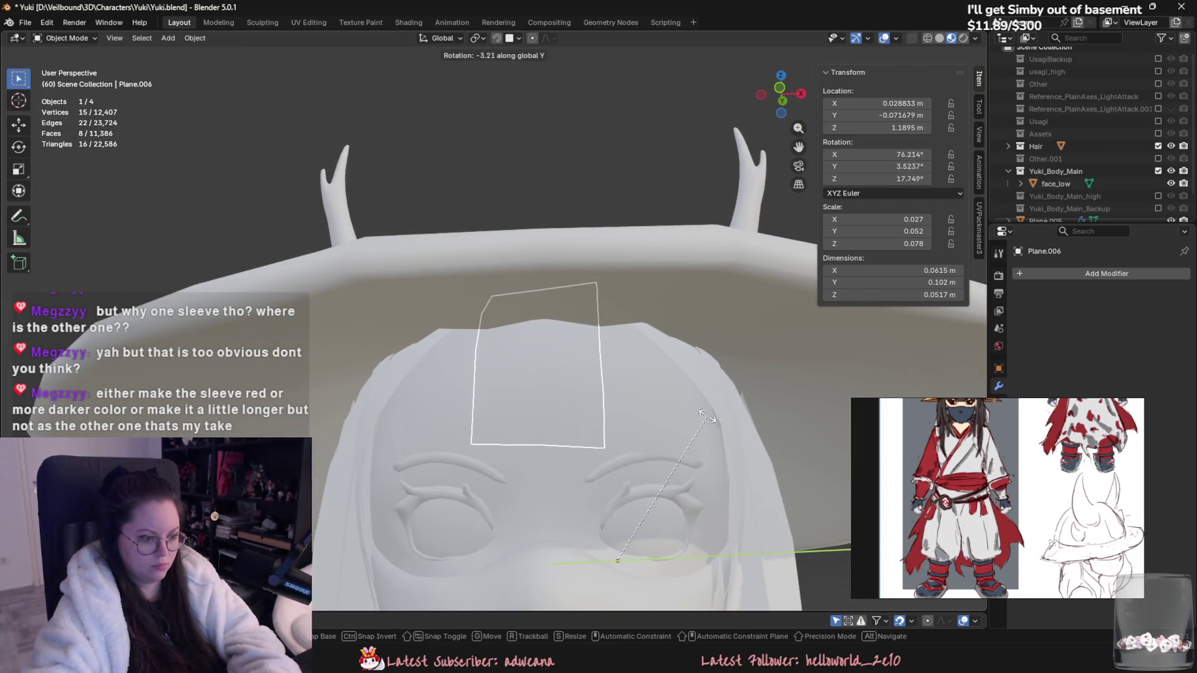
pyautogui.press('g')
pyautogui.press('x')
pyautogui.moveTo(715, 420); pyautogui.dragTo(498, 442, button='middle')
pyautogui.press('z')
pyautogui.click(593, 436)
# Step: In Edit Mode, select the card's lower edge and push it back with proportional editing
pyautogui.press('Tab')
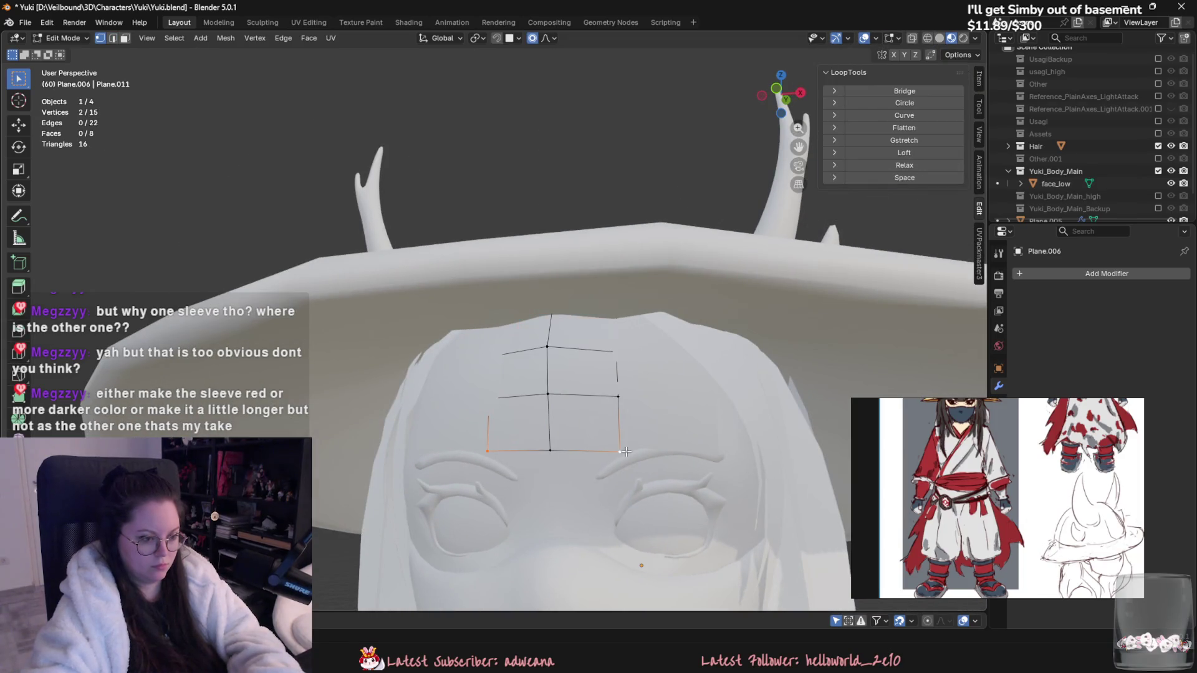
pyautogui.press('c')
pyautogui.press('Escape')
pyautogui.moveTo(548, 476)
pyautogui.mouseDown(button='middle')
pyautogui.moveTo(514, 479)
pyautogui.moveTo(521, 395)
pyautogui.mouseUp(button='middle')
pyautogui.press('g')
pyautogui.press('y')
pyautogui.click(508, 480)
pyautogui.press('g')
pyautogui.click(521, 395)
# Step: Scale the card's lower edge with proportional falloff
pyautogui.press('g')
pyautogui.press('y')
pyautogui.press('Escape')
pyautogui.press('s')
pyautogui.click(670, 399)
pyautogui.moveTo(670, 399); pyautogui.dragTo(598, 436, button='middle')
# Step: Soft-adjust the lower edge again and shift it sideways along X
pyautogui.press('g')
pyautogui.click(599, 449)
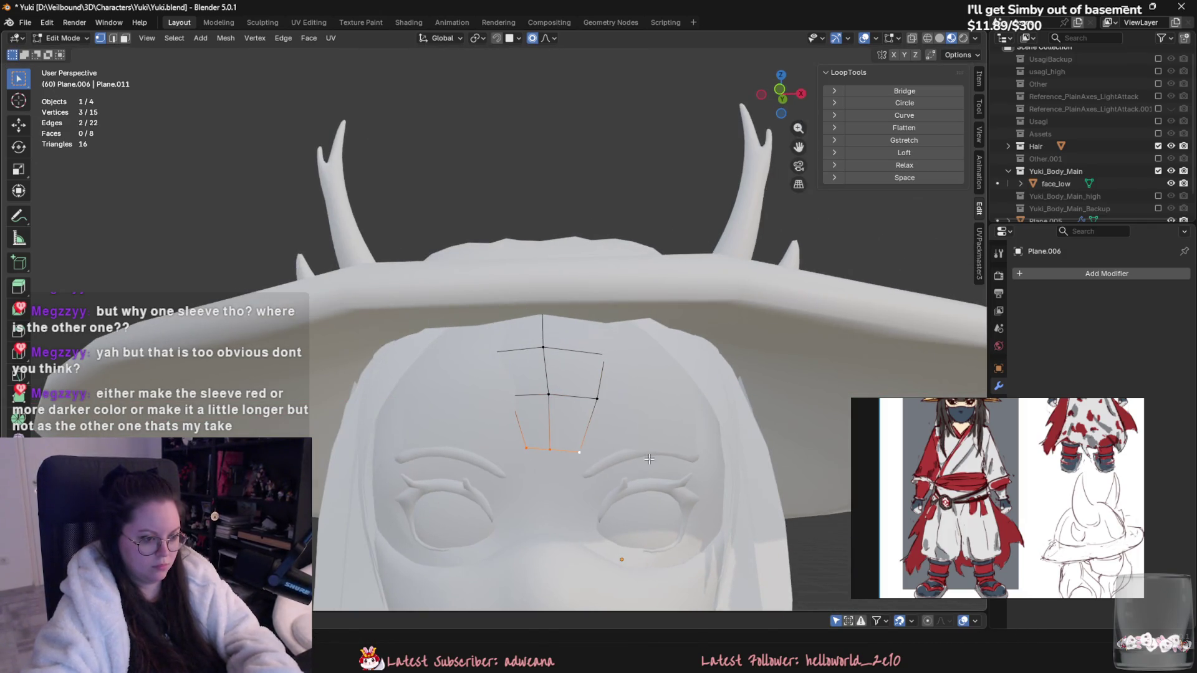
pyautogui.press('g')
pyautogui.press('x')
pyautogui.click(666, 448)
pyautogui.scroll(-3, 666, 447)
pyautogui.press('Tab')
pyautogui.moveTo(667, 448)
pyautogui.mouseDown(button='middle')
pyautogui.moveTo(680, 463)
pyautogui.moveTo(730, 451)
pyautogui.moveTo(639, 411)
pyautogui.moveTo(644, 429)
pyautogui.mouseUp(button='middle')
# Step: Widen the card's lower edge sideways, then leave Edit Mode
pyautogui.press('Tab')
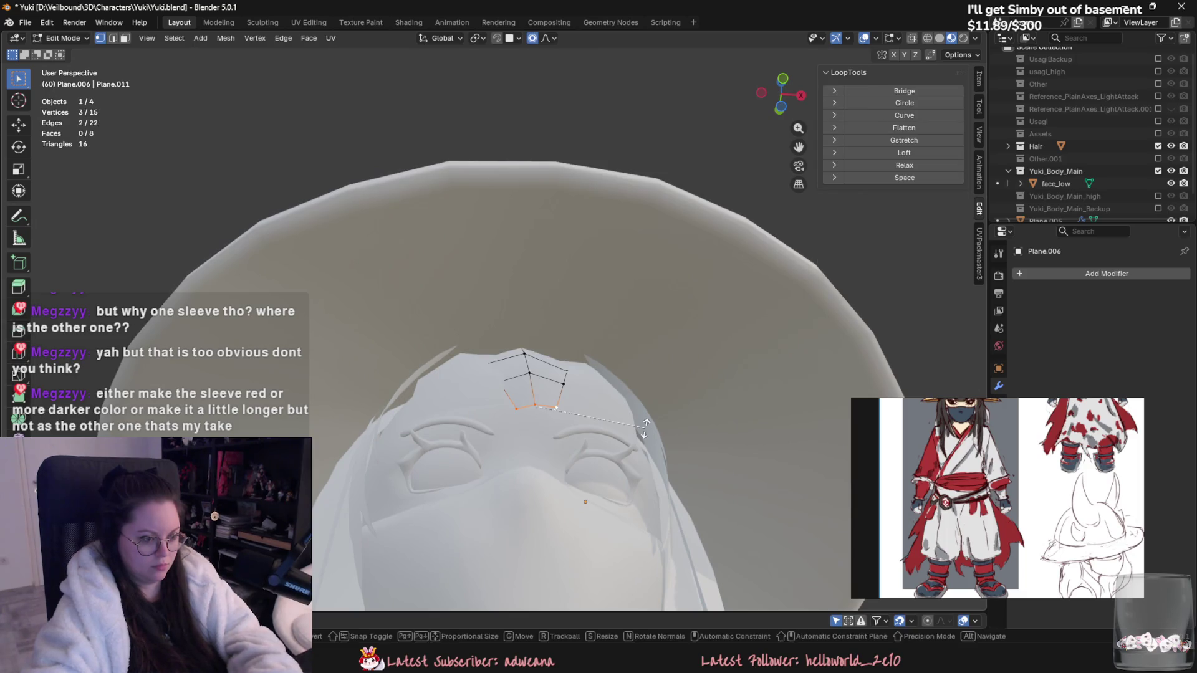
pyautogui.press('z')
pyautogui.press('s')
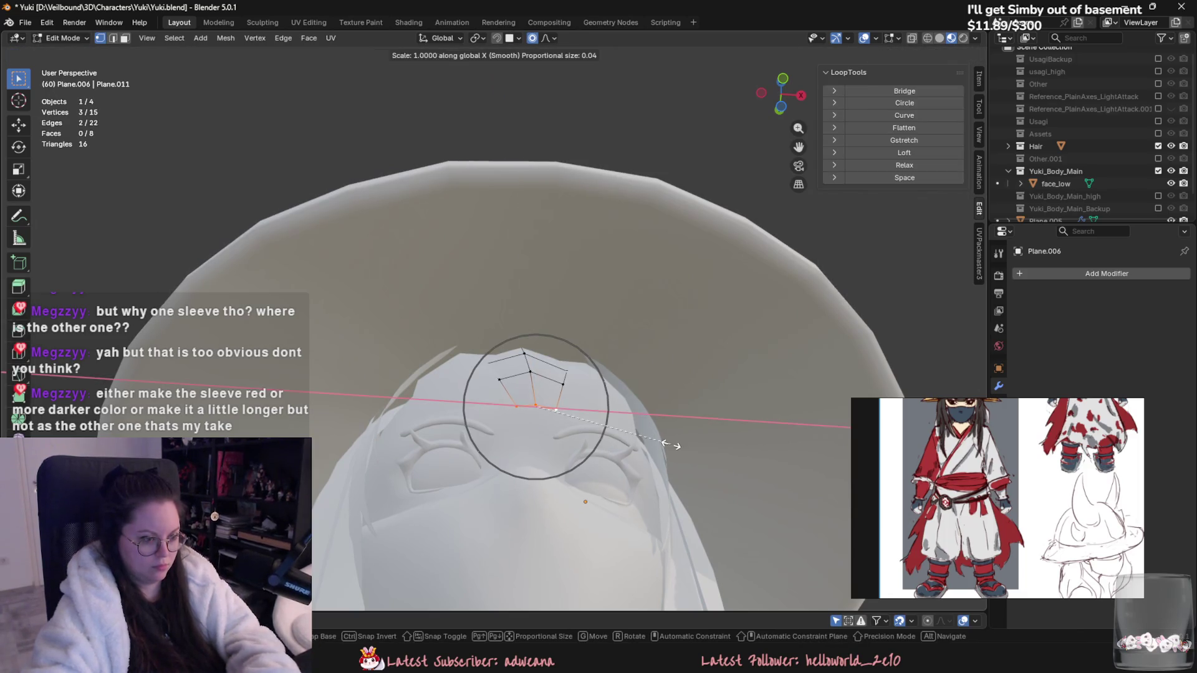
pyautogui.click(608, 441)
pyautogui.moveTo(607, 454)
pyautogui.mouseDown(button='middle')
pyautogui.moveTo(645, 447)
pyautogui.moveTo(597, 447)
pyautogui.moveTo(596, 417)
pyautogui.moveTo(600, 446)
pyautogui.moveTo(660, 455)
pyautogui.moveTo(608, 473)
pyautogui.moveTo(580, 418)
pyautogui.mouseUp(button='middle')
pyautogui.press('g')
pyautogui.press('Escape')
pyautogui.press('Tab')
# Step: Select the mirrored Plane.005 bang card pair
pyautogui.scroll(-5, 580, 418)
pyautogui.scroll(4, 629, 516)
pyautogui.click(501, 348)
pyautogui.keyDown('shift'); pyautogui.click(508, 346); pyautogui.keyUp('shift')
pyautogui.click(484, 358)
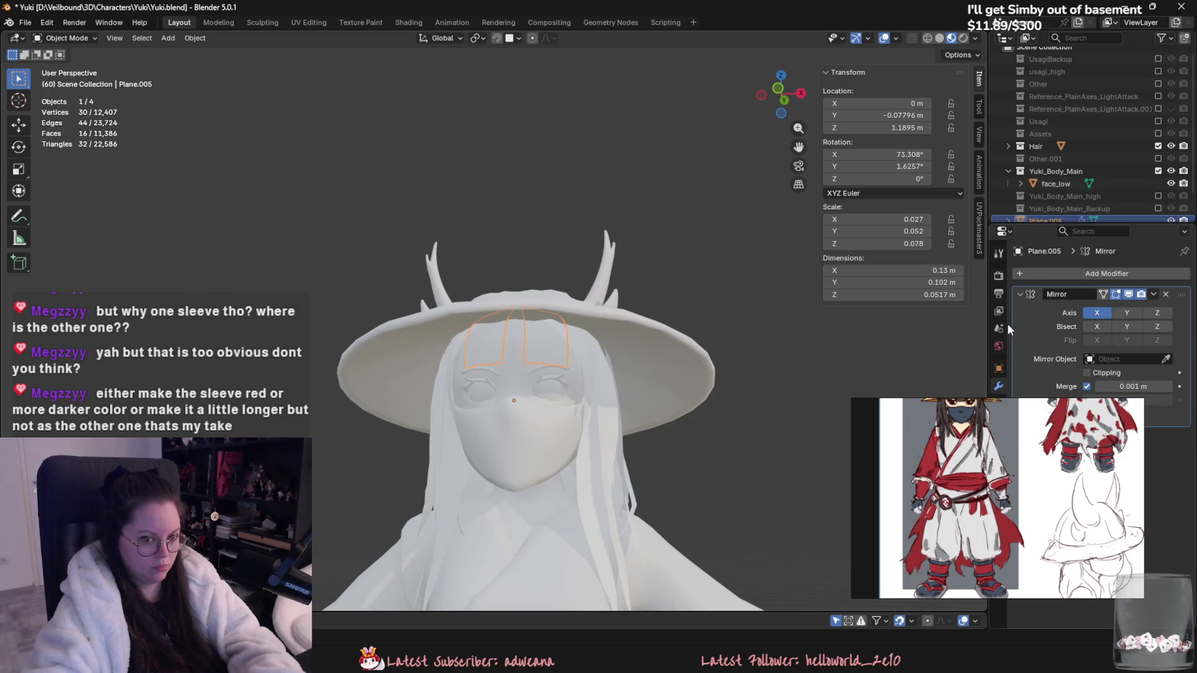
# Step: Apply the Mirror, join the bang cards into Hair, and delete the empty material slot
pyautogui.hotkey('ctrl', 'a')
pyautogui.scroll(2, 529, 340)
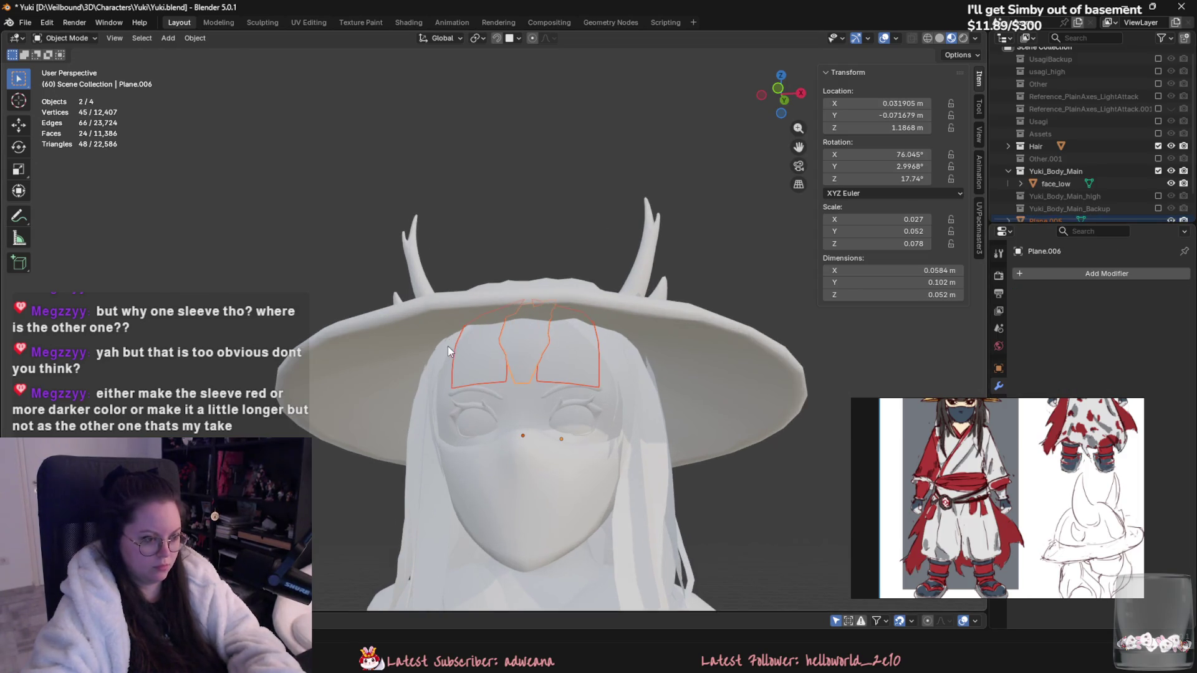
pyautogui.hotkey('ctrl', 'j')
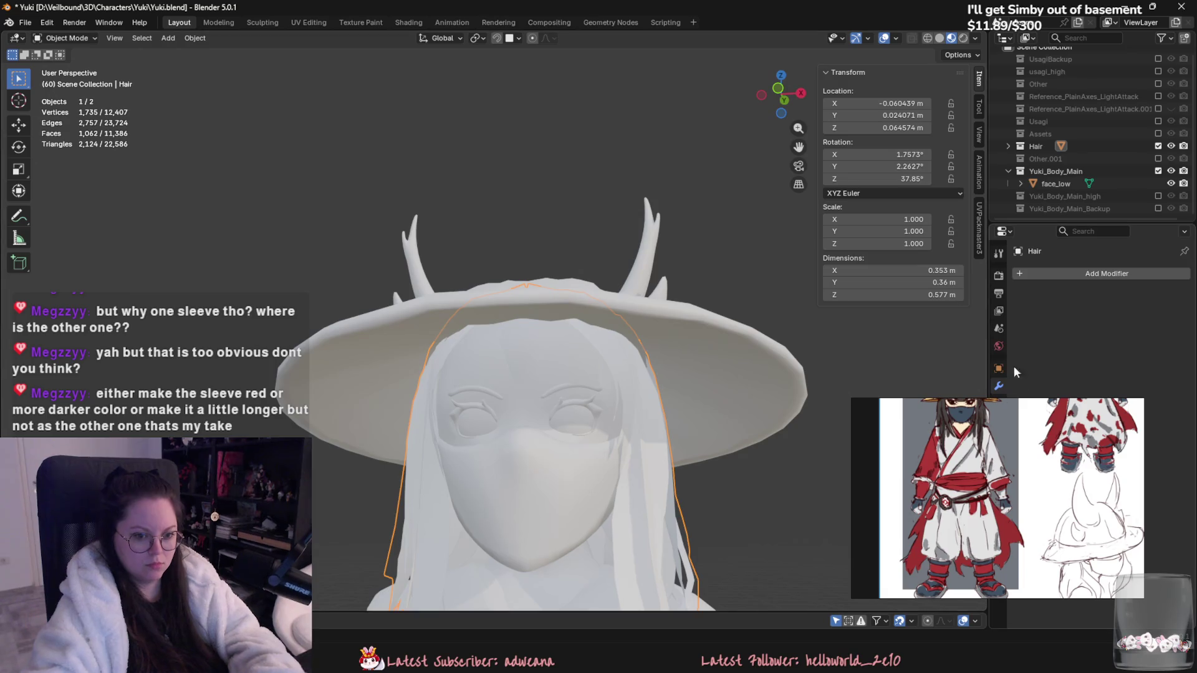
pyautogui.click(1081, 407)
pyautogui.click(998, 473)
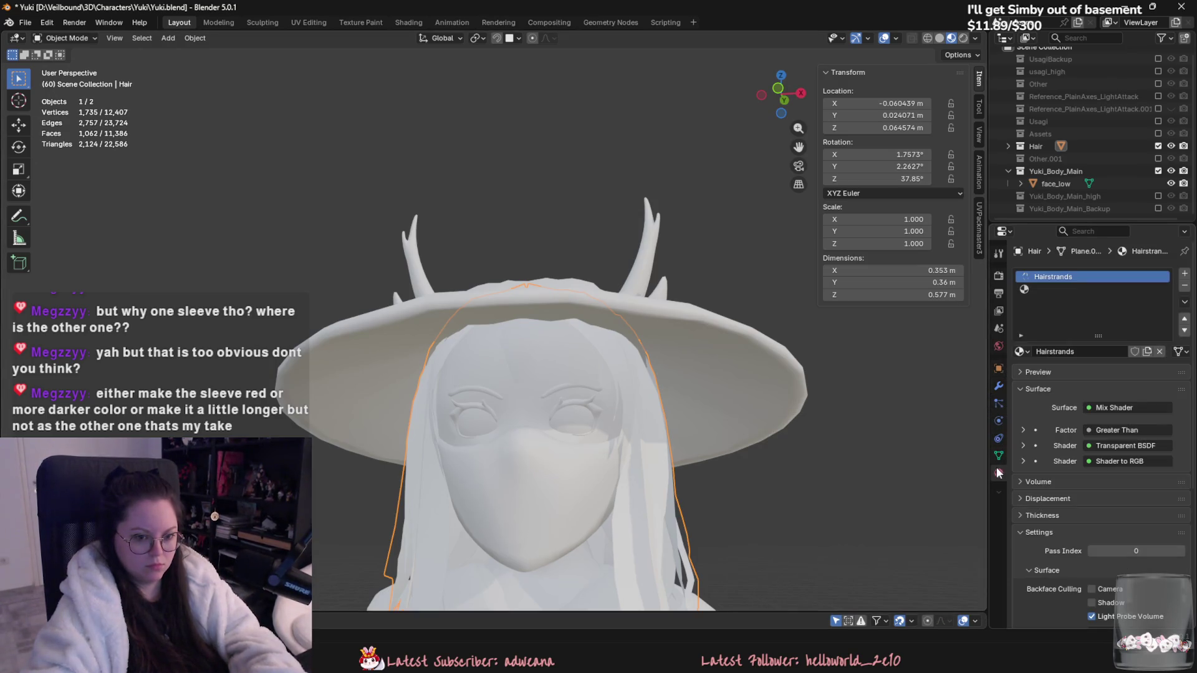
pyautogui.keyDown('ctrl'); pyautogui.scroll(-1, 1186, 303); pyautogui.keyUp('ctrl')
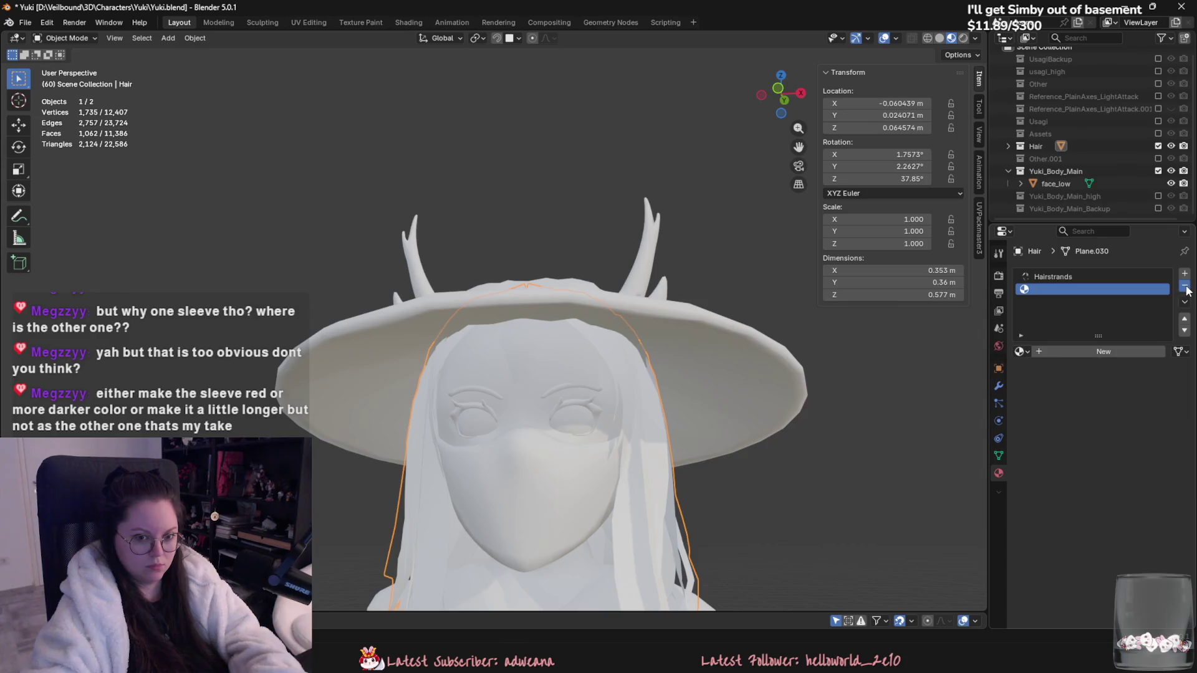
pyautogui.click(1184, 286)
pyautogui.moveTo(655, 387); pyautogui.dragTo(436, 353, button='middle')
pyautogui.scroll(3, 574, 392)
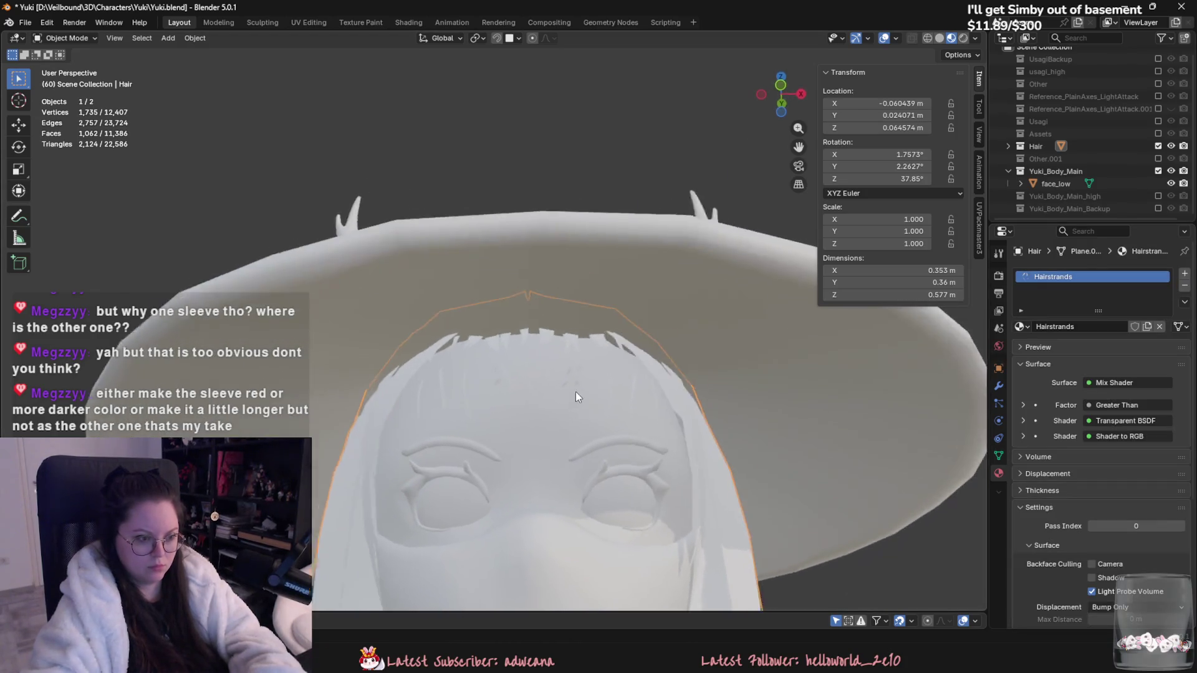
pyautogui.scroll(2, 541, 351)
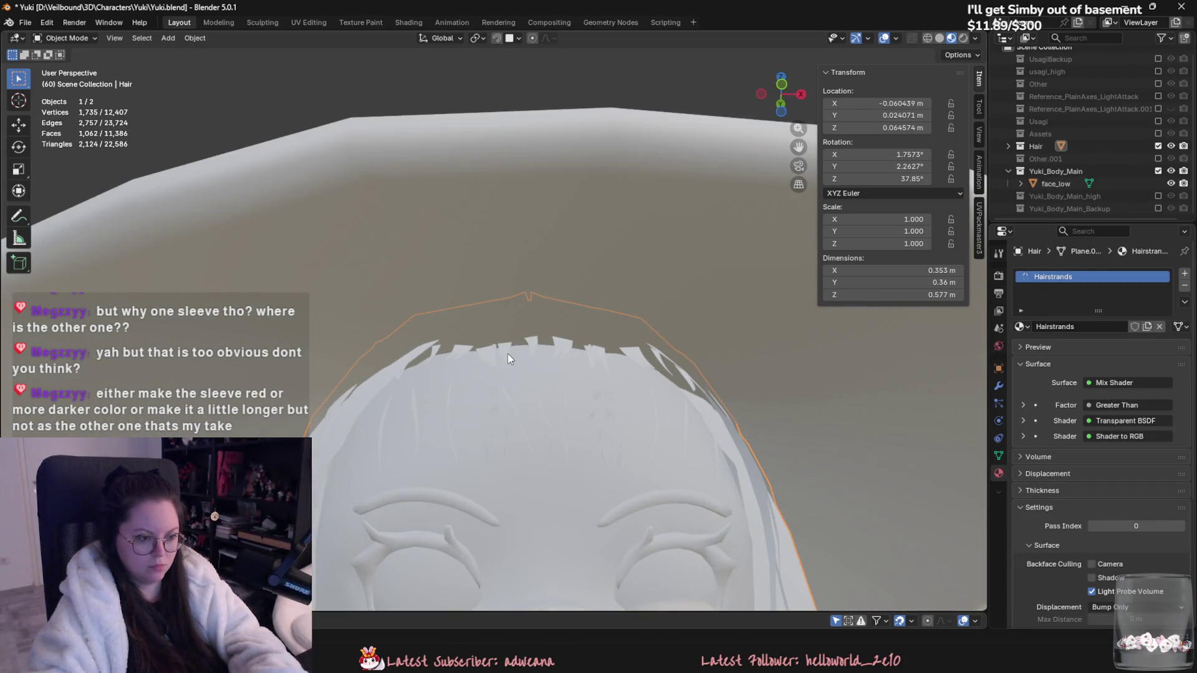
# Step: In UV Editing, scale and move the bang cards' island onto a Hairstrands strand
pyautogui.press('Tab')
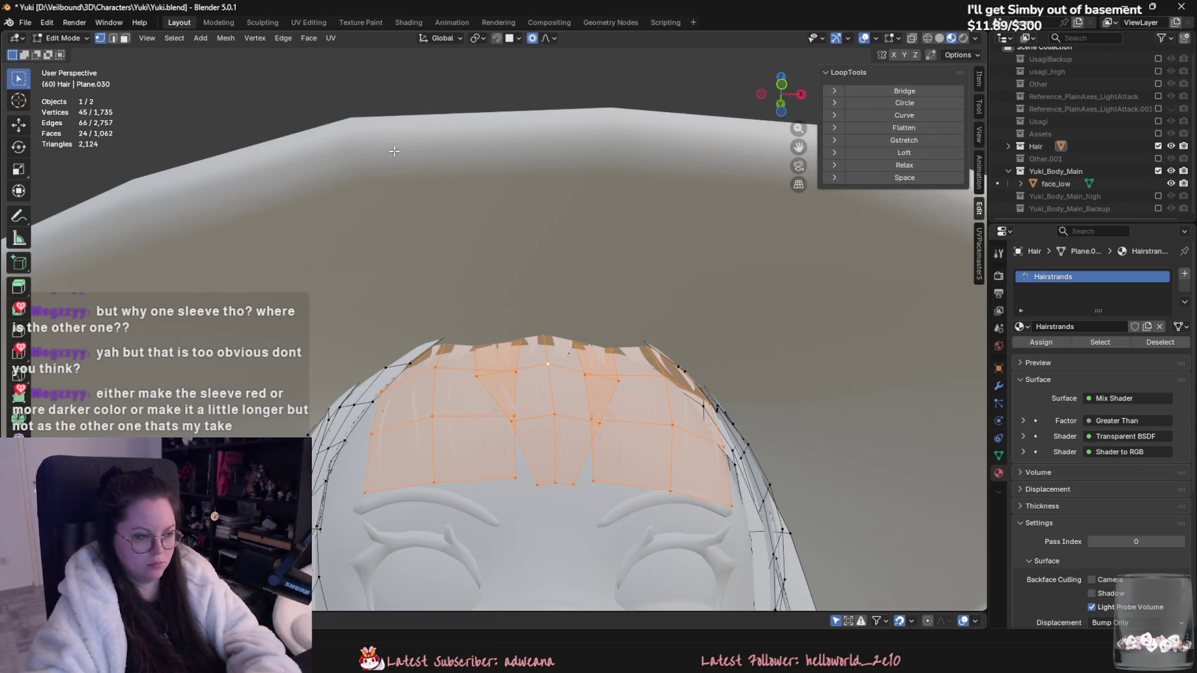
pyautogui.click(309, 23)
pyautogui.press('s')
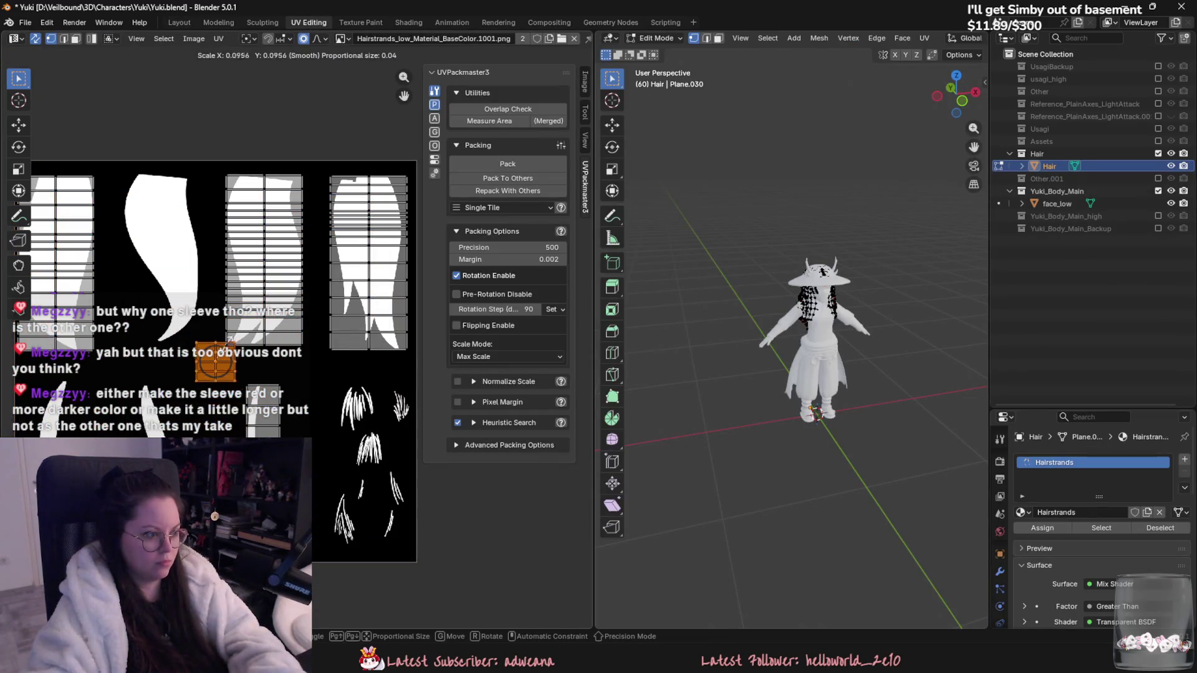
pyautogui.press('g')
pyautogui.click(182, 192)
pyautogui.scroll(1, 187, 193)
pyautogui.press('s')
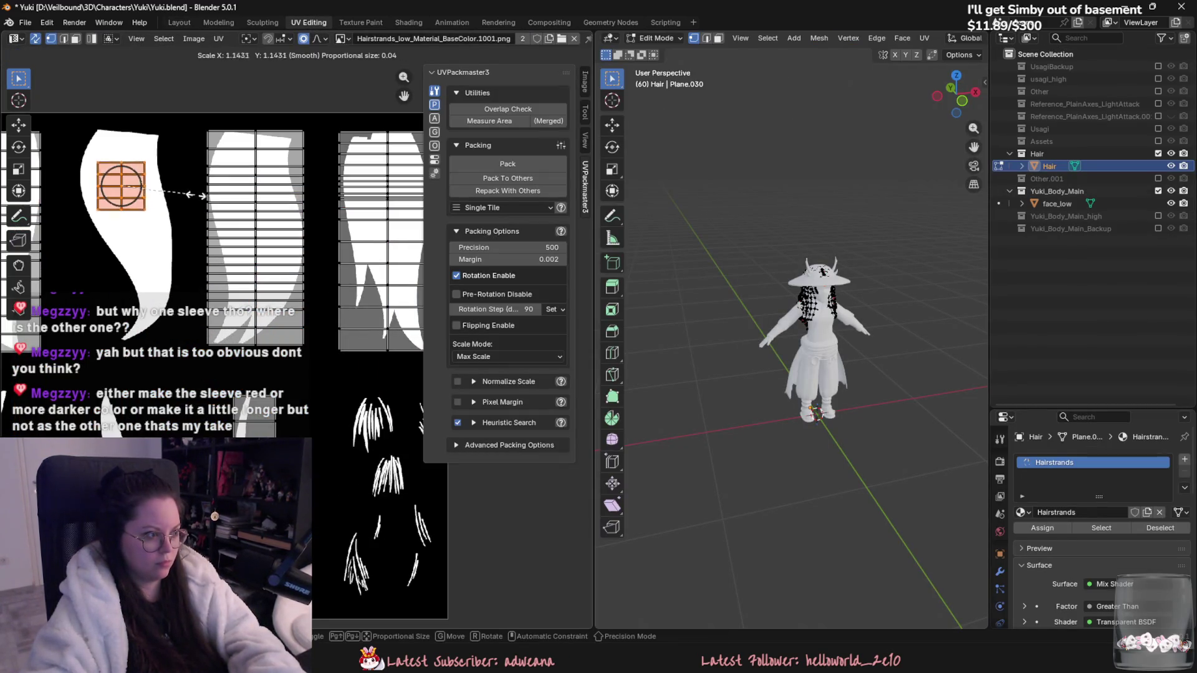
pyautogui.click(212, 190)
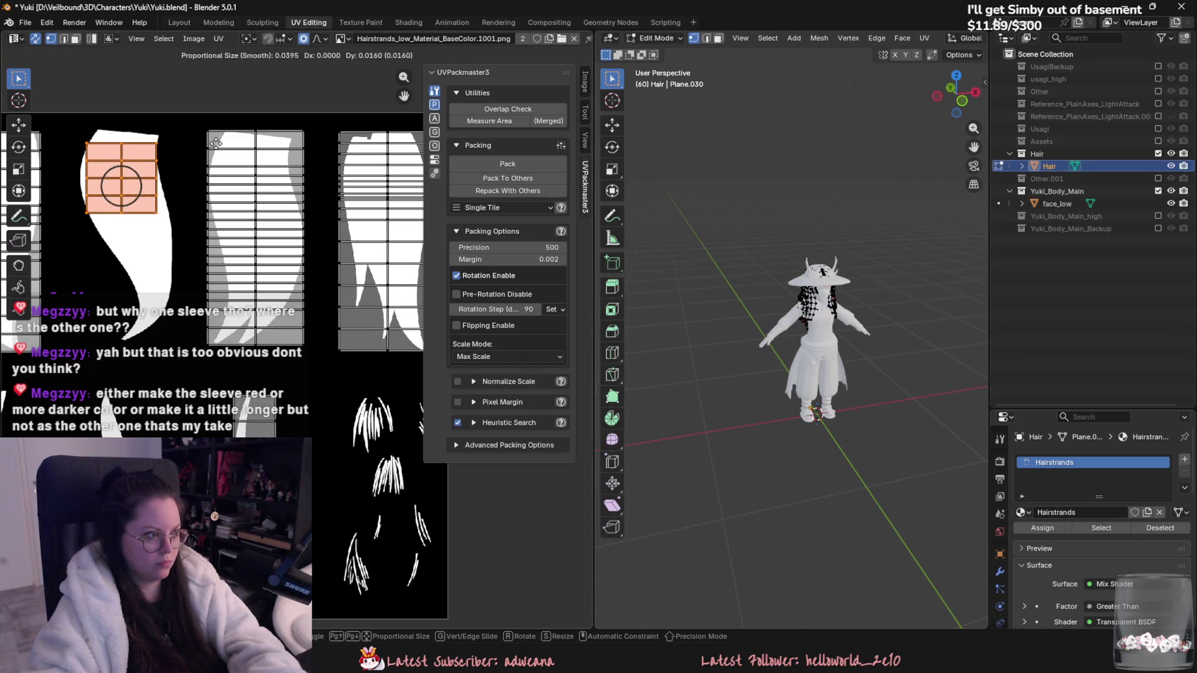
pyautogui.click(174, 22)
pyautogui.scroll(-3, 618, 372)
pyautogui.moveTo(618, 394); pyautogui.dragTo(564, 414, button='middle')
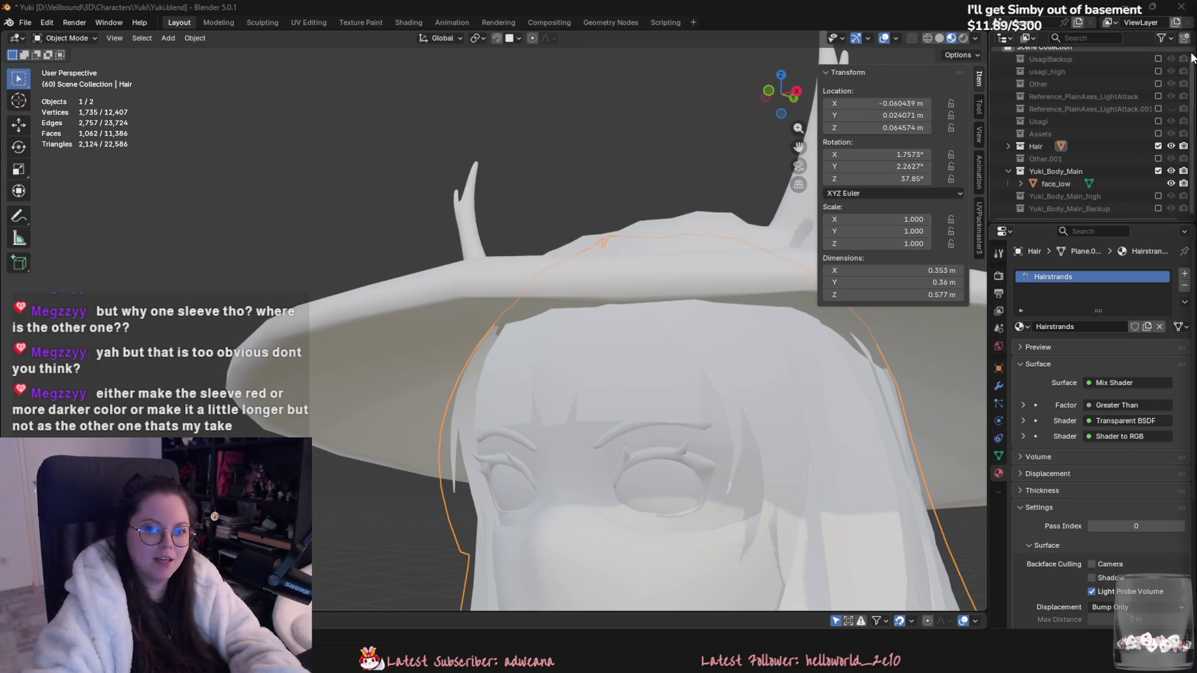
# Step: Adjust a fringe vertex vertically with proportional editing on the hair mesh
pyautogui.scroll(-3, 841, 325)
pyautogui.moveTo(840, 326)
pyautogui.mouseDown(button='middle')
pyautogui.moveTo(682, 346)
pyautogui.moveTo(668, 314)
pyautogui.moveTo(630, 349)
pyautogui.moveTo(507, 307)
pyautogui.moveTo(563, 320)
pyautogui.mouseUp(button='middle')
pyautogui.scroll(-2, 659, 333)
pyautogui.scroll(2, 572, 363)
pyautogui.press('Tab')
pyautogui.scroll(2, 528, 384)
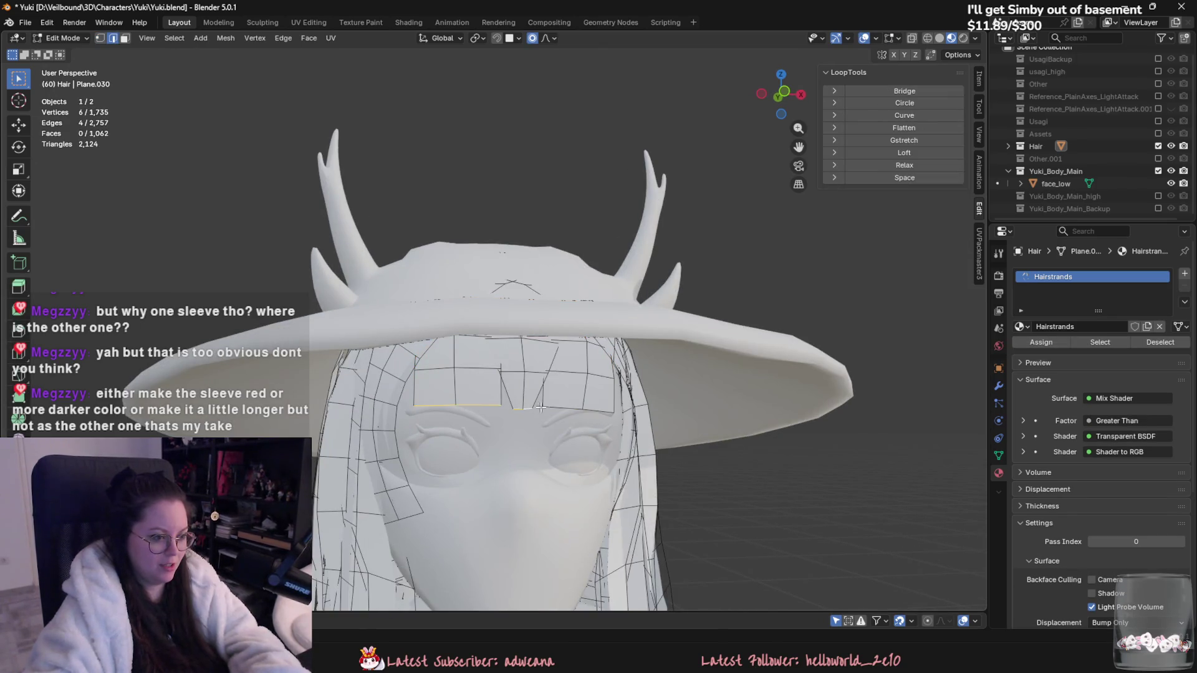
pyautogui.keyDown('shift'); pyautogui.click(602, 411); pyautogui.keyUp('shift')
pyautogui.press('g')
pyautogui.press('z')
pyautogui.click(604, 425)
pyautogui.press('Tab')
pyautogui.scroll(-3, 589, 433)
pyautogui.moveTo(589, 432)
pyautogui.mouseDown(button='middle')
pyautogui.moveTo(644, 445)
pyautogui.moveTo(561, 461)
pyautogui.moveTo(463, 457)
pyautogui.moveTo(526, 477)
pyautogui.moveTo(588, 475)
pyautogui.moveTo(538, 308)
pyautogui.mouseUp(button='middle')
pyautogui.scroll(-1, 560, 461)
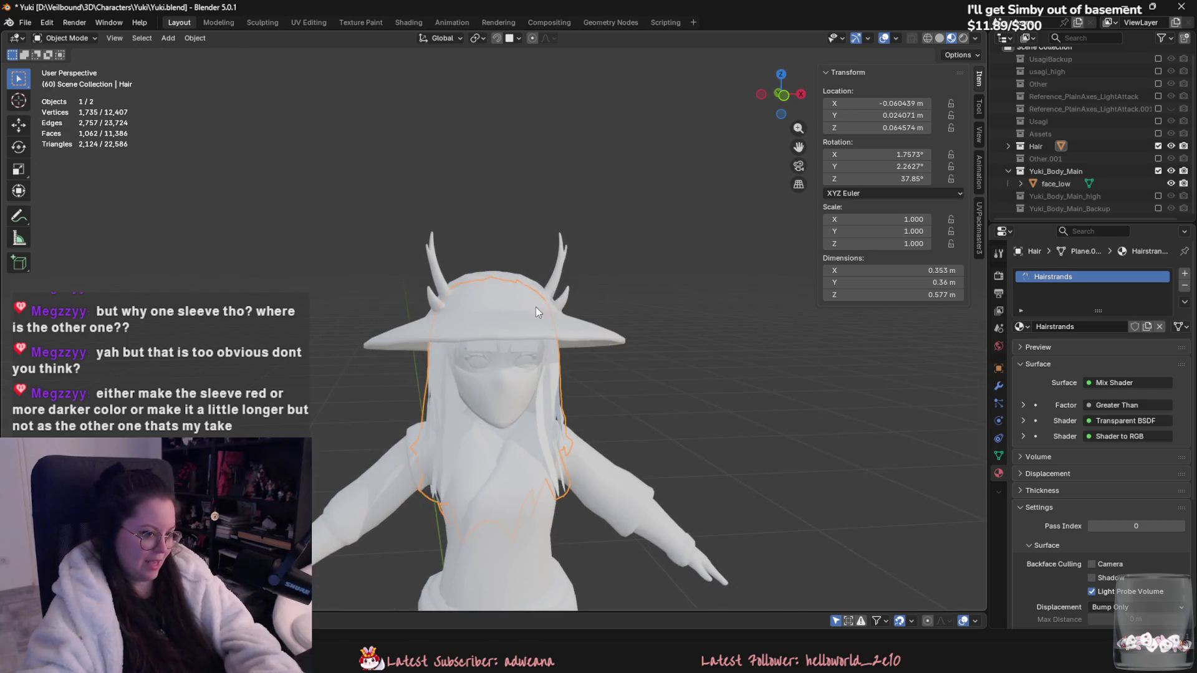
# Step: Join the hair into the face_low mesh
pyautogui.click(518, 339)
pyautogui.keyDown('shift'); pyautogui.click(517, 349); pyautogui.keyUp('shift')
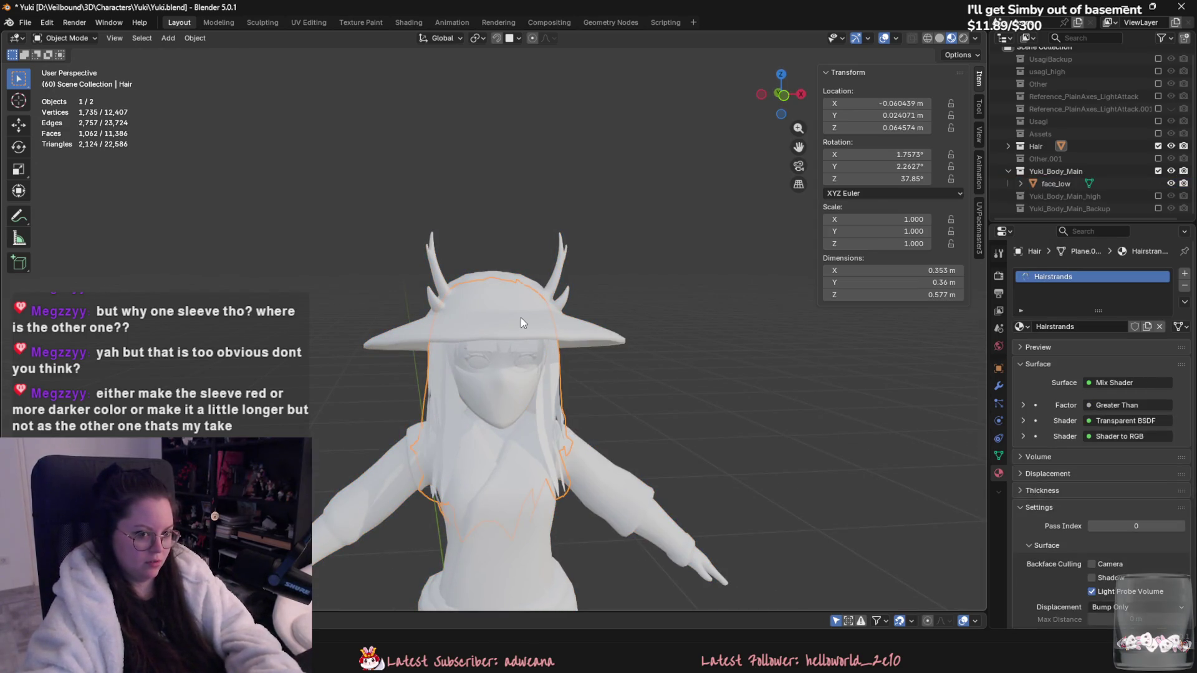
pyautogui.keyDown('shift'); pyautogui.click(521, 316); pyautogui.keyUp('shift')
pyautogui.hotkey('ctrl', 'j')
# Step: Export the selected face_low model as FBX to Yuki.fbx in the Yuki folder
pyautogui.click(27, 24)
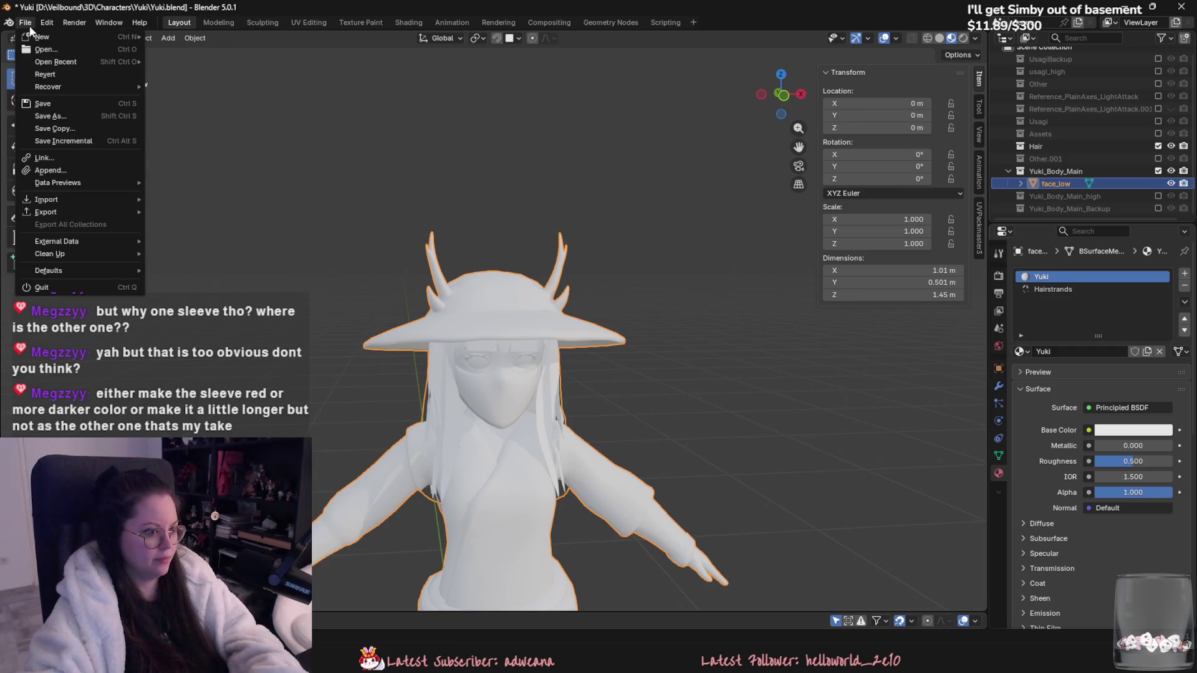
pyautogui.moveTo(81, 212)
pyautogui.click(200, 282)
pyautogui.click(680, 382)
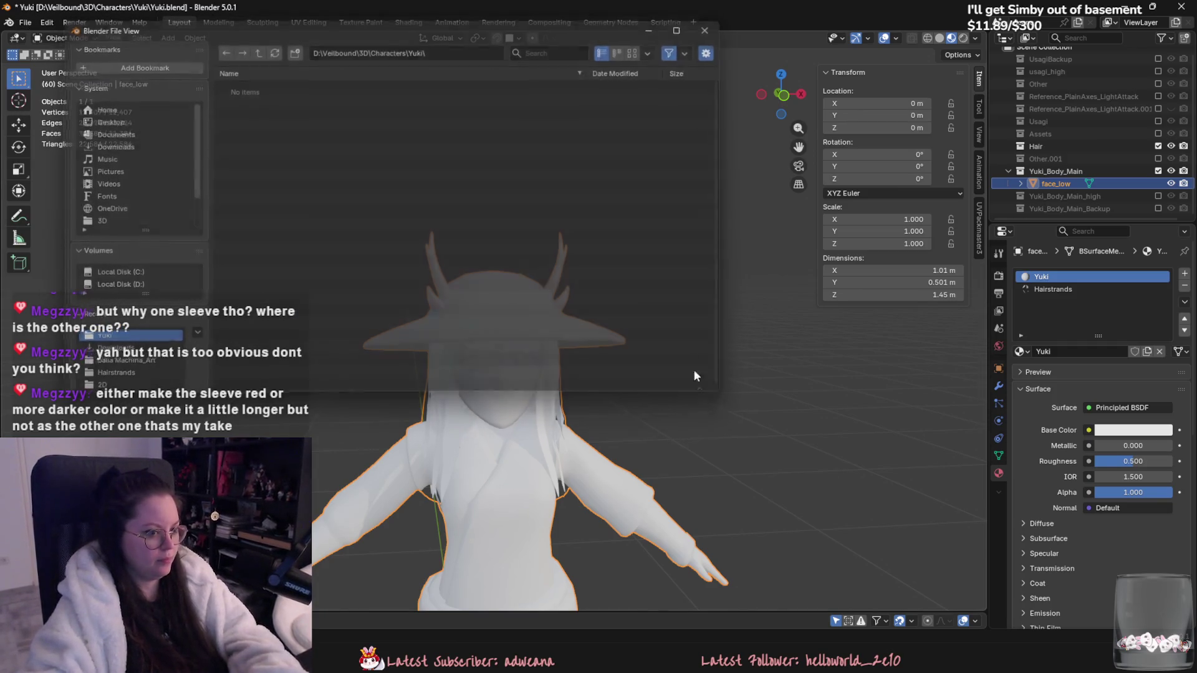
pyautogui.click(26, 24)
pyautogui.click(206, 311)
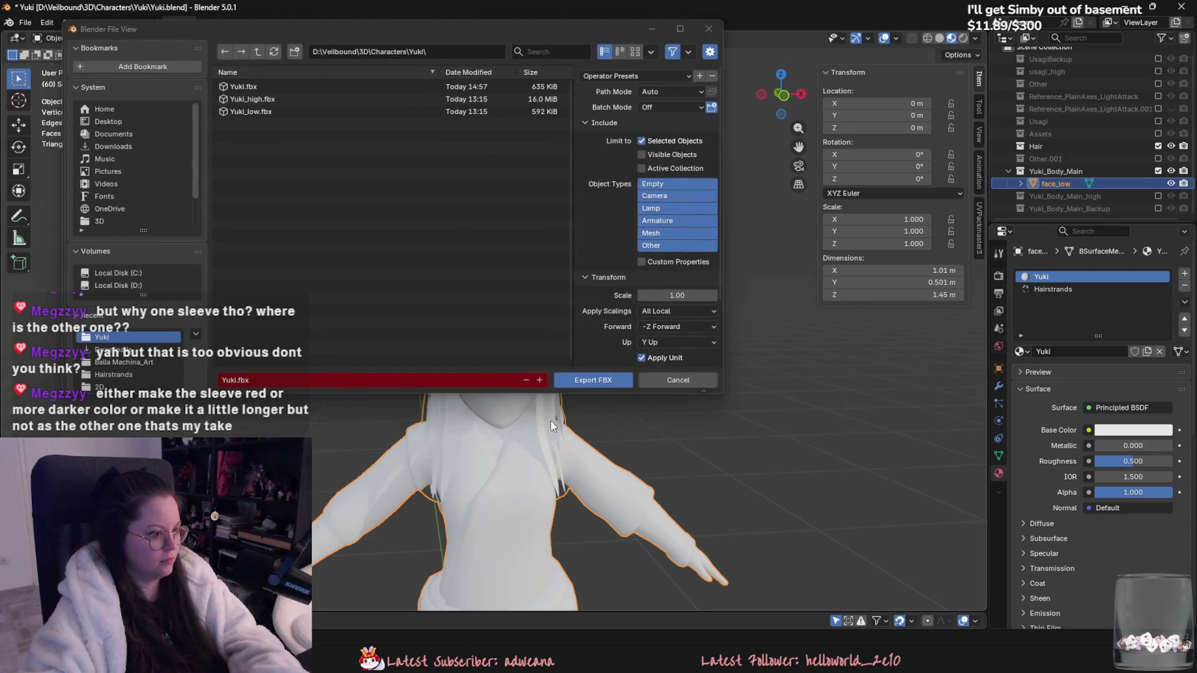
pyautogui.click(593, 381)
pyautogui.hotkey('alt', 'Tab')
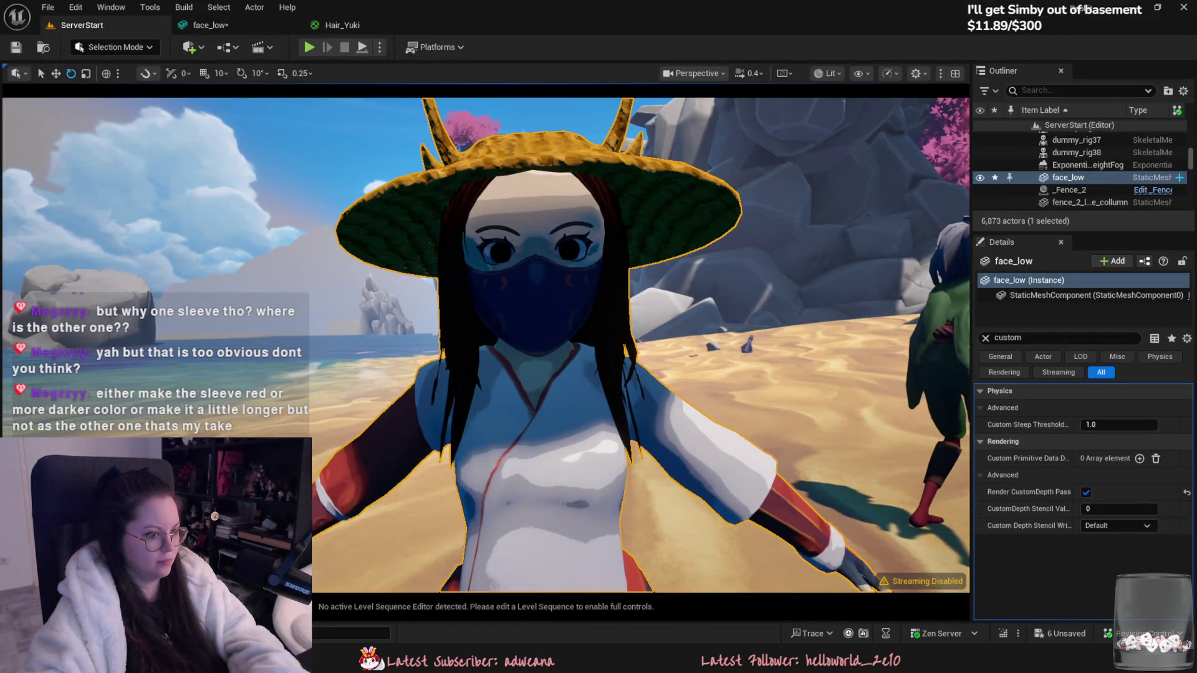
# Step: Reimport face_low from the content drawer and orbit the viewport to inspect the new bangs
pyautogui.hotkey('ctrl', 'space')
pyautogui.rightClick(162, 517)
pyautogui.click(249, 149)
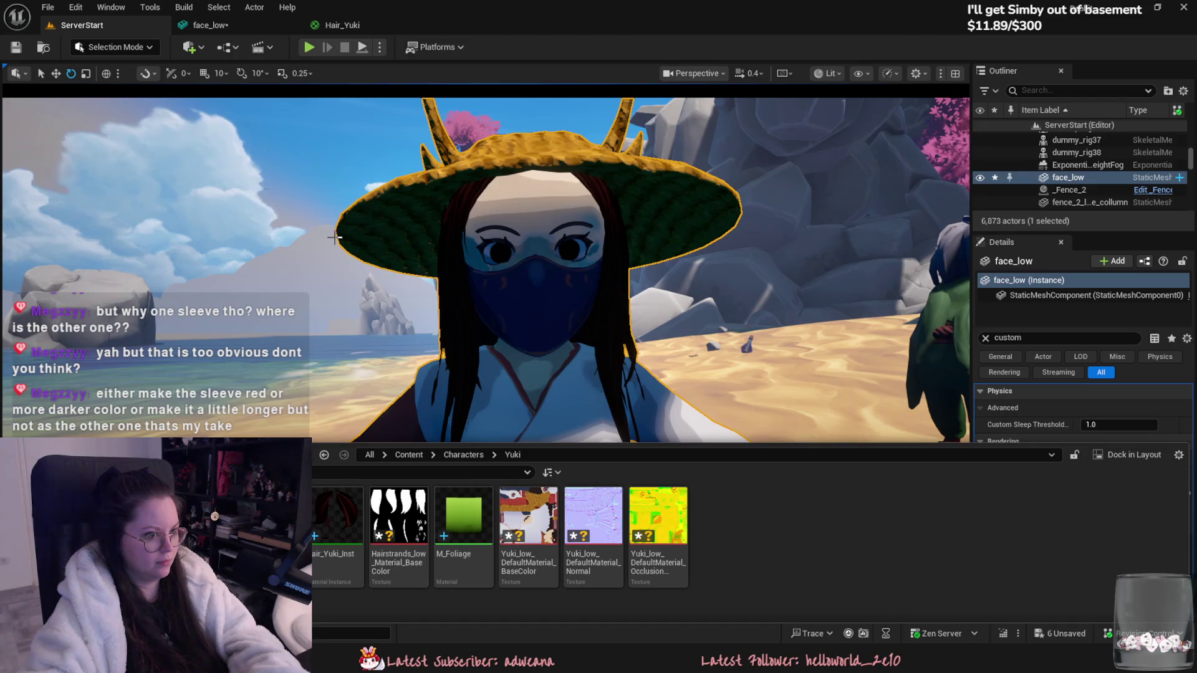
pyautogui.keyDown('alt'); pyautogui.moveTo(551, 307); pyautogui.dragTo(405, 308); pyautogui.keyUp('alt')
pyautogui.scroll(2, 420, 419)
pyautogui.moveTo(420, 419)
pyautogui.keyDown('alt'); pyautogui.mouseDown()
pyautogui.moveTo(377, 419)
pyautogui.moveTo(424, 419)
pyautogui.mouseUp(); pyautogui.keyUp('alt')
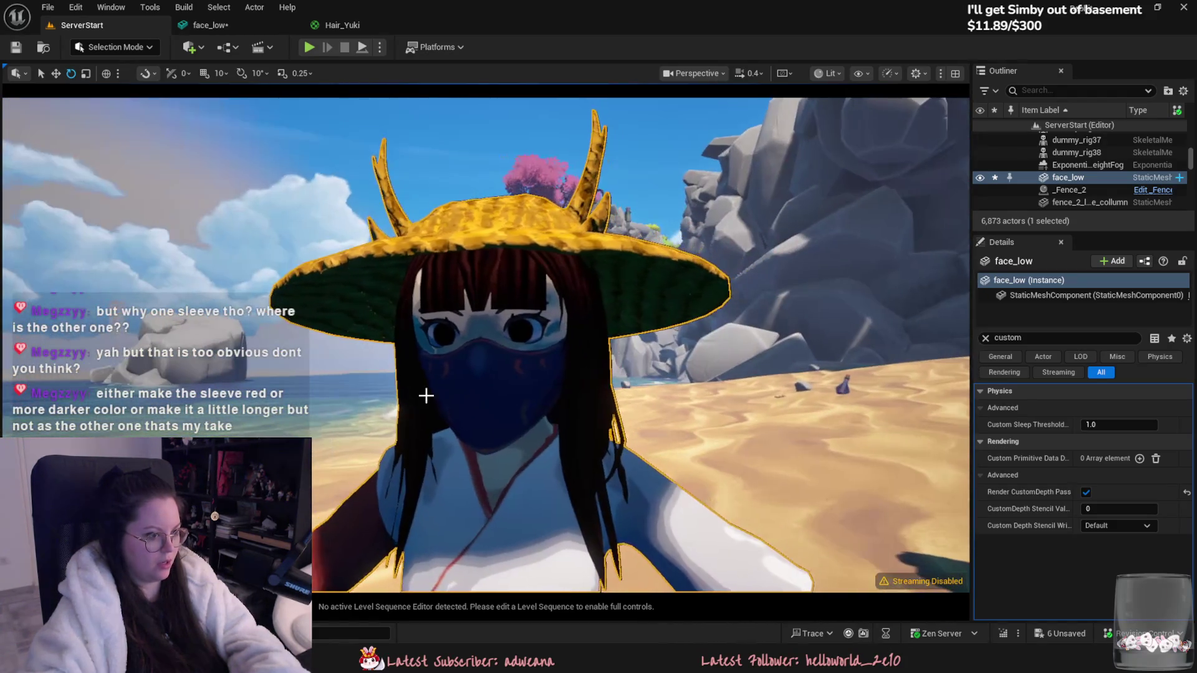
pyautogui.scroll(-5, 516, 488)
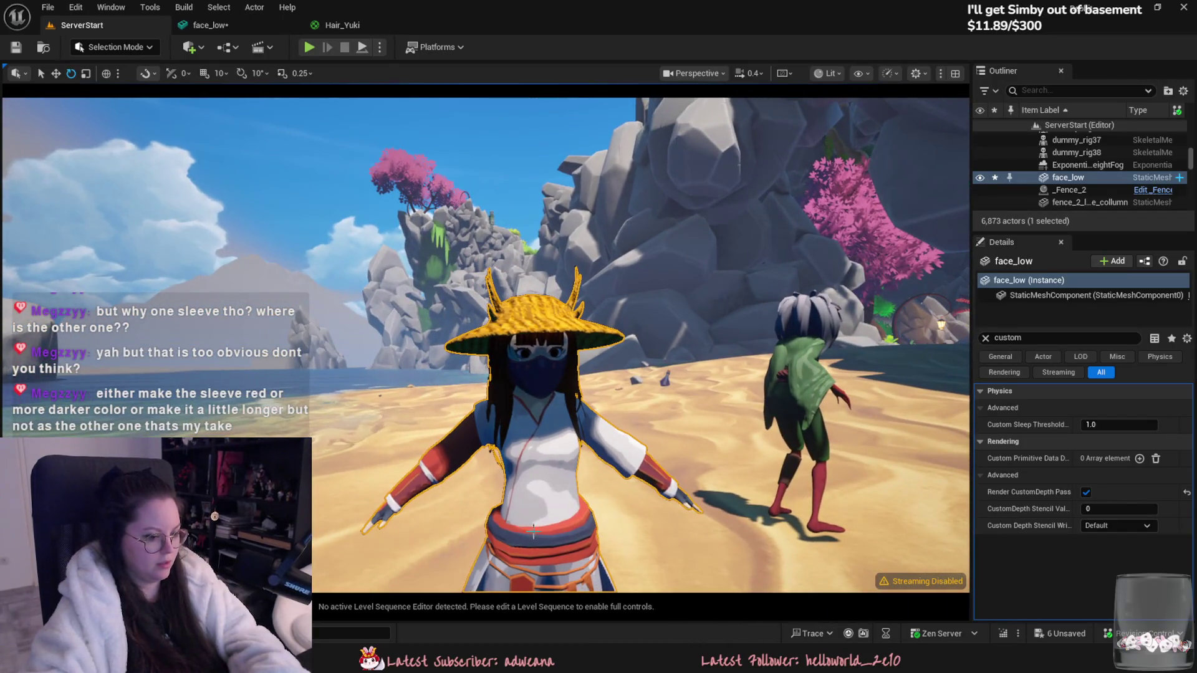
pyautogui.hotkey('alt', 'Tab')
pyautogui.scroll(5, 564, 444)
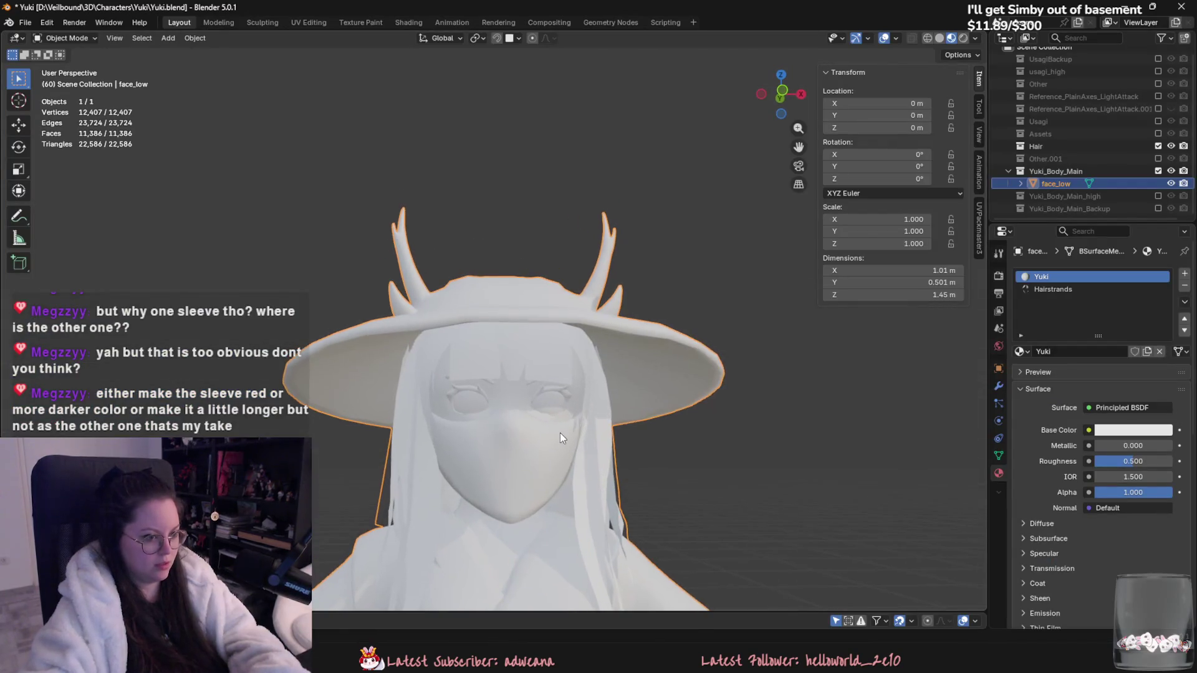
# Step: In Edit Mode on face_low, try X- and Y-constrained moves on the selected bangs vertices
pyautogui.press('Tab')
pyautogui.scroll(4, 512, 389)
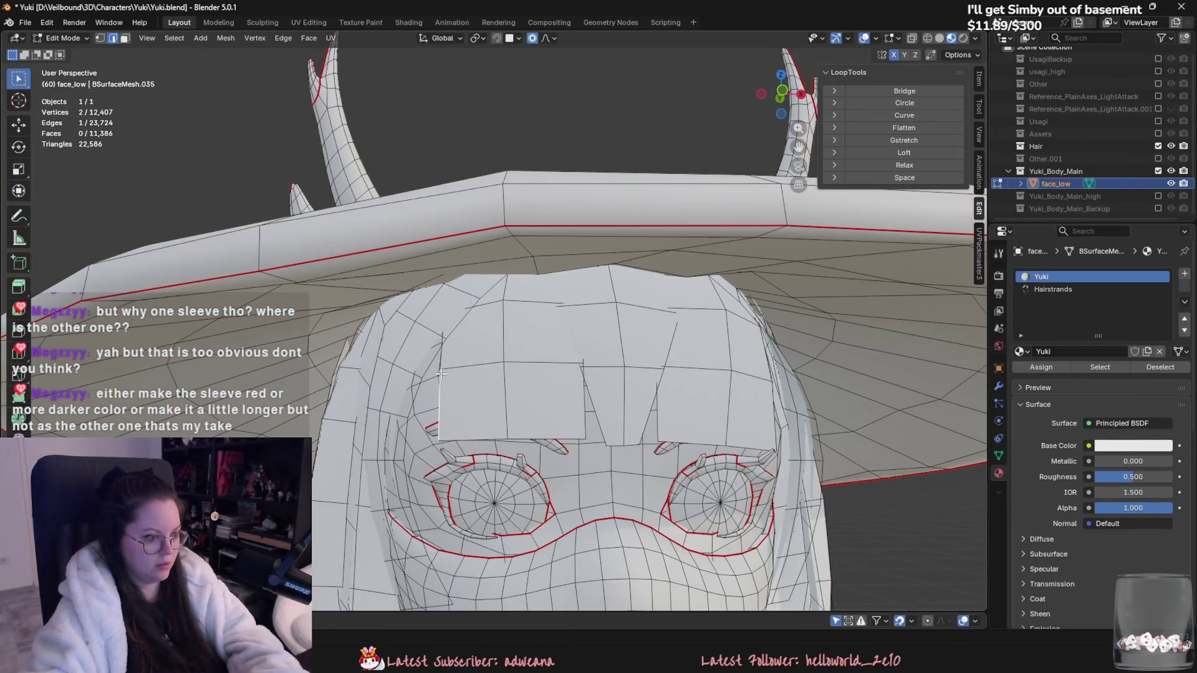
pyautogui.moveTo(628, 470); pyautogui.dragTo(652, 477, button='middle')
pyautogui.press('g')
pyautogui.press('x')
pyautogui.press('y')
pyautogui.press('Escape')
pyautogui.moveTo(625, 475)
pyautogui.mouseDown(button='middle')
pyautogui.moveTo(490, 316)
pyautogui.moveTo(611, 403)
pyautogui.moveTo(347, 437)
pyautogui.mouseUp(button='middle')
pyautogui.press('g')
pyautogui.press('Escape')
pyautogui.press('g')
pyautogui.press('Escape')
pyautogui.scroll(5, 379, 450)
pyautogui.press('g')
pyautogui.press('Escape')
pyautogui.scroll(-3, 406, 449)
pyautogui.press('g')
pyautogui.press('Escape')
pyautogui.moveTo(428, 446)
pyautogui.mouseDown(button='middle')
pyautogui.moveTo(747, 394)
pyautogui.moveTo(751, 368)
pyautogui.moveTo(734, 349)
pyautogui.moveTo(699, 386)
pyautogui.mouseUp(button='middle')
# Step: Add another bangs edge, shift the bangs along X and Y, then deselect all
pyautogui.keyDown('shift'); pyautogui.click(734, 341); pyautogui.keyUp('shift')
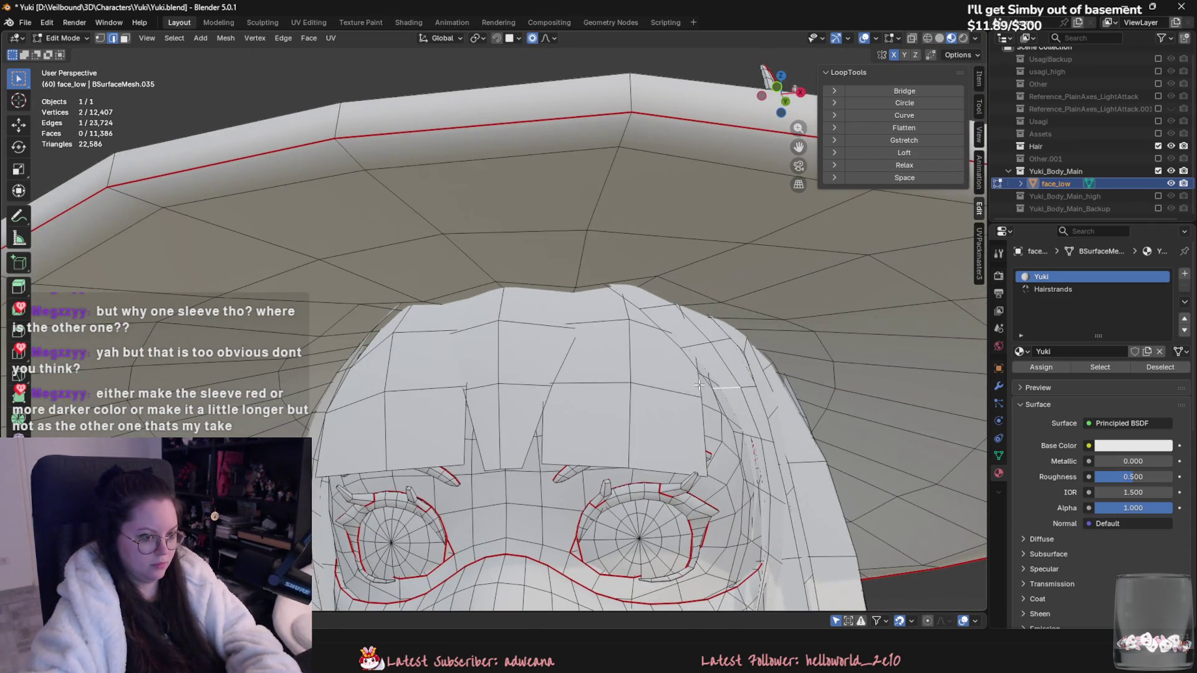
pyautogui.press('g')
pyautogui.press('x')
pyautogui.moveTo(698, 439)
pyautogui.mouseDown(button='middle')
pyautogui.moveTo(720, 501)
pyautogui.moveTo(747, 522)
pyautogui.mouseUp(button='middle')
pyautogui.click(748, 524)
pyautogui.click(686, 521)
pyautogui.moveTo(687, 521)
pyautogui.mouseDown(button='middle')
pyautogui.moveTo(858, 421)
pyautogui.moveTo(748, 462)
pyautogui.moveTo(763, 483)
pyautogui.moveTo(714, 456)
pyautogui.moveTo(818, 469)
pyautogui.mouseUp(button='middle')
pyautogui.hotkey('alt', 'a')
pyautogui.moveTo(727, 475)
pyautogui.mouseDown(button='middle')
pyautogui.moveTo(703, 480)
pyautogui.moveTo(729, 502)
pyautogui.moveTo(652, 509)
pyautogui.moveTo(686, 508)
pyautogui.moveTo(648, 506)
pyautogui.moveTo(634, 480)
pyautogui.mouseUp(button='middle')
# Step: Return to Object Mode and export the model as FBX over Yuki.fbx
pyautogui.press('Tab')
pyautogui.scroll(-3, 645, 506)
pyautogui.scroll(-3, 604, 487)
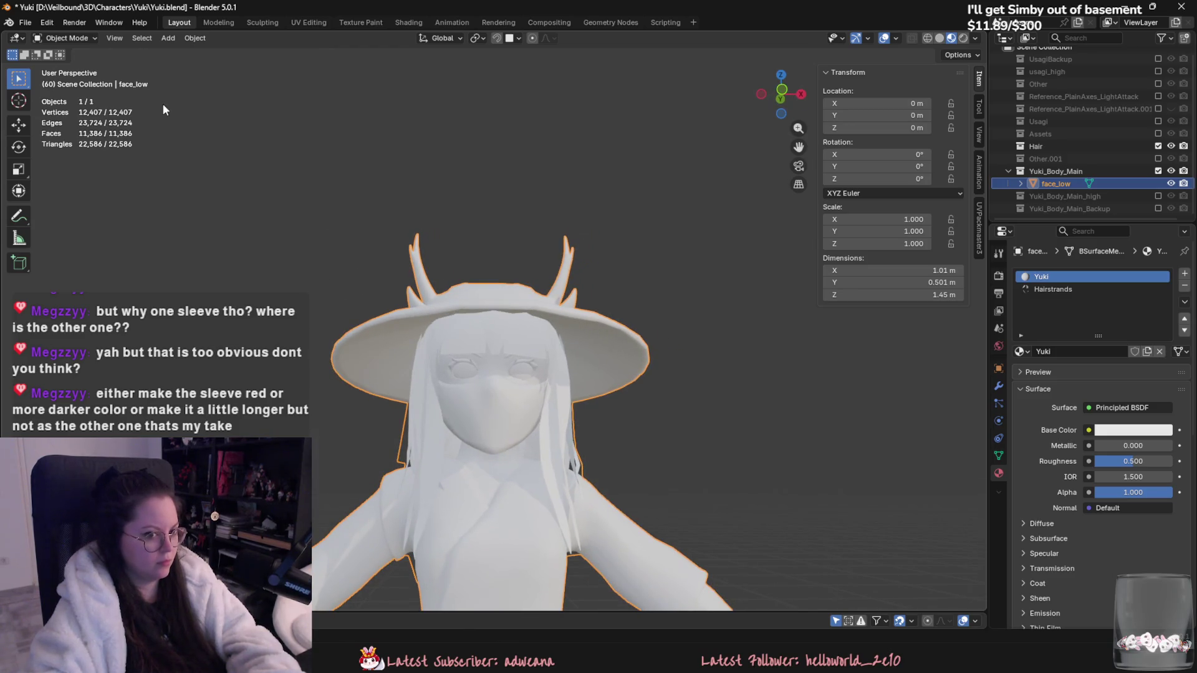
pyautogui.click(24, 23)
pyautogui.moveTo(74, 215)
pyautogui.click(199, 298)
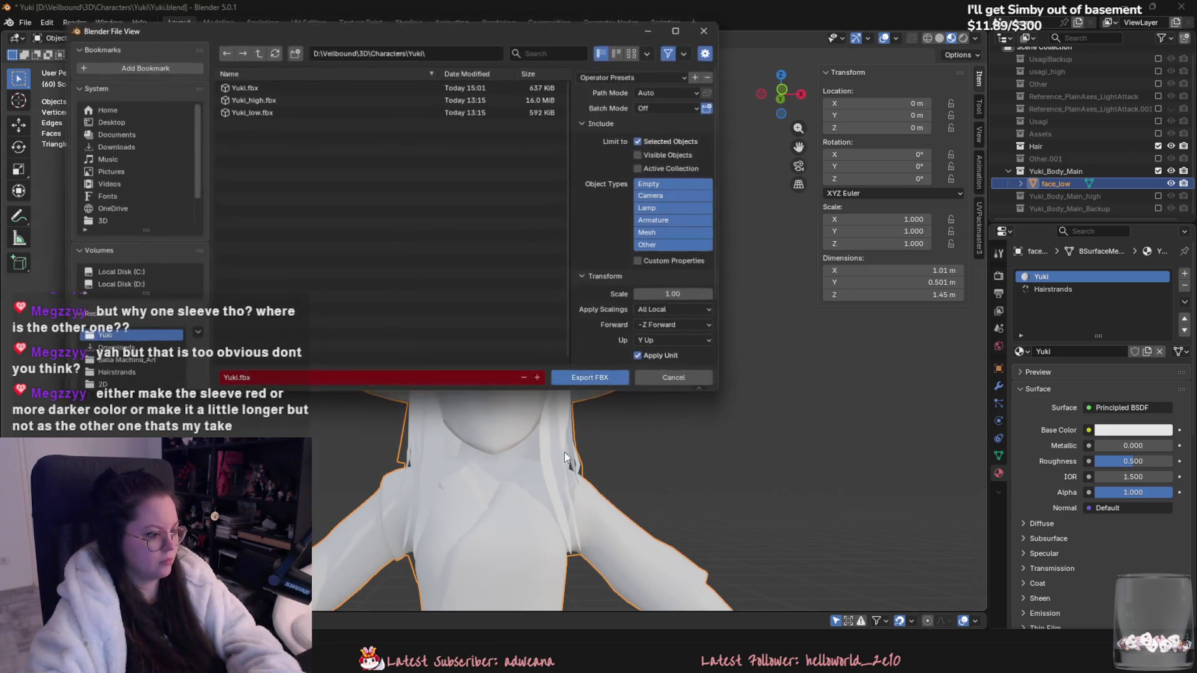
pyautogui.click(577, 380)
pyautogui.hotkey('alt', 'Tab')
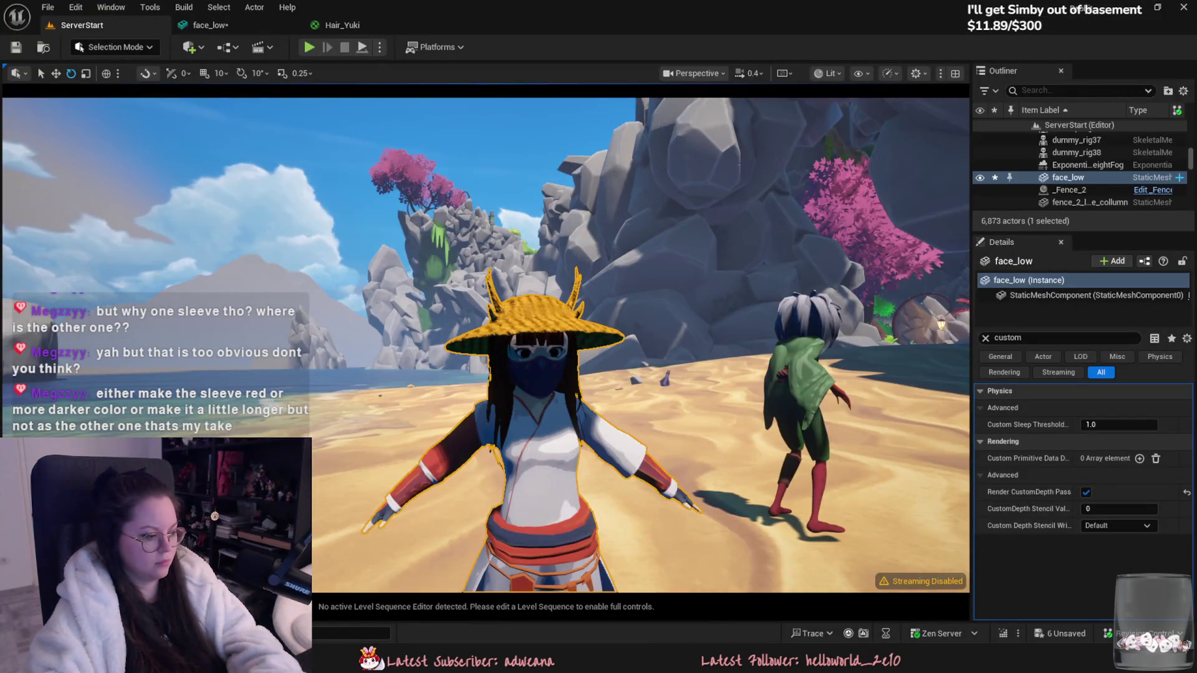
# Step: Reimport face_low from the updated FBX and frame the character in the viewport
pyautogui.rightClick(131, 274)
pyautogui.click(159, 128)
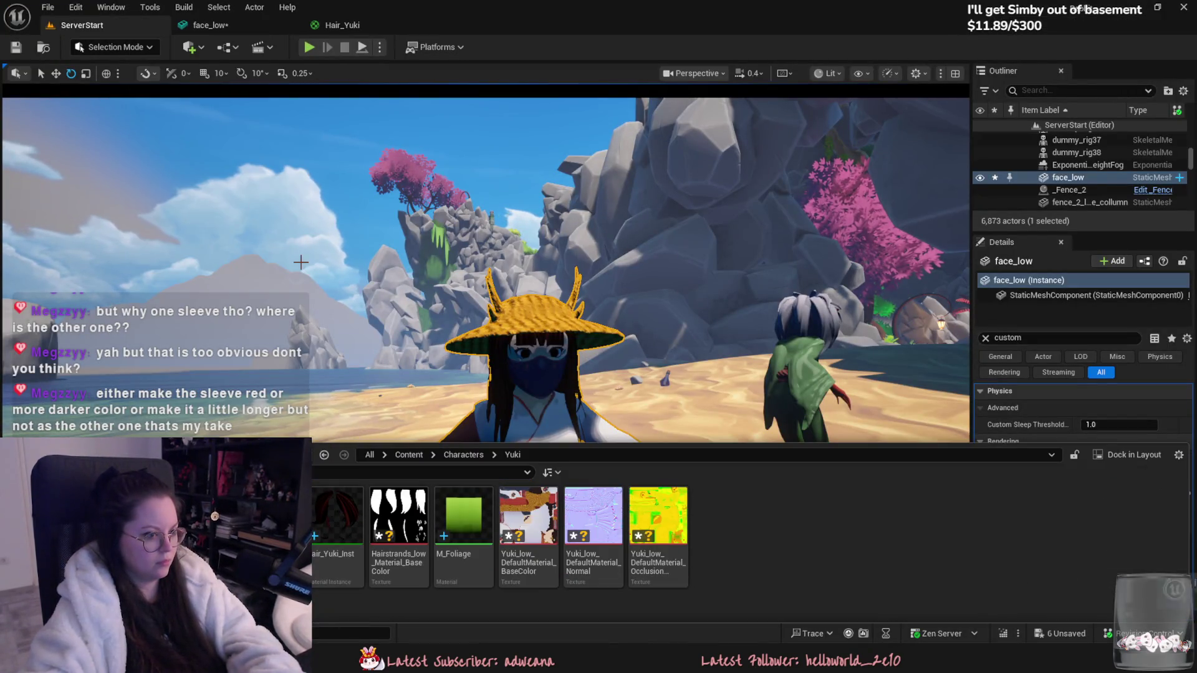
pyautogui.click(388, 307)
pyautogui.press('f')
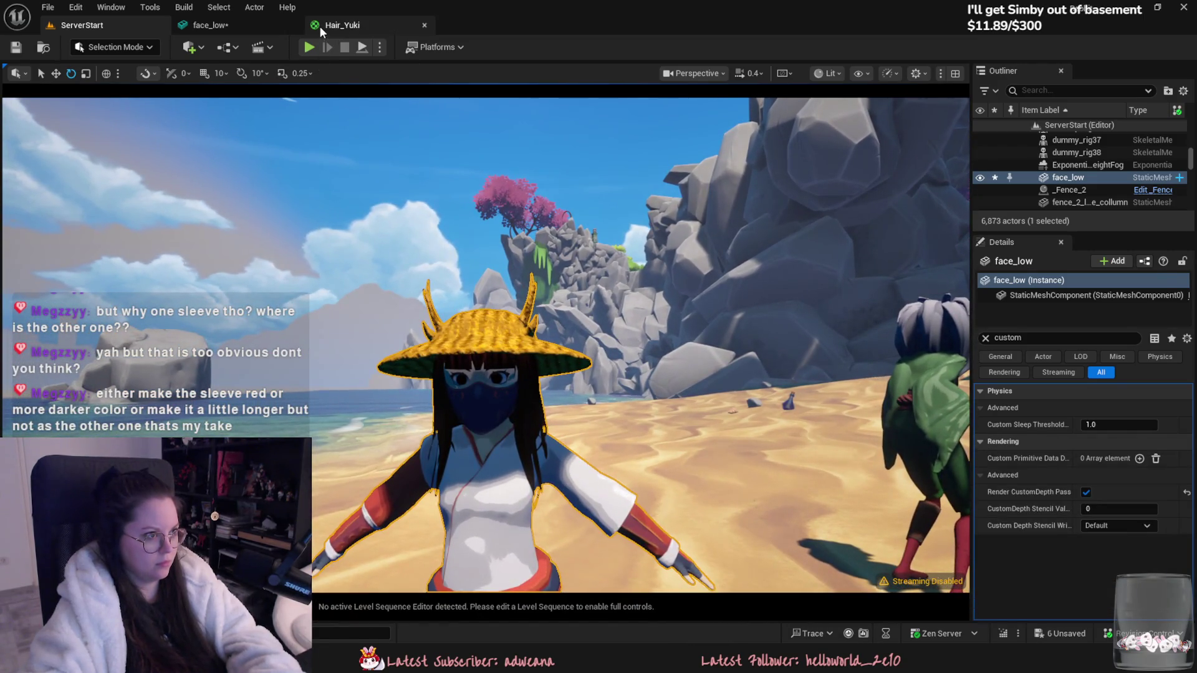
# Step: Open the Hair_Yuki_Inst material instance from the Content Drawer
pyautogui.click(333, 26)
pyautogui.click(206, 25)
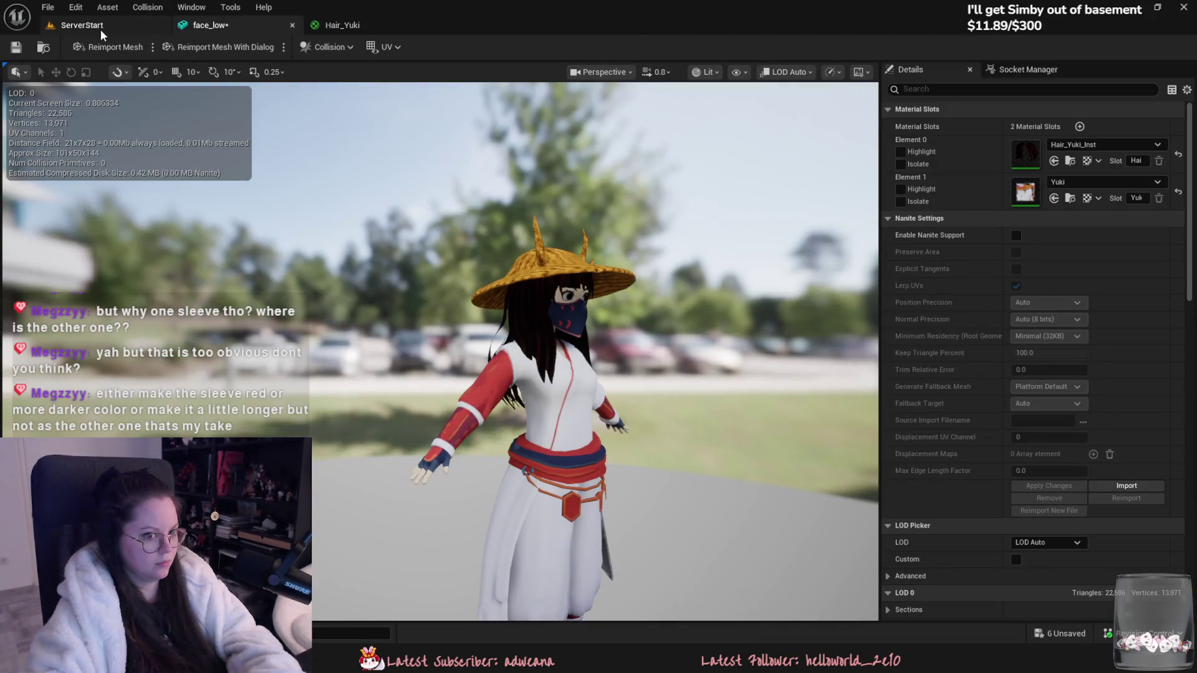
pyautogui.click(82, 25)
pyautogui.hotkey('ctrl', 'space')
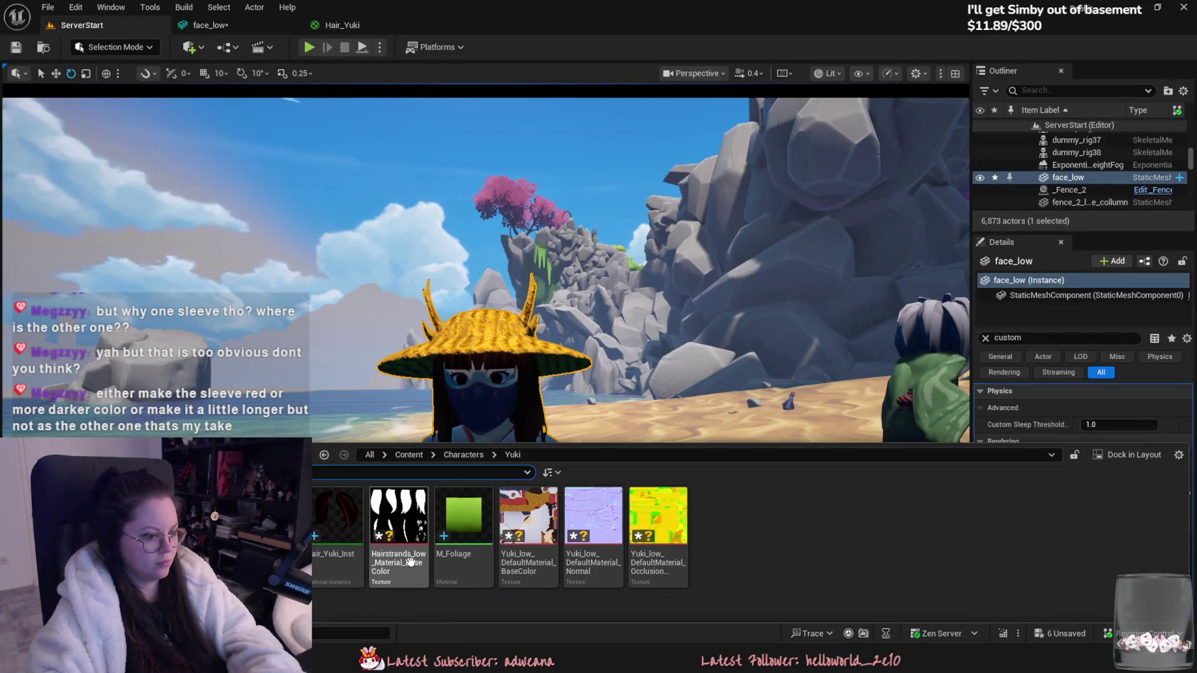
pyautogui.press('Return')
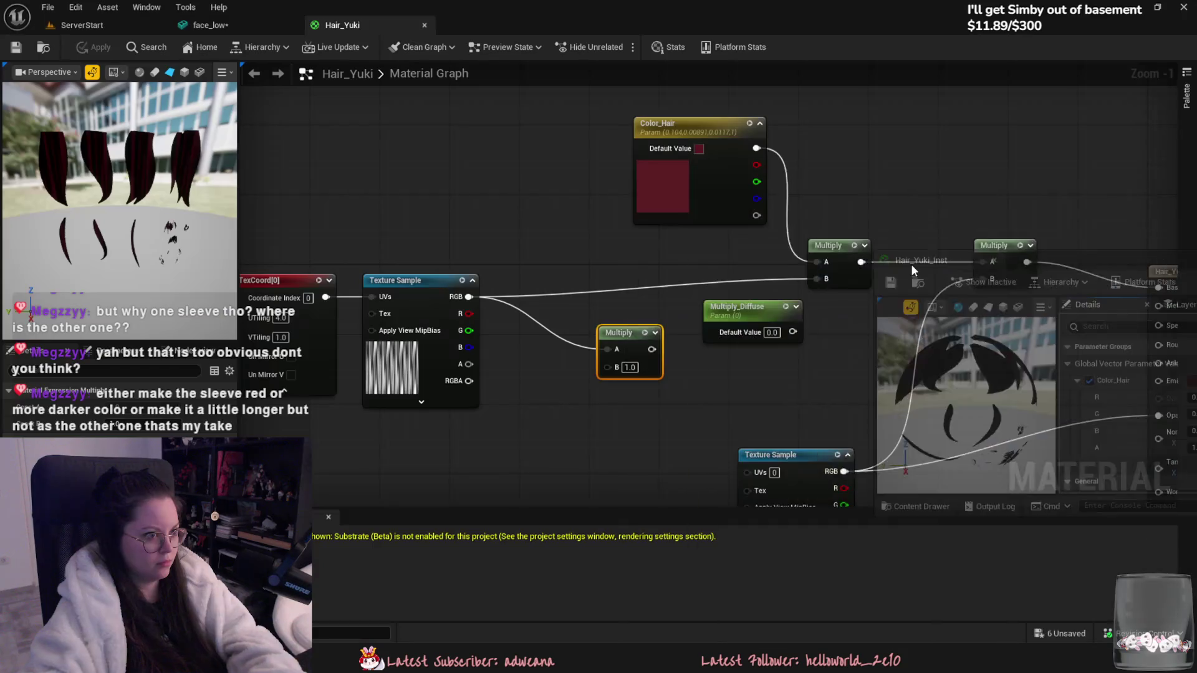
# Step: Set the Color_Hair parameter to pure black in the colour picker
pyautogui.click(81, 28)
pyautogui.click(888, 282)
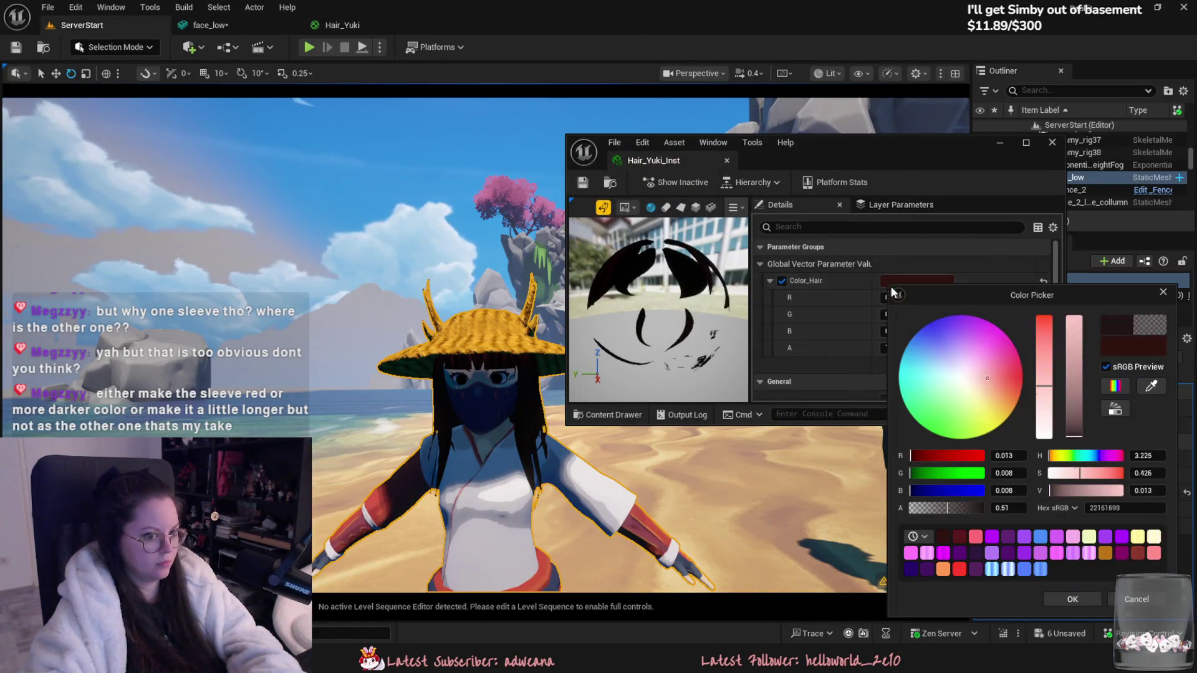
pyautogui.click(1020, 384)
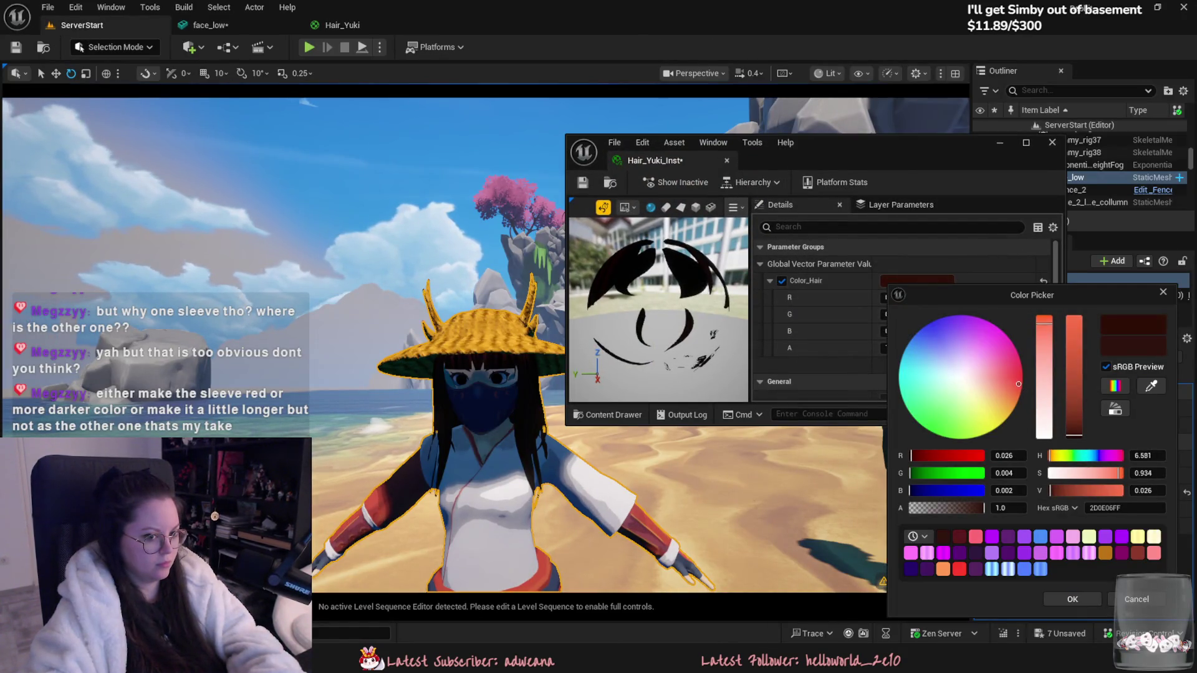
pyautogui.click(1074, 435)
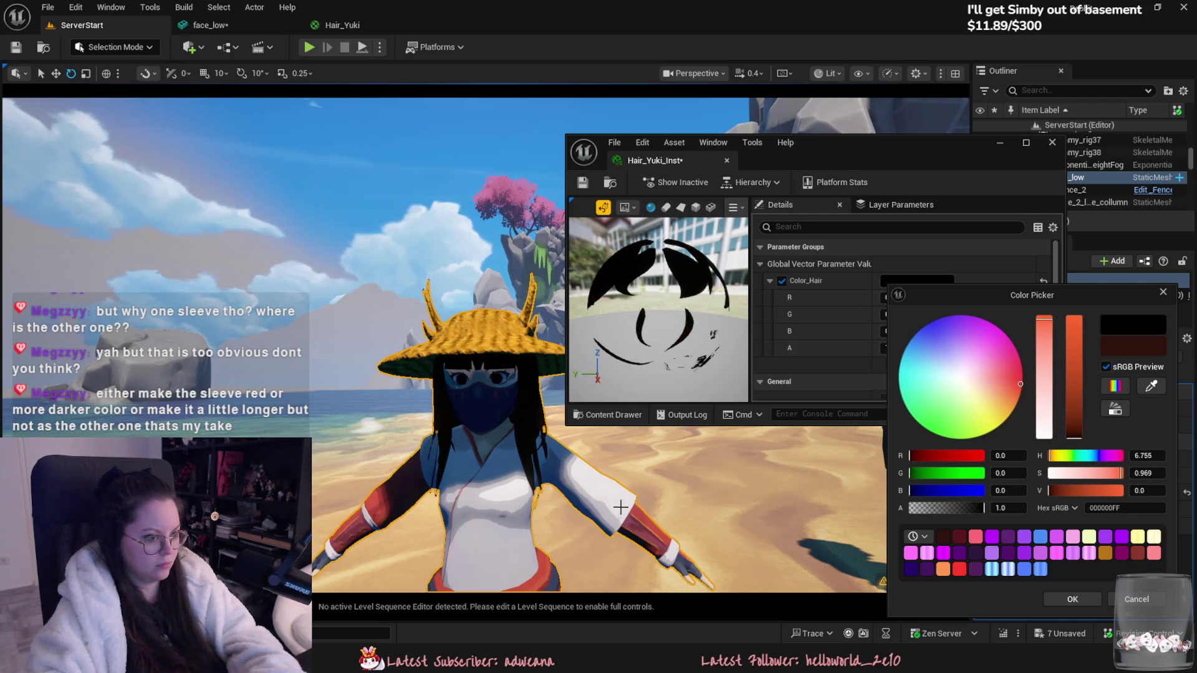
pyautogui.click(1071, 599)
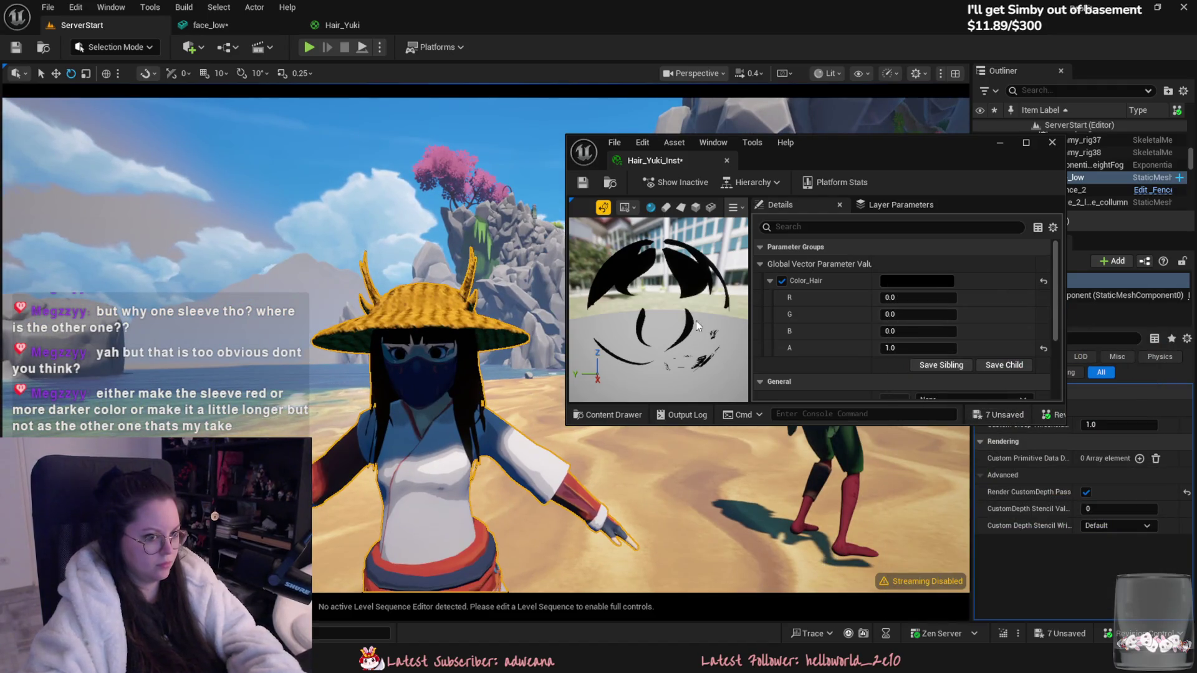
# Step: Change Color_Hair to a near-black blue, hex 000510FF
pyautogui.click(903, 281)
pyautogui.click(941, 344)
pyautogui.click(1090, 436)
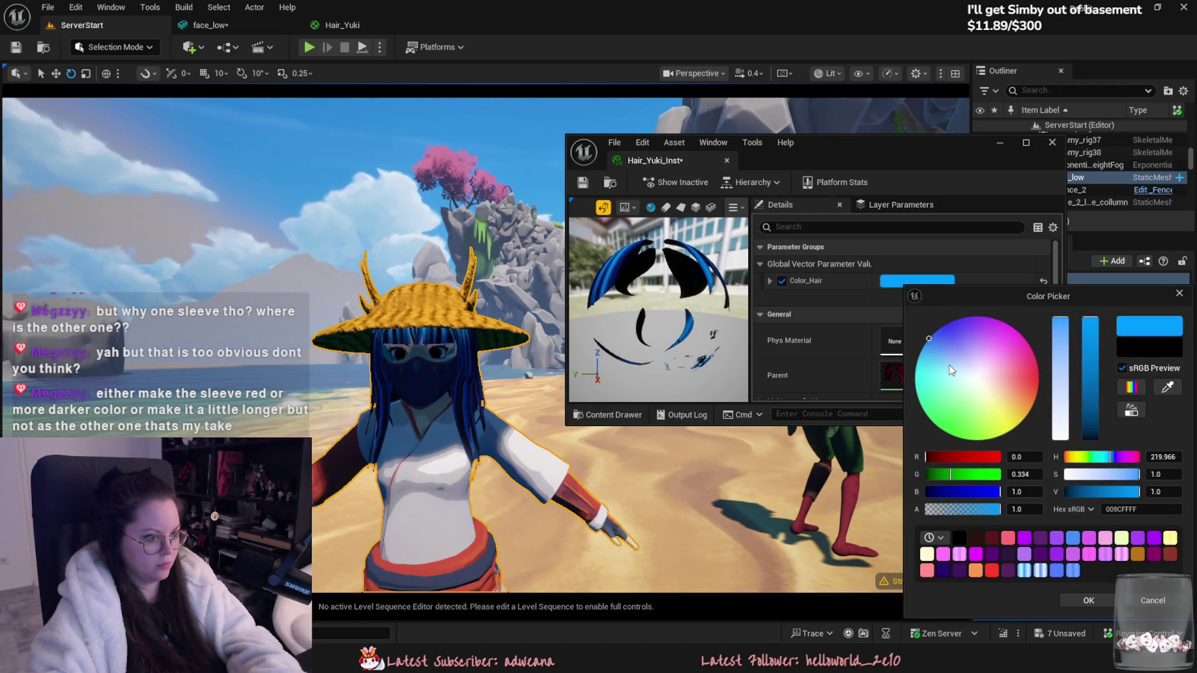
pyautogui.moveTo(1089, 439); pyautogui.dragTo(1089, 437)
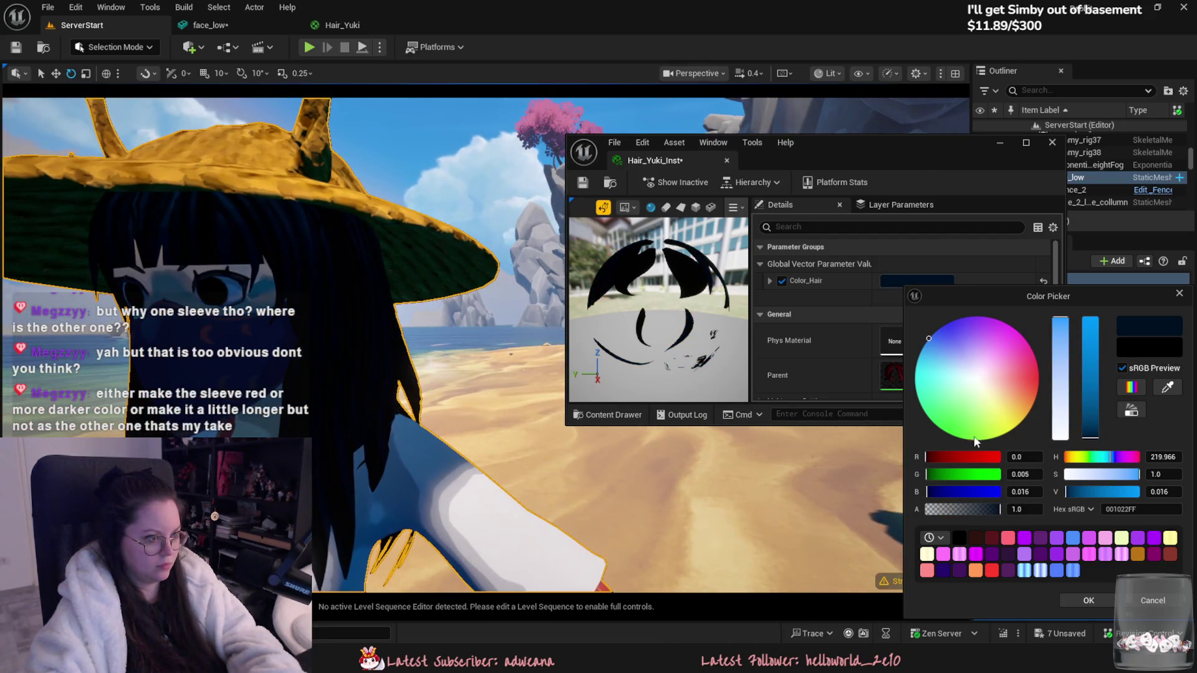
pyautogui.moveTo(1160, 491); pyautogui.dragTo(1134, 492)
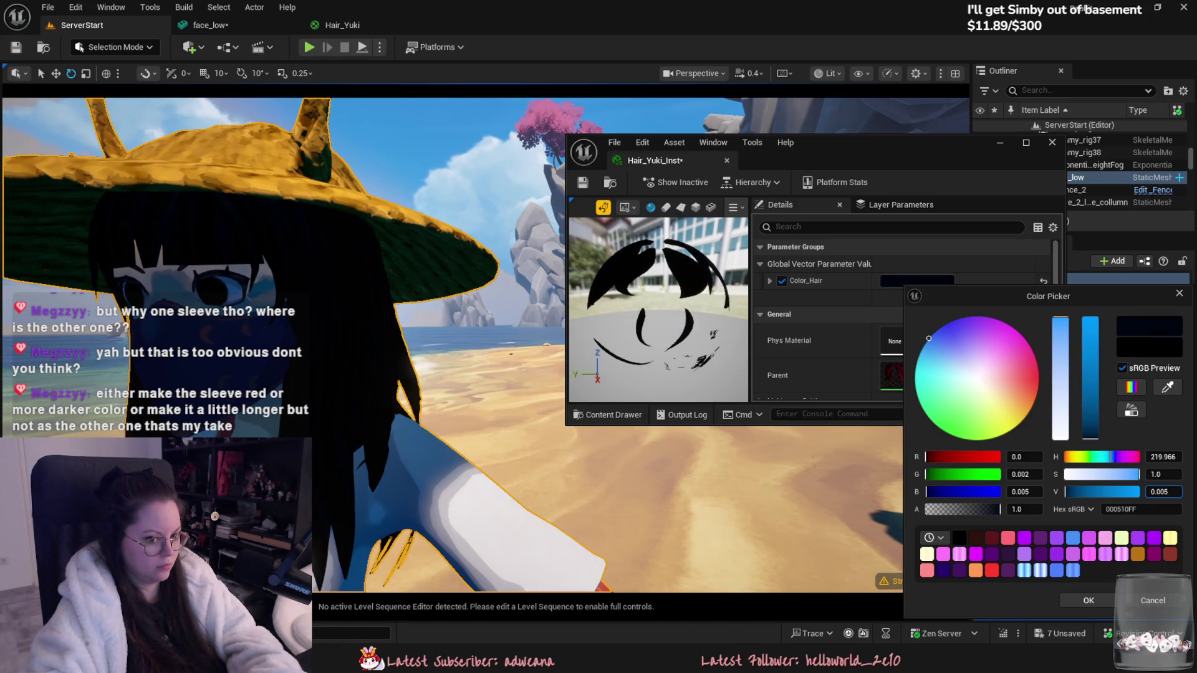
pyautogui.click(1111, 600)
# Step: Save Hair_Yuki_Inst and close its editor
pyautogui.hotkey('ctrl', 's')
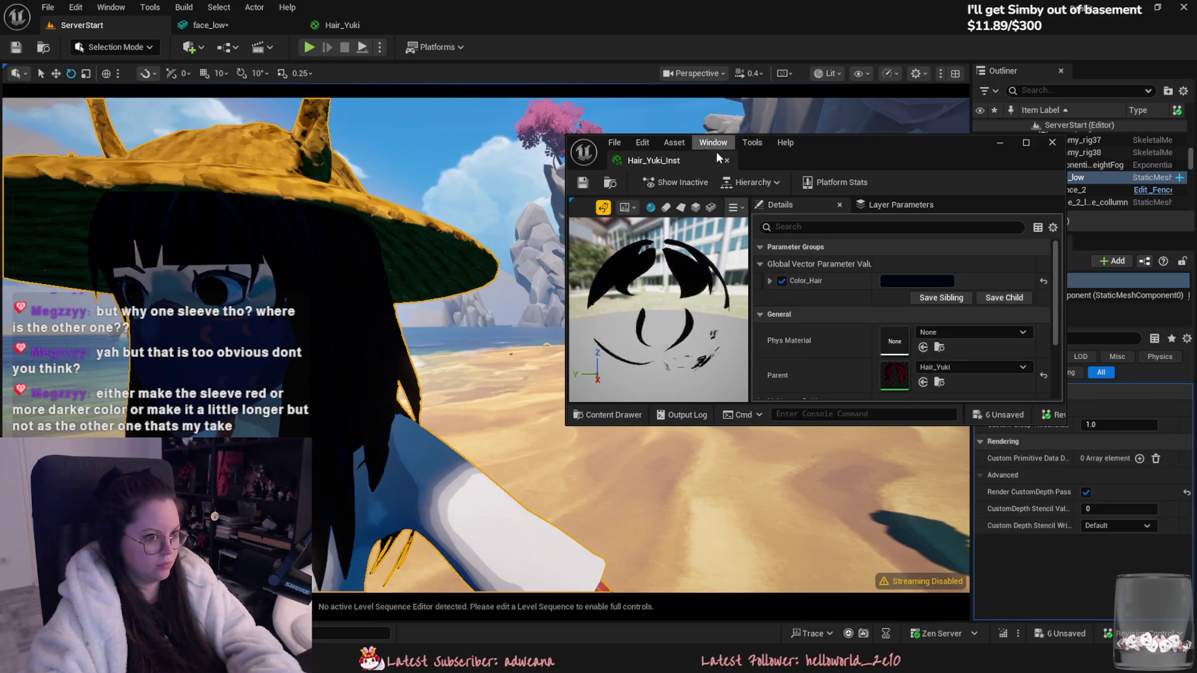
pyautogui.click(726, 160)
pyautogui.moveTo(726, 163); pyautogui.dragTo(689, 172, button='right')
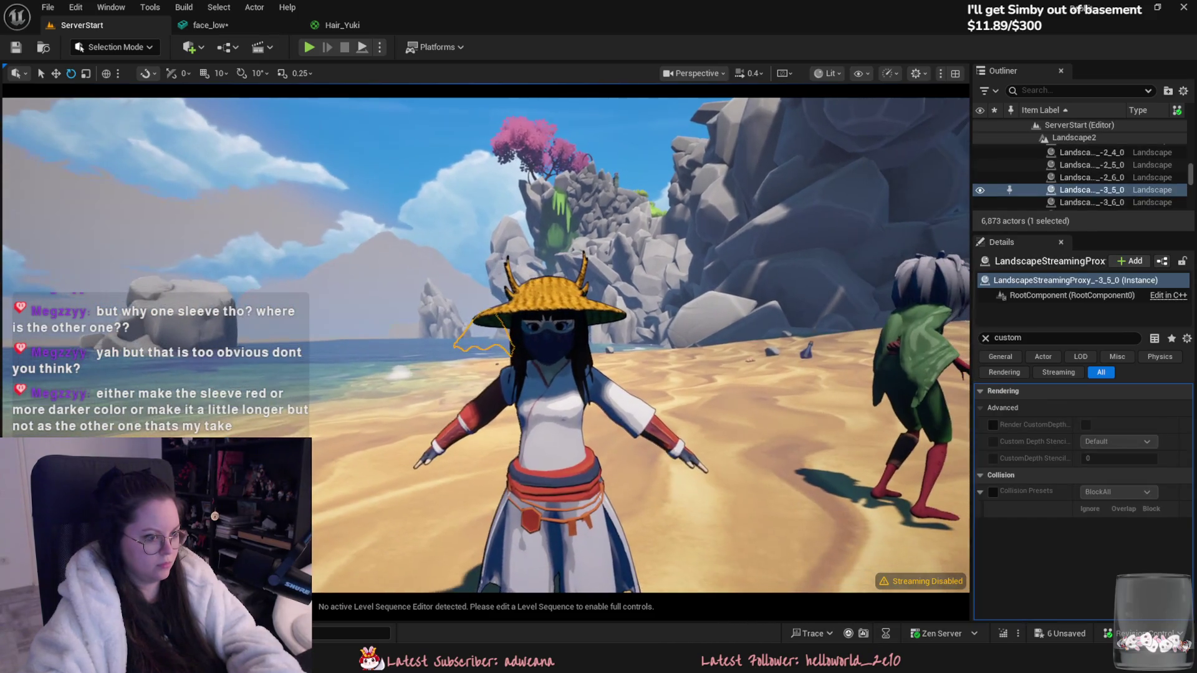
# Step: Fly the camera around Yuki to view her near-black hair beside the green-cloaked character
pyautogui.click(677, 204)
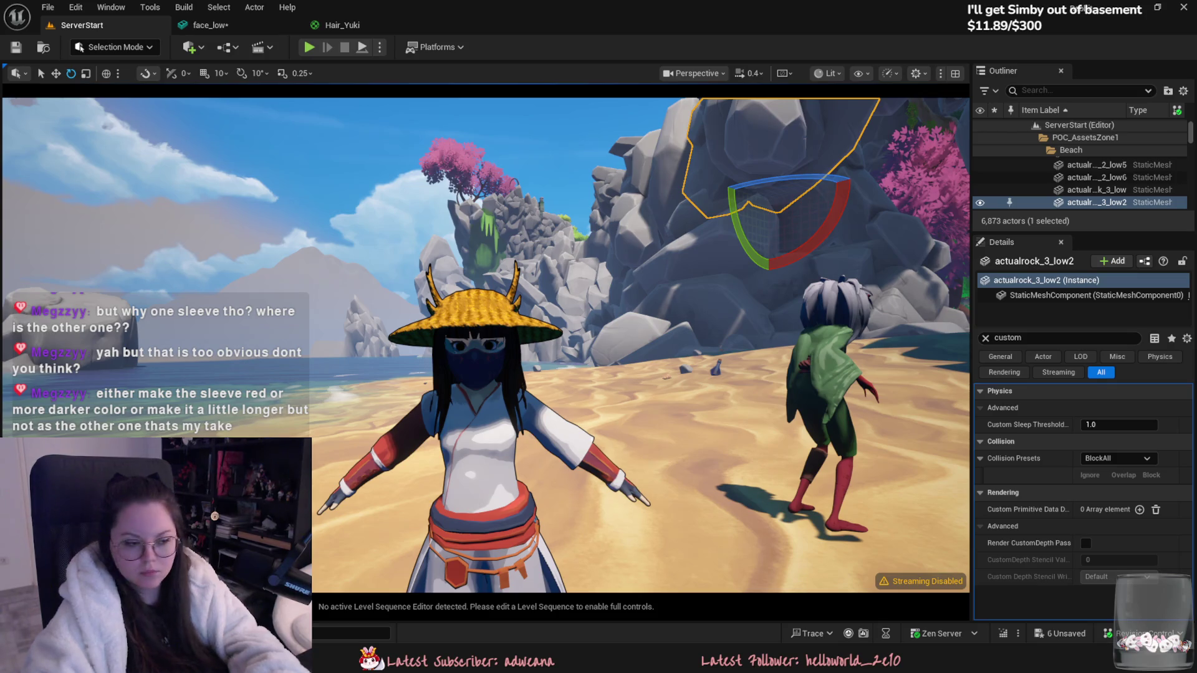
pyautogui.moveTo(486, 343); pyautogui.dragTo(25, 343, button='right')
pyautogui.scroll(-6, 486, 345)
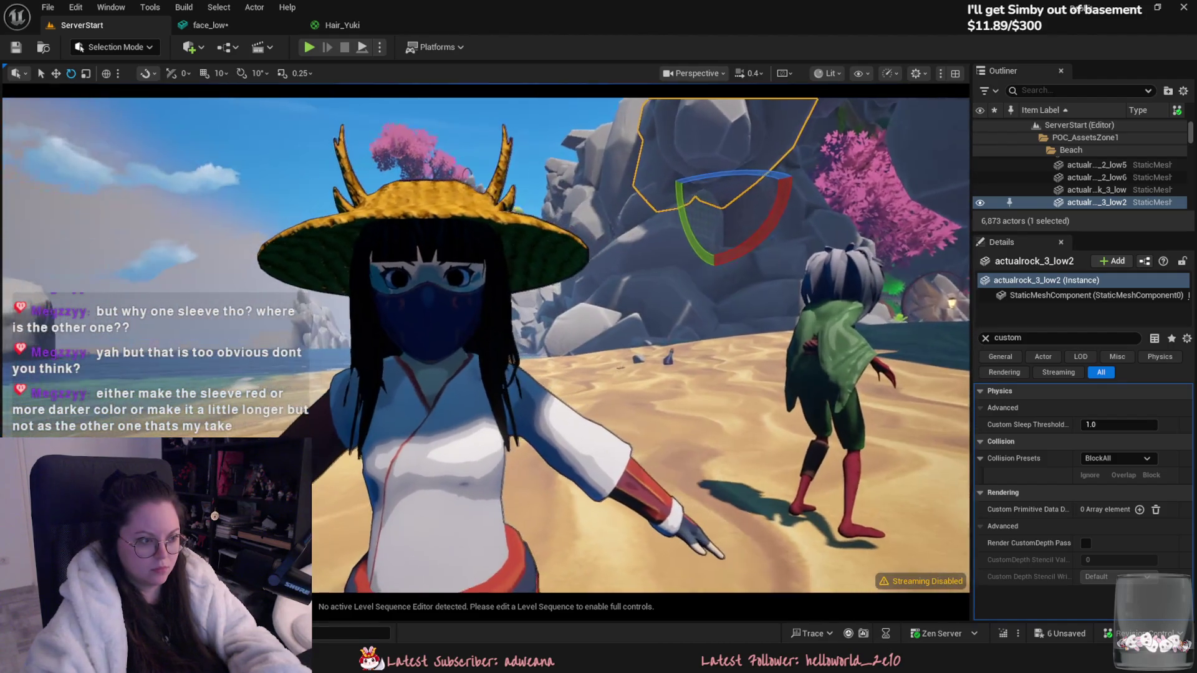
pyautogui.moveTo(486, 346); pyautogui.dragTo(411, 346, button='right')
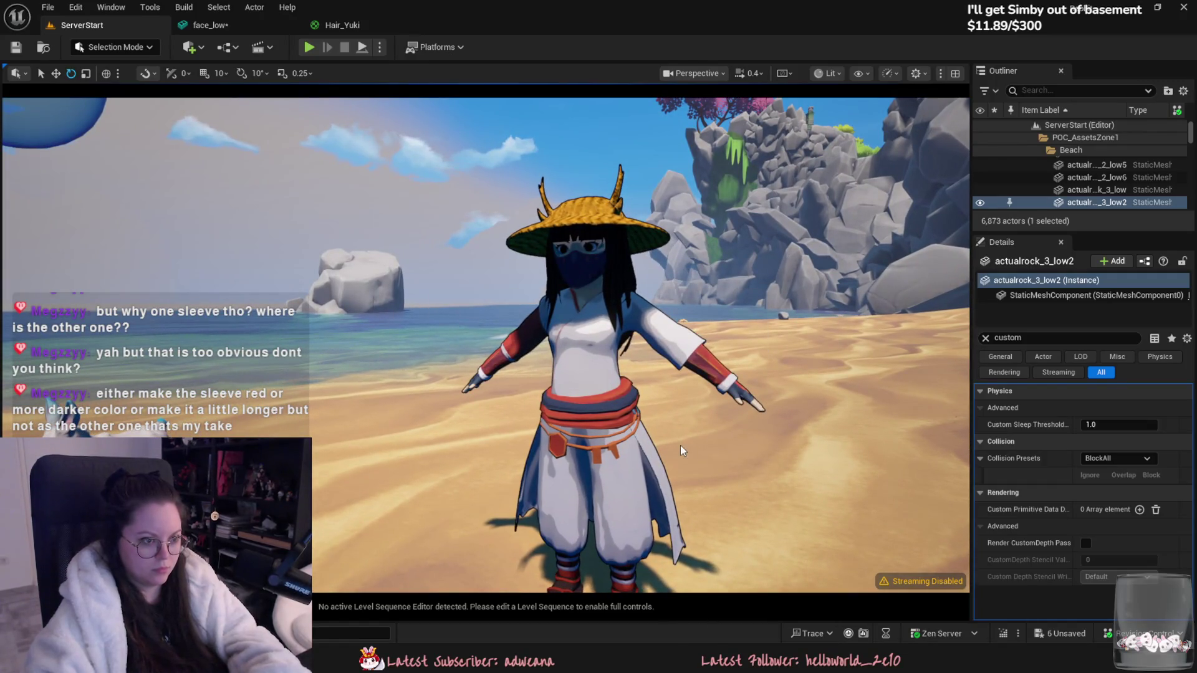
pyautogui.moveTo(680, 444)
pyautogui.mouseDown(button='right')
pyautogui.moveTo(667, 443)
pyautogui.moveTo(717, 444)
pyautogui.moveTo(686, 460)
pyautogui.moveTo(710, 460)
pyautogui.moveTo(676, 459)
pyautogui.mouseUp(button='right')
pyautogui.scroll(-3, 666, 444)
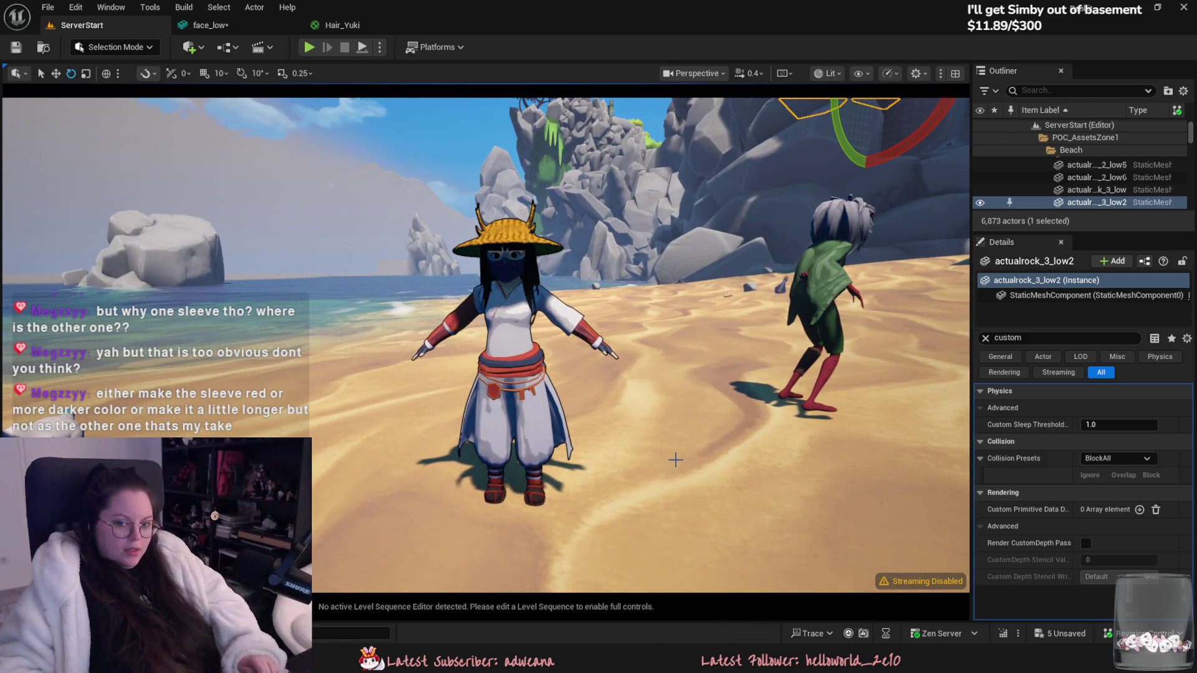